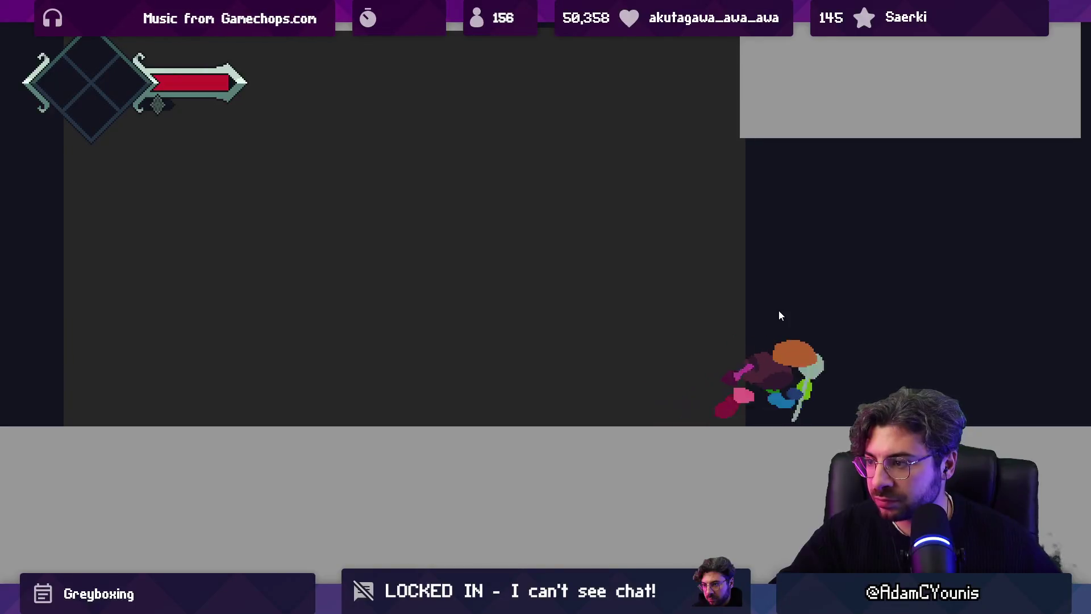
# Step: Play-test by running the character left and right, then stop play mode
pyautogui.press('Left')
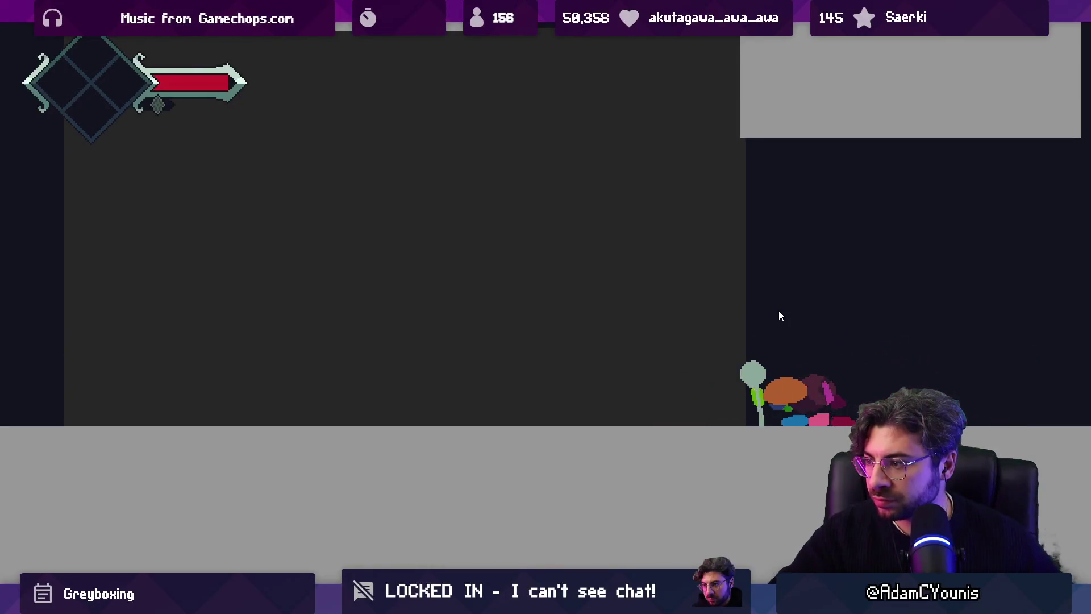
pyautogui.press('Left')
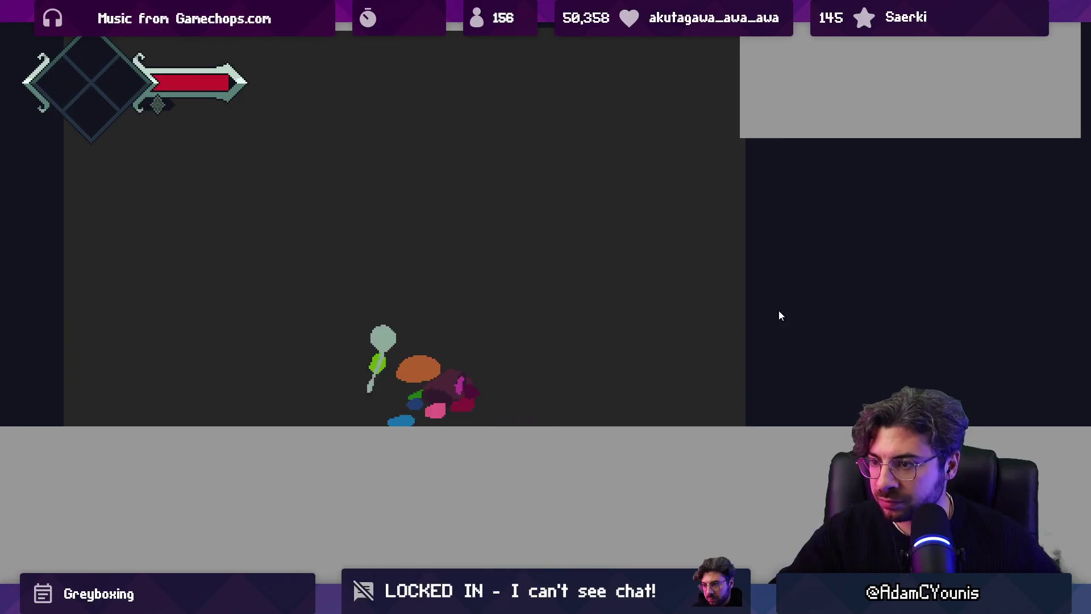
pyautogui.press('Right')
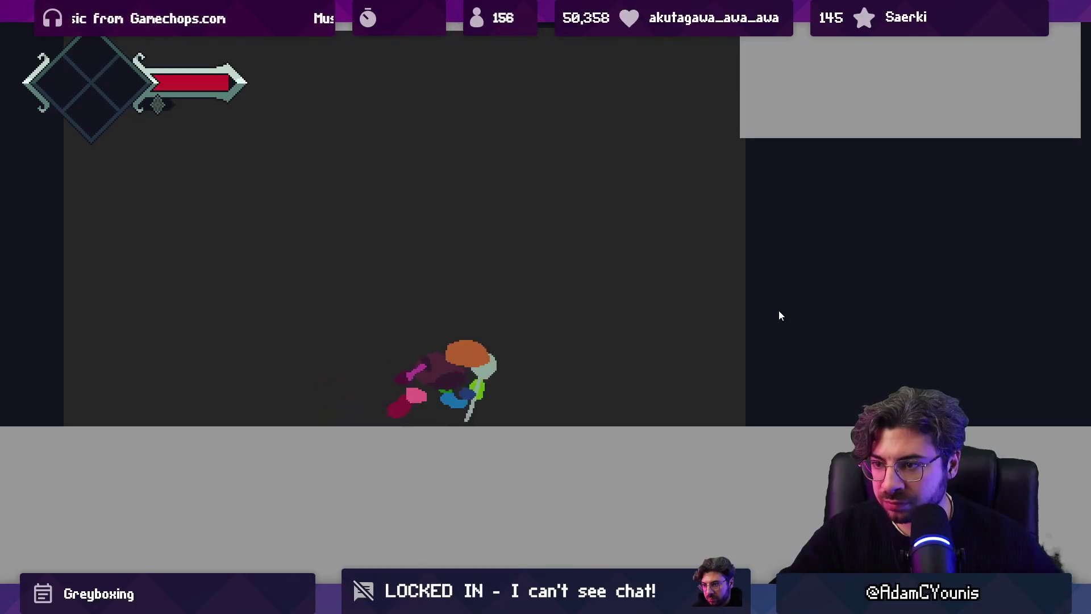
pyautogui.hotkey('ctrl', 'p')
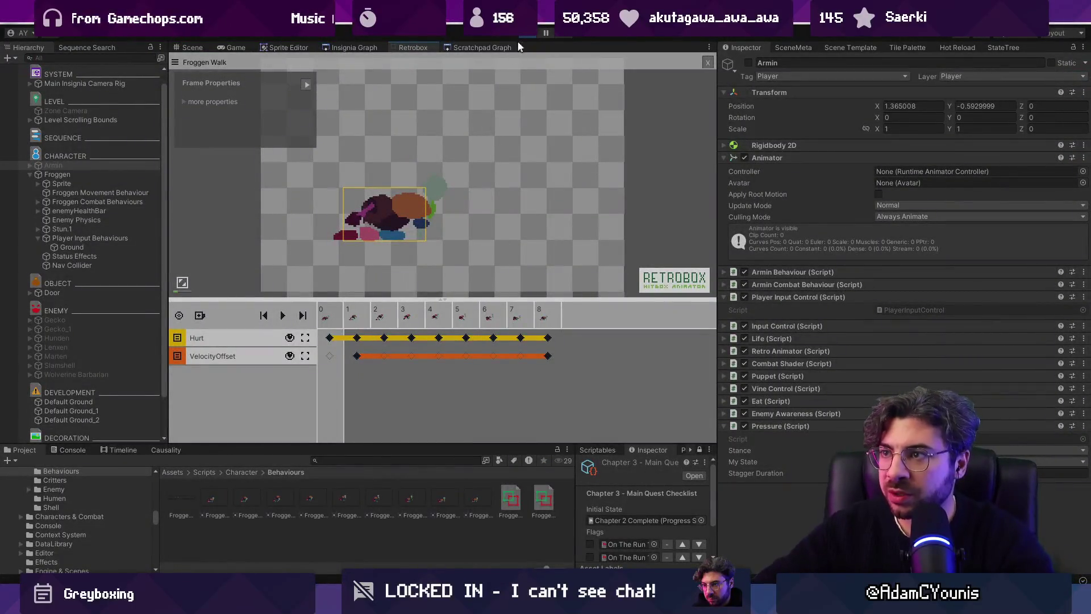
# Step: Add a VelocityOffset keyframe at frame 0 in the Froggen Walk clip and select it
pyautogui.click(357, 356)
pyautogui.click(330, 356)
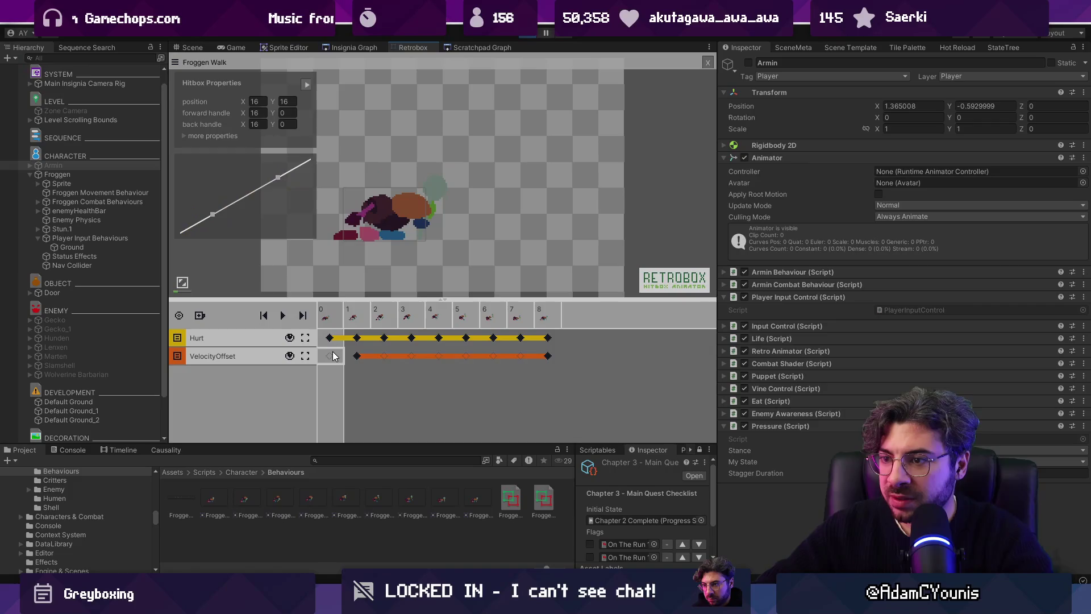
pyautogui.click(356, 356)
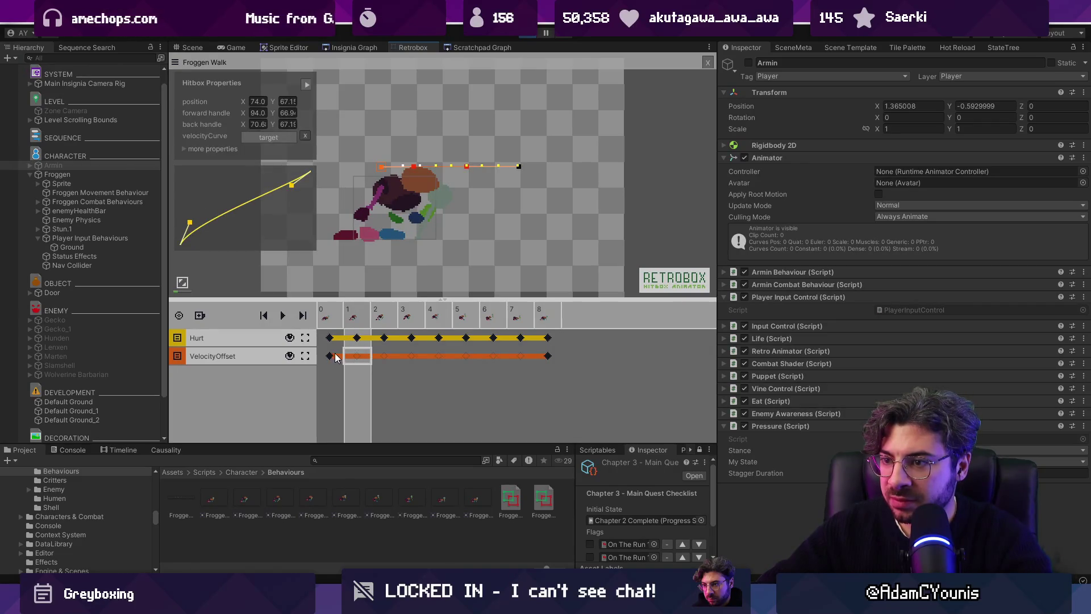
pyautogui.click(332, 356)
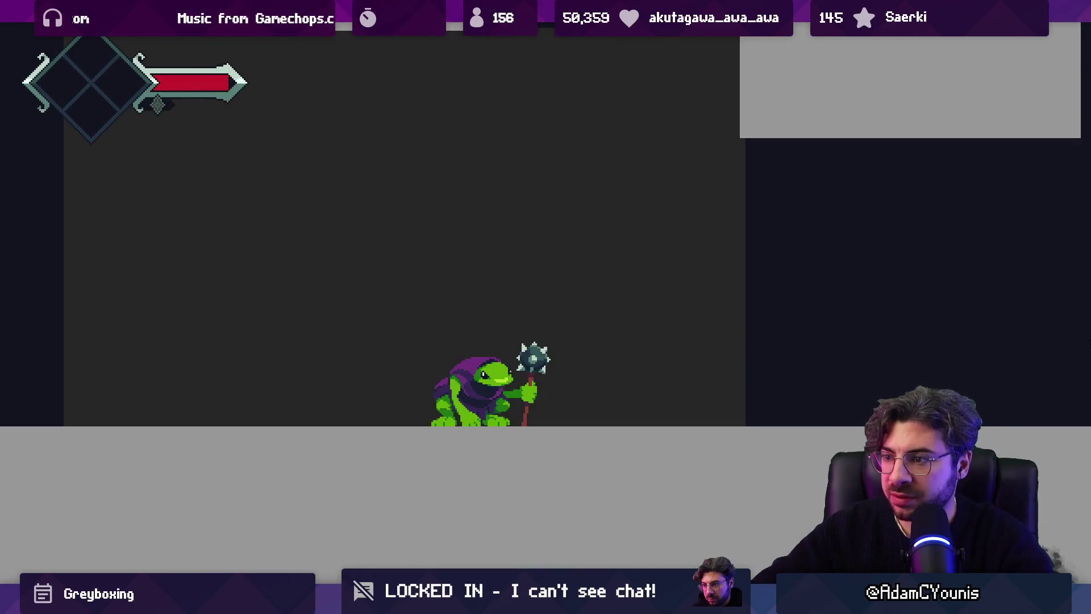
# Step: Test Froggen's lunge twice in game, then run left to the wall and back right
pyautogui.press('x')
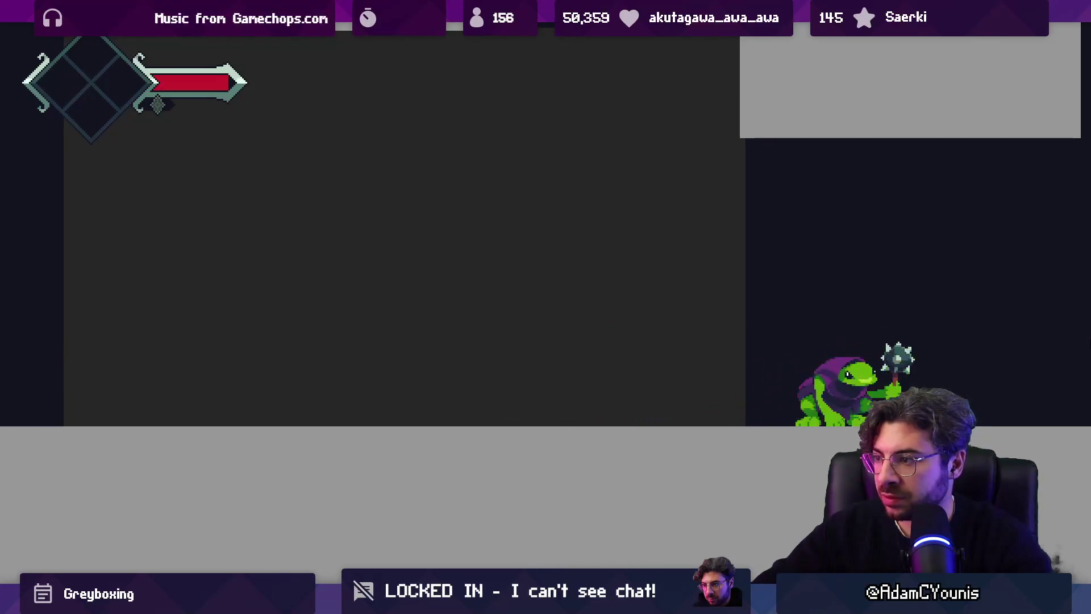
pyautogui.press('x')
pyautogui.press('Left')
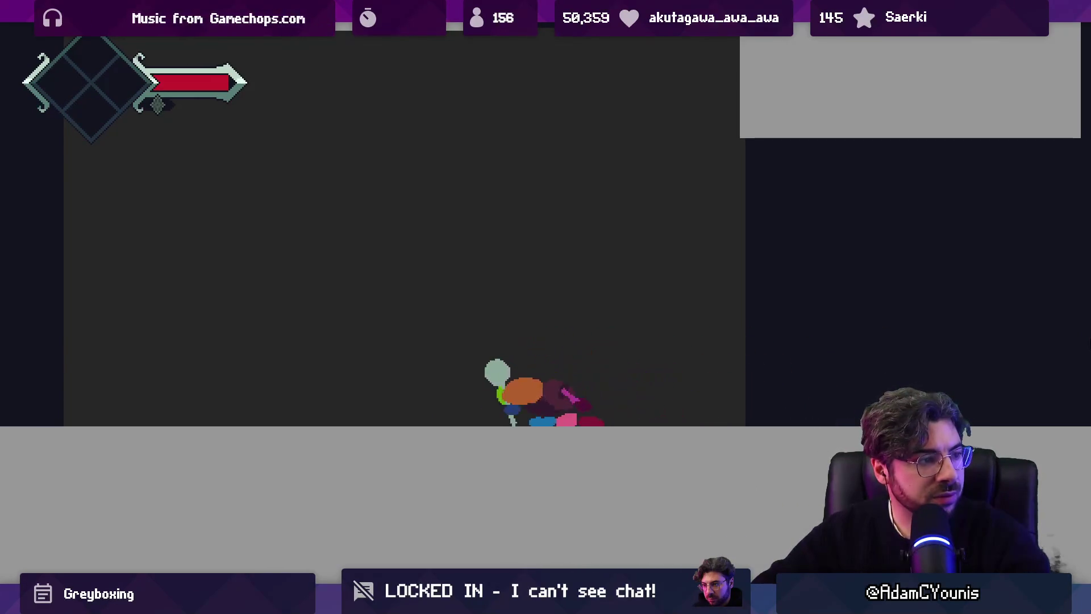
pyautogui.press('Right')
pyautogui.press('Right')
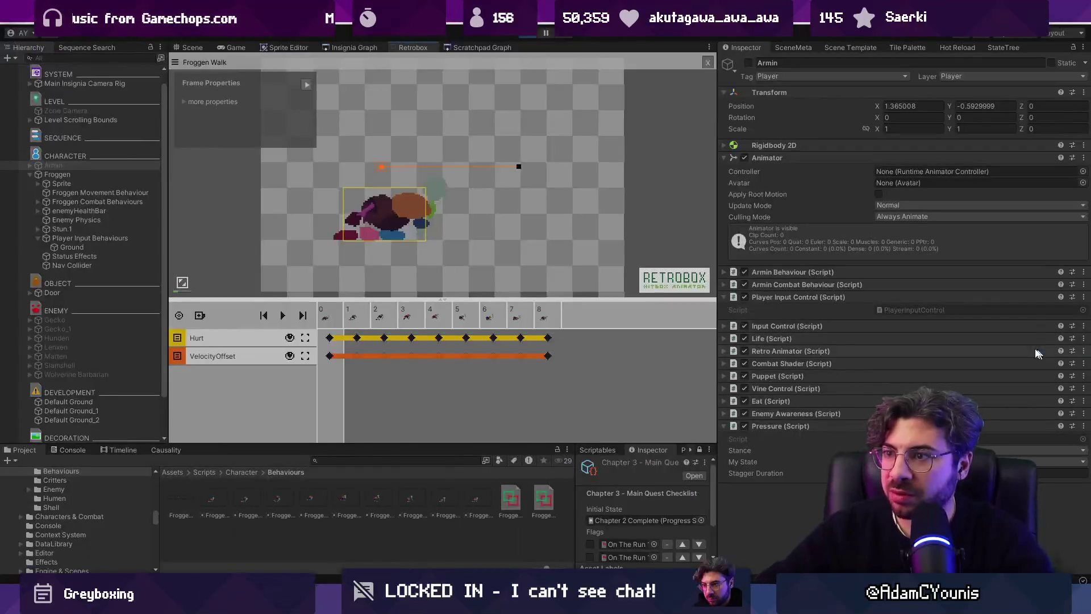
# Step: View the frame-0 VelocityOffset velocity curve, then walk-test left and right and stop play
pyautogui.click(329, 356)
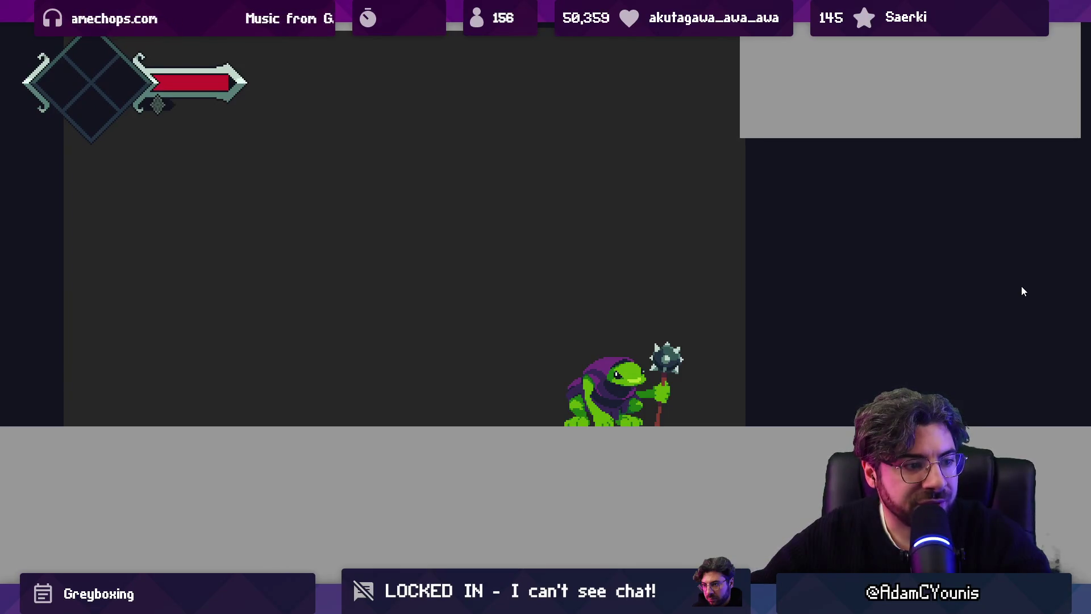
pyautogui.press('Left')
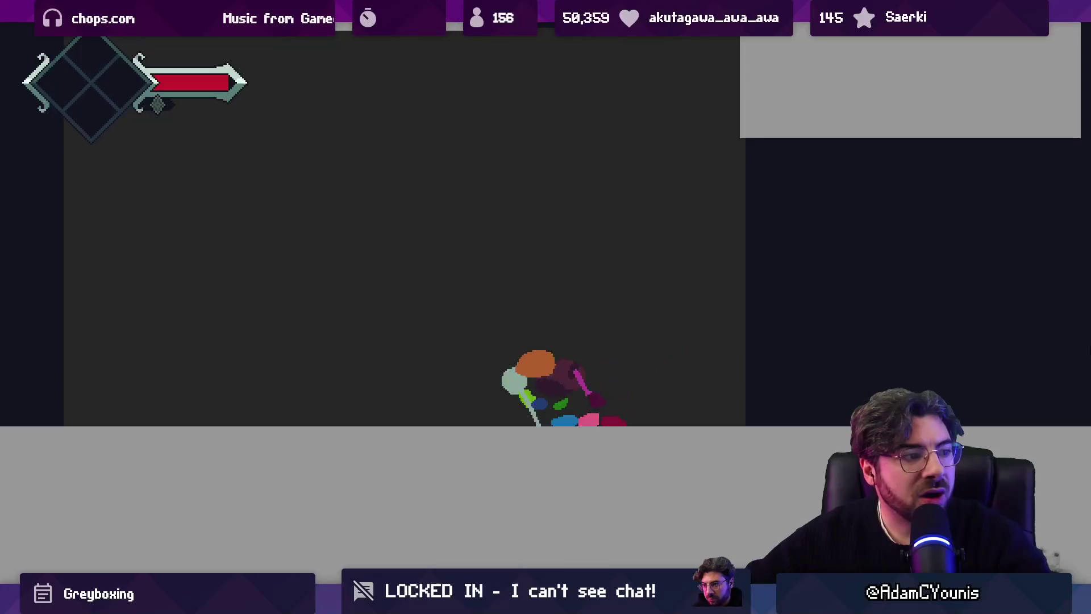
pyautogui.press('Right')
pyautogui.press('Right')
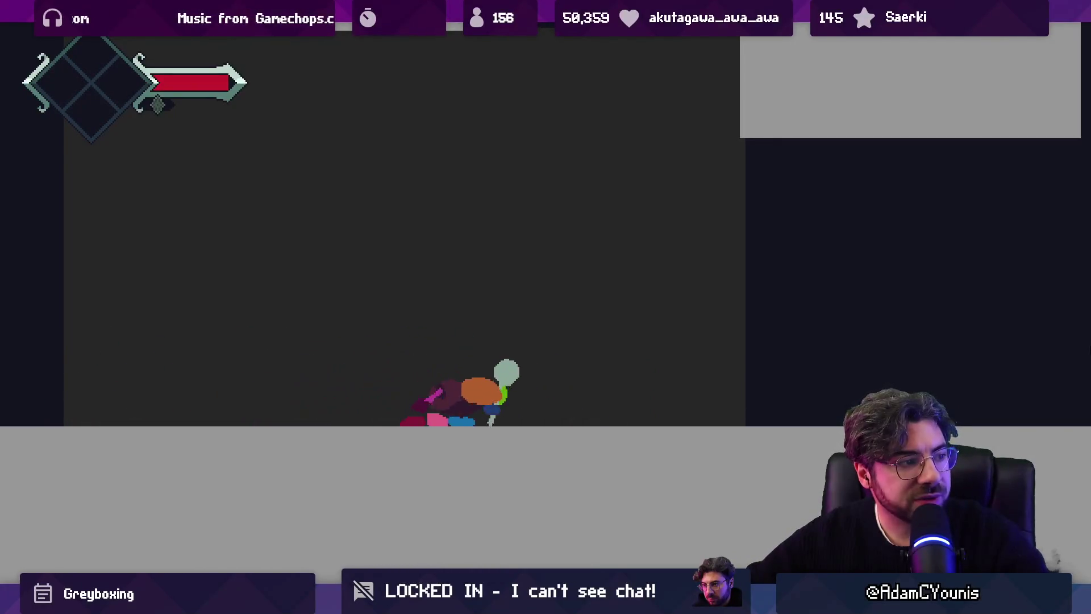
pyautogui.hotkey('ctrl', 'p')
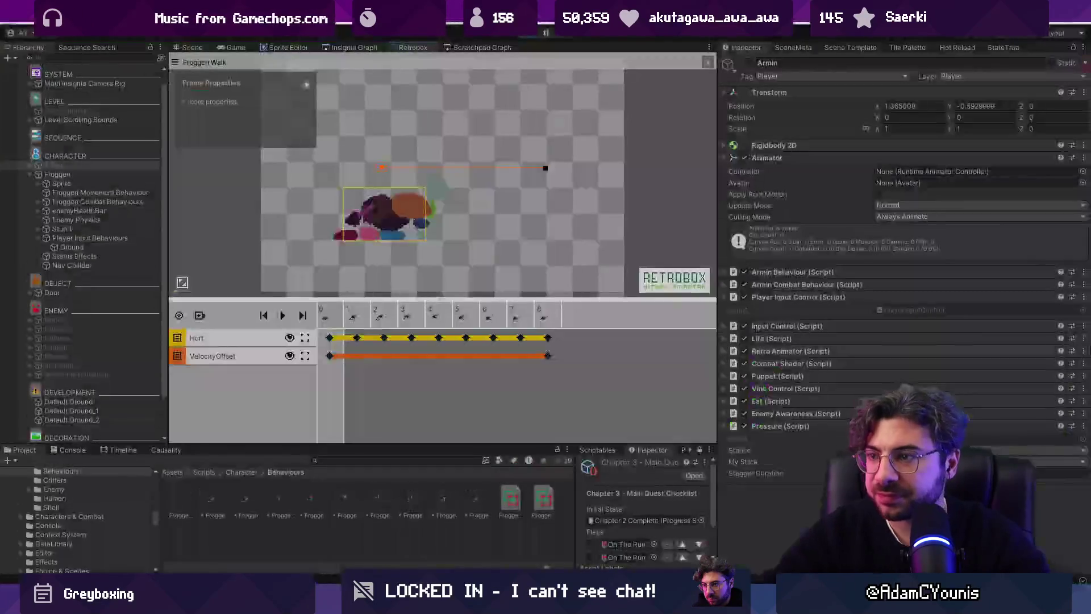
# Step: Pull the frame-0 velocity curve's end point slightly left, then switch to VS Code
pyautogui.click(340, 354)
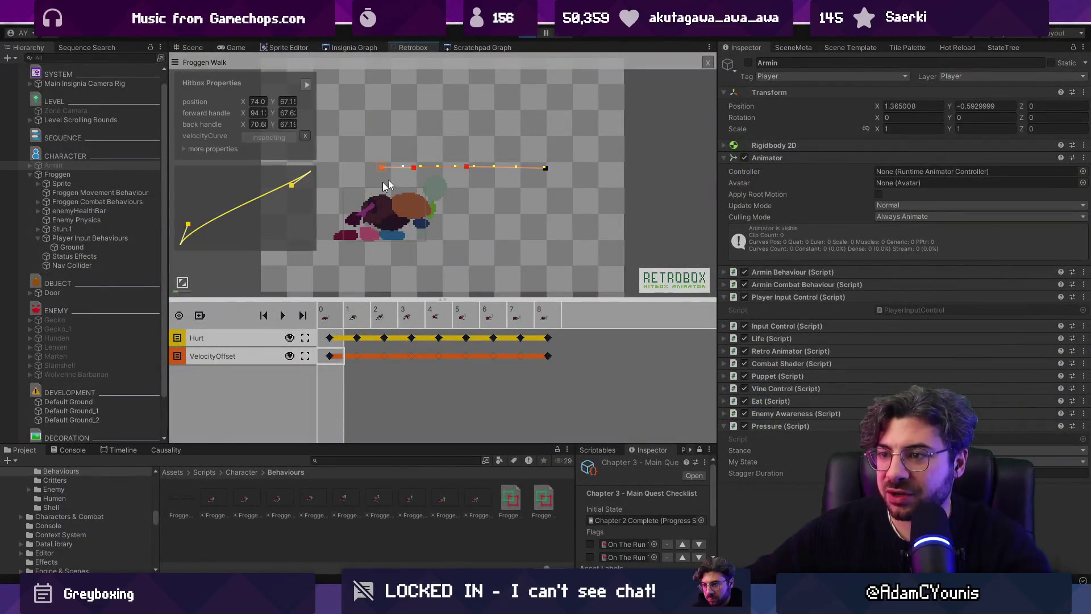
pyautogui.moveTo(524, 168); pyautogui.dragTo(521, 167)
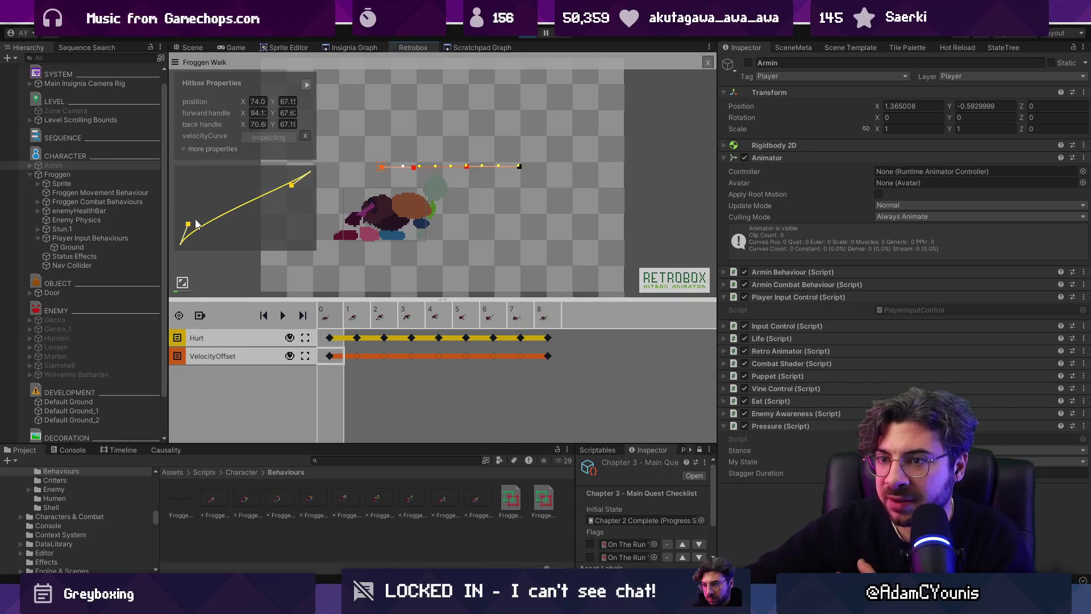
pyautogui.hotkey('alt', 'Tab')
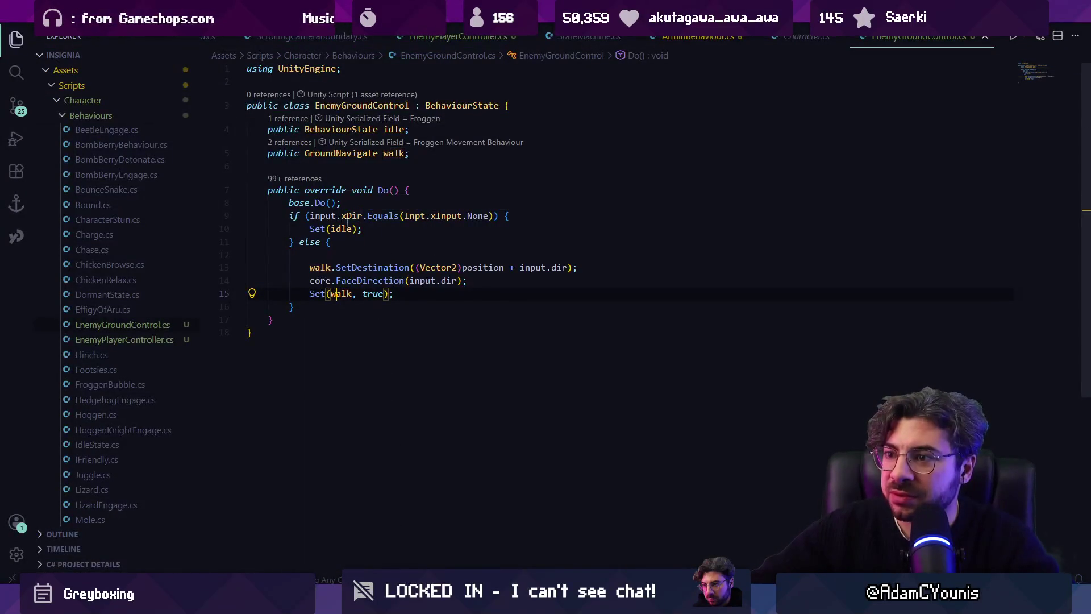
# Step: Review StateMachine.cs and EnemyPlayerController.cs, selecting SetInputState's input checks
pyautogui.hotkey('ctrl', 'Tab')
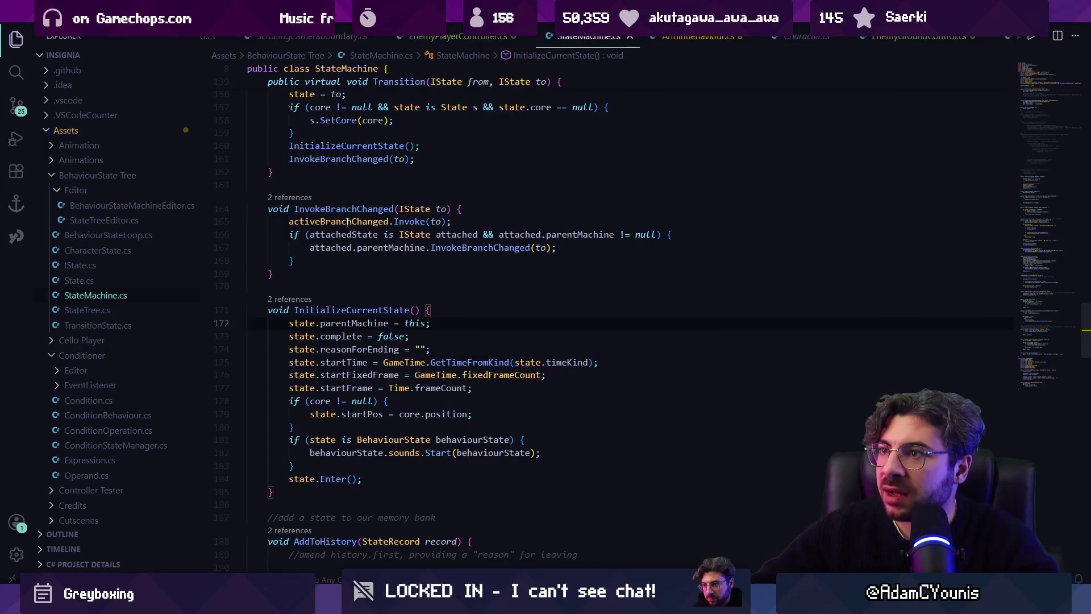
pyautogui.click(461, 35)
pyautogui.scroll(-10, 347, 255)
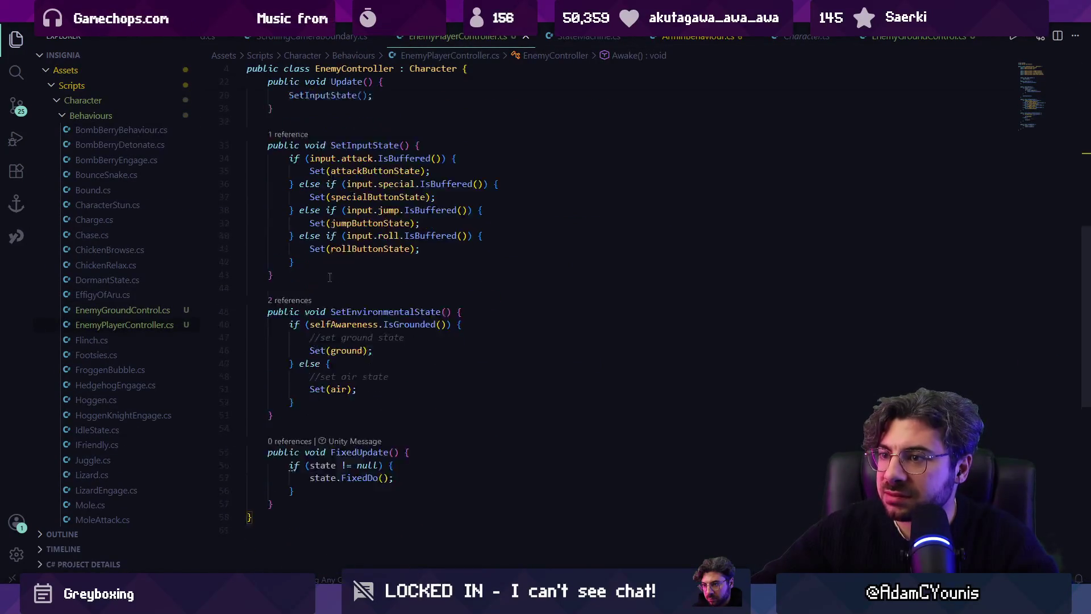
pyautogui.scroll(8, 346, 256)
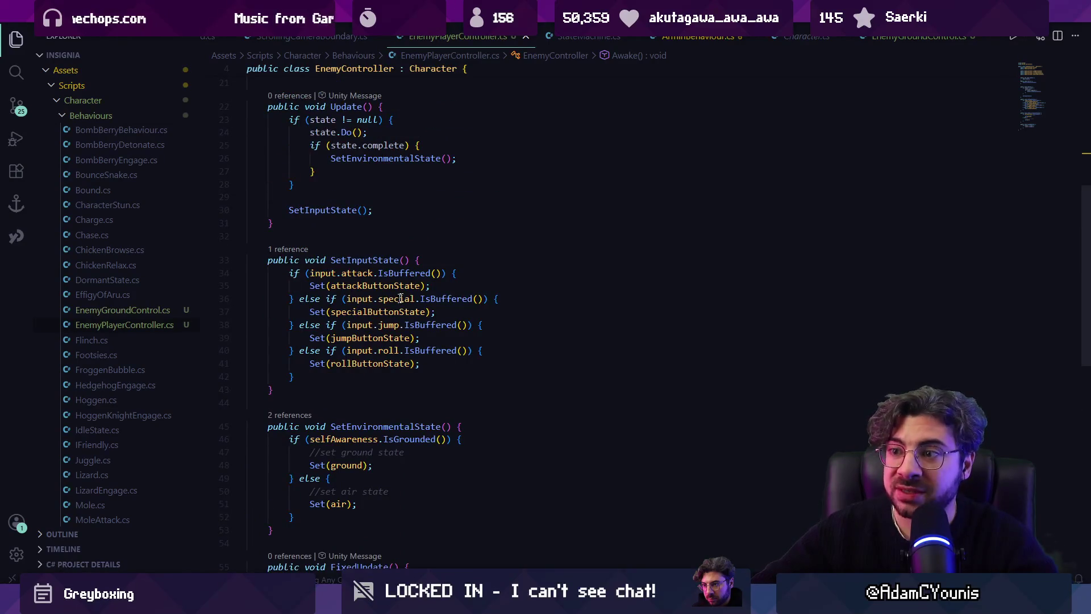
pyautogui.moveTo(290, 277); pyautogui.dragTo(364, 373)
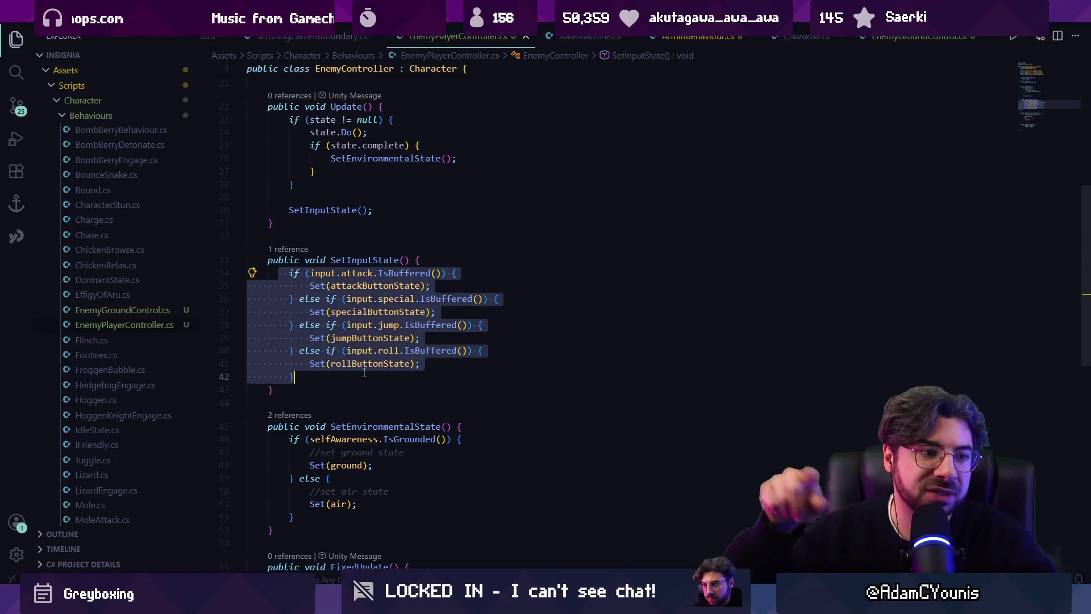
pyautogui.scroll(7, 306, 265)
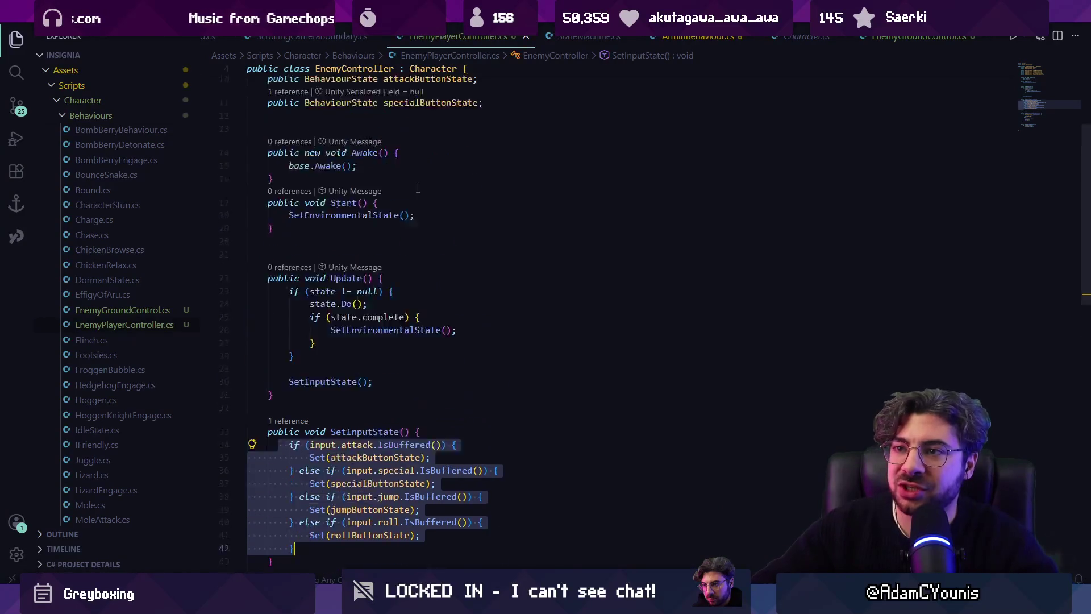
# Step: Review EnemyGroundControl.cs's Do() if/else blocks, then return to Unity
pyautogui.moveTo(378, 122)
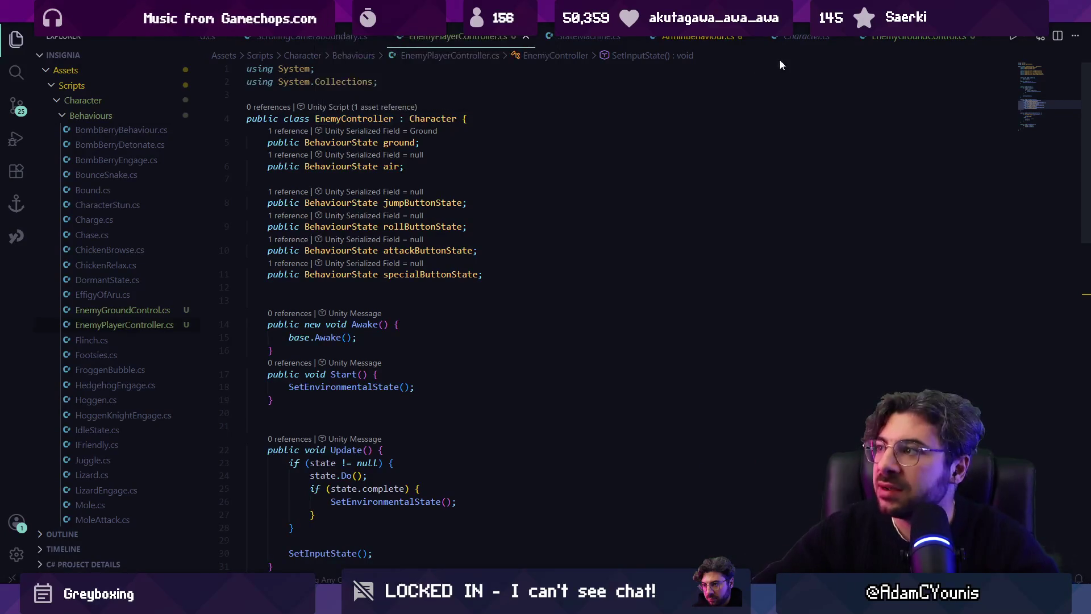
pyautogui.click(915, 36)
pyautogui.moveTo(250, 228)
pyautogui.mouseDown()
pyautogui.moveTo(364, 244)
pyautogui.moveTo(380, 307)
pyautogui.moveTo(292, 265)
pyautogui.mouseUp()
pyautogui.click(380, 308)
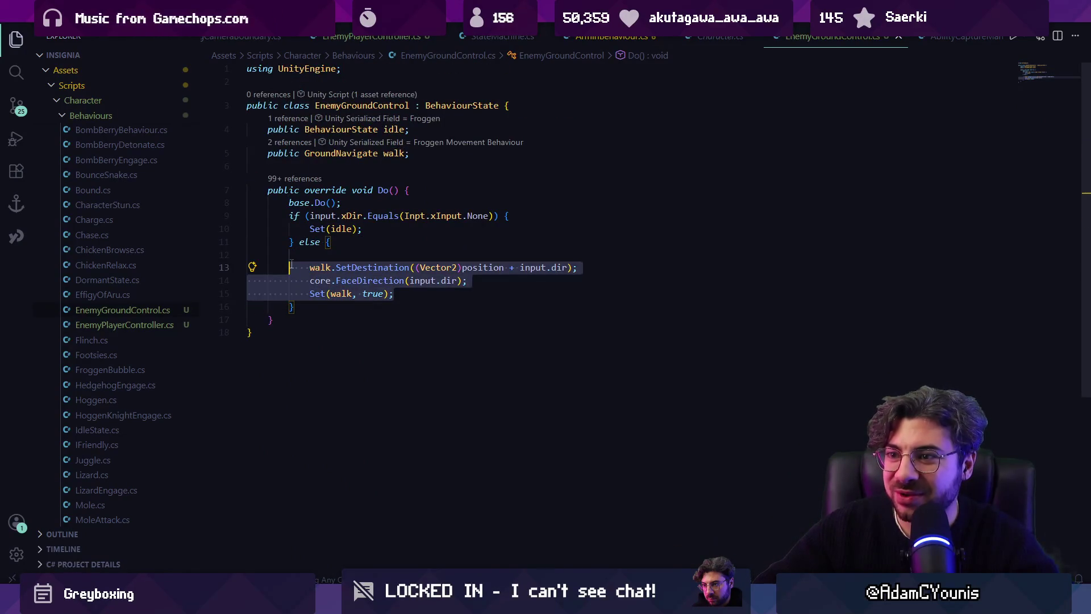
pyautogui.doubleClick(328, 242)
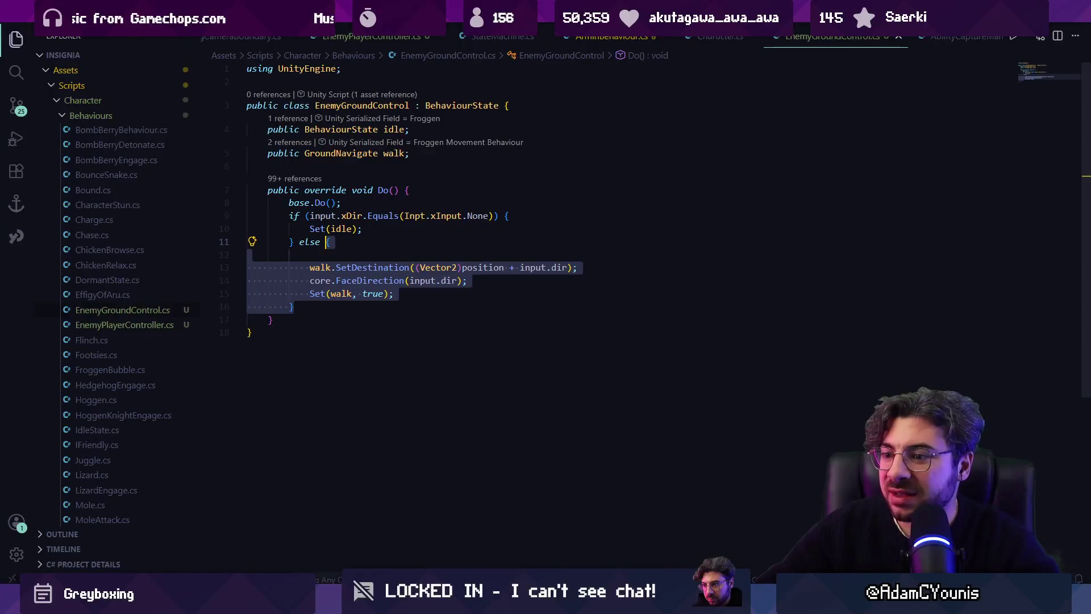
pyautogui.hotkey('alt', 'Tab')
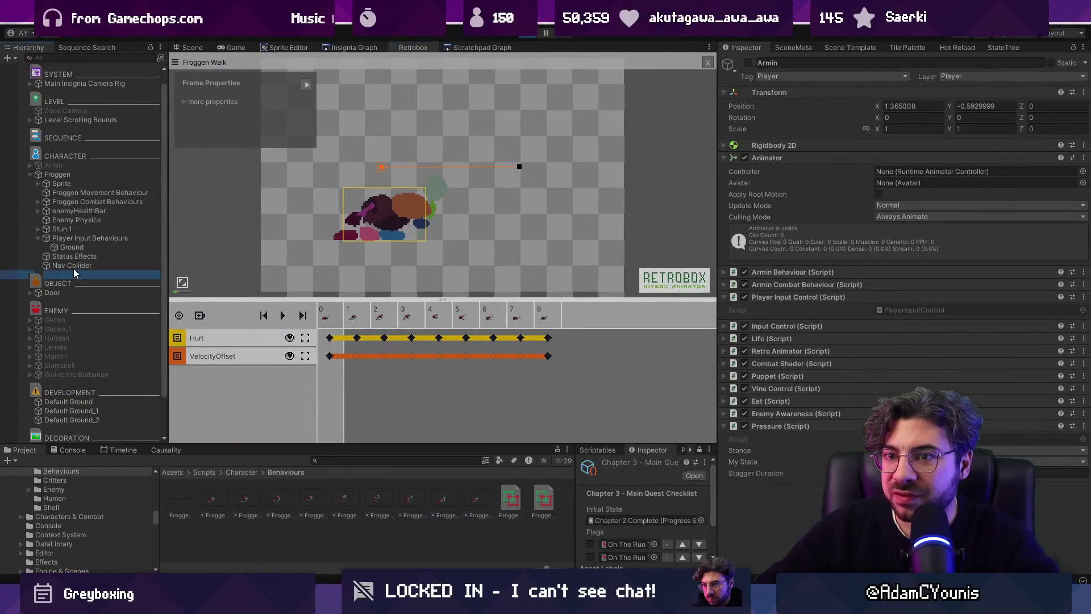
# Step: Inspect Froggen's Nav Collider, child objects and Ground's Enemy Ground Control settings, then view the game
pyautogui.click(73, 266)
pyautogui.click(91, 255)
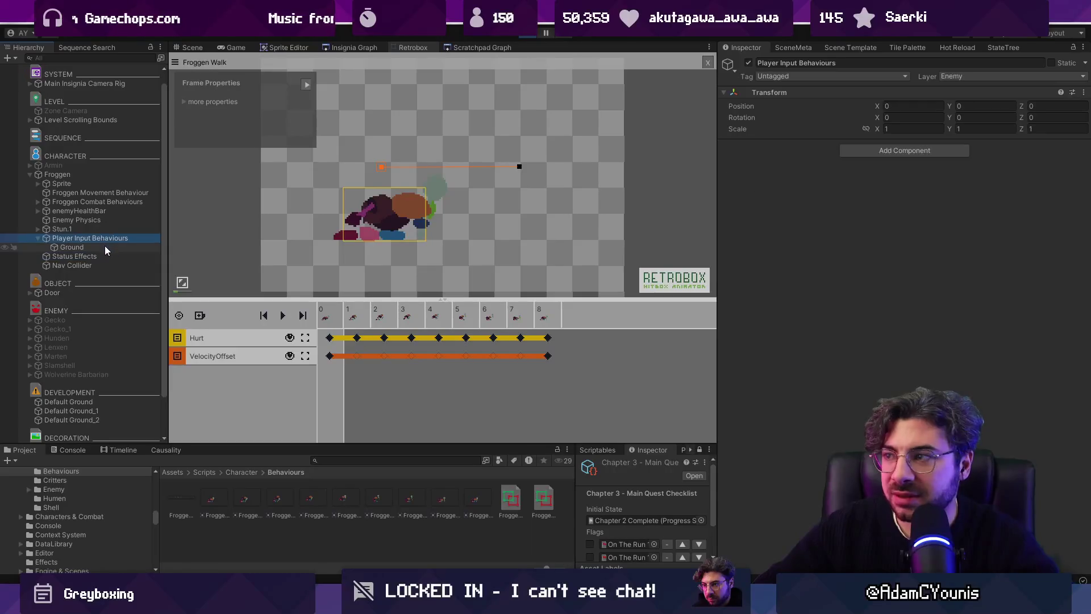
pyautogui.click(105, 248)
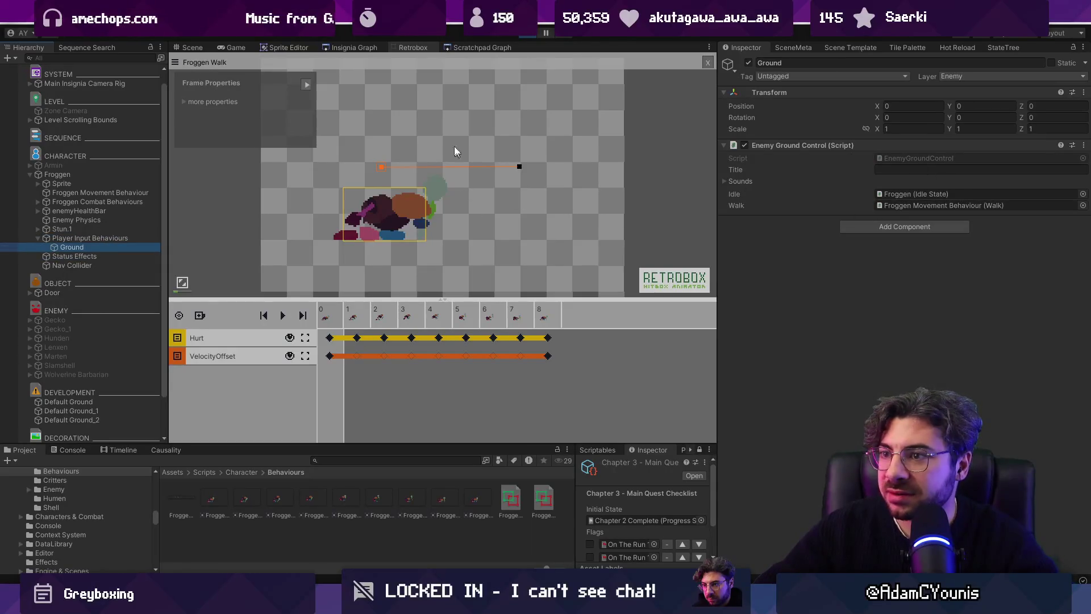
pyautogui.click(246, 48)
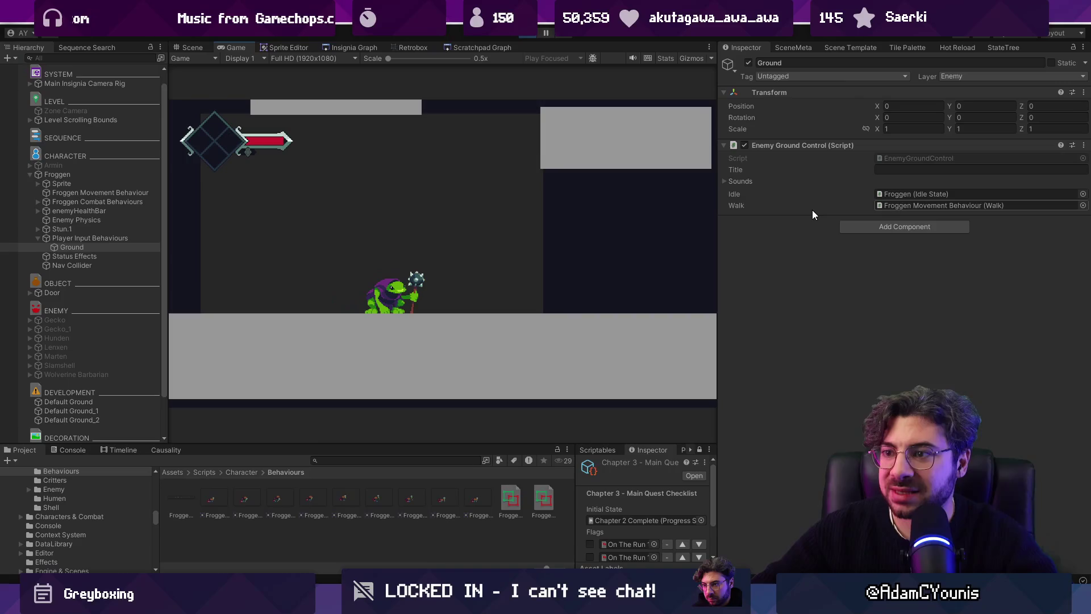
# Step: Bend the Froggen Walk velocity curve into an S shape with a flattened start
pyautogui.click(413, 47)
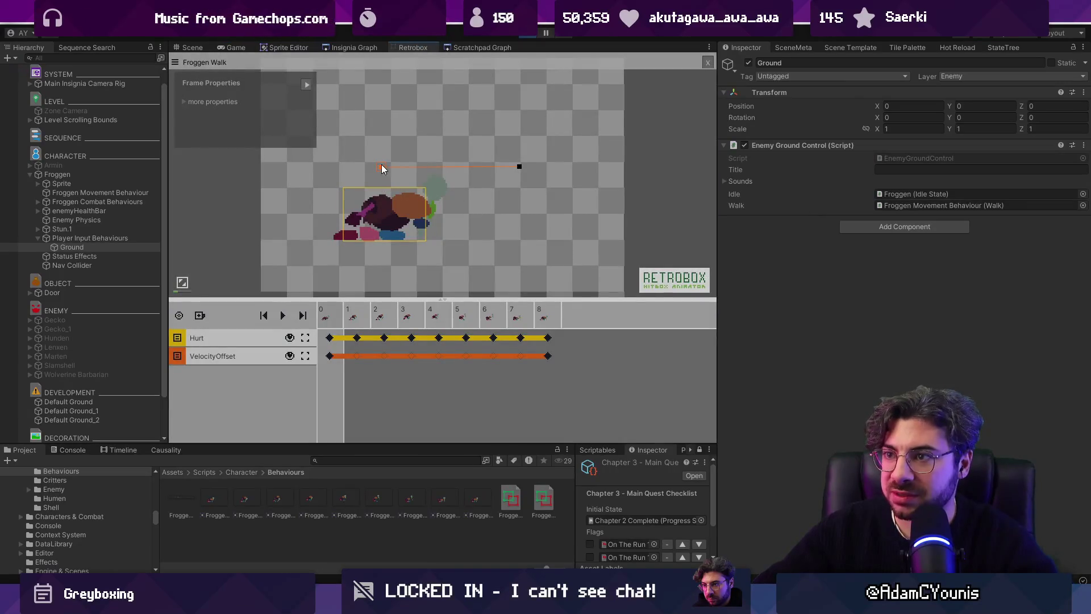
pyautogui.moveTo(188, 224); pyautogui.dragTo(203, 244)
pyautogui.moveTo(292, 185); pyautogui.dragTo(273, 176)
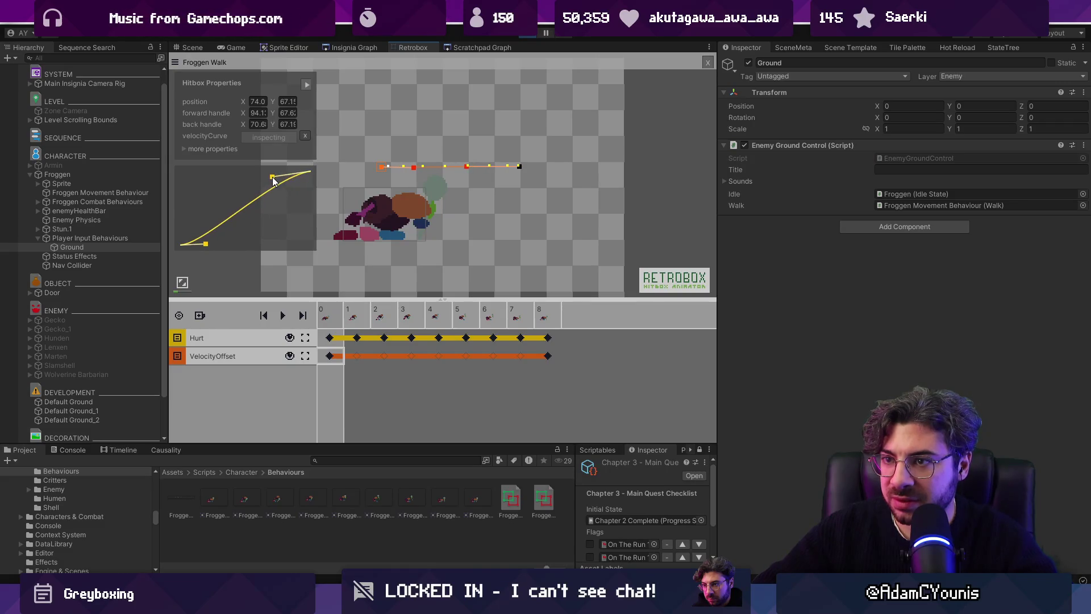
pyautogui.moveTo(216, 244); pyautogui.dragTo(209, 244)
# Step: Play-test the walk in the full-screen game view, then return to the editor
pyautogui.click(235, 48)
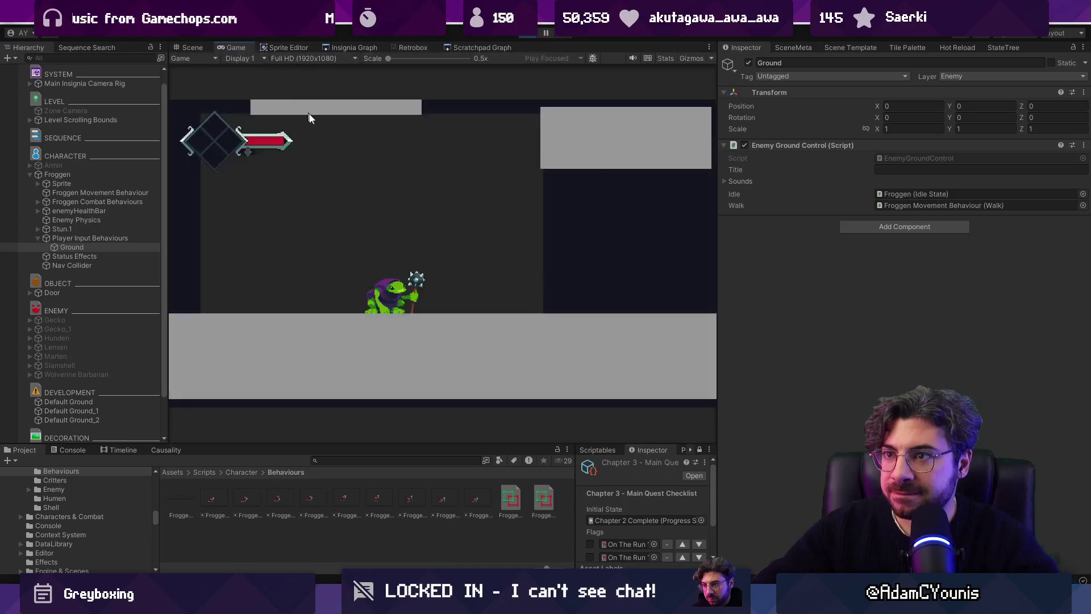
pyautogui.hotkey('shift', 'space')
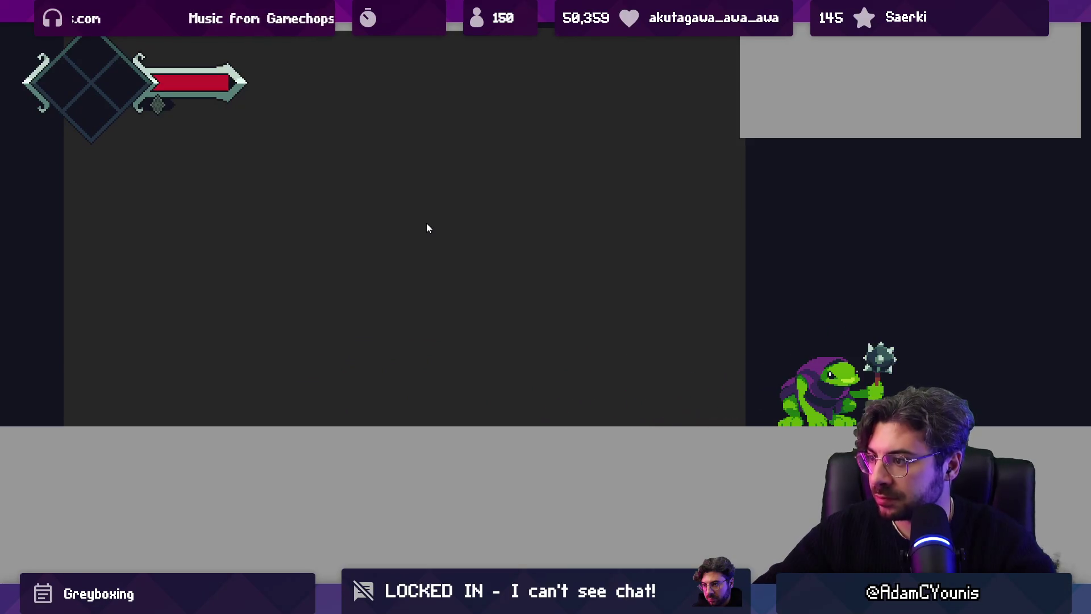
pyautogui.hotkey('shift', 'space')
# Step: Add a VelocityOffset keyframe at frame 1 in the Froggen Walk animator
pyautogui.click(354, 48)
pyautogui.click(401, 47)
pyautogui.click(363, 317)
pyautogui.click(380, 314)
pyautogui.click(356, 338)
pyautogui.click(357, 357)
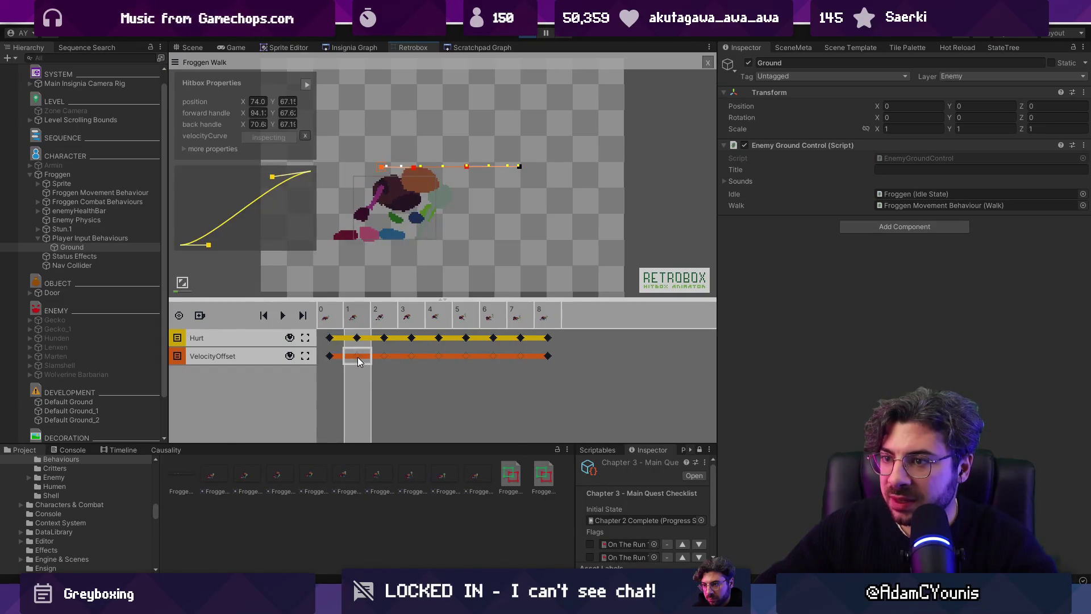
pyautogui.doubleClick(357, 357)
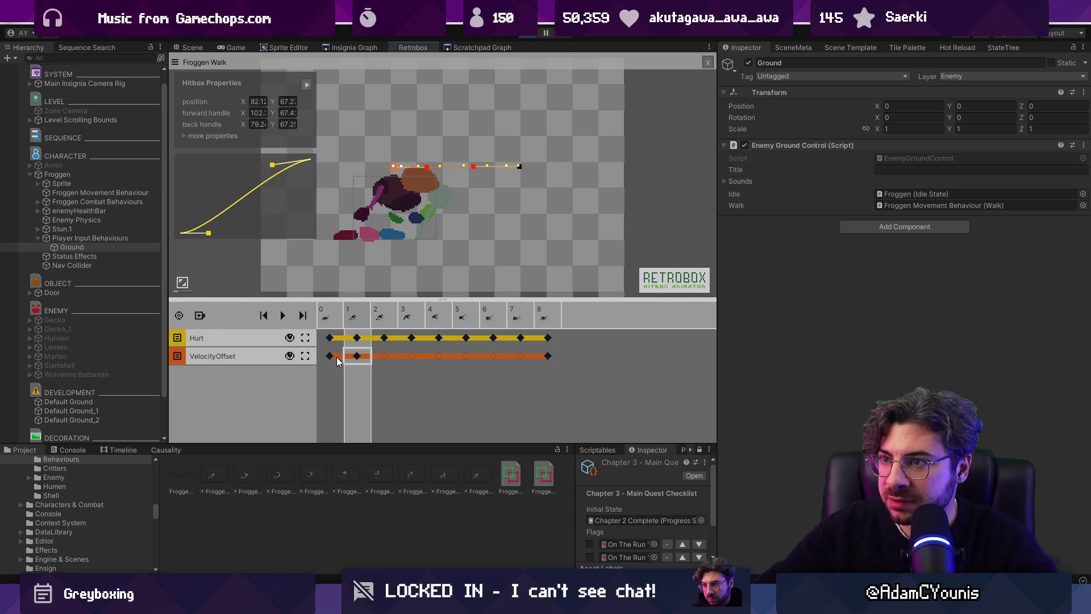
pyautogui.click(334, 360)
pyautogui.click(355, 360)
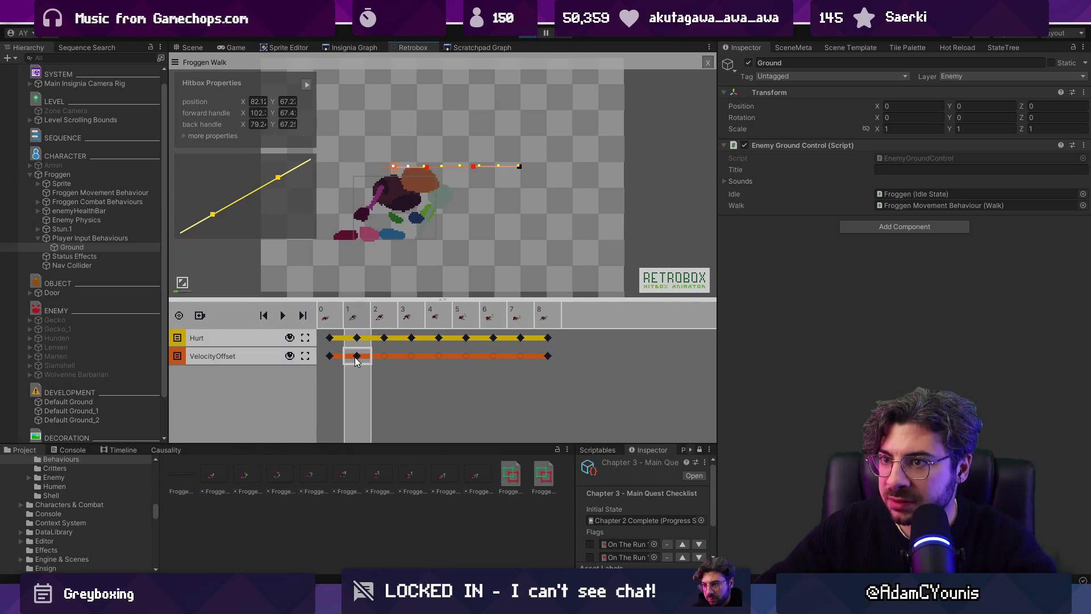
# Step: Compare the frame 0 and frame 1 VelocityOffset settings with extra hitbox properties shown
pyautogui.click(186, 137)
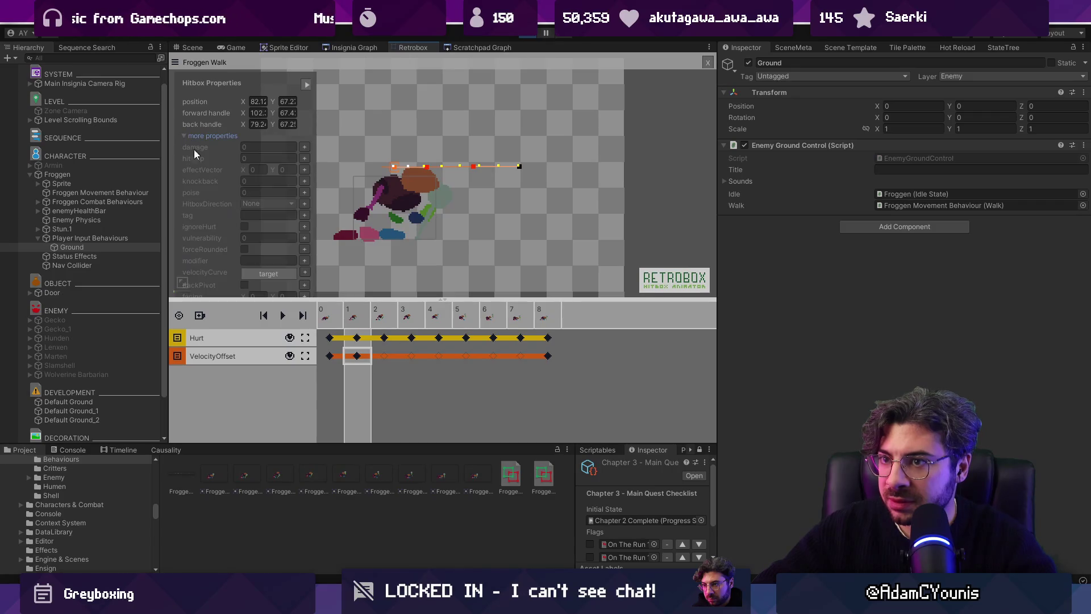
pyautogui.click(341, 361)
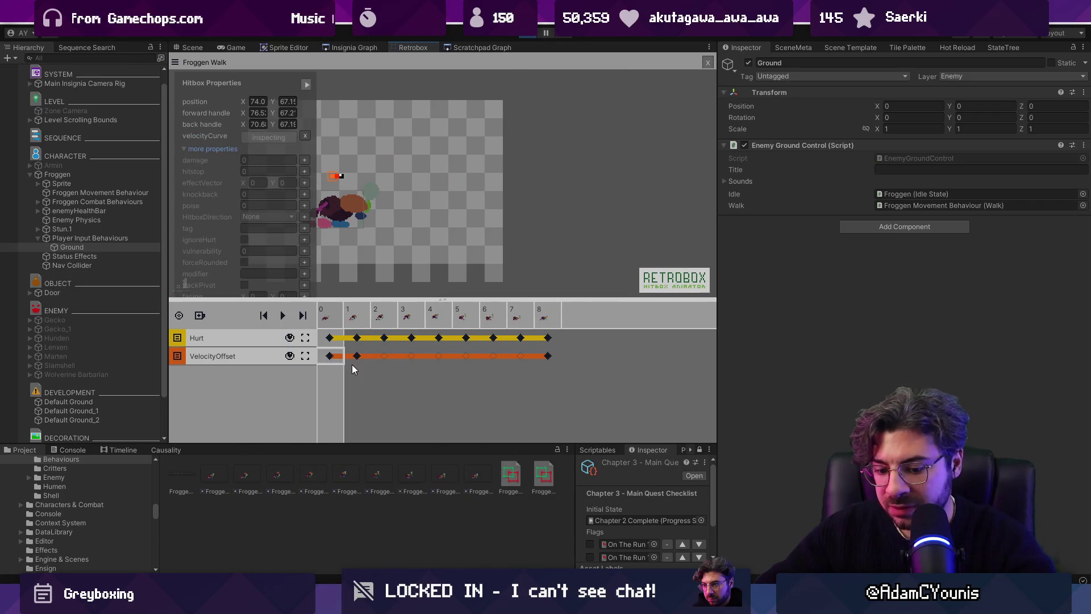
pyautogui.click(358, 356)
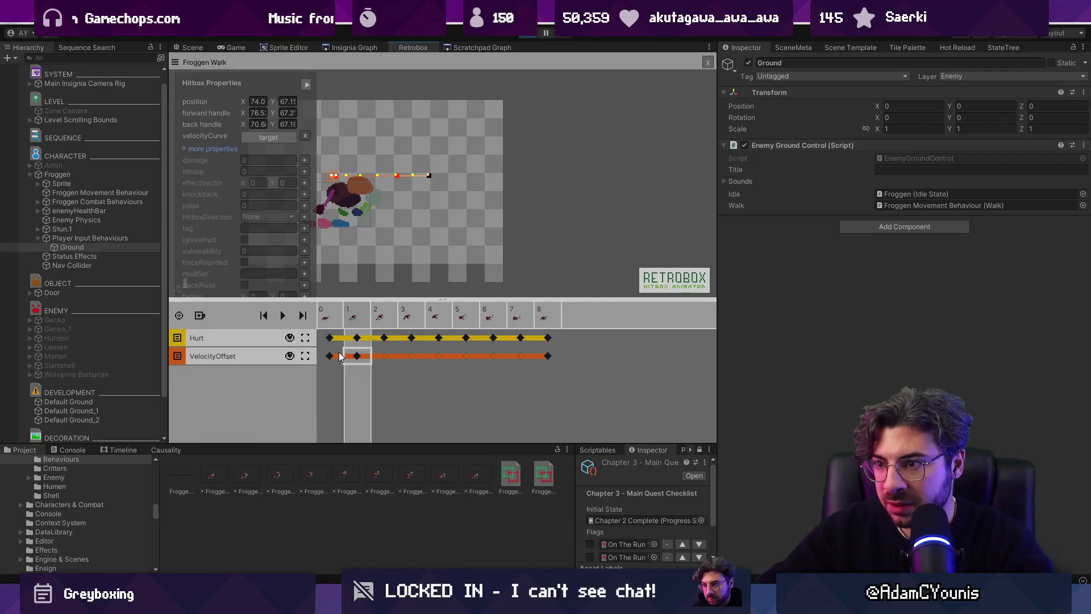
pyautogui.click(337, 357)
pyautogui.press('Right')
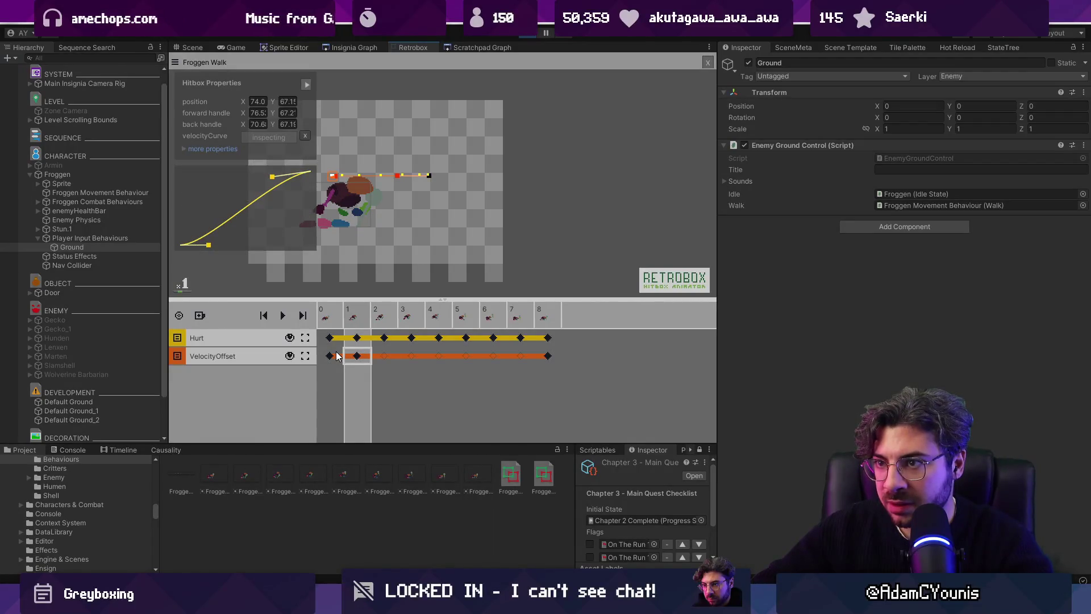
pyautogui.click(337, 357)
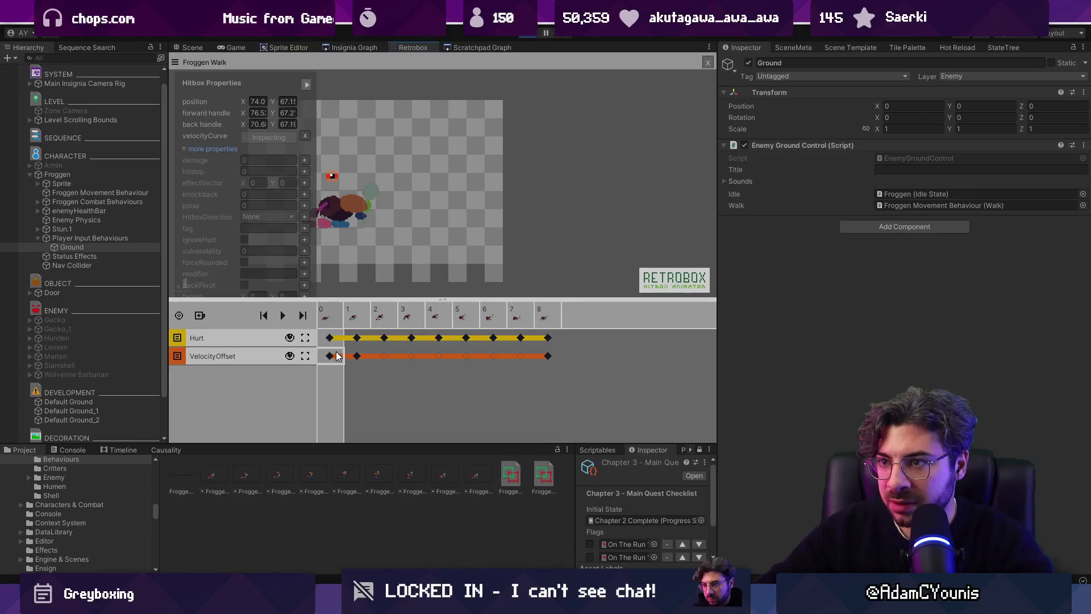
pyautogui.scroll(5, 335, 175)
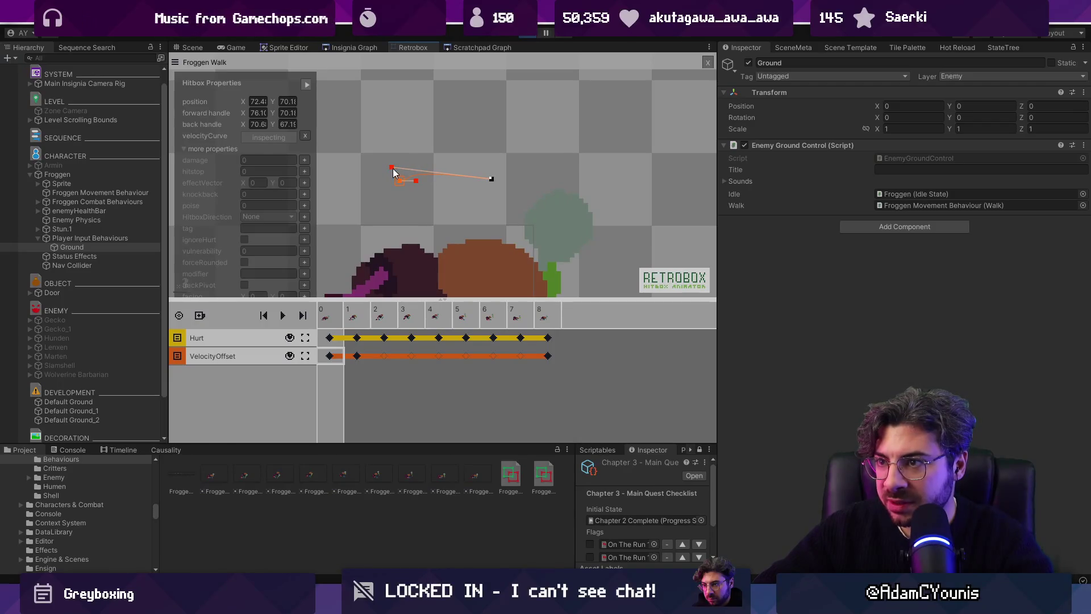
pyautogui.scroll(-5, 443, 181)
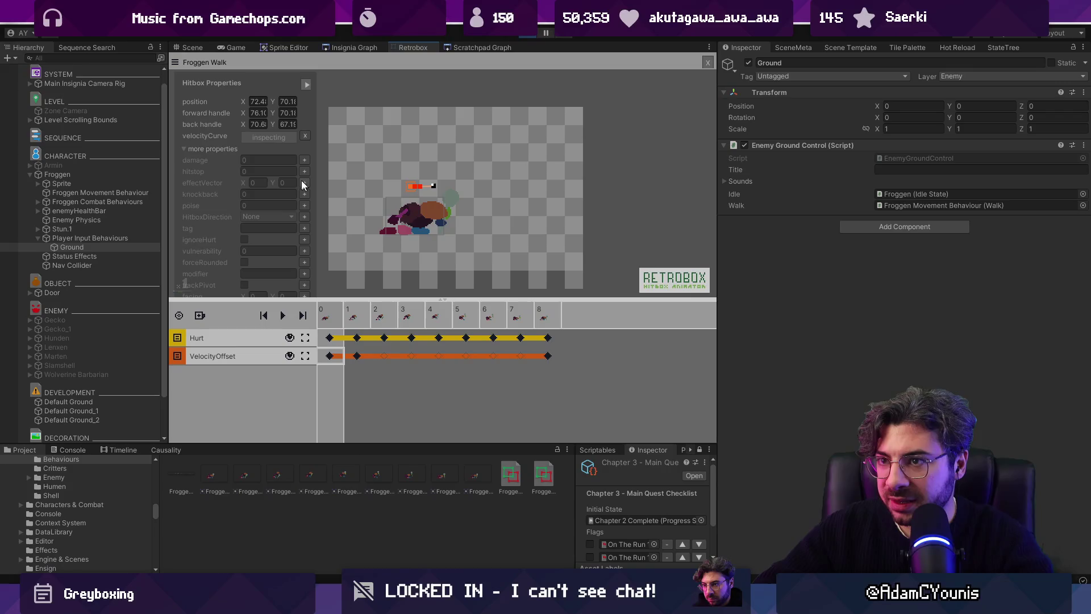
# Step: Enlarge the animation preview area and review the frame 0 and frame 1 VelocityOffset keyframes
pyautogui.click(186, 148)
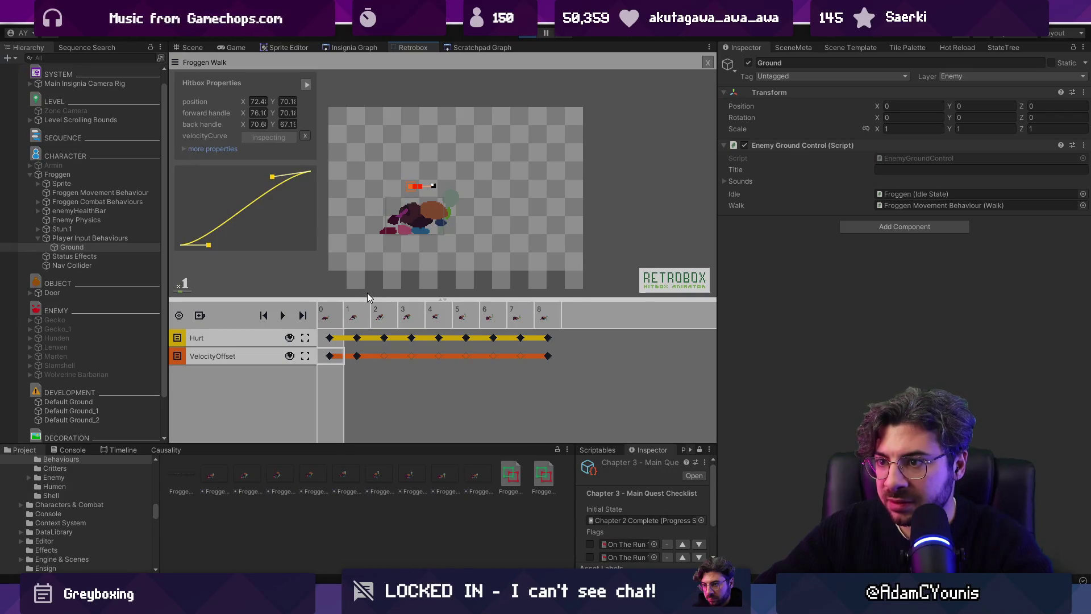
pyautogui.moveTo(370, 298); pyautogui.dragTo(371, 370)
pyautogui.click(183, 149)
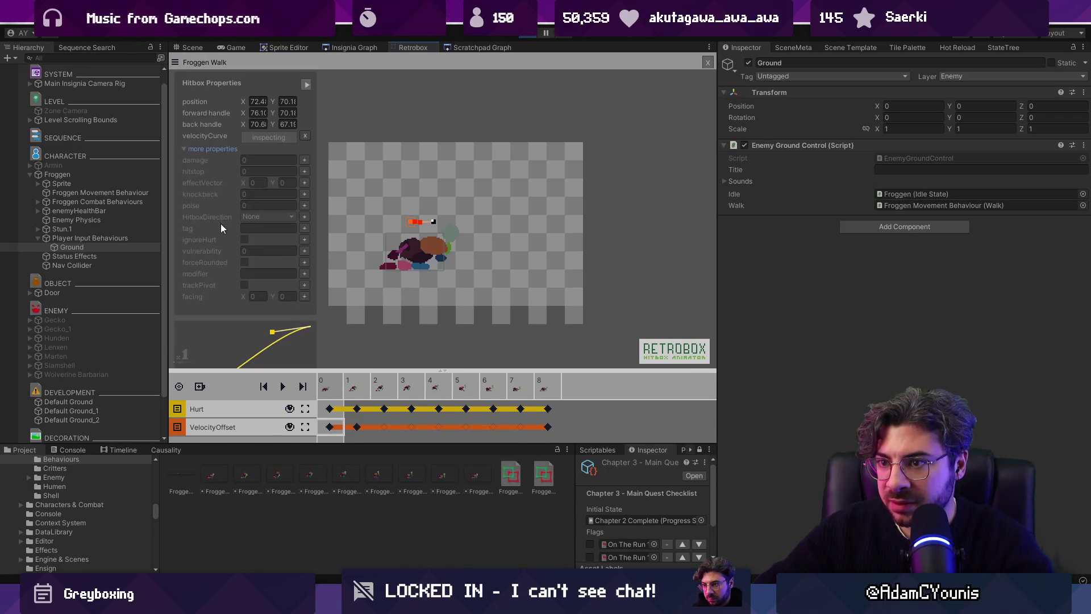
pyautogui.click(360, 333)
pyautogui.click(330, 427)
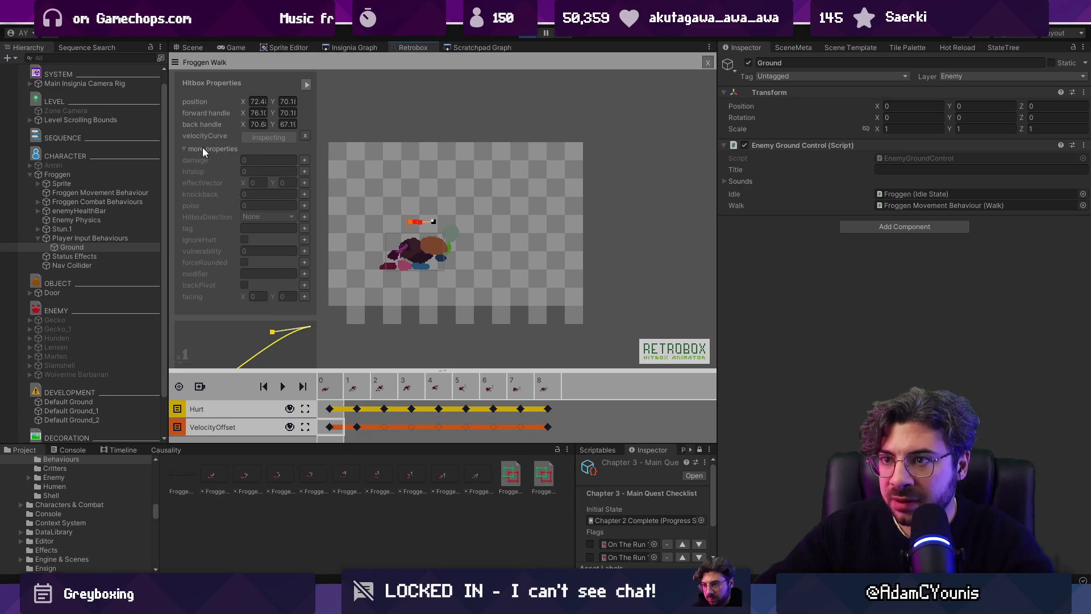
pyautogui.click(183, 147)
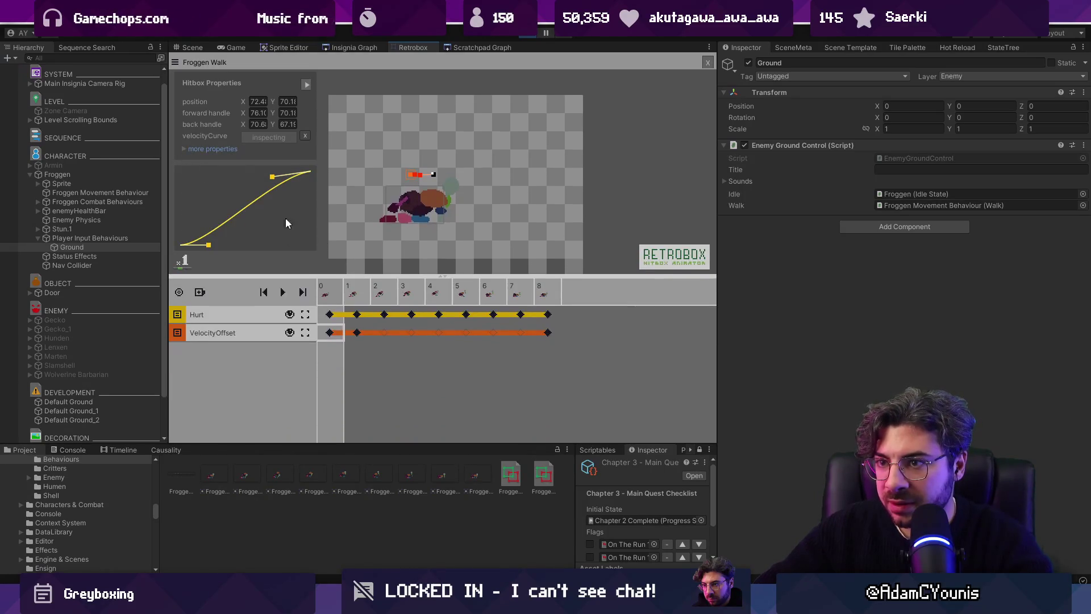
pyautogui.click(358, 335)
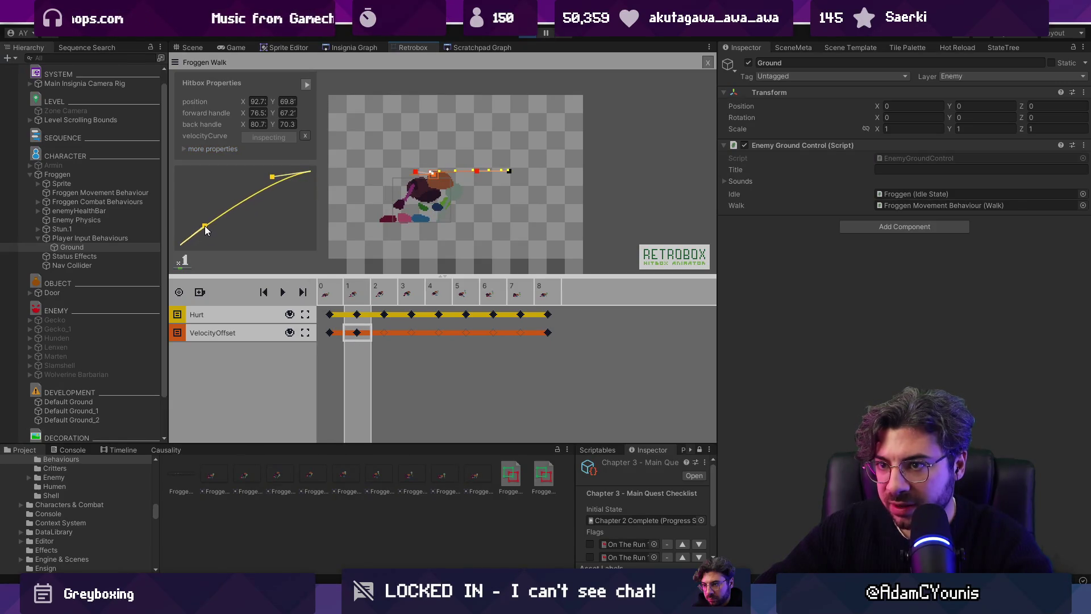
pyautogui.scroll(2, 430, 199)
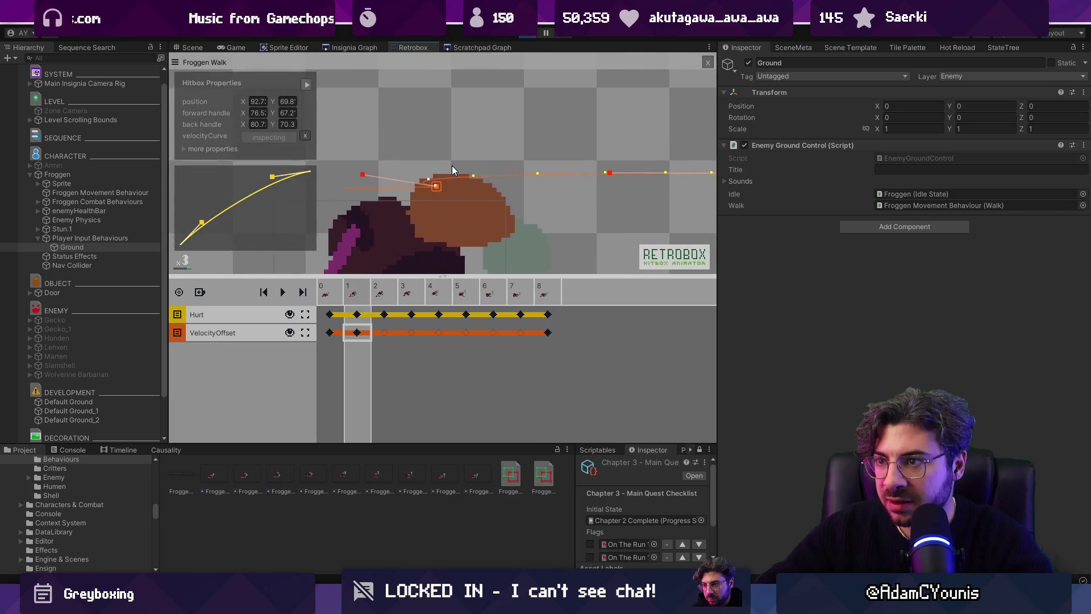
pyautogui.scroll(-1, 453, 165)
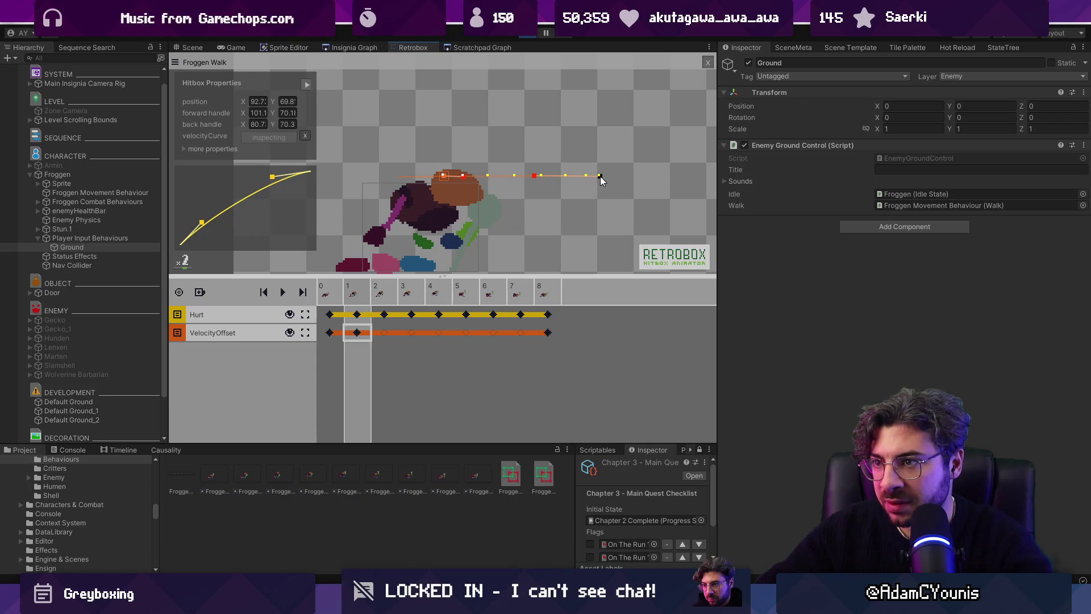
# Step: Play the walk animation preview from the first frame and check it in the game view
pyautogui.click(340, 291)
pyautogui.press('space')
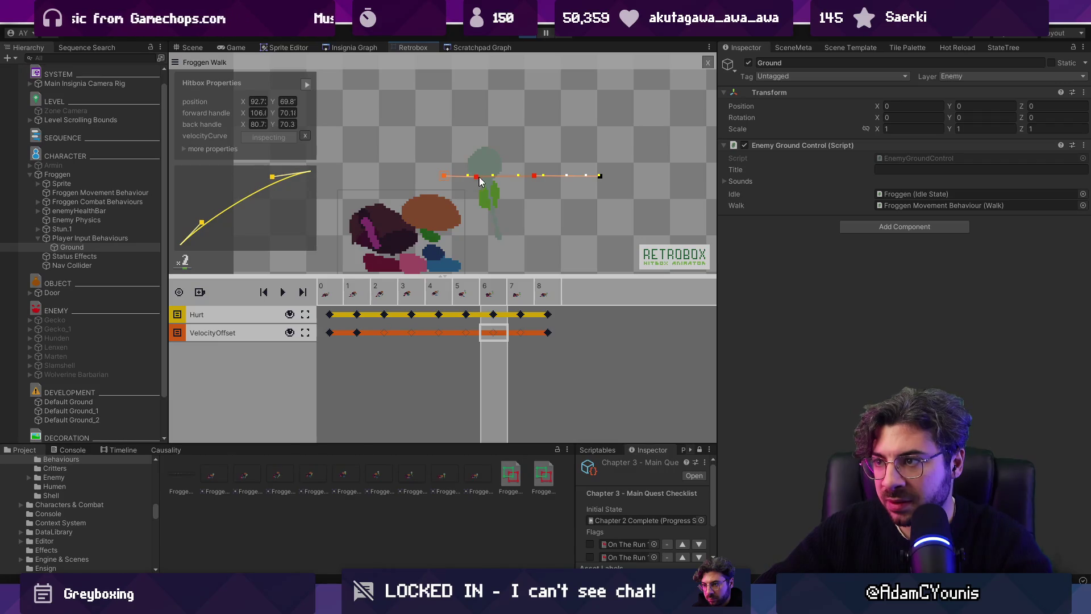
pyautogui.click(247, 49)
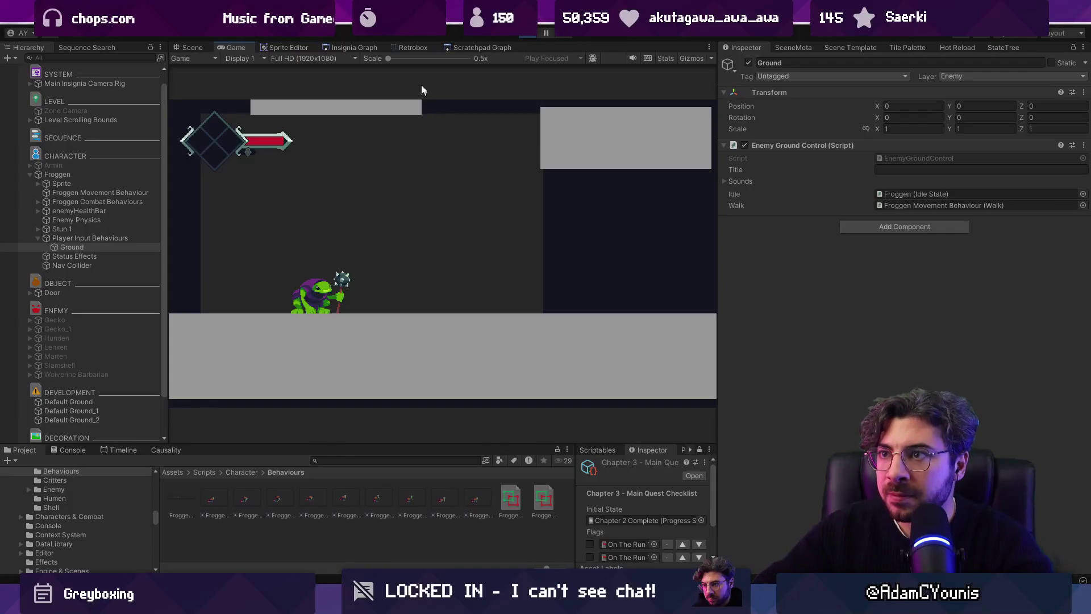
pyautogui.click(414, 49)
# Step: Make the frame-1 velocity curve bow more at the start, then test full screen
pyautogui.click(357, 356)
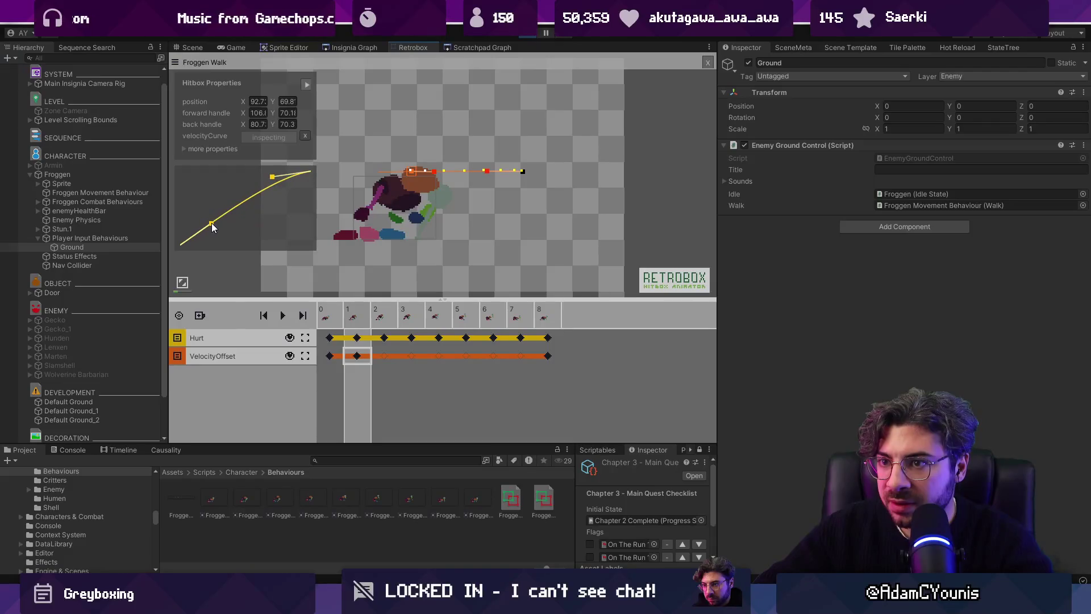
pyautogui.moveTo(225, 215); pyautogui.dragTo(219, 217)
pyautogui.moveTo(273, 176); pyautogui.dragTo(275, 178)
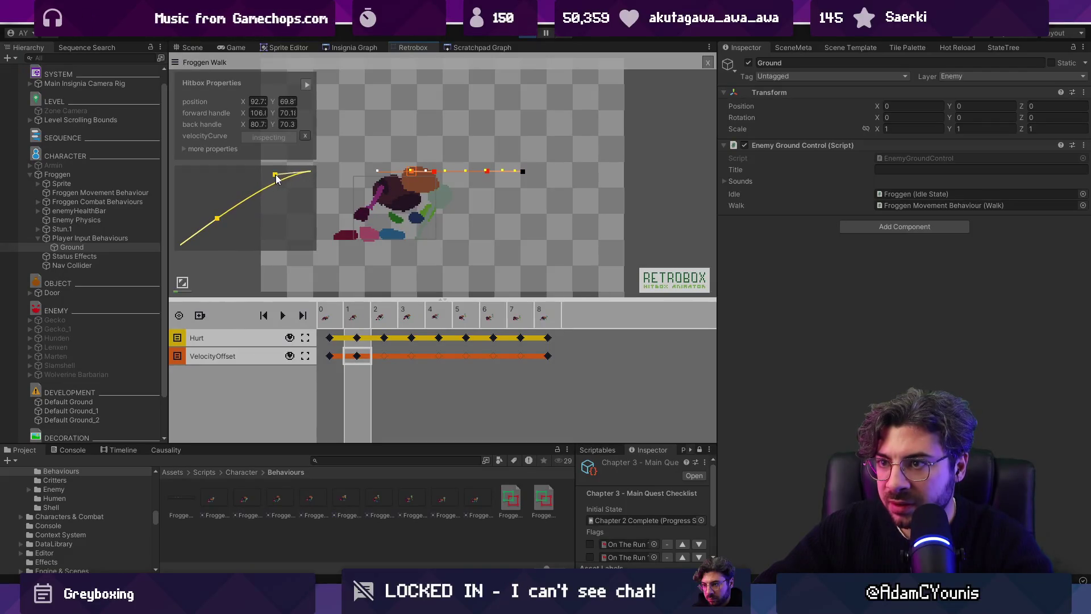
pyautogui.hotkey('ctrl', 'p')
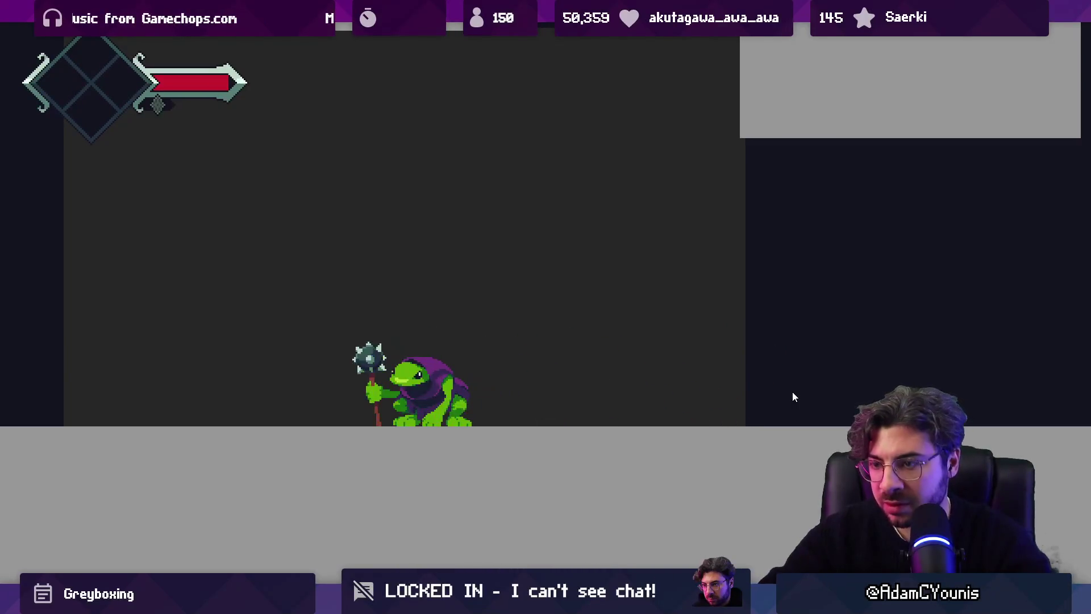
# Step: Stop the game and compare the frame 0, 1 and 2 VelocityOffset keyframes
pyautogui.hotkey('ctrl', 'p')
pyautogui.click(357, 356)
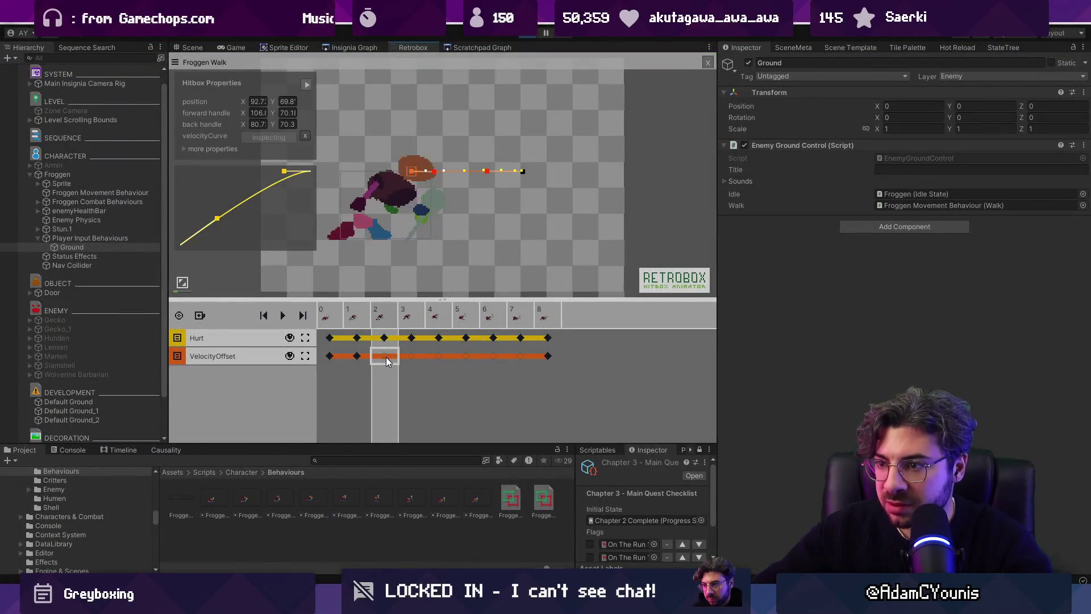
pyautogui.click(336, 357)
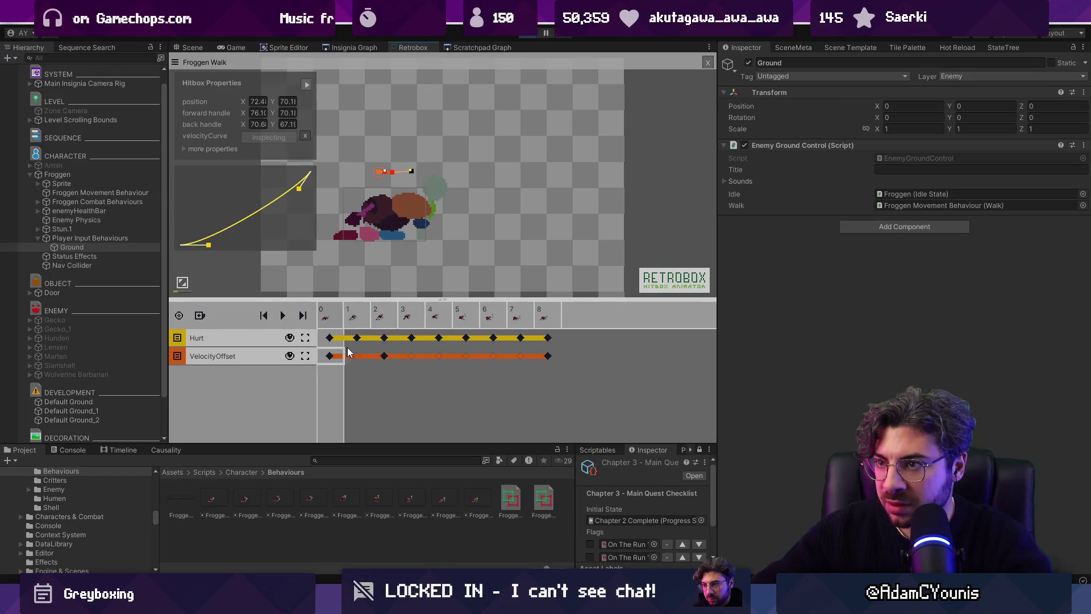
pyautogui.scroll(1, 401, 223)
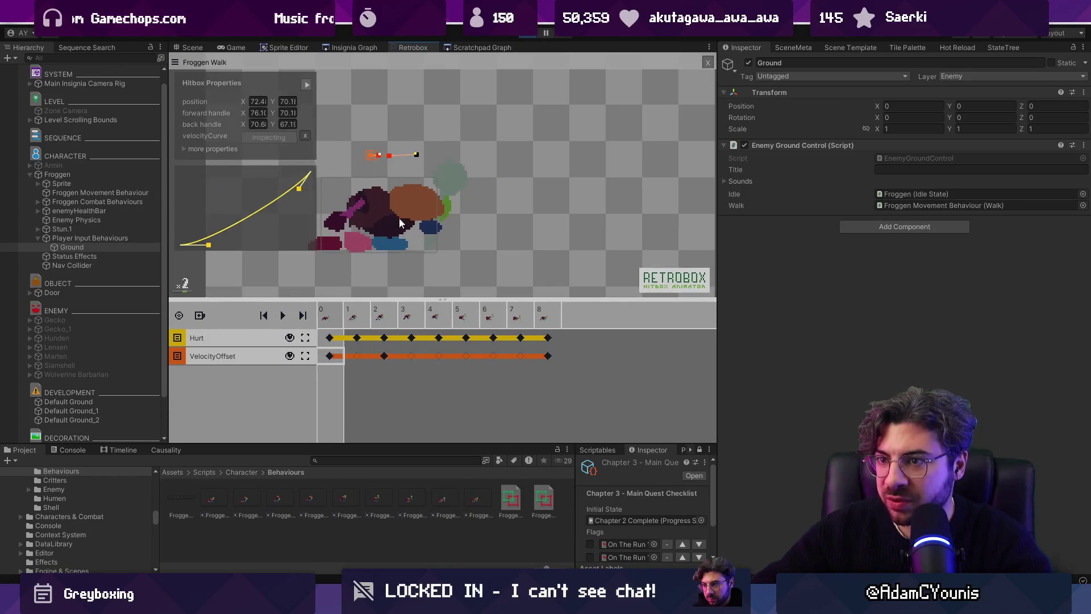
pyautogui.click(384, 356)
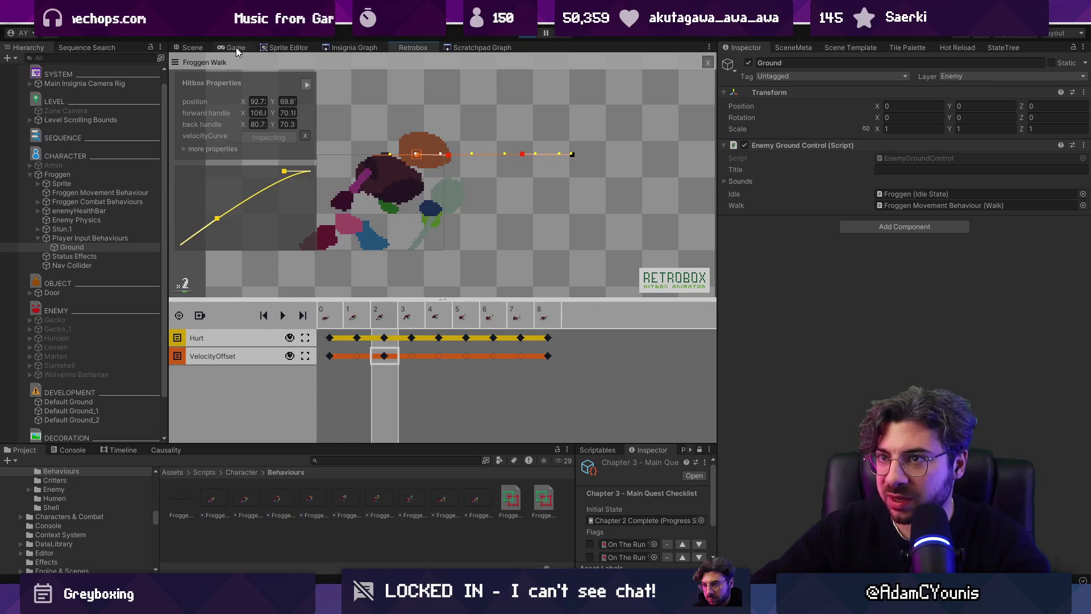
# Step: Playtest full-size, running the player right and left past Froggen, then stop play
pyautogui.click(236, 47)
pyautogui.hotkey('ctrl', 'p')
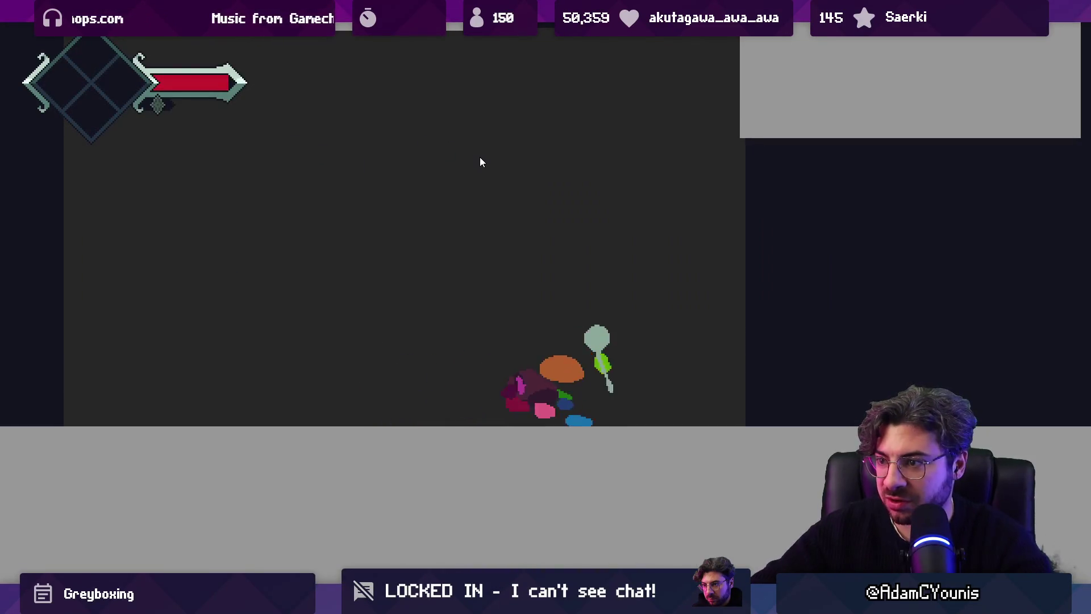
pyautogui.press('Right')
pyautogui.press('Left')
pyautogui.press('Left')
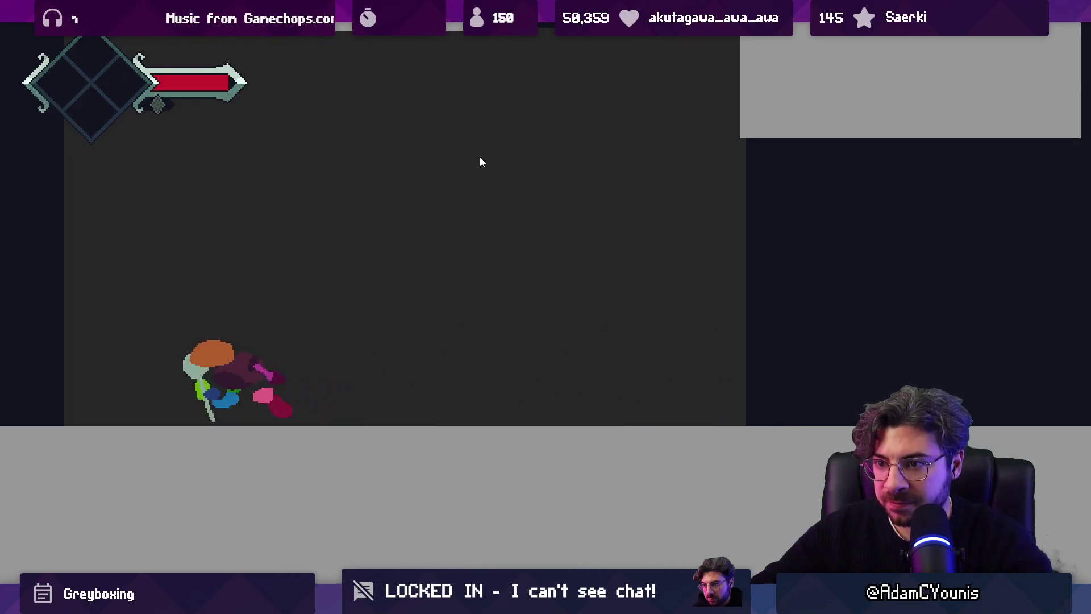
pyautogui.press('Right')
pyautogui.press('Right')
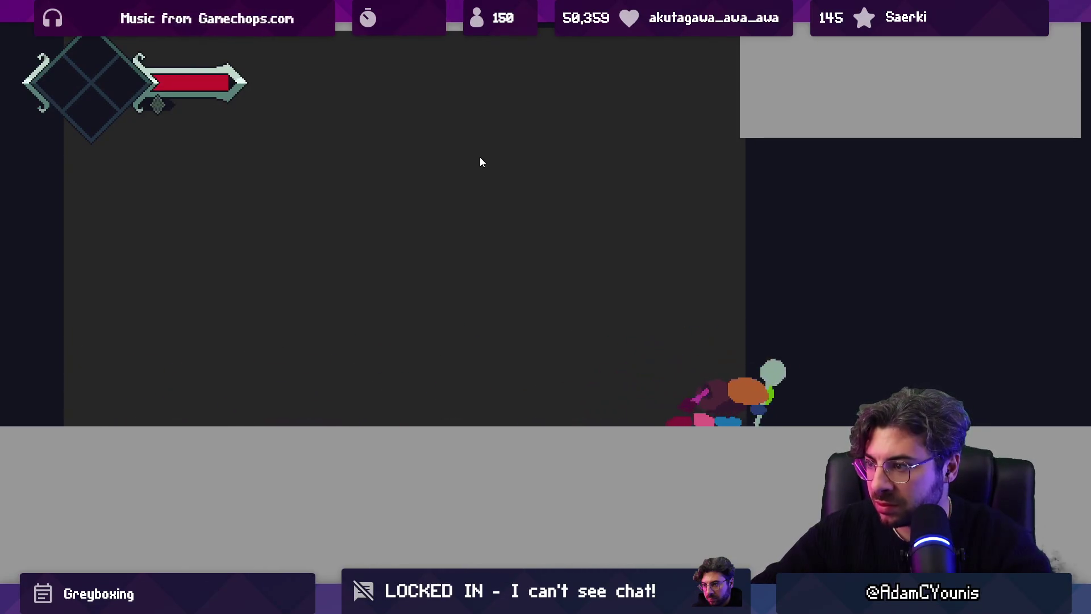
pyautogui.press('Left')
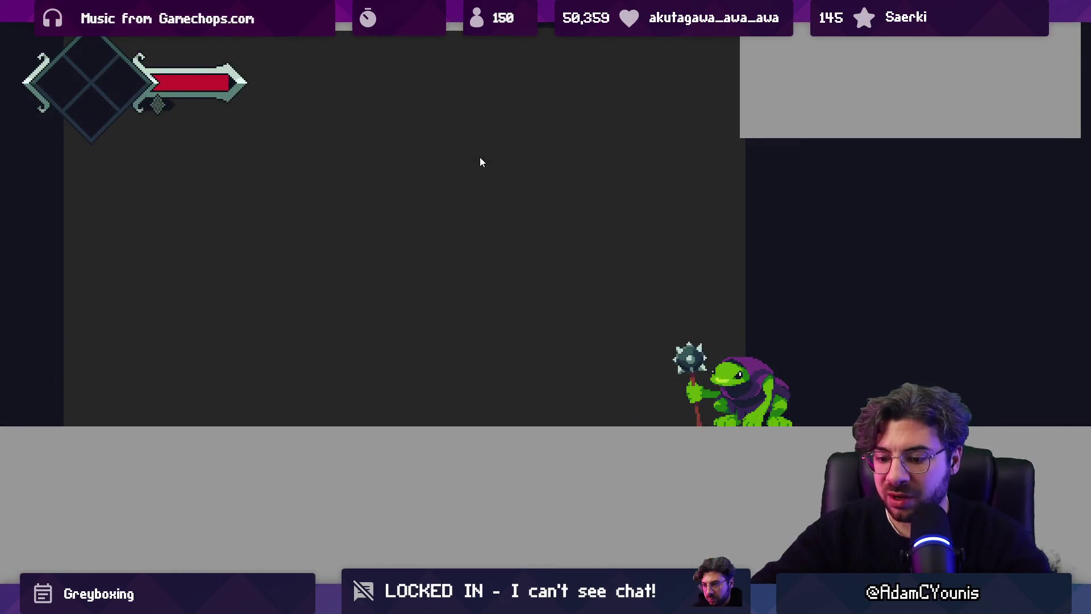
pyautogui.hotkey('shift', 'space')
pyautogui.click(527, 38)
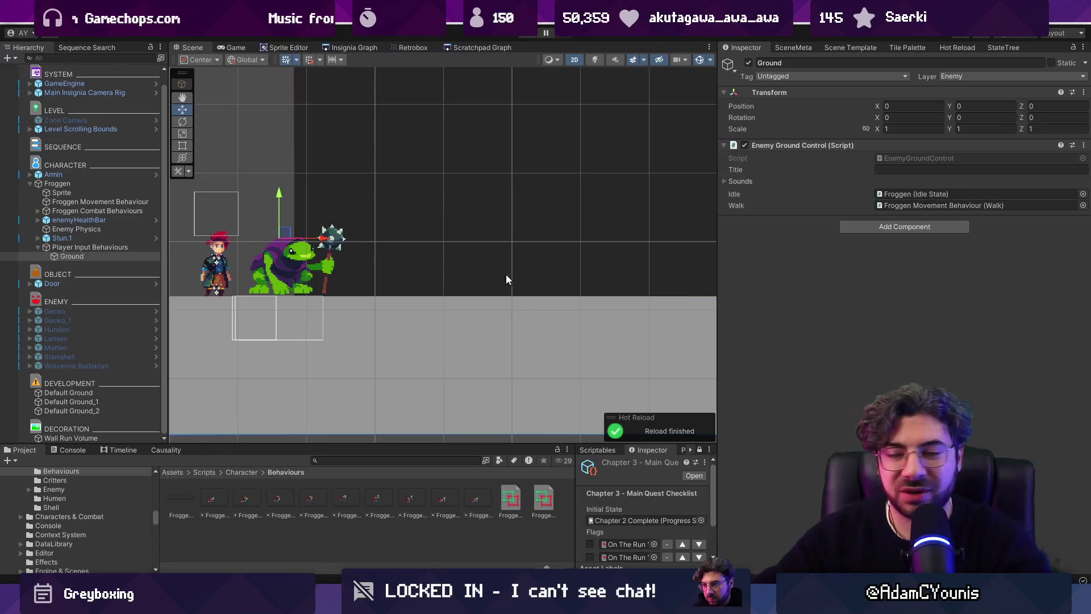
# Step: Inspect Froggen's Player Input Behaviours and Ground child objects
pyautogui.click(124, 248)
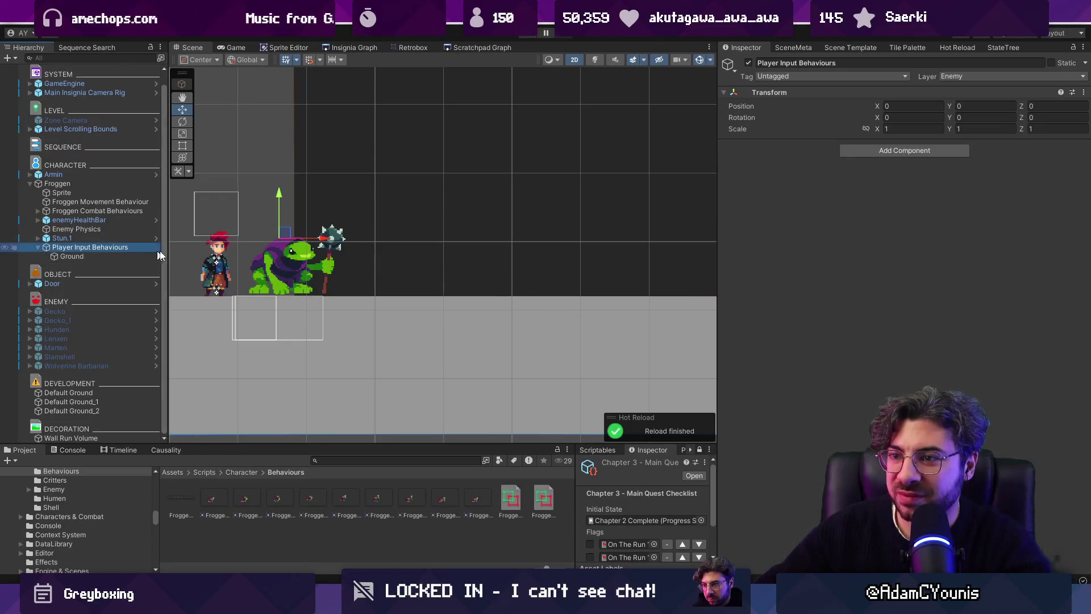
pyautogui.press('f')
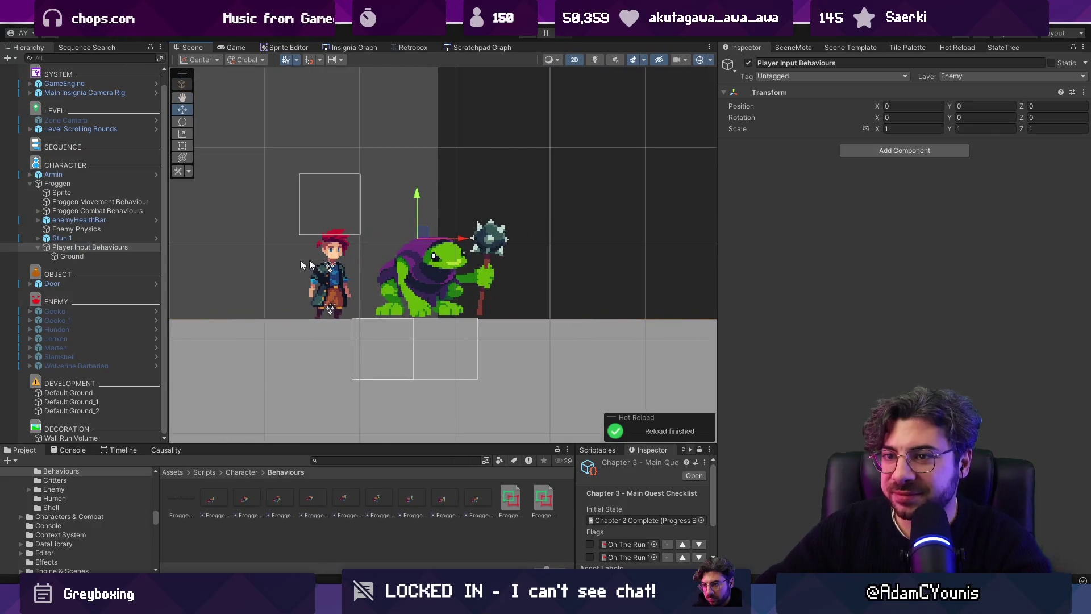
pyautogui.click(89, 256)
pyautogui.click(104, 247)
pyautogui.click(104, 256)
pyautogui.click(100, 248)
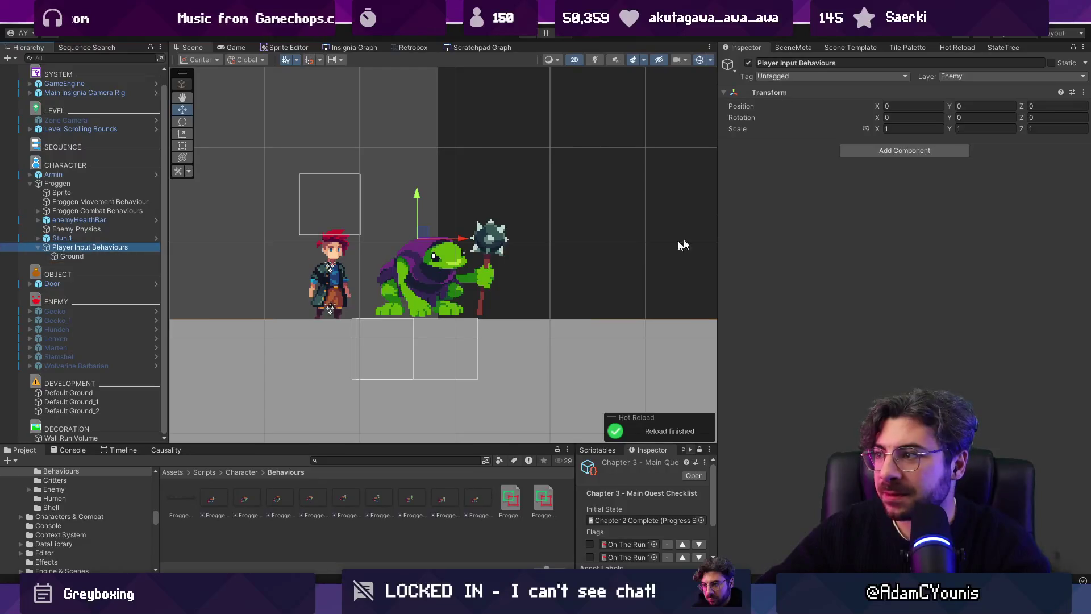
pyautogui.rightClick(100, 248)
pyautogui.click(69, 184)
# Step: Assign Bounce - Spin and Spring as Froggen's Jump Button State and play-test it
pyautogui.click(70, 184)
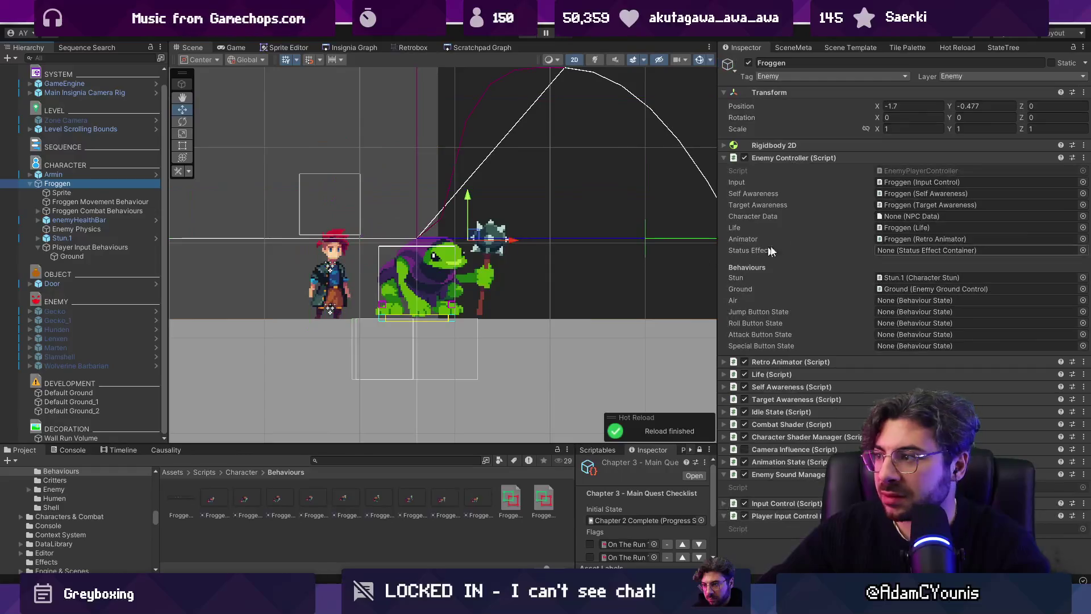
pyautogui.click(1083, 313)
pyautogui.doubleClick(977, 309)
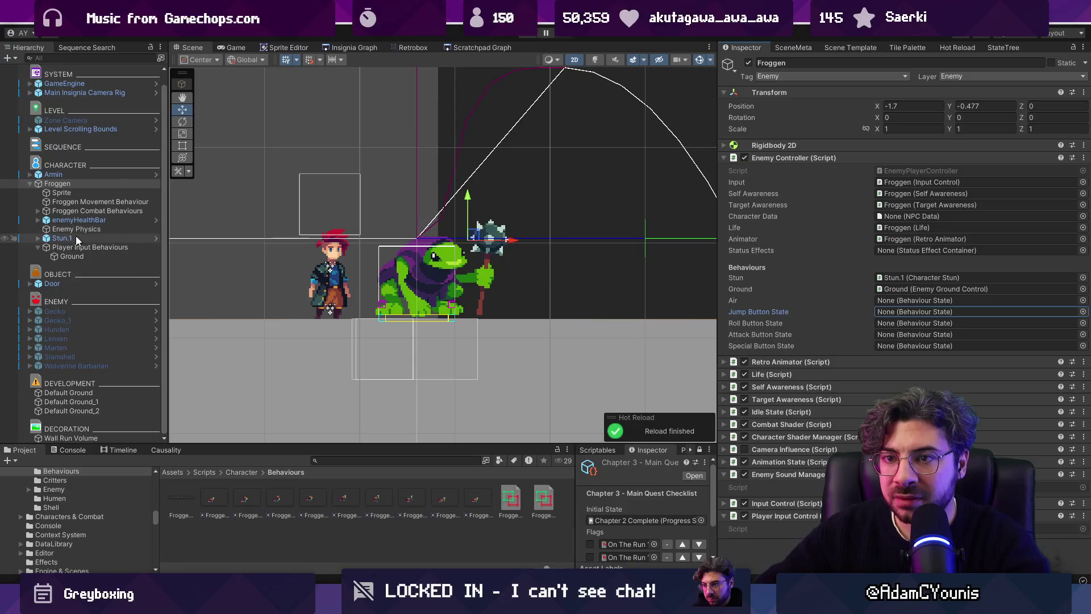
pyautogui.click(38, 211)
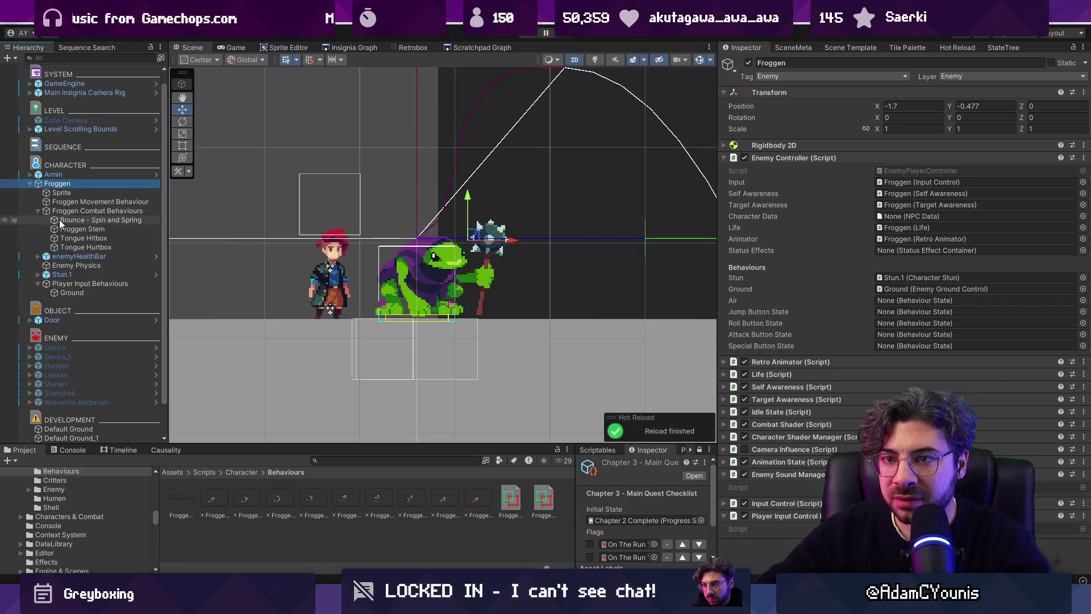
pyautogui.moveTo(101, 222)
pyautogui.mouseDown()
pyautogui.moveTo(887, 290)
pyautogui.moveTo(905, 313)
pyautogui.mouseUp()
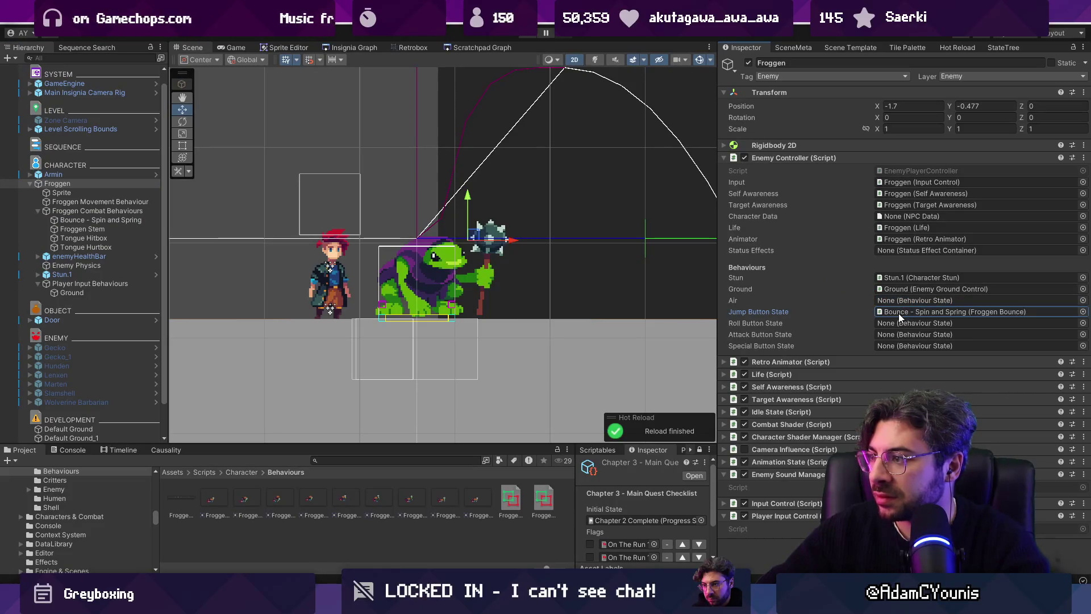
pyautogui.hotkey('ctrl', 'p')
pyautogui.press('Right')
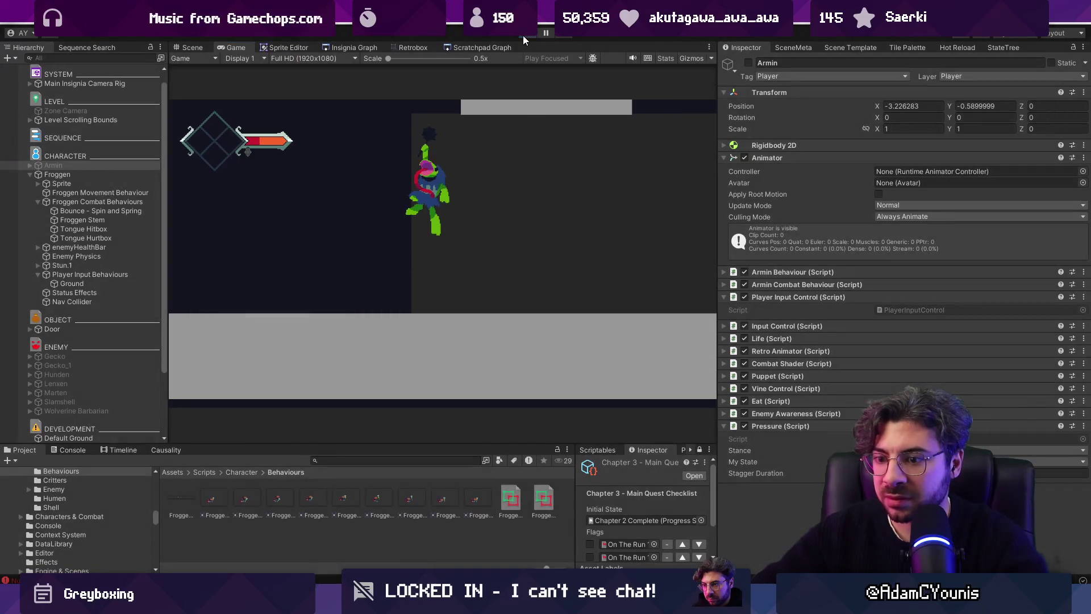
# Step: Stop play and open the NullReferenceException source at FroggenBounce.cs line 52
pyautogui.click(523, 35)
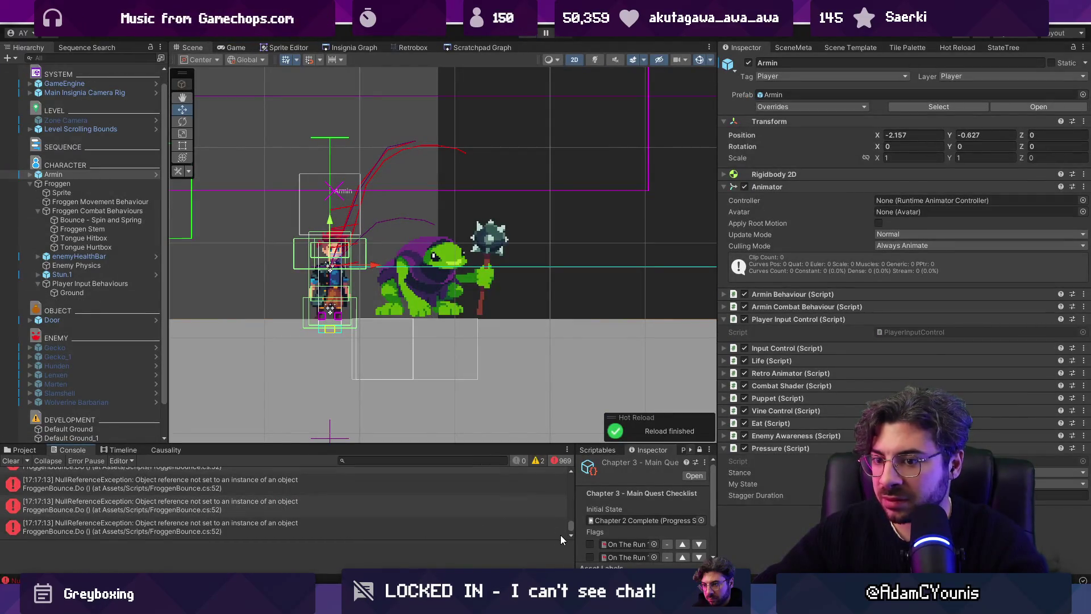
pyautogui.moveTo(571, 527); pyautogui.dragTo(564, 426)
pyautogui.click(305, 492)
pyautogui.click(299, 482)
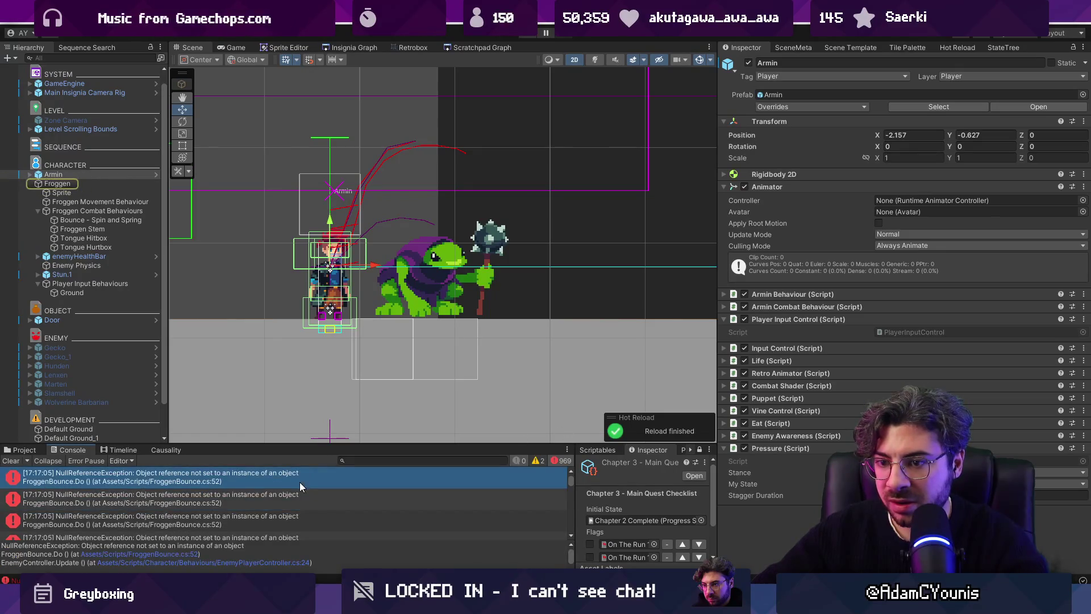
pyautogui.click(135, 553)
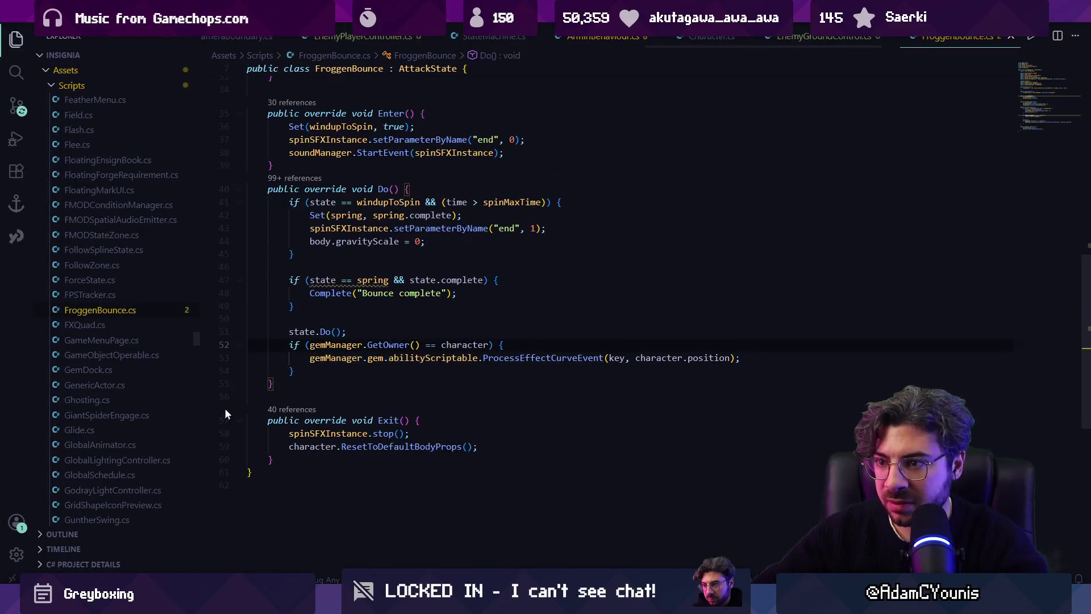
pyautogui.hotkey('alt', 'Tab')
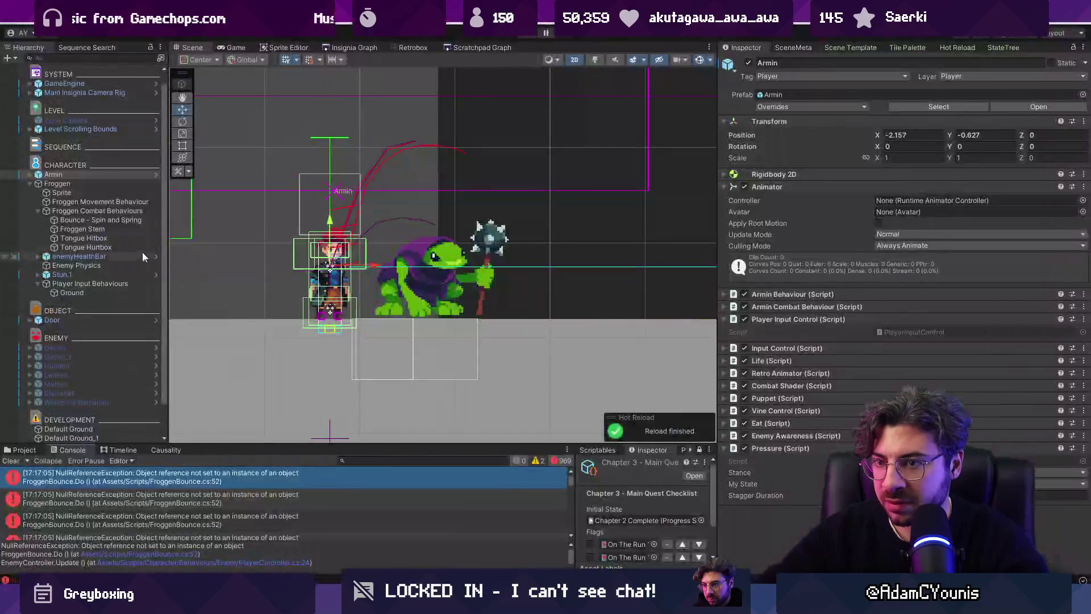
# Step: Browse Froggen's Combat Behaviours, Sprite, Player Input and Ground objects, then reselect Froggen
pyautogui.click(101, 208)
pyautogui.click(102, 193)
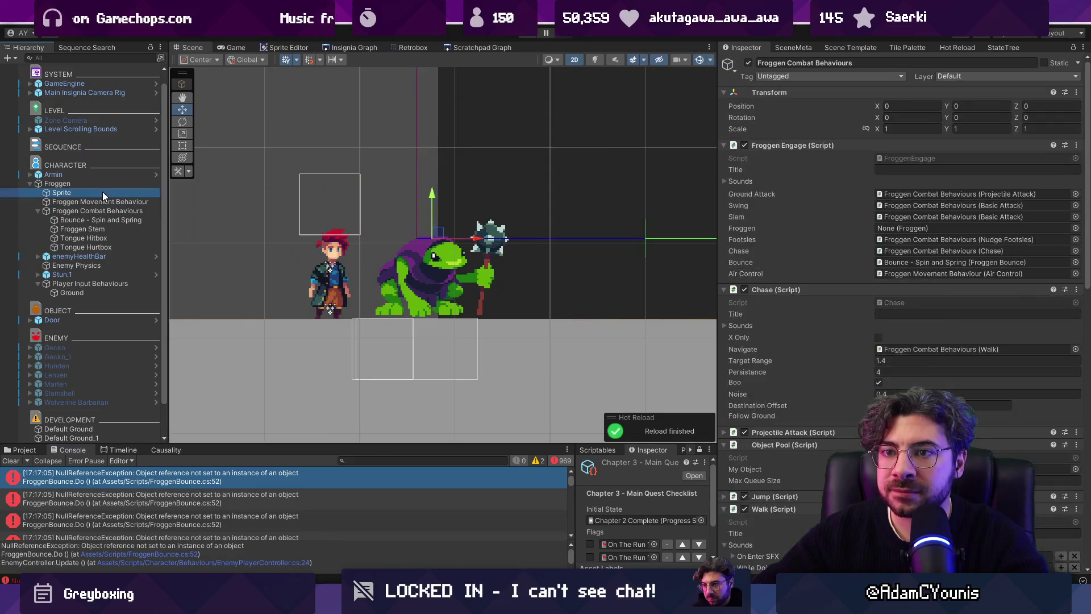
pyautogui.click(89, 284)
pyautogui.click(85, 293)
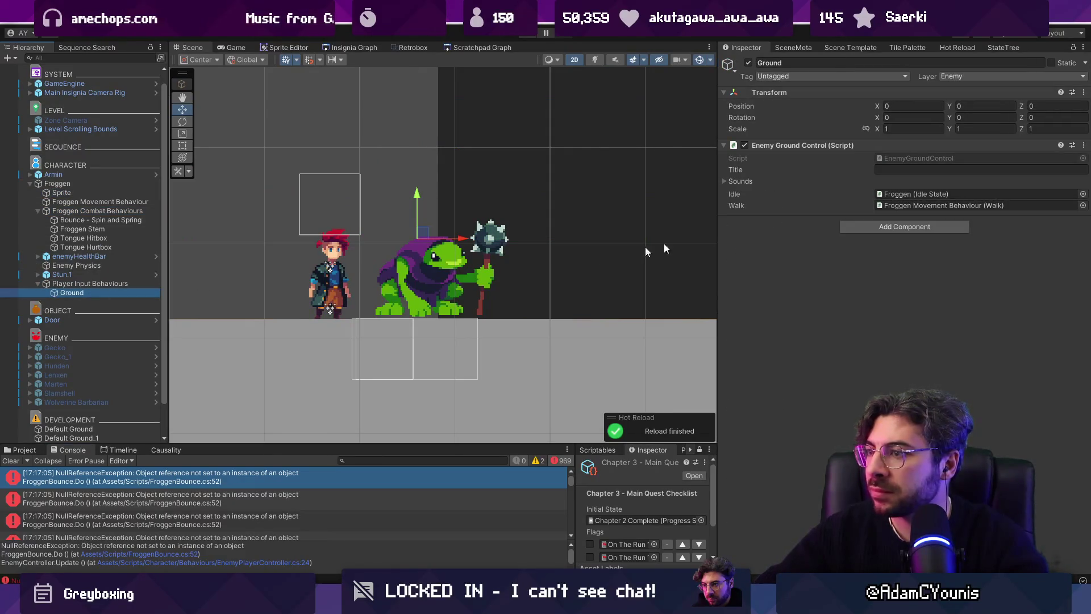
pyautogui.click(139, 283)
pyautogui.click(114, 192)
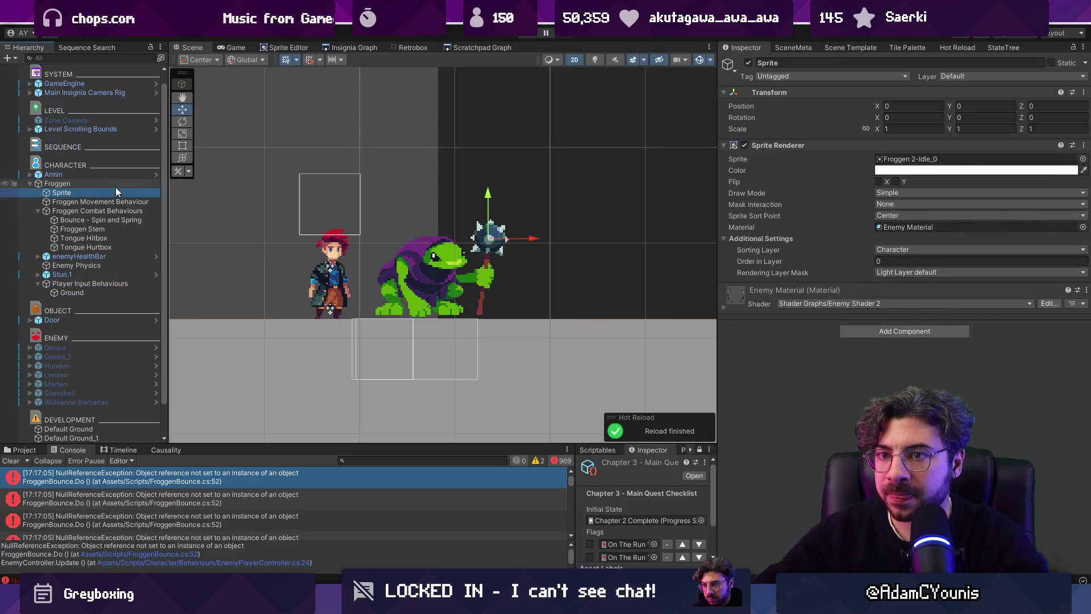
pyautogui.click(114, 184)
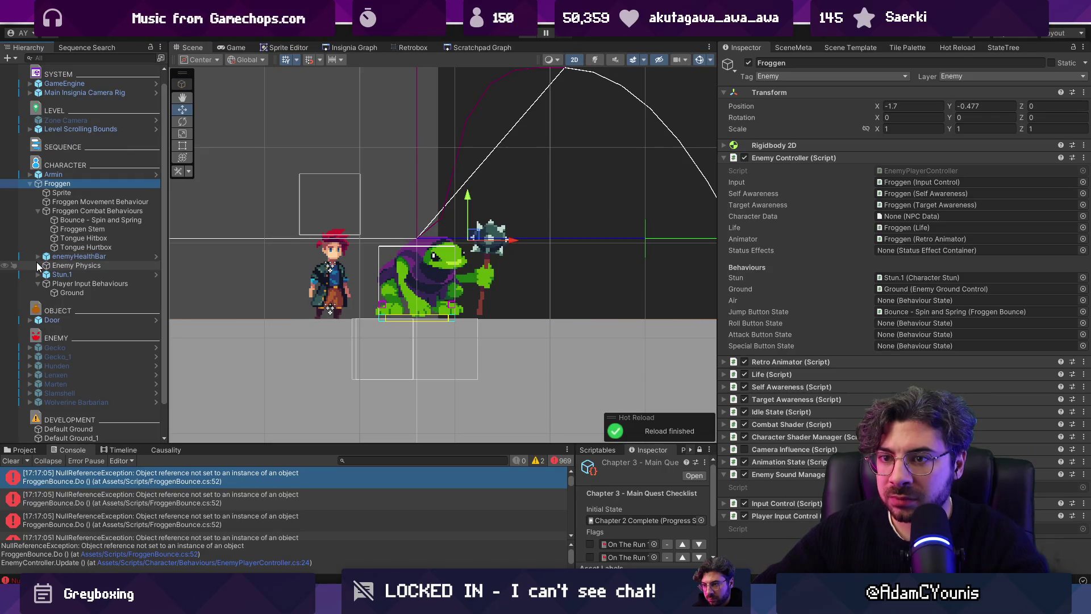
# Step: Create an empty child named 'Normal Attack' under Froggen Combat Behaviours
pyautogui.click(59, 211)
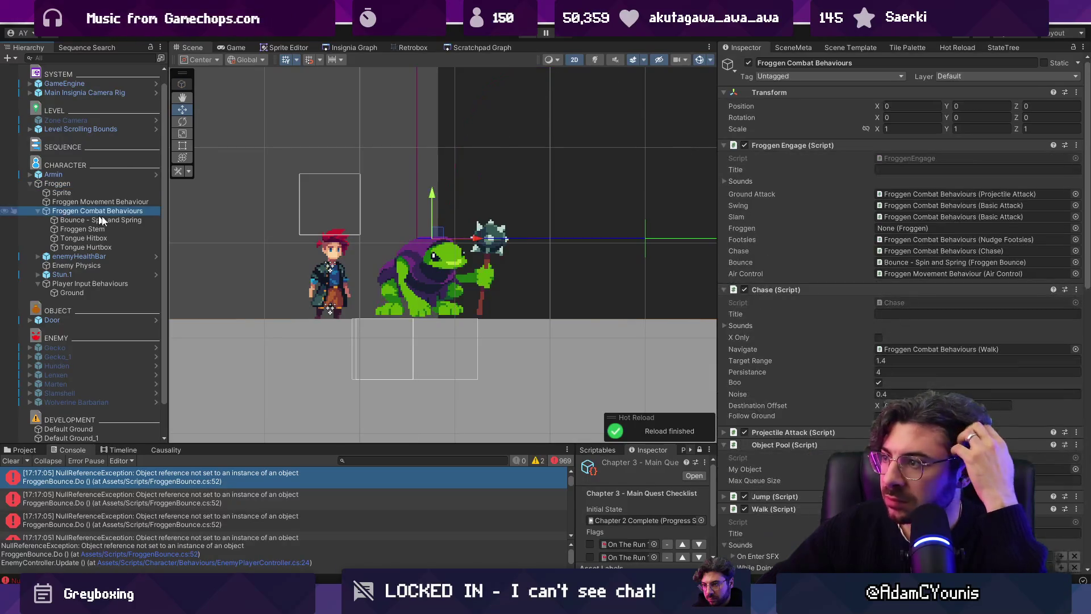
pyautogui.scroll(-6, 756, 280)
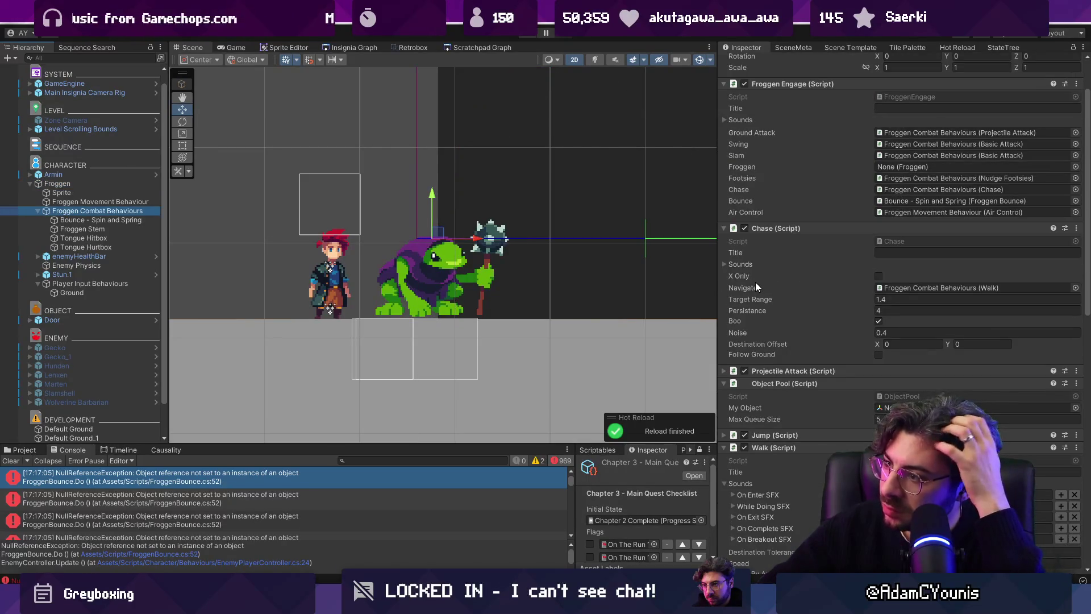
pyautogui.scroll(-4, 784, 305)
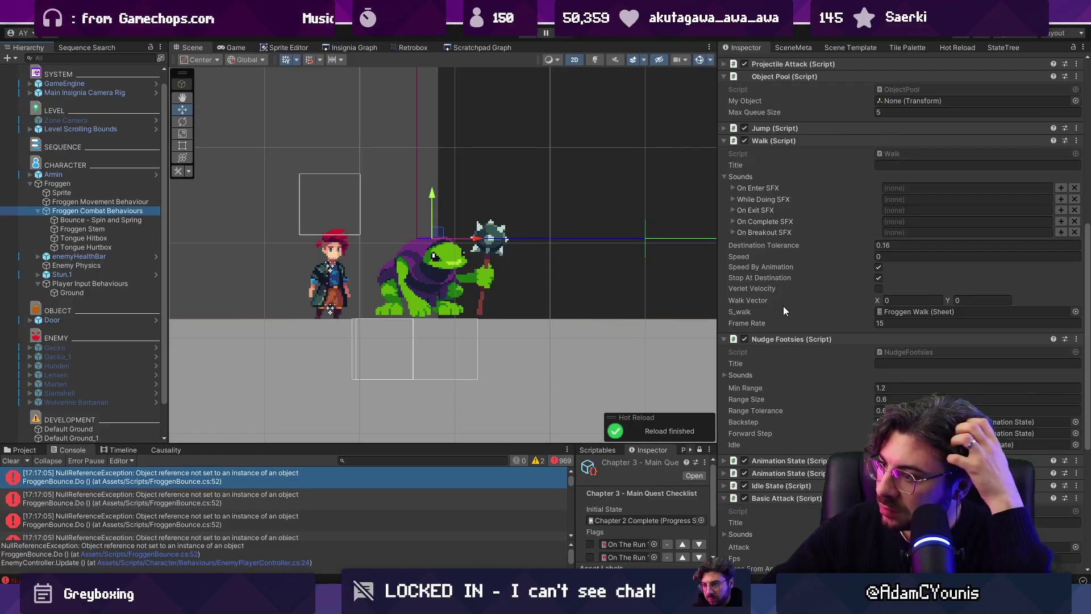
pyautogui.scroll(-4, 784, 306)
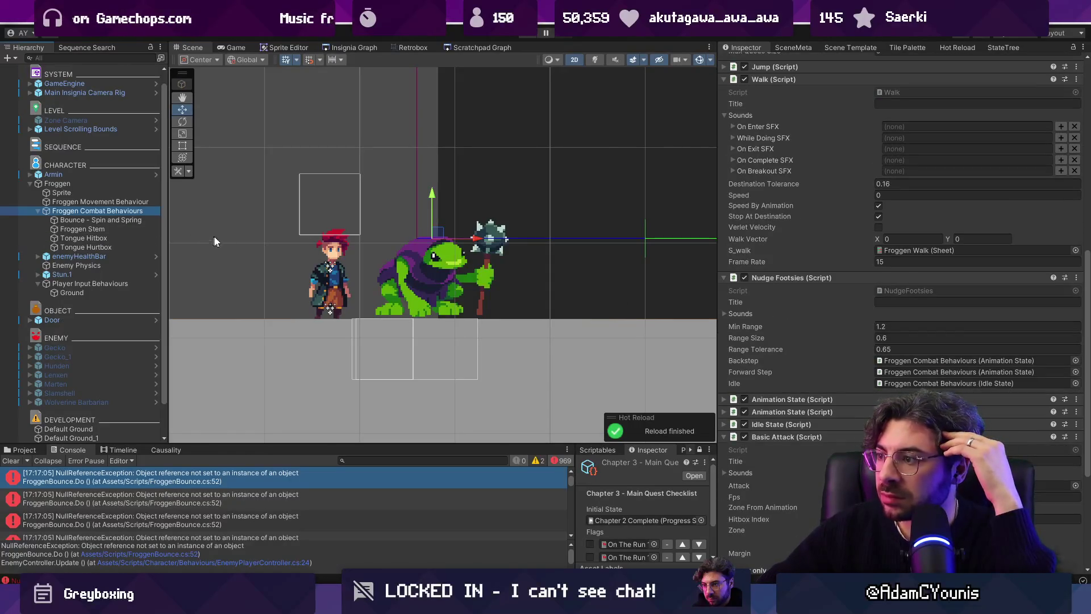
pyautogui.rightClick(93, 212)
pyautogui.click(175, 237)
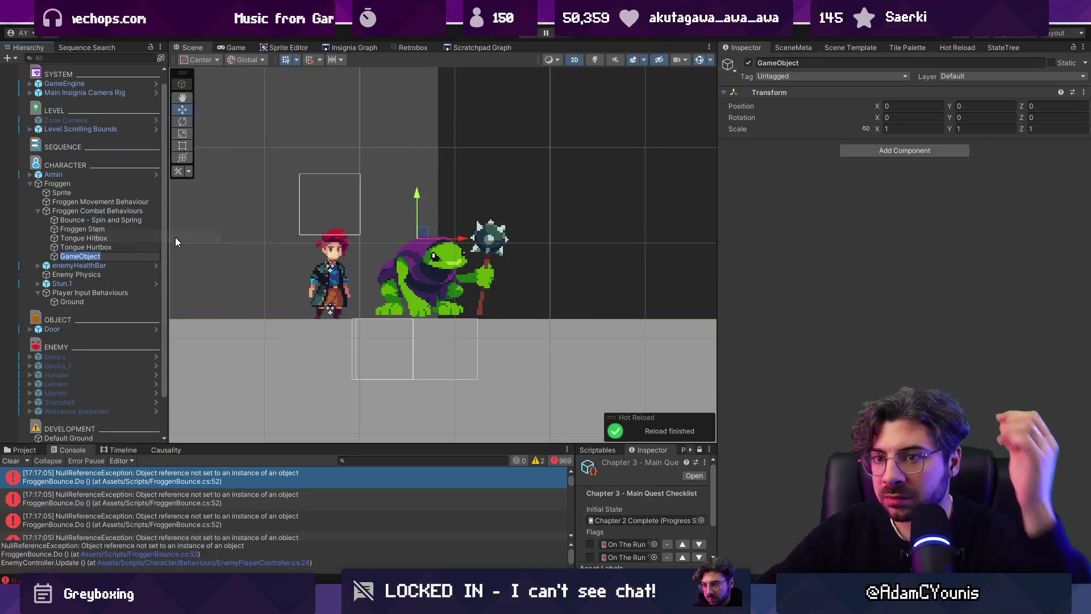
pyautogui.write('Normal Attack')
pyautogui.press('Return')
# Step: Assign Normal Attack as Froggen's Jump Button State
pyautogui.click(121, 213)
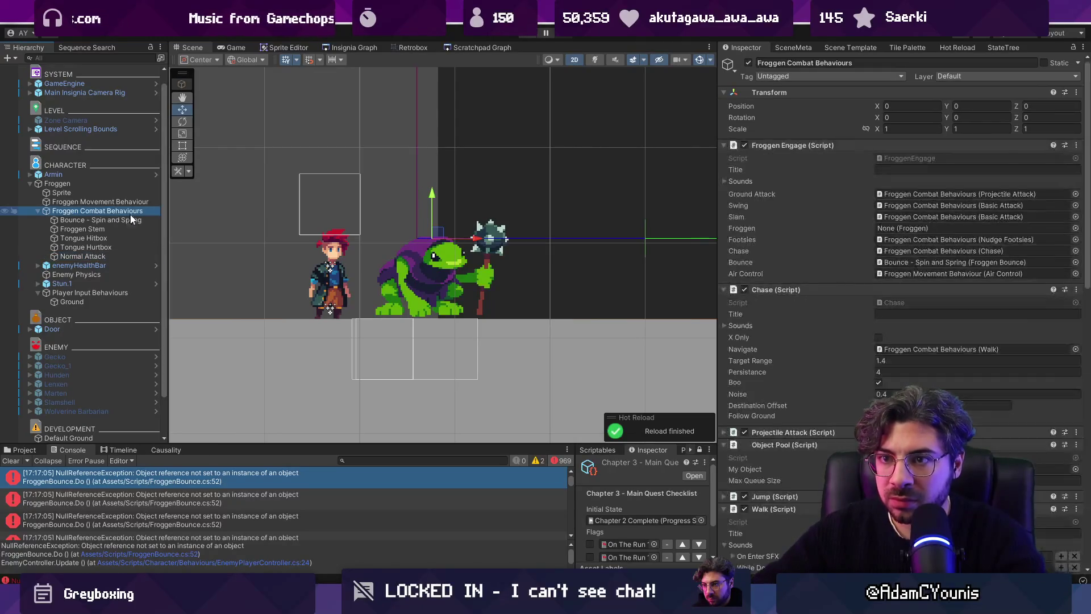
pyautogui.scroll(-5, 881, 357)
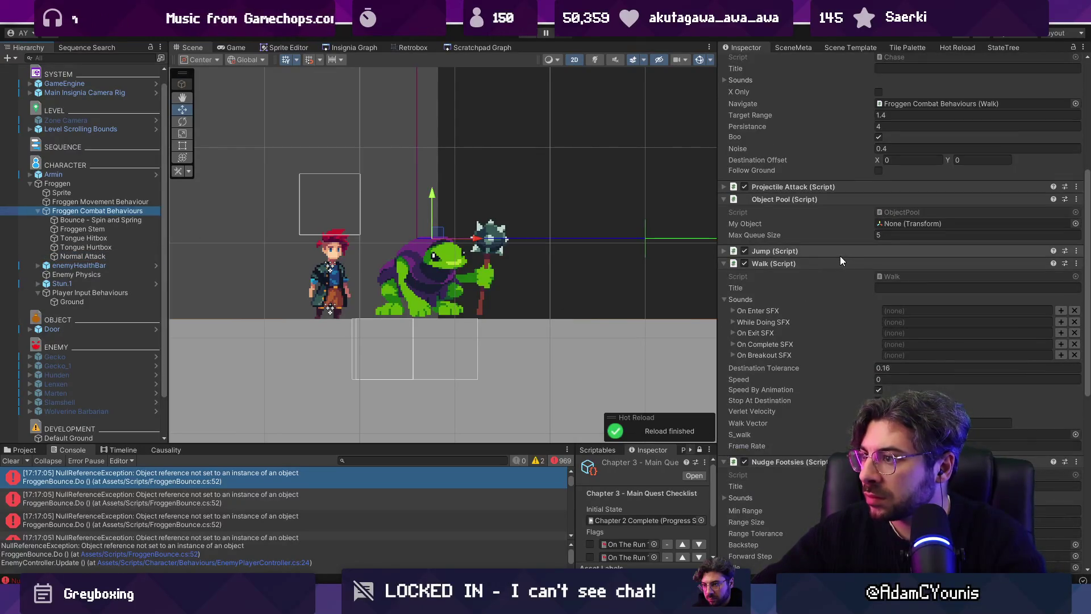
pyautogui.scroll(-8, 842, 257)
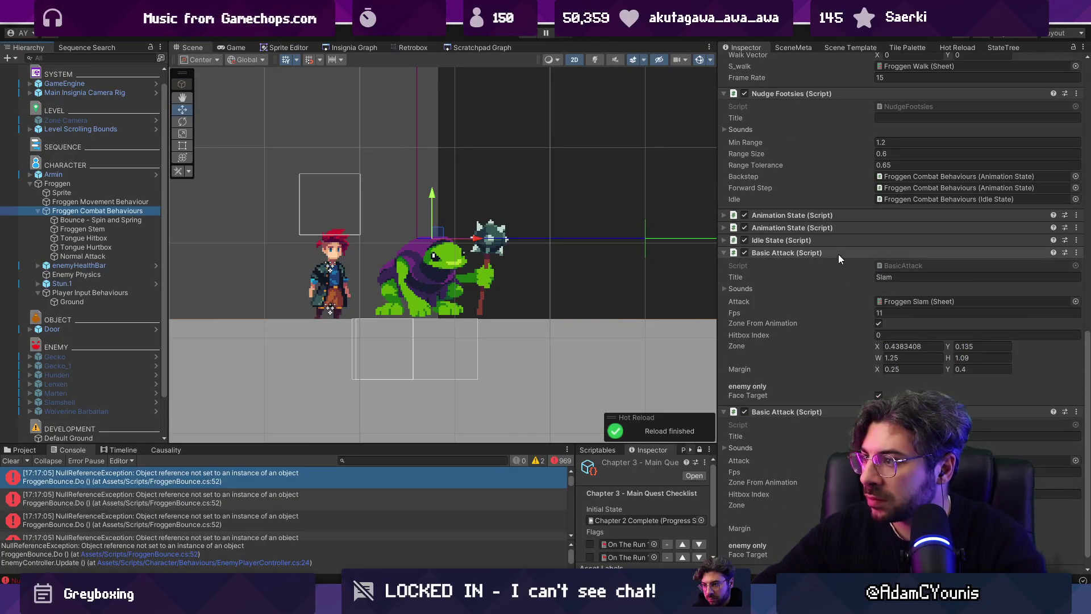
pyautogui.keyDown('ctrl'); pyautogui.click(95, 211); pyautogui.keyUp('ctrl')
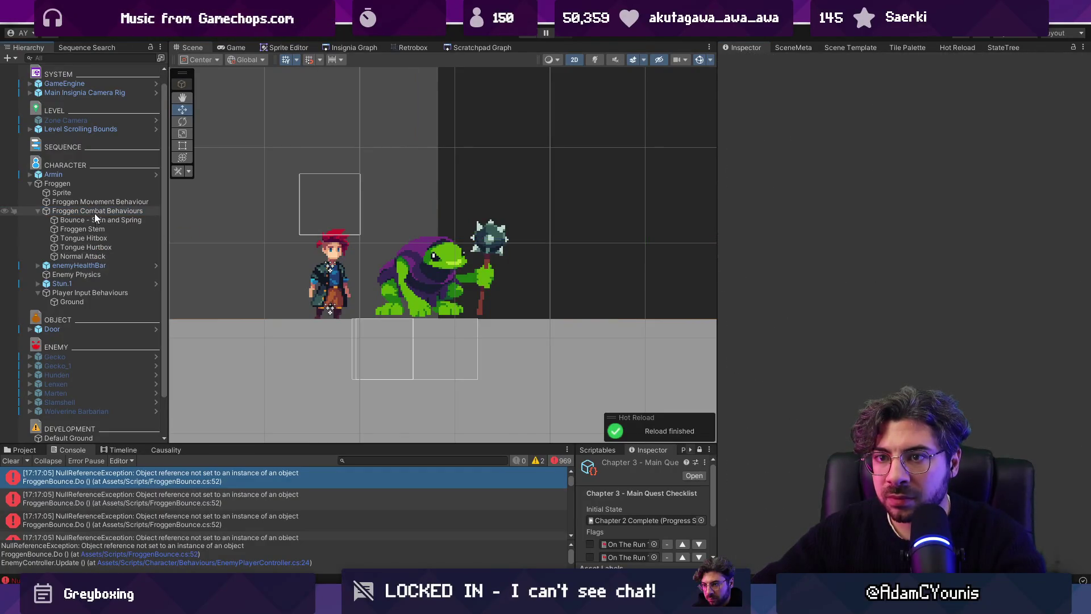
pyautogui.click(93, 186)
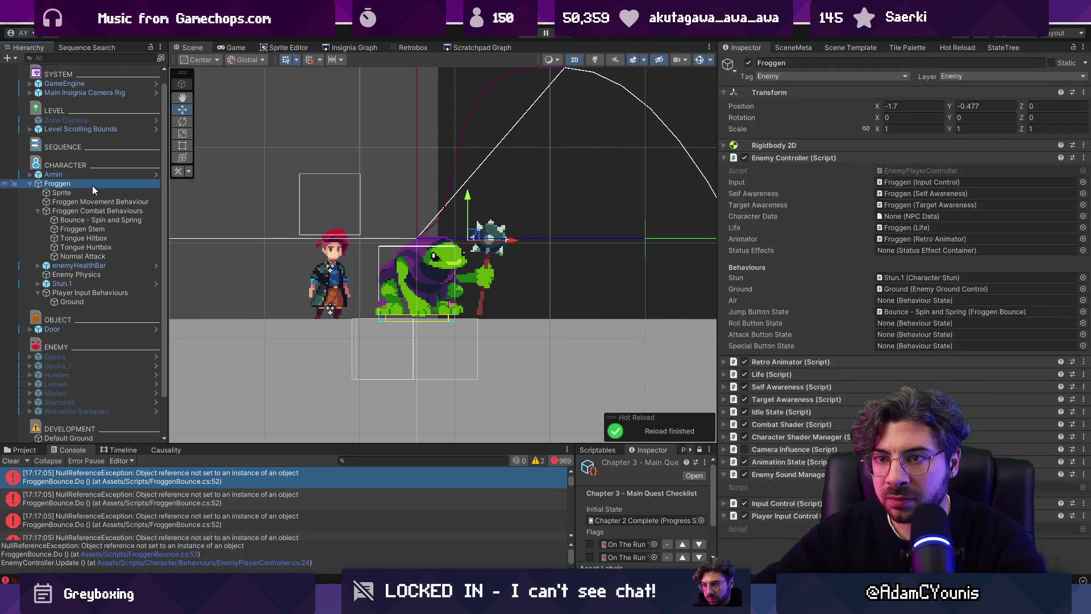
pyautogui.click(107, 258)
pyautogui.moveTo(107, 258)
pyautogui.mouseDown()
pyautogui.moveTo(677, 309)
pyautogui.moveTo(909, 314)
pyautogui.mouseUp()
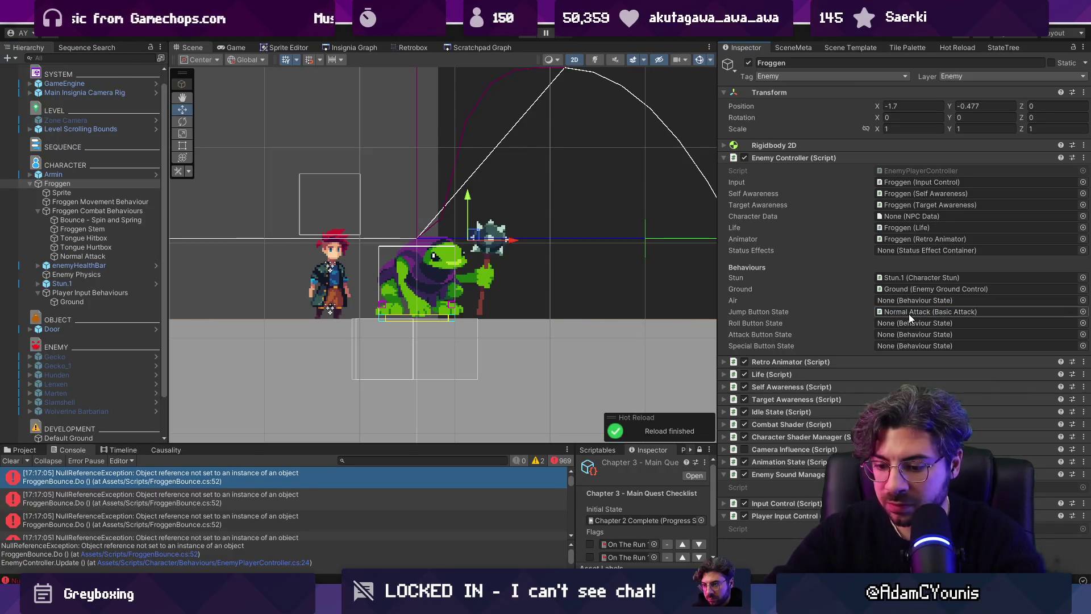
# Step: Start the game, return to the editor layout and select Armin
pyautogui.hotkey('ctrl', 'p')
pyautogui.hotkey('ctrl', 'shift', 'F7')
pyautogui.click(89, 164)
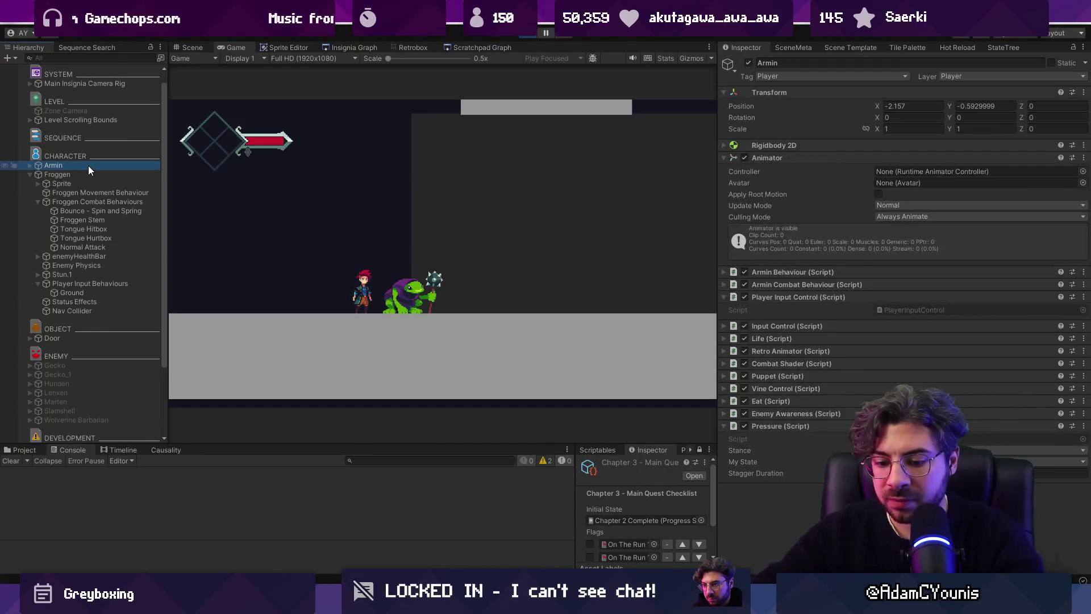
# Step: Deactivate Armin, playtest Froggen's attack full-size, stop play and switch to Fork
pyautogui.hotkey('alt', 'shift', 'a')
pyautogui.hotkey('ctrl', 'shift', 'F7')
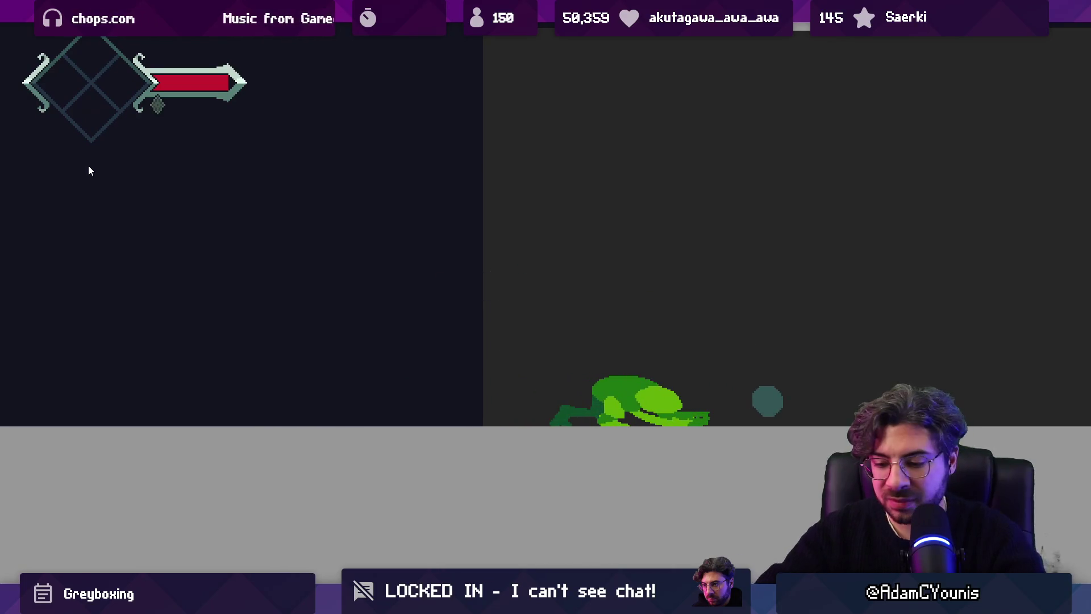
pyautogui.hotkey('shift', 'space')
pyautogui.click(527, 36)
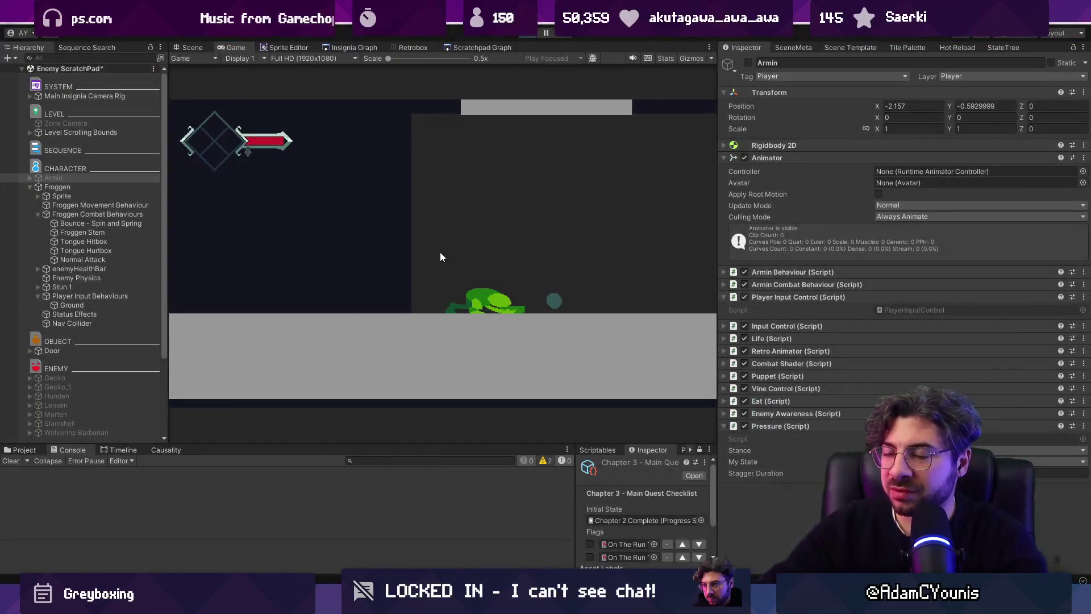
pyautogui.click(558, 546)
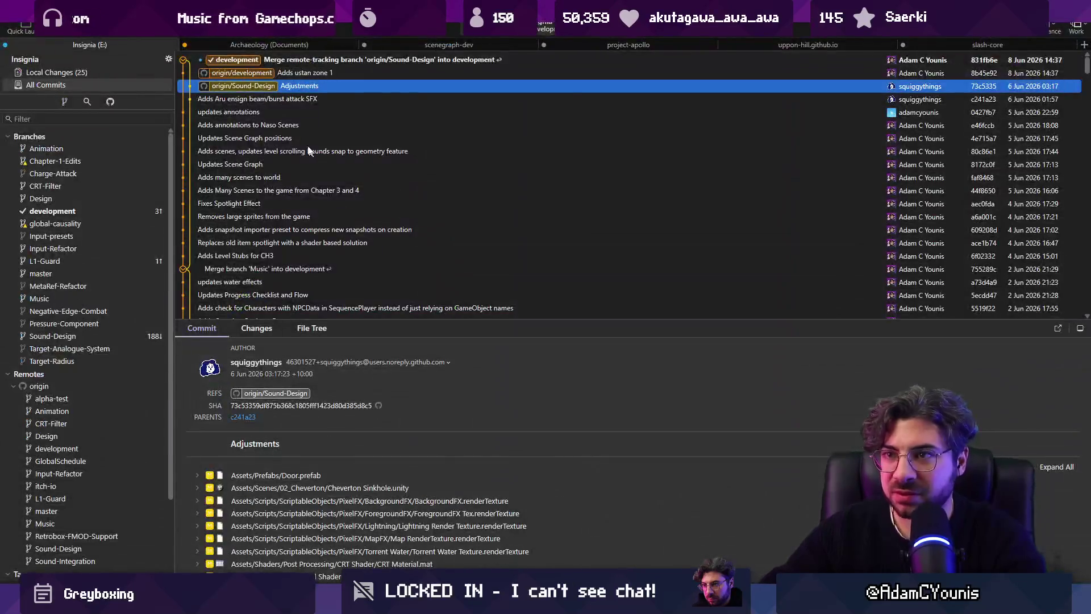
# Step: Stage Froggen.prefab and commit it as 'Adds Enemy Player Controller for puppeteering enemies'
pyautogui.click(108, 70)
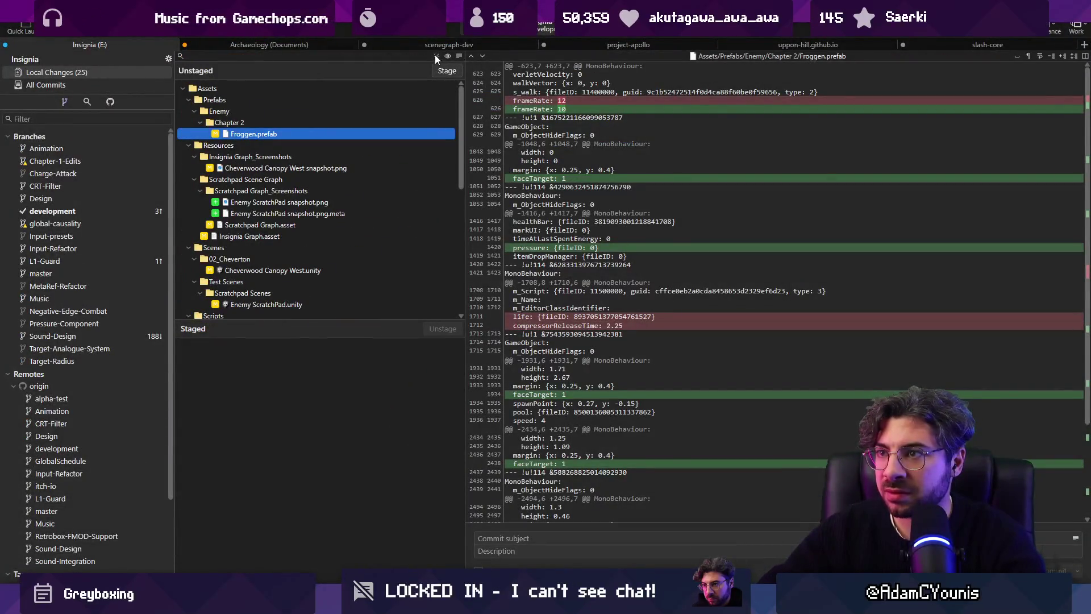
pyautogui.click(446, 70)
pyautogui.click(528, 538)
pyautogui.write('Adds Enemy Player Controller for puppeteering enemies')
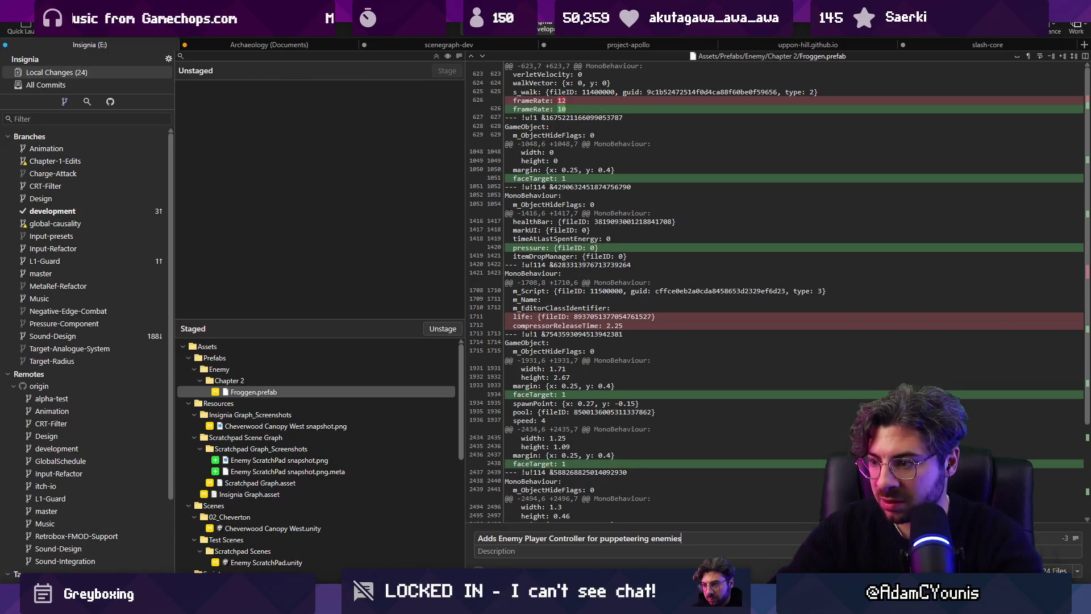
pyautogui.hotkey('ctrl', 'Return')
# Step: Push the new commit to the remote development branch and return to Unity
pyautogui.hotkey('ctrl', 'shift', 'p')
pyautogui.press('Return')
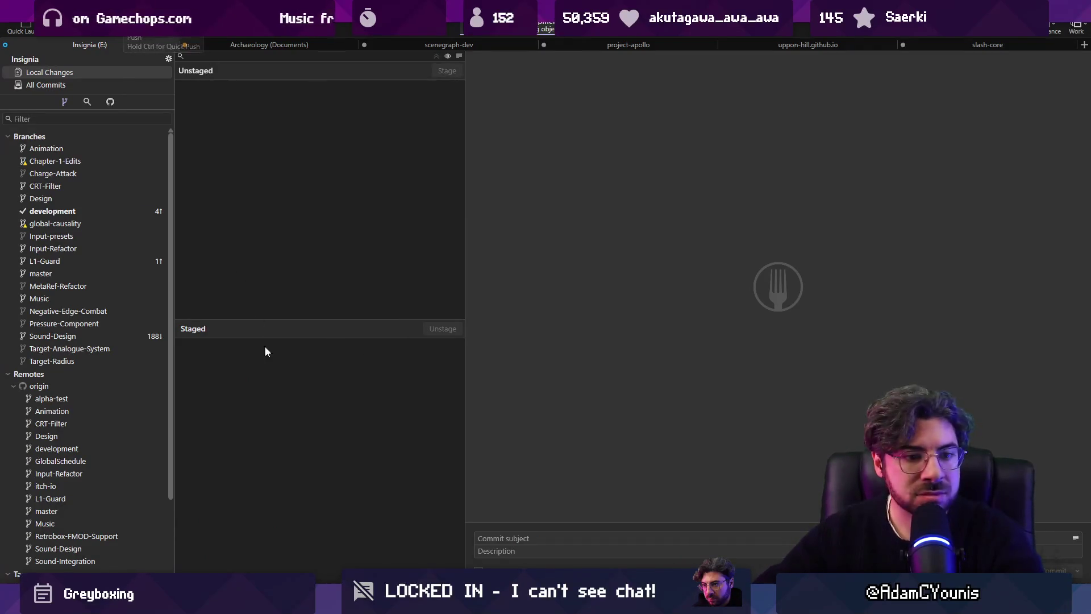
pyautogui.hotkey('alt', 'Tab')
pyautogui.scroll(-2, 439, 320)
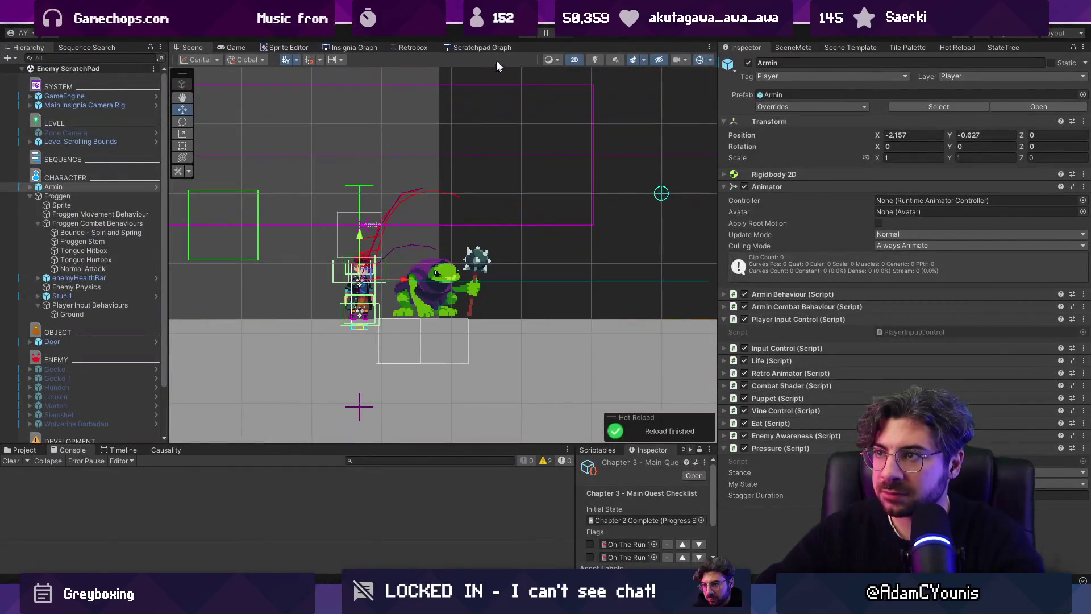
# Step: Playtest Froggen in a maximized Game view, then stop Play mode
pyautogui.click(527, 37)
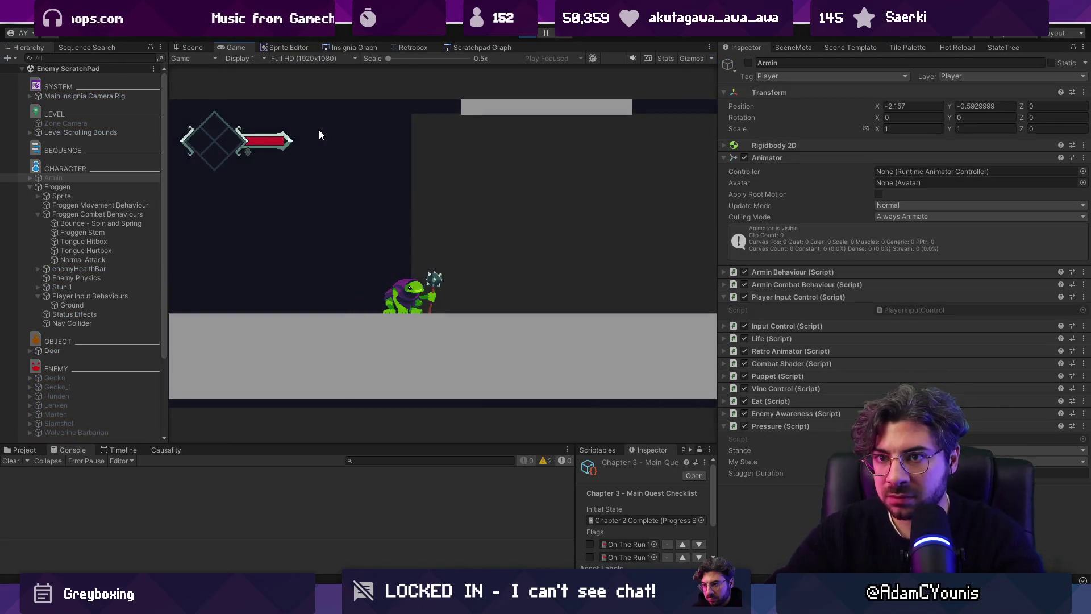
pyautogui.hotkey('shift', 'space')
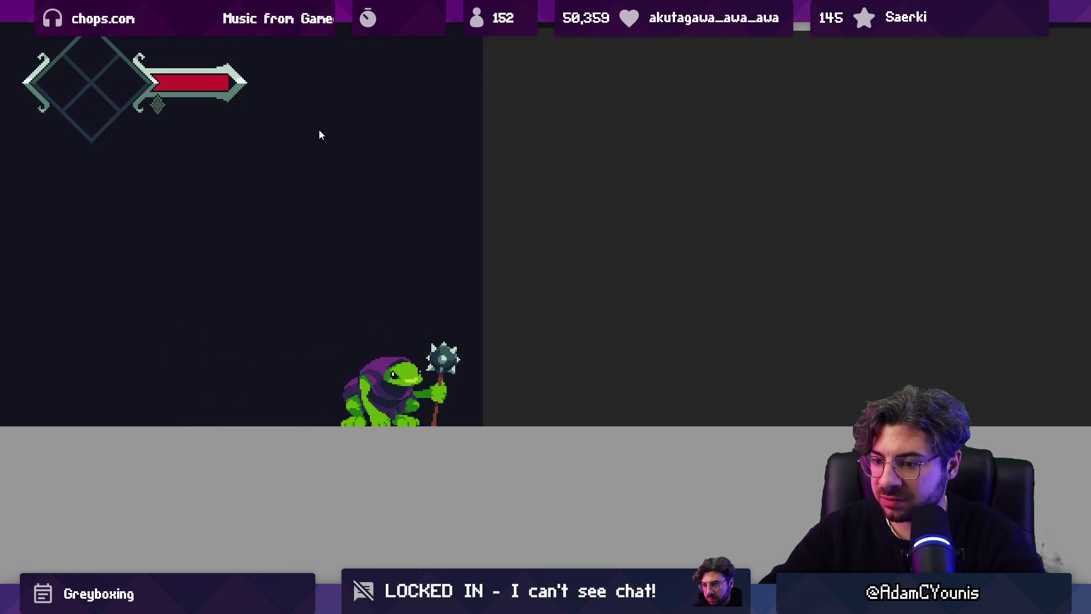
pyautogui.hotkey('shift', 'space')
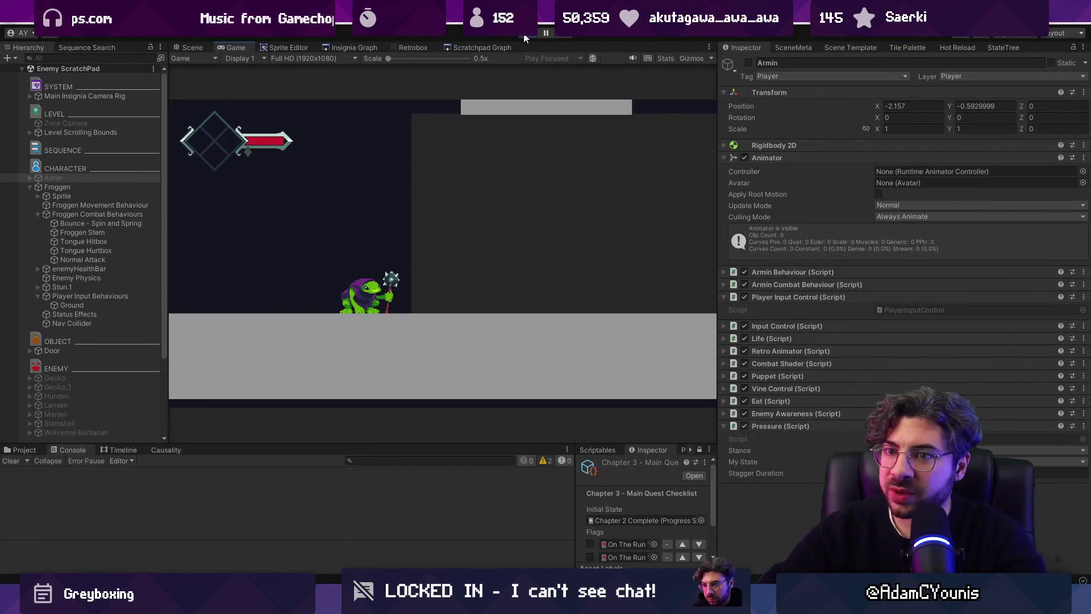
pyautogui.click(525, 37)
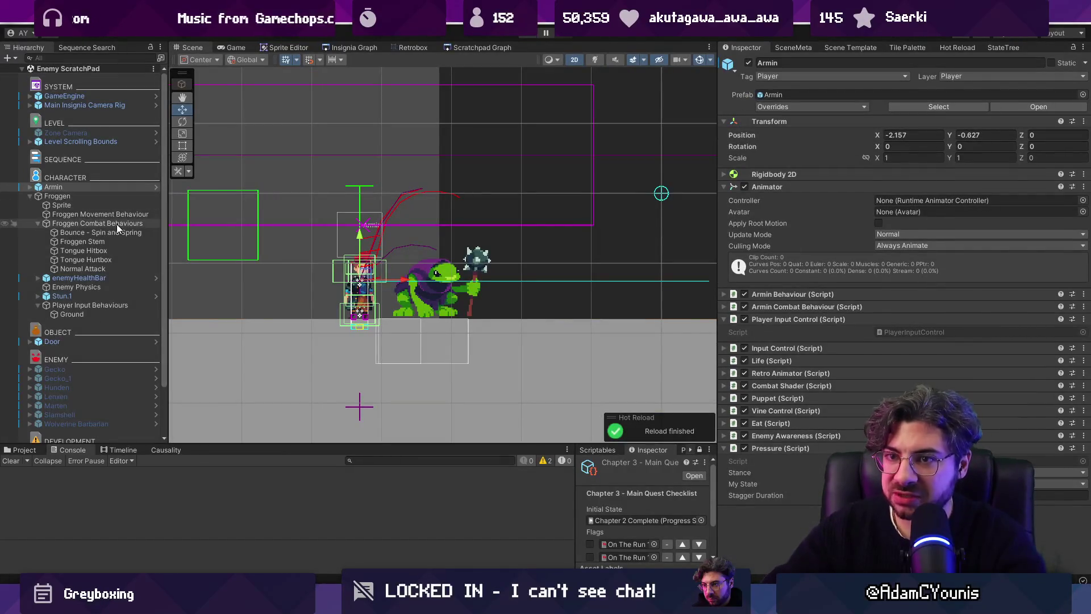
# Step: Inspect Froggen Combat Behaviours and select its Normal Attack object
pyautogui.click(118, 224)
pyautogui.scroll(-5, 852, 329)
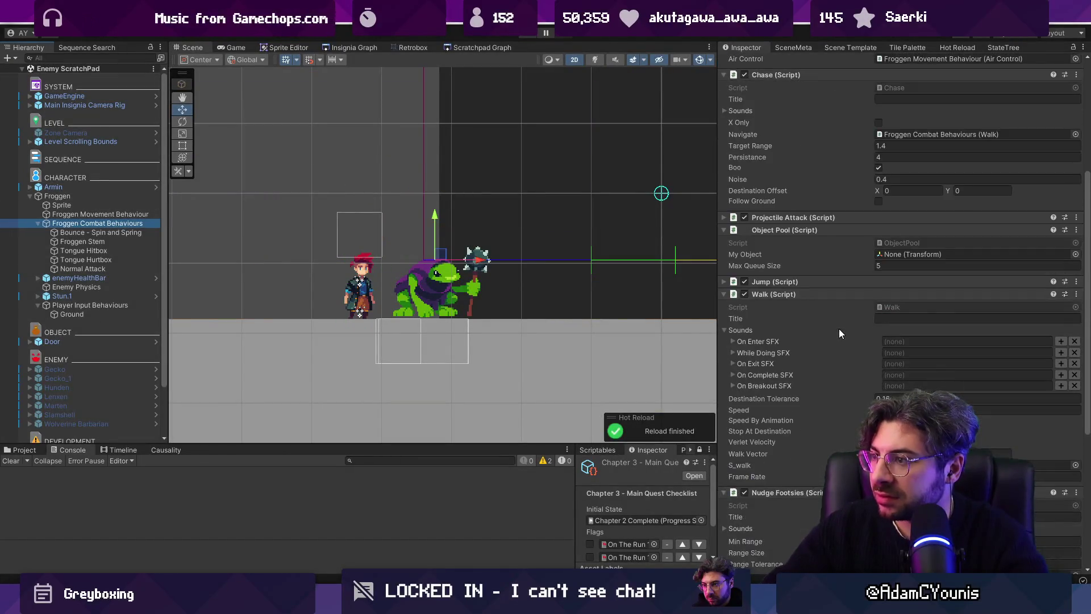
pyautogui.scroll(-10, 839, 329)
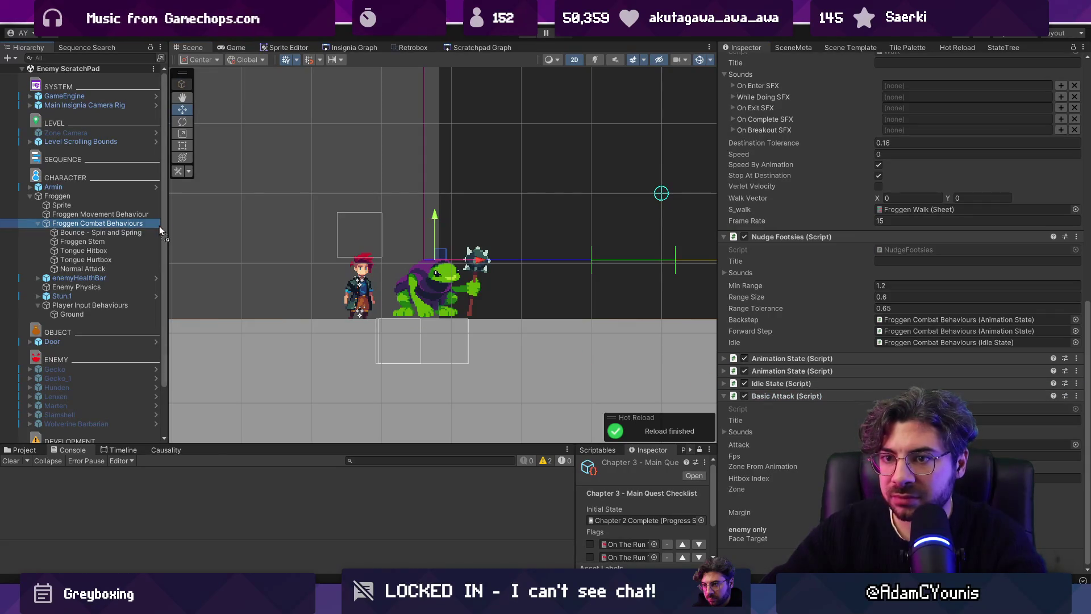
pyautogui.click(104, 268)
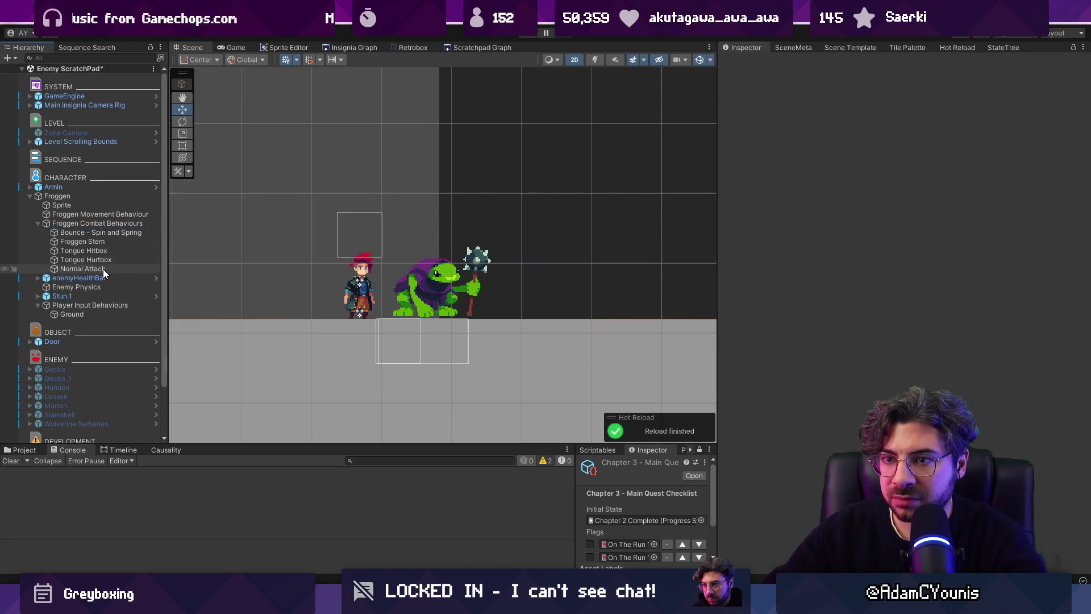
# Step: Duplicate Normal Attack, keeping Swing on Normal Attack_1 and only Slam on the original
pyautogui.hotkey('ctrl', 'd')
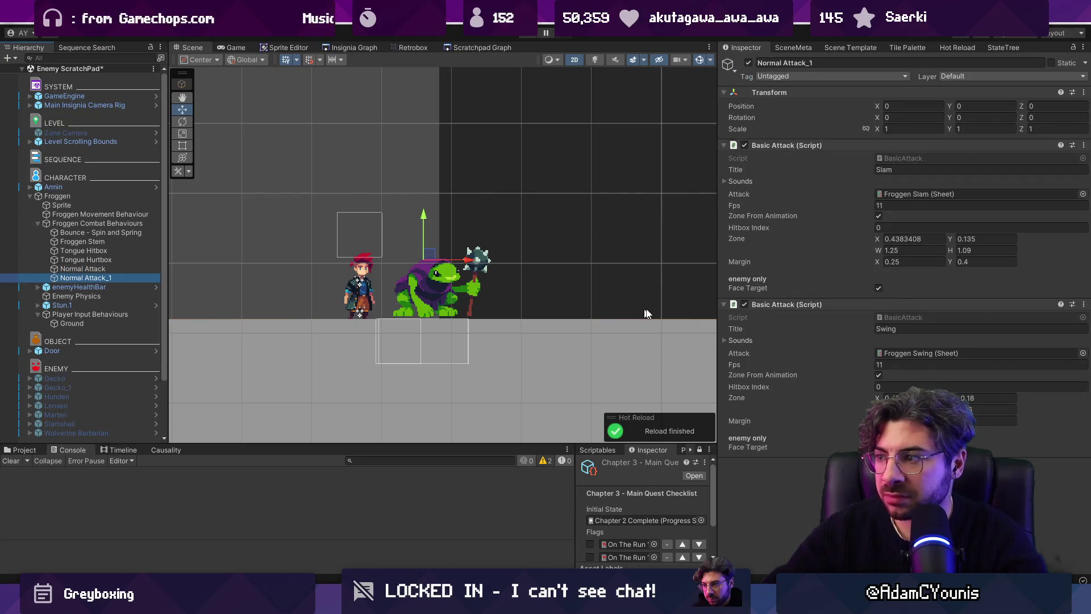
pyautogui.rightClick(779, 306)
pyautogui.click(808, 332)
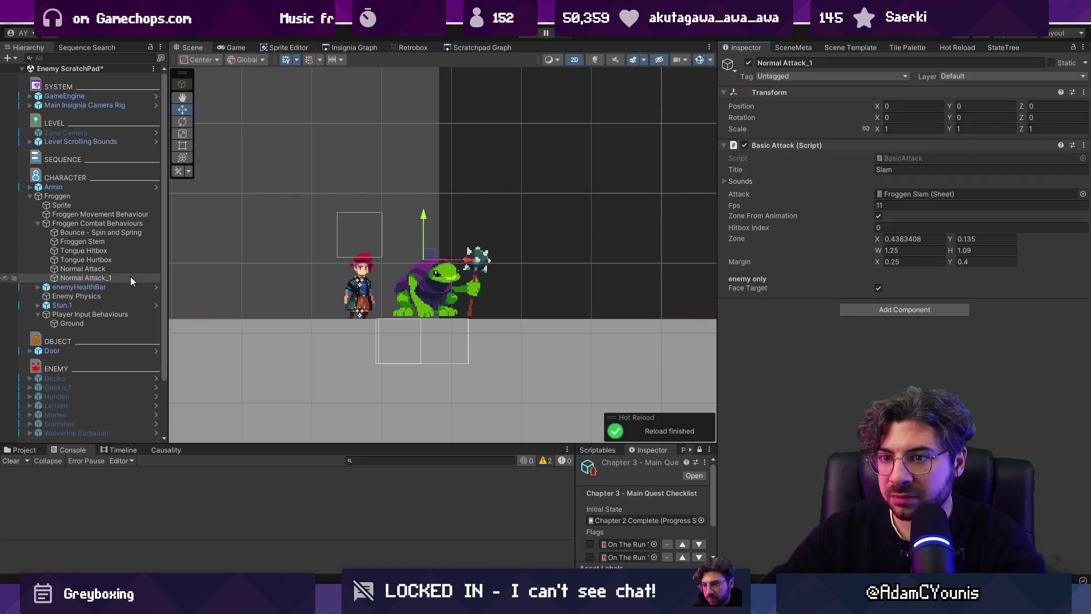
pyautogui.hotkey('ctrl', 'z')
pyautogui.rightClick(759, 145)
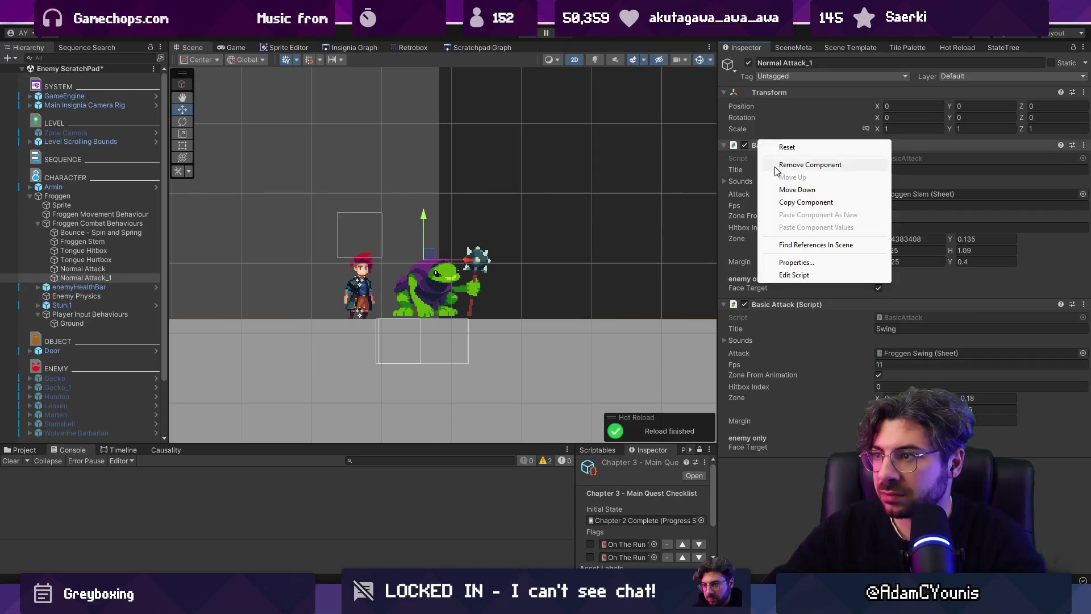
pyautogui.click(795, 165)
pyautogui.click(91, 268)
pyautogui.rightClick(790, 306)
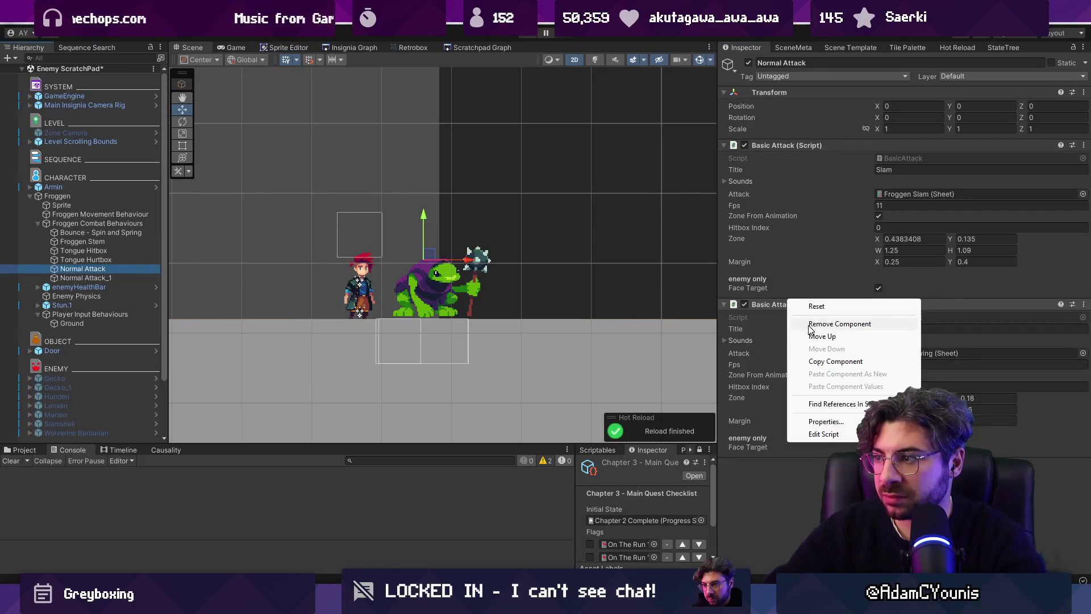
pyautogui.click(809, 324)
# Step: Assign Normal Attack_1 as Froggen's Attack Button State, then enter Play mode
pyautogui.click(125, 278)
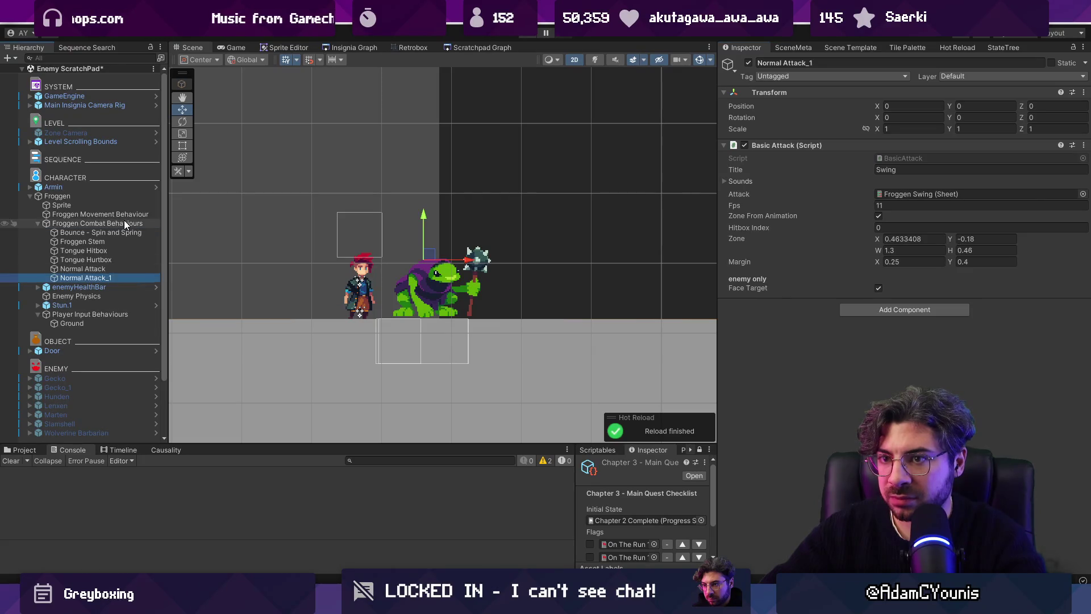
pyautogui.click(124, 224)
pyautogui.click(122, 198)
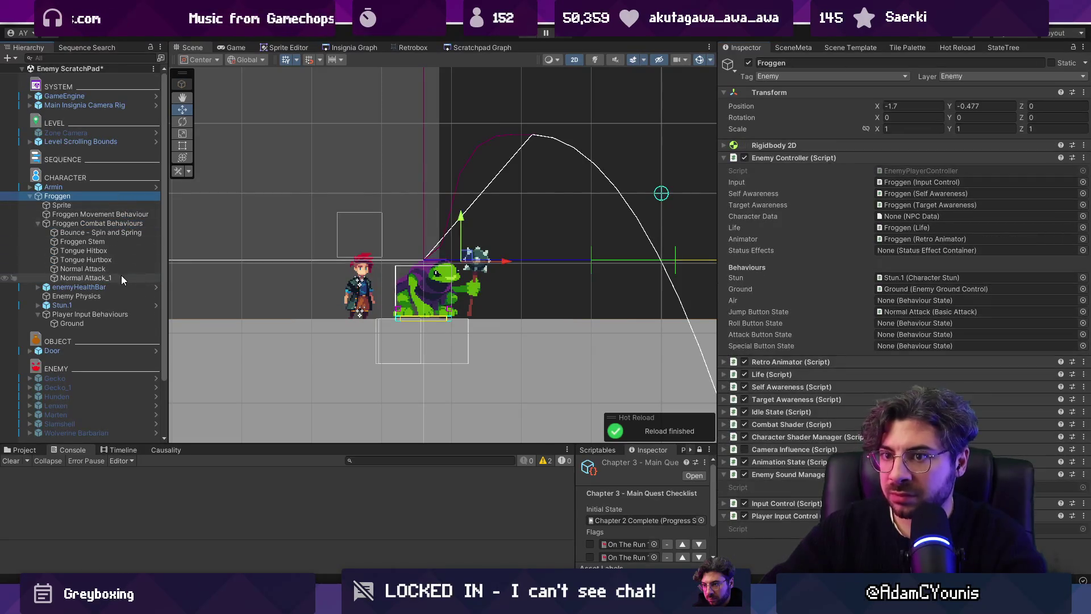
pyautogui.click(909, 323)
pyautogui.moveTo(910, 324); pyautogui.dragTo(906, 333)
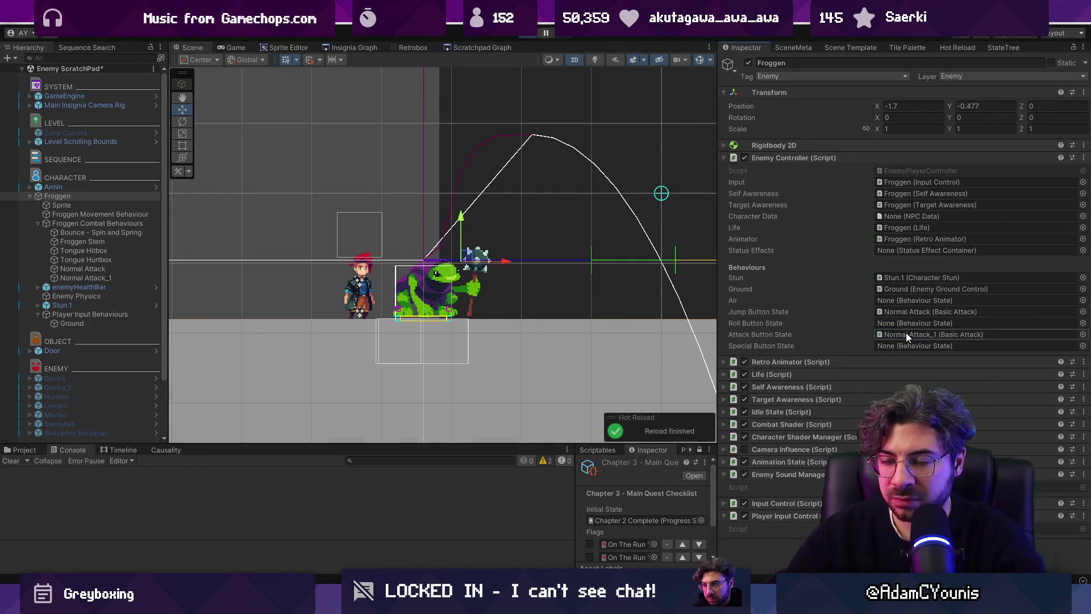
pyautogui.hotkey('ctrl', 'p')
pyautogui.click(103, 181)
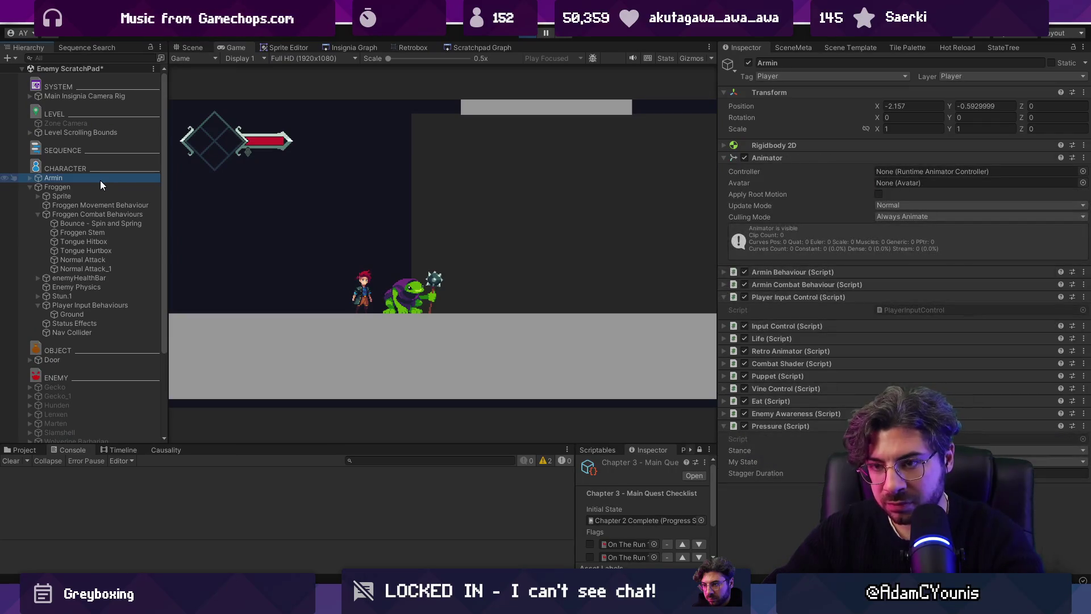
# Step: Playtest the separate Slam and Swing attacks full-screen, stop Play mode, and go to Aseprite
pyautogui.press('F11')
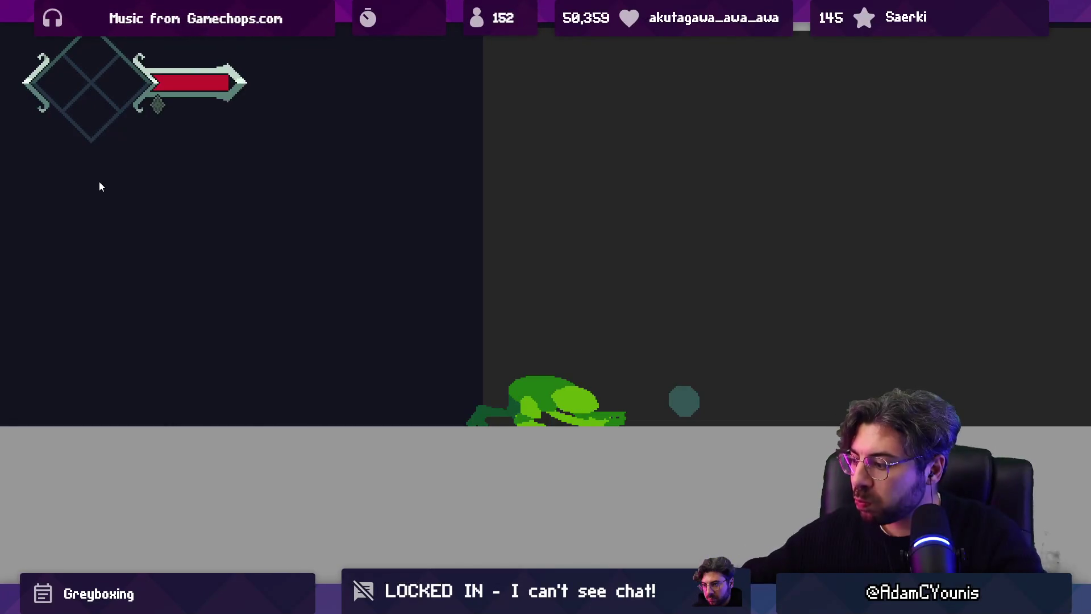
pyautogui.press('F11')
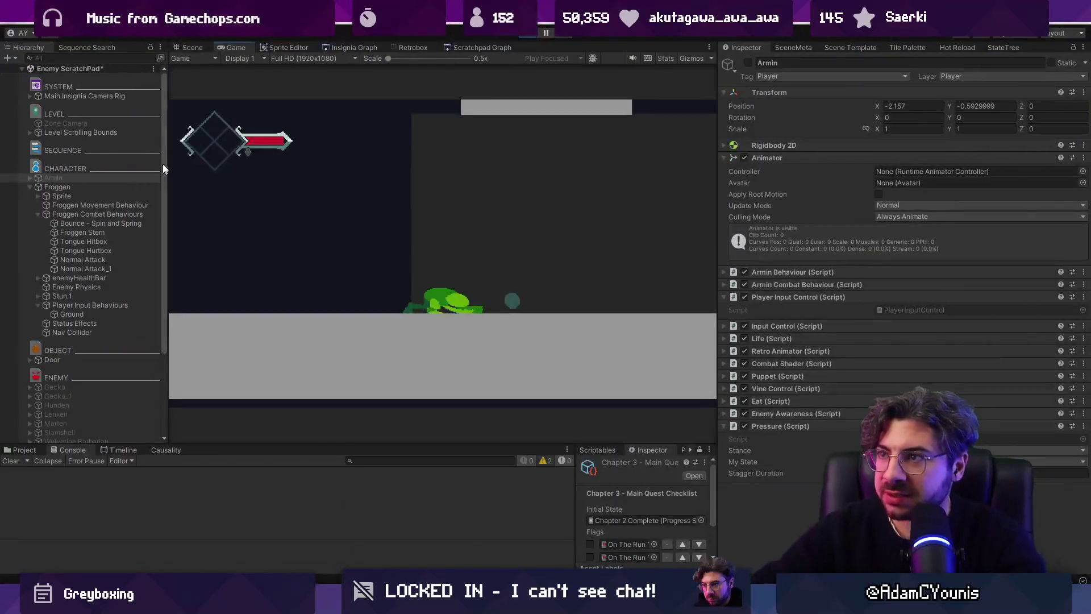
pyautogui.click(525, 34)
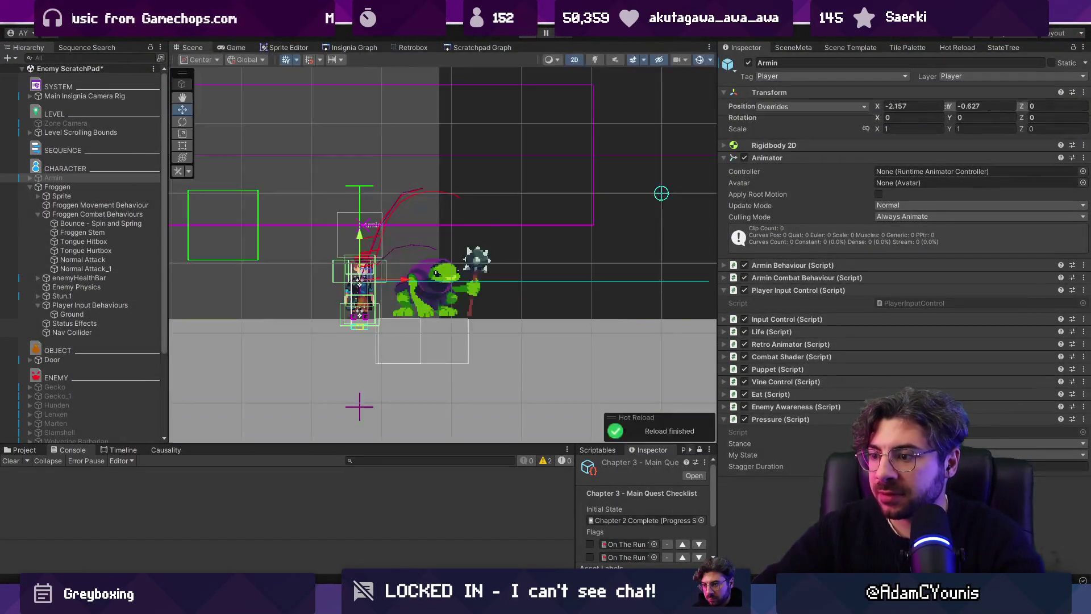
pyautogui.hotkey('alt', 'Tab')
# Step: Scrub frog sprite frames 12–25, then select the Slam frames on the timeline
pyautogui.scroll(-2, 454, 259)
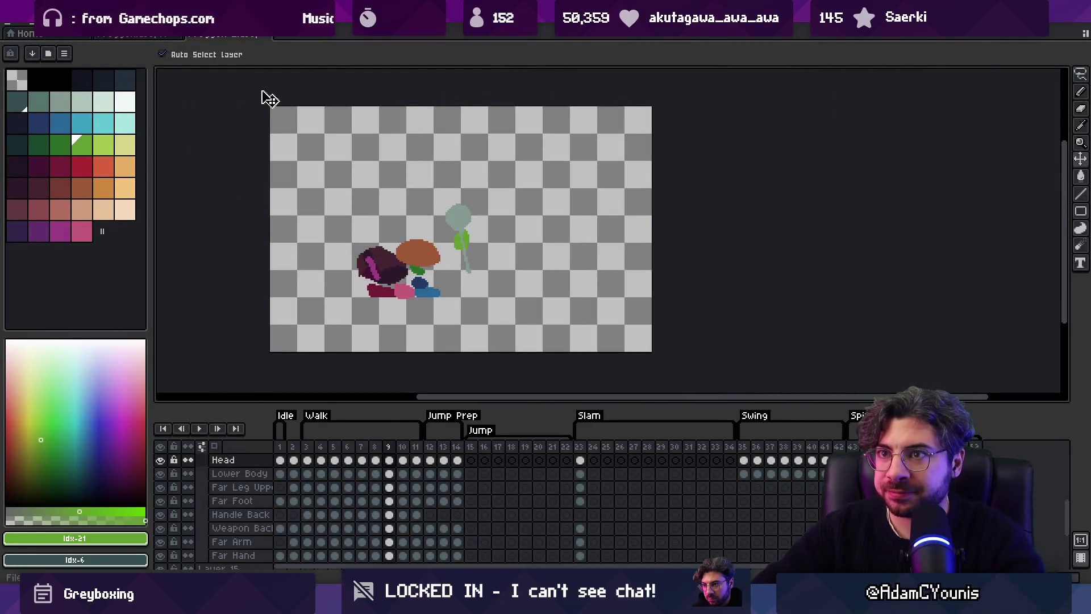
pyautogui.click(430, 459)
pyautogui.moveTo(443, 452)
pyautogui.mouseDown()
pyautogui.moveTo(592, 449)
pyautogui.moveTo(572, 435)
pyautogui.moveTo(432, 448)
pyautogui.moveTo(525, 448)
pyautogui.mouseUp()
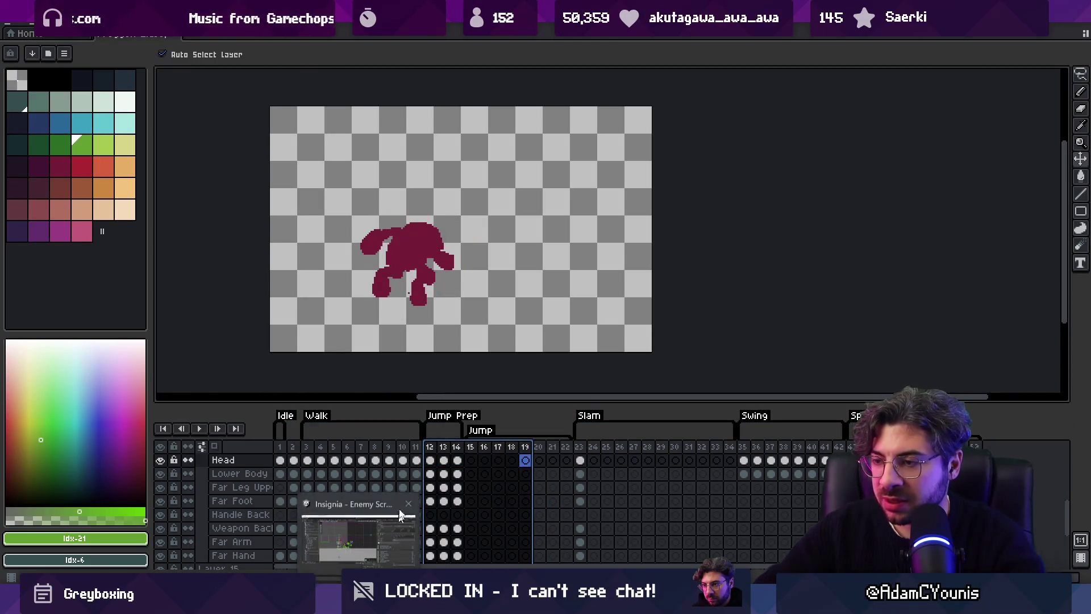
pyautogui.moveTo(441, 454)
pyautogui.mouseDown()
pyautogui.moveTo(611, 451)
pyautogui.moveTo(429, 455)
pyautogui.moveTo(571, 459)
pyautogui.mouseUp()
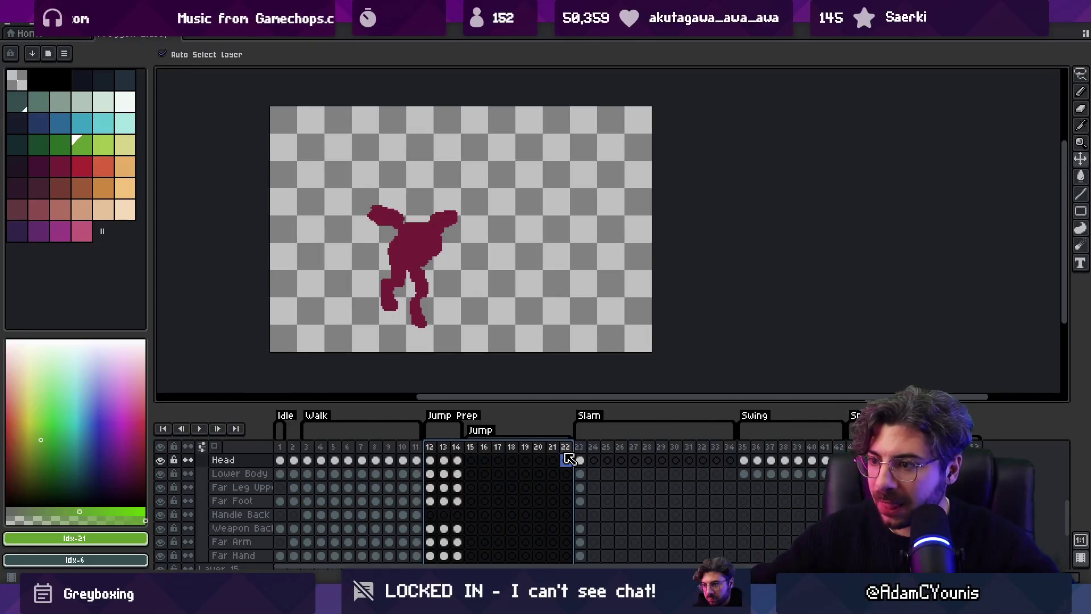
pyautogui.moveTo(585, 452)
pyautogui.mouseDown()
pyautogui.moveTo(705, 453)
pyautogui.moveTo(585, 447)
pyautogui.moveTo(643, 453)
pyautogui.moveTo(609, 454)
pyautogui.moveTo(624, 453)
pyautogui.mouseUp()
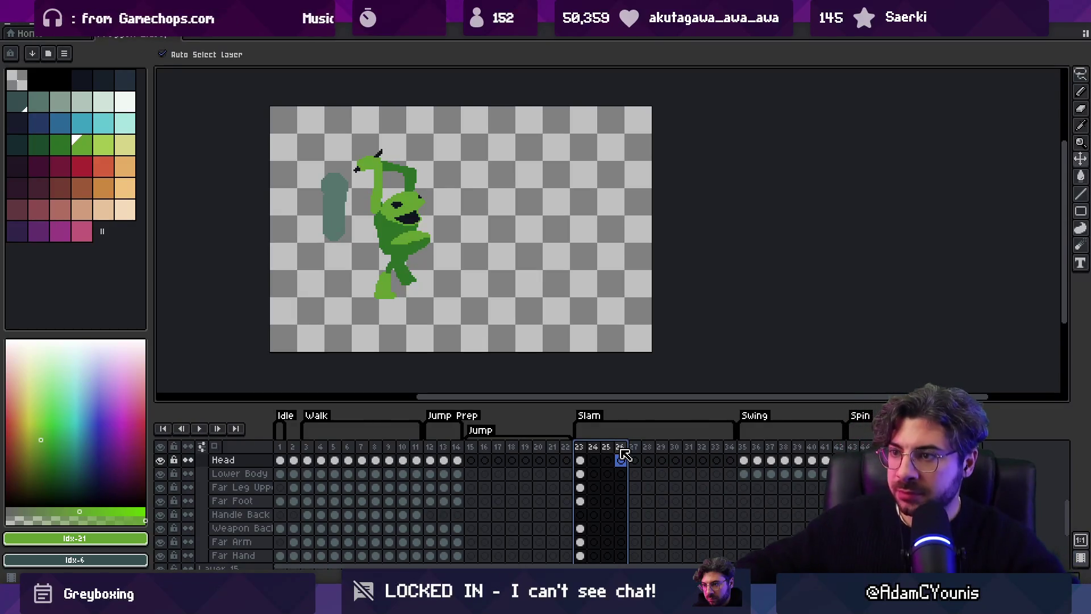
pyautogui.scroll(2, 481, 214)
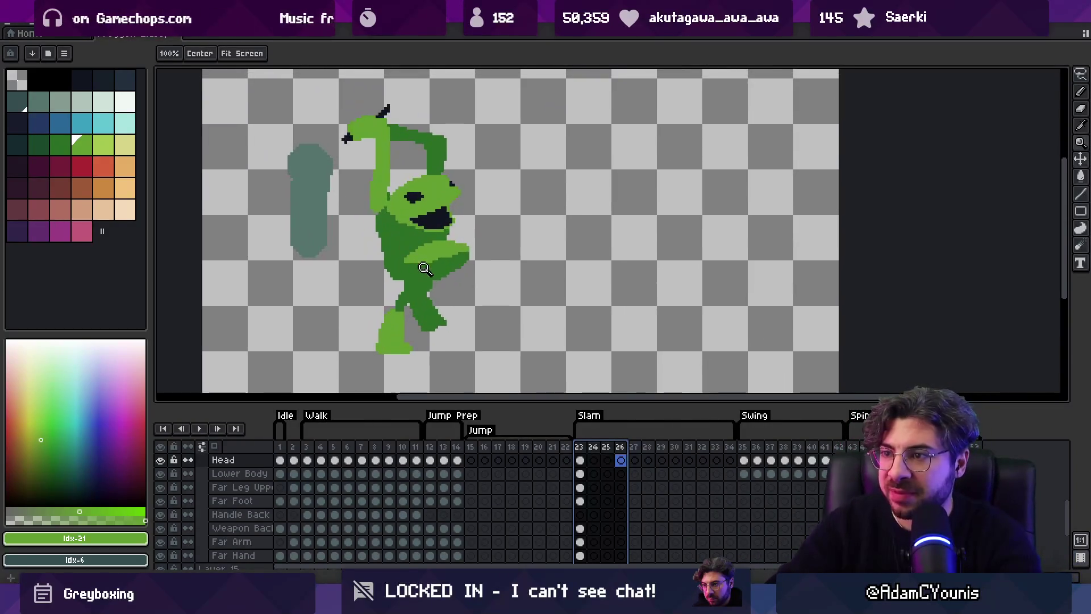
# Step: Try moving the close leg on Body Clothes, undo it, and zoom onto Slam frames
pyautogui.click(446, 286)
pyautogui.moveTo(445, 286)
pyautogui.mouseDown()
pyautogui.moveTo(426, 286)
pyautogui.moveTo(519, 270)
pyautogui.moveTo(428, 291)
pyautogui.moveTo(397, 332)
pyautogui.mouseUp()
pyautogui.hotkey('ctrl', 'z')
pyautogui.click(436, 318)
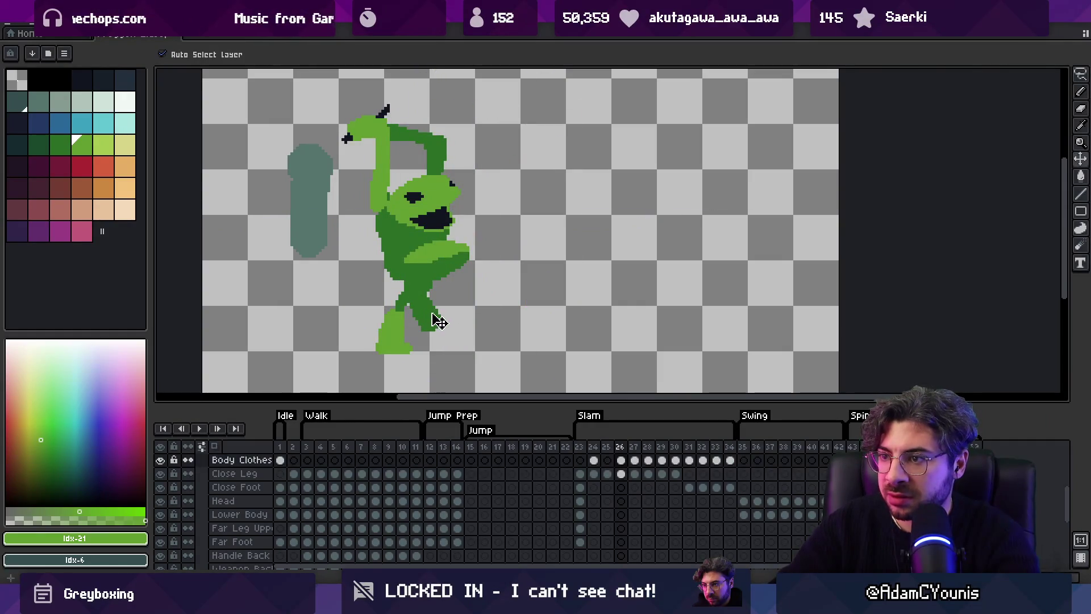
pyautogui.press('z')
pyautogui.scroll(-2, 461, 195)
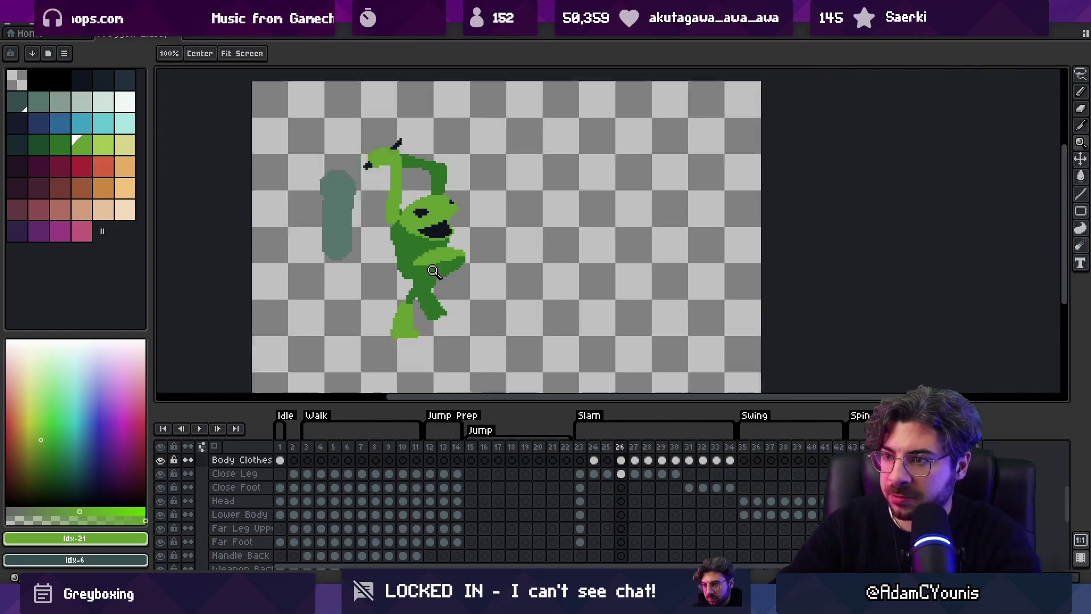
pyautogui.moveTo(580, 460); pyautogui.dragTo(661, 449)
# Step: Select the close leg on frame 29, rotate it about 32° and nudge it into a kick
pyautogui.press('m')
pyautogui.moveTo(477, 293); pyautogui.dragTo(488, 309)
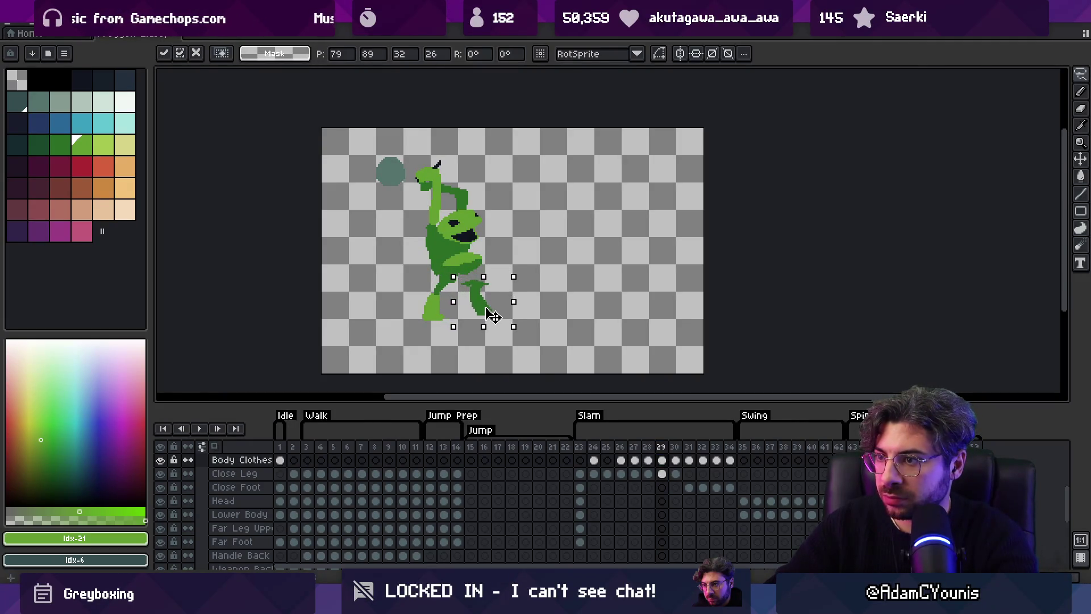
pyautogui.moveTo(524, 274); pyautogui.dragTo(511, 247)
pyautogui.moveTo(499, 305); pyautogui.dragTo(510, 301)
pyautogui.press('Return')
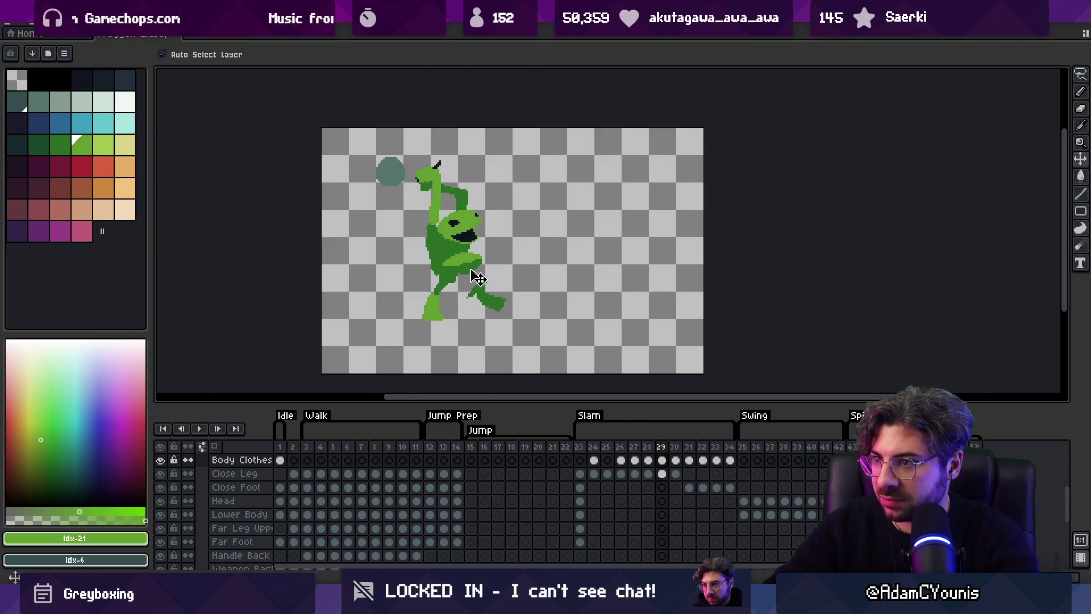
# Step: Retouch the rotated leg with dark green pencil strokes and the eraser
pyautogui.press('b')
pyautogui.keyDown('alt'); pyautogui.click(470, 272); pyautogui.keyUp('alt')
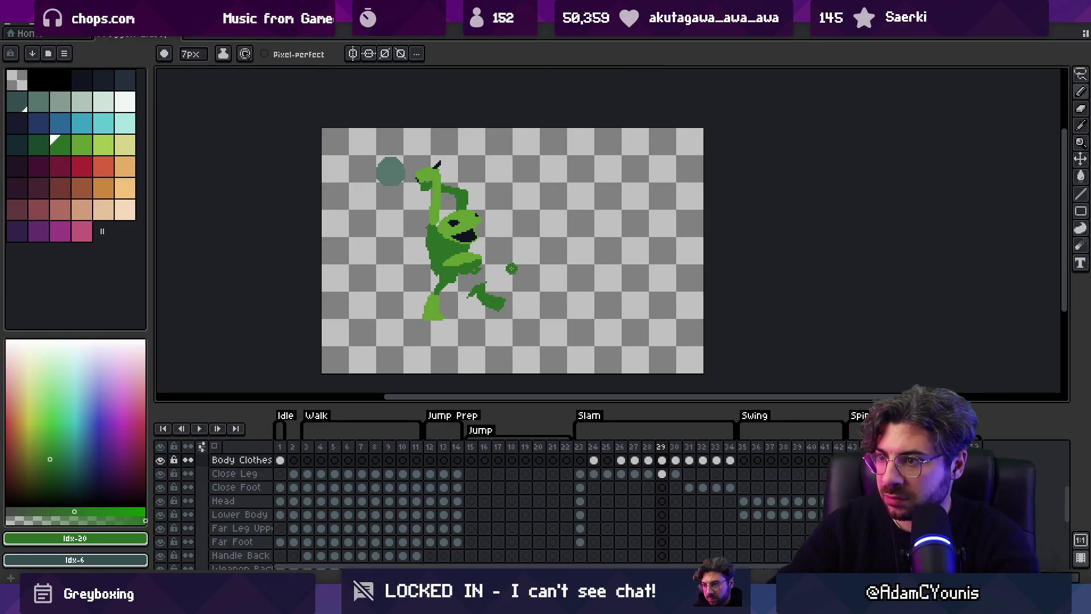
pyautogui.scroll(2, 490, 268)
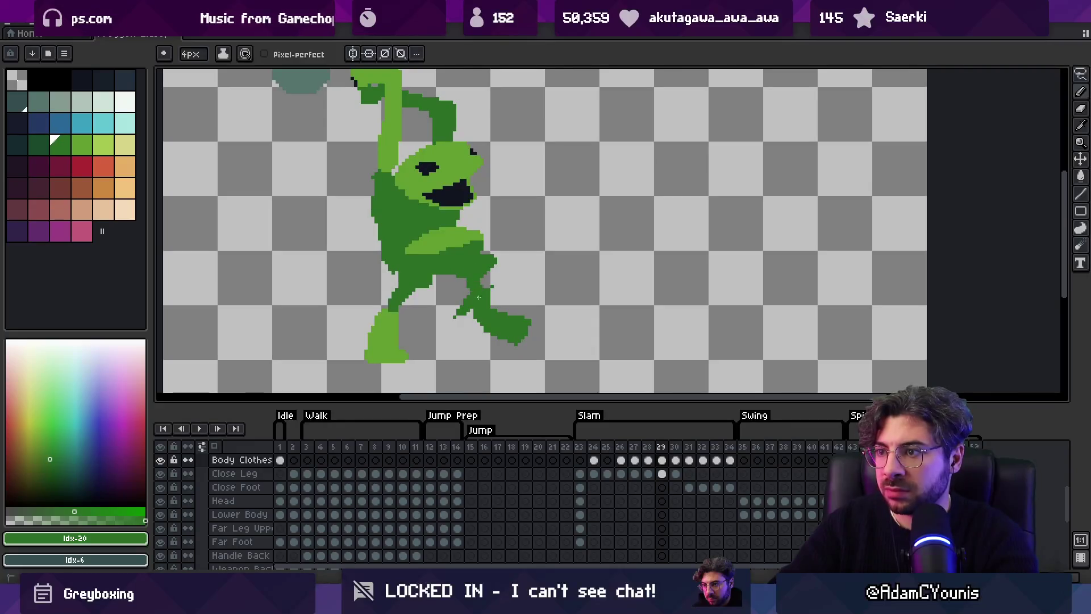
pyautogui.press('e')
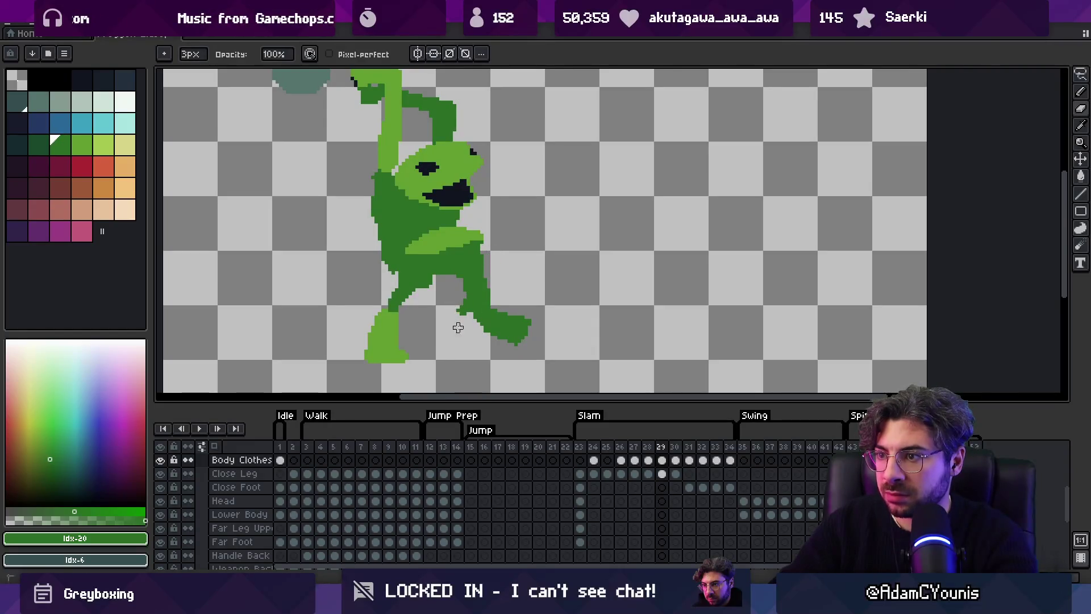
pyautogui.keyDown('alt'); pyautogui.click(452, 250); pyautogui.keyUp('alt')
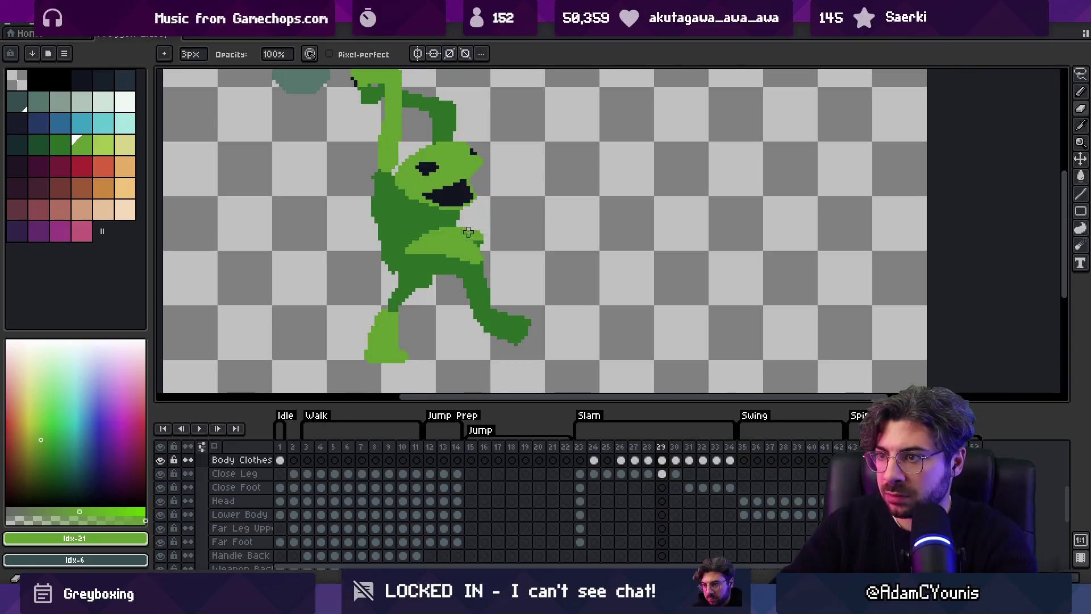
pyautogui.keyDown('alt'); pyautogui.click(449, 225); pyautogui.keyUp('alt')
pyautogui.press('b')
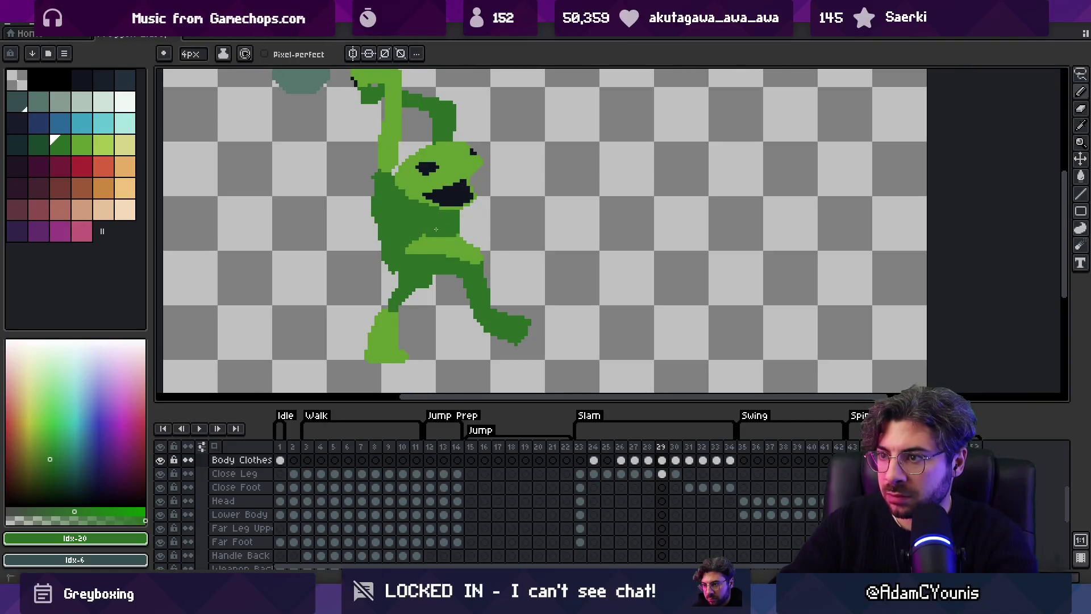
# Step: Finish the leg touch-ups in light and dark green, then scrub Slam frames 23–30
pyautogui.keyDown('alt'); pyautogui.click(435, 246); pyautogui.keyUp('alt')
pyautogui.keyDown('alt'); pyautogui.click(463, 235); pyautogui.keyUp('alt')
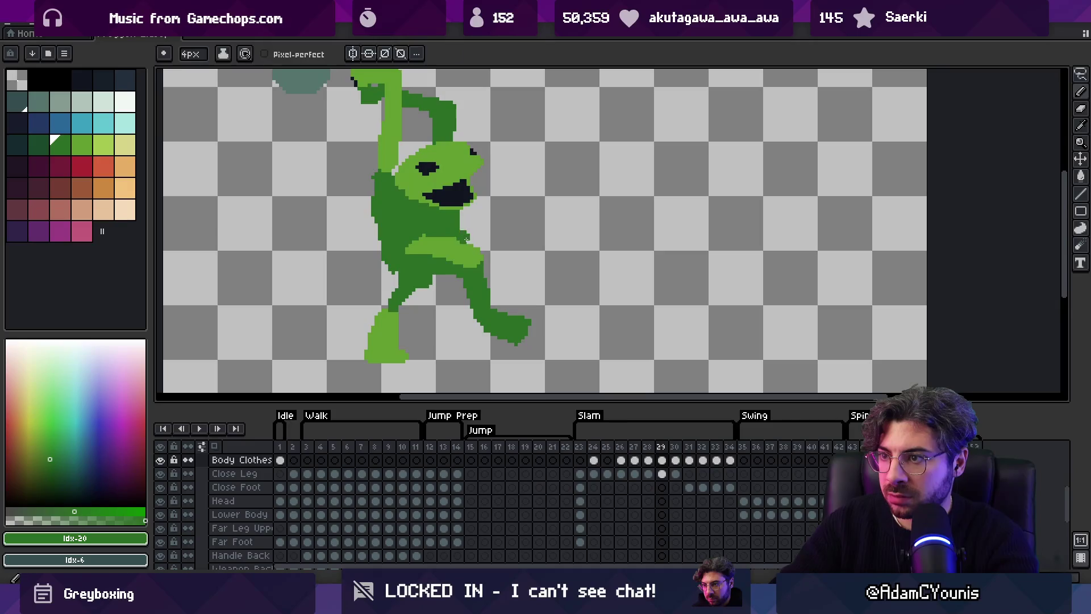
pyautogui.keyDown('alt'); pyautogui.click(467, 254); pyautogui.keyUp('alt')
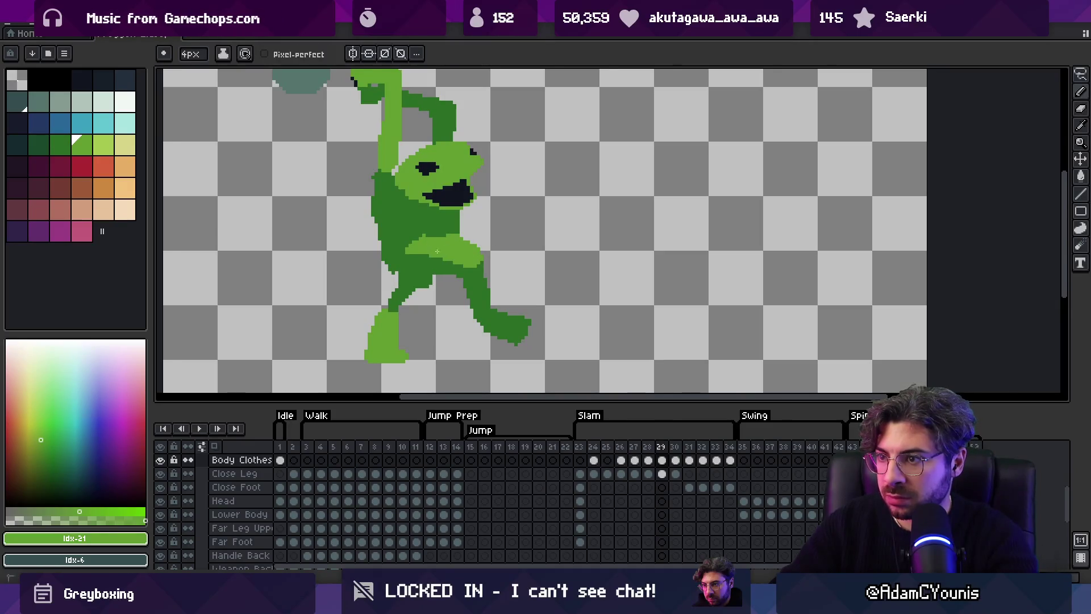
pyautogui.keyDown('alt'); pyautogui.click(410, 232); pyautogui.keyUp('alt')
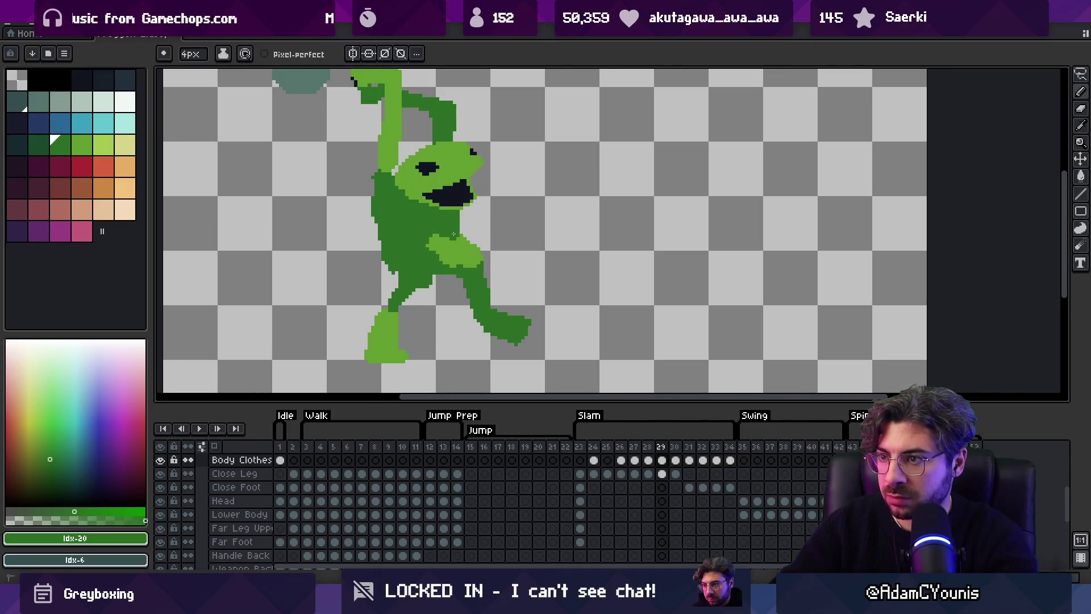
pyautogui.keyDown('alt'); pyautogui.click(440, 250); pyautogui.keyUp('alt')
pyautogui.keyDown('alt'); pyautogui.click(462, 242); pyautogui.keyUp('alt')
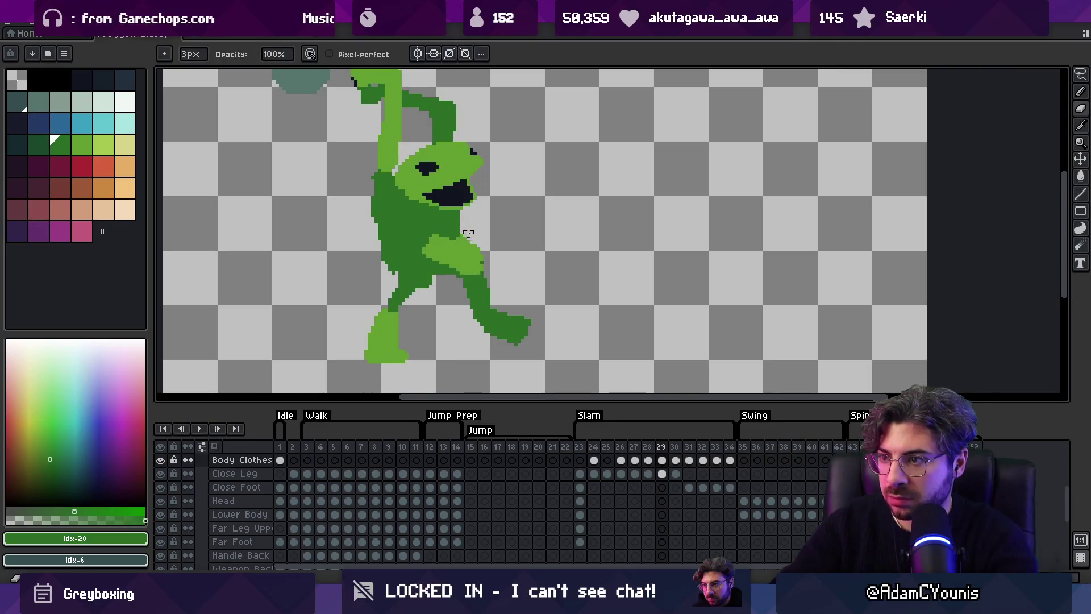
pyautogui.press('b')
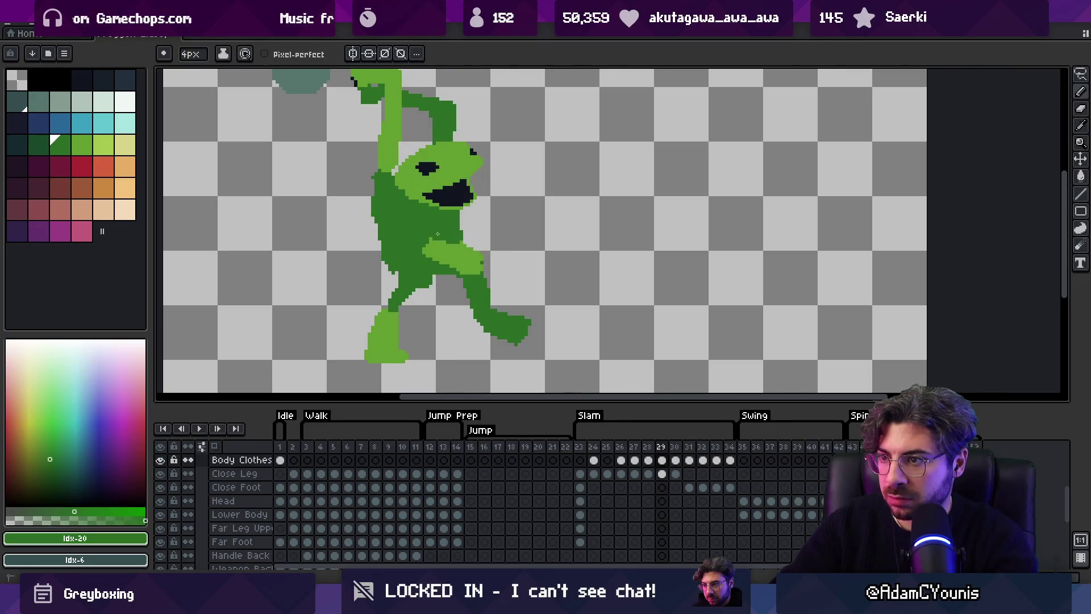
pyautogui.scroll(-2, 440, 238)
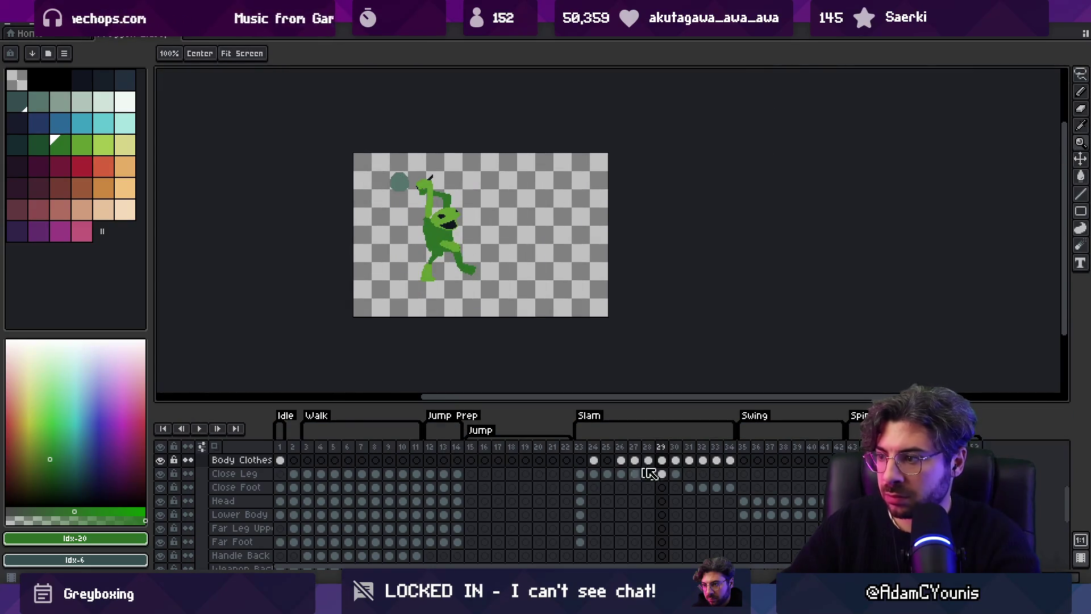
pyautogui.moveTo(589, 451)
pyautogui.mouseDown()
pyautogui.moveTo(688, 455)
pyautogui.moveTo(619, 465)
pyautogui.moveTo(644, 449)
pyautogui.mouseUp()
pyautogui.press('Left')
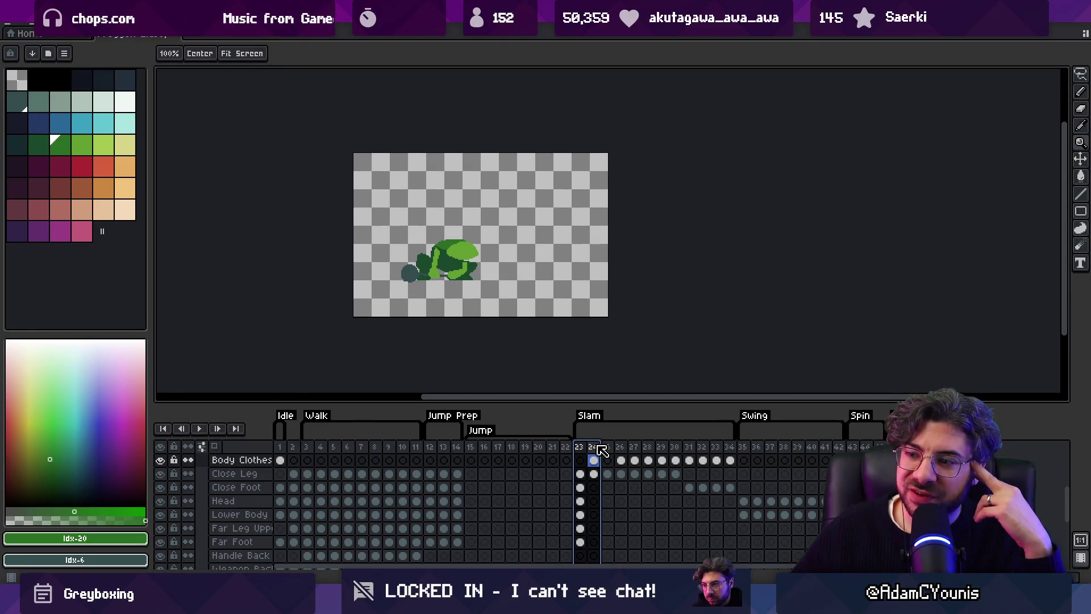
pyautogui.click(587, 448)
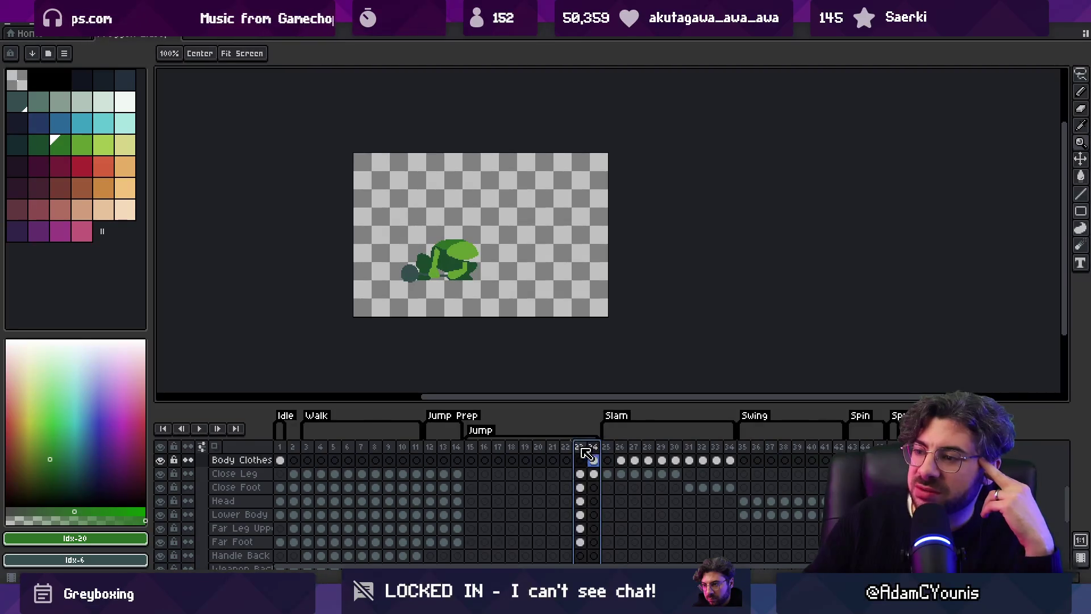
pyautogui.hotkey('ctrl', 'z')
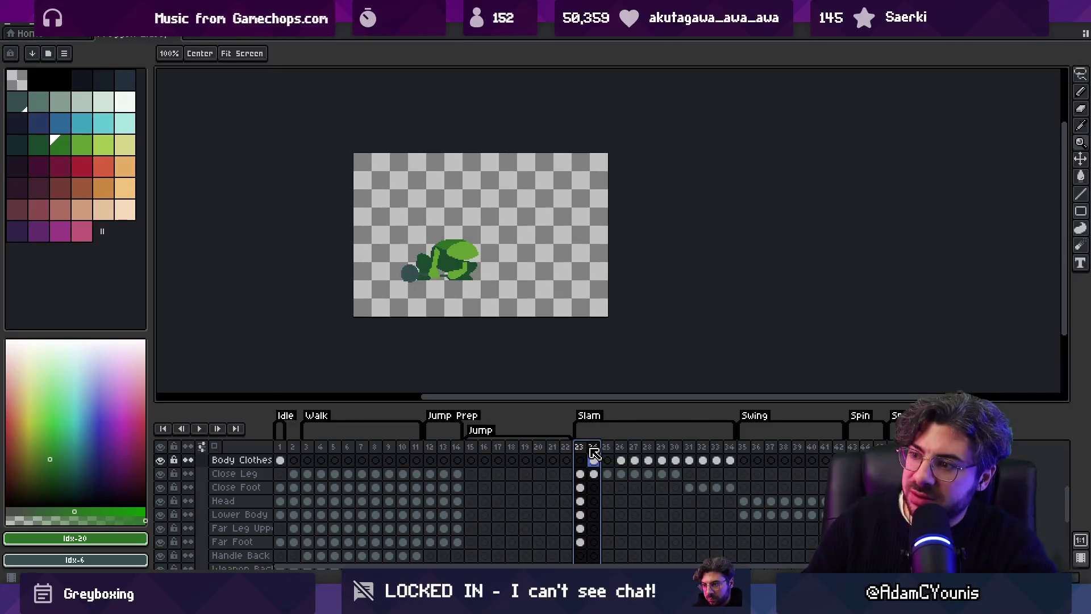
pyautogui.click(594, 452)
pyautogui.click(607, 457)
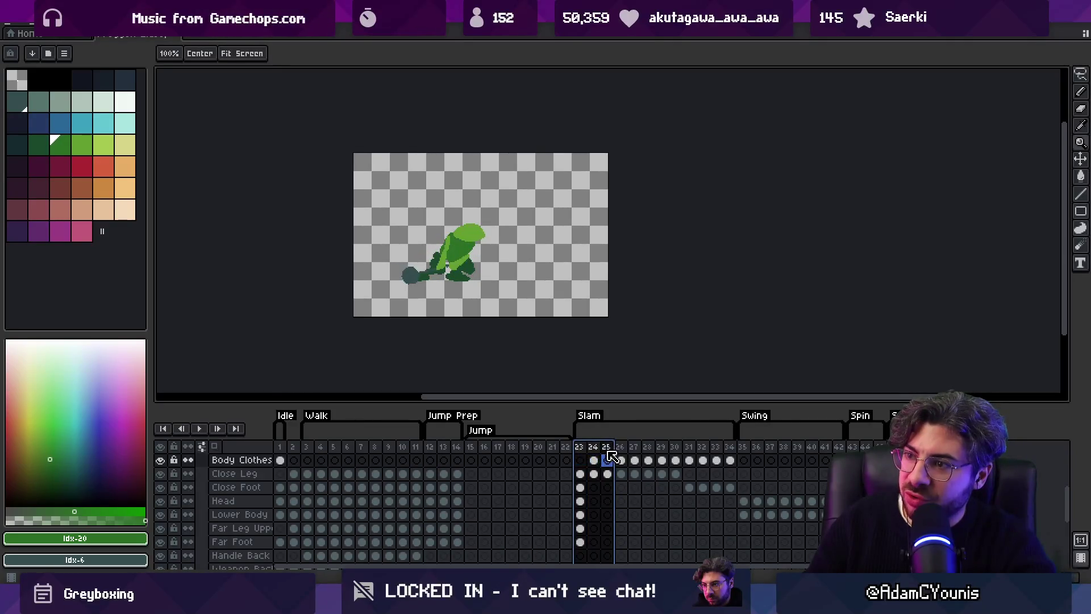
pyautogui.click(634, 460)
pyautogui.moveTo(635, 460)
pyautogui.mouseDown()
pyautogui.moveTo(612, 460)
pyautogui.moveTo(665, 465)
pyautogui.moveTo(614, 464)
pyautogui.mouseUp()
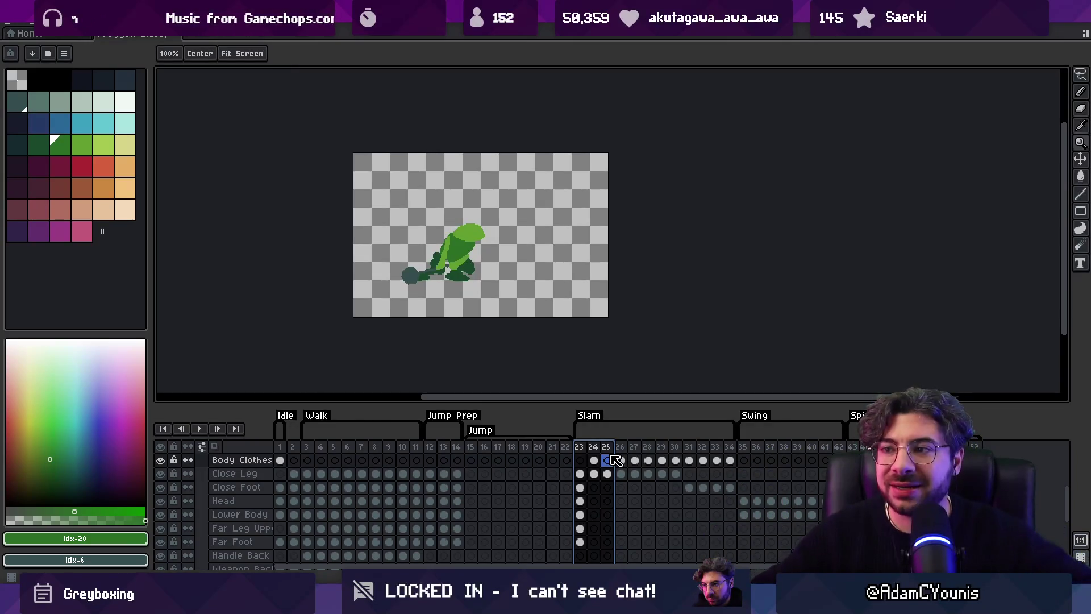
pyautogui.click(487, 274)
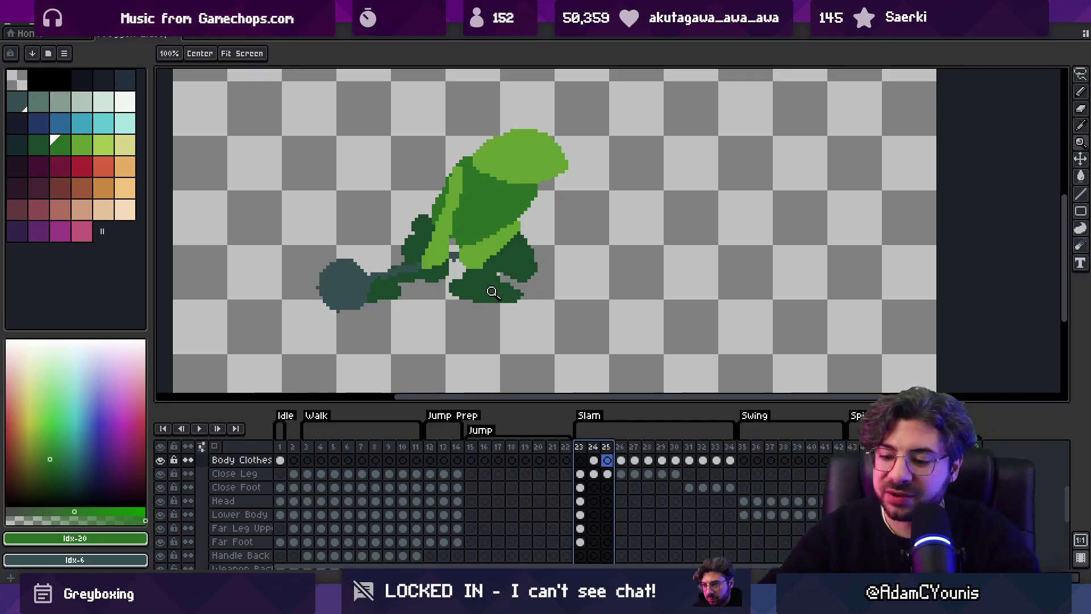
pyautogui.press('Return')
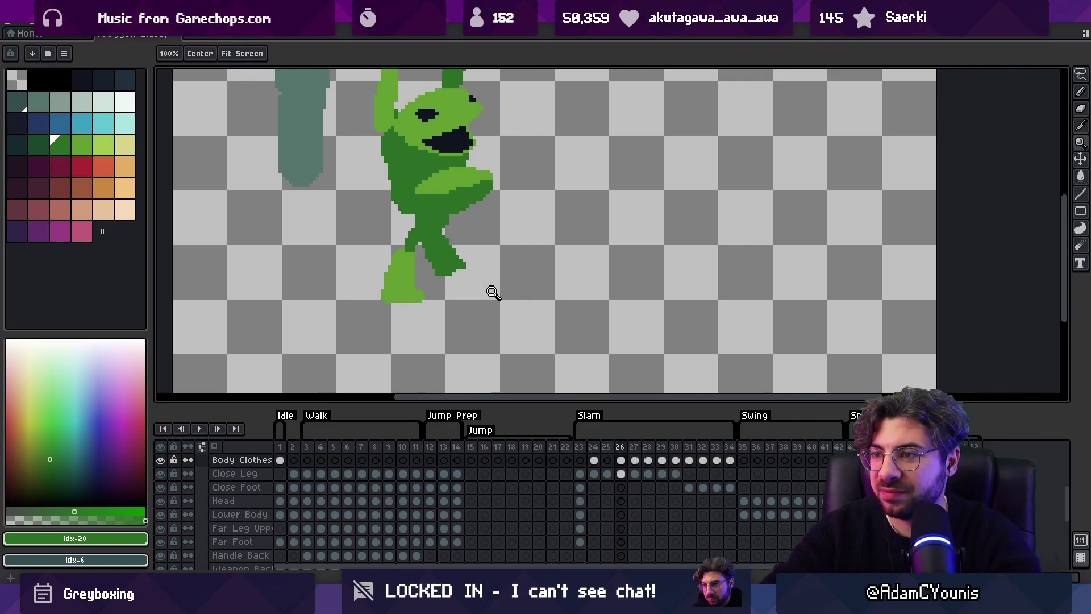
pyautogui.press('Return')
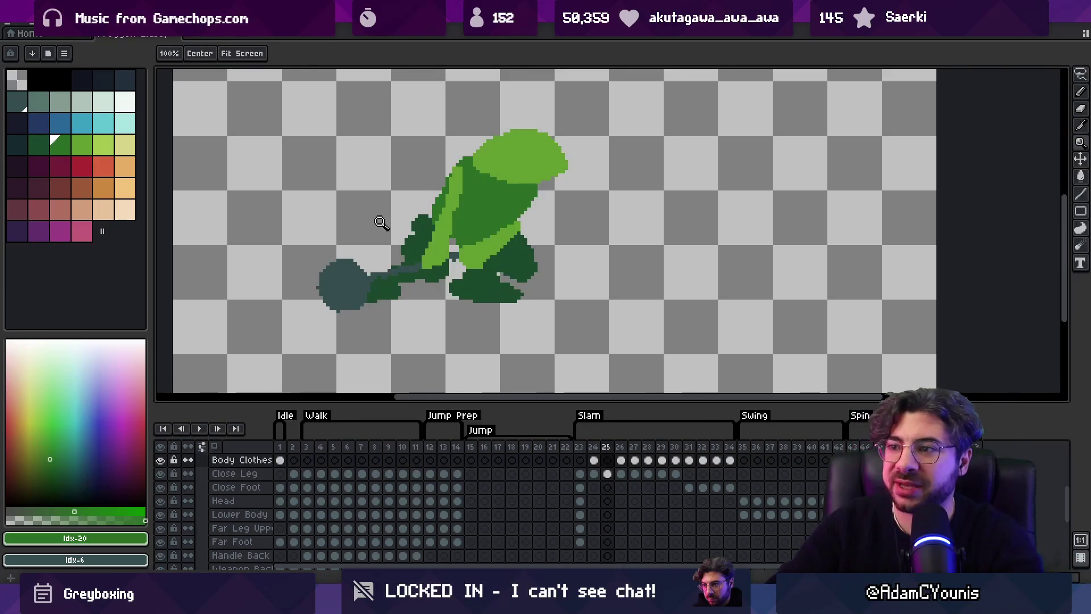
pyautogui.scroll(-2, 381, 229)
pyautogui.moveTo(581, 446)
pyautogui.mouseDown()
pyautogui.moveTo(700, 445)
pyautogui.moveTo(580, 447)
pyautogui.moveTo(571, 459)
pyautogui.mouseUp()
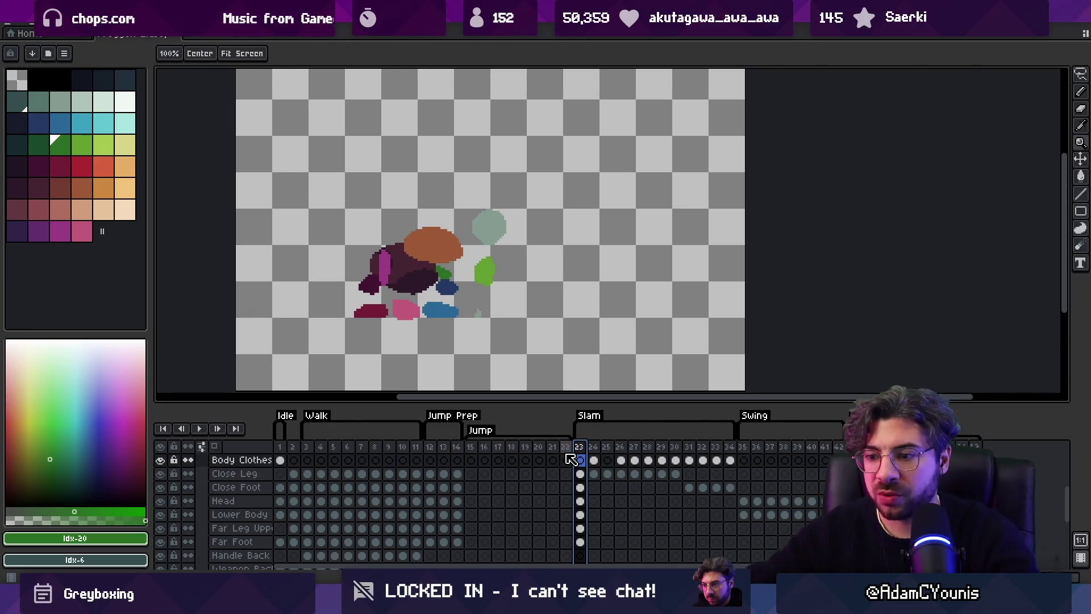
pyautogui.hotkey('alt', 'Tab')
# Step: Open Wolverine Barbarian.aseprite and preview its lunge frames 22–31 and Walk frames 10–14
pyautogui.write('wolve')
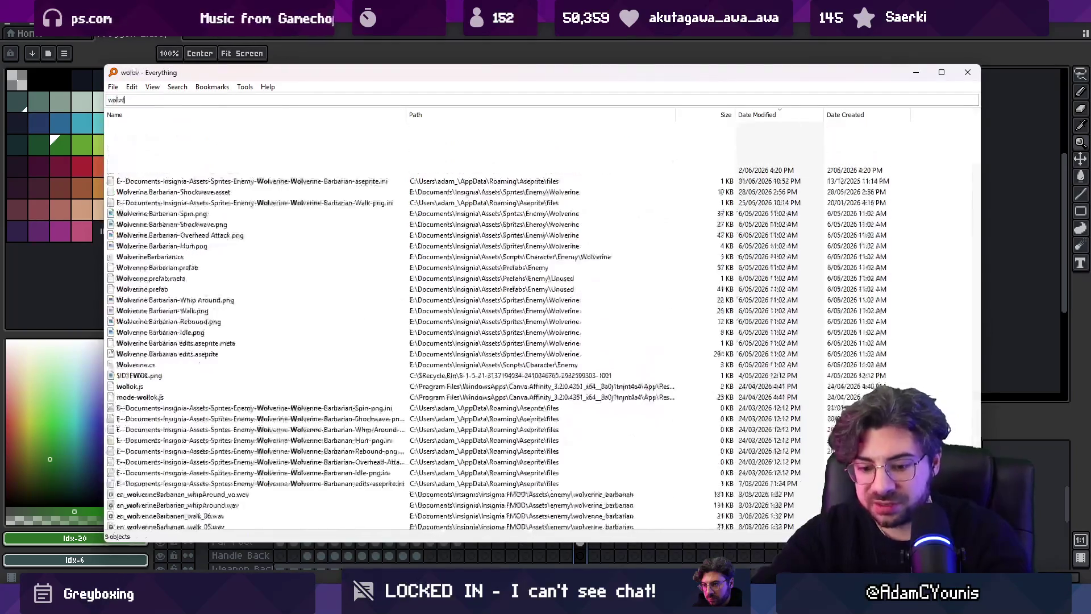
pyautogui.write('rine barbarian')
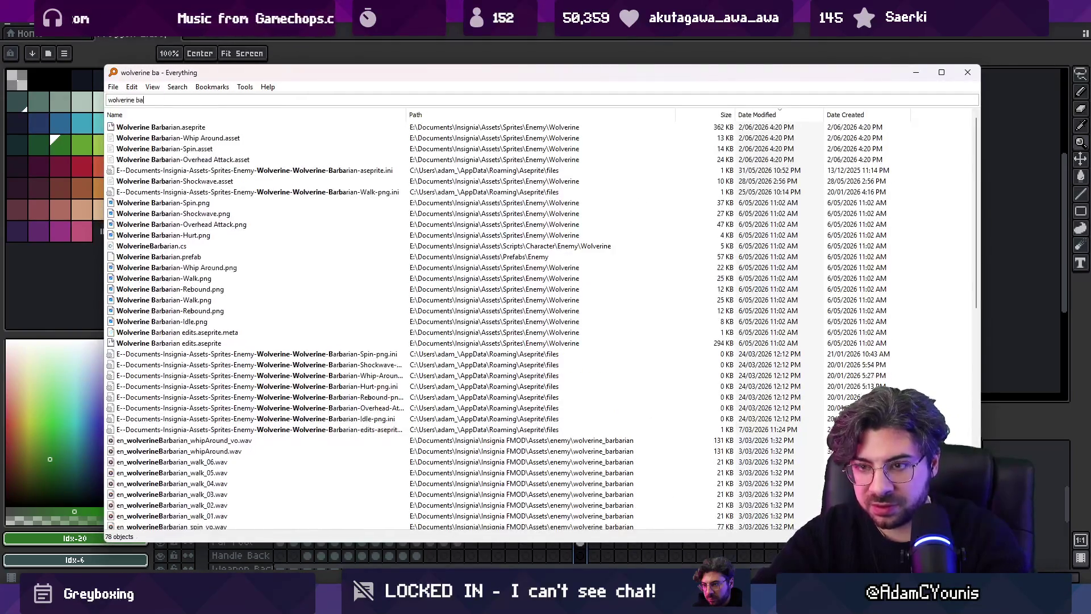
pyautogui.press('Down')
pyautogui.press('Return')
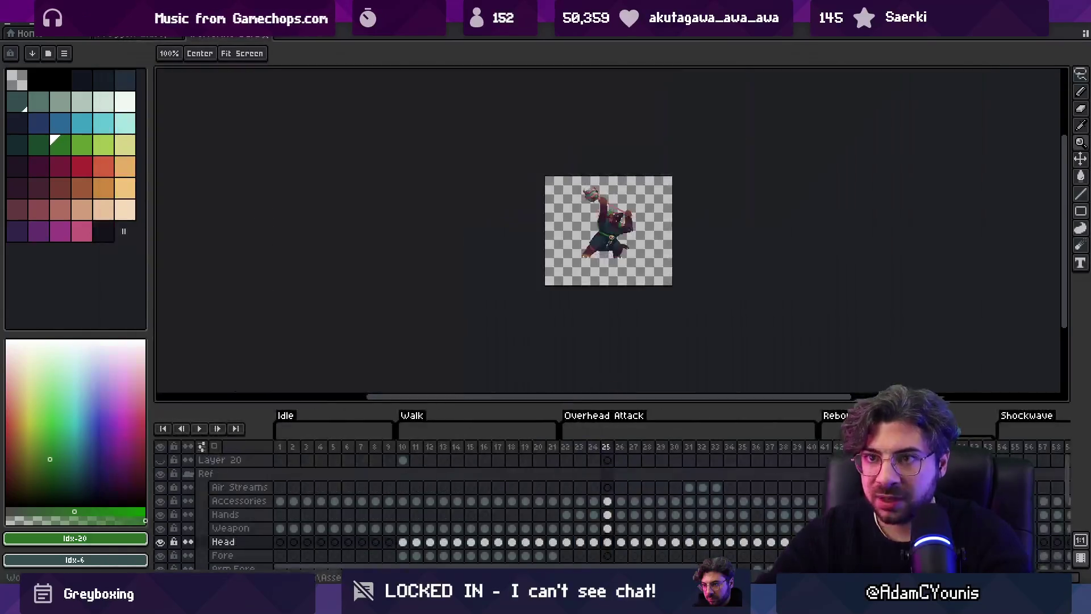
pyautogui.scroll(1, 629, 243)
pyautogui.moveTo(563, 449)
pyautogui.mouseDown()
pyautogui.moveTo(744, 451)
pyautogui.moveTo(574, 453)
pyautogui.moveTo(705, 458)
pyautogui.moveTo(606, 459)
pyautogui.mouseUp()
pyautogui.moveTo(404, 453)
pyautogui.mouseDown()
pyautogui.moveTo(551, 456)
pyautogui.moveTo(462, 458)
pyautogui.moveTo(543, 466)
pyautogui.mouseUp()
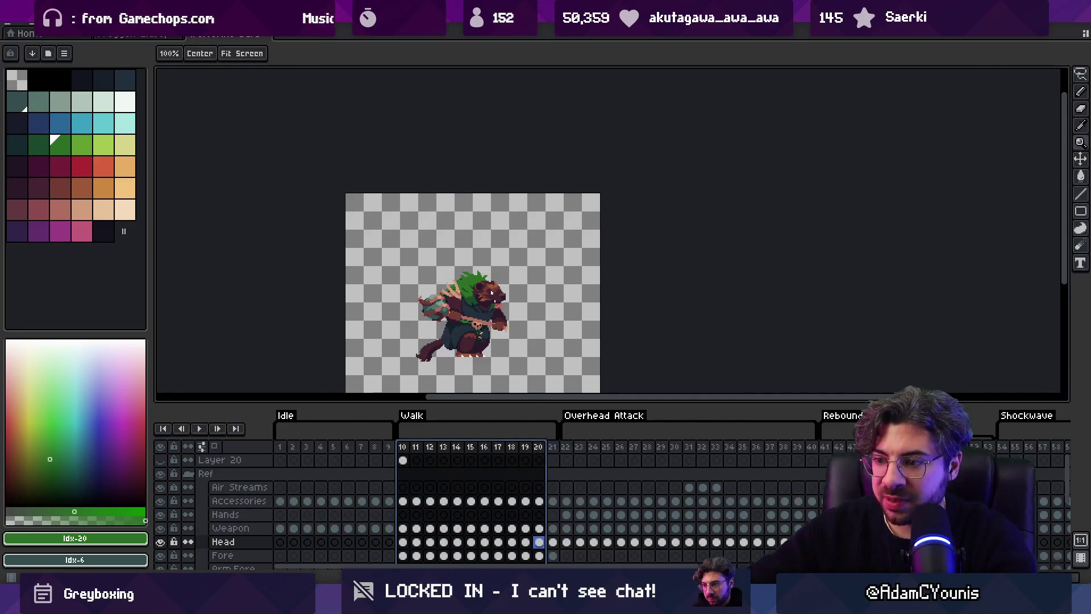
# Step: Search 'leap .aseprite', open the top match, preview its thrust frames, and return to the enemy sprite
pyautogui.hotkey('ctrl', 'alt', 'e')
pyautogui.write('hithen')
pyautogui.press('BackSpace')
pyautogui.press('BackSpace')
pyautogui.press('BackSpace')
pyautogui.write('le')
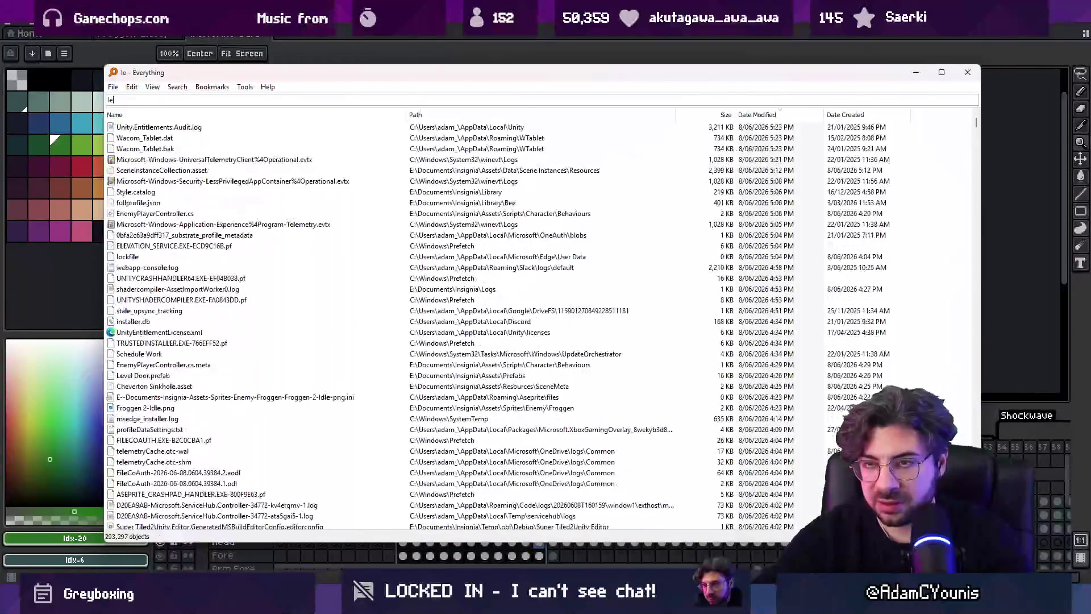
pyautogui.write('ap .aseprite')
pyautogui.press('Down')
pyautogui.press('Return')
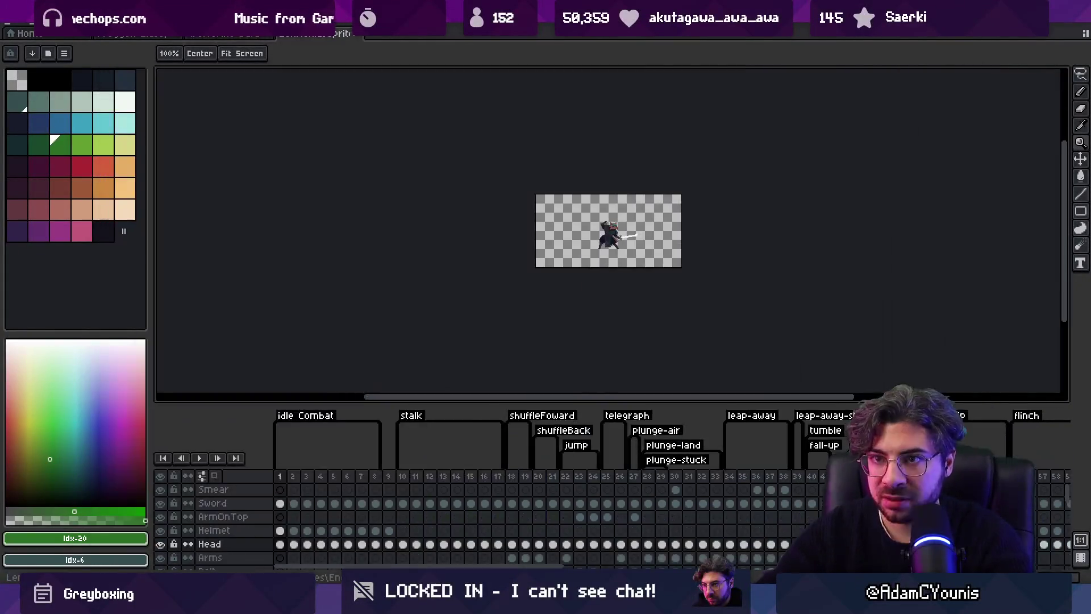
pyautogui.scroll(3, 606, 360)
pyautogui.moveTo(293, 476)
pyautogui.mouseDown()
pyautogui.moveTo(779, 472)
pyautogui.moveTo(1086, 450)
pyautogui.moveTo(1080, 461)
pyautogui.moveTo(486, 480)
pyautogui.moveTo(600, 482)
pyautogui.mouseUp()
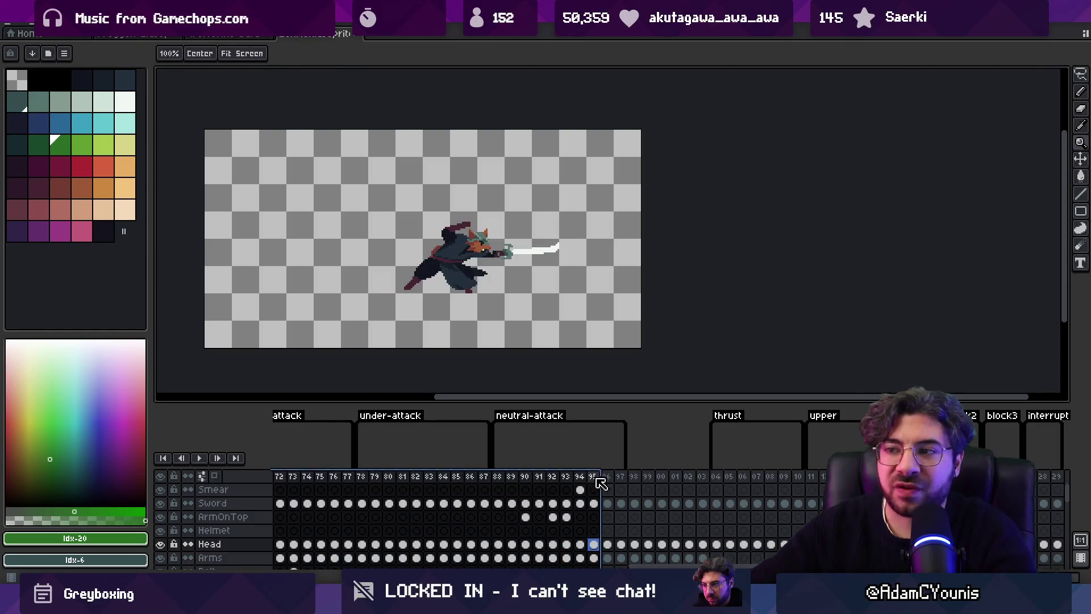
pyautogui.moveTo(717, 481); pyautogui.dragTo(805, 486)
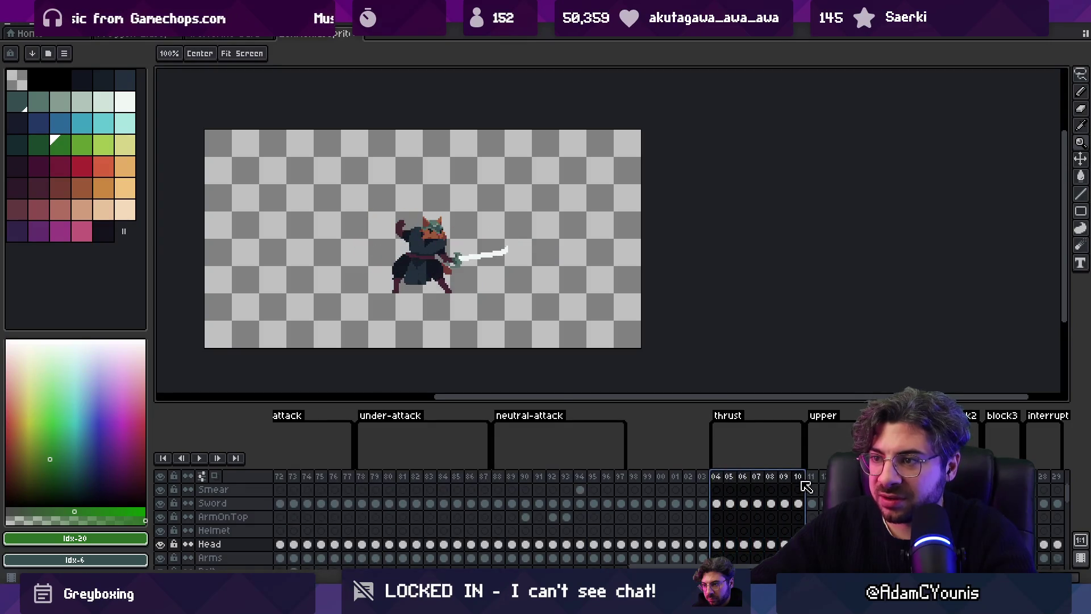
pyautogui.click(150, 40)
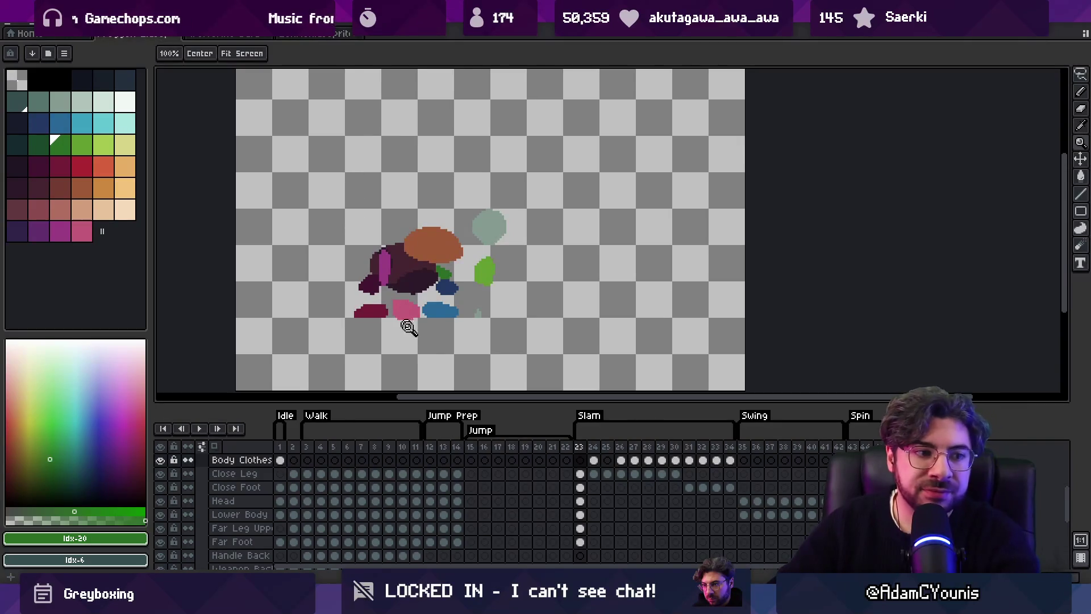
# Step: Review Slam frames 23–29, park the frog on its first idle frame, and switch to the sketch app
pyautogui.moveTo(306, 446)
pyautogui.mouseDown()
pyautogui.moveTo(445, 449)
pyautogui.moveTo(613, 430)
pyautogui.moveTo(602, 440)
pyautogui.moveTo(626, 447)
pyautogui.moveTo(614, 447)
pyautogui.mouseUp()
pyautogui.click(607, 447)
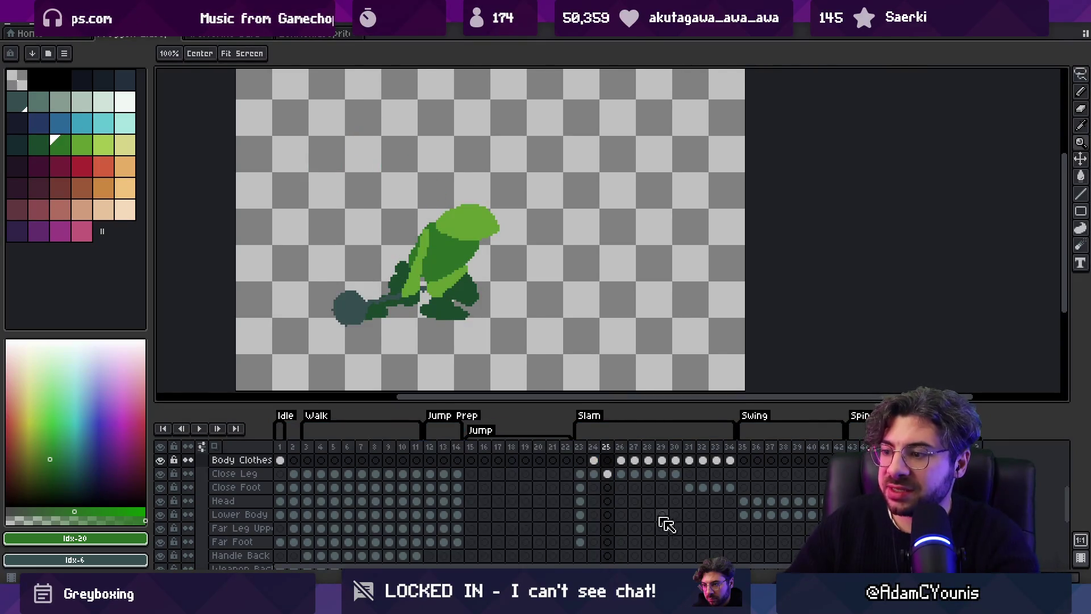
pyautogui.hotkey('alt', 'Tab')
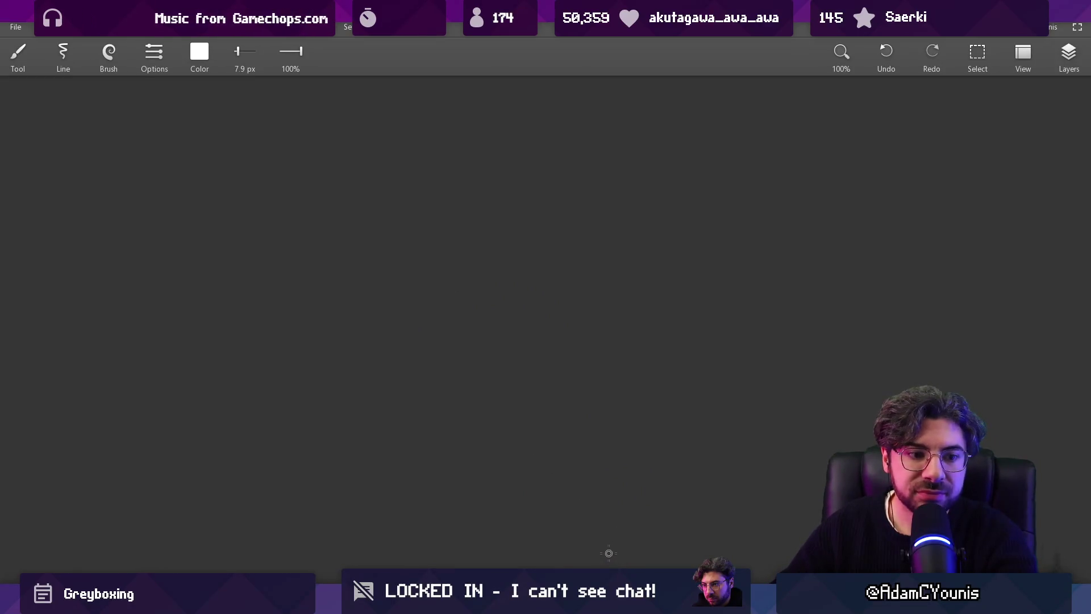
pyautogui.hotkey('alt', 'Tab')
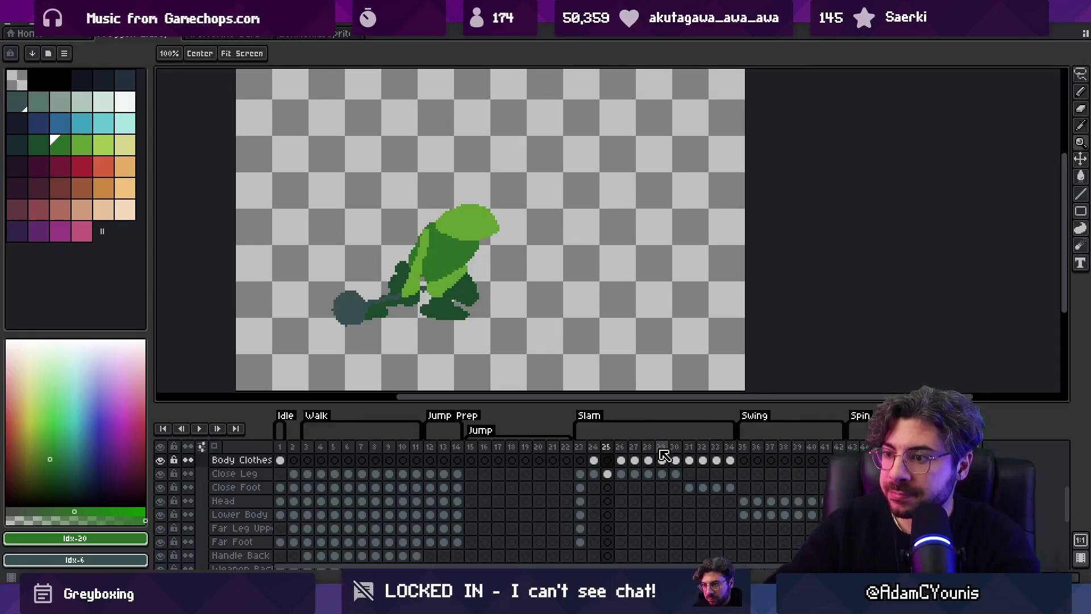
pyautogui.moveTo(580, 447); pyautogui.dragTo(692, 460)
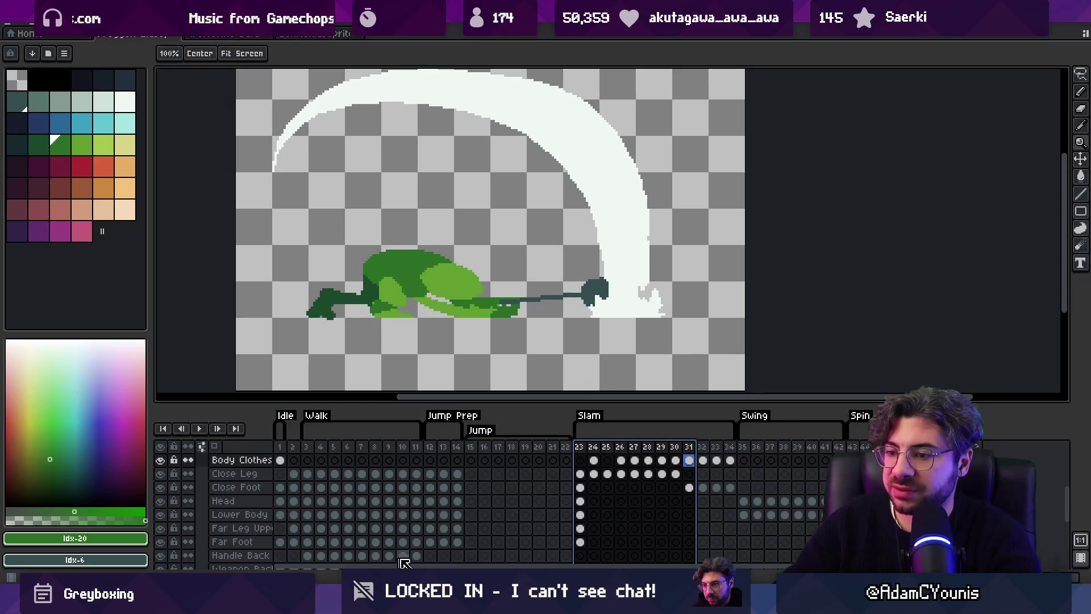
pyautogui.click(281, 448)
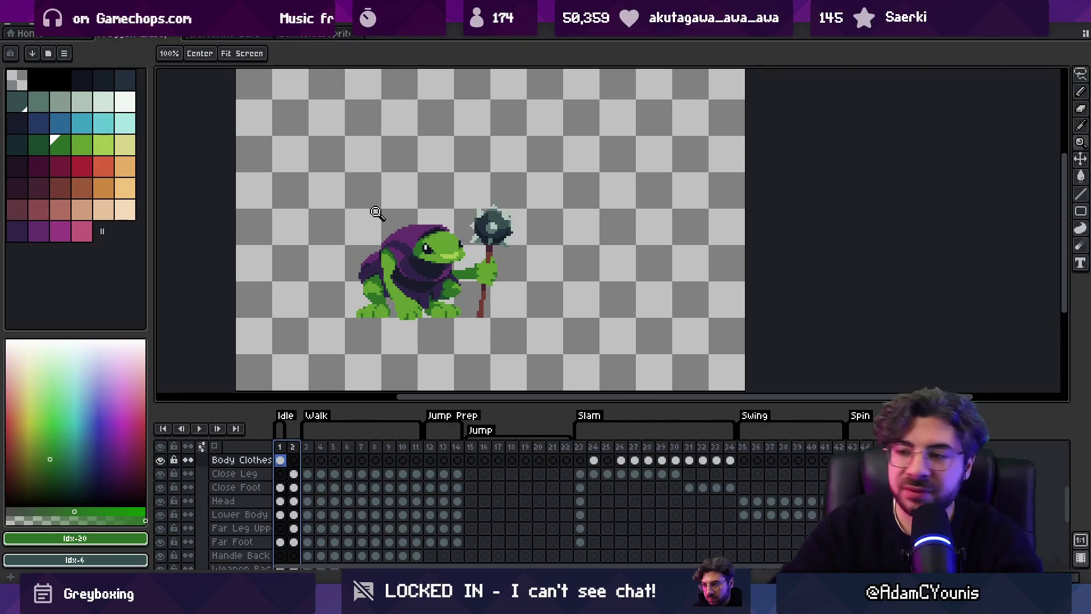
pyautogui.scroll(1, 491, 256)
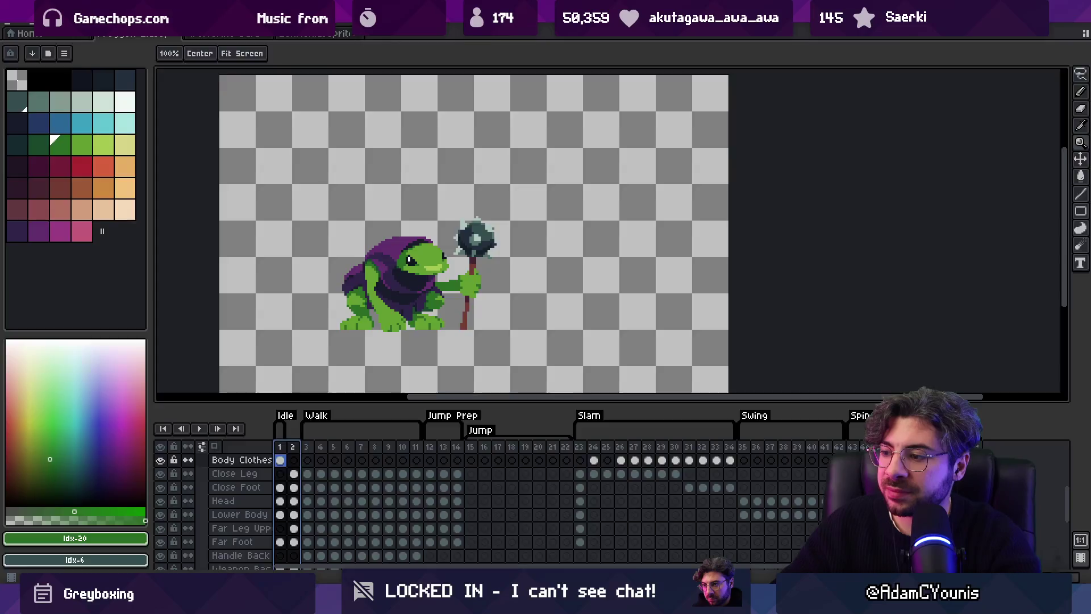
pyautogui.hotkey('alt', 'Tab')
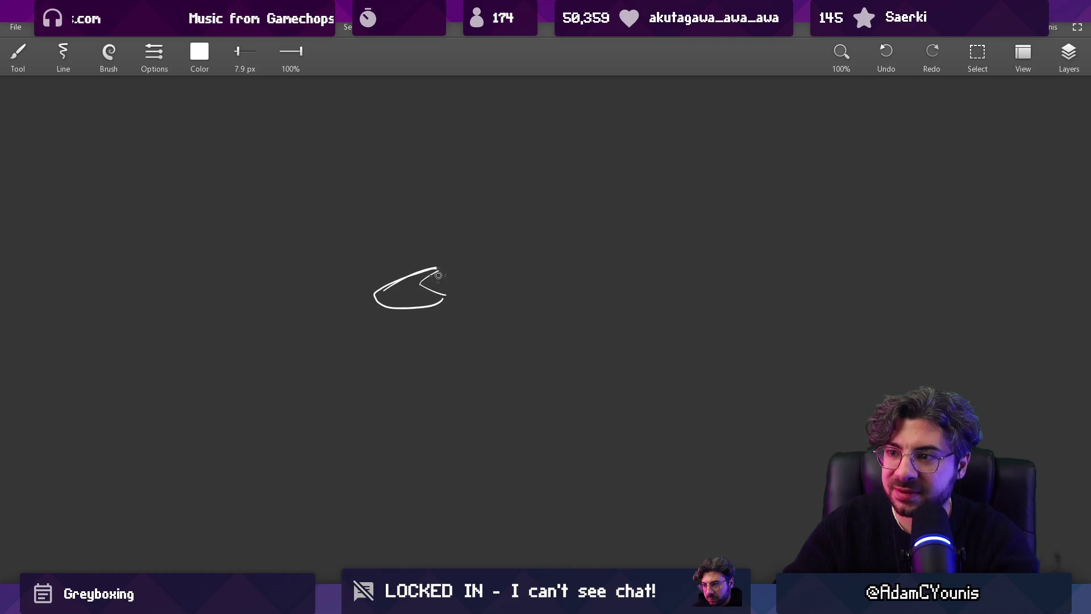
# Step: Sketch the weapon's long curved handle and spiky head, undoing stray strokes
pyautogui.moveTo(400, 289); pyautogui.dragTo(672, 209)
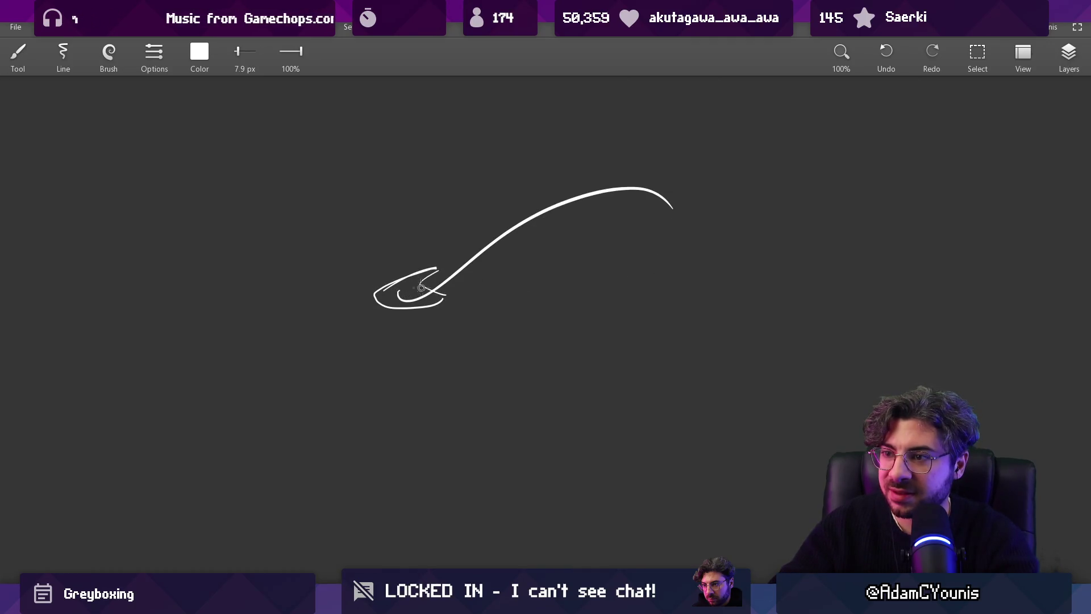
pyautogui.moveTo(458, 288); pyautogui.dragTo(614, 215)
pyautogui.hotkey('ctrl', 'z')
pyautogui.moveTo(465, 297)
pyautogui.mouseDown()
pyautogui.moveTo(729, 175)
pyautogui.moveTo(747, 191)
pyautogui.mouseUp()
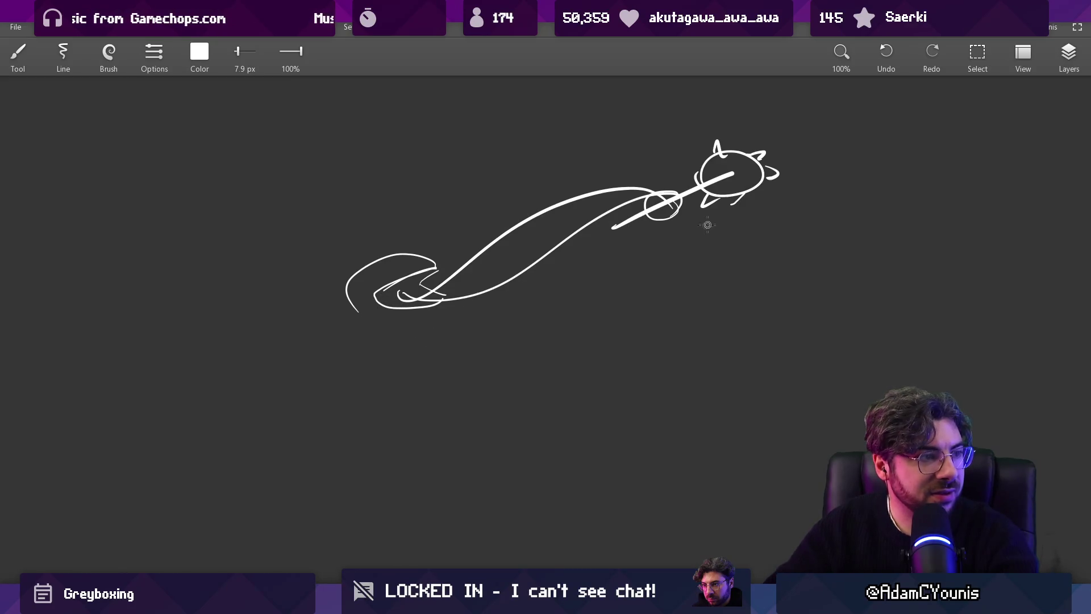
pyautogui.hotkey('ctrl', 'z')
pyautogui.hotkey('ctrl', 'z')
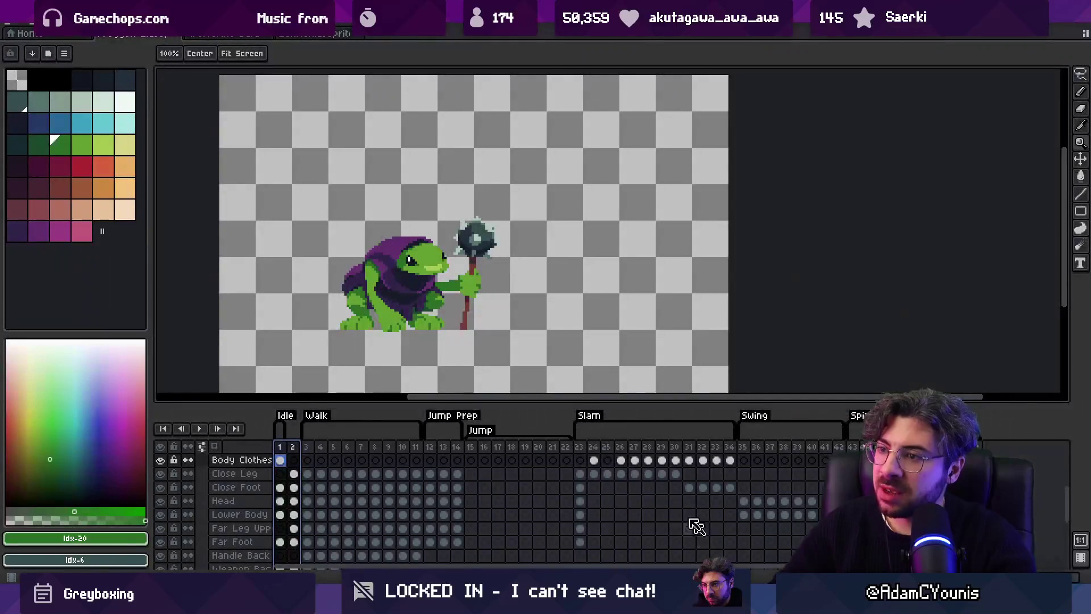
pyautogui.scroll(1, 469, 210)
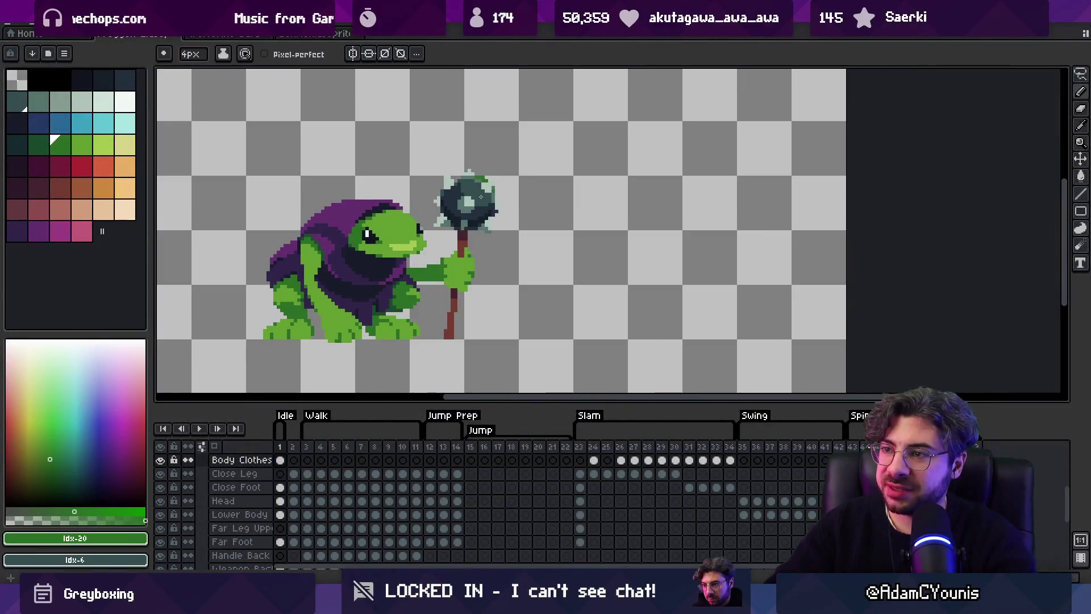
# Step: Activate the Weapon Front layer, then open Dandelion Spore.aseprite and bring the spore into view
pyautogui.press('v')
pyautogui.click(475, 213)
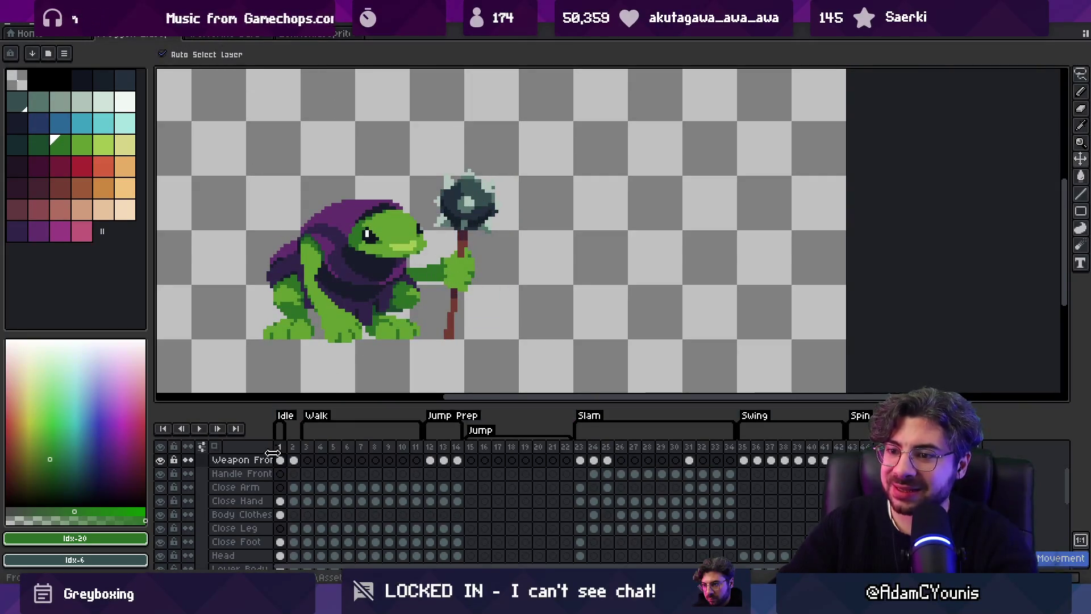
pyautogui.scroll(-3, 238, 500)
pyautogui.hotkey('alt', 'Tab')
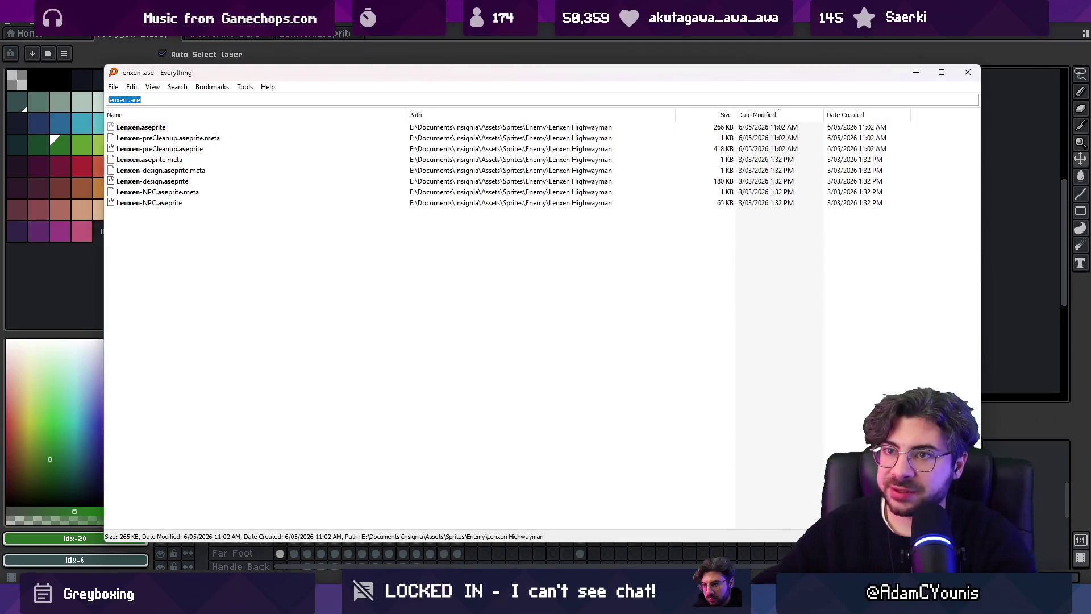
pyautogui.write('dandel')
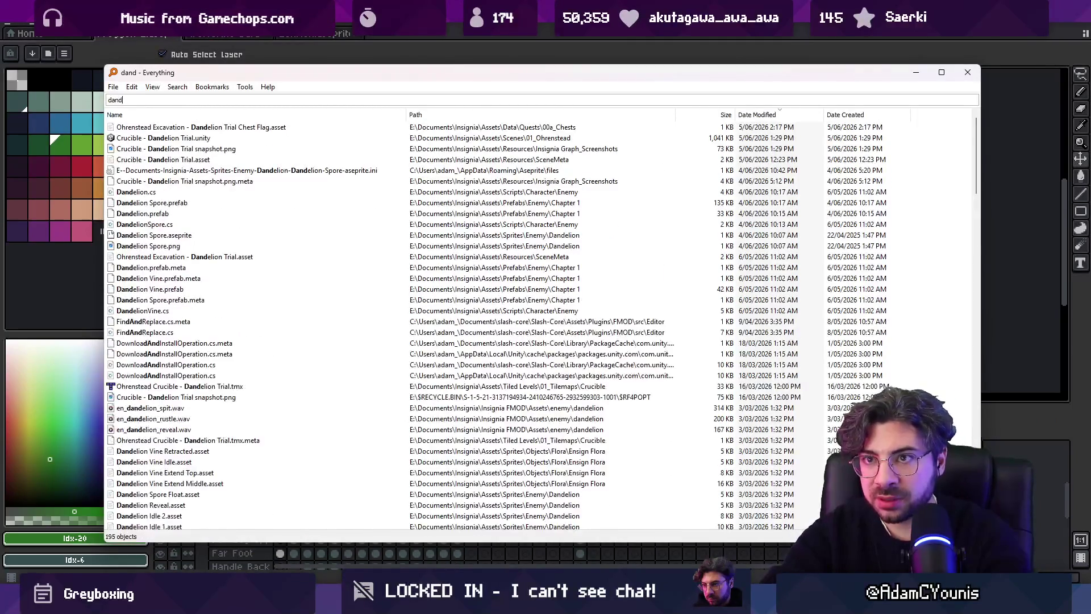
pyautogui.write(' spore')
pyautogui.press('Down')
pyautogui.press('Down')
pyautogui.press('Down')
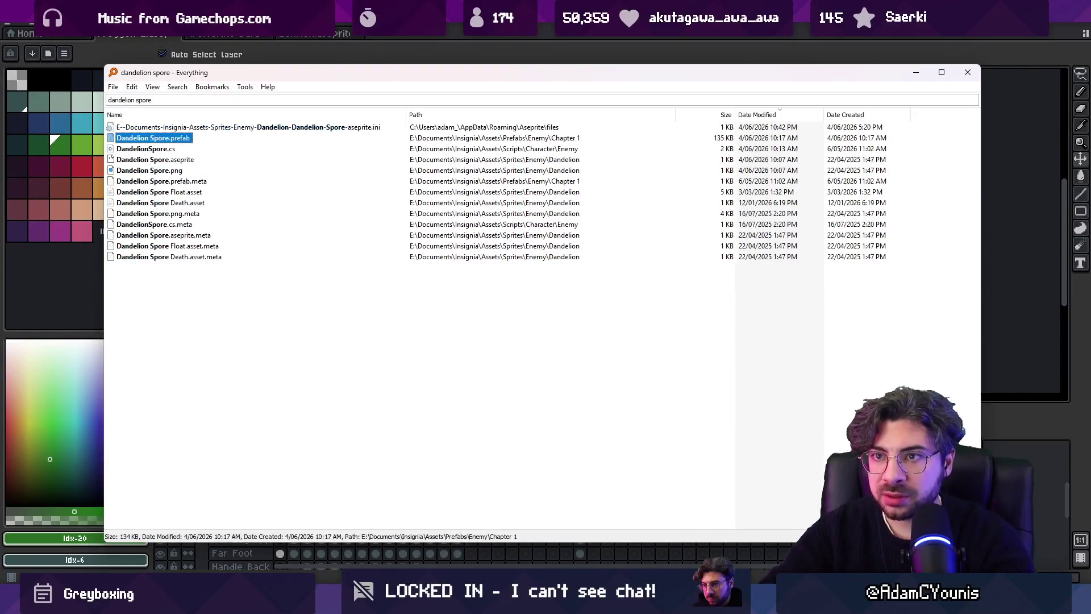
pyautogui.press('Return')
pyautogui.scroll(4, 612, 237)
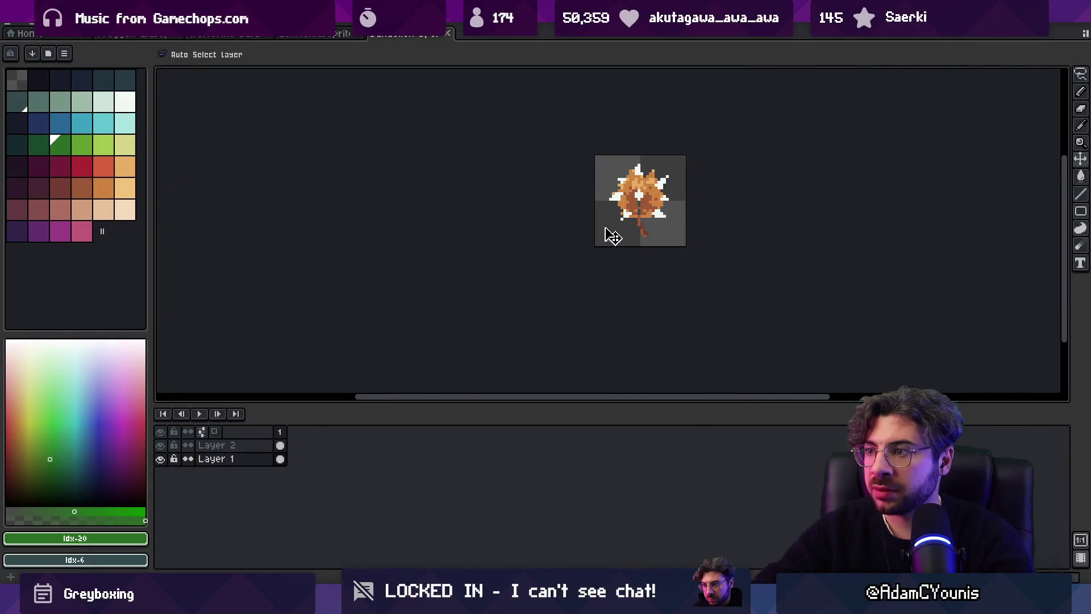
pyautogui.moveTo(612, 237); pyautogui.dragTo(427, 273)
pyautogui.scroll(1, 446, 273)
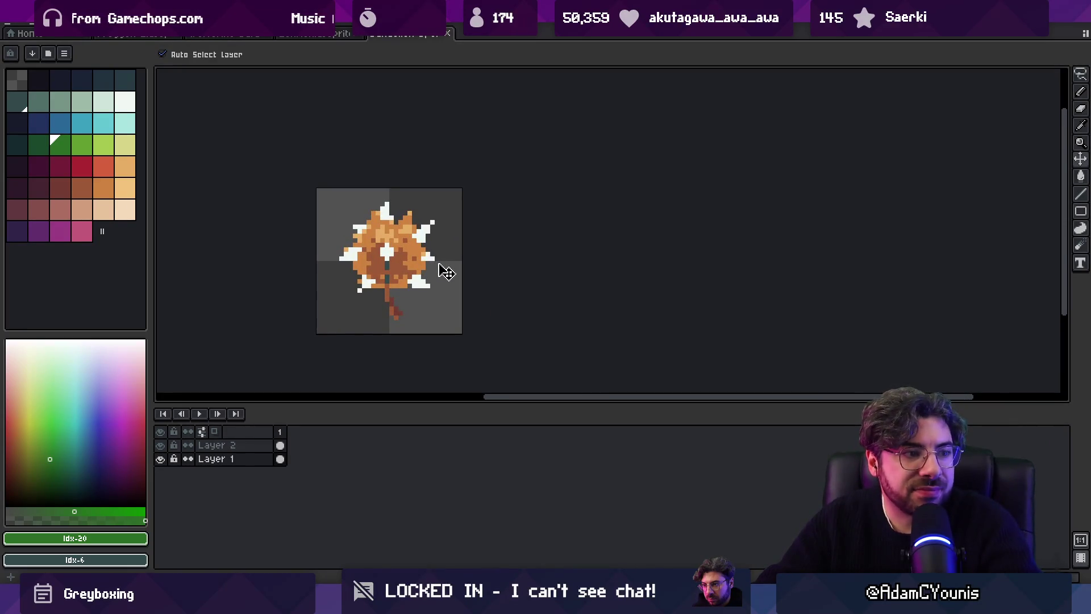
# Step: Find Froggen Shaman.aseprite through the file search and open it
pyautogui.hotkey('ctrl', 'alt', 'space')
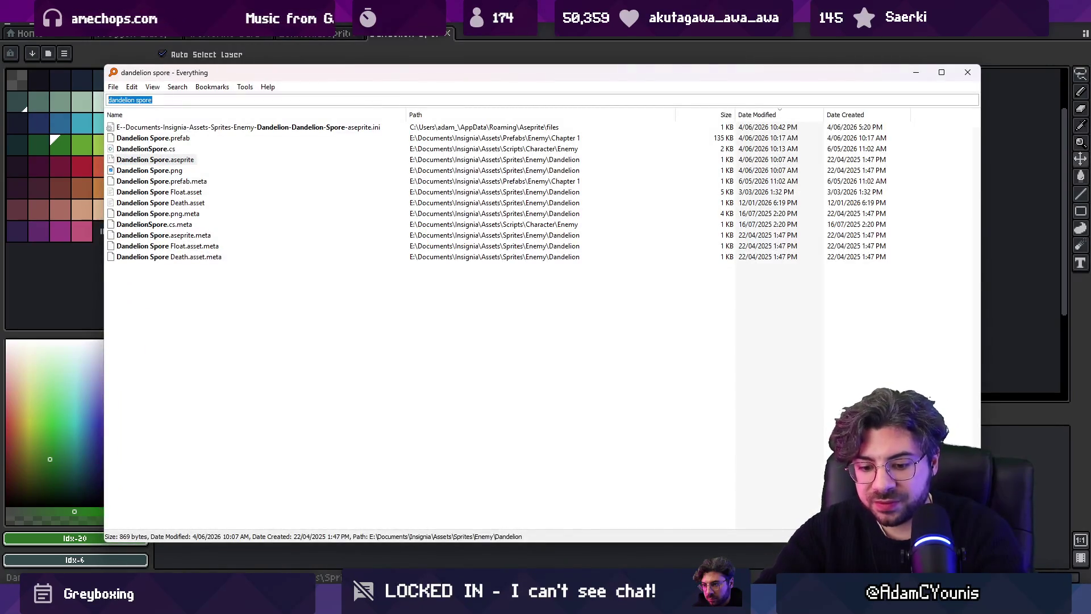
pyautogui.write('froggen mo')
pyautogui.press('BackSpace')
pyautogui.press('BackSpace')
pyautogui.press('BackSpace')
pyautogui.write('mon')
pyautogui.press('BackSpace')
pyautogui.press('BackSpace')
pyautogui.press('BackSpace')
pyautogui.write('.ase')
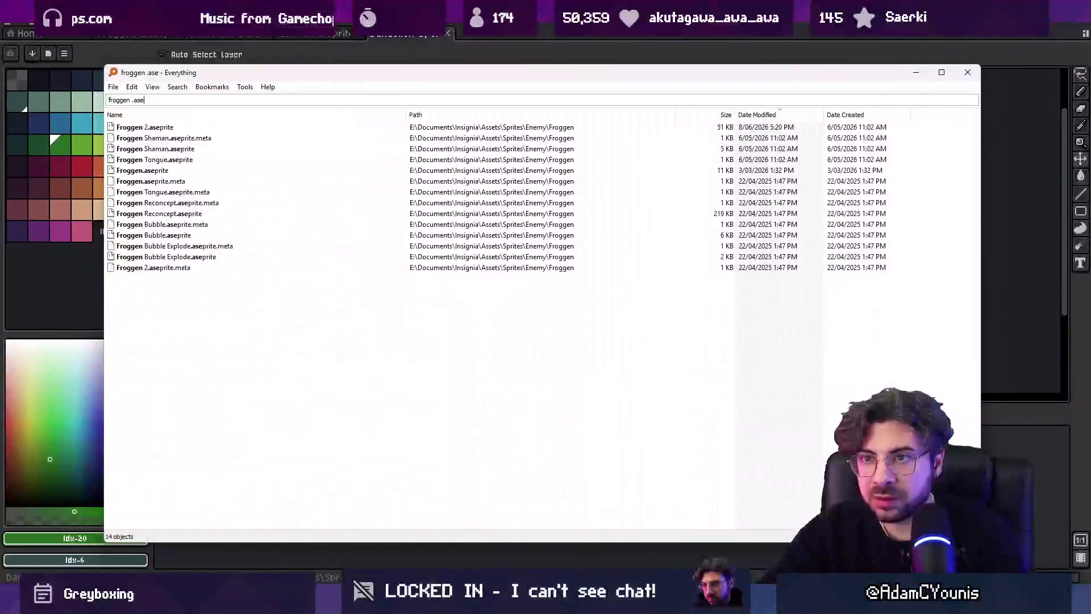
pyautogui.press('Down')
pyautogui.press('Down')
pyautogui.press('Down')
pyautogui.press('Return')
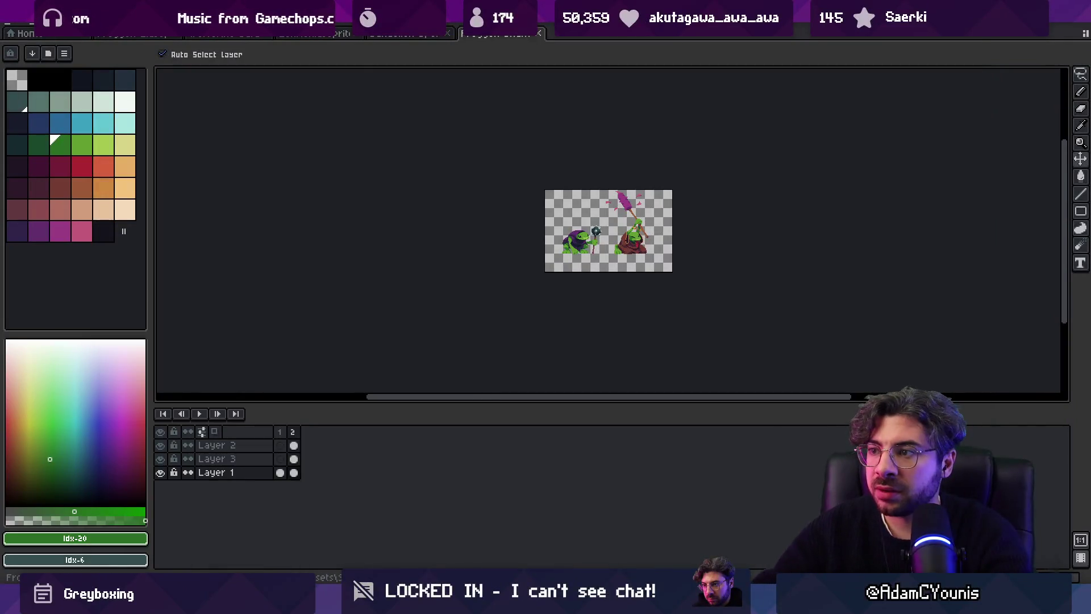
# Step: Pan over both Froggen Shaman frog designs, then bring up Chrome's Google Images results for 'thistle'
pyautogui.moveTo(693, 226); pyautogui.dragTo(625, 277)
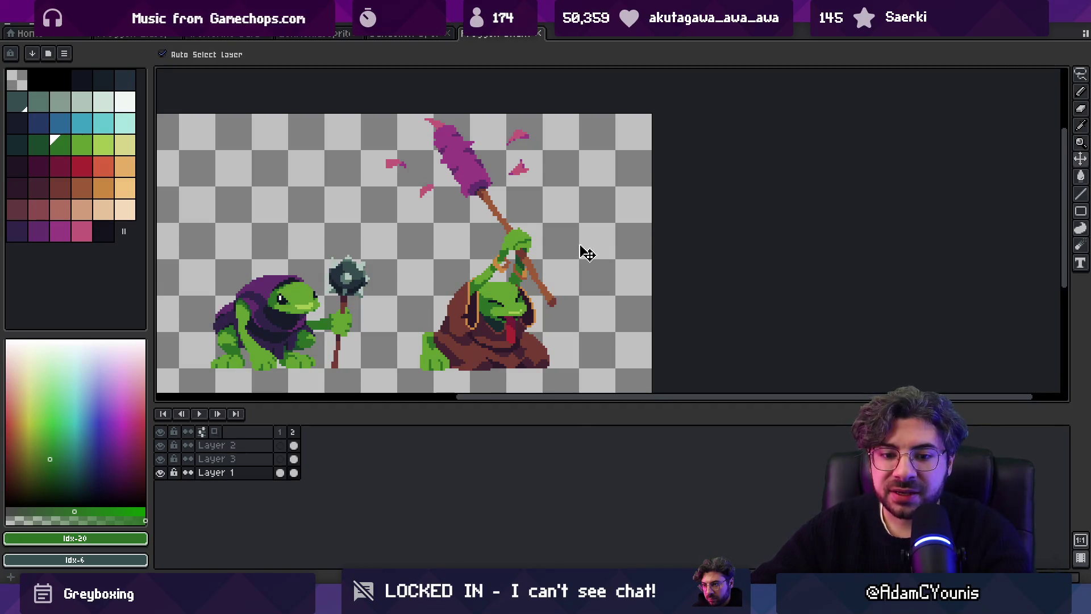
pyautogui.scroll(-1, 580, 251)
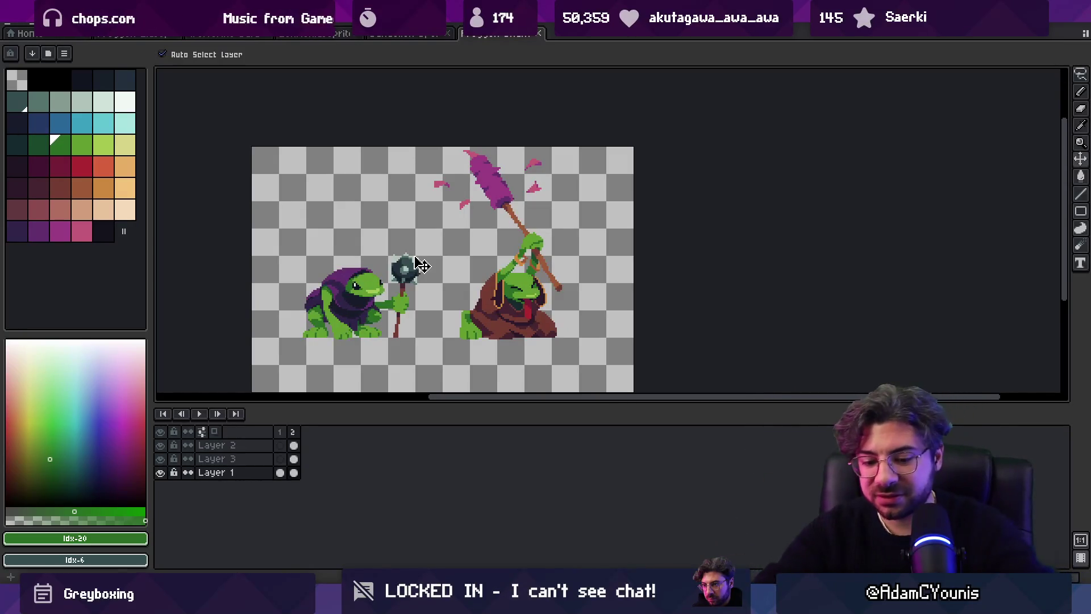
pyautogui.press('super')
pyautogui.write('chrome')
pyautogui.press('Return')
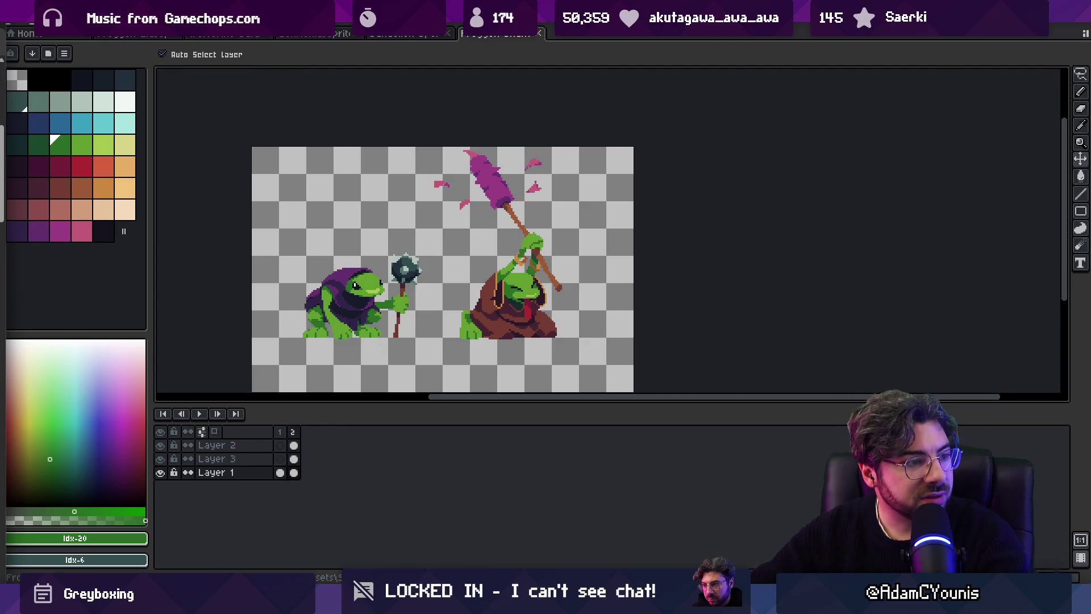
pyautogui.hotkey('alt', 'Tab')
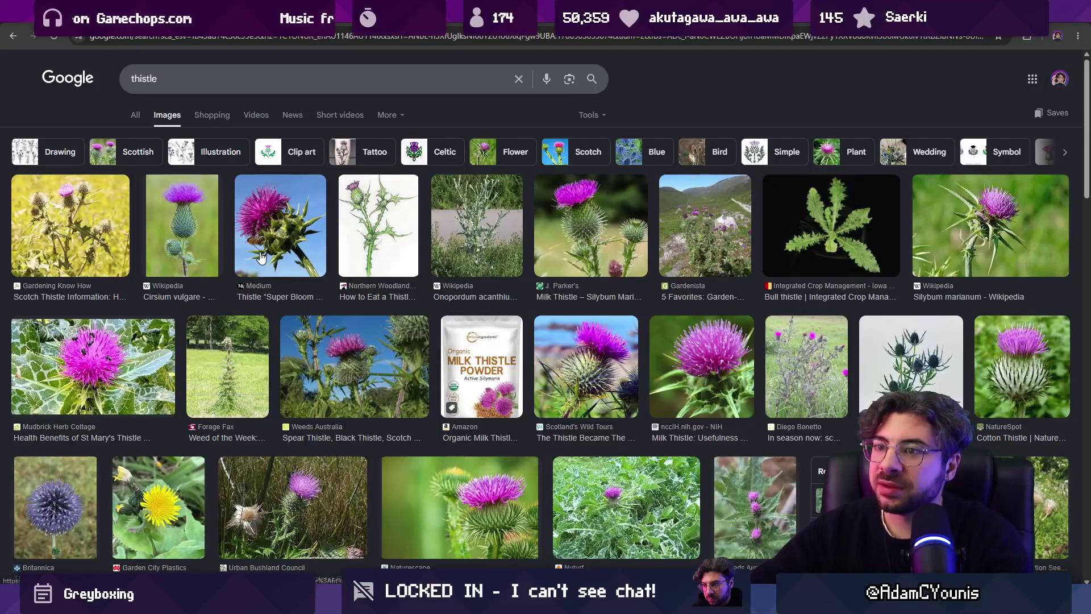
# Step: Preview the Medium thistle photo and scroll through the thistle image results
pyautogui.click(282, 239)
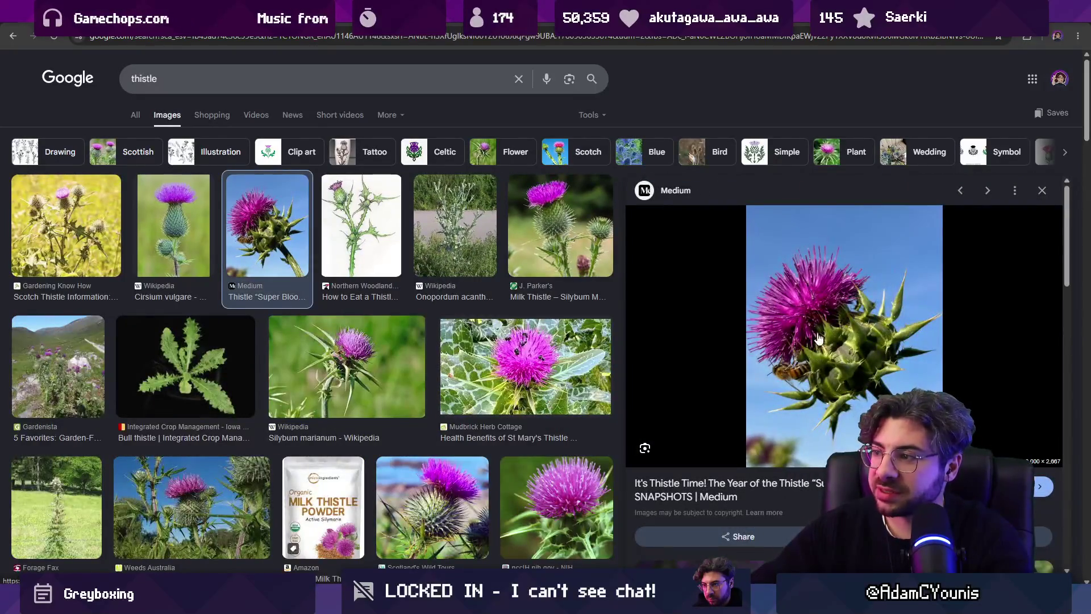
pyautogui.scroll(-10, 412, 292)
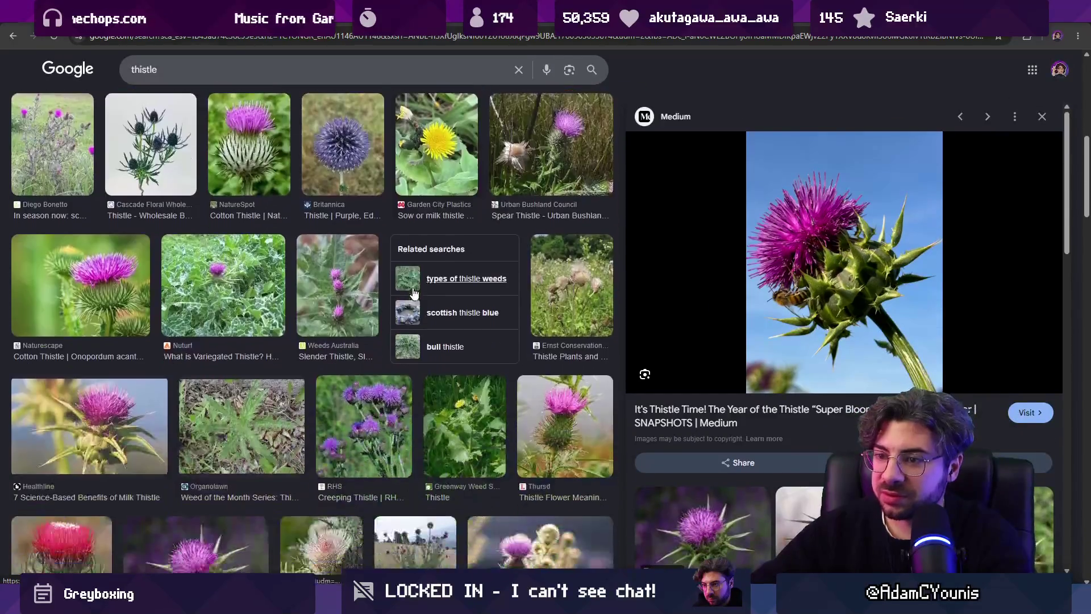
pyautogui.scroll(-3, 413, 287)
pyautogui.scroll(-2, 415, 292)
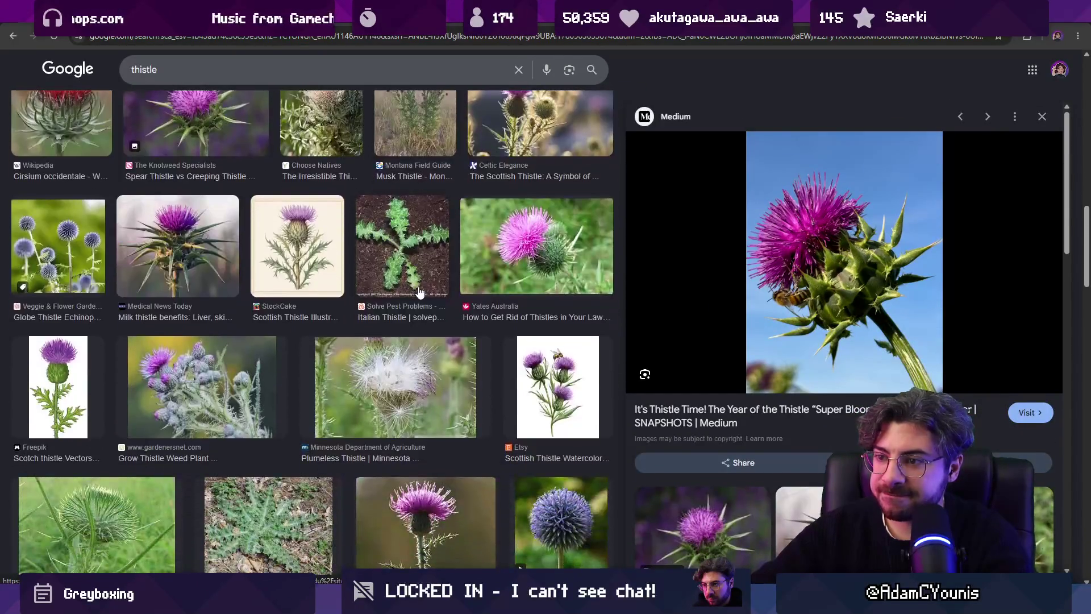
pyautogui.scroll(-4, 421, 292)
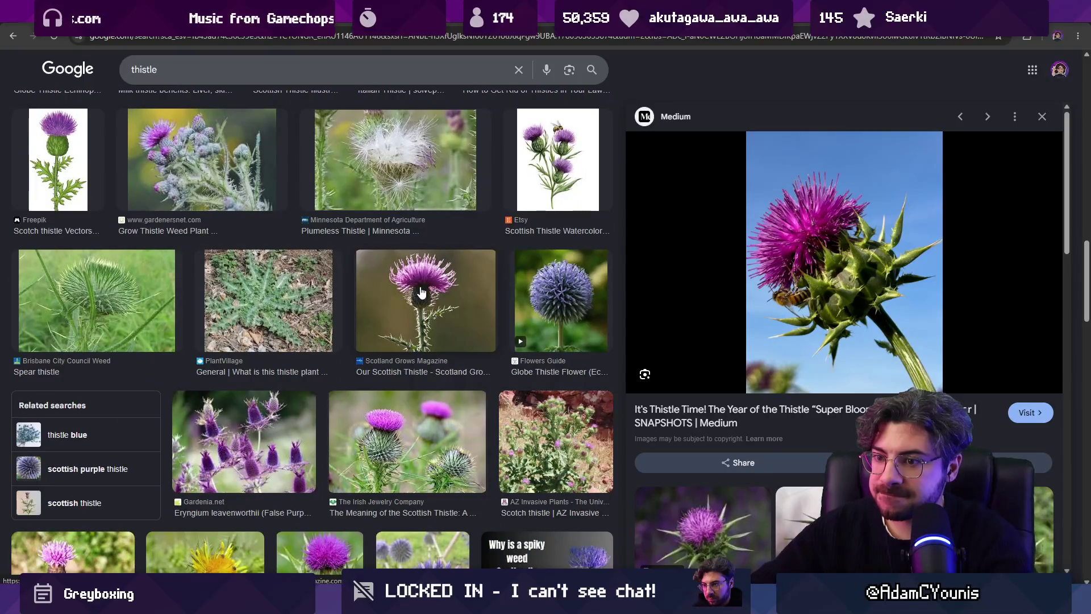
pyautogui.scroll(-5, 421, 292)
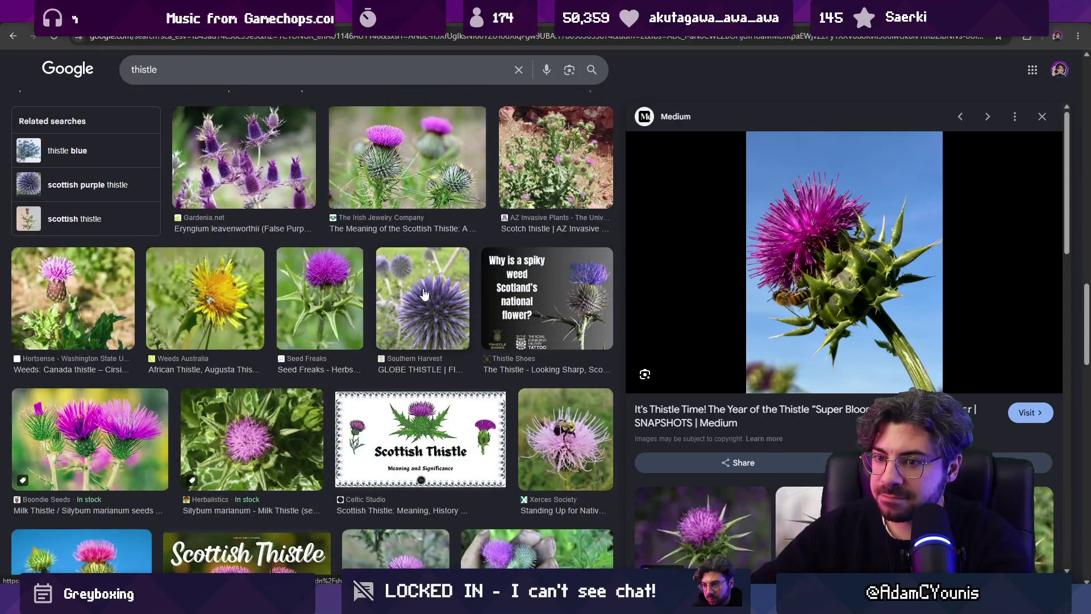
pyautogui.scroll(-5, 423, 294)
pyautogui.scroll(15, 425, 296)
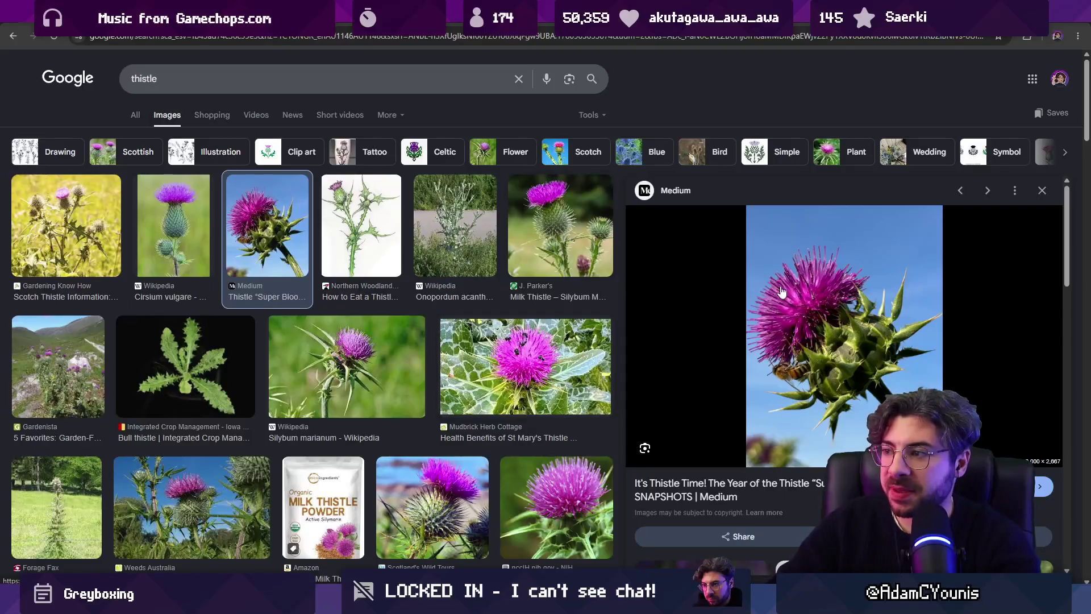
# Step: In Aseprite, zoom in on the frog sprites and select frame 1 of the Weapon Front layer
pyautogui.hotkey('alt', 'Tab')
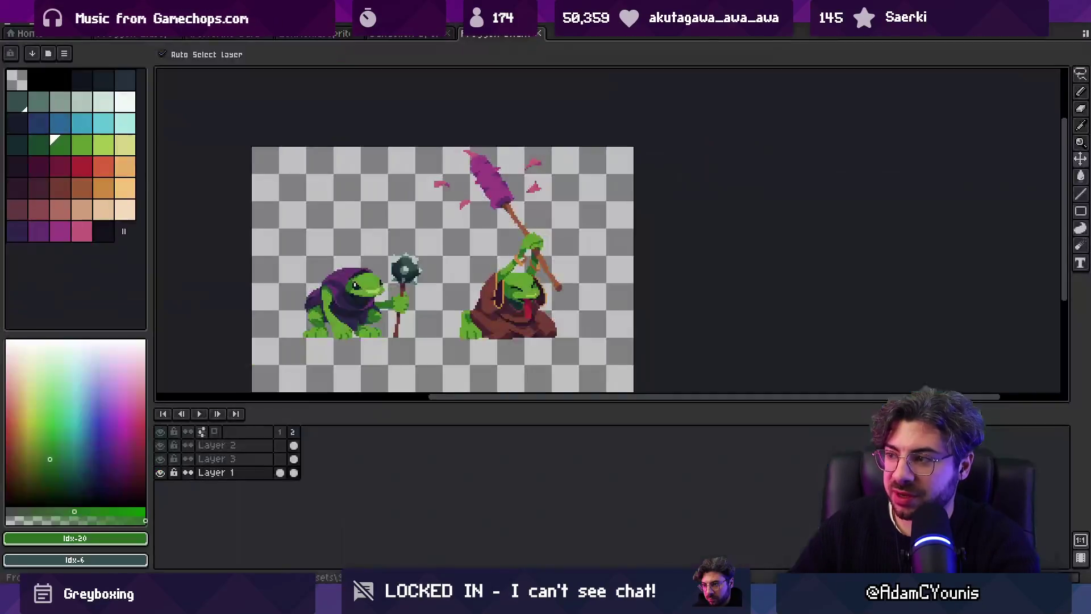
pyautogui.press('z')
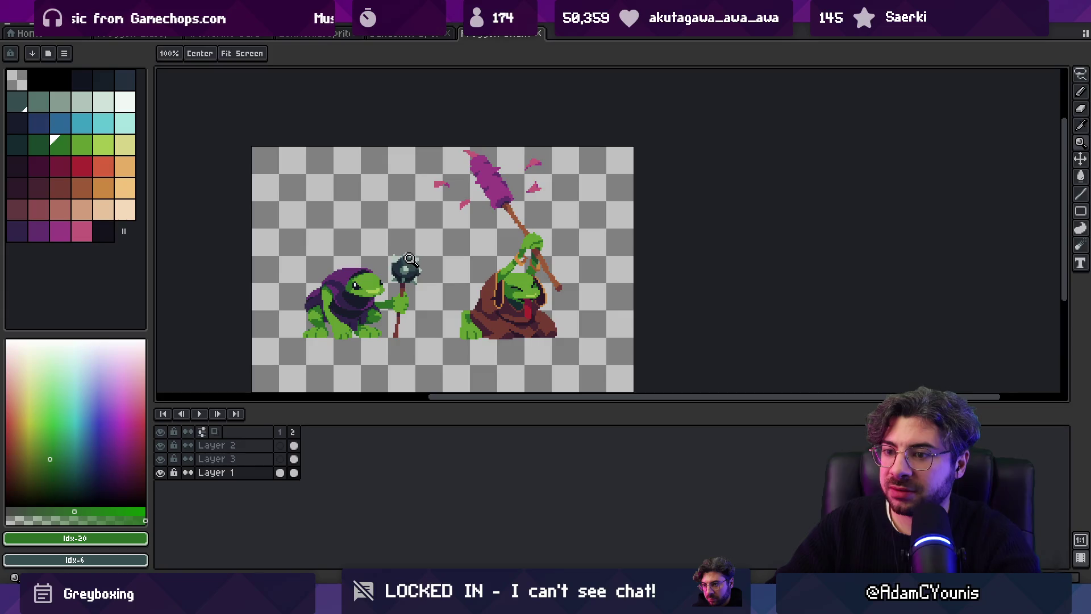
pyautogui.moveTo(419, 253); pyautogui.dragTo(416, 35)
pyautogui.click(334, 34)
pyautogui.click(211, 20)
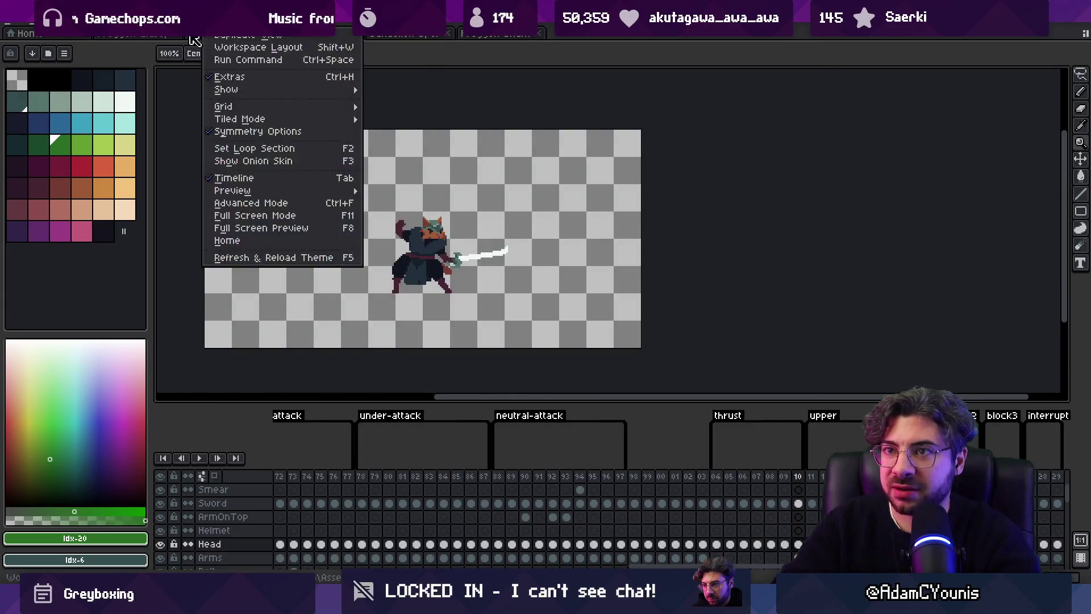
pyautogui.click(132, 34)
pyautogui.click(281, 460)
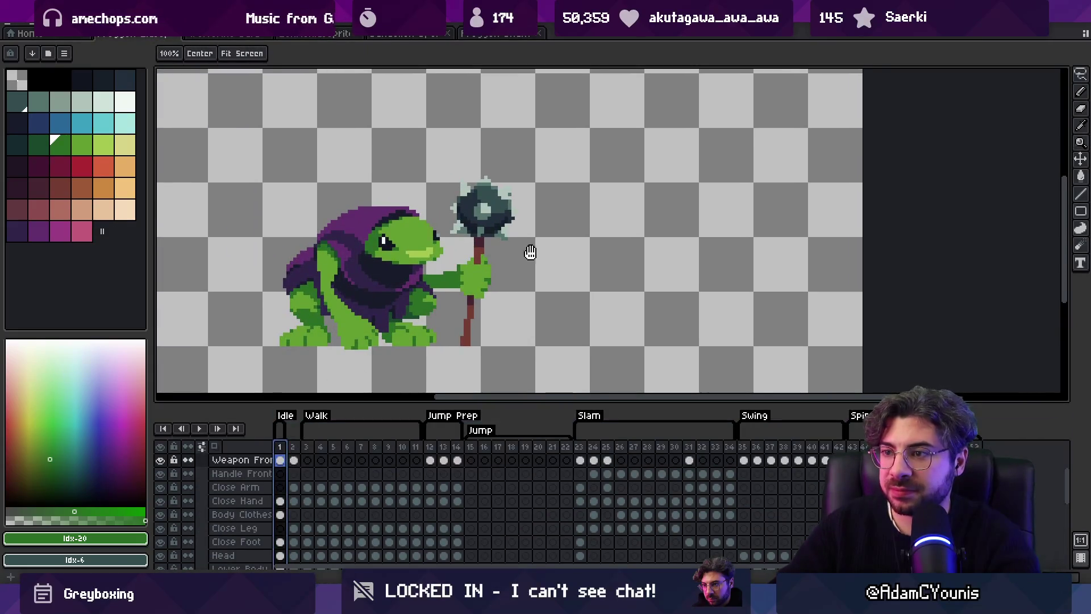
pyautogui.scroll(-2, 506, 253)
# Step: Preview the Thursd, Celtic Elegance Scottish and Flowers Guide globe thistle photos
pyautogui.hotkey('alt', 'Tab')
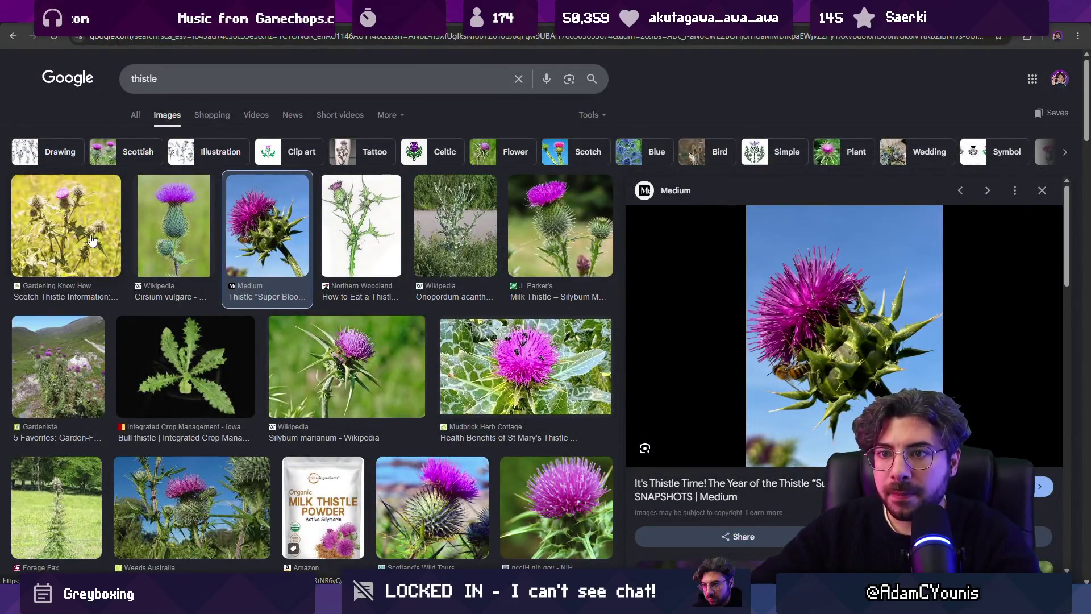
pyautogui.scroll(-3, 156, 382)
pyautogui.scroll(-7, 156, 382)
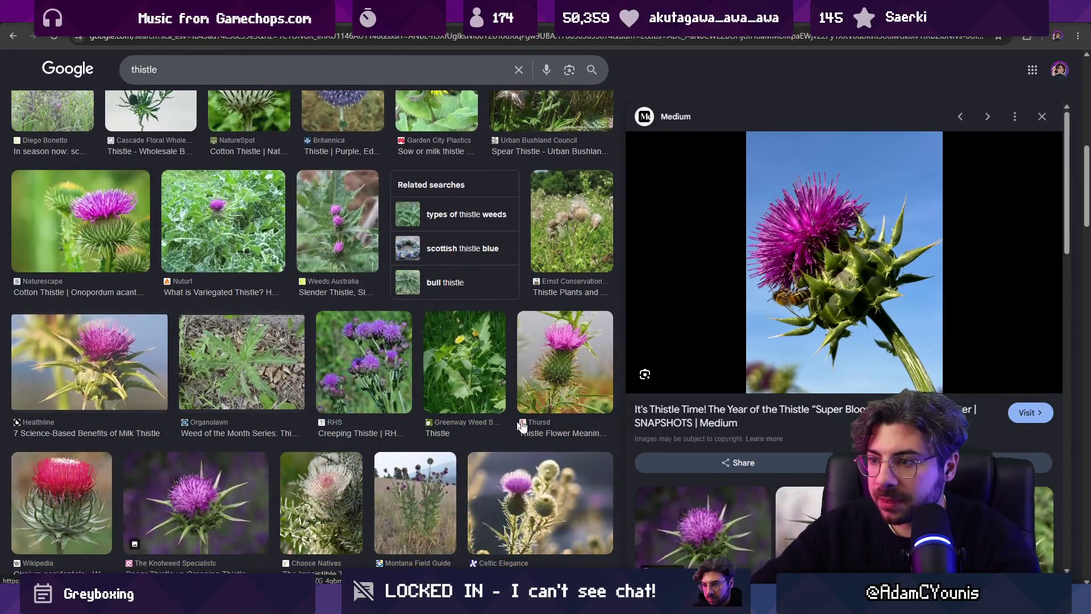
pyautogui.click(556, 383)
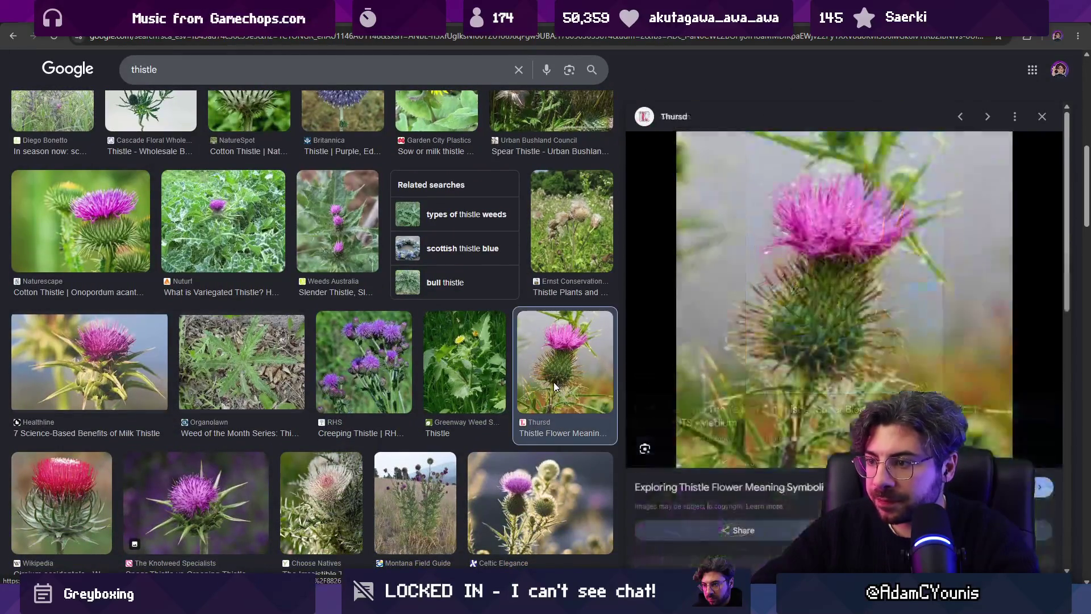
pyautogui.scroll(-5, 499, 364)
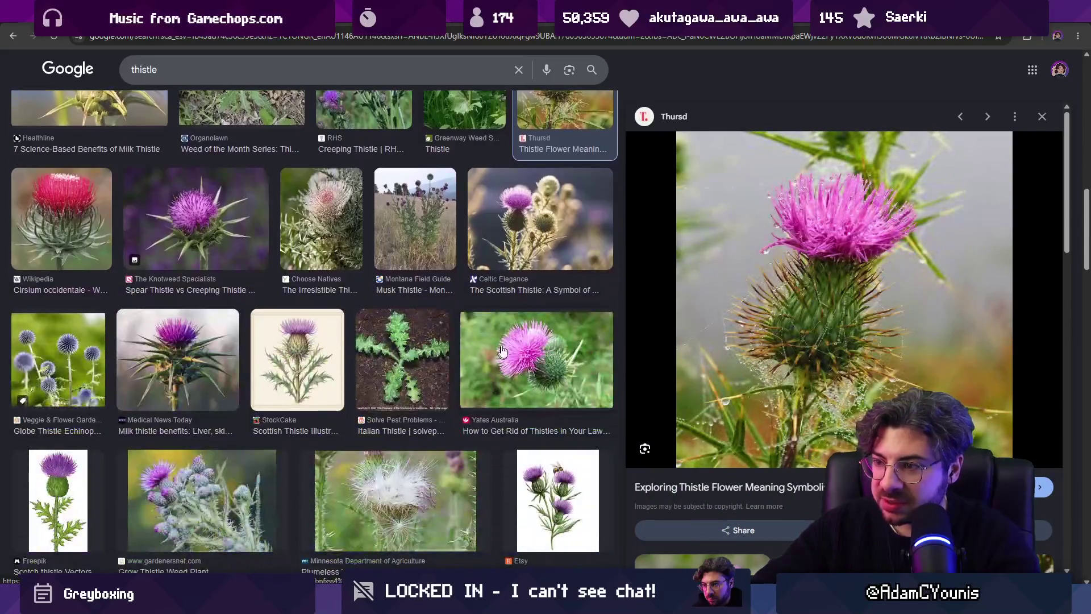
pyautogui.click(526, 226)
pyautogui.scroll(-7, 160, 432)
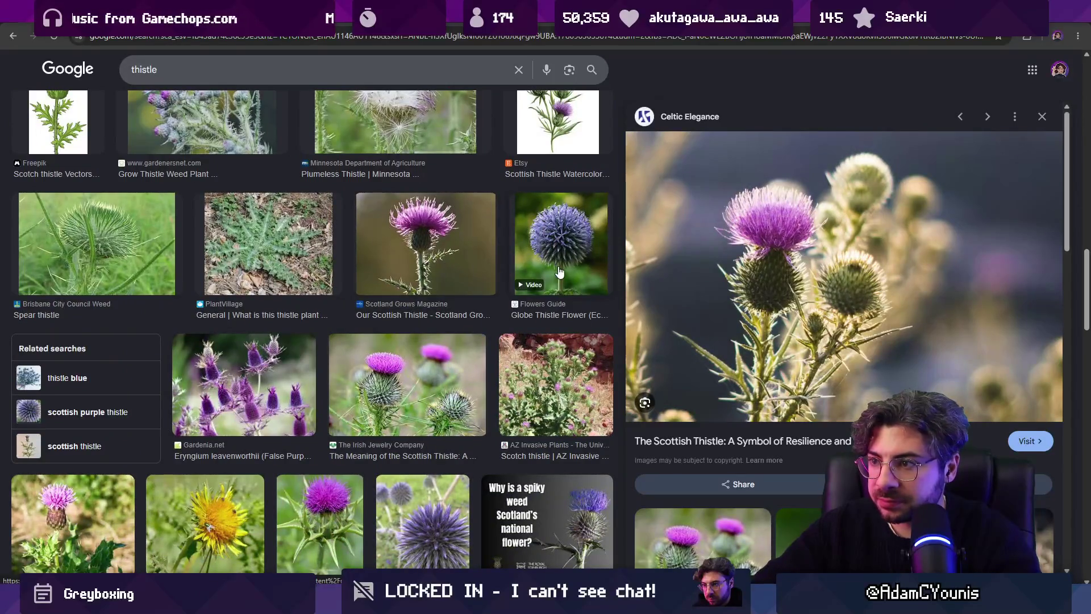
pyautogui.click(557, 268)
pyautogui.scroll(-7, 307, 376)
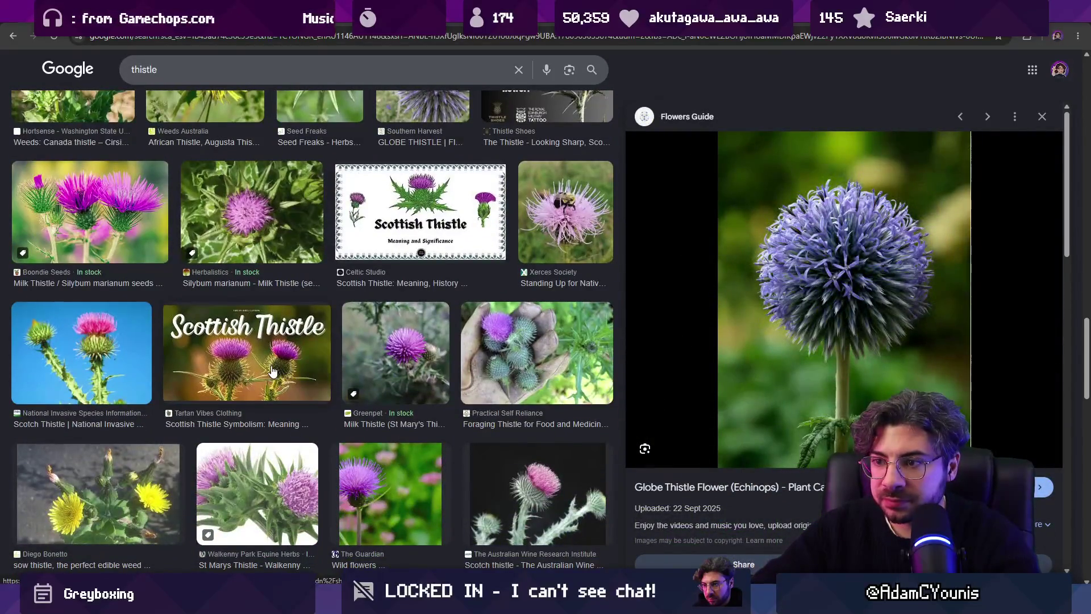
# Step: Search 'thistle stem' and preview results, ending on the Weeds Australia spear thistle photo
pyautogui.click(205, 69)
pyautogui.write('stem')
pyautogui.press('Return')
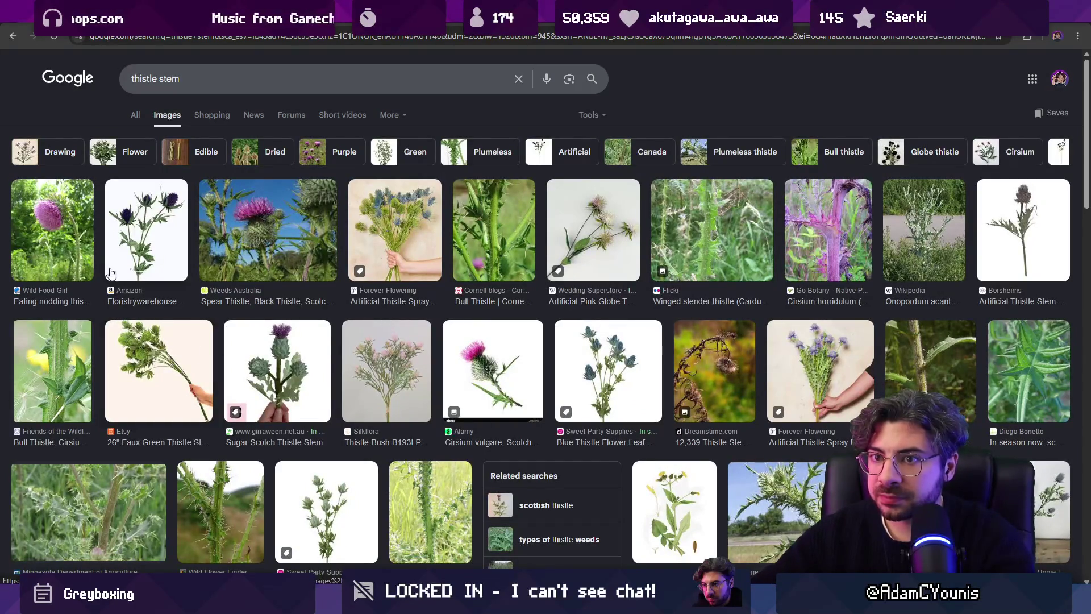
pyautogui.click(1009, 241)
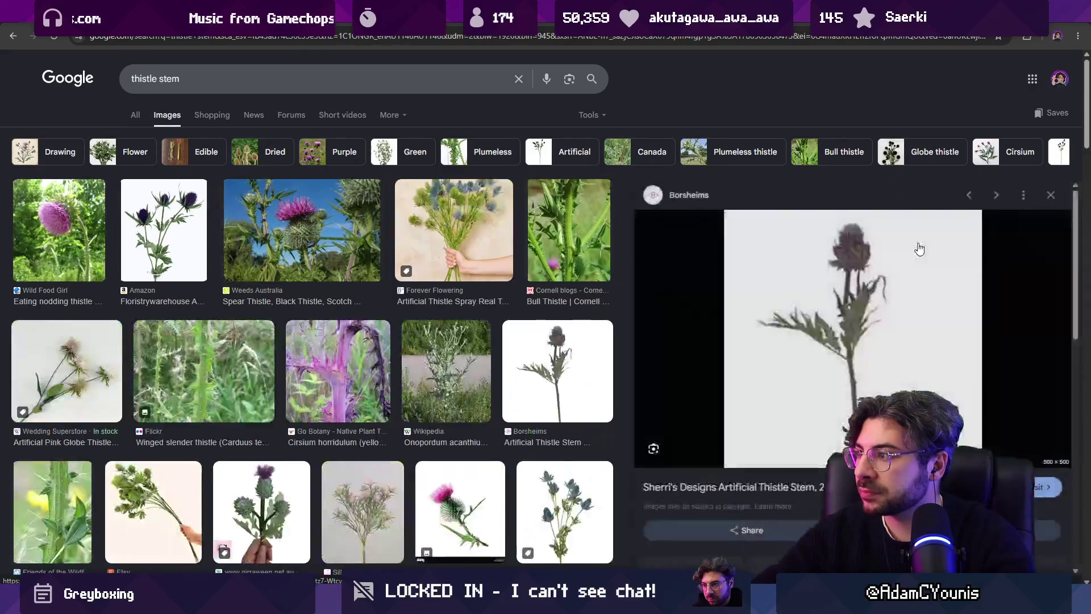
pyautogui.click(472, 234)
pyautogui.scroll(-2, 473, 239)
pyautogui.scroll(-2, 472, 241)
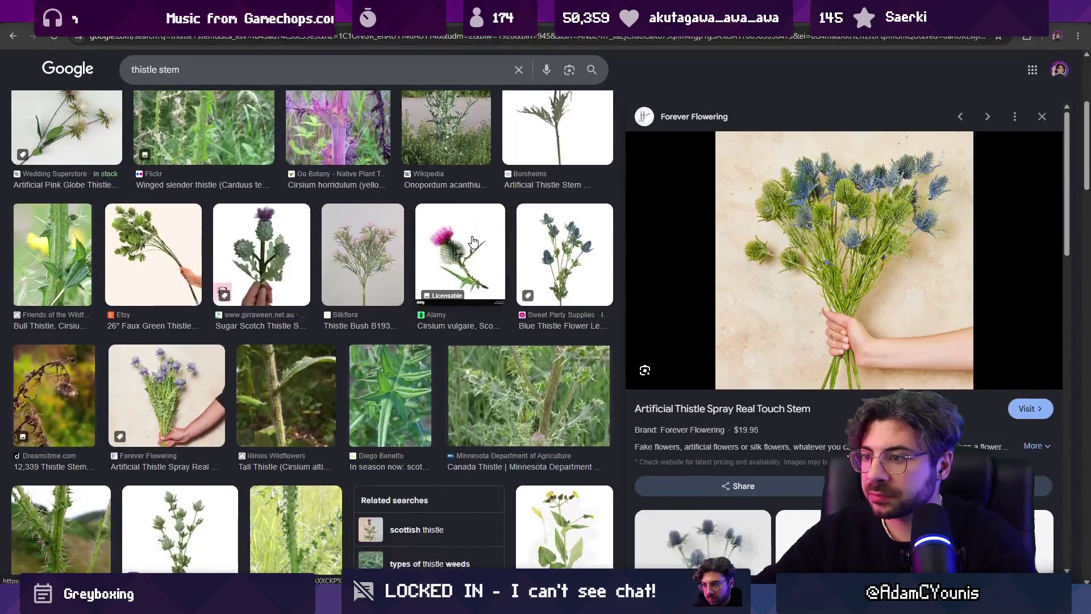
pyautogui.press('Left')
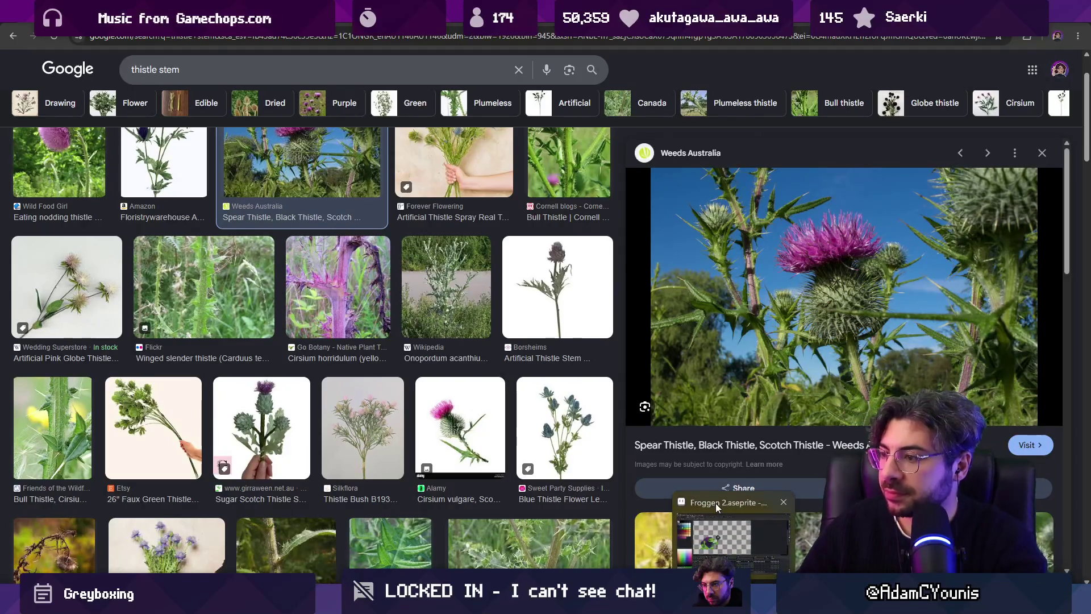
pyautogui.hotkey('alt', 'Tab')
# Step: Resize the editor beside the reference photo and draw a dark red 3px stem right of the frog
pyautogui.moveTo(364, 25); pyautogui.dragTo(343, 24)
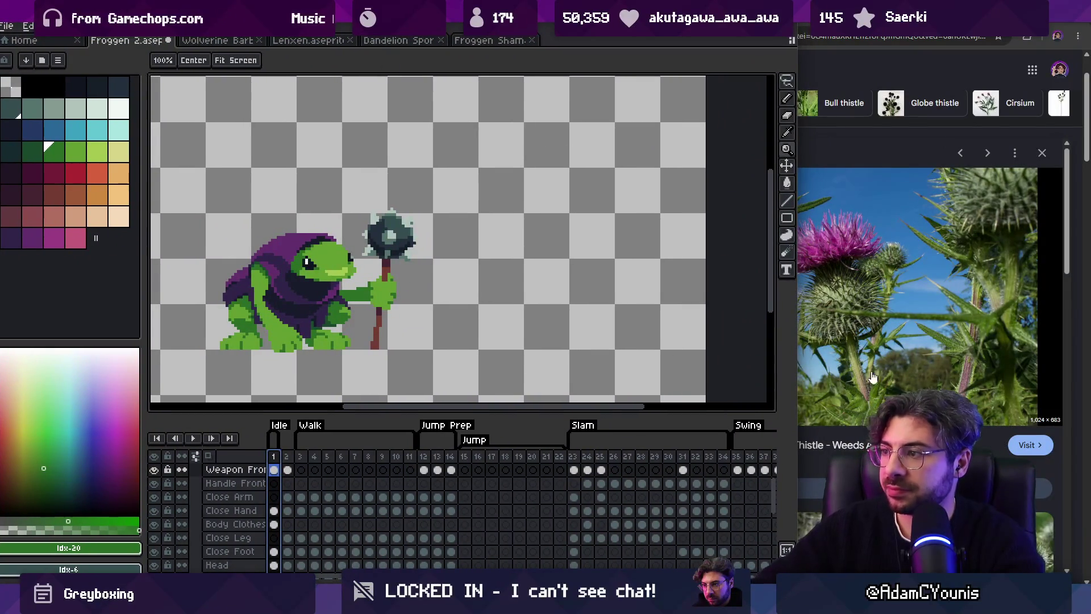
pyautogui.moveTo(798, 329); pyautogui.dragTo(764, 328)
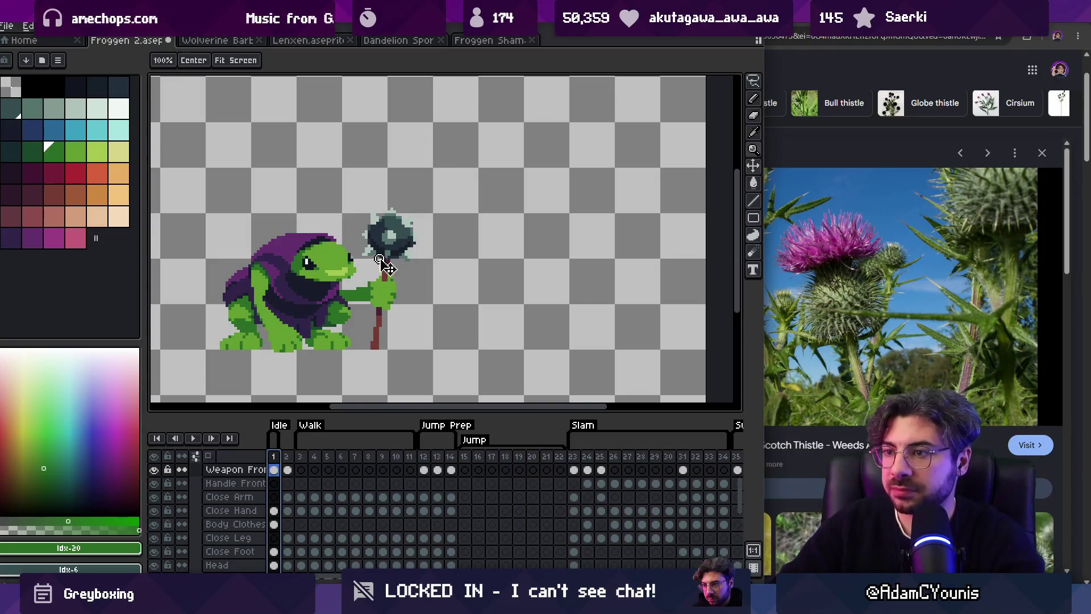
pyautogui.press('v')
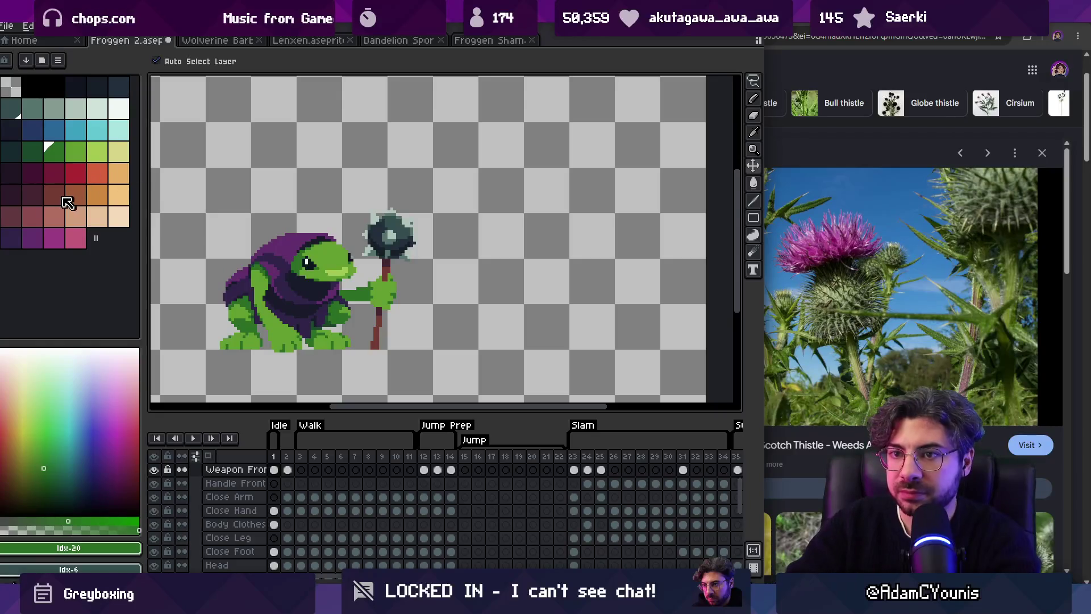
pyautogui.click(54, 195)
pyautogui.press('b')
pyautogui.press('-')
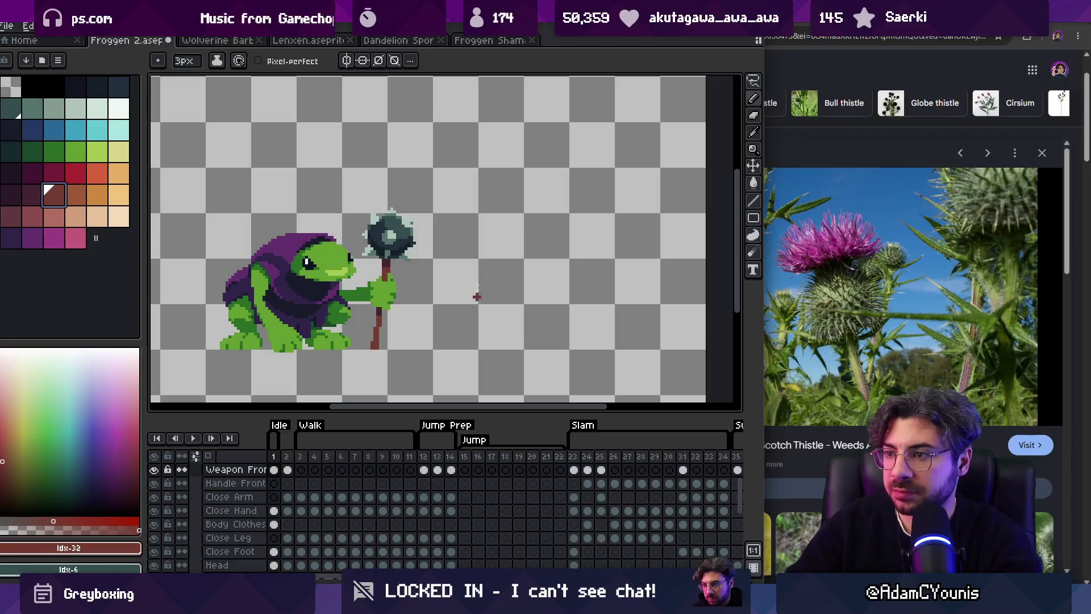
pyautogui.moveTo(482, 259); pyautogui.dragTo(474, 338)
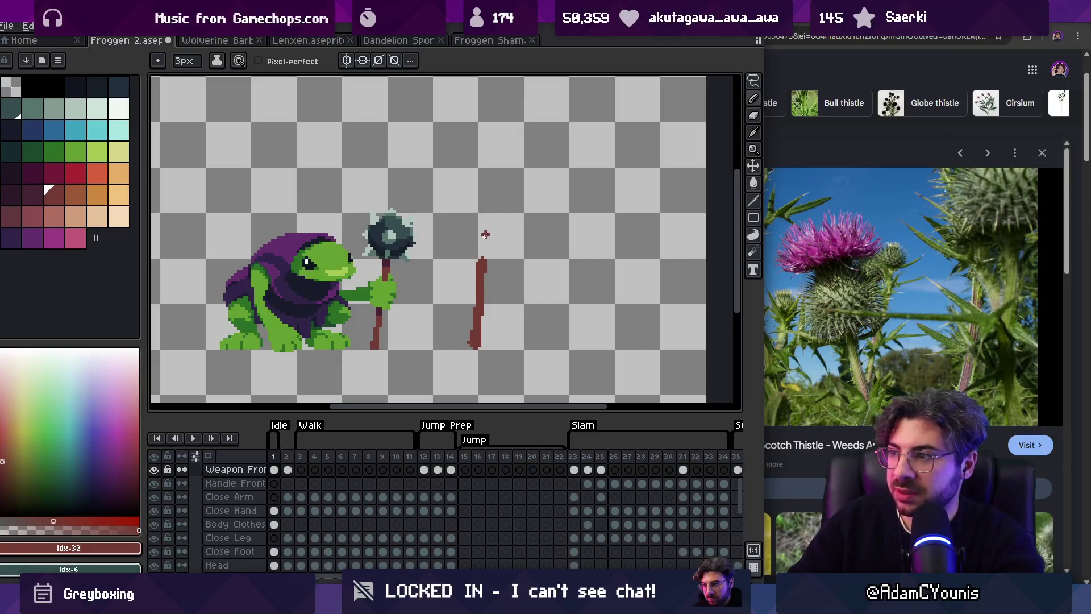
# Step: Block in a rounded brown weapon head with a 5px brush, undoing a trial green paint
pyautogui.click(75, 195)
pyautogui.press('+')
pyautogui.press('+')
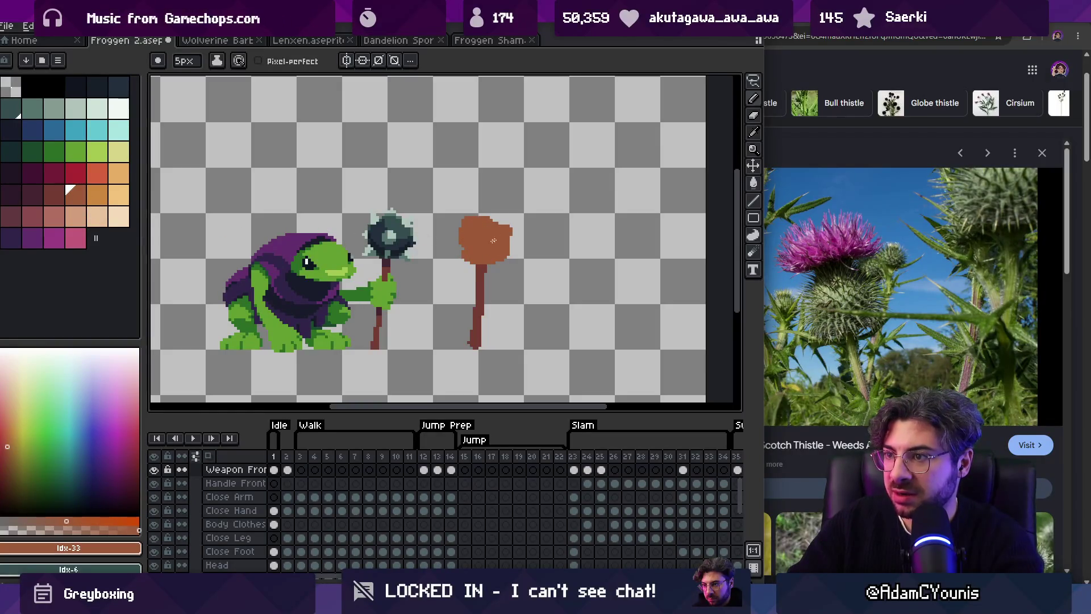
pyautogui.scroll(1, 495, 231)
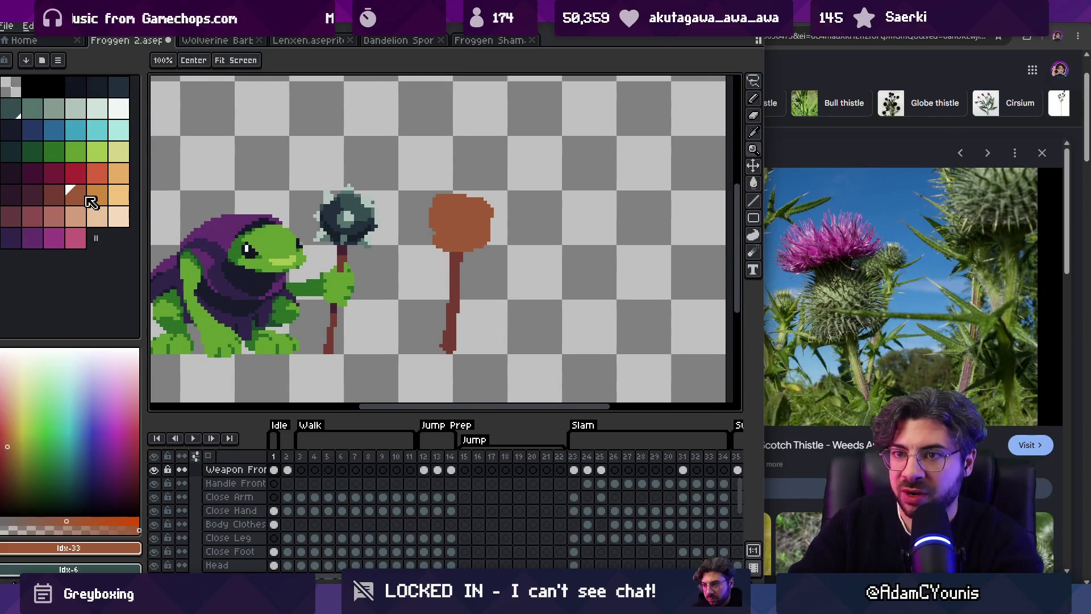
pyautogui.click(98, 153)
pyautogui.click(75, 151)
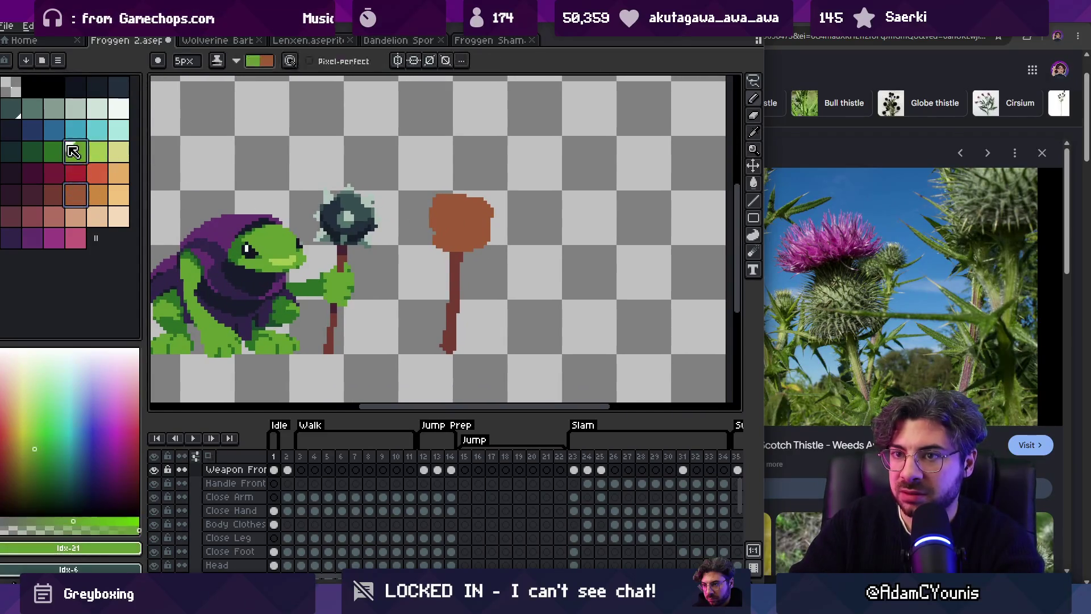
pyautogui.moveTo(444, 220)
pyautogui.mouseDown()
pyautogui.moveTo(489, 222)
pyautogui.moveTo(472, 236)
pyautogui.mouseUp()
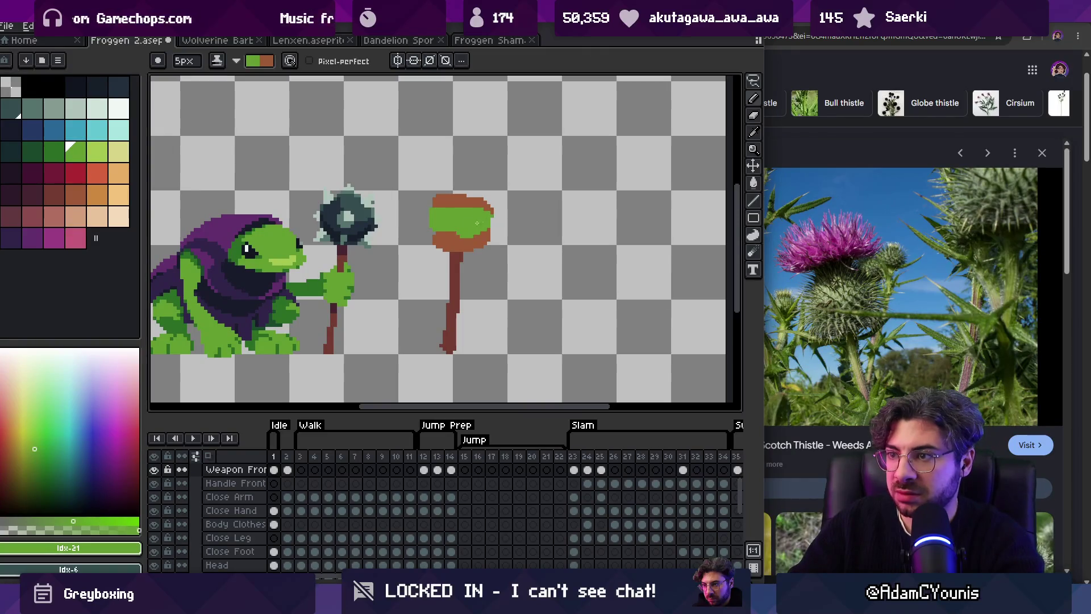
pyautogui.scroll(-3, 503, 214)
pyautogui.scroll(1, 513, 210)
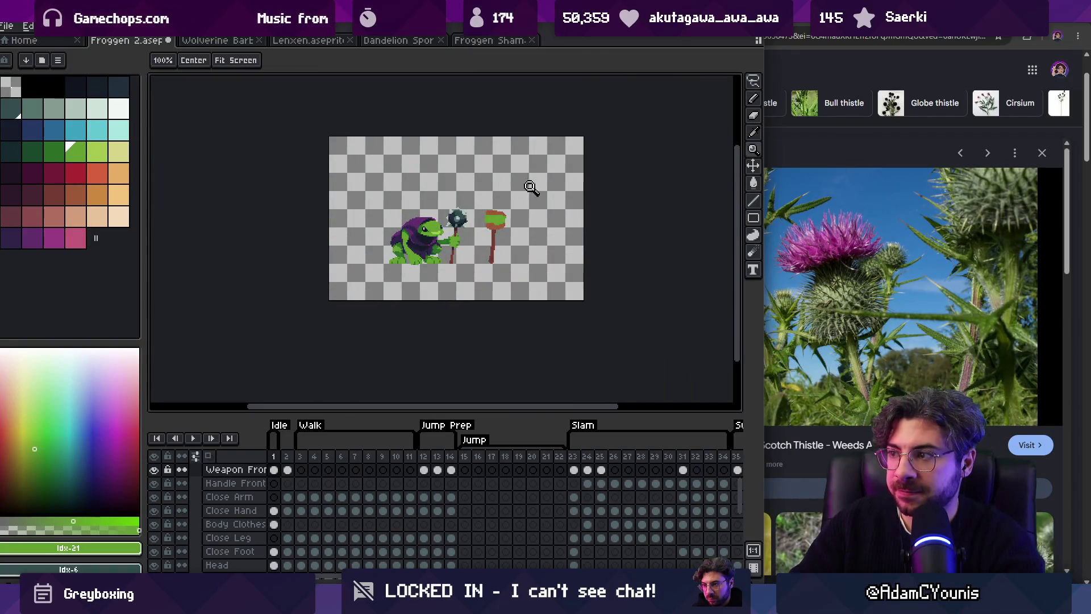
pyautogui.scroll(4, 497, 221)
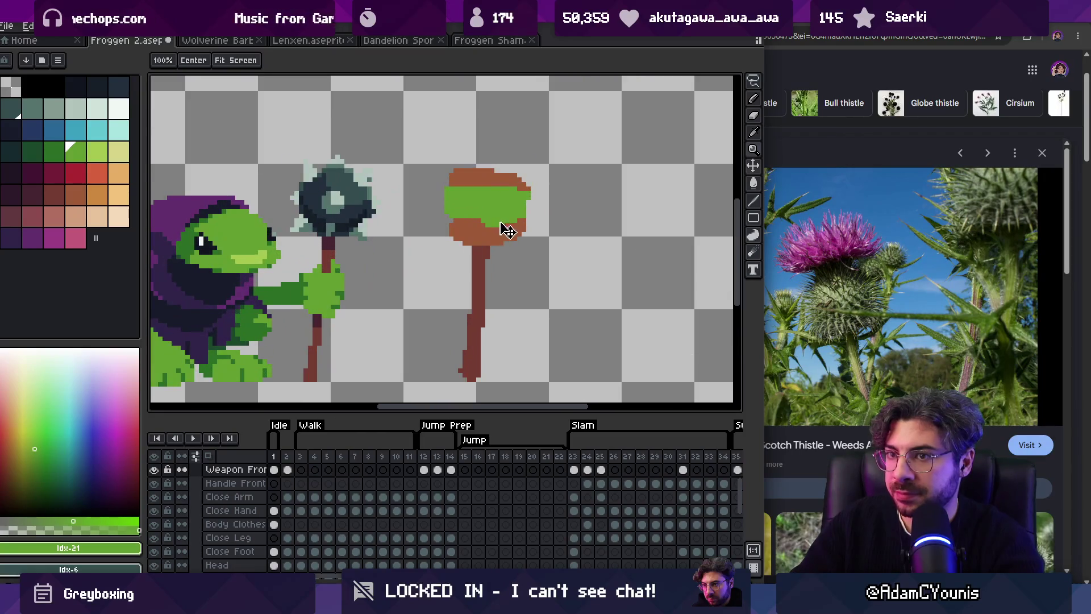
pyautogui.hotkey('ctrl', 'z')
pyautogui.hotkey('ctrl', 'z')
pyautogui.click(120, 181)
pyautogui.rightClick(521, 217)
# Step: Try and undo light orange strokes on the weapon head, then adjust the zoom
pyautogui.press('b')
pyautogui.moveTo(486, 207); pyautogui.dragTo(453, 197)
pyautogui.hotkey('ctrl', 'z')
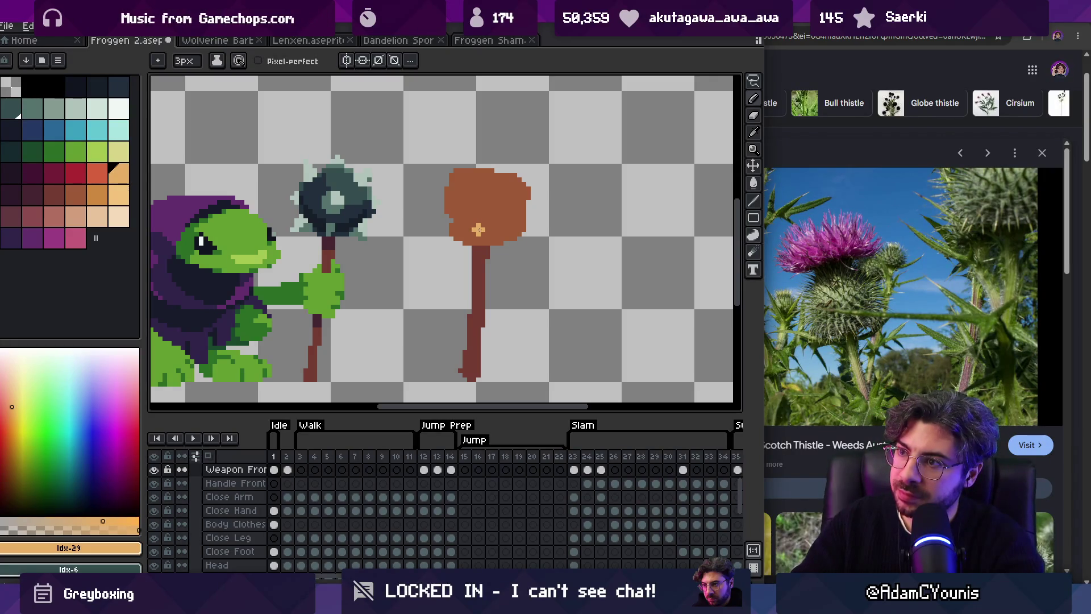
pyautogui.press('z')
pyautogui.scroll(-1, 503, 235)
pyautogui.scroll(2, 506, 235)
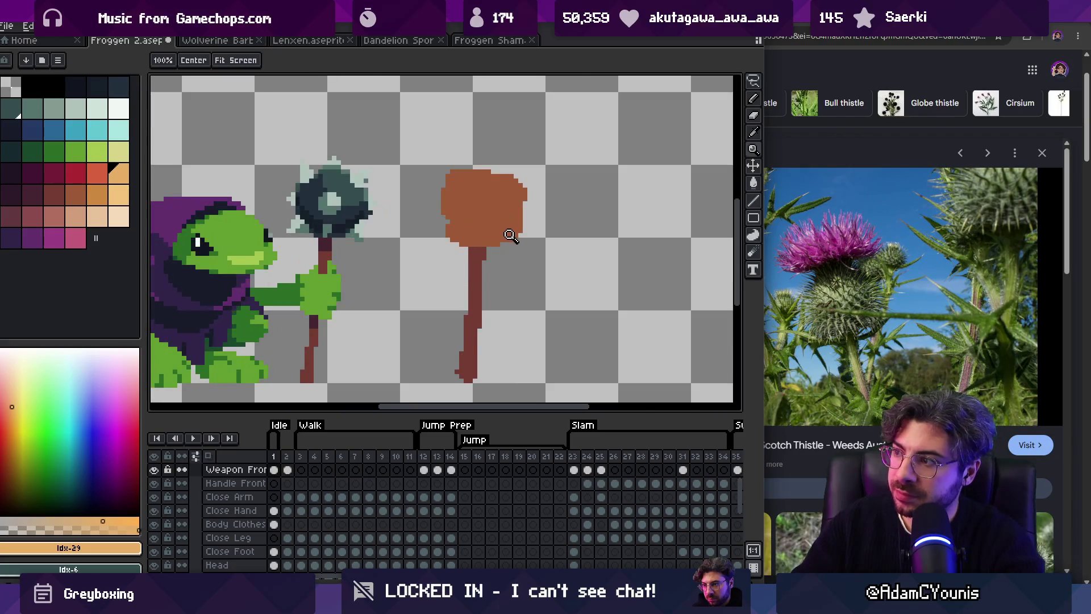
pyautogui.scroll(1, 509, 235)
pyautogui.scroll(1, 507, 237)
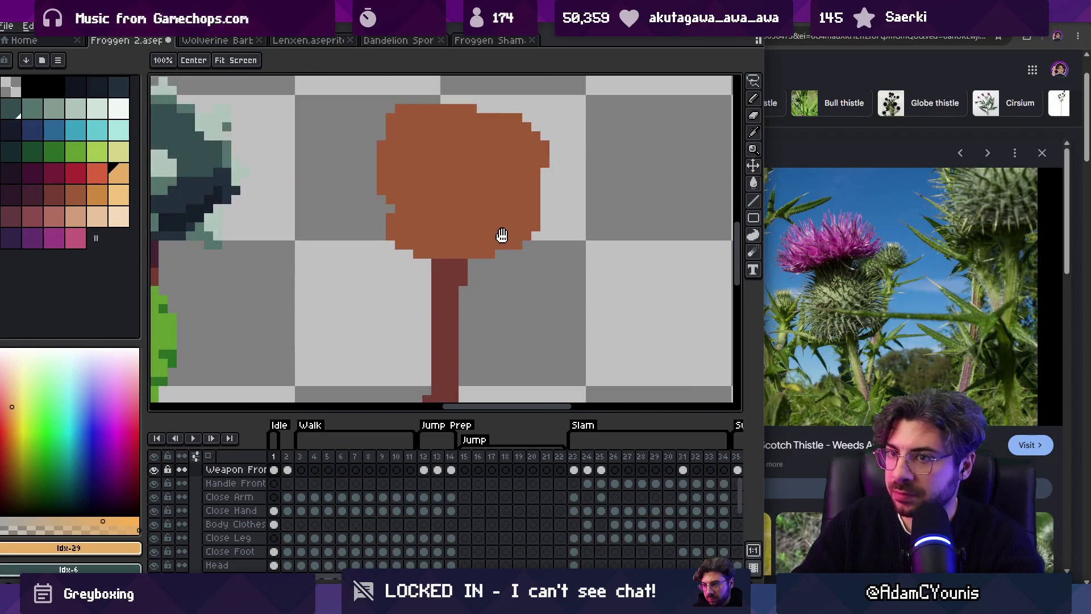
pyautogui.scroll(-2, 499, 237)
# Step: Draw a spiky magenta flower atop the head, erasing notches and extending the right spike
pyautogui.press('b')
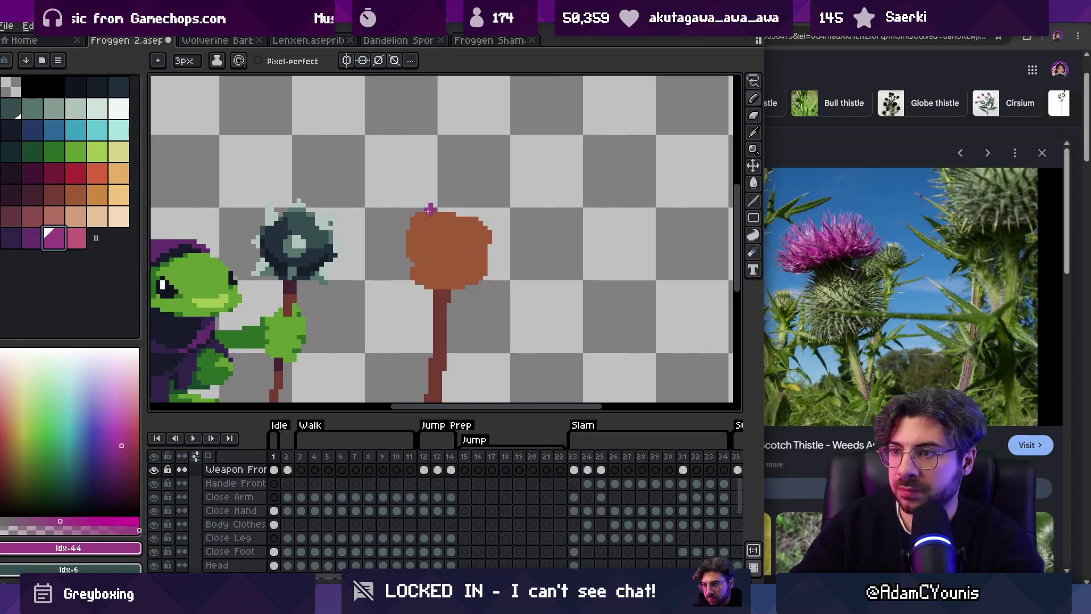
pyautogui.moveTo(425, 201)
pyautogui.mouseDown()
pyautogui.moveTo(406, 202)
pyautogui.moveTo(463, 196)
pyautogui.moveTo(462, 220)
pyautogui.moveTo(477, 211)
pyautogui.mouseUp()
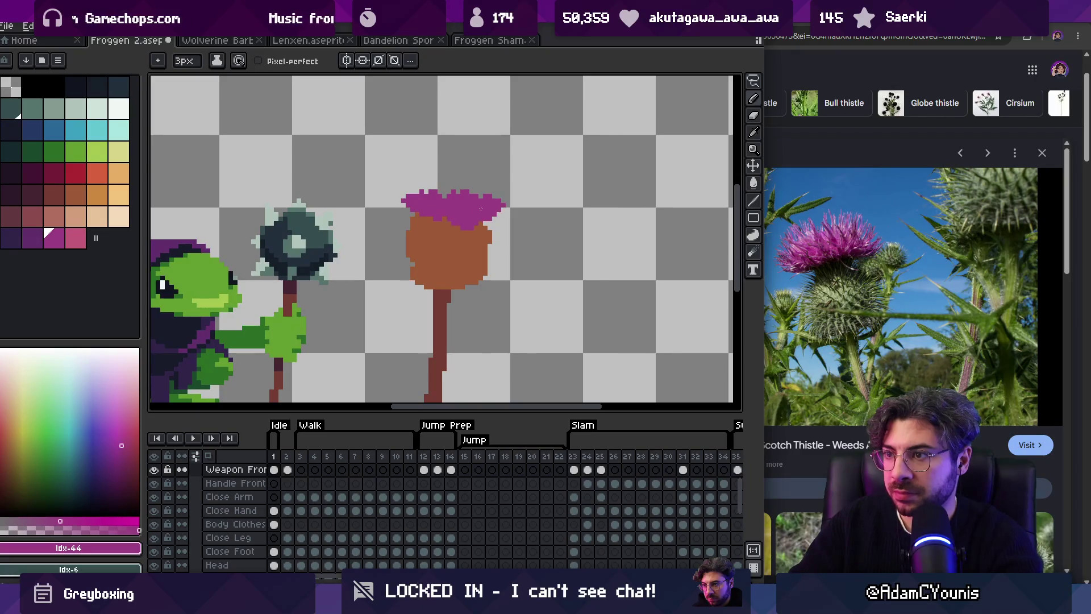
pyautogui.press('e')
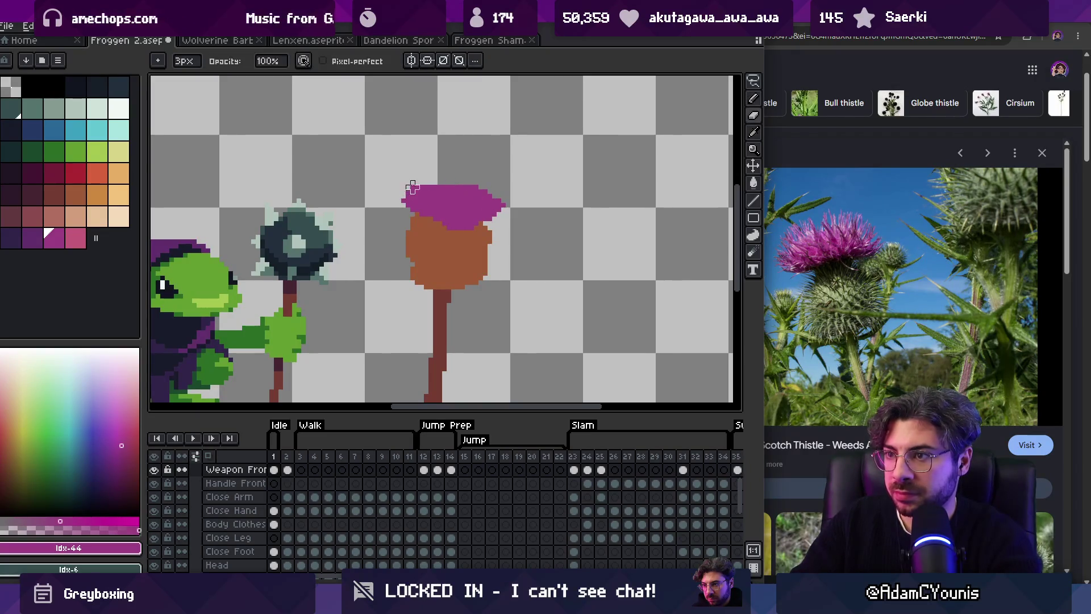
pyautogui.moveTo(426, 188)
pyautogui.mouseDown()
pyautogui.moveTo(455, 178)
pyautogui.moveTo(416, 194)
pyautogui.mouseUp()
pyautogui.press('b')
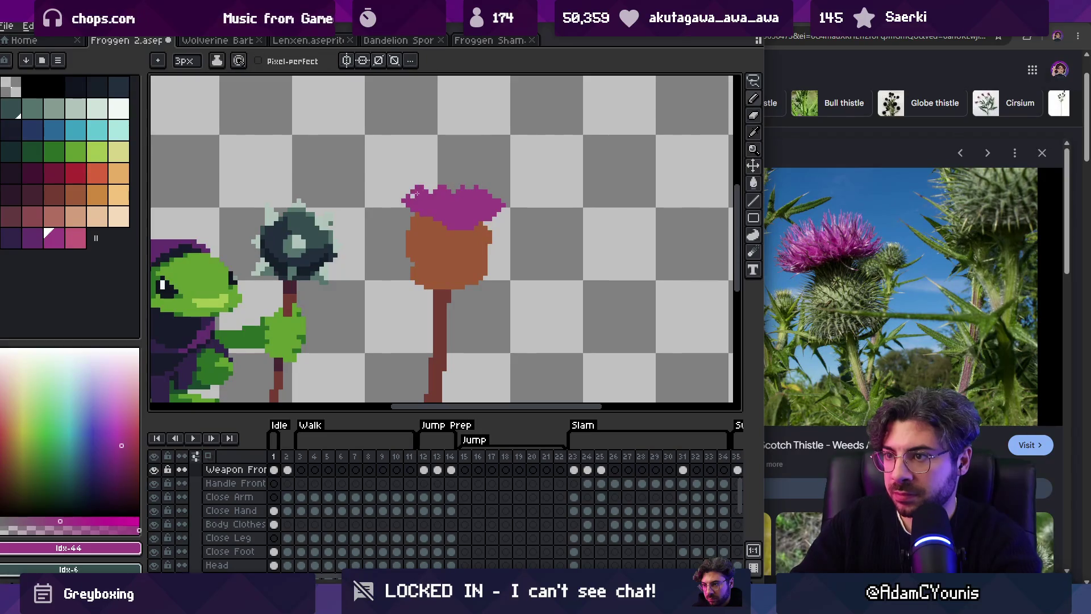
pyautogui.moveTo(480, 211)
pyautogui.mouseDown()
pyautogui.moveTo(512, 204)
pyautogui.moveTo(480, 190)
pyautogui.mouseUp()
pyautogui.press('e')
pyautogui.press('b')
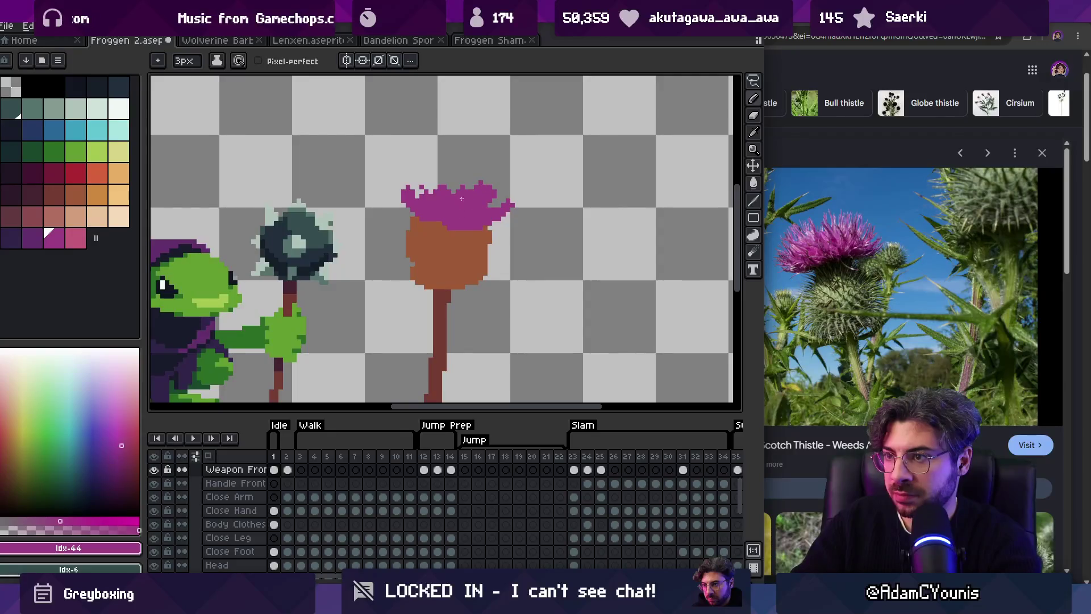
pyautogui.scroll(-3, 430, 208)
pyautogui.press('e')
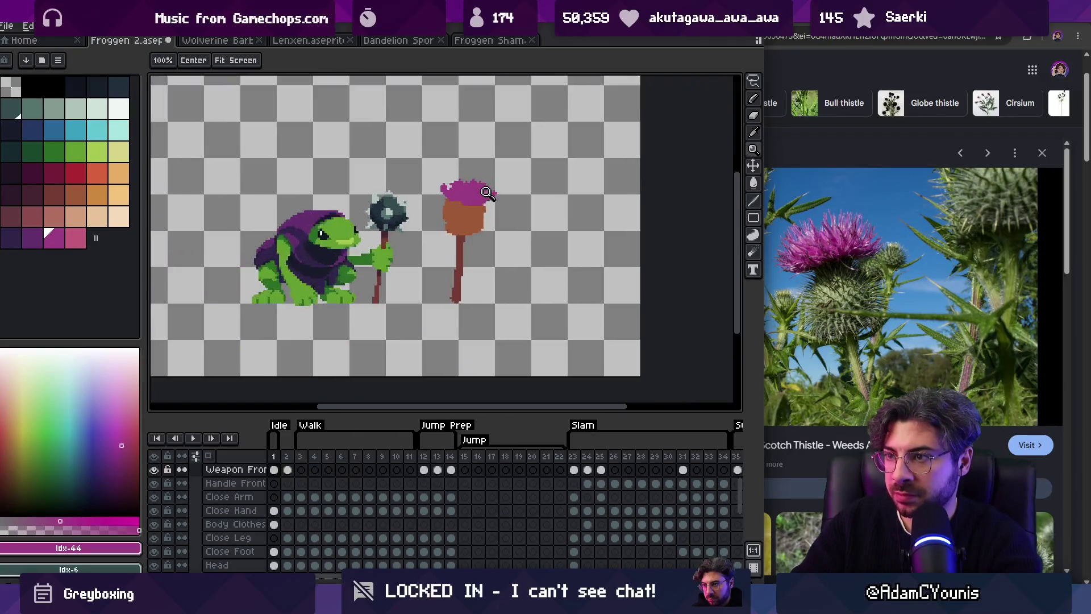
pyautogui.scroll(2, 429, 193)
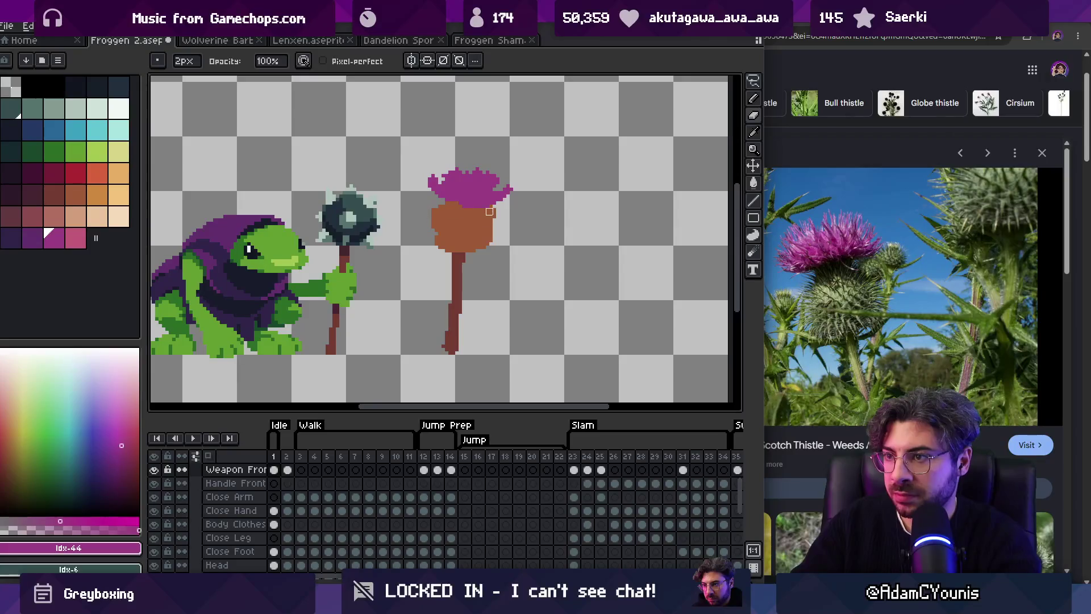
# Step: Sample the brown from the weapon head and choose a green for the bulb
pyautogui.press('i')
pyautogui.click(468, 208)
pyautogui.press('b')
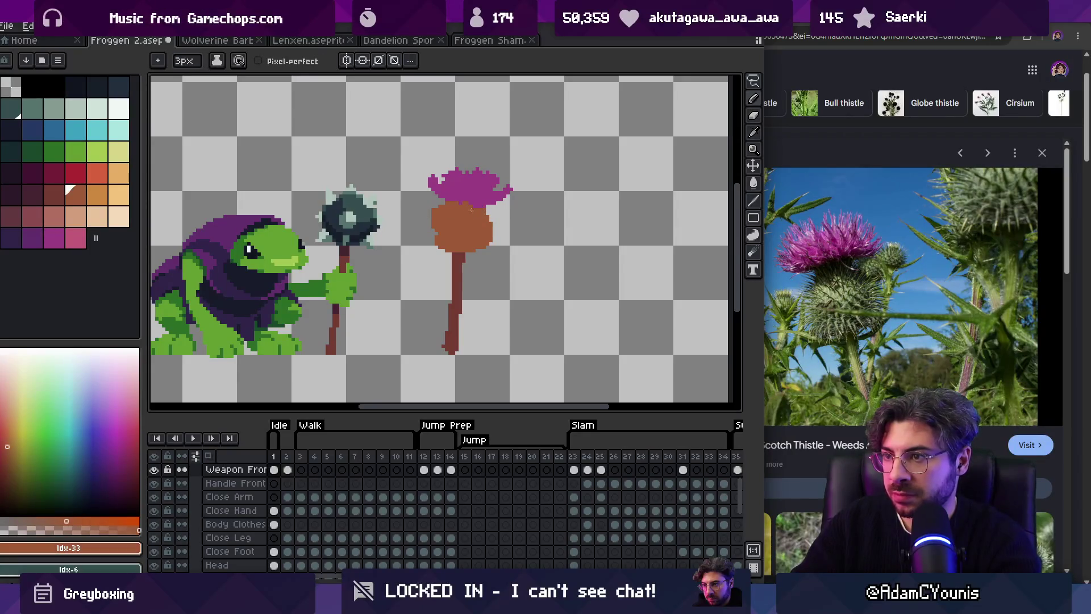
pyautogui.scroll(1, 471, 218)
pyautogui.press('i')
pyautogui.click(172, 261)
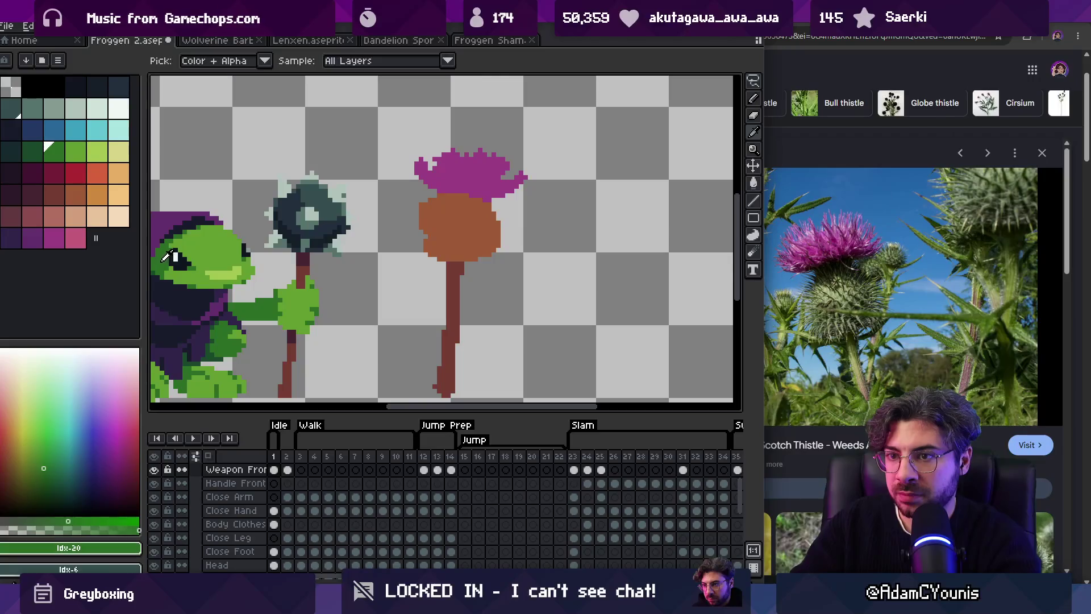
# Step: Fill the brown bulb green and copy the row of green palette colours to the palette's end
pyautogui.press('g')
pyautogui.click(463, 226)
pyautogui.moveTo(121, 153); pyautogui.dragTo(11, 153)
pyautogui.moveTo(96, 241); pyautogui.dragTo(96, 242)
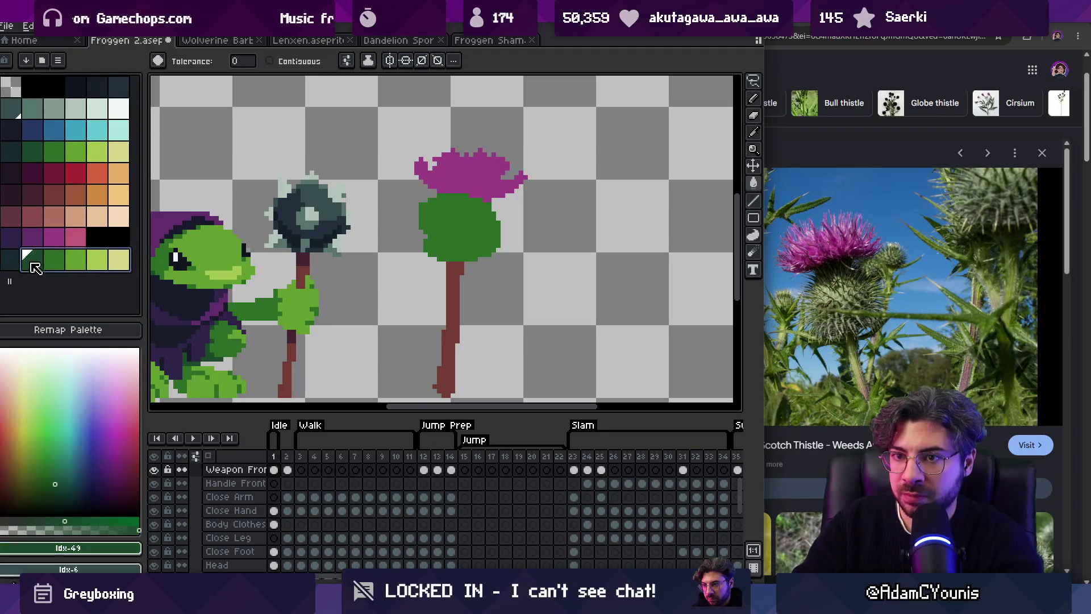
# Step: Browse the open Froggen Shaman, Dandelion Spore, Lenxen and Wolverine Barbarian sprites, returning to Froggen 2
pyautogui.click(36, 41)
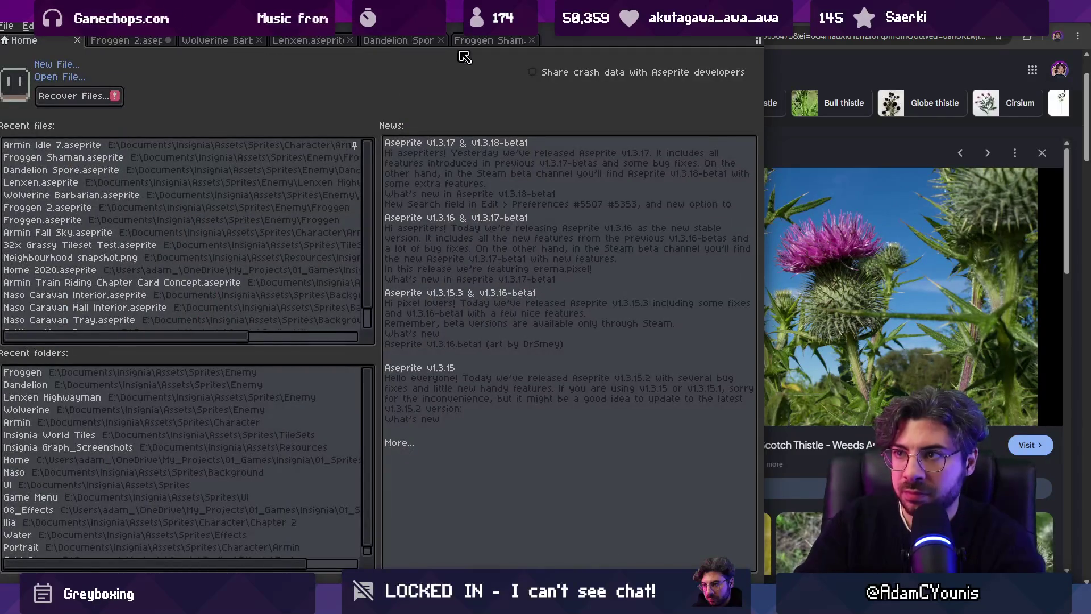
pyautogui.click(471, 41)
pyautogui.click(398, 41)
pyautogui.click(308, 41)
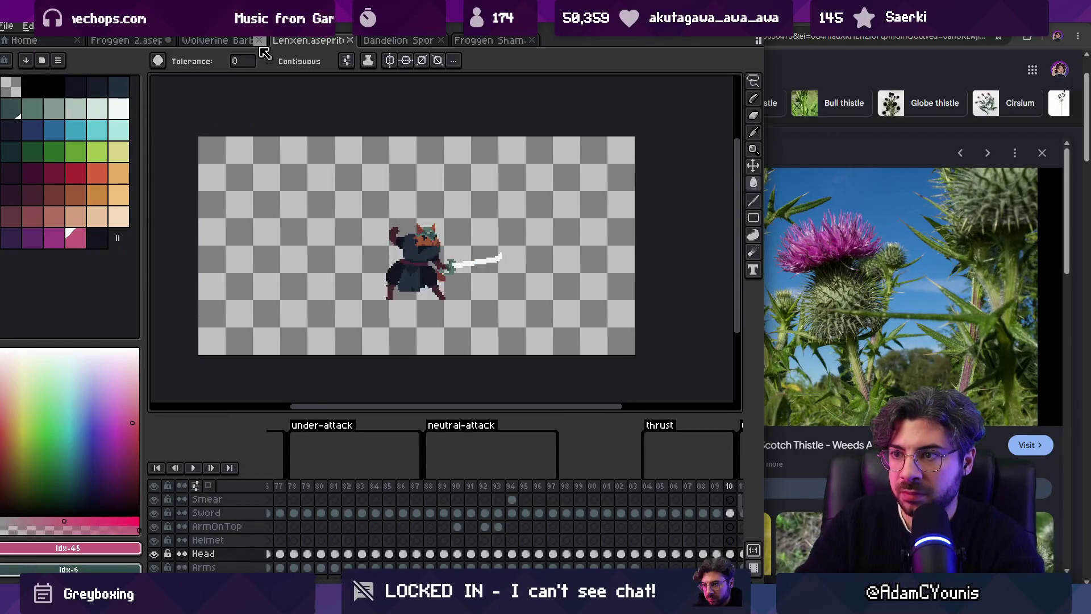
pyautogui.click(218, 41)
pyautogui.click(126, 41)
pyautogui.click(27, 26)
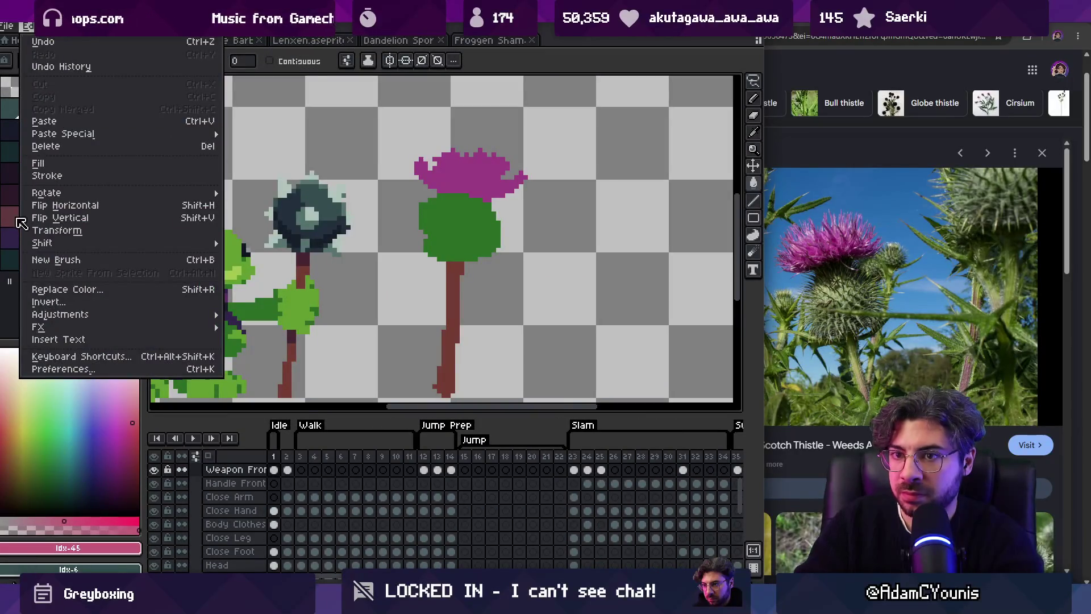
pyautogui.click(14, 263)
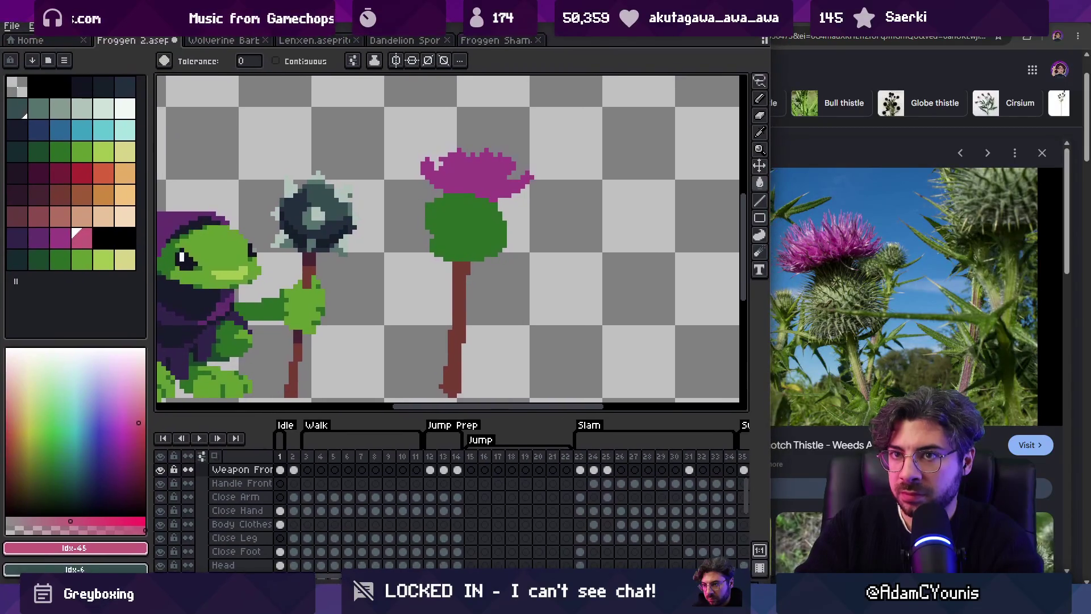
# Step: Hue-shift the new green palette row to 43, then pick the thistle's dark green and a darker teal
pyautogui.click(125, 260)
pyautogui.click(27, 26)
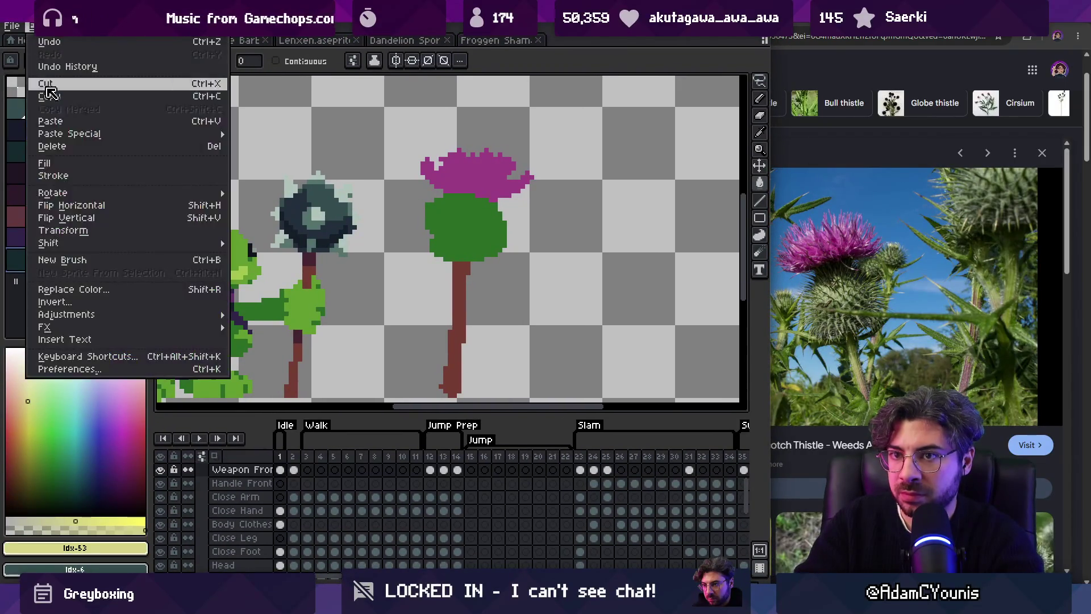
pyautogui.moveTo(142, 319)
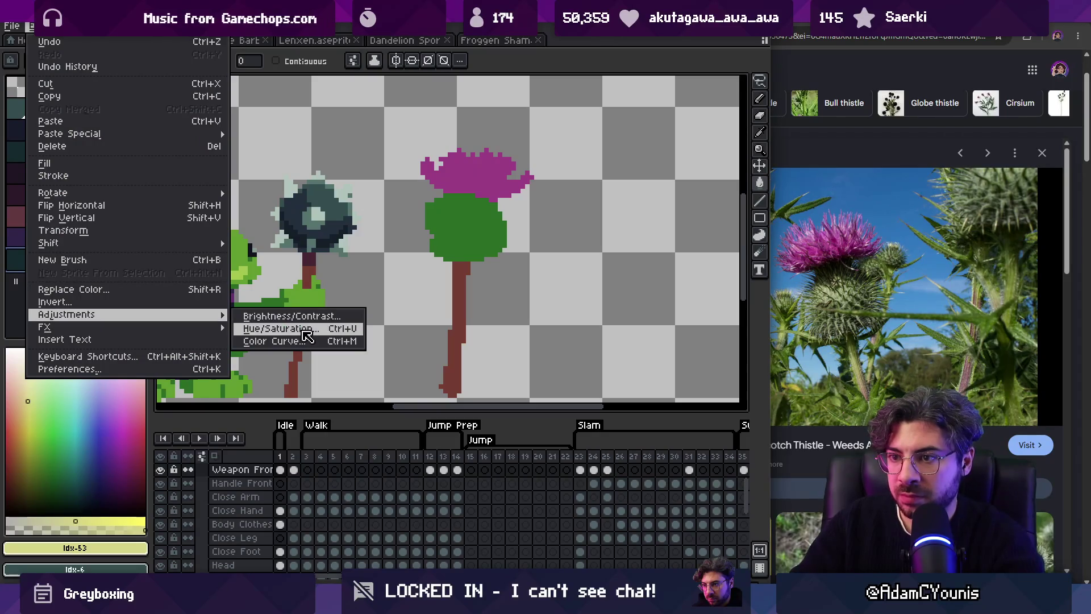
pyautogui.click(308, 334)
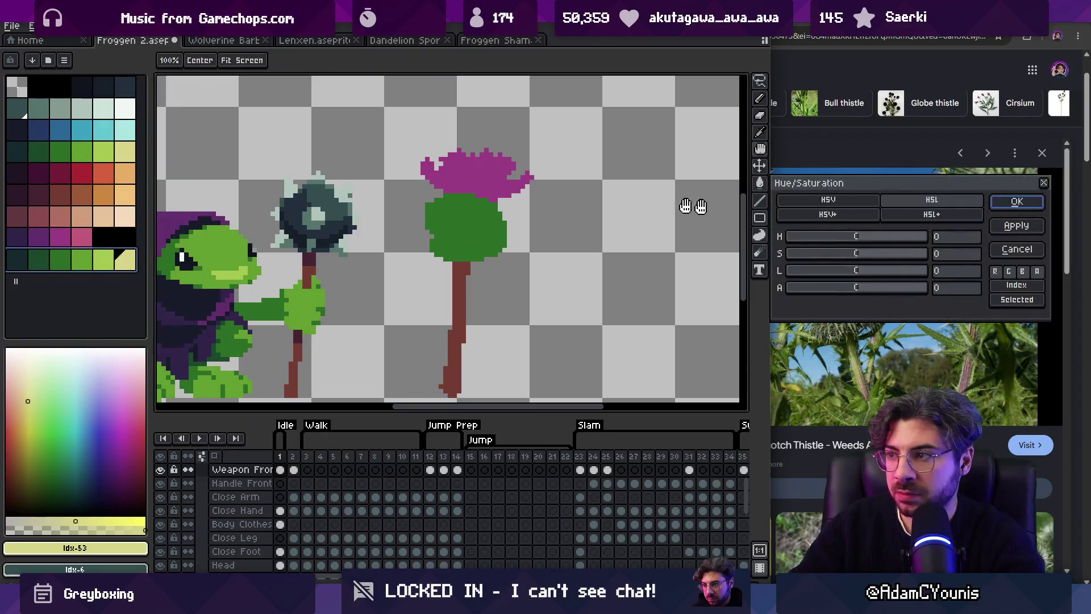
pyautogui.moveTo(862, 239)
pyautogui.mouseDown()
pyautogui.moveTo(853, 238)
pyautogui.moveTo(880, 239)
pyautogui.mouseUp()
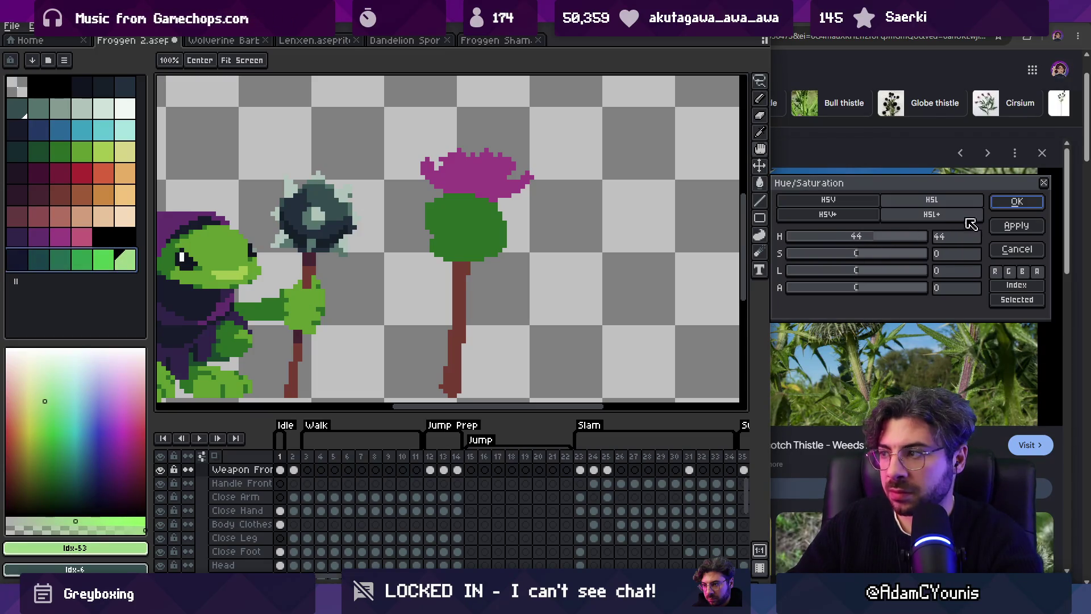
pyautogui.click(1017, 202)
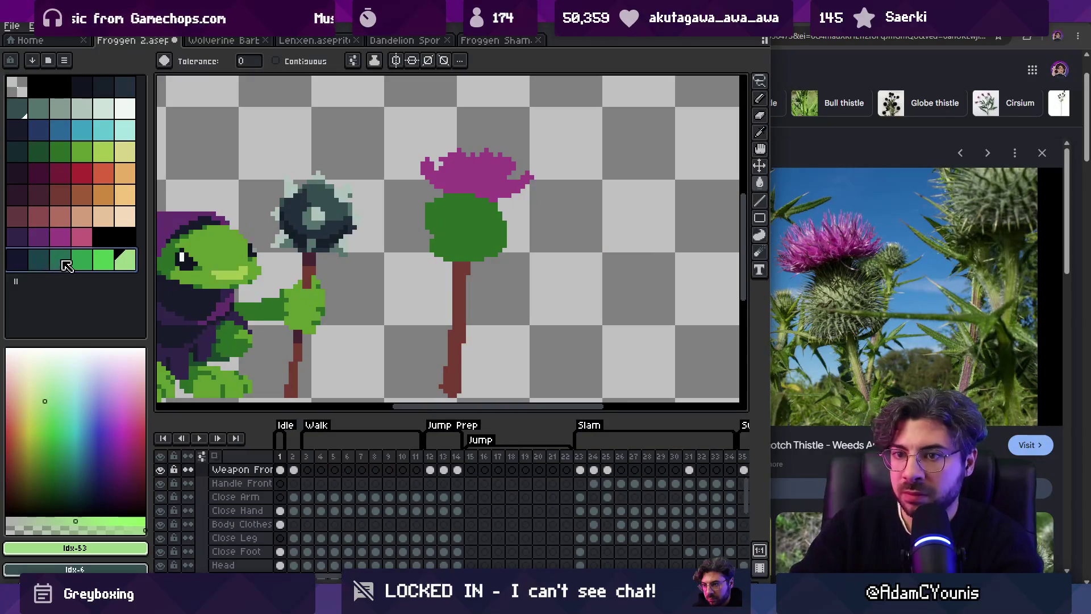
pyautogui.keyDown('alt'); pyautogui.click(445, 228); pyautogui.keyUp('alt')
pyautogui.click(39, 262)
# Step: Draw a dark teal band across the top of the bulb and fill the stem dark teal
pyautogui.press('b')
pyautogui.moveTo(437, 198); pyautogui.dragTo(500, 197)
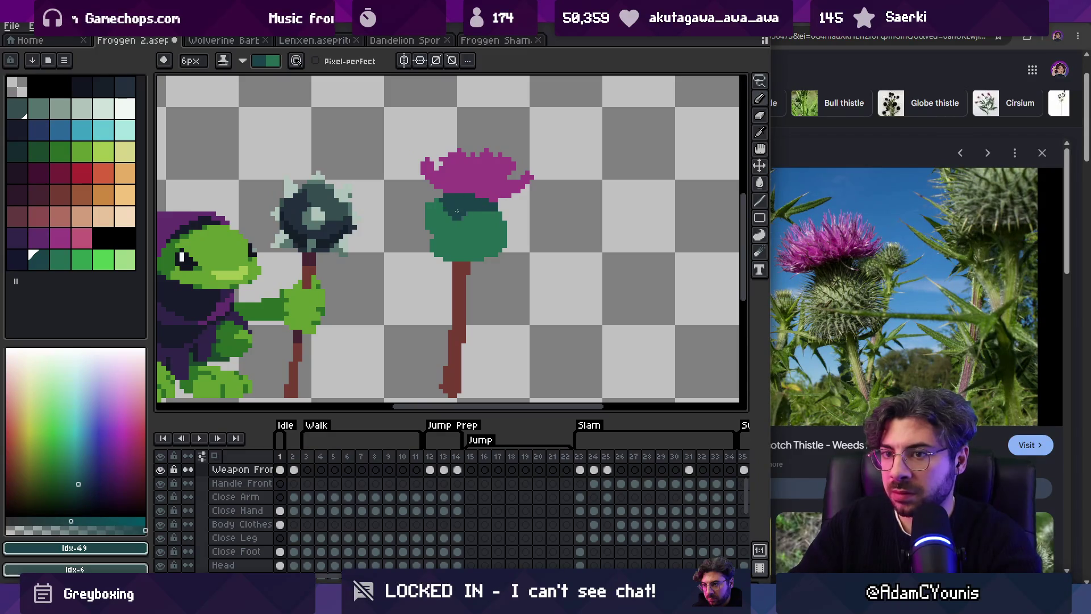
pyautogui.press('g')
pyautogui.click(460, 282)
pyautogui.press('z')
pyautogui.scroll(-5, 511, 237)
pyautogui.scroll(3, 492, 264)
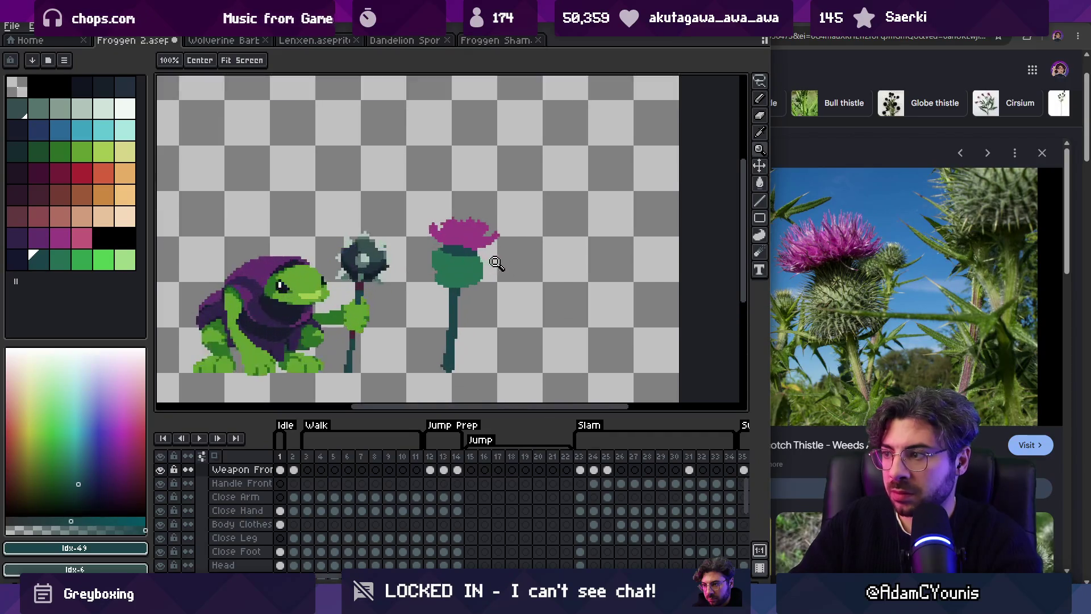
pyautogui.scroll(2, 493, 264)
# Step: Dab bright green on the bulb, shrink the brush by one pixel, and undo a stray blob on the mace
pyautogui.click(82, 259)
pyautogui.press('b')
pyautogui.click(479, 211)
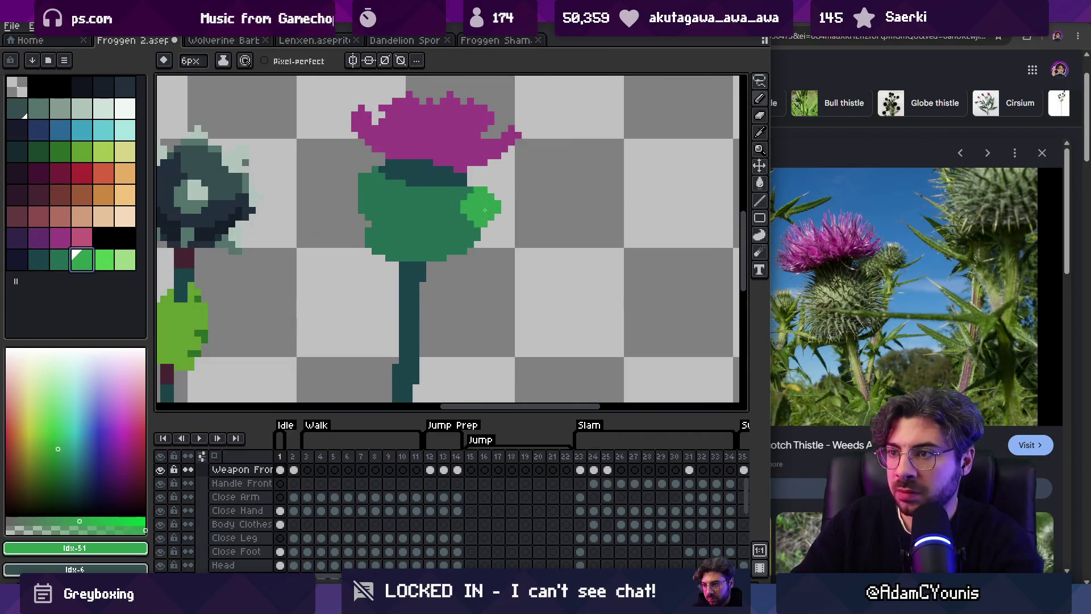
pyautogui.hotkey('ctrl', 'z')
pyautogui.press('-')
pyautogui.moveTo(198, 165); pyautogui.dragTo(448, 211)
pyautogui.hotkey('ctrl', 'z')
pyautogui.scroll(-3, 448, 211)
# Step: Sample the bulb's dark green, fill the brown stem with it, and select the next brighter green
pyautogui.press('i')
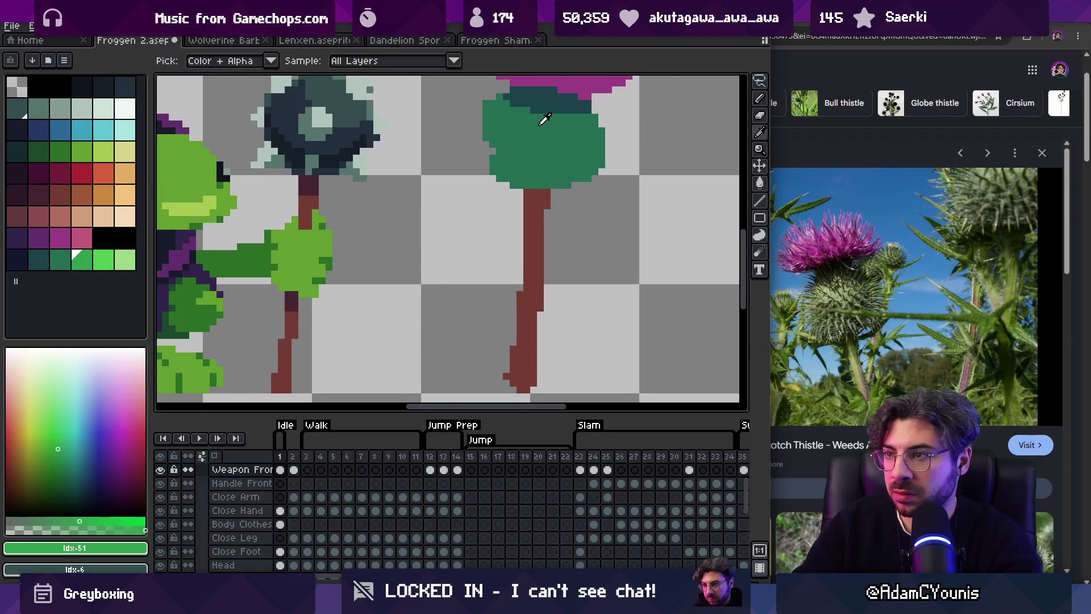
pyautogui.click(536, 129)
pyautogui.press('g')
pyautogui.click(533, 224)
pyautogui.moveTo(553, 114); pyautogui.dragTo(516, 171)
pyautogui.press(']')
pyautogui.press('b')
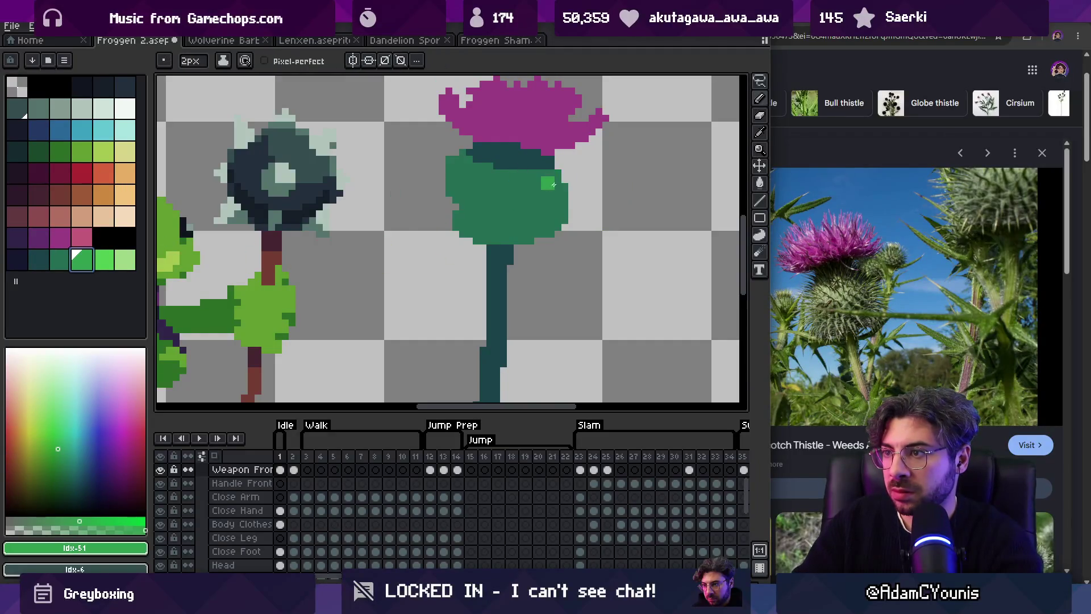
# Step: Paint bright green spiky leaves on both sides of the bulb, with some darker shading
pyautogui.moveTo(554, 184); pyautogui.dragTo(591, 174)
pyautogui.moveTo(431, 154)
pyautogui.mouseDown()
pyautogui.moveTo(486, 188)
pyautogui.moveTo(509, 179)
pyautogui.mouseUp()
pyautogui.moveTo(562, 219)
pyautogui.mouseDown()
pyautogui.moveTo(551, 225)
pyautogui.moveTo(589, 225)
pyautogui.mouseUp()
pyautogui.moveTo(444, 226)
pyautogui.mouseDown()
pyautogui.moveTo(427, 225)
pyautogui.moveTo(442, 229)
pyautogui.mouseUp()
pyautogui.hotkey('ctrl', 'z')
pyautogui.hotkey('ctrl', 'z')
pyautogui.moveTo(518, 247); pyautogui.dragTo(562, 211)
pyautogui.keyDown('alt'); pyautogui.click(547, 216); pyautogui.keyUp('alt')
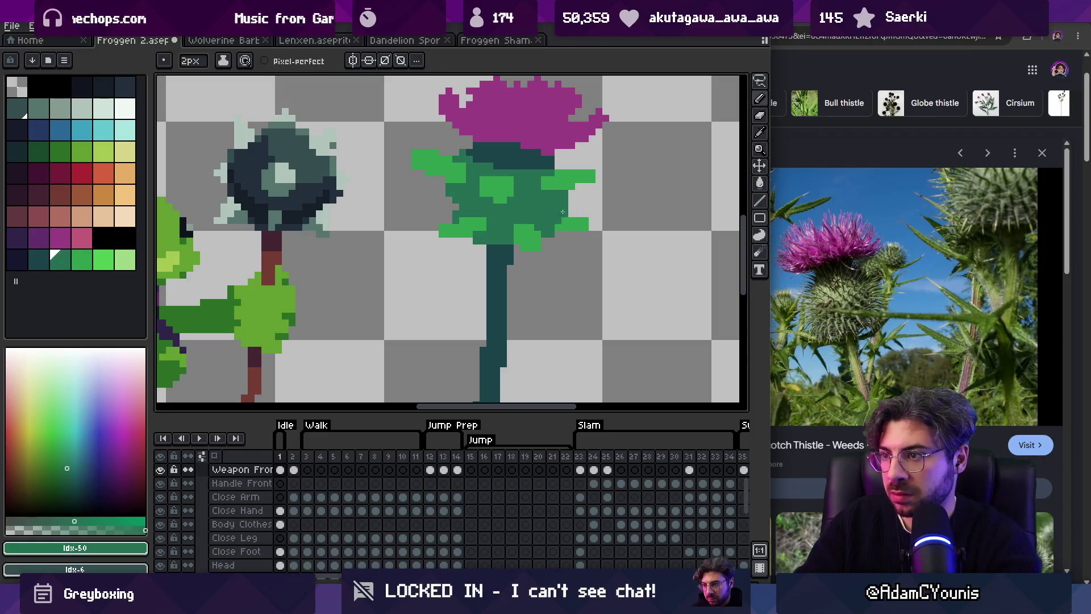
pyautogui.keyDown('alt'); pyautogui.click(566, 222); pyautogui.keyUp('alt')
pyautogui.click(433, 211)
pyautogui.moveTo(436, 211); pyautogui.dragTo(421, 206)
pyautogui.press('e')
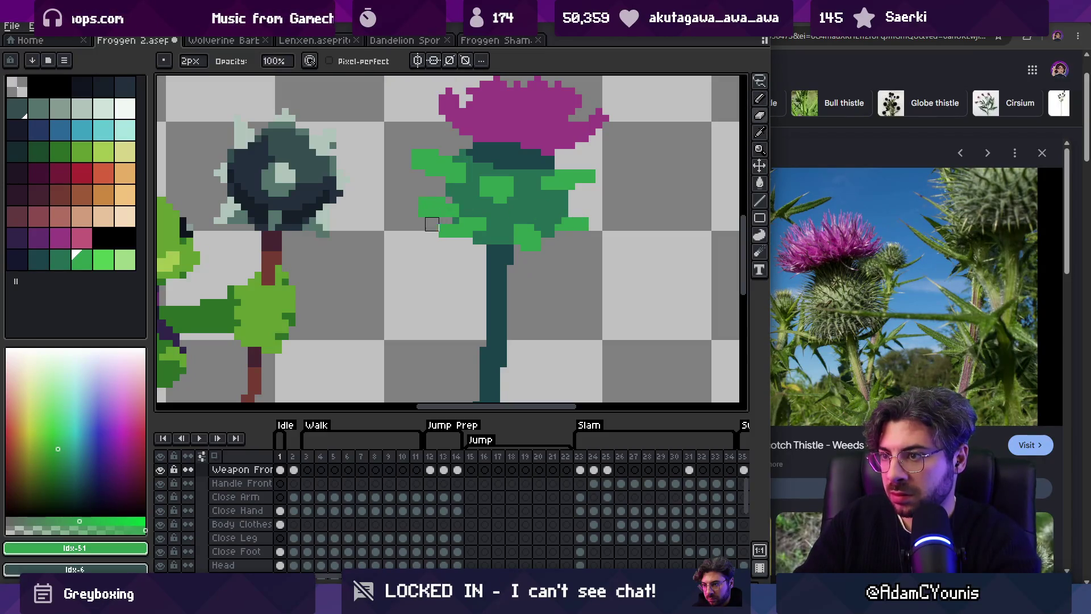
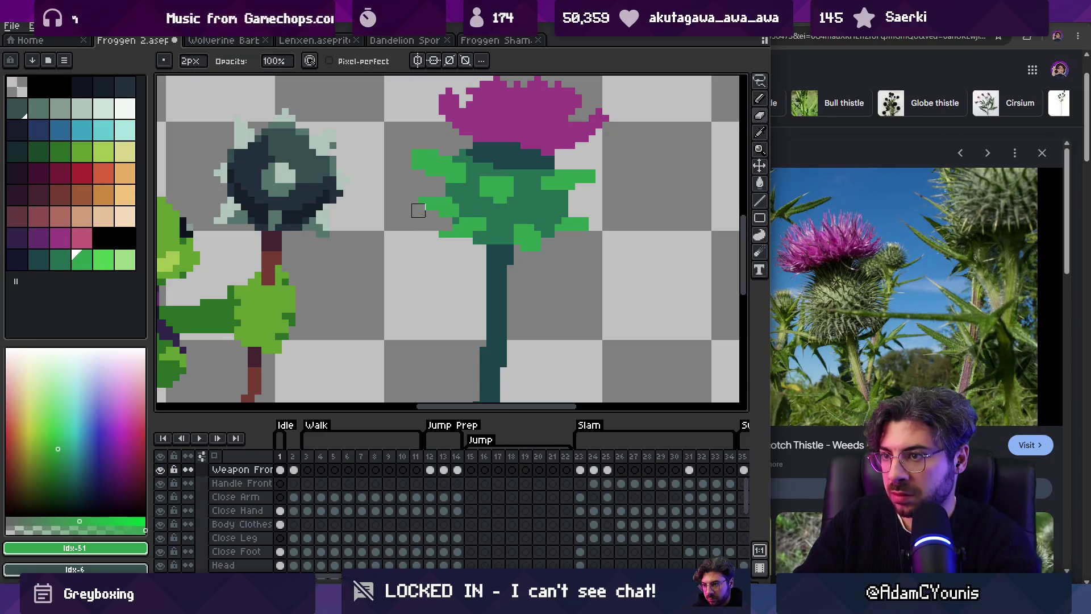
# Step: Extend the right bright-green leaf upward and outward, adding bright green beside it
pyautogui.moveTo(575, 208); pyautogui.dragTo(596, 217)
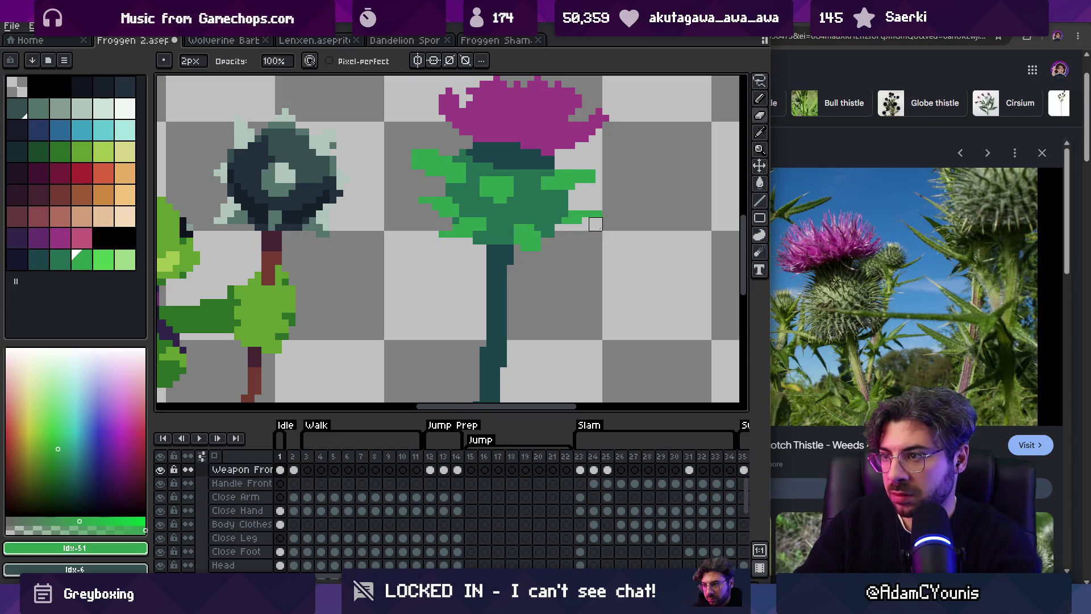
pyautogui.press('b')
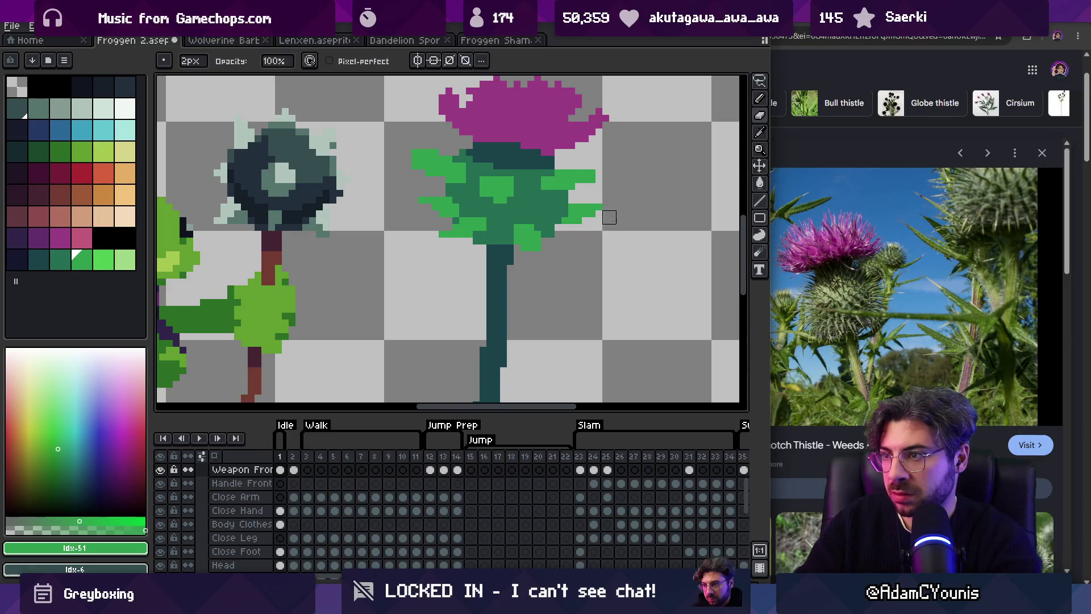
pyautogui.press('z')
pyautogui.scroll(-3, 516, 237)
pyautogui.scroll(5, 516, 238)
pyautogui.press('b')
pyautogui.moveTo(516, 238); pyautogui.dragTo(535, 256)
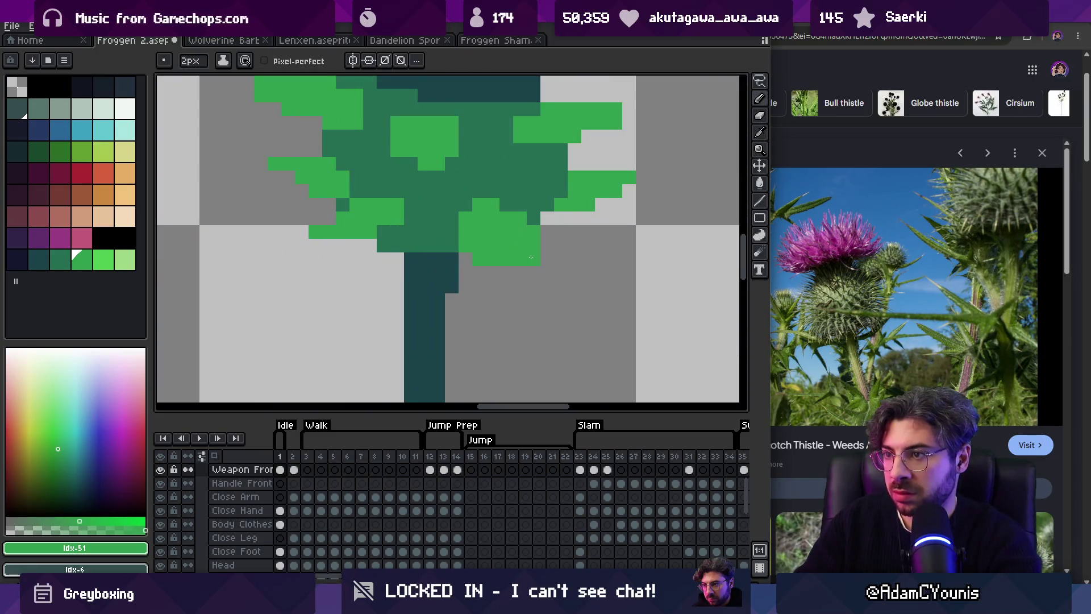
# Step: Paint dark green over the leaf's left side and erase its lowest green pixels
pyautogui.keyDown('alt'); pyautogui.click(497, 182); pyautogui.keyUp('alt')
pyautogui.moveTo(466, 246)
pyautogui.mouseDown()
pyautogui.moveTo(466, 214)
pyautogui.moveTo(493, 213)
pyautogui.mouseUp()
pyautogui.moveTo(479, 260); pyautogui.dragTo(506, 260)
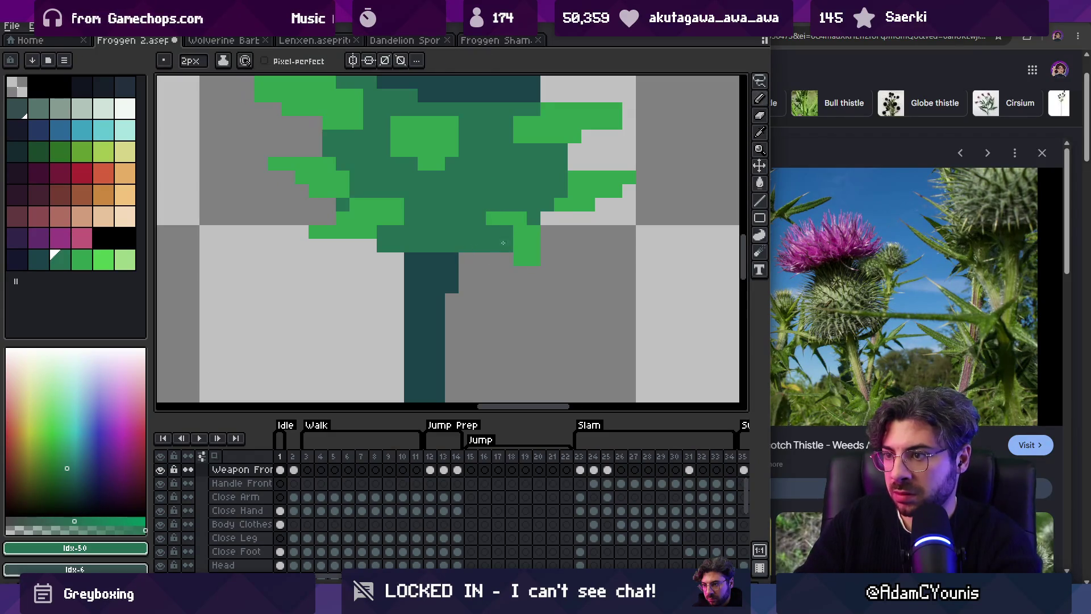
pyautogui.press('z')
pyautogui.scroll(-4, 516, 234)
pyautogui.scroll(2, 516, 235)
pyautogui.scroll(3, 516, 234)
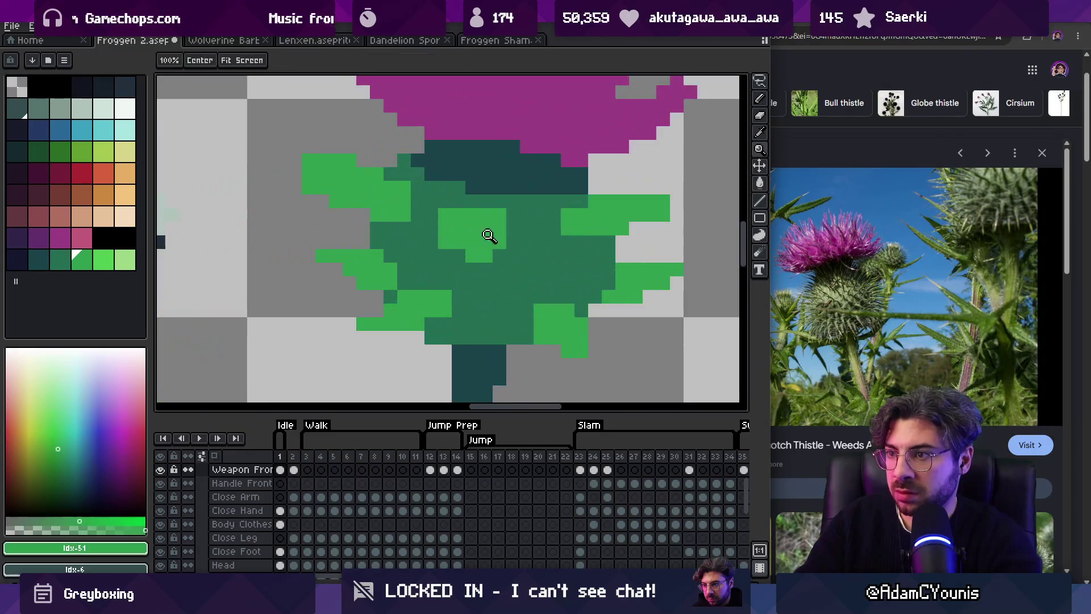
# Step: Repaint a few leaf pixels and add light-green pixels below the leaf patch
pyautogui.press('b')
pyautogui.click(507, 249)
pyautogui.click(445, 235)
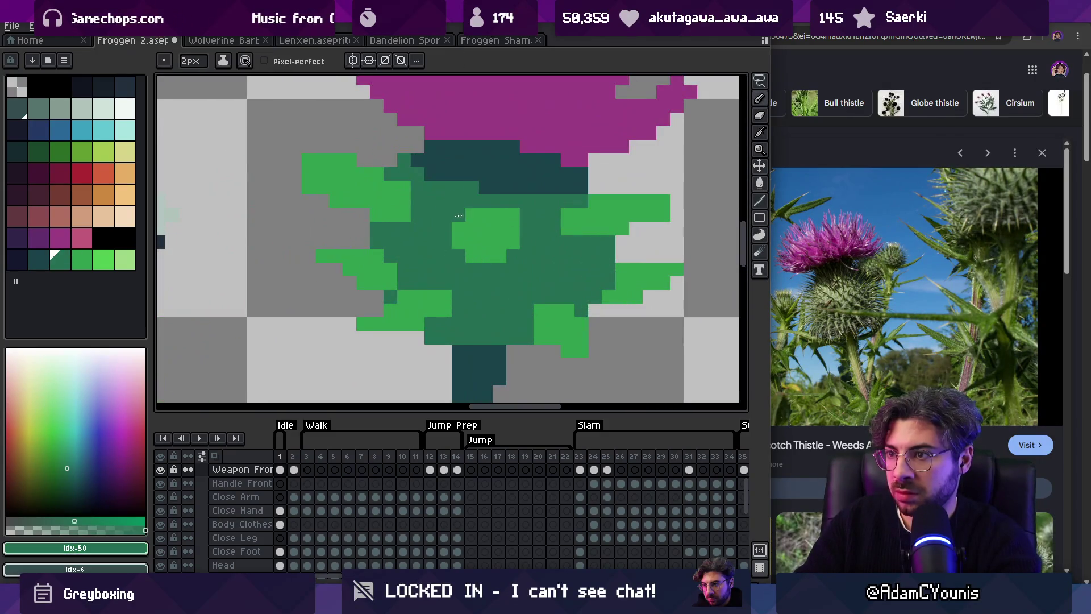
pyautogui.keyDown('alt'); pyautogui.click(495, 227); pyautogui.keyUp('alt')
pyautogui.click(483, 267)
pyautogui.click(500, 269)
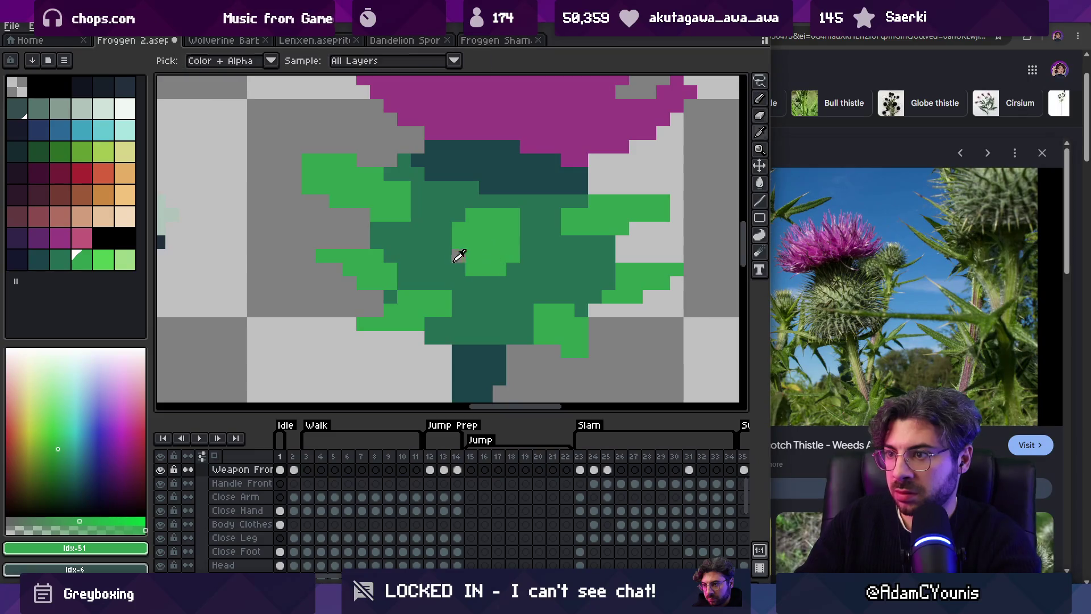
# Step: Paint dark green over the leaf's left part, then zoom out to check the whole sprite
pyautogui.keyDown('alt'); pyautogui.click(446, 241); pyautogui.keyUp('alt')
pyautogui.moveTo(445, 241); pyautogui.dragTo(473, 289)
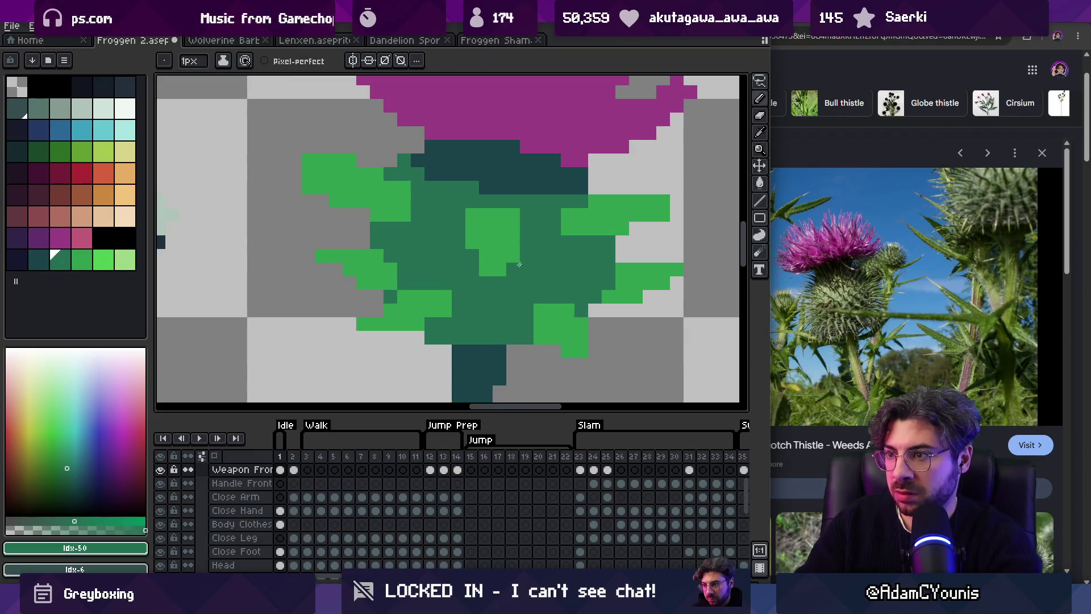
pyautogui.keyDown('alt'); pyautogui.click(505, 232); pyautogui.keyUp('alt')
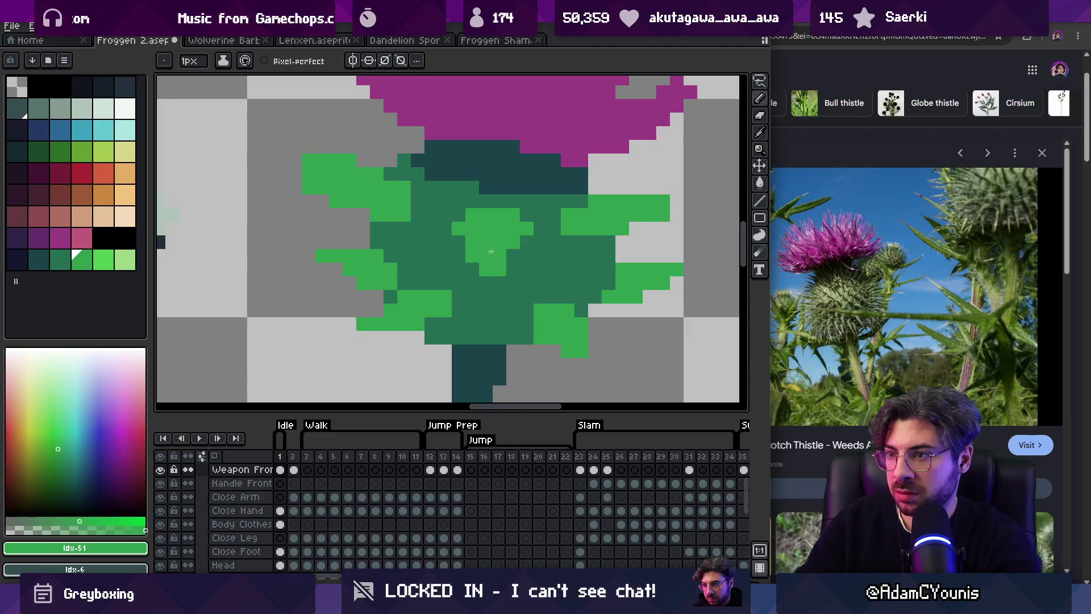
pyautogui.press('z')
pyautogui.scroll(-4, 513, 250)
pyautogui.scroll(2, 518, 248)
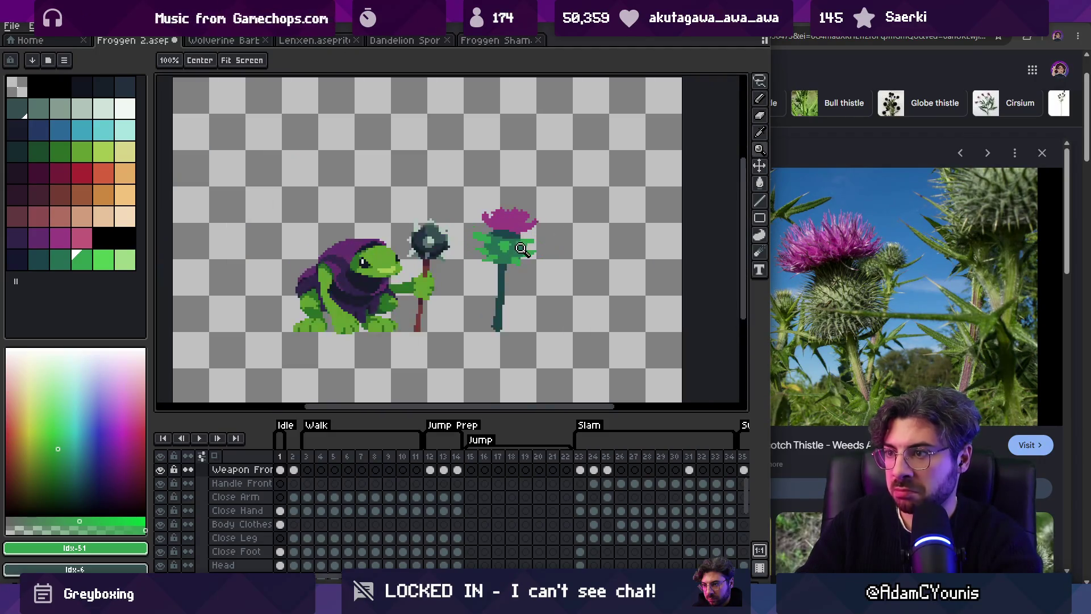
pyautogui.scroll(3, 518, 248)
pyautogui.press('b')
pyautogui.press('[')
pyautogui.press('[')
# Step: Dot dark teal pixels on the thistle body and the left leaf
pyautogui.click(471, 216)
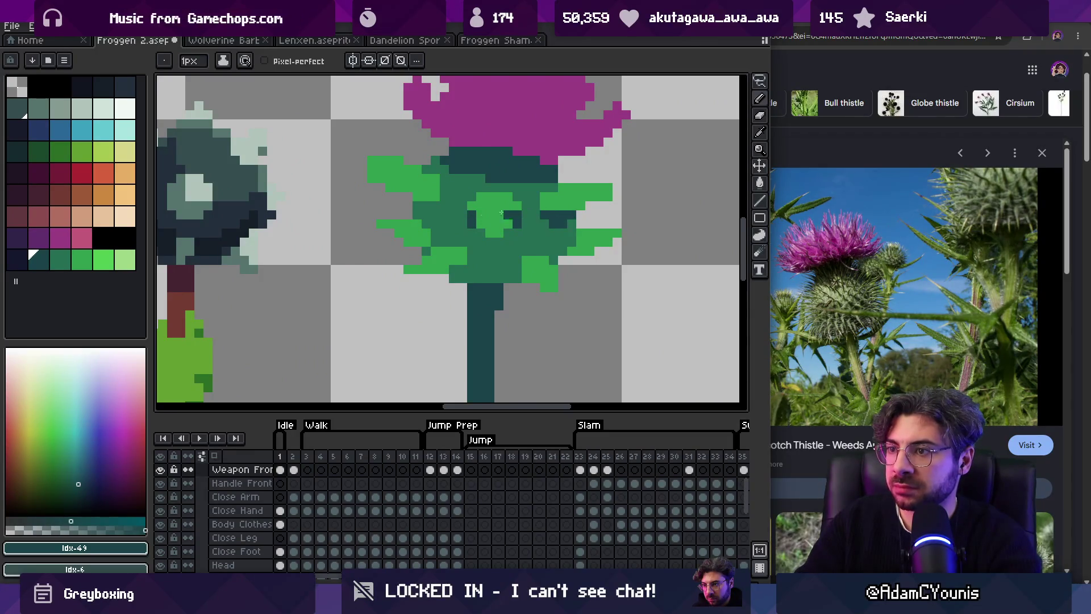
pyautogui.click(417, 206)
pyautogui.click(426, 215)
pyautogui.press('e')
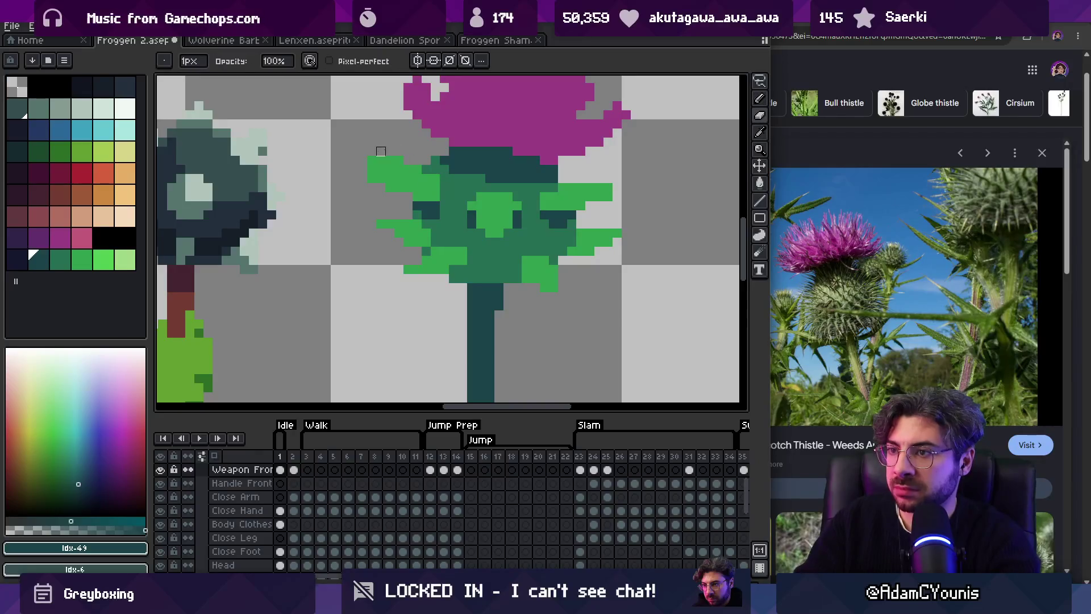
pyautogui.press('b')
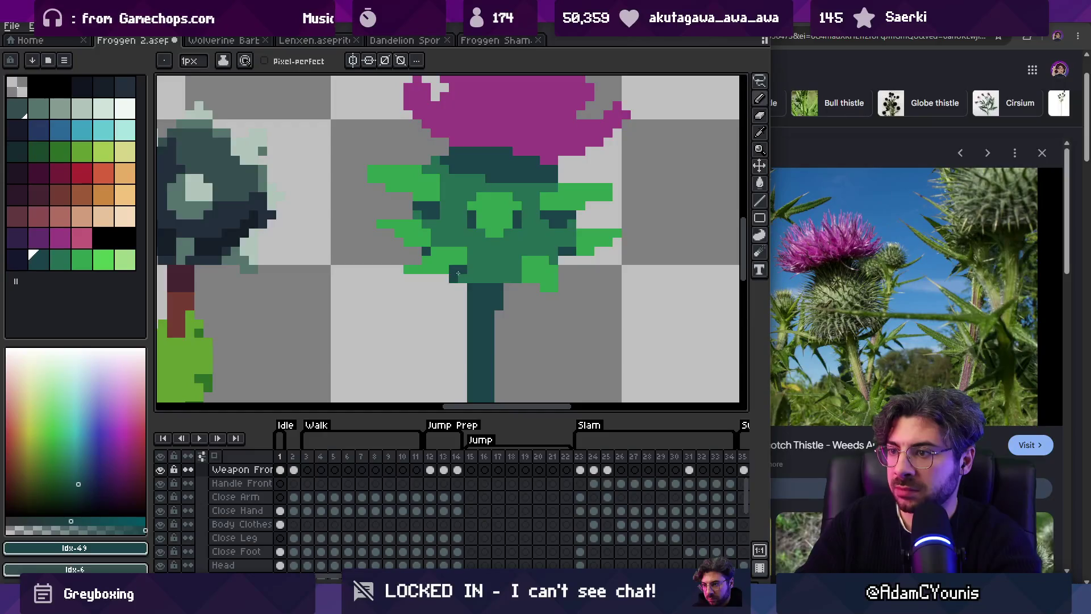
# Step: Zoom out to review the whole sprite
pyautogui.press('z')
pyautogui.press('1')
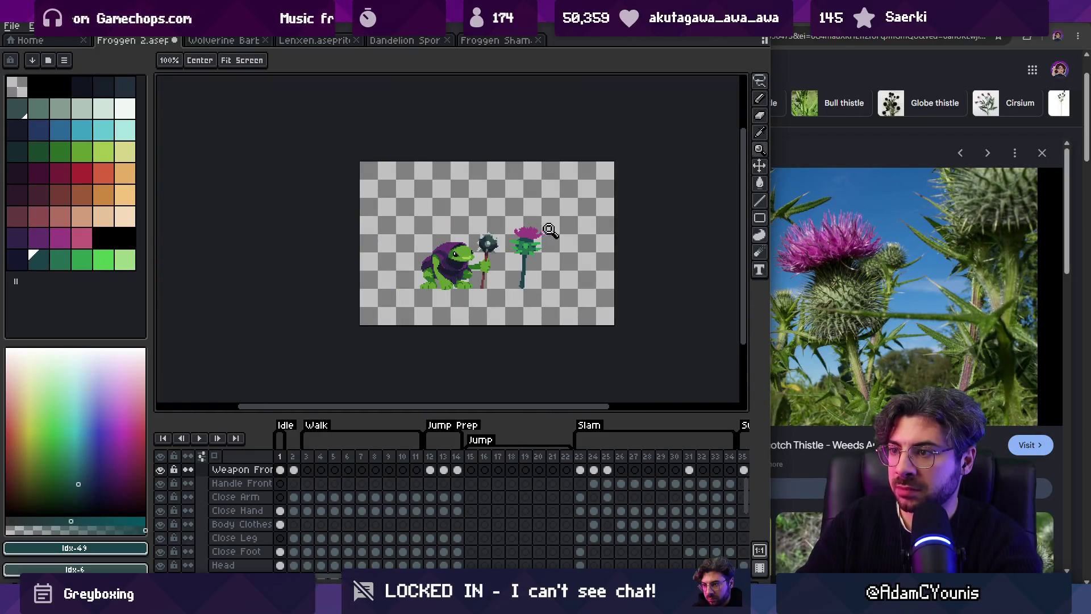
pyautogui.scroll(4, 536, 240)
pyautogui.press('b')
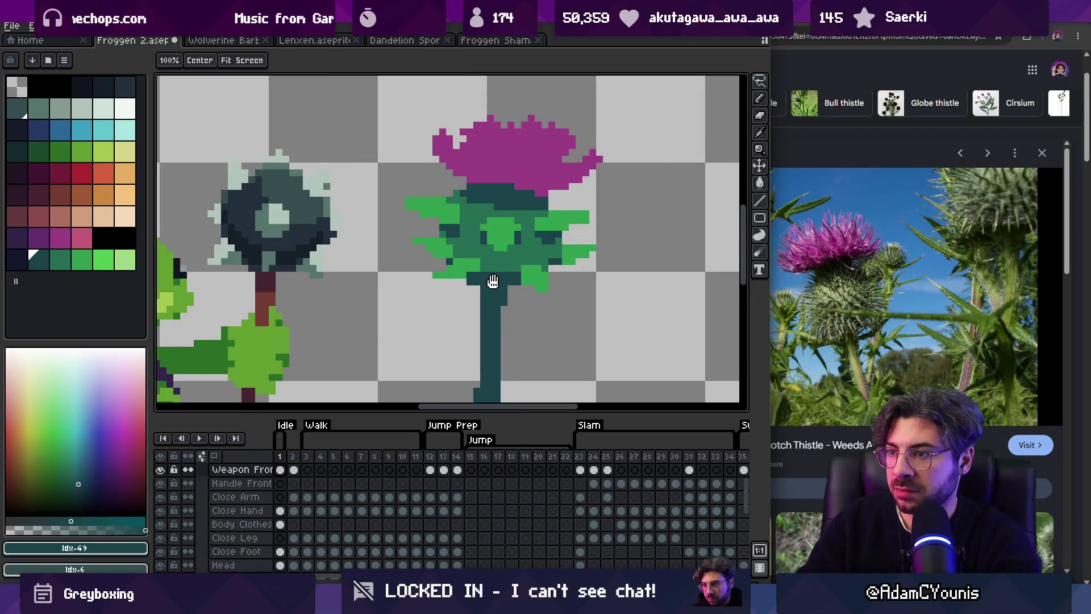
# Step: Zoom back in on the thistle and pick the magenta and pink flower colours
pyautogui.keyDown('alt'); pyautogui.click(492, 277); pyautogui.keyUp('alt')
pyautogui.press('1')
pyautogui.scroll(2, 517, 267)
pyautogui.press('z')
pyautogui.scroll(-3, 529, 256)
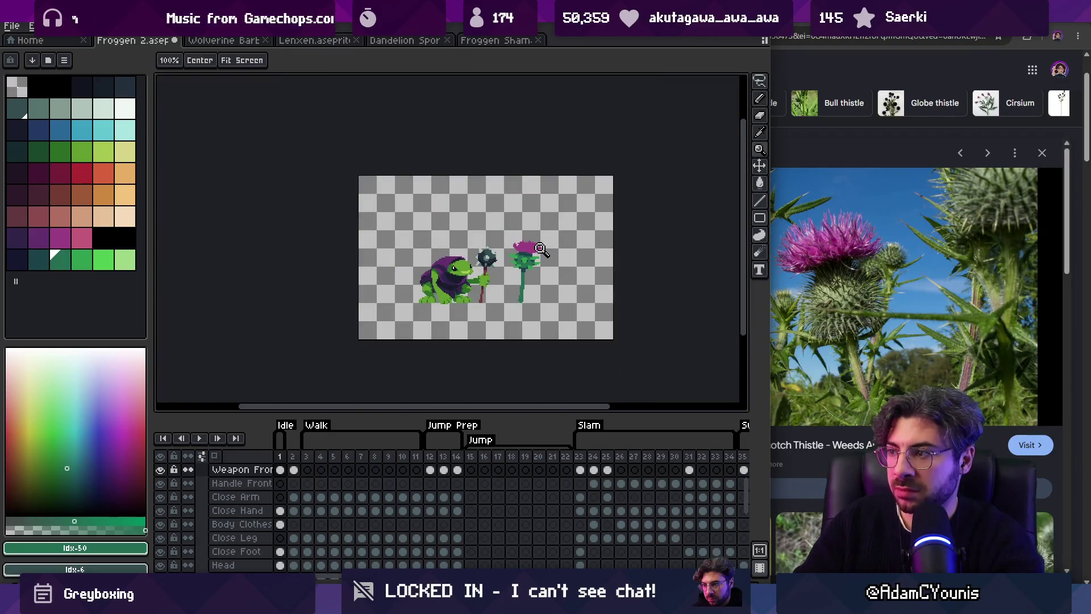
pyautogui.click(541, 246)
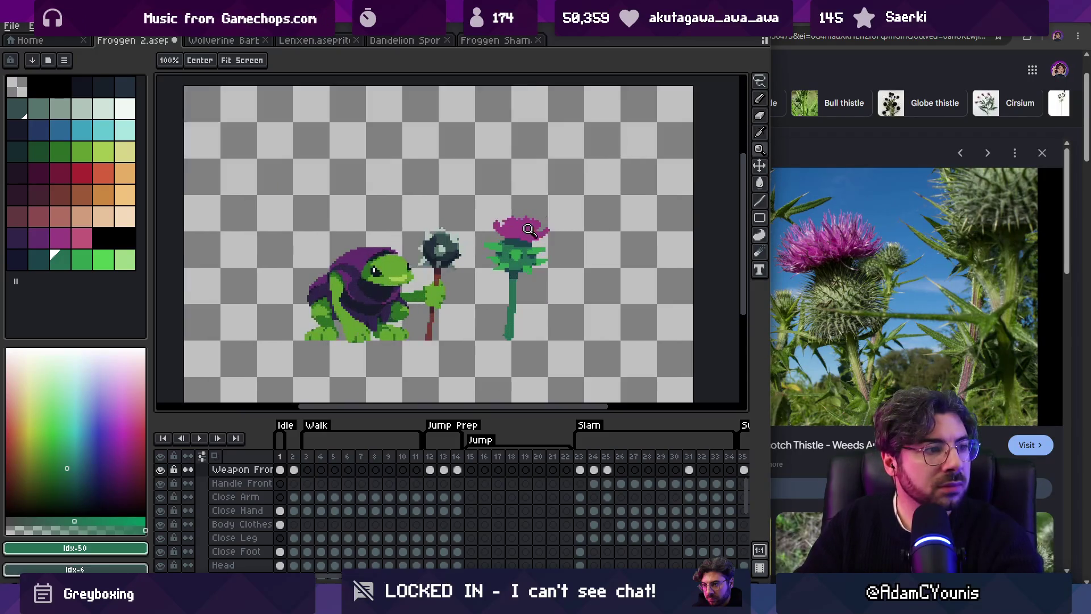
pyautogui.scroll(4, 543, 219)
pyautogui.keyDown('alt'); pyautogui.click(506, 216); pyautogui.keyUp('alt')
pyautogui.keyDown('shift'); pyautogui.click(82, 238); pyautogui.keyUp('shift')
# Step: Swap colours and paint pink across the top of the flower head
pyautogui.press('b')
pyautogui.press('x')
pyautogui.moveTo(406, 210)
pyautogui.mouseDown()
pyautogui.moveTo(587, 225)
pyautogui.moveTo(576, 252)
pyautogui.mouseUp()
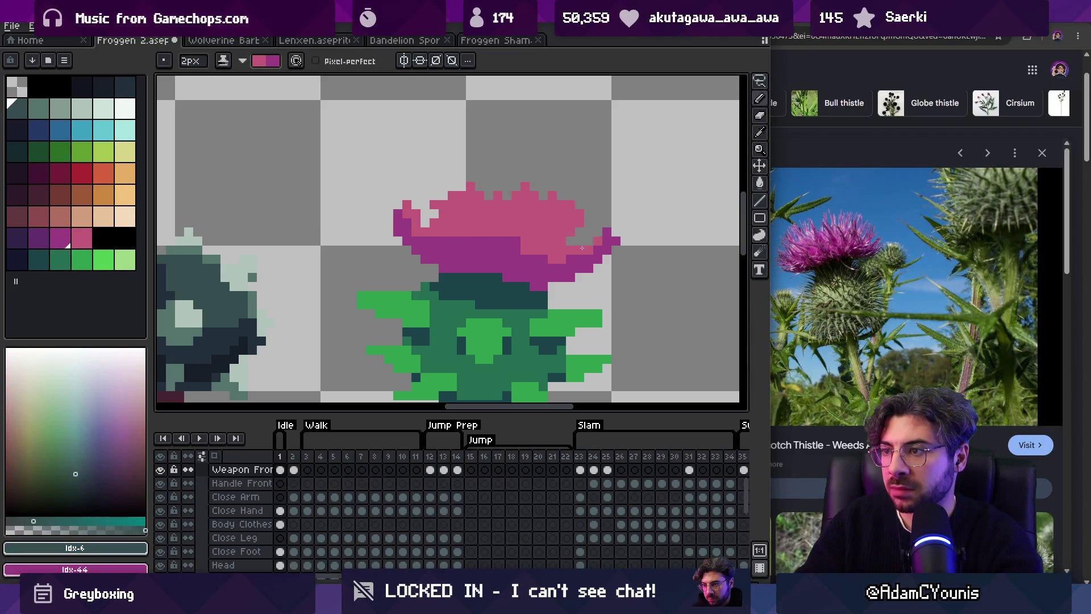
# Step: Touch up the flower's upper left with dark magenta
pyautogui.keyDown('alt'); pyautogui.click(483, 236); pyautogui.keyUp('alt')
pyautogui.moveTo(478, 230)
pyautogui.mouseDown()
pyautogui.moveTo(446, 219)
pyautogui.moveTo(560, 249)
pyautogui.mouseUp()
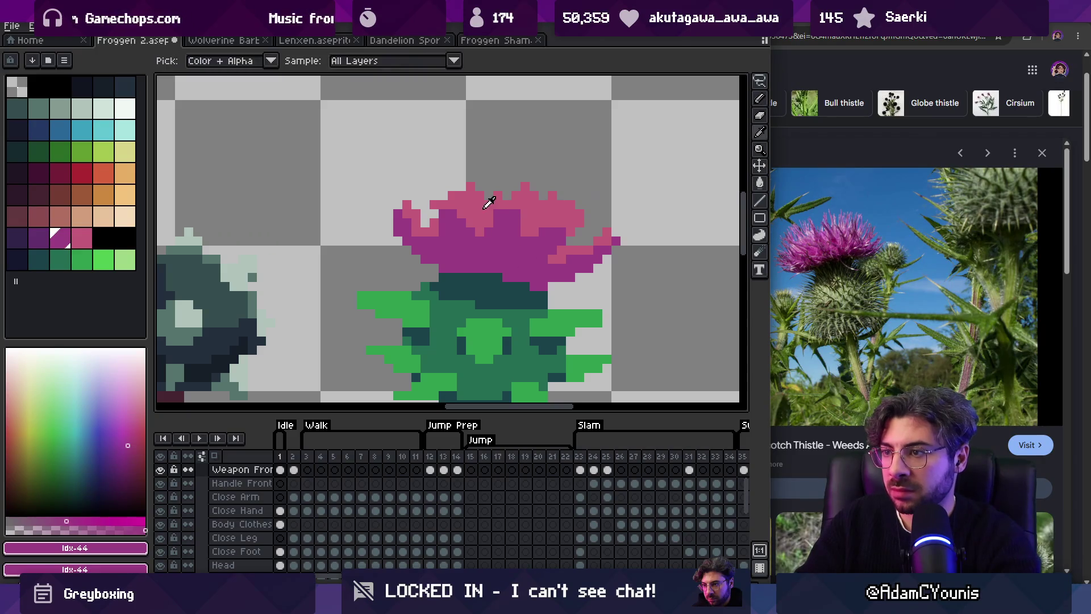
pyautogui.keyDown('alt'); pyautogui.click(485, 227); pyautogui.keyUp('alt')
pyautogui.keyDown('alt'); pyautogui.click(477, 229); pyautogui.keyUp('alt')
pyautogui.press('z')
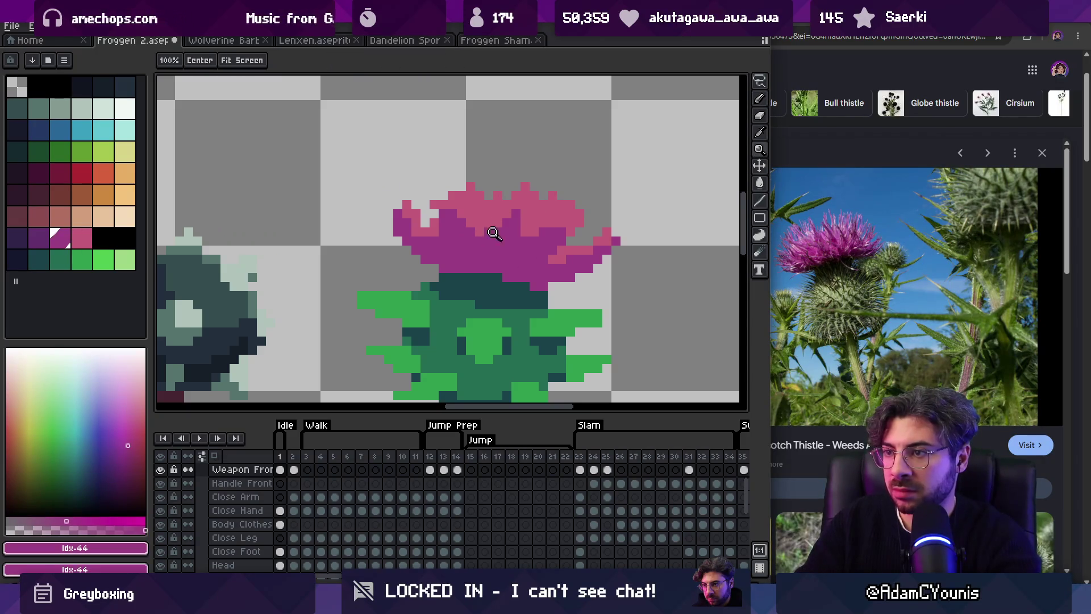
pyautogui.scroll(-5, 488, 231)
pyautogui.scroll(5, 534, 219)
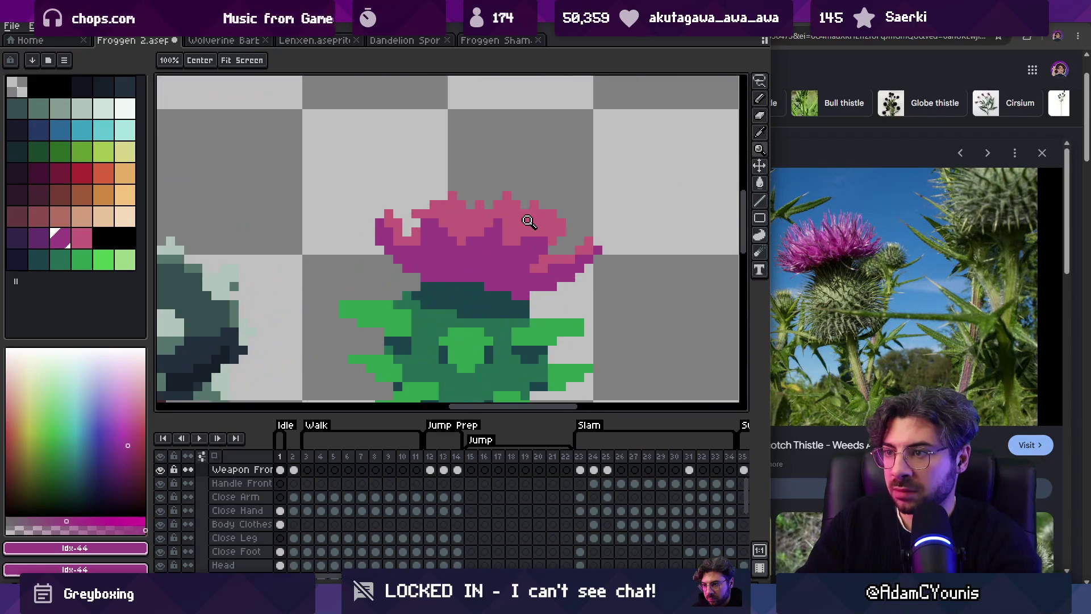
# Step: Pick the peach palette colour and paint peach onto the flower head
pyautogui.click(125, 219)
pyautogui.press('b')
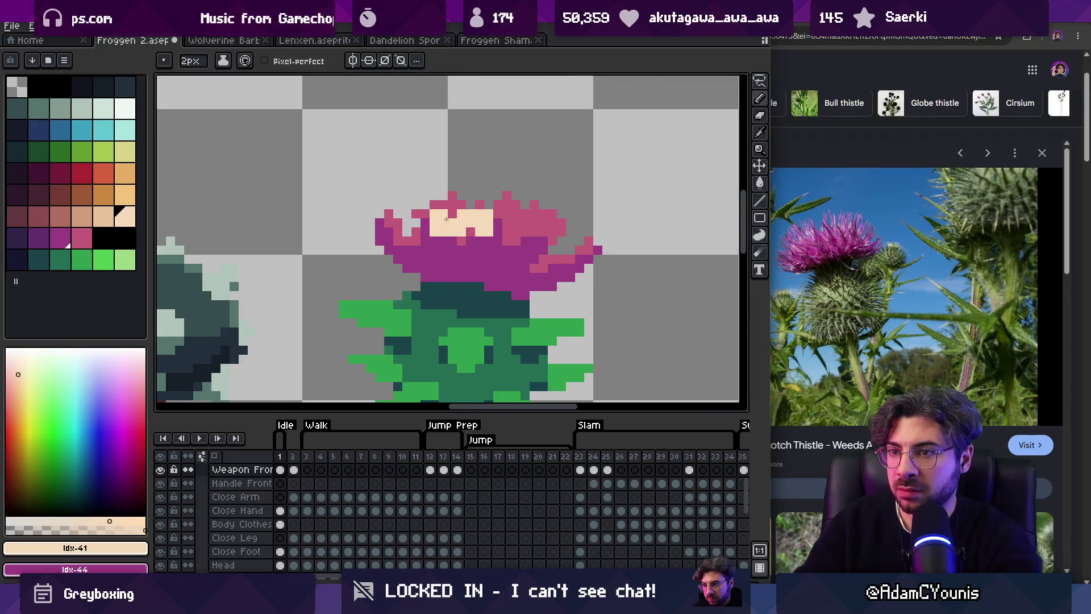
pyautogui.click(103, 216)
pyautogui.click(426, 221)
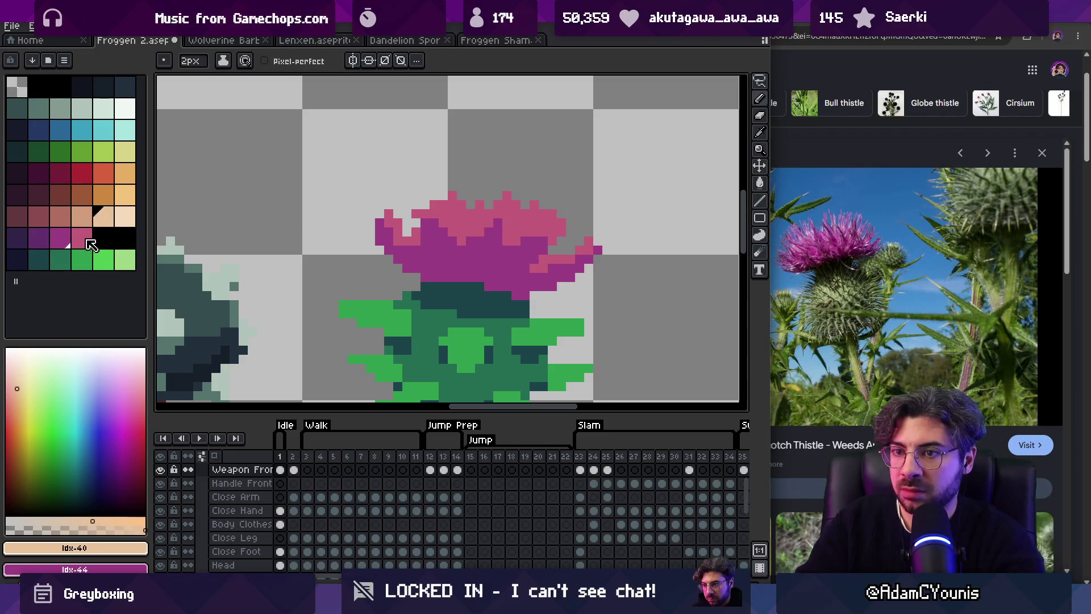
# Step: Edit palette colour Idx-46 into a lighter, slightly redder salmon pink
pyautogui.click(85, 238)
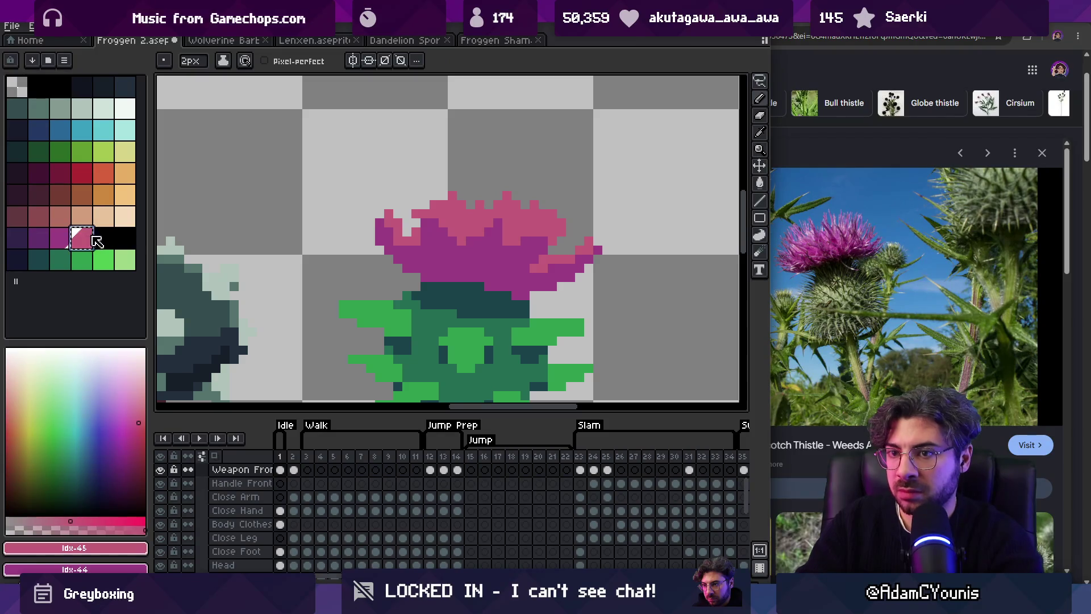
pyautogui.click(143, 396)
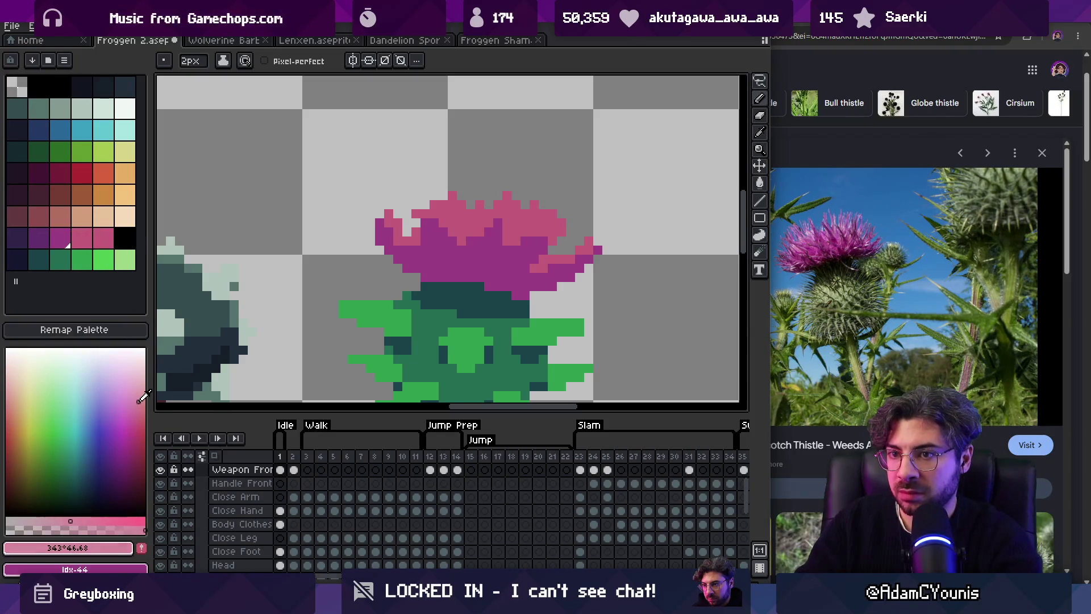
pyautogui.moveTo(80, 518); pyautogui.dragTo(86, 519)
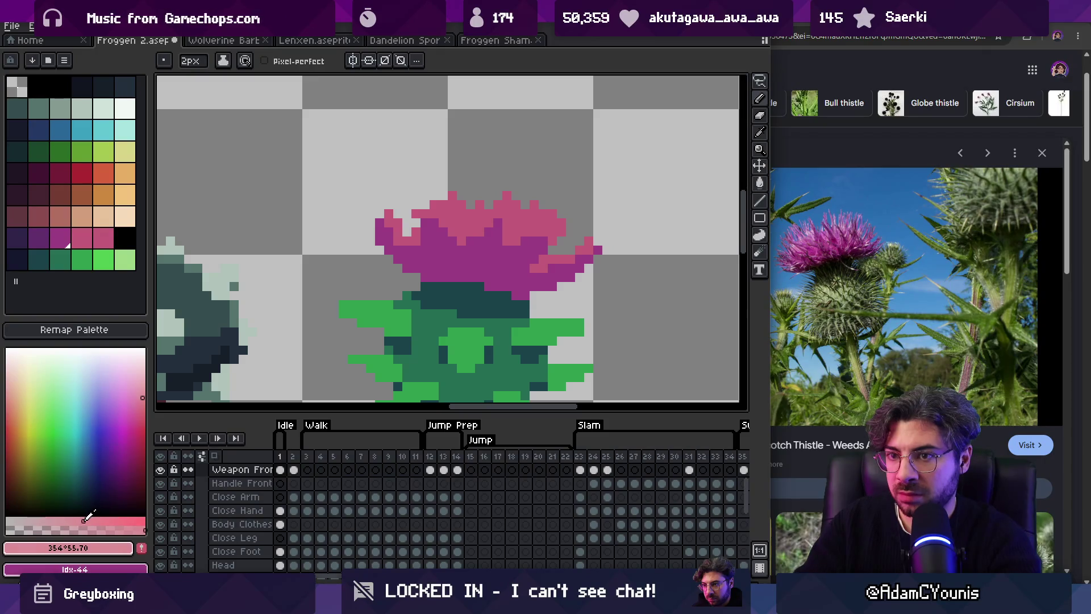
pyautogui.click(104, 239)
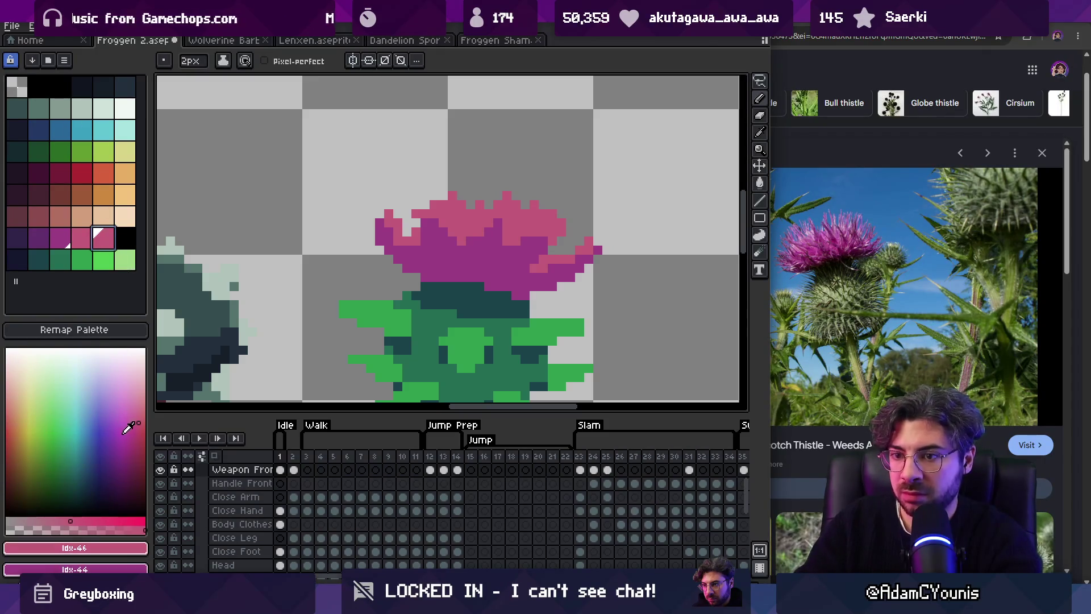
pyautogui.moveTo(137, 415); pyautogui.dragTo(149, 398)
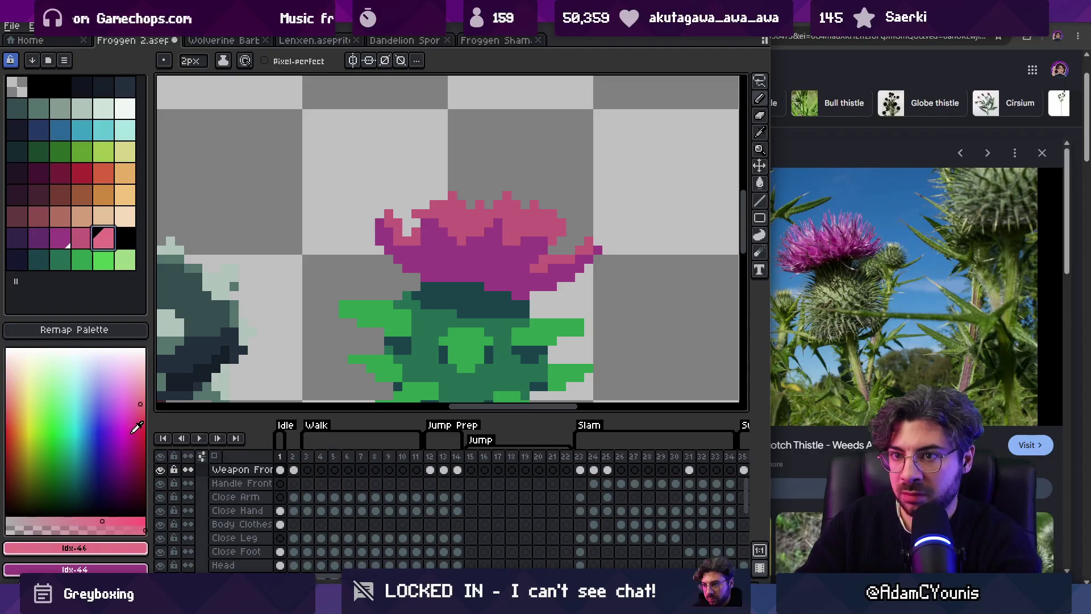
pyautogui.click(142, 403)
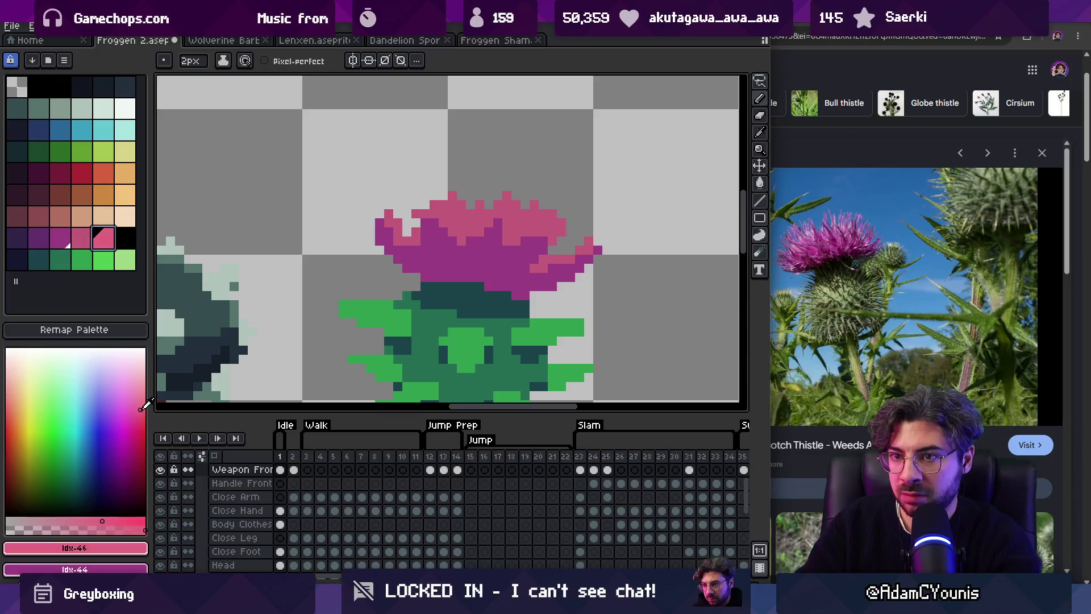
pyautogui.moveTo(136, 411); pyautogui.dragTo(141, 421)
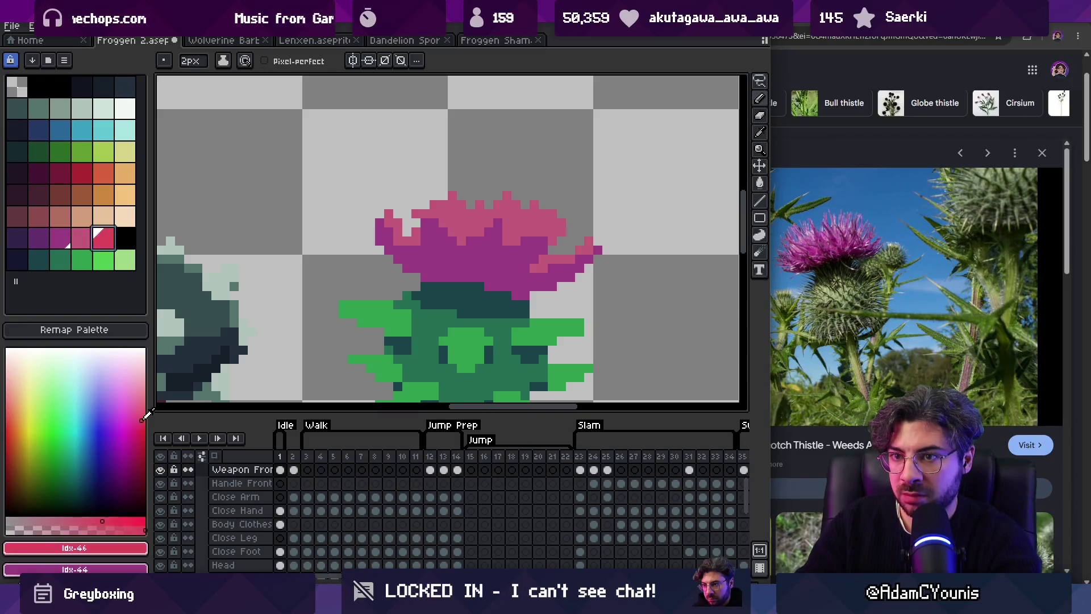
# Step: Lighten the pink further and paint a light-pink highlight across the flower top
pyautogui.click(412, 247)
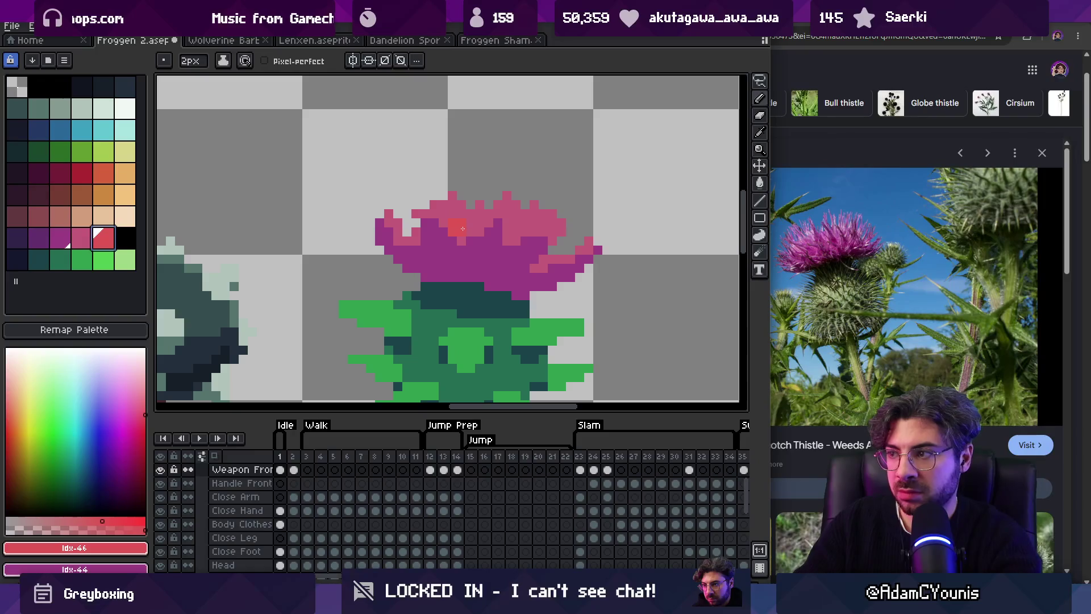
pyautogui.click(146, 395)
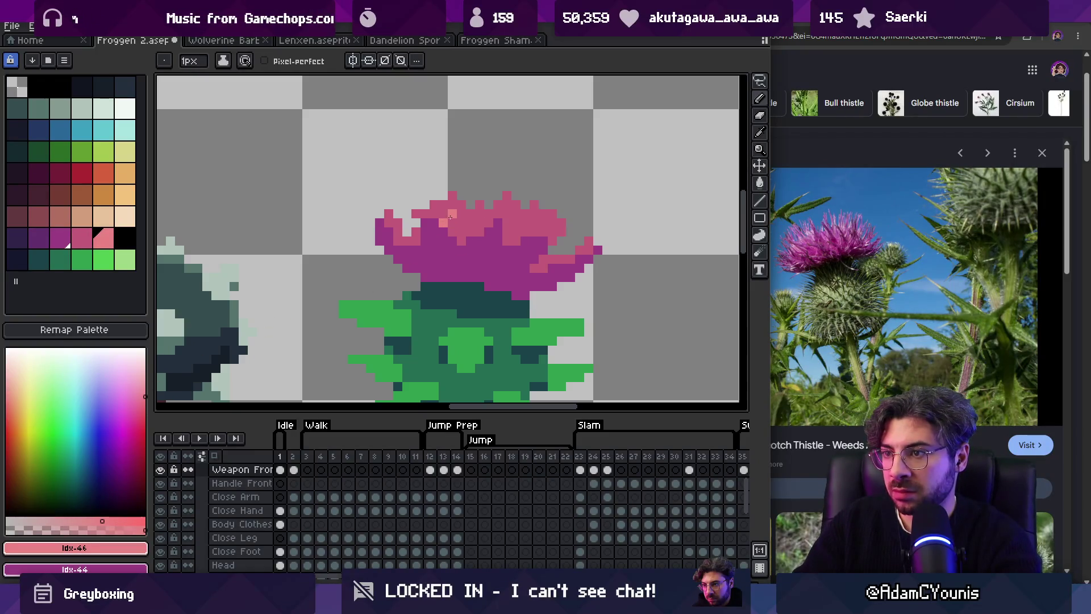
pyautogui.moveTo(464, 215); pyautogui.dragTo(481, 219)
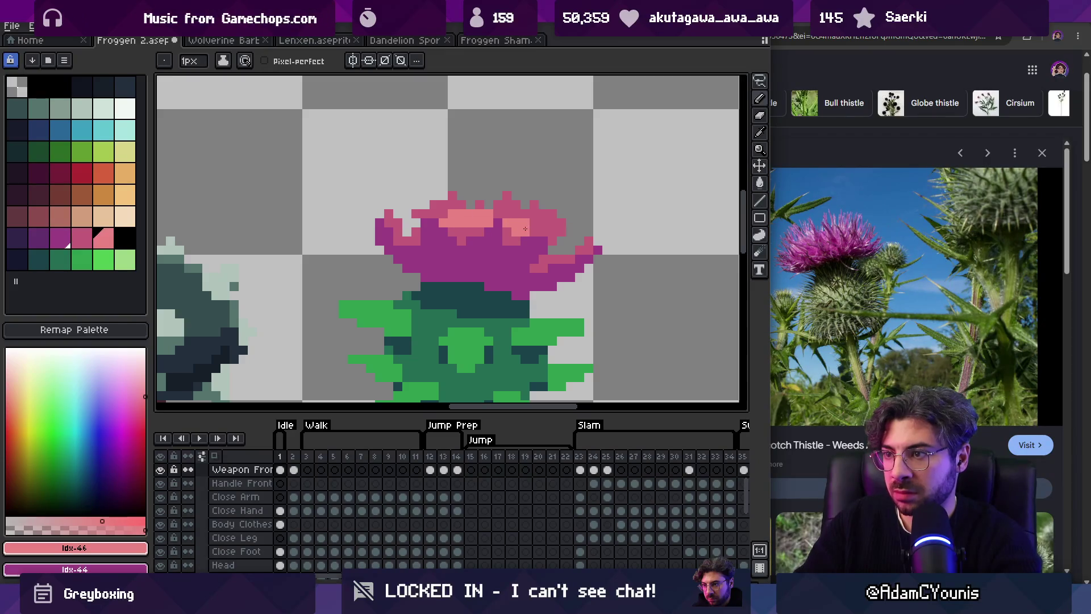
# Step: Shade the underside of the thistle flower in dark purple
pyautogui.press('z')
pyautogui.scroll(-5, 520, 239)
pyautogui.scroll(5, 518, 225)
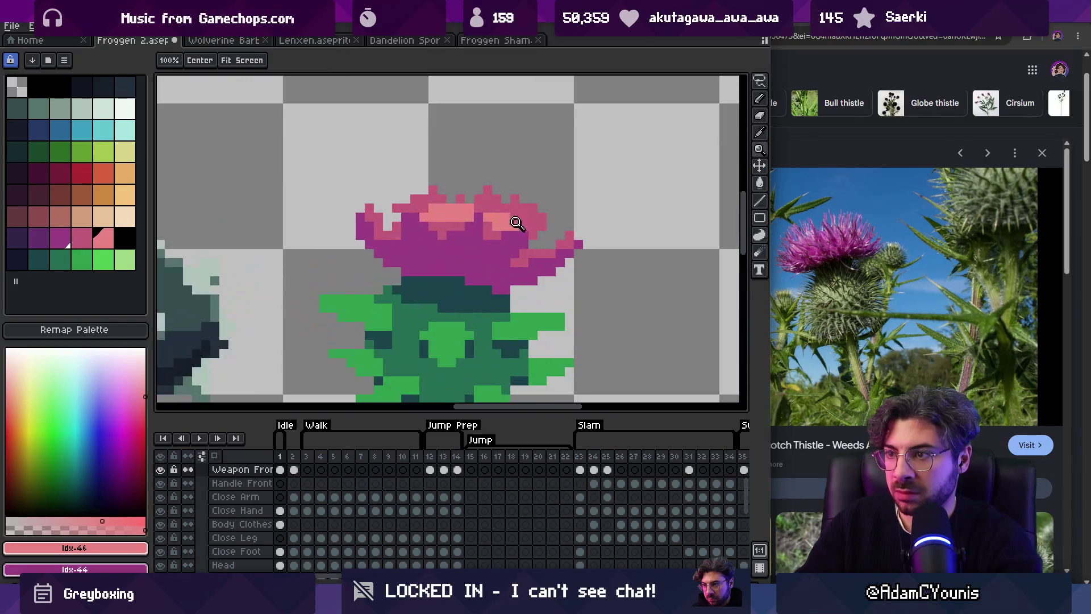
pyautogui.press('i')
pyautogui.click(516, 205)
pyautogui.press('b')
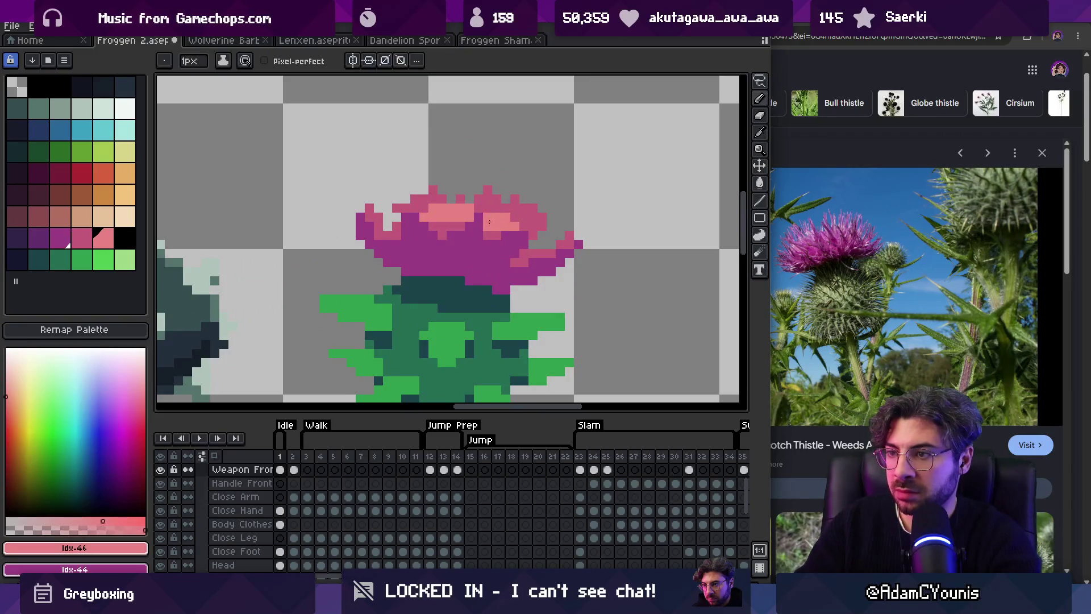
pyautogui.click(39, 238)
pyautogui.moveTo(405, 271)
pyautogui.mouseDown()
pyautogui.moveTo(488, 274)
pyautogui.moveTo(486, 285)
pyautogui.mouseUp()
# Step: Repaint the flower's peach highlight pixels with sampled pink and peach shades
pyautogui.press('z')
pyautogui.scroll(-8, 507, 282)
pyautogui.scroll(1, 504, 253)
pyautogui.scroll(5, 495, 235)
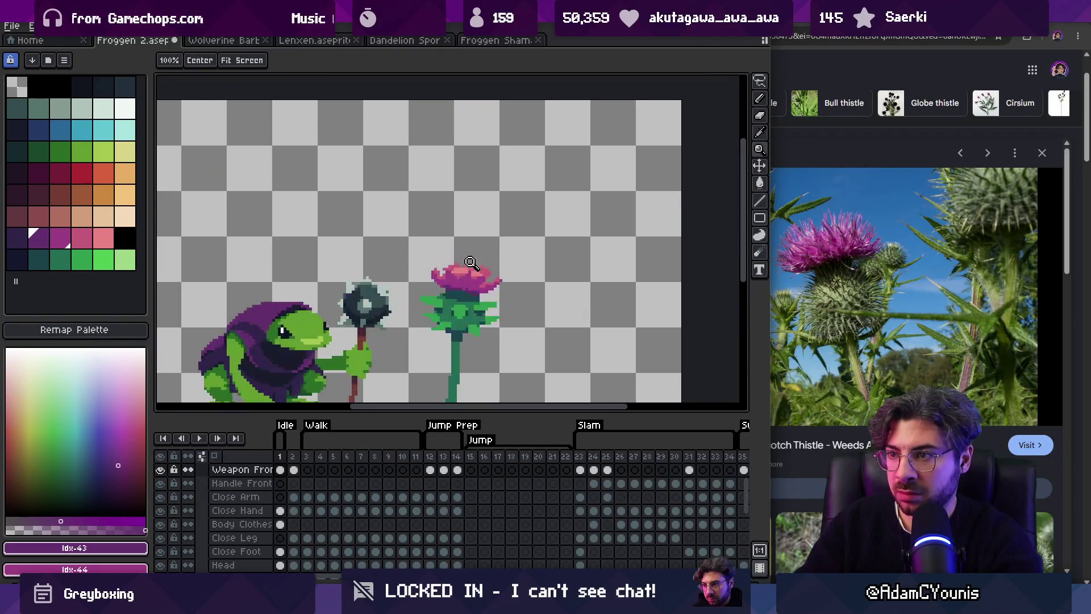
pyautogui.press('b')
pyautogui.keyDown('alt'); pyautogui.click(470, 275); pyautogui.keyUp('alt')
pyautogui.click(537, 241)
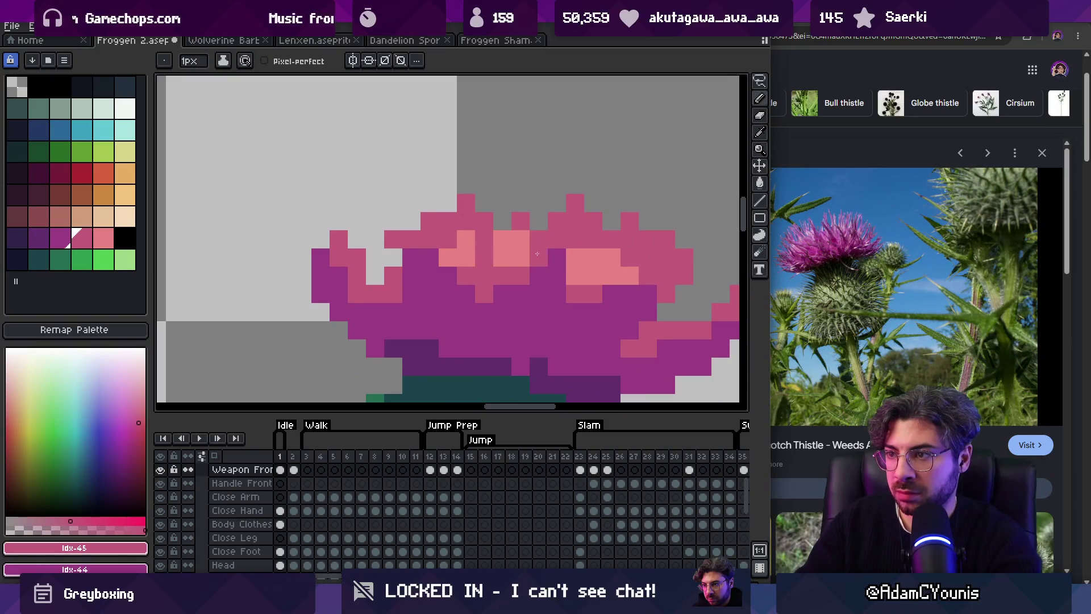
pyautogui.click(612, 257)
pyautogui.keyDown('alt'); pyautogui.click(629, 276); pyautogui.keyUp('alt')
pyautogui.click(648, 276)
pyautogui.click(576, 257)
pyautogui.keyDown('alt'); pyautogui.click(534, 236); pyautogui.keyUp('alt')
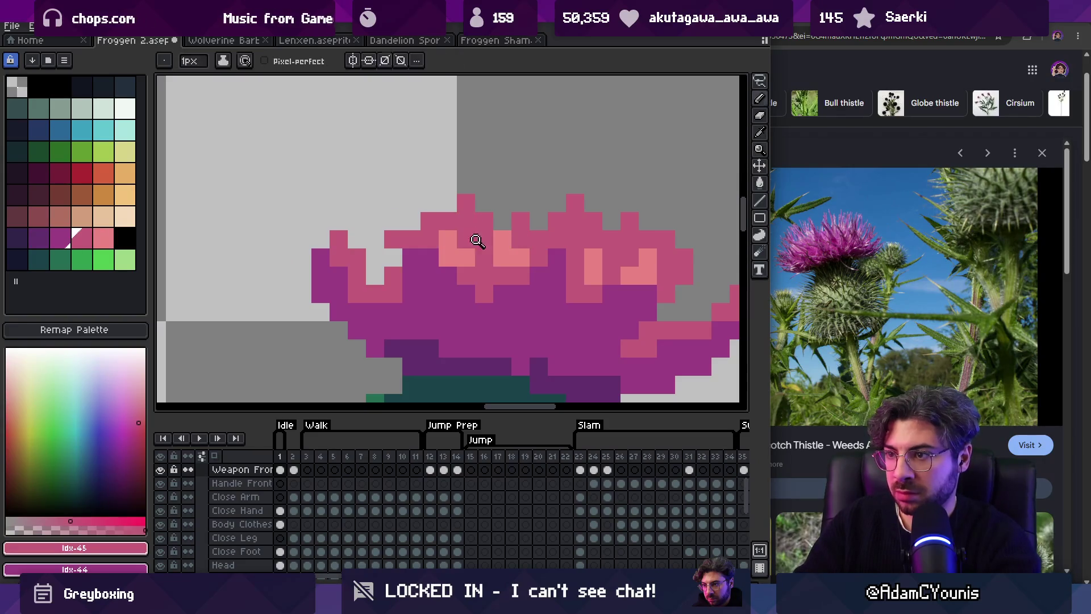
# Step: Add dark purple shading across the flower and swap single pixels to magenta and purple
pyautogui.press('z')
pyautogui.scroll(-5, 509, 233)
pyautogui.scroll(5, 481, 239)
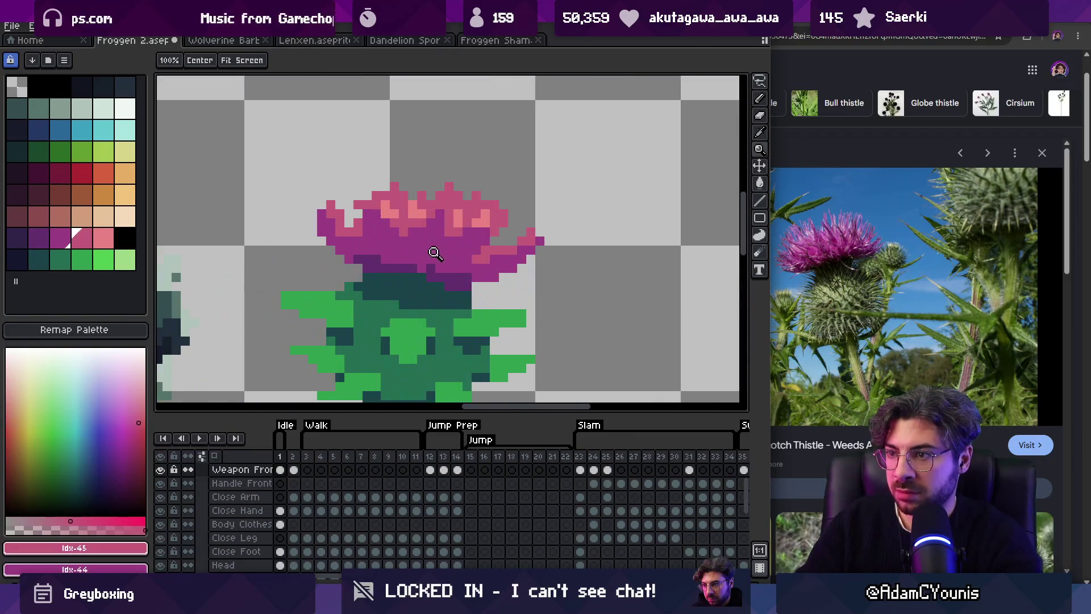
pyautogui.press('b')
pyautogui.keyDown('alt'); pyautogui.click(449, 284); pyautogui.keyUp('alt')
pyautogui.moveTo(435, 277); pyautogui.dragTo(456, 274)
pyautogui.keyDown('alt'); pyautogui.click(483, 276); pyautogui.keyUp('alt')
pyautogui.click(470, 276)
pyautogui.keyDown('alt'); pyautogui.click(470, 263); pyautogui.keyUp('alt')
pyautogui.click(452, 262)
# Step: Shade the flower's left edge dark purple and darken a lower-right pixel
pyautogui.click(361, 263)
pyautogui.click(375, 263)
pyautogui.moveTo(347, 249); pyautogui.dragTo(333, 236)
pyautogui.keyDown('alt'); pyautogui.click(331, 257); pyautogui.keyUp('alt')
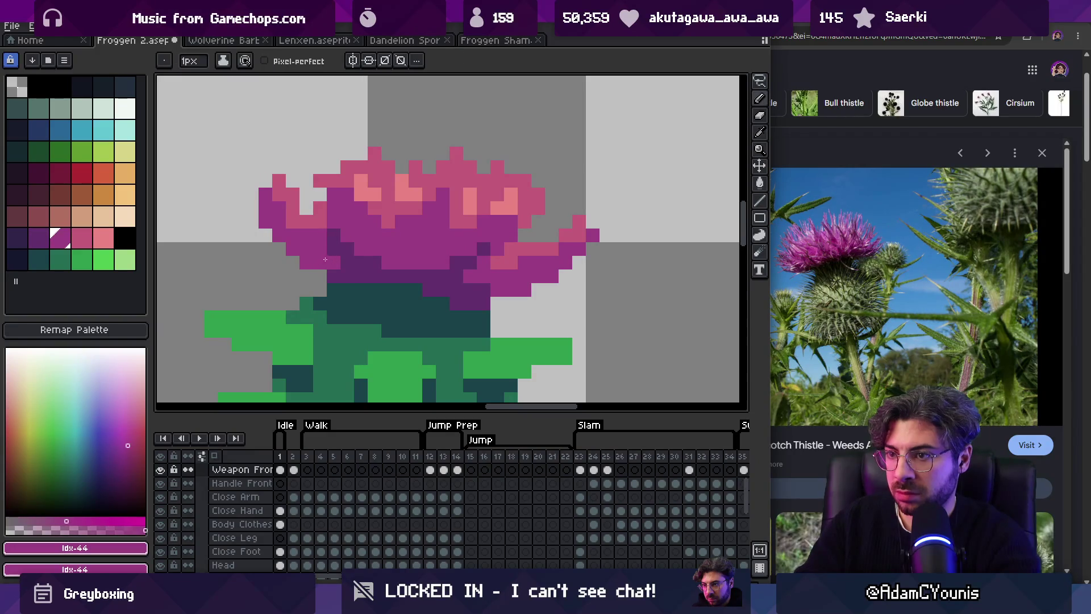
pyautogui.keyDown('alt'); pyautogui.click(316, 259); pyautogui.keyUp('alt')
pyautogui.click(495, 288)
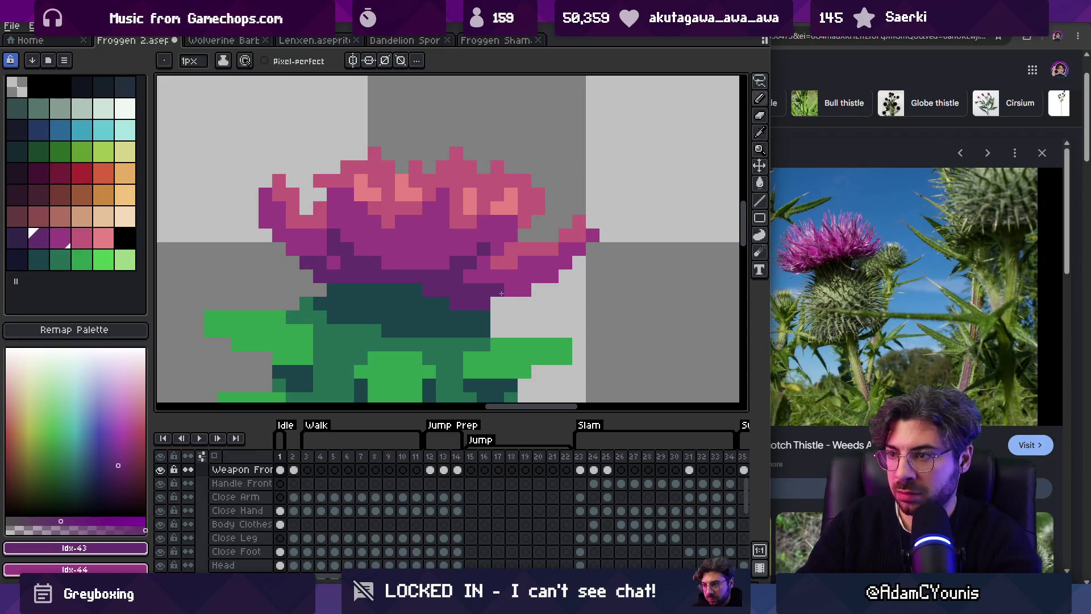
pyautogui.press('z')
pyautogui.press('1')
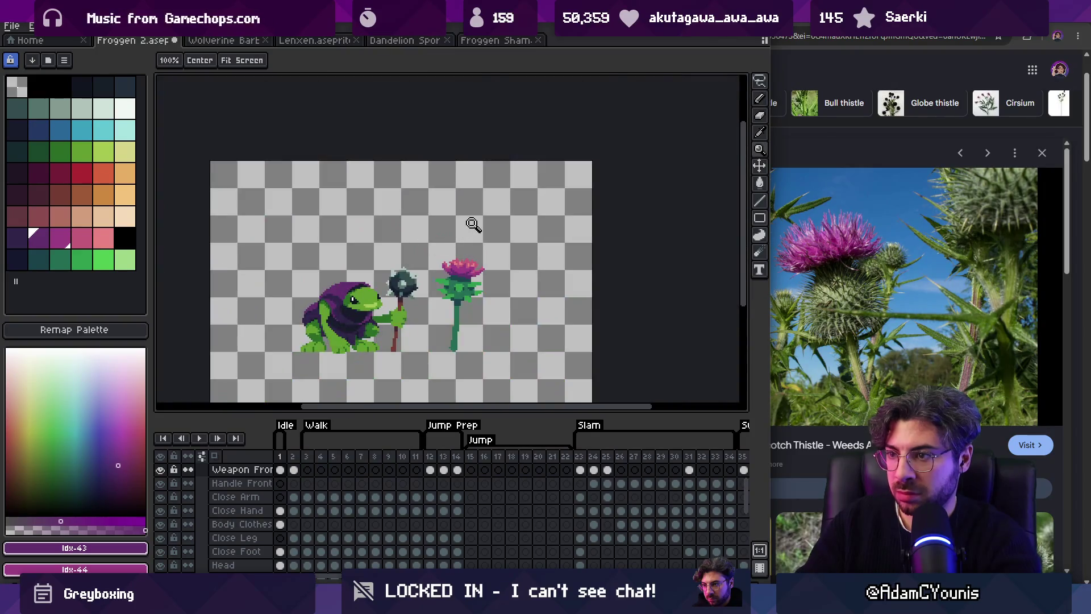
pyautogui.scroll(3, 452, 341)
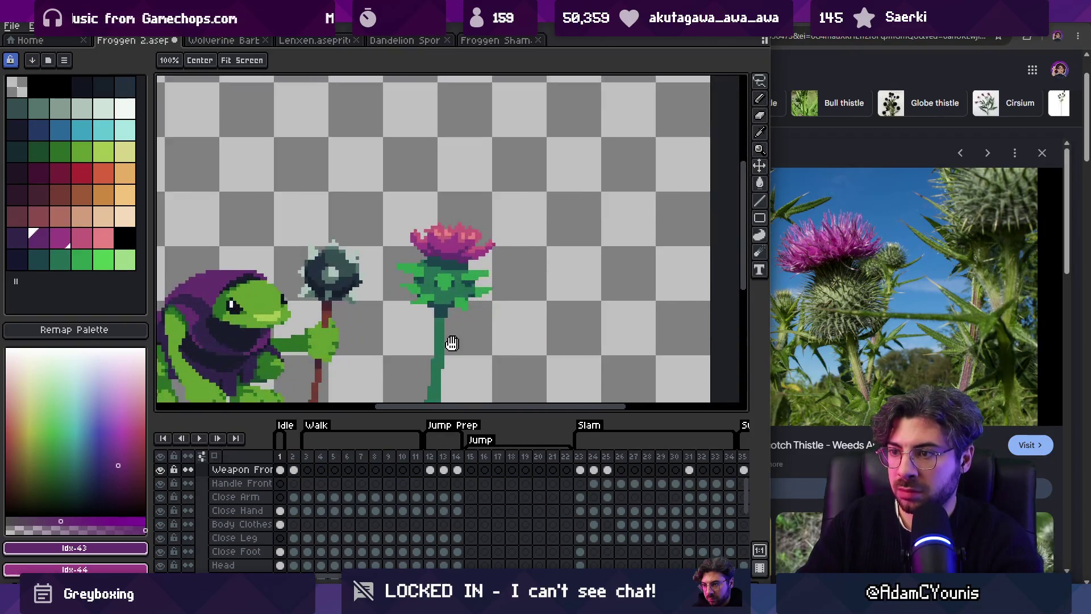
# Step: Shift the crooked lower stem right one pixel and clean up stray pixels beside it
pyautogui.press('m')
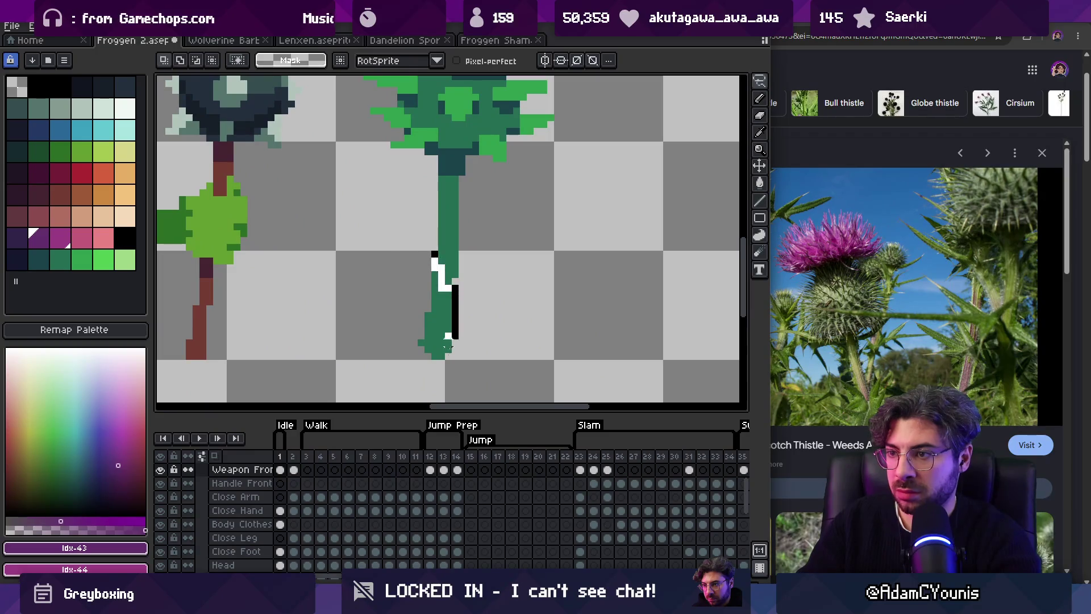
pyautogui.moveTo(395, 250); pyautogui.dragTo(465, 360)
pyautogui.moveTo(439, 320); pyautogui.dragTo(445, 319)
pyautogui.hotkey('ctrl', 'd')
pyautogui.keyDown('alt'); pyautogui.click(451, 296); pyautogui.keyUp('alt')
pyautogui.press('b')
pyautogui.moveTo(429, 355); pyautogui.dragTo(434, 315)
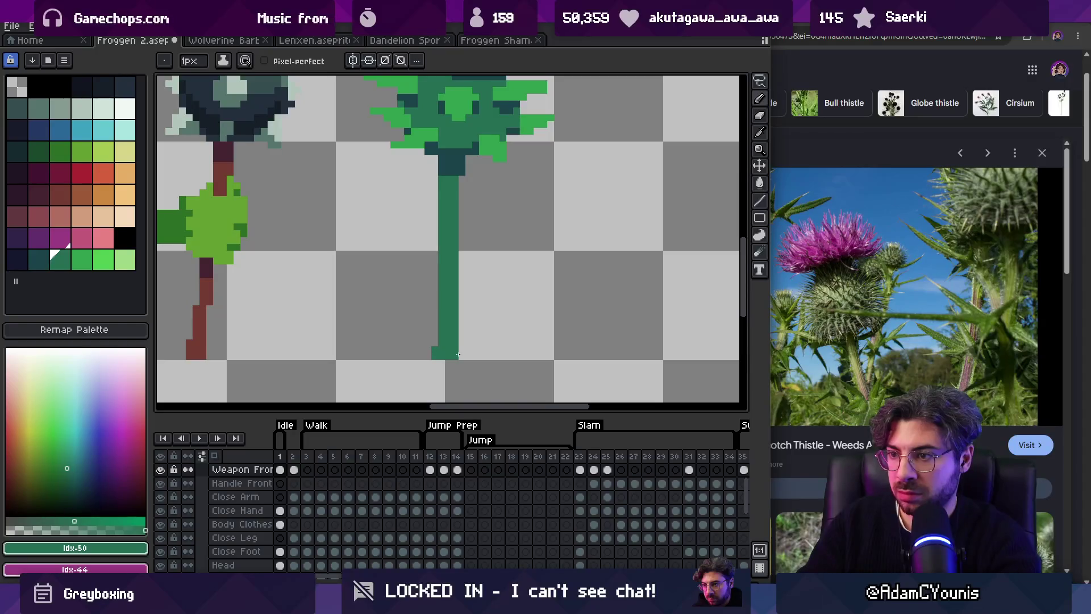
# Step: Reposition the leaf left of the thistle, undoing a trial shift of the flower head
pyautogui.press('z')
pyautogui.scroll(-3, 460, 355)
pyautogui.scroll(3, 455, 227)
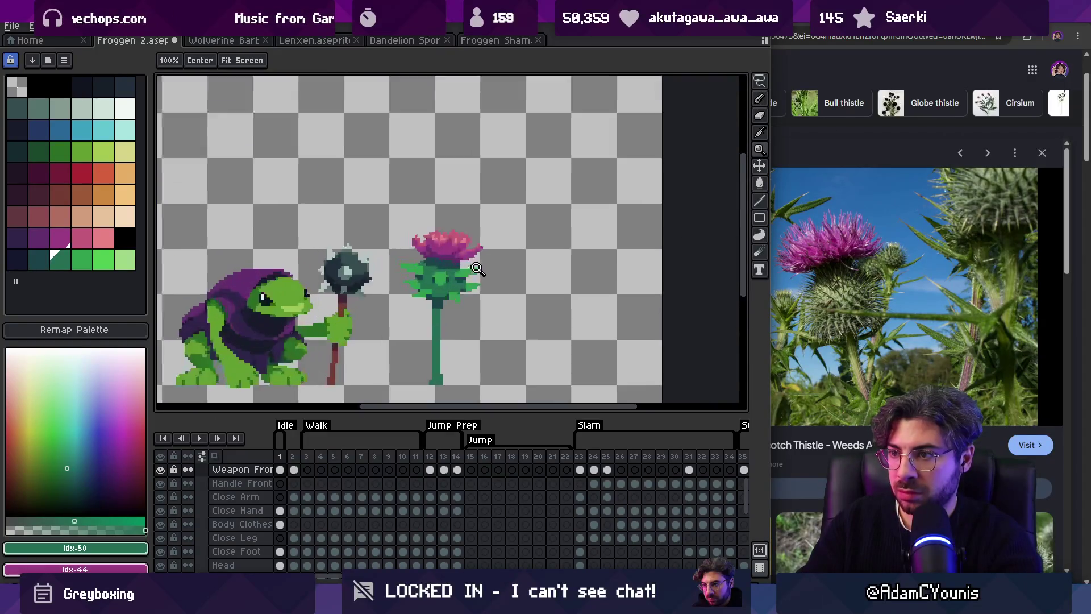
pyautogui.press('q')
pyautogui.moveTo(336, 239); pyautogui.dragTo(352, 267)
pyautogui.click(423, 254)
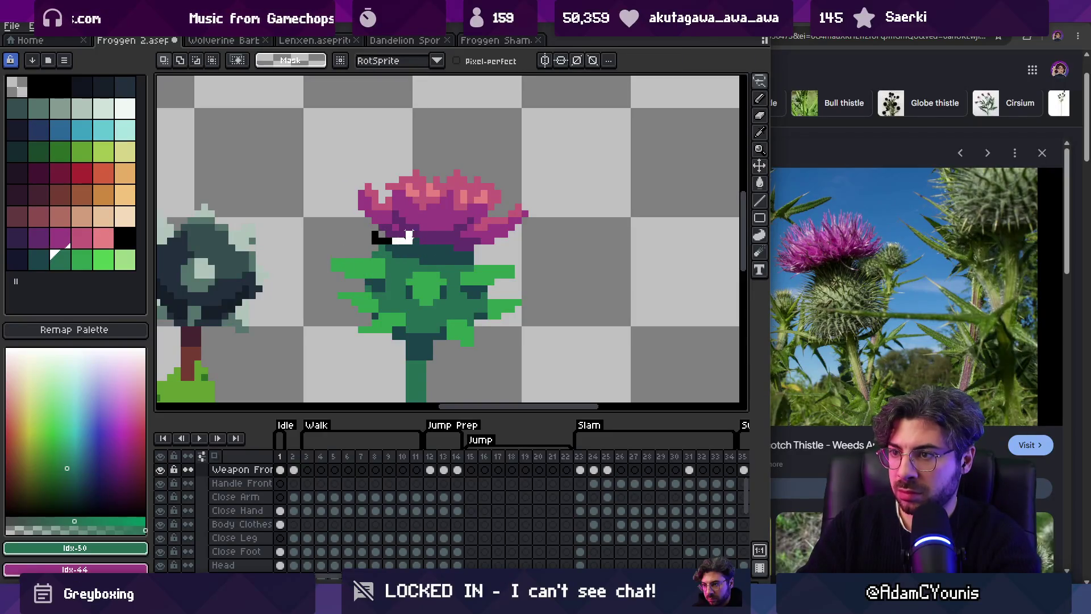
pyautogui.moveTo(436, 187)
pyautogui.mouseDown()
pyautogui.moveTo(370, 171)
pyautogui.moveTo(335, 199)
pyautogui.moveTo(364, 227)
pyautogui.moveTo(404, 220)
pyautogui.mouseUp()
pyautogui.click(409, 215)
pyautogui.click(429, 214)
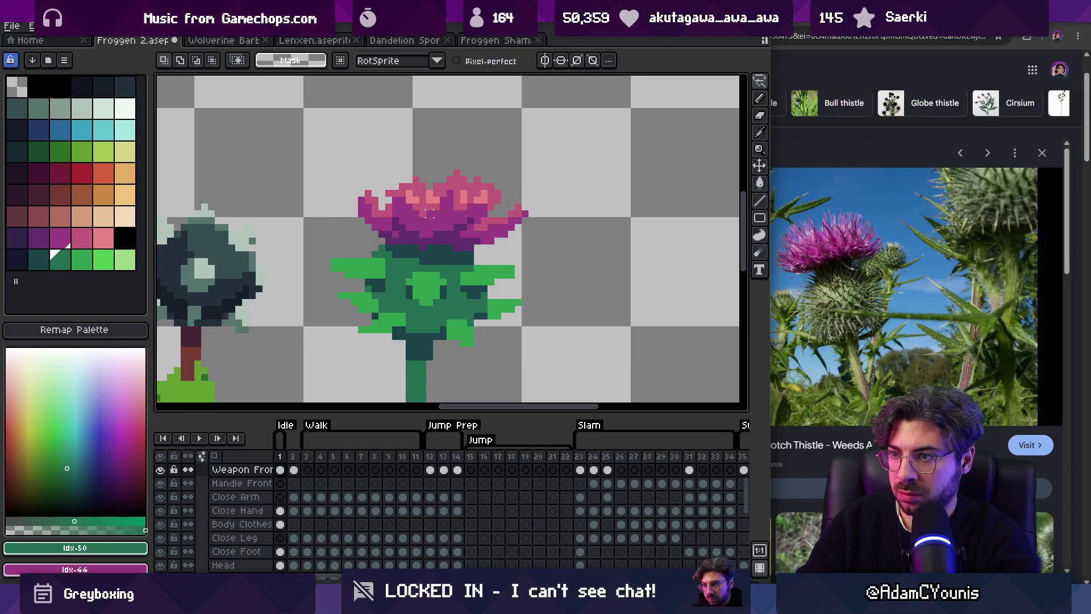
pyautogui.hotkey('ctrl', 'z')
pyautogui.hotkey('ctrl', 'z')
pyautogui.hotkey('ctrl', 'z')
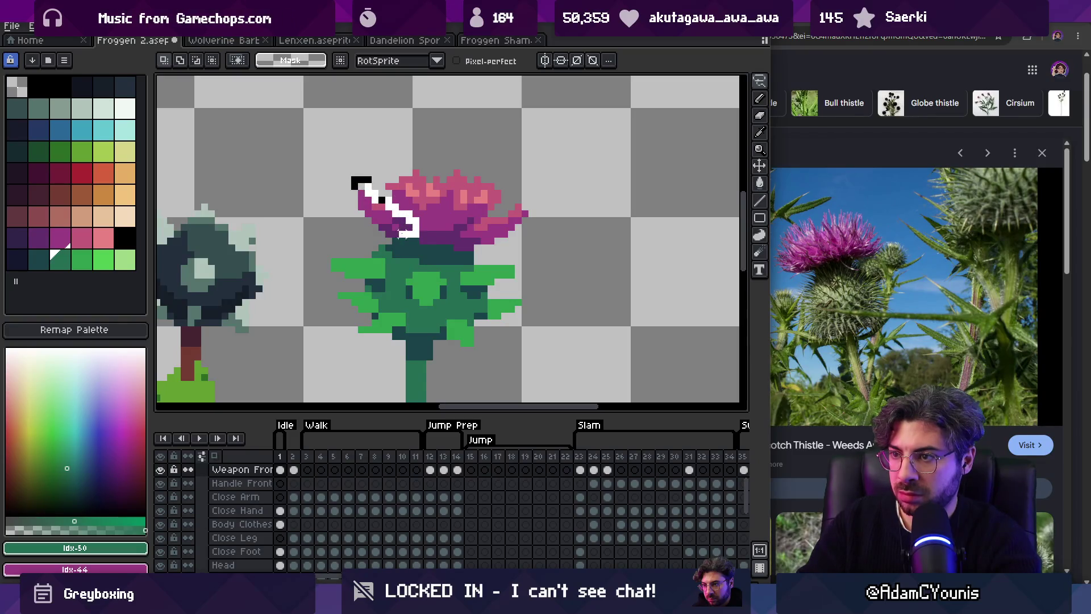
pyautogui.hotkey('ctrl', 'z')
pyautogui.hotkey('ctrl', 'z')
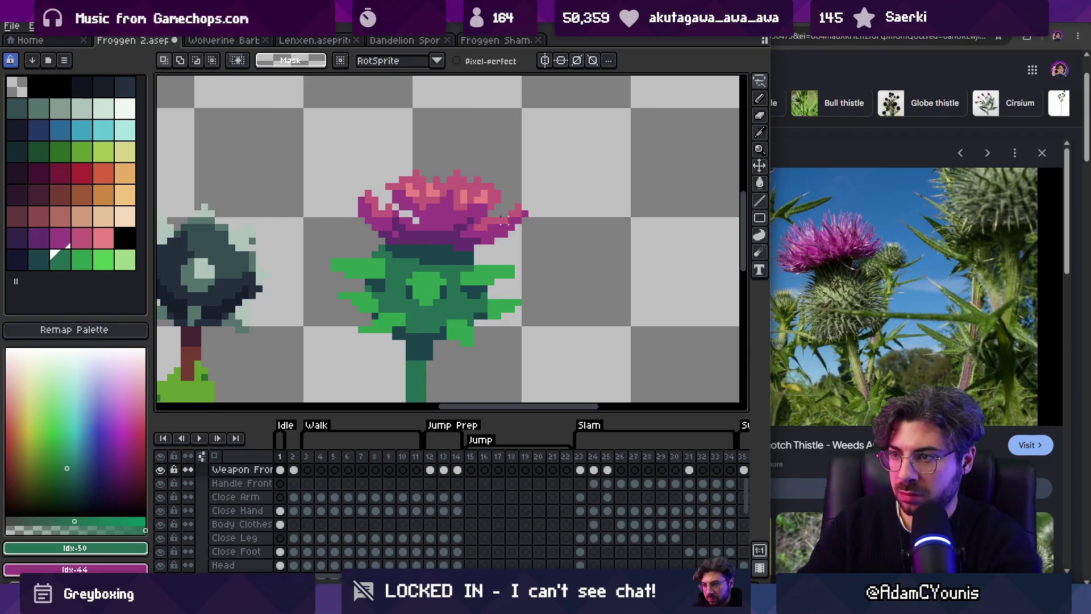
# Step: Darken a light pixel in the flower head with the thistle's pink
pyautogui.press('alt')
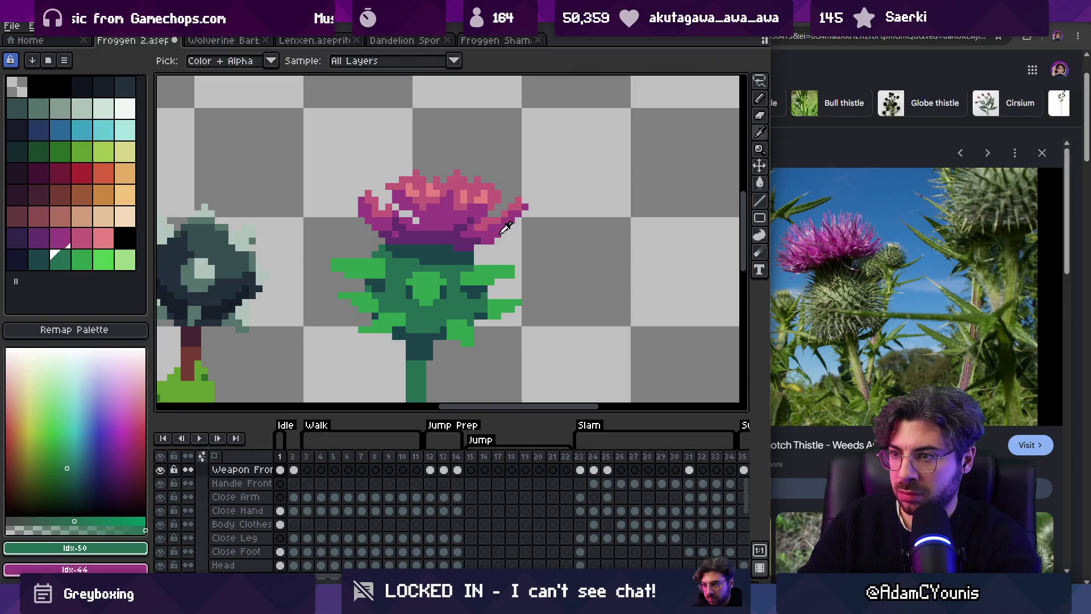
pyautogui.keyDown('alt'); pyautogui.click(504, 230); pyautogui.keyUp('alt')
pyautogui.click(418, 219)
pyautogui.scroll(-2, 402, 207)
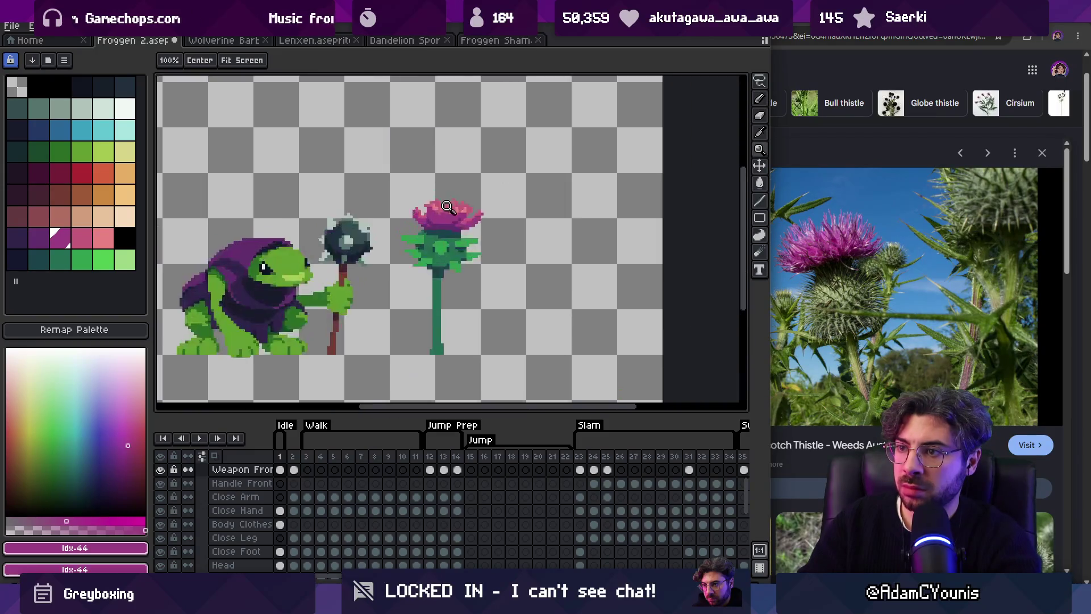
pyautogui.scroll(2, 449, 205)
pyautogui.keyDown('alt'); pyautogui.click(437, 191); pyautogui.keyUp('alt')
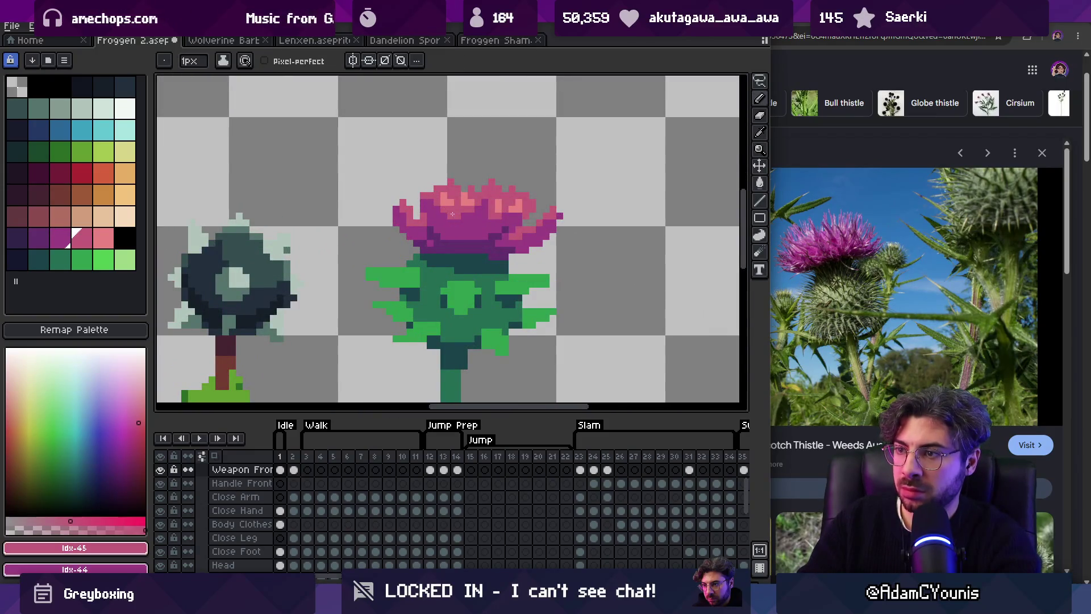
pyautogui.press('z')
pyautogui.scroll(-2, 500, 194)
pyautogui.scroll(2, 534, 191)
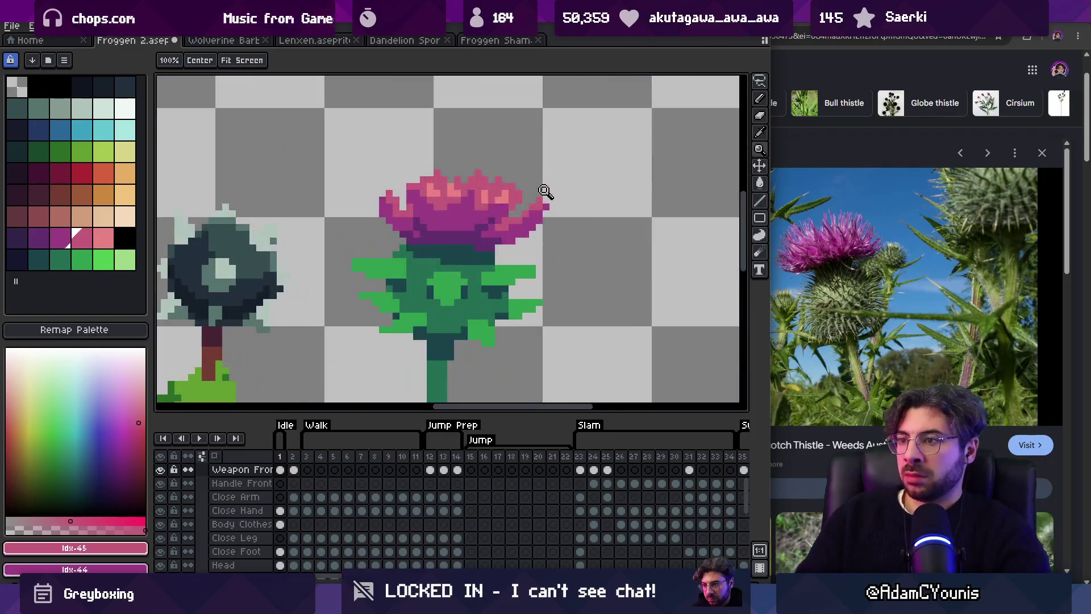
pyautogui.press('b')
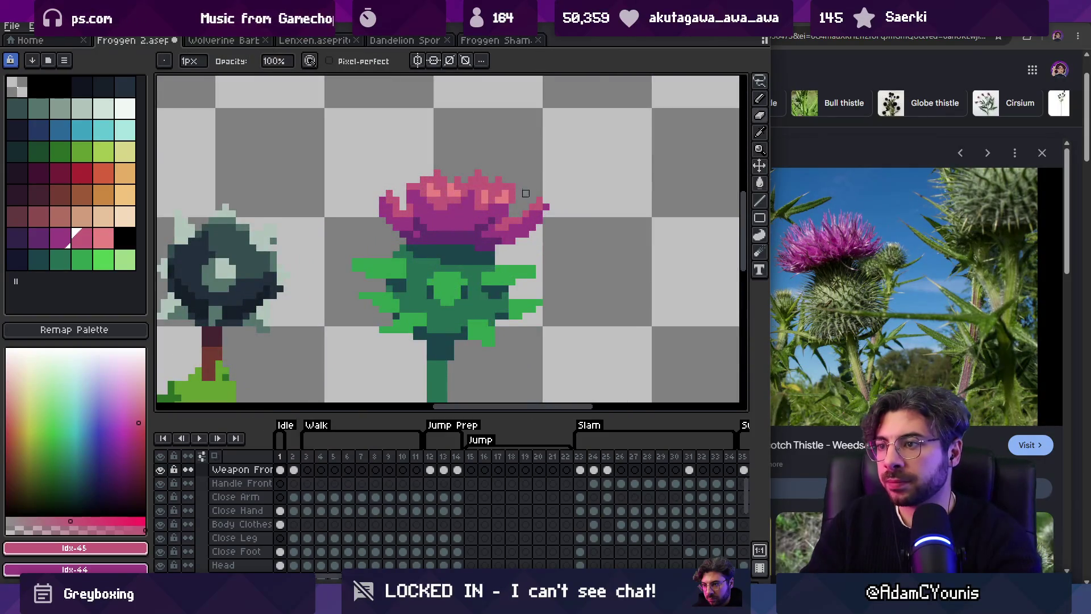
# Step: Reshape the flower's left petal and sample magenta, green and dark teal shades
pyautogui.press('m')
pyautogui.moveTo(364, 168)
pyautogui.mouseDown()
pyautogui.moveTo(380, 244)
pyautogui.moveTo(401, 243)
pyautogui.mouseUp()
pyautogui.click(382, 180)
pyautogui.moveTo(382, 180); pyautogui.dragTo(383, 207)
pyautogui.press('b')
pyautogui.keyDown('alt'); pyautogui.click(391, 221); pyautogui.keyUp('alt')
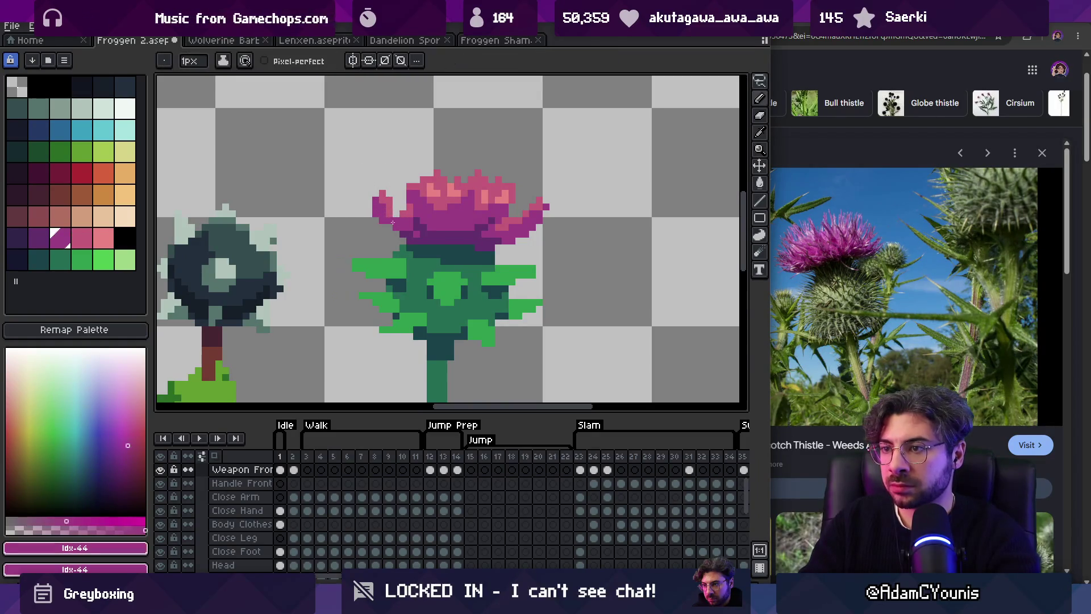
pyautogui.keyDown('alt'); pyautogui.click(388, 210); pyautogui.keyUp('alt')
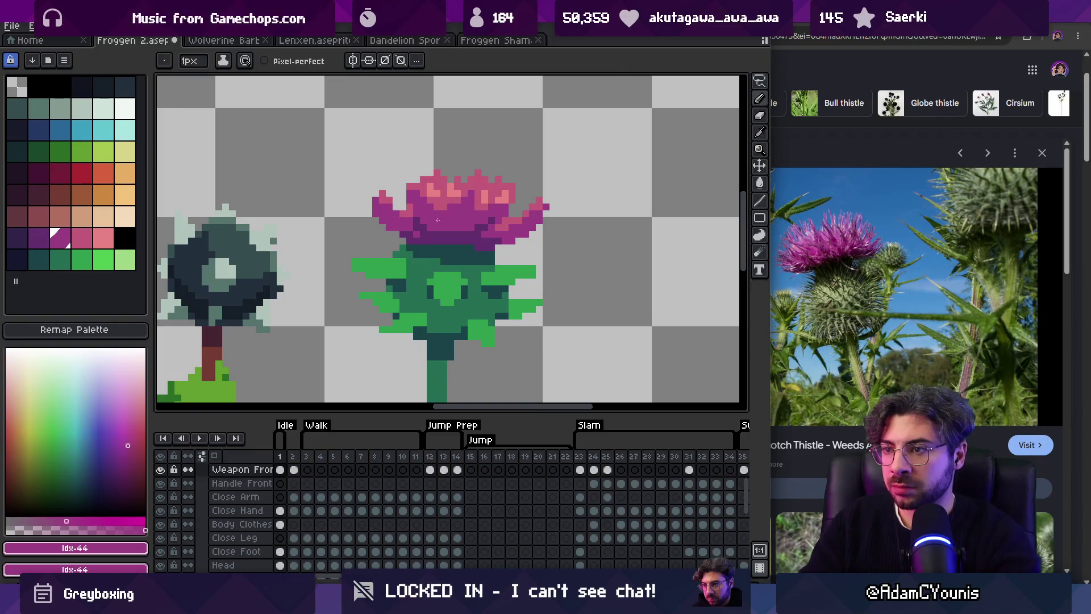
pyautogui.keyDown('alt'); pyautogui.click(435, 256); pyautogui.keyUp('alt')
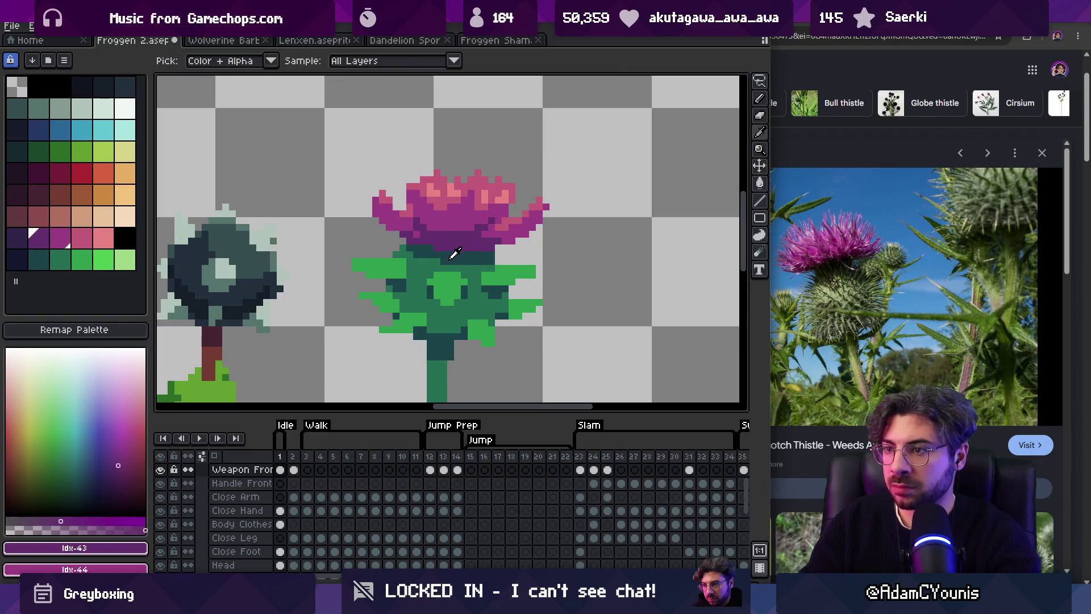
pyautogui.keyDown('alt'); pyautogui.click(483, 264); pyautogui.keyUp('alt')
pyautogui.keyDown('alt'); pyautogui.click(485, 248); pyautogui.keyUp('alt')
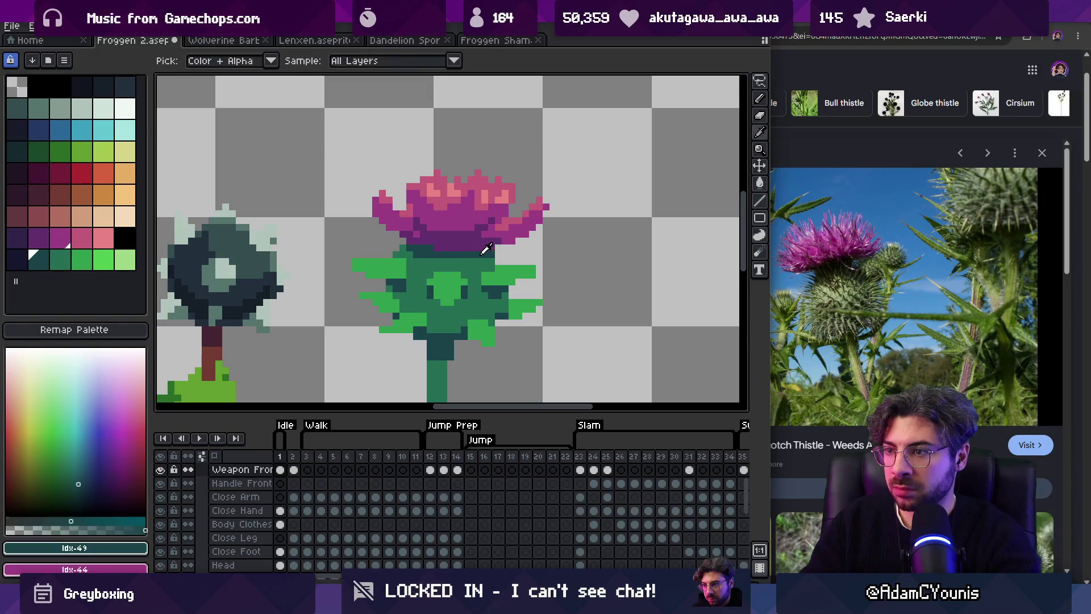
# Step: Raise the right petal one pixel and move the stray magenta petal pixel one step left
pyautogui.press('m')
pyautogui.moveTo(507, 252)
pyautogui.mouseDown()
pyautogui.moveTo(559, 194)
pyautogui.moveTo(539, 189)
pyautogui.mouseUp()
pyautogui.press('b')
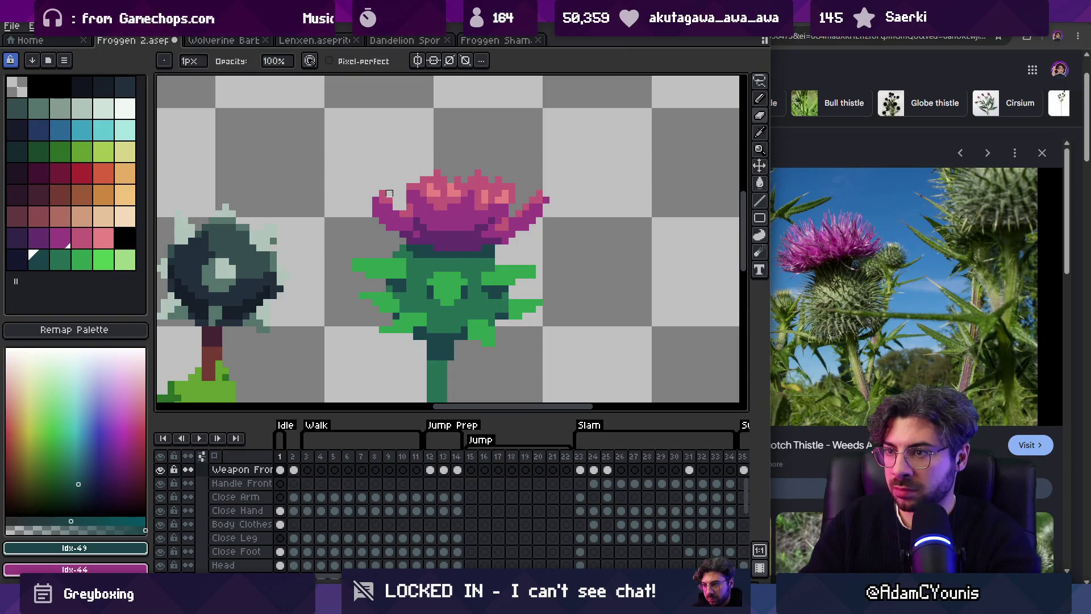
pyautogui.keyDown('alt'); pyautogui.click(382, 203); pyautogui.keyUp('alt')
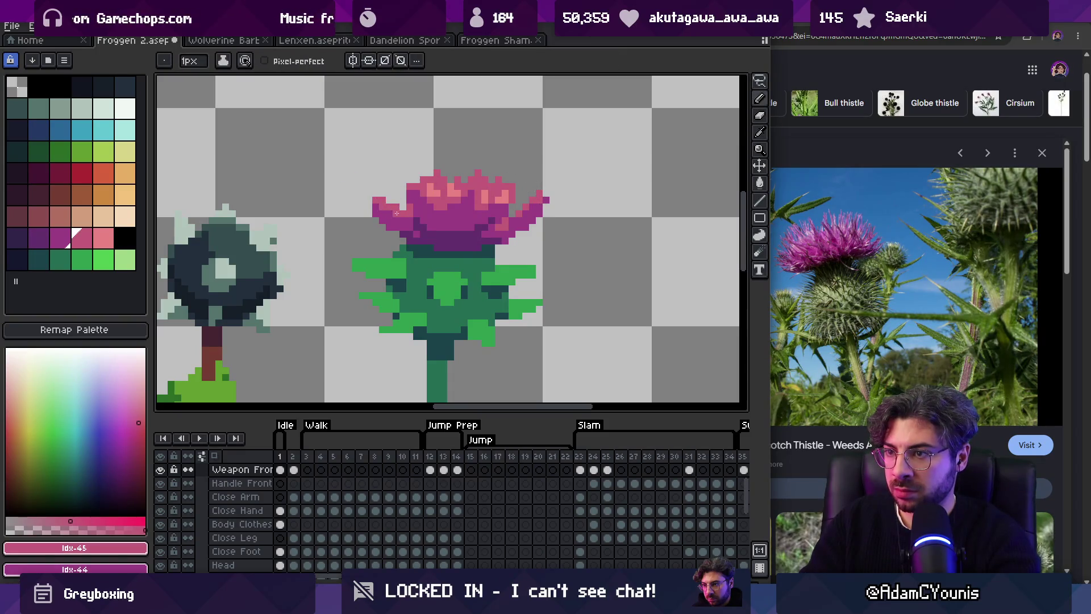
pyautogui.scroll(-3, 458, 166)
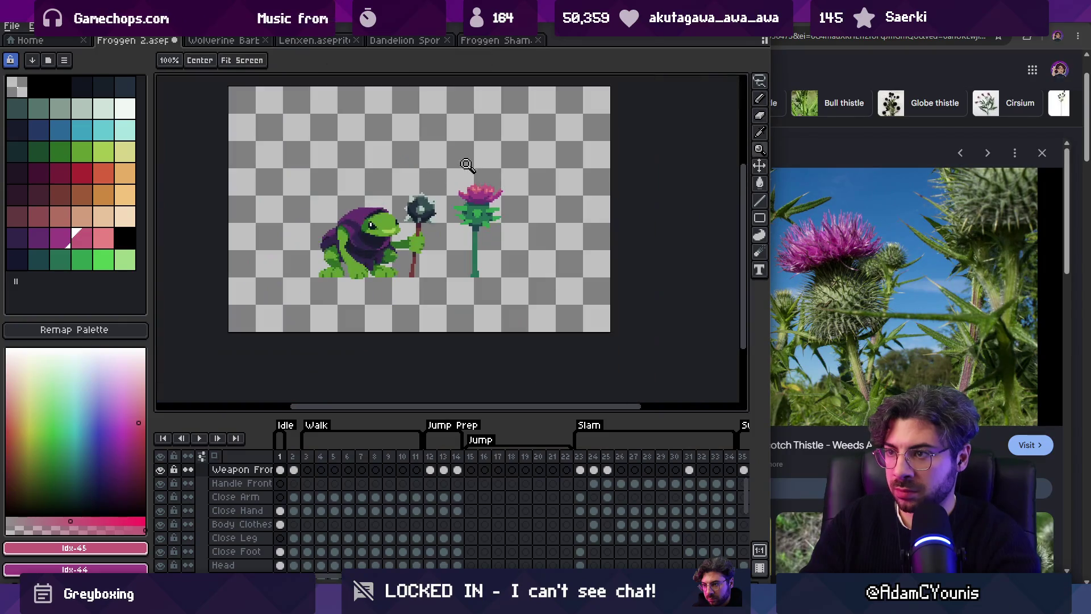
pyautogui.scroll(4, 507, 190)
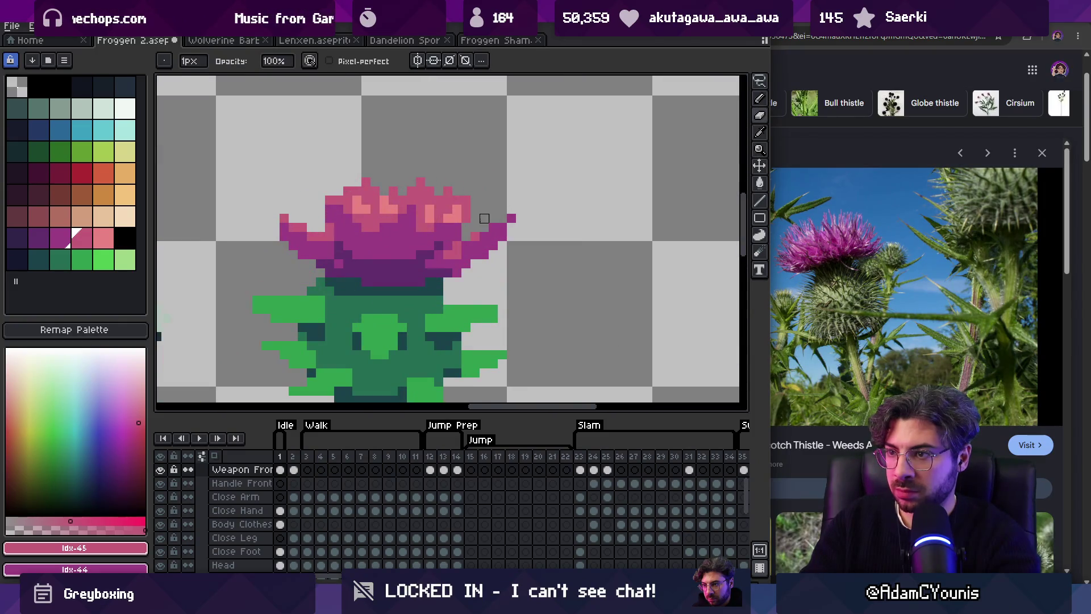
pyautogui.hotkey('ctrl', 'z')
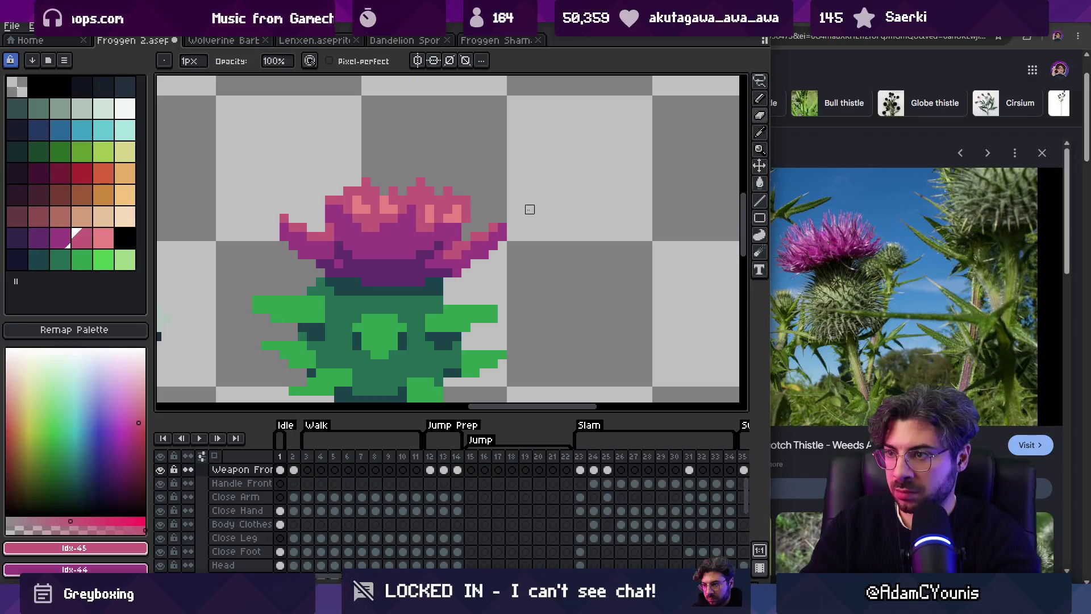
pyautogui.click(502, 220)
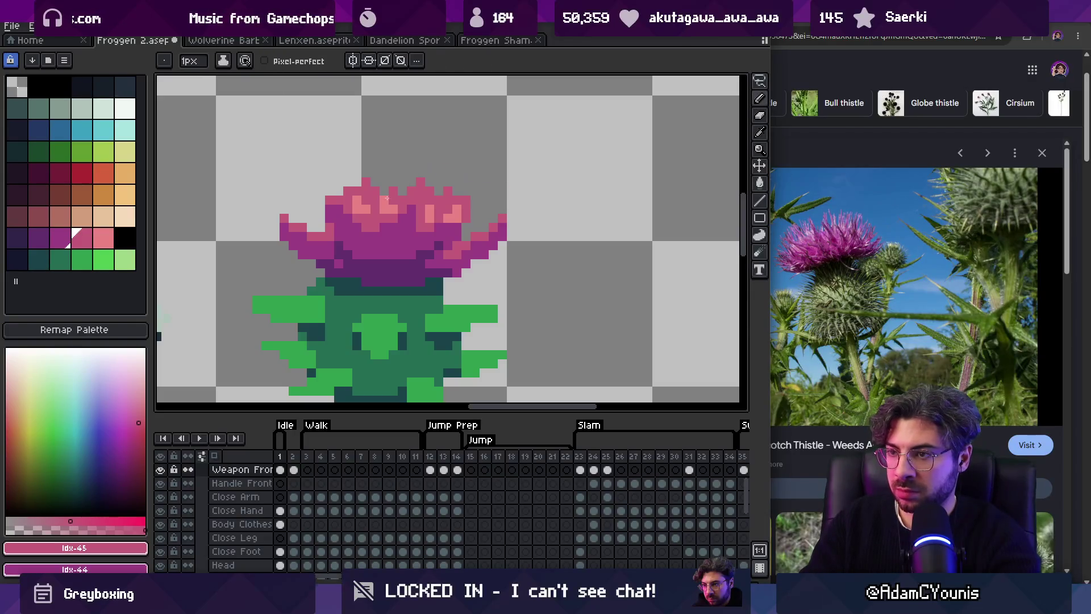
pyautogui.keyDown('alt'); pyautogui.click(320, 201); pyautogui.keyUp('alt')
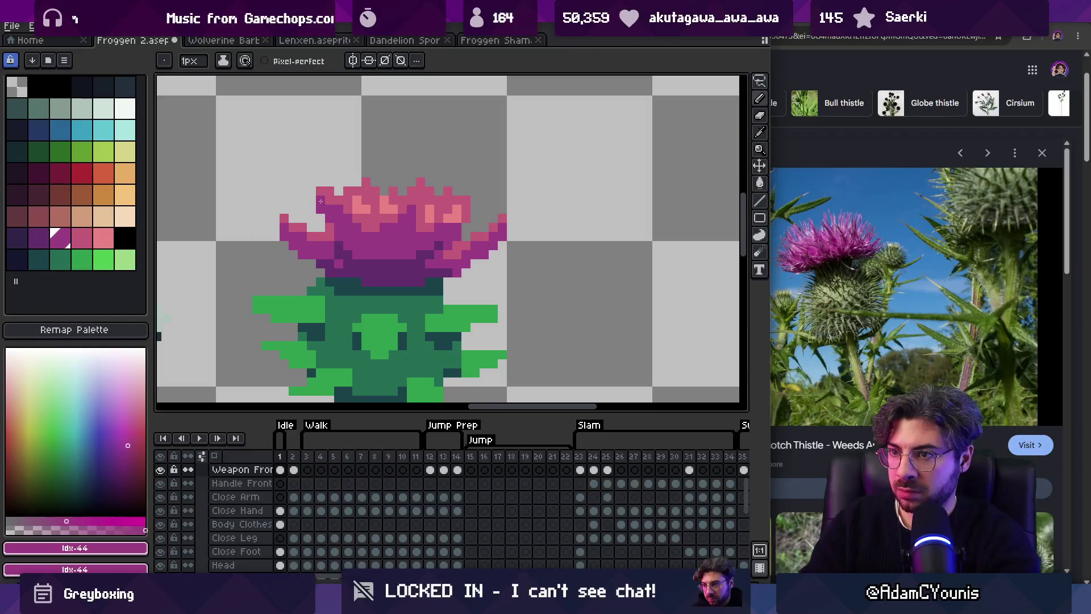
# Step: Repaint the flower's lower centre and base pixels in darker magenta and purple
pyautogui.press('z')
pyautogui.scroll(-8, 468, 207)
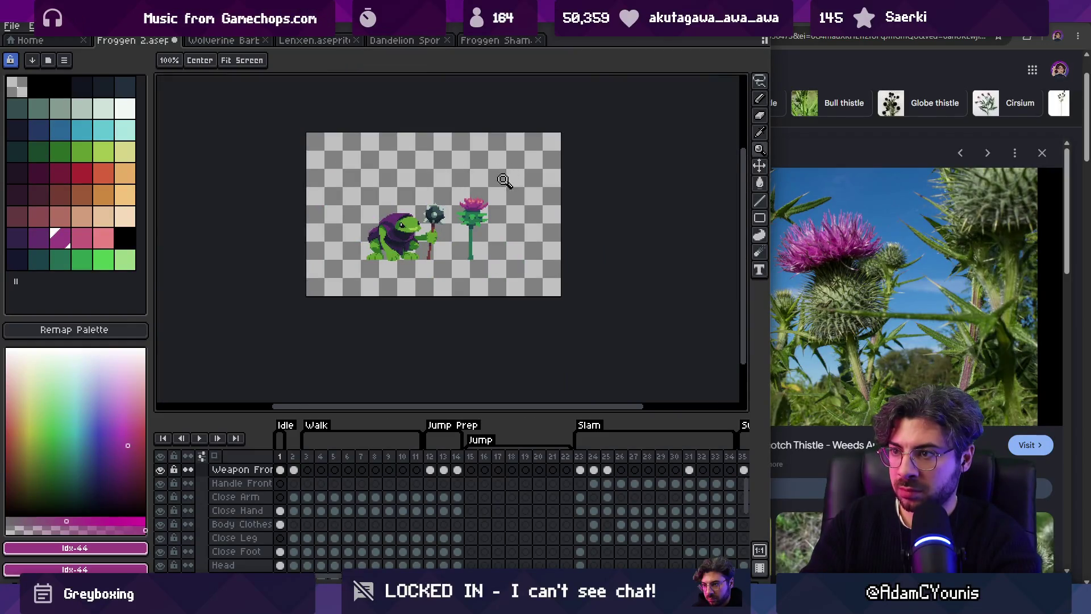
pyautogui.scroll(8, 508, 176)
pyautogui.press('b')
pyautogui.keyDown('alt'); pyautogui.click(404, 300); pyautogui.keyUp('alt')
pyautogui.keyDown('alt'); pyautogui.click(411, 283); pyautogui.keyUp('alt')
pyautogui.click(410, 293)
pyautogui.click(424, 295)
pyautogui.keyDown('alt'); pyautogui.click(396, 282); pyautogui.keyUp('alt')
pyautogui.click(437, 282)
pyautogui.keyDown('alt'); pyautogui.click(424, 295); pyautogui.keyUp('alt')
pyautogui.click(449, 294)
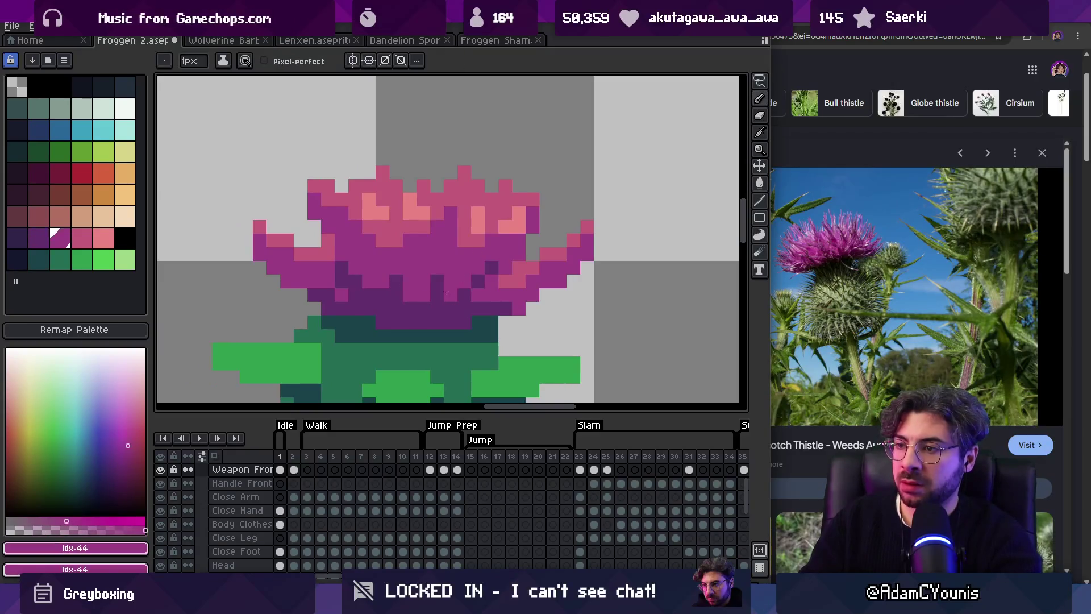
pyautogui.keyDown('alt'); pyautogui.click(433, 300); pyautogui.keyUp('alt')
pyautogui.press('z')
pyautogui.scroll(-6, 477, 237)
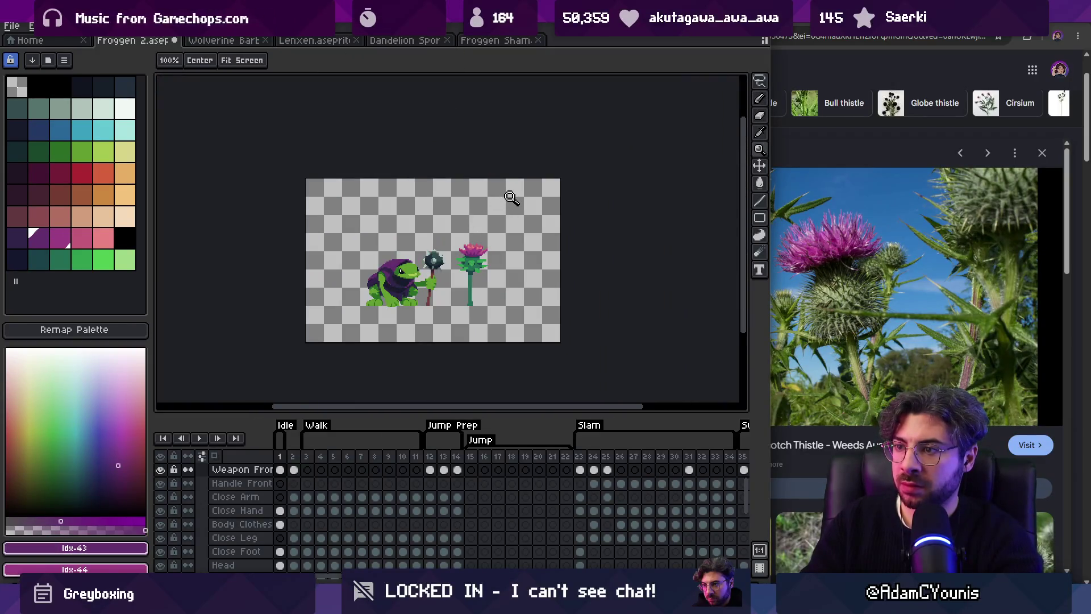
pyautogui.scroll(4, 470, 267)
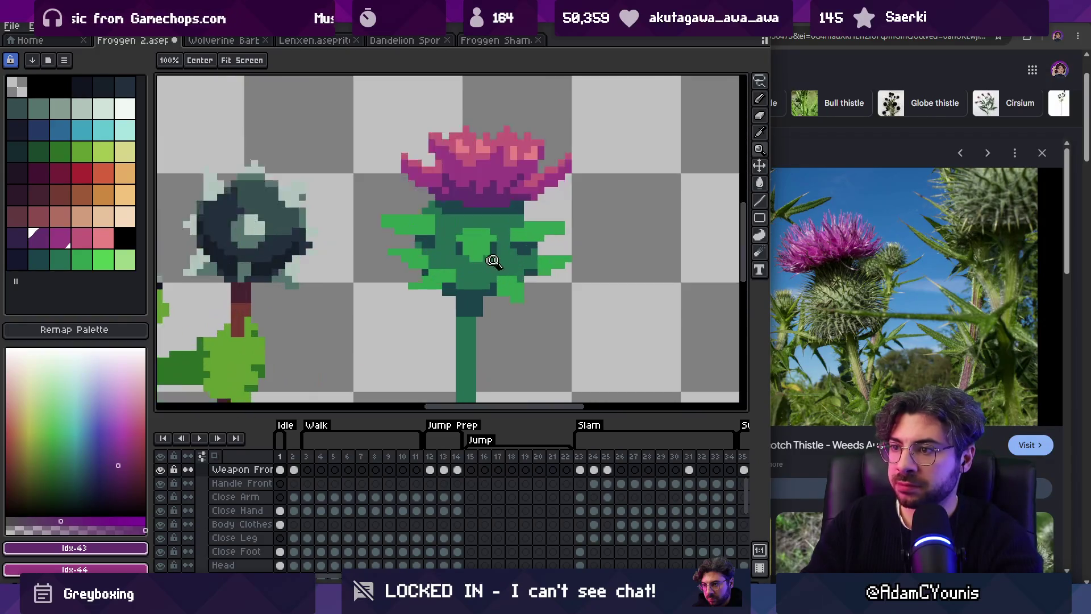
# Step: Add a brighter green pixel at the tip of a thistle leaf
pyautogui.keyDown('alt'); pyautogui.click(420, 222); pyautogui.keyUp('alt')
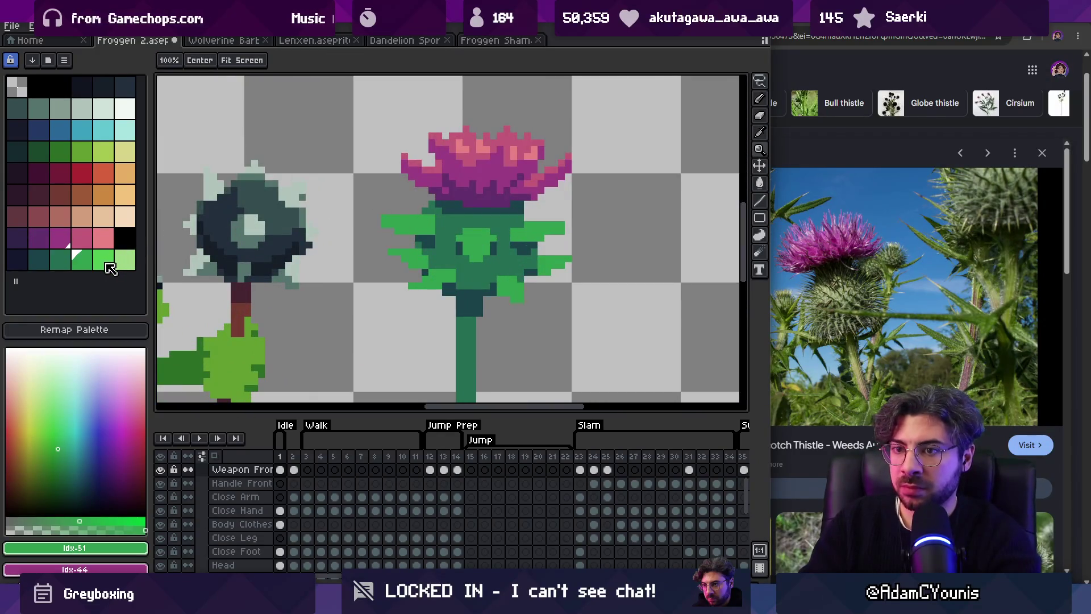
pyautogui.click(110, 268)
pyautogui.press('b')
pyautogui.click(557, 228)
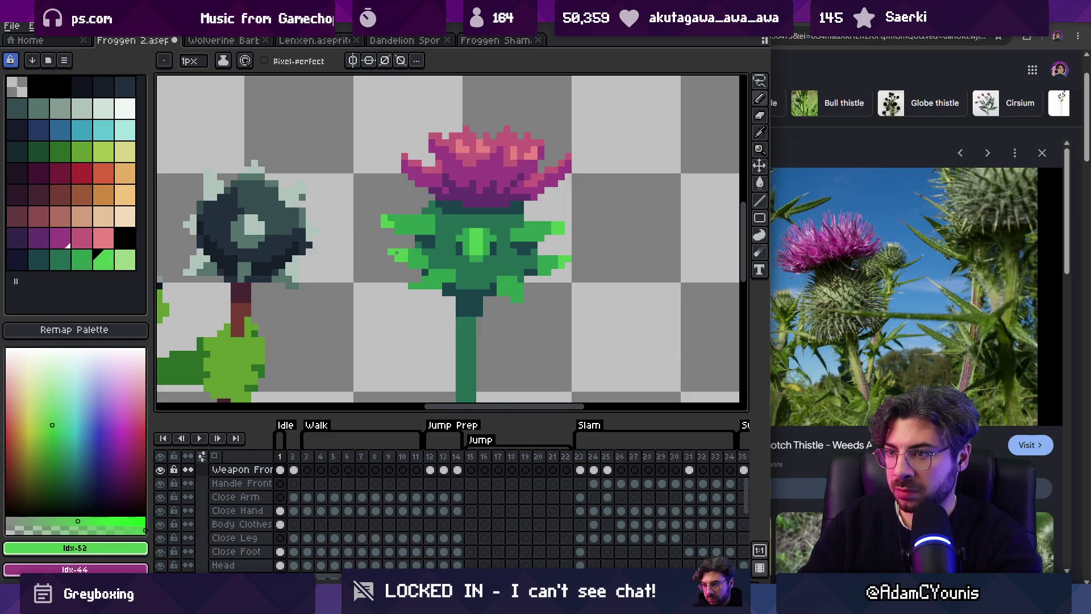
# Step: Bucket-fill the six thistle leaves around the head with white
pyautogui.press('z')
pyautogui.scroll(-8, 519, 261)
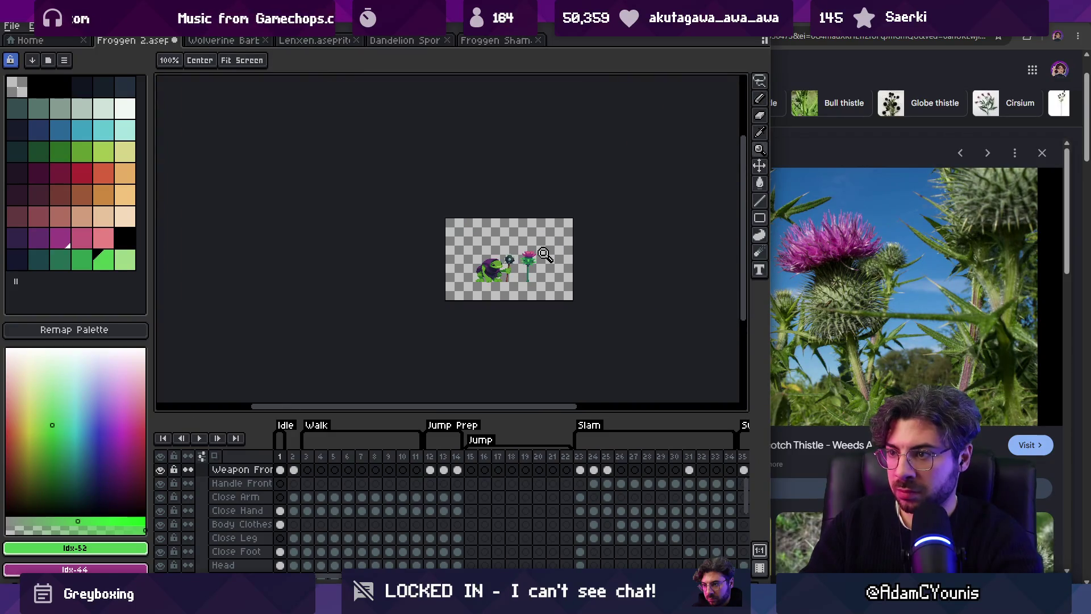
pyautogui.scroll(2, 546, 253)
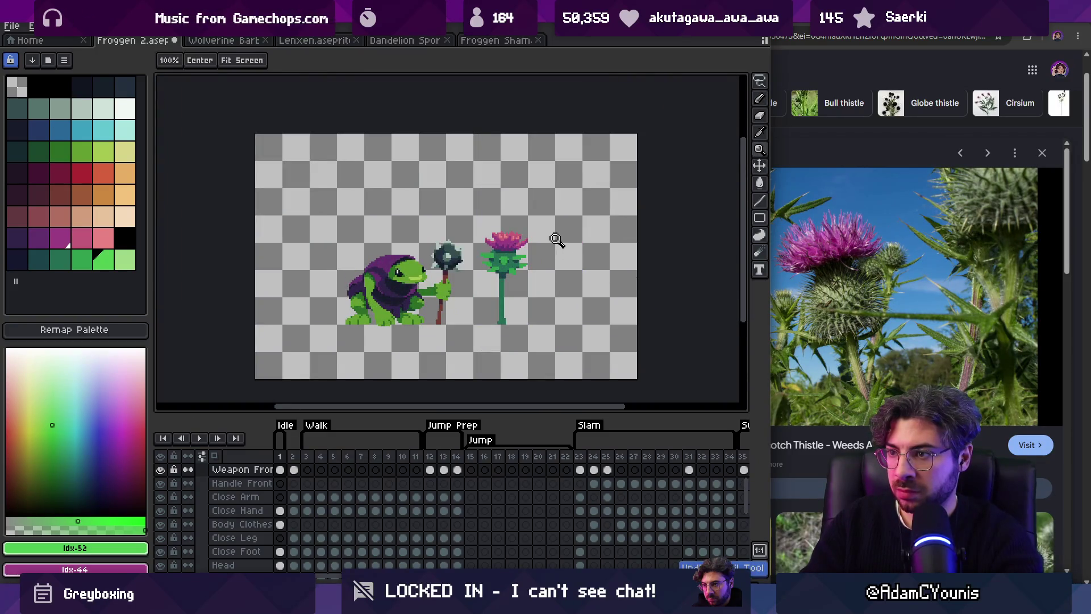
pyautogui.scroll(4, 557, 242)
pyautogui.press('b')
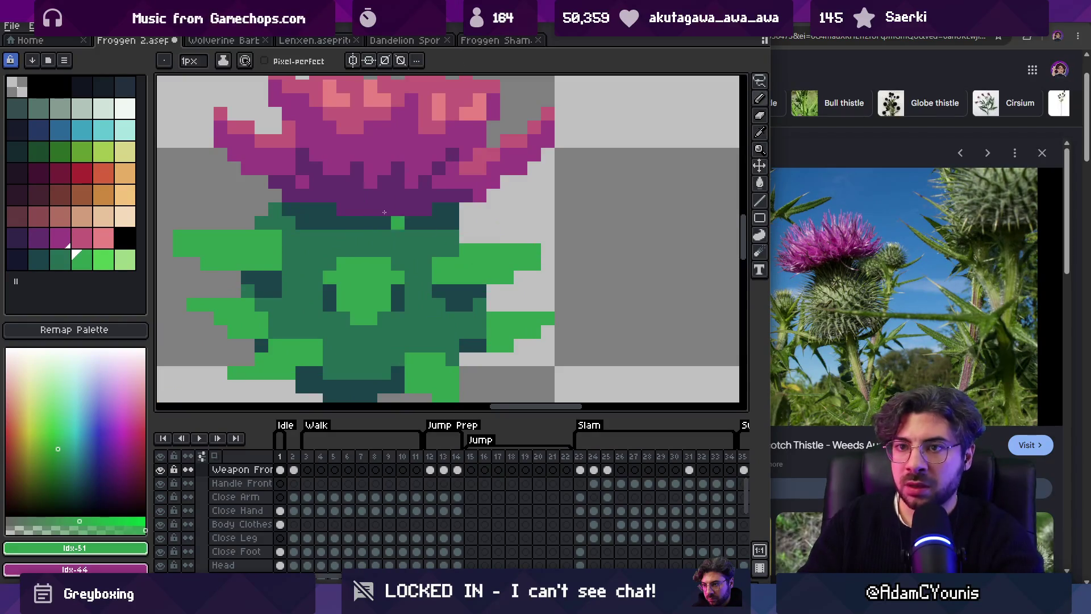
pyautogui.scroll(-3, 390, 231)
pyautogui.press('g')
pyautogui.click(344, 236)
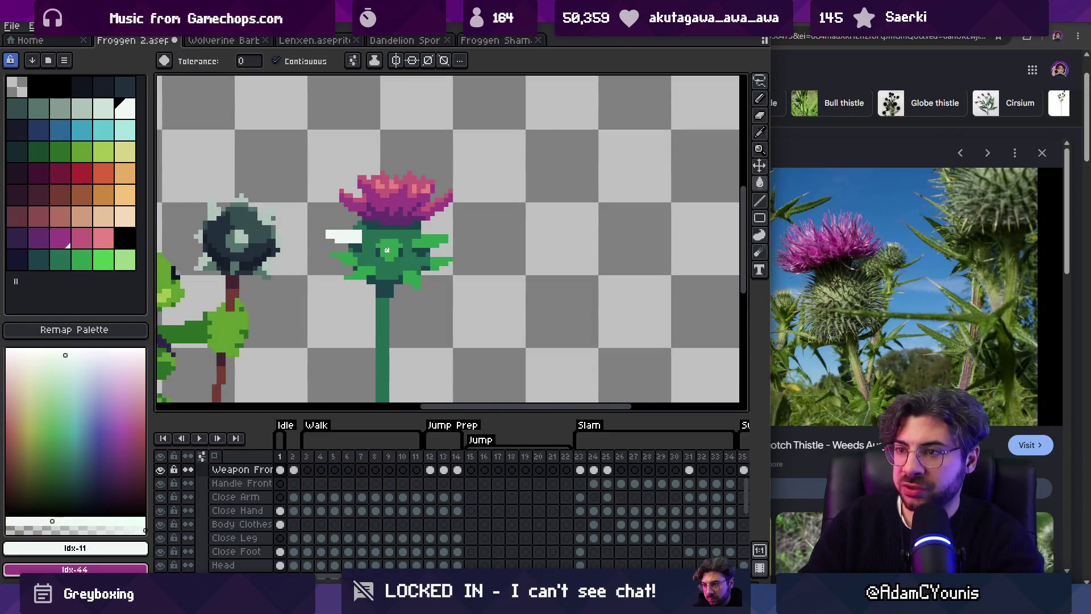
pyautogui.click(432, 241)
pyautogui.click(442, 263)
pyautogui.click(412, 279)
pyautogui.click(360, 273)
pyautogui.click(344, 259)
# Step: Undo the white leaf fills
pyautogui.press('z')
pyautogui.scroll(-3, 413, 205)
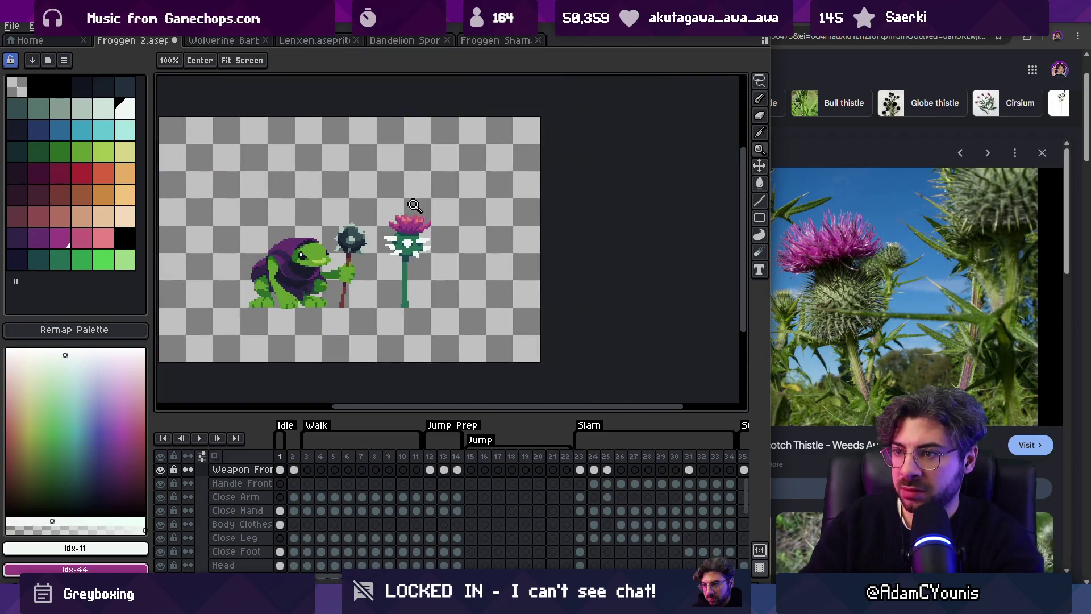
pyautogui.scroll(-1, 414, 204)
pyautogui.scroll(1, 435, 192)
pyautogui.hotkey('ctrl', 'z')
pyautogui.scroll(3, 420, 238)
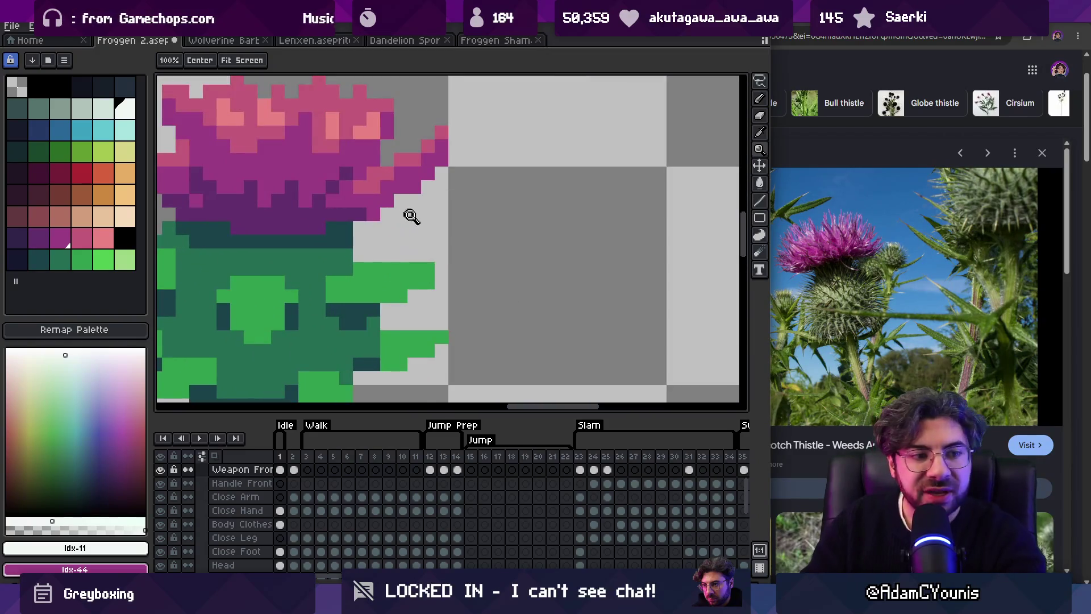
# Step: Set a lighter green from the palette as the Pencil colour
pyautogui.keyDown('alt'); pyautogui.click(385, 276); pyautogui.keyUp('alt')
pyautogui.click(125, 260)
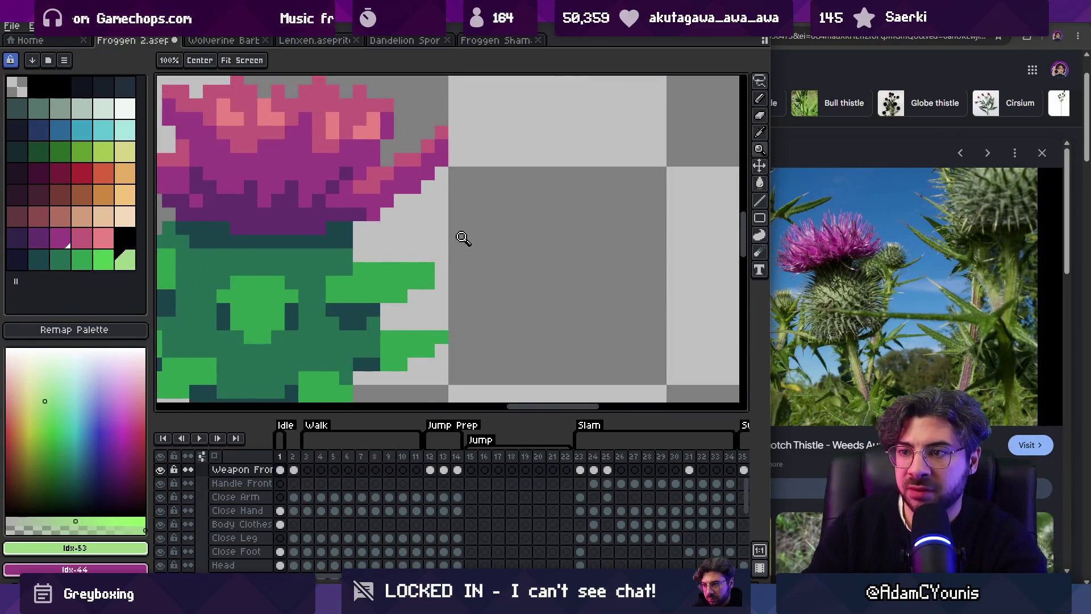
pyautogui.scroll(-3, 469, 236)
pyautogui.press('b')
pyautogui.press('x')
pyautogui.press('x')
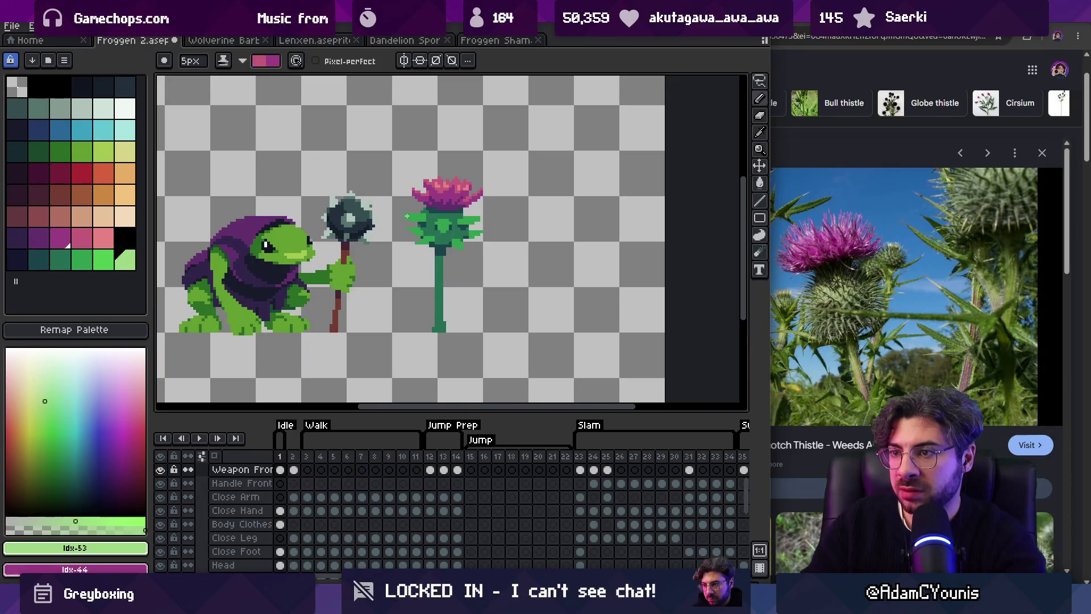
pyautogui.press('x')
pyautogui.click(125, 259)
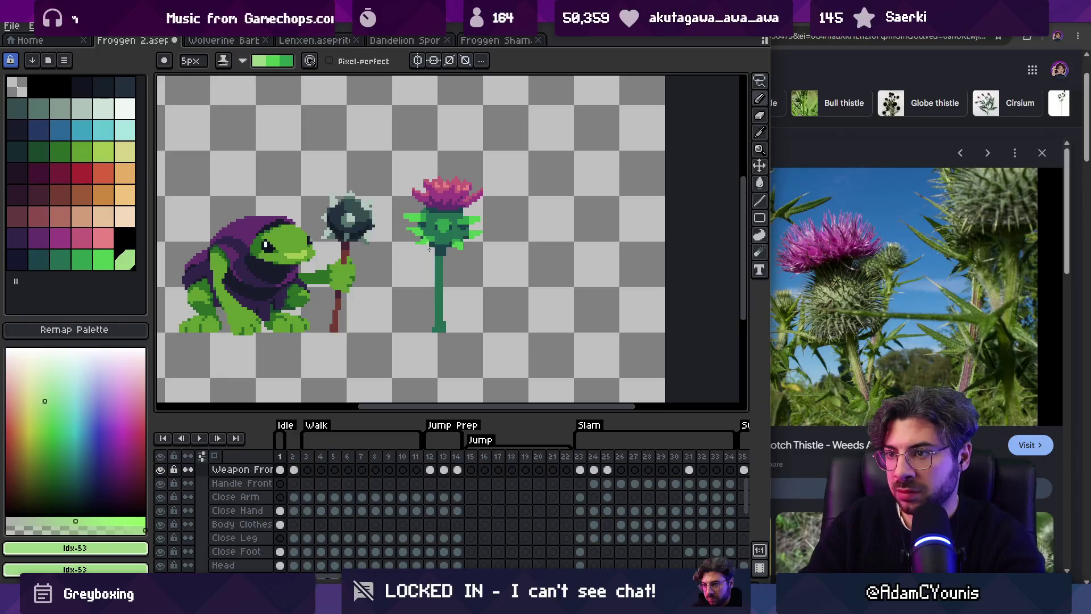
# Step: Sample the thistle's leaf green with the Eyedropper, then pick a darker leaf green
pyautogui.press('z')
pyautogui.scroll(-2, 431, 244)
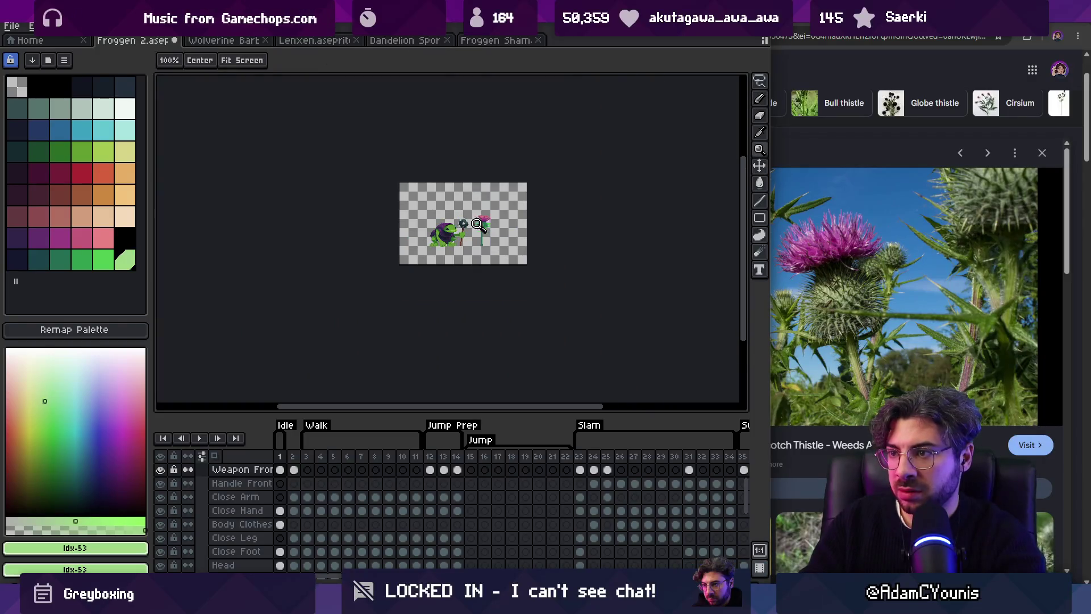
pyautogui.scroll(4, 491, 245)
pyautogui.scroll(2, 491, 244)
pyautogui.press('i')
pyautogui.click(477, 269)
pyautogui.press('b')
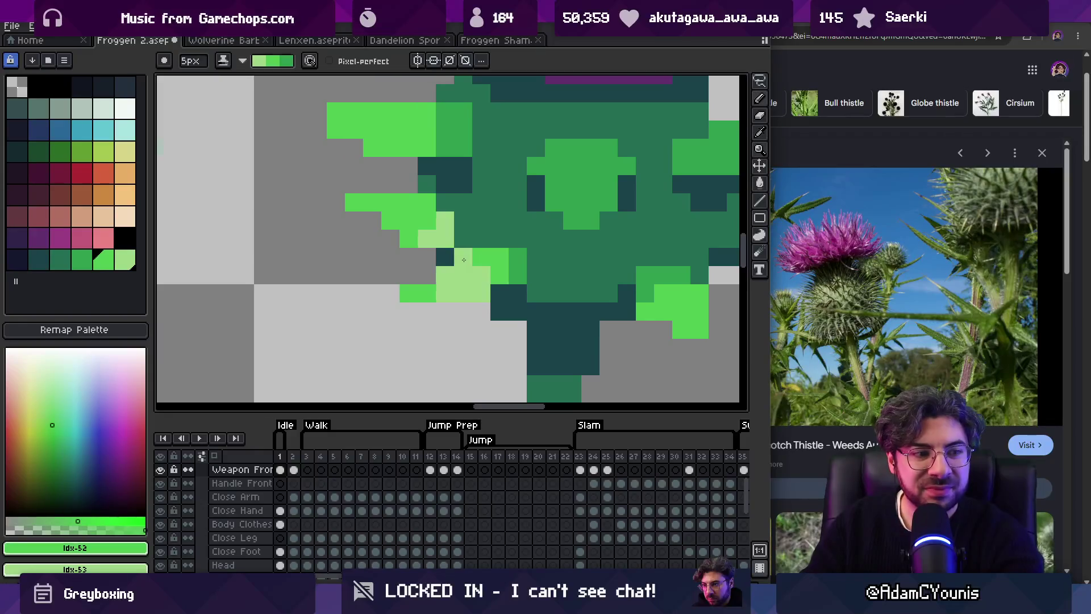
pyautogui.keyDown('alt'); pyautogui.click(504, 260); pyautogui.keyUp('alt')
# Step: Repaint three leaf pixels in the darker leaf green
pyautogui.press('z')
pyautogui.scroll(-5, 437, 244)
pyautogui.scroll(4, 437, 243)
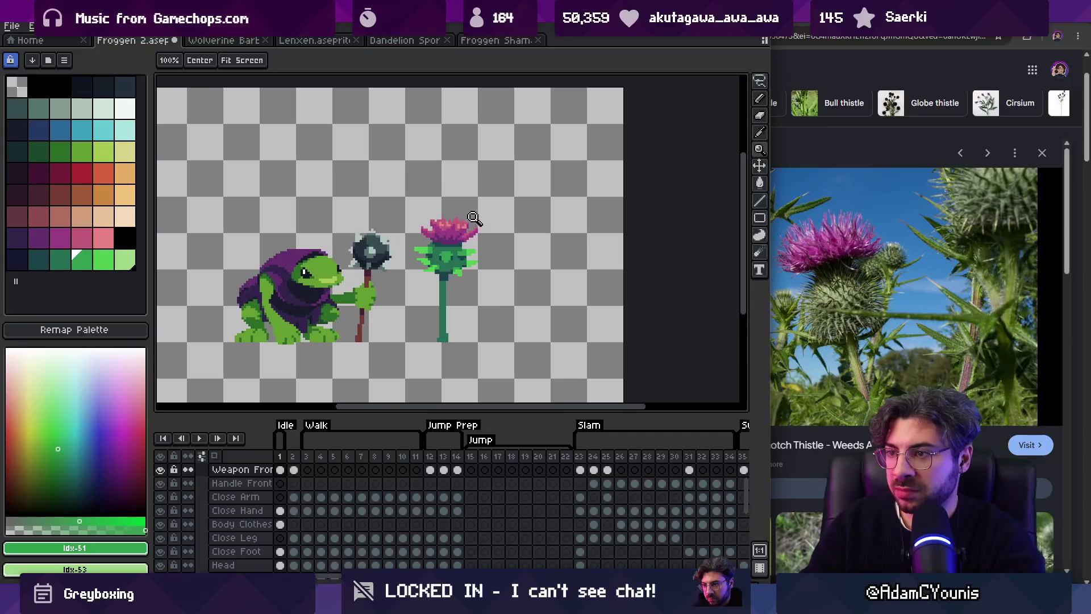
pyautogui.press('b')
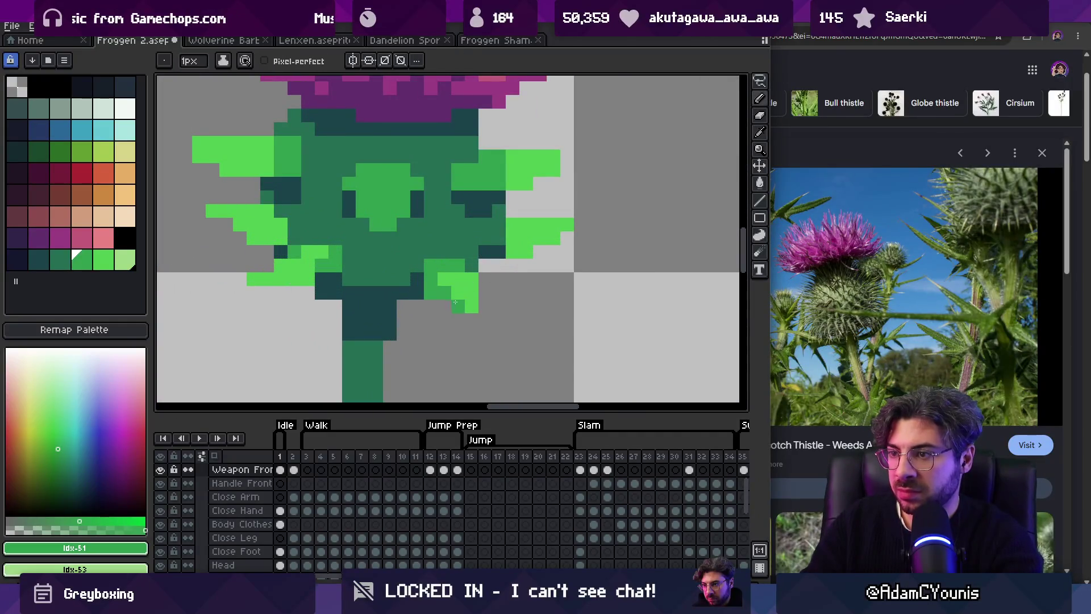
pyautogui.press('alt')
pyautogui.moveTo(526, 252); pyautogui.dragTo(512, 238)
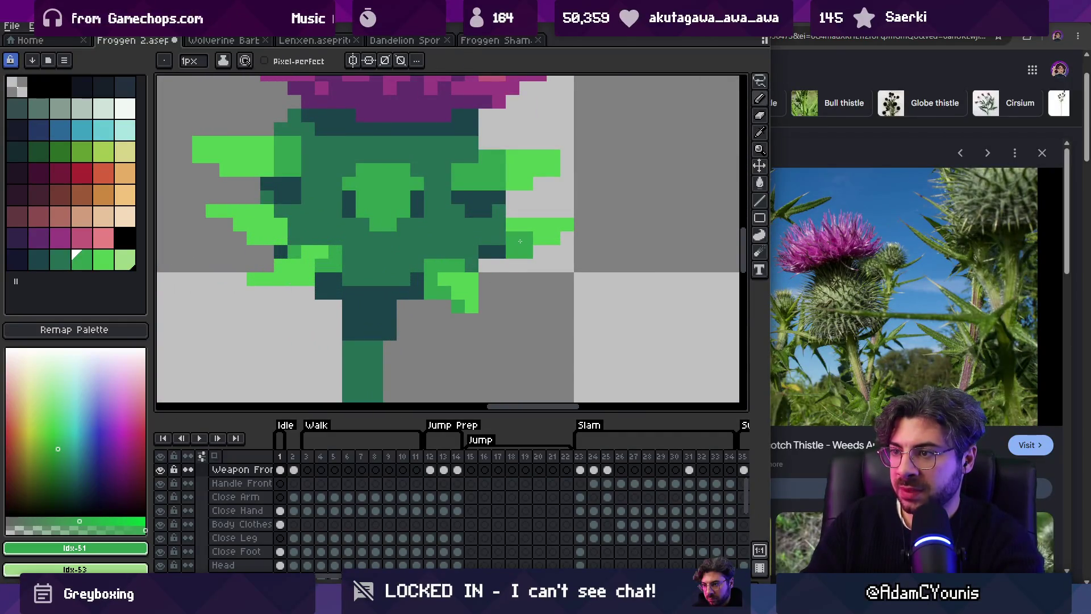
pyautogui.keyDown('alt'); pyautogui.click(256, 226); pyautogui.keyUp('alt')
pyautogui.keyDown('alt'); pyautogui.click(334, 258); pyautogui.keyUp('alt')
pyautogui.click(252, 241)
# Step: Sample the bright and darker leaf greens from the thistle
pyautogui.keyDown('alt'); pyautogui.click(506, 160); pyautogui.keyUp('alt')
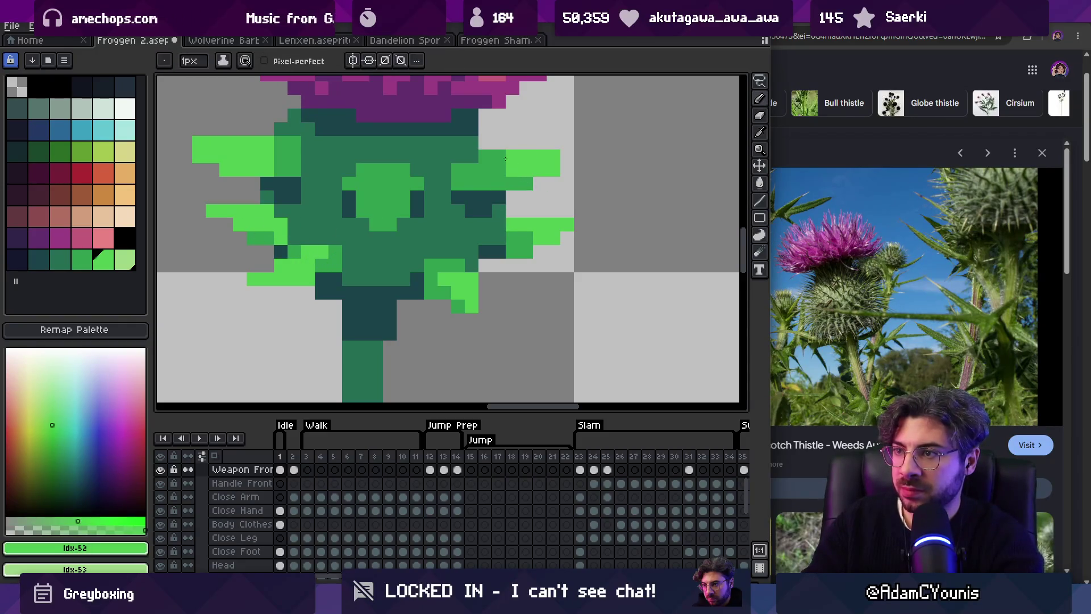
pyautogui.keyDown('alt'); pyautogui.click(283, 159); pyautogui.keyUp('alt')
pyautogui.press('z')
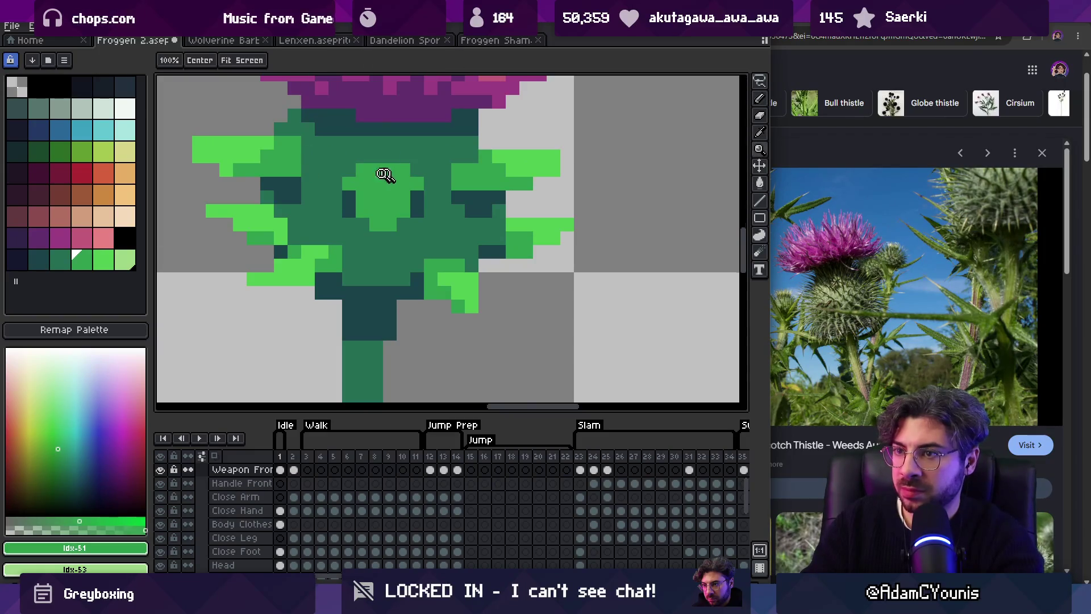
pyautogui.scroll(-10, 390, 178)
pyautogui.scroll(1, 430, 197)
pyautogui.scroll(7, 423, 193)
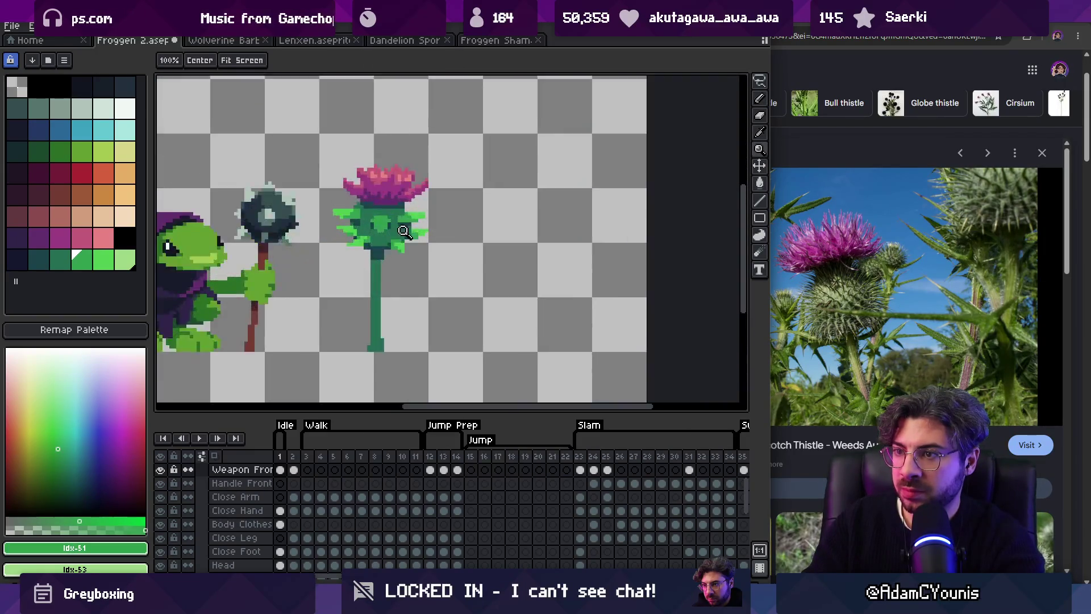
pyautogui.press('b')
pyautogui.keyDown('alt'); pyautogui.click(439, 189); pyautogui.keyUp('alt')
pyautogui.press('z')
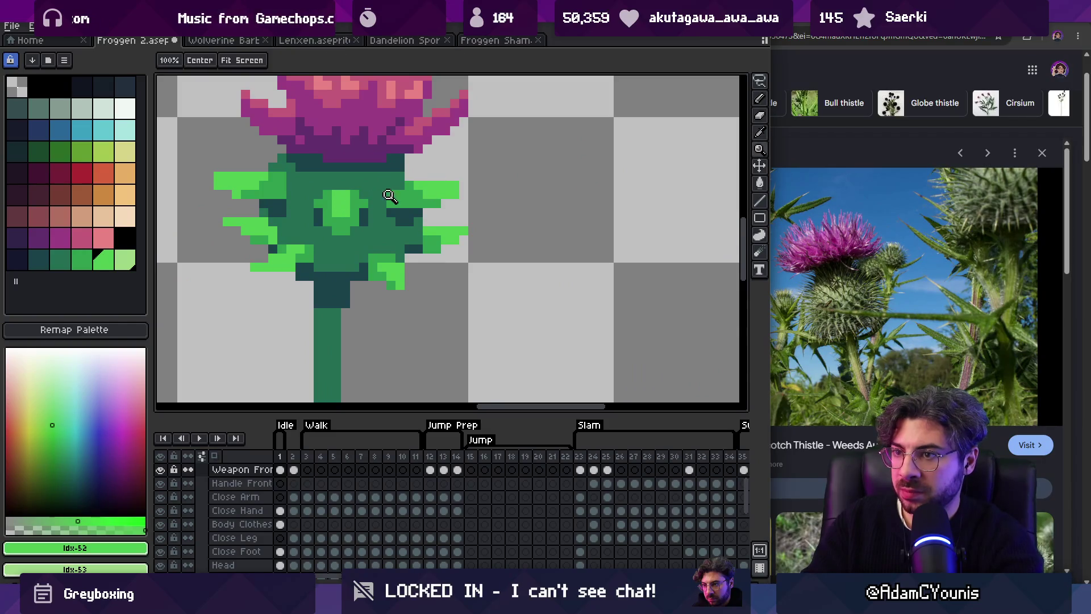
pyautogui.scroll(-5, 343, 197)
pyautogui.scroll(1, 418, 222)
pyautogui.scroll(7, 418, 223)
pyautogui.press('b')
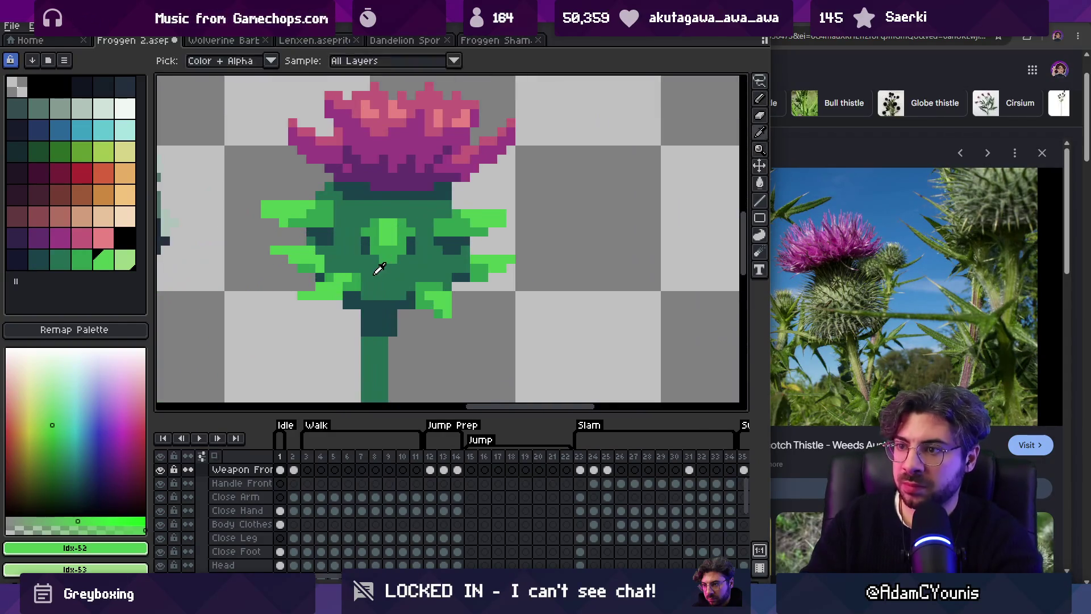
# Step: Sample the body's dark teal, medium green and lighter green
pyautogui.keyDown('alt'); pyautogui.click(376, 253); pyautogui.keyUp('alt')
pyautogui.keyDown('alt'); pyautogui.click(376, 253); pyautogui.keyUp('alt')
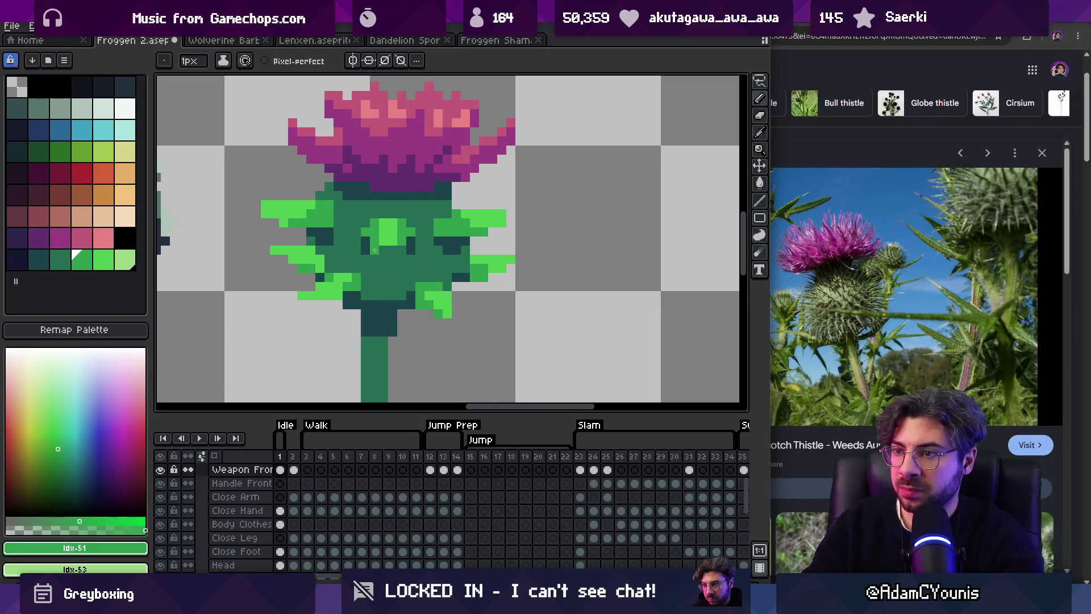
pyautogui.keyDown('alt'); pyautogui.click(382, 262); pyautogui.keyUp('alt')
pyautogui.keyDown('alt'); pyautogui.click(398, 244); pyautogui.keyUp('alt')
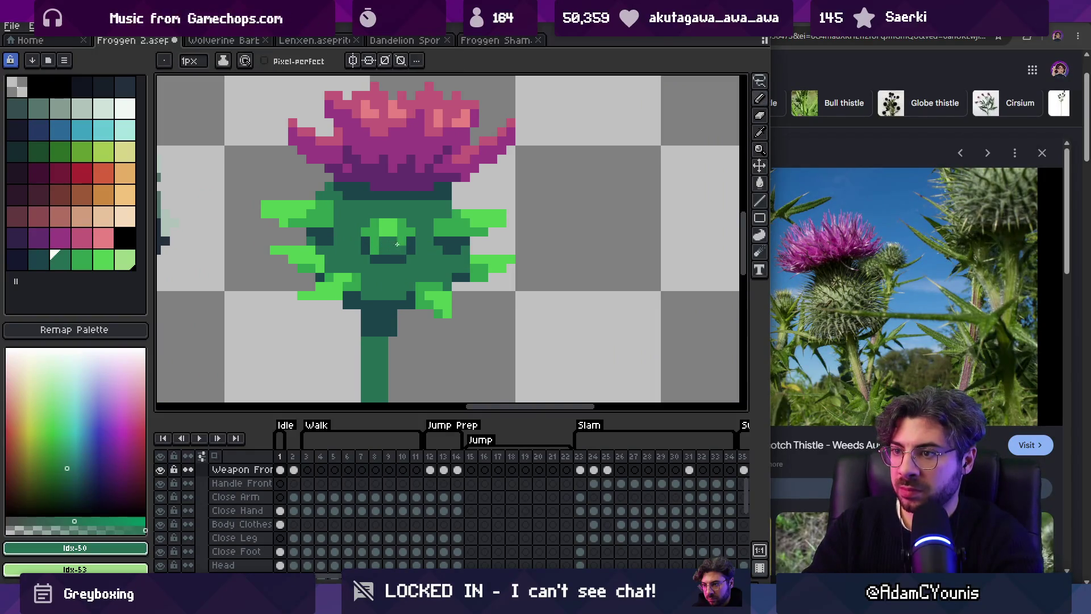
pyautogui.keyDown('alt'); pyautogui.click(388, 242); pyautogui.keyUp('alt')
pyautogui.press('z')
pyautogui.scroll(-7, 380, 202)
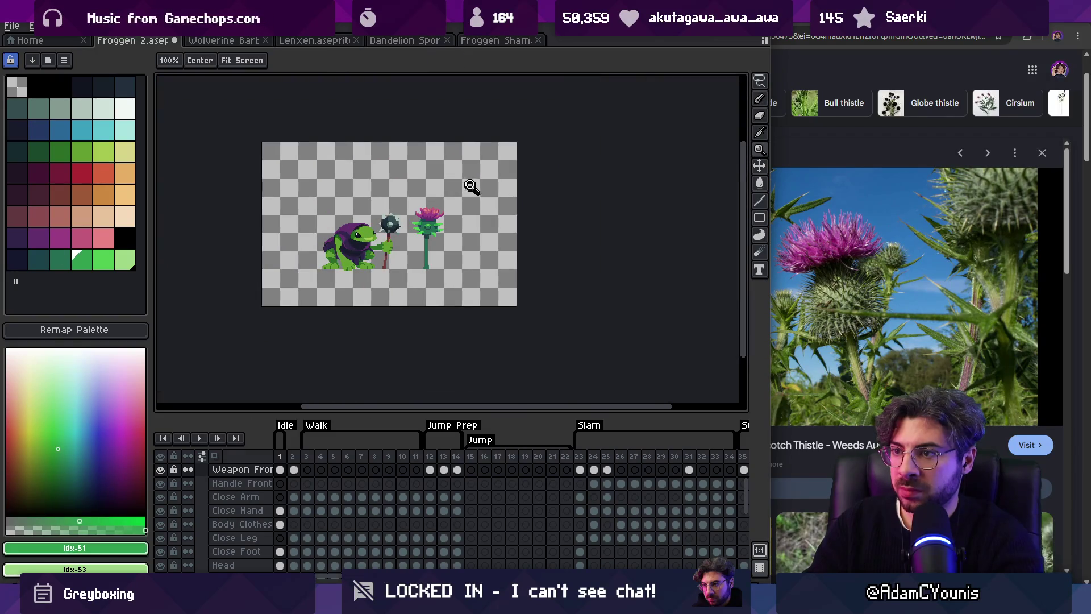
pyautogui.scroll(6, 436, 227)
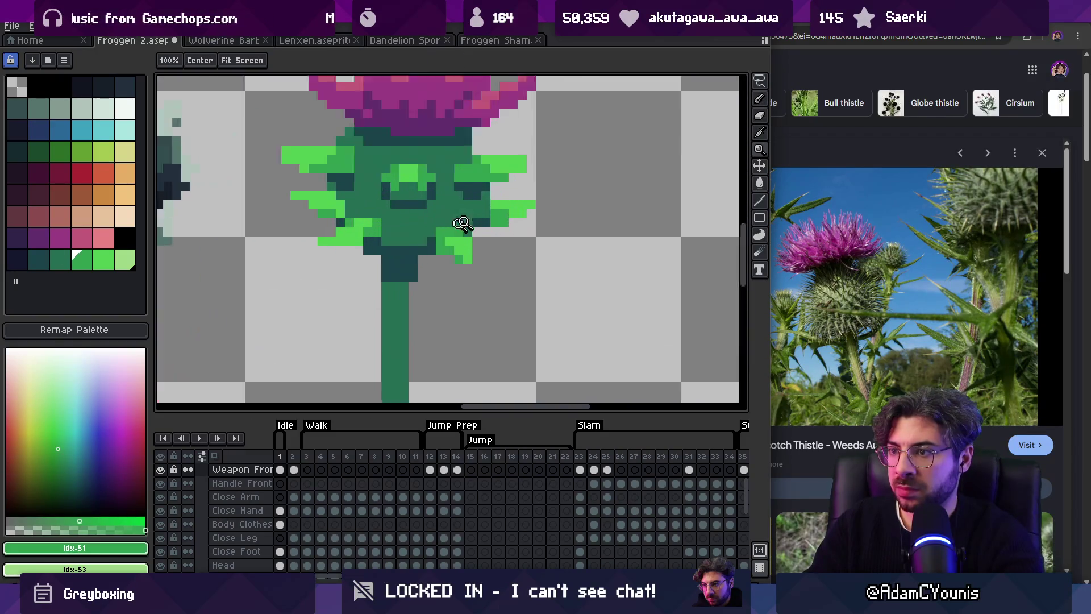
pyautogui.press('b')
# Step: Repaint a light-green pixel left of the thistle body in dark teal
pyautogui.keyDown('alt'); pyautogui.click(436, 230); pyautogui.keyUp('alt')
pyautogui.click(332, 217)
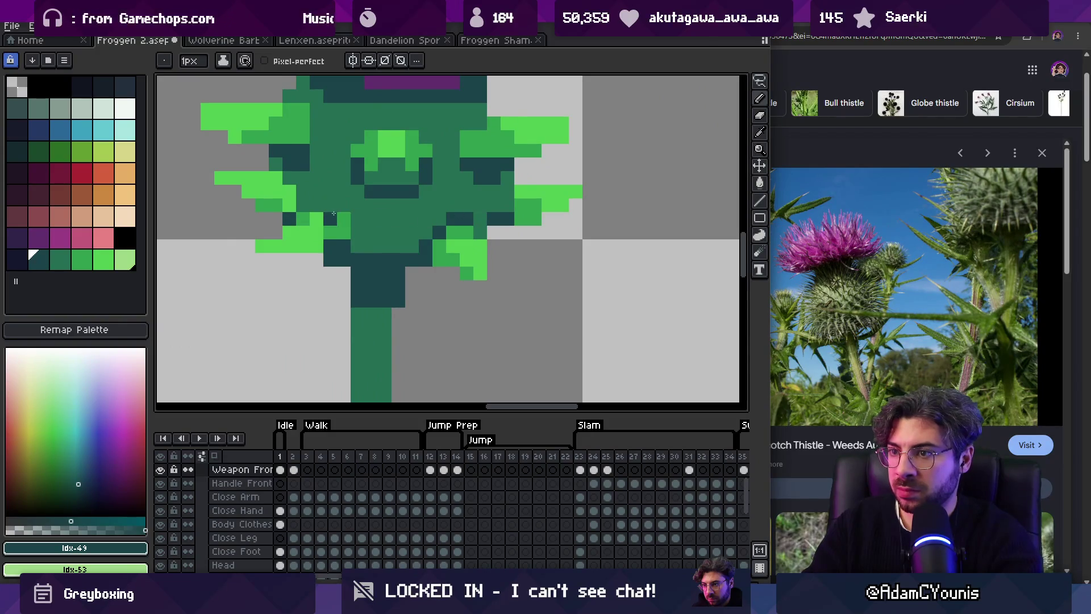
pyautogui.keyDown('alt'); pyautogui.click(328, 230); pyautogui.keyUp('alt')
pyautogui.keyDown('alt'); pyautogui.click(336, 224); pyautogui.keyUp('alt')
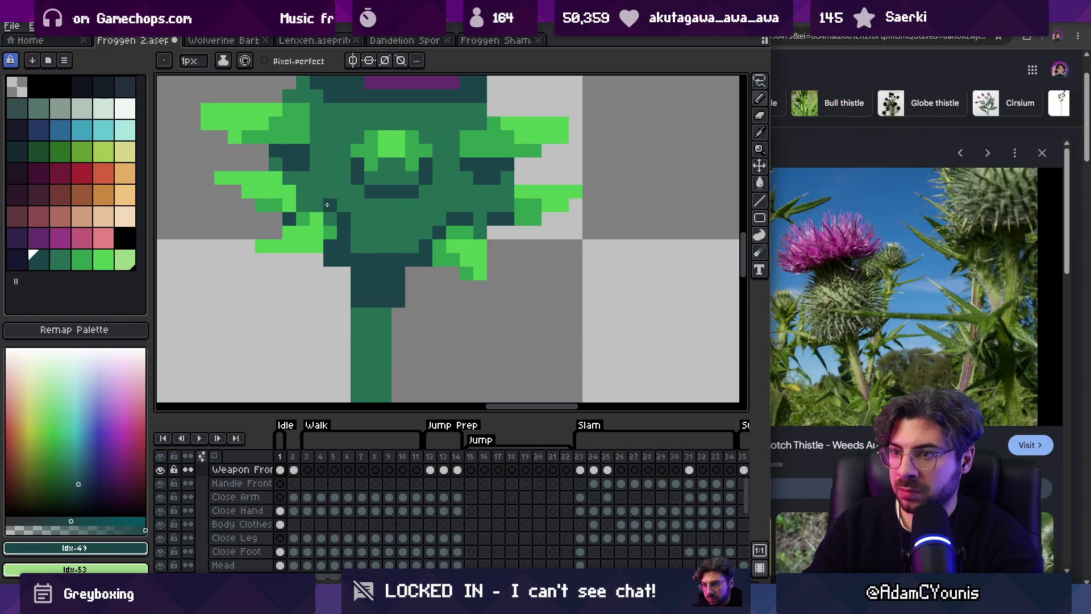
pyautogui.press('z')
pyautogui.scroll(-6, 329, 211)
pyautogui.scroll(-2, 328, 210)
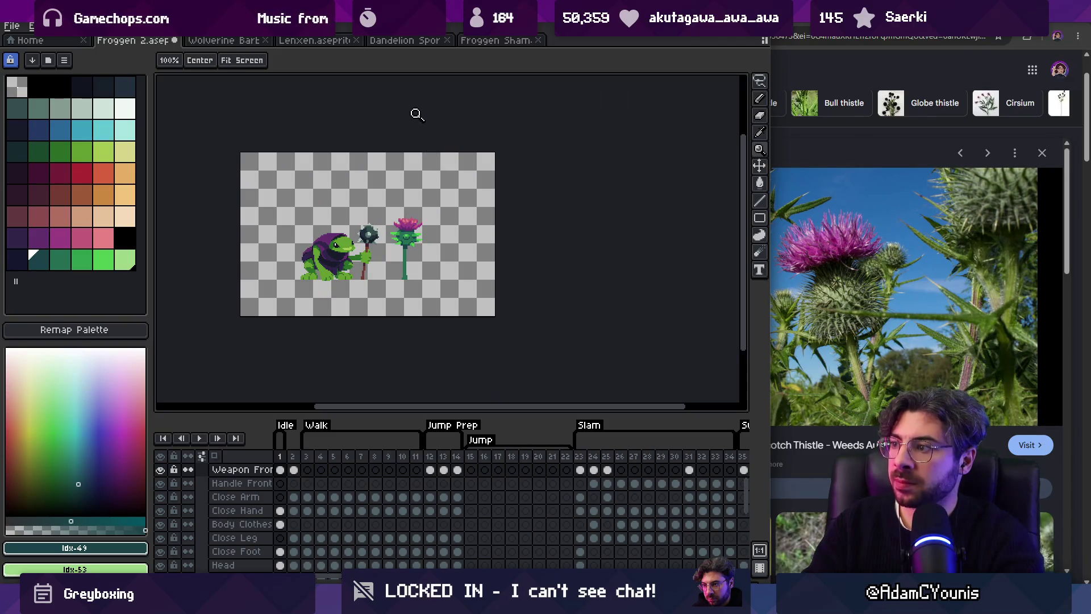
pyautogui.click(431, 220)
pyautogui.scroll(3, 431, 220)
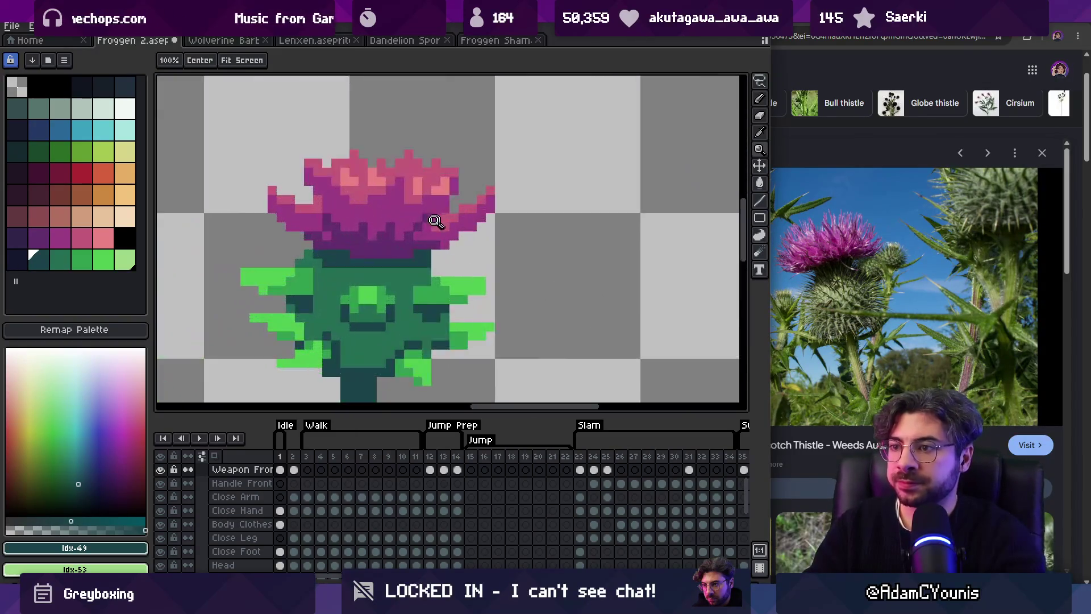
# Step: Draw a diagonal dark purple line across the flower head's petals
pyautogui.press('b')
pyautogui.keyDown('alt'); pyautogui.click(402, 251); pyautogui.keyUp('alt')
pyautogui.moveTo(430, 222)
pyautogui.mouseDown()
pyautogui.moveTo(455, 221)
pyautogui.moveTo(505, 166)
pyautogui.moveTo(506, 142)
pyautogui.mouseUp()
pyautogui.scroll(-3, 483, 182)
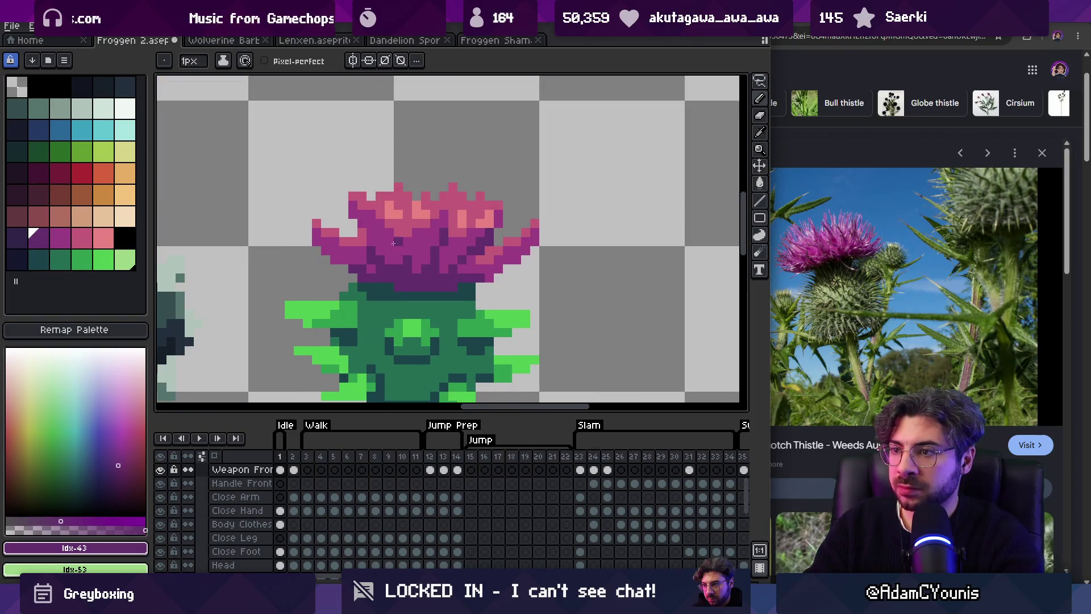
# Step: Add three dark purple shading pixels to the lower petals
pyautogui.keyDown('alt'); pyautogui.click(430, 227); pyautogui.keyUp('alt')
pyautogui.press('z')
pyautogui.scroll(-4, 468, 199)
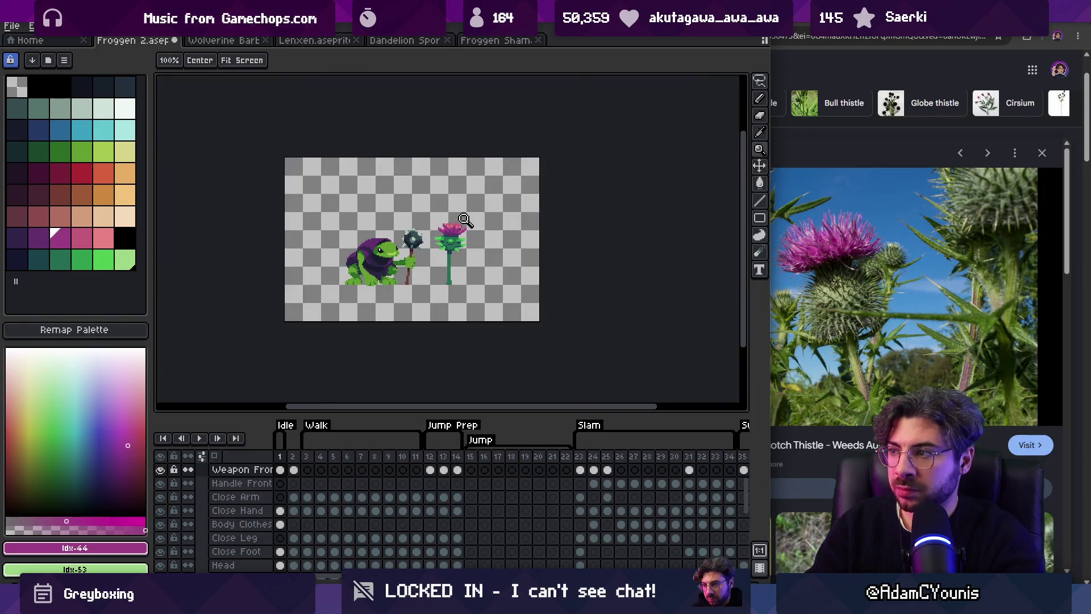
pyautogui.scroll(8, 466, 219)
pyautogui.press('b')
pyautogui.keyDown('alt'); pyautogui.click(442, 232); pyautogui.keyUp('alt')
pyautogui.click(439, 234)
pyautogui.click(416, 255)
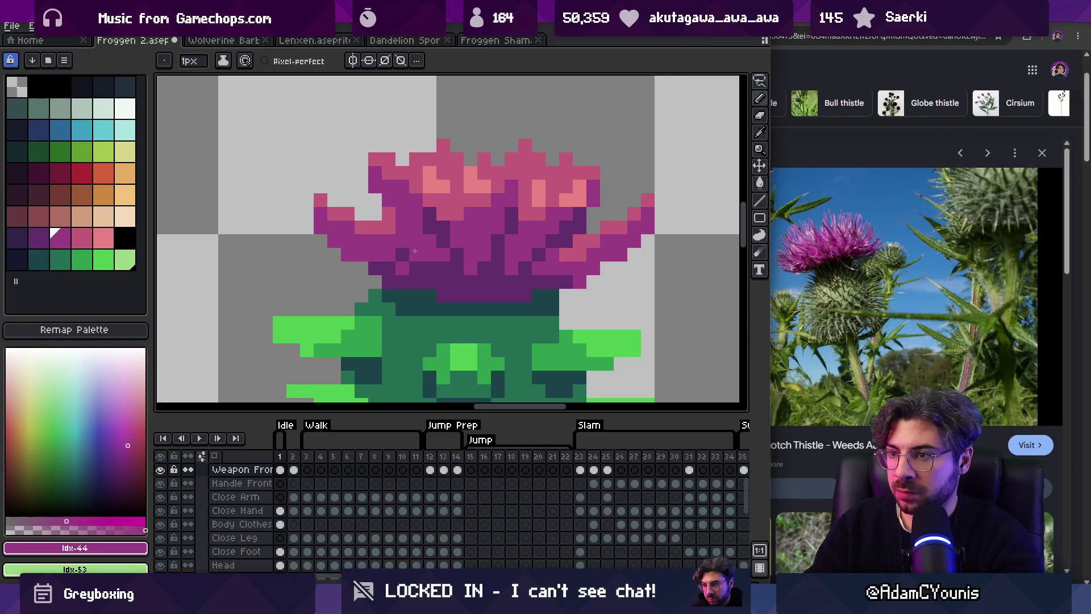
pyautogui.click(389, 239)
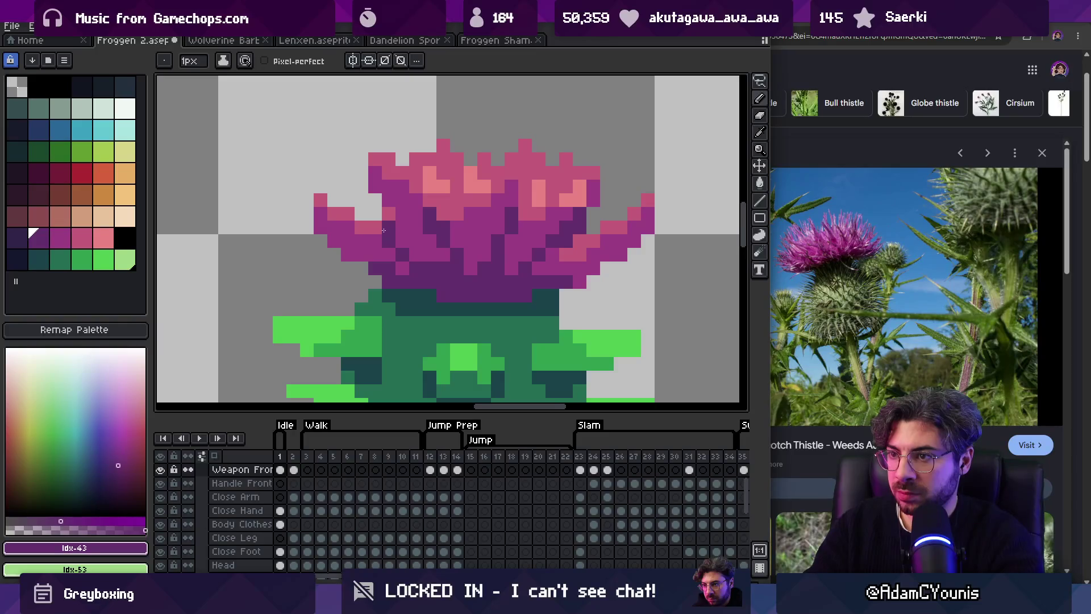
# Step: Sample the lighter flower purple, then the dark teal from the thistle body
pyautogui.press('z')
pyautogui.scroll(-8, 376, 229)
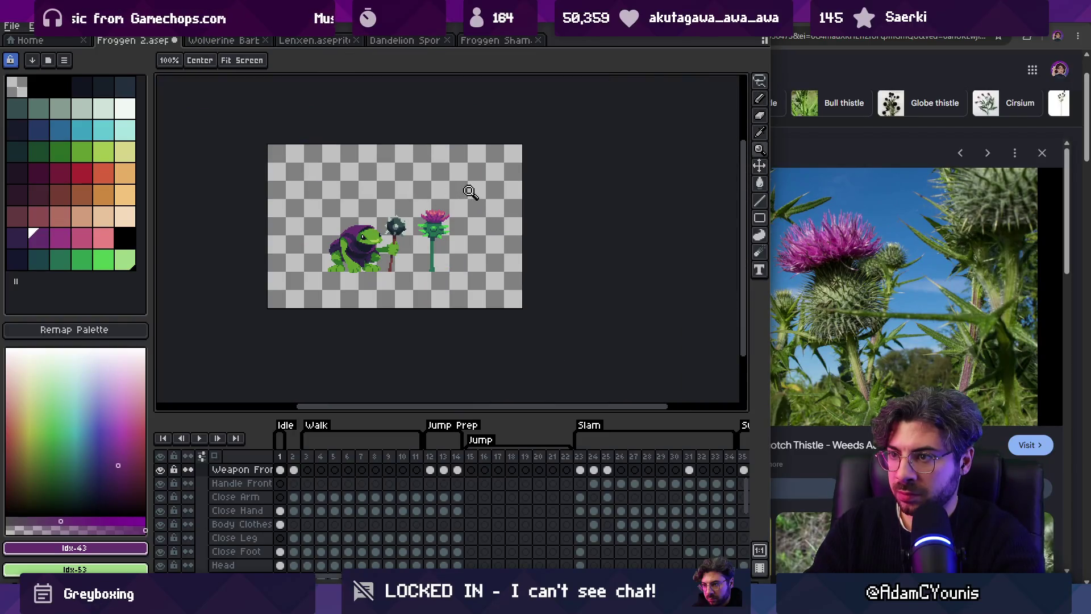
pyautogui.scroll(5, 472, 192)
pyautogui.press('b')
pyautogui.keyDown('alt'); pyautogui.click(421, 225); pyautogui.keyUp('alt')
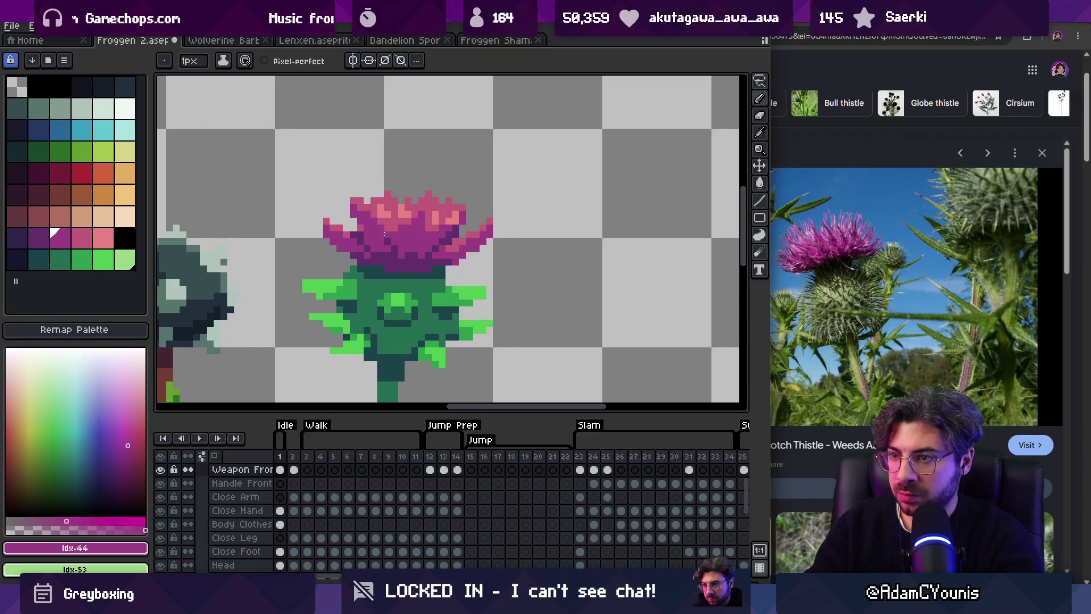
pyautogui.press('z')
pyautogui.scroll(-5, 472, 194)
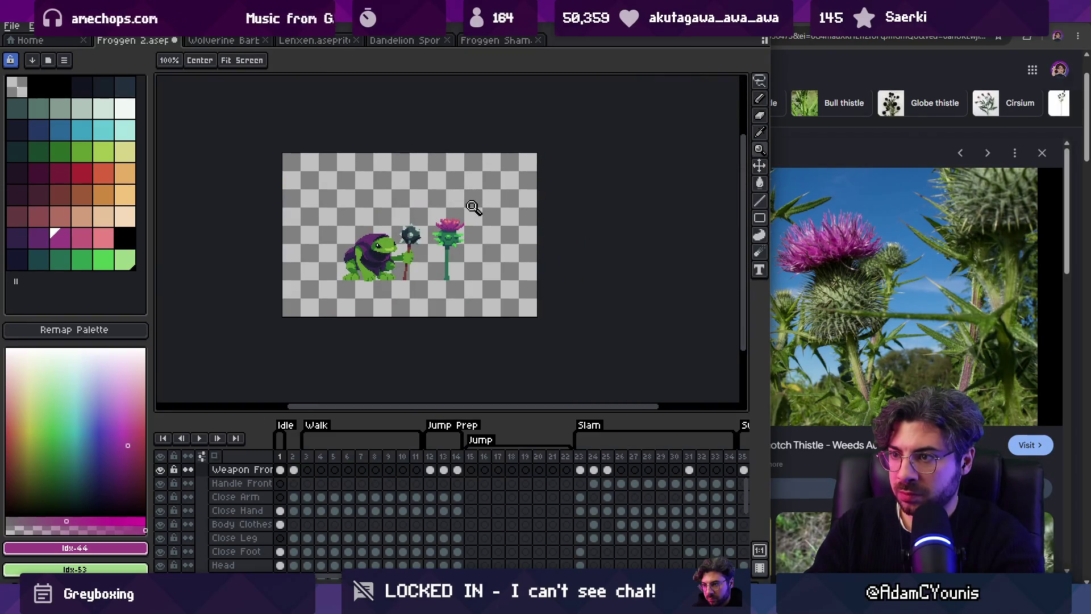
pyautogui.scroll(5, 474, 210)
pyautogui.press('i')
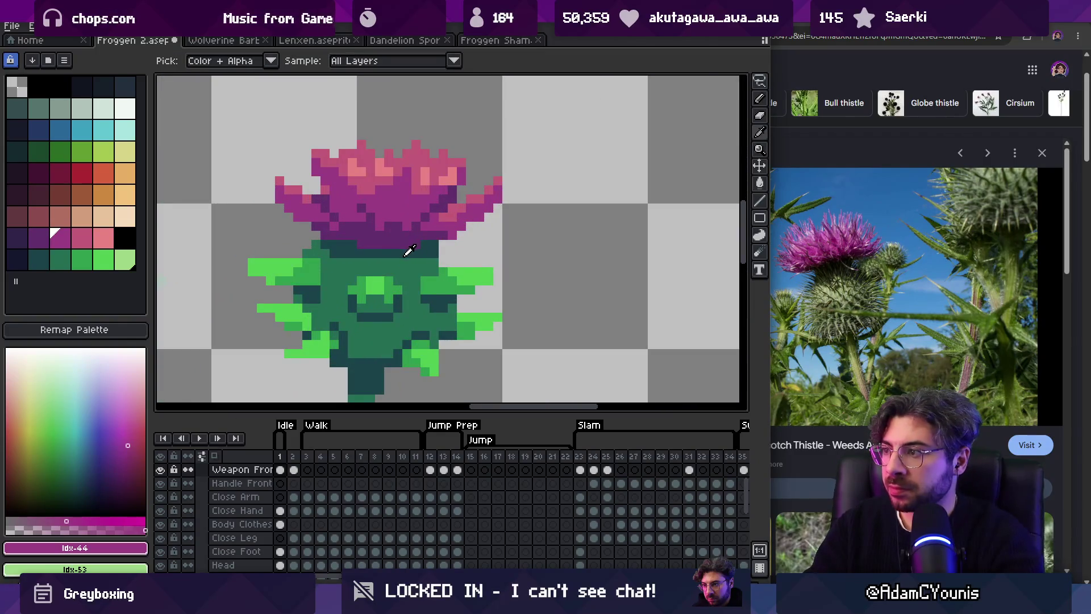
pyautogui.keyDown('alt'); pyautogui.click(406, 250); pyautogui.keyUp('alt')
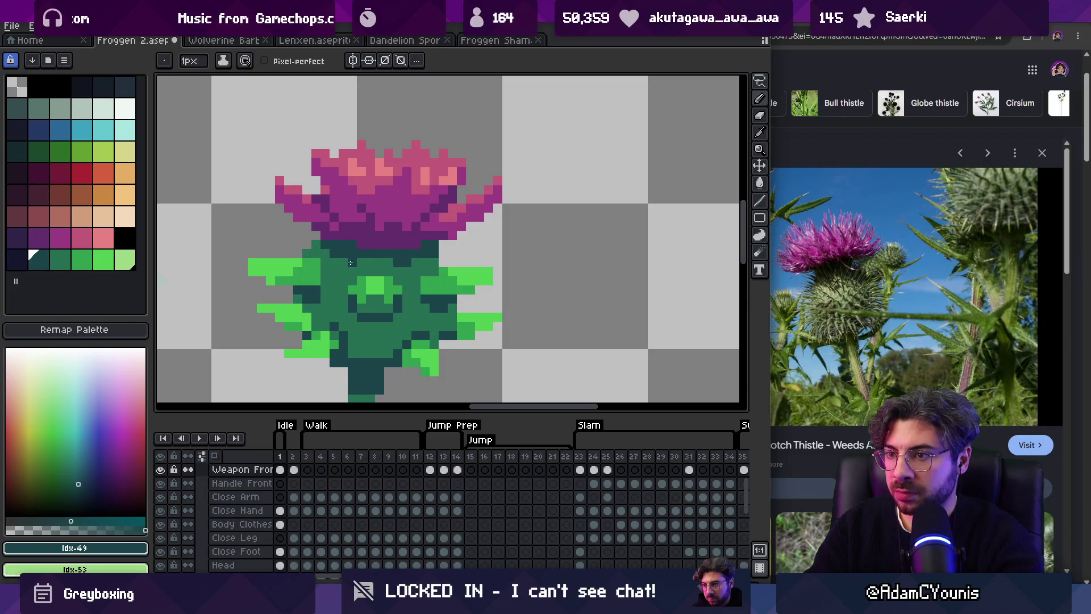
pyautogui.scroll(-3, 352, 244)
pyautogui.scroll(3, 364, 228)
pyautogui.press('e')
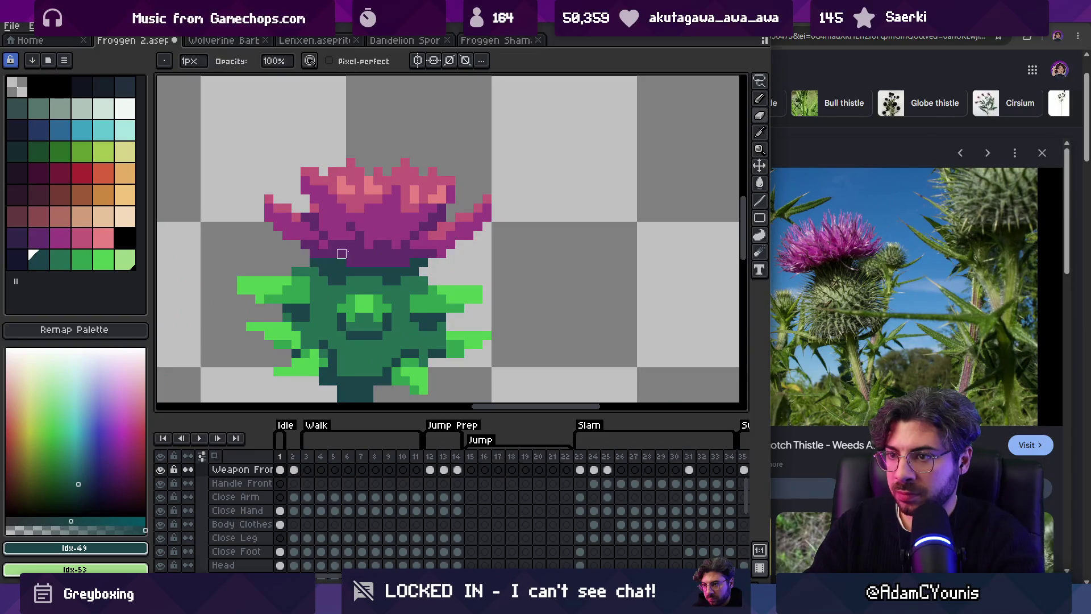
pyautogui.press('z')
pyautogui.scroll(-4, 403, 215)
pyautogui.scroll(2, 428, 237)
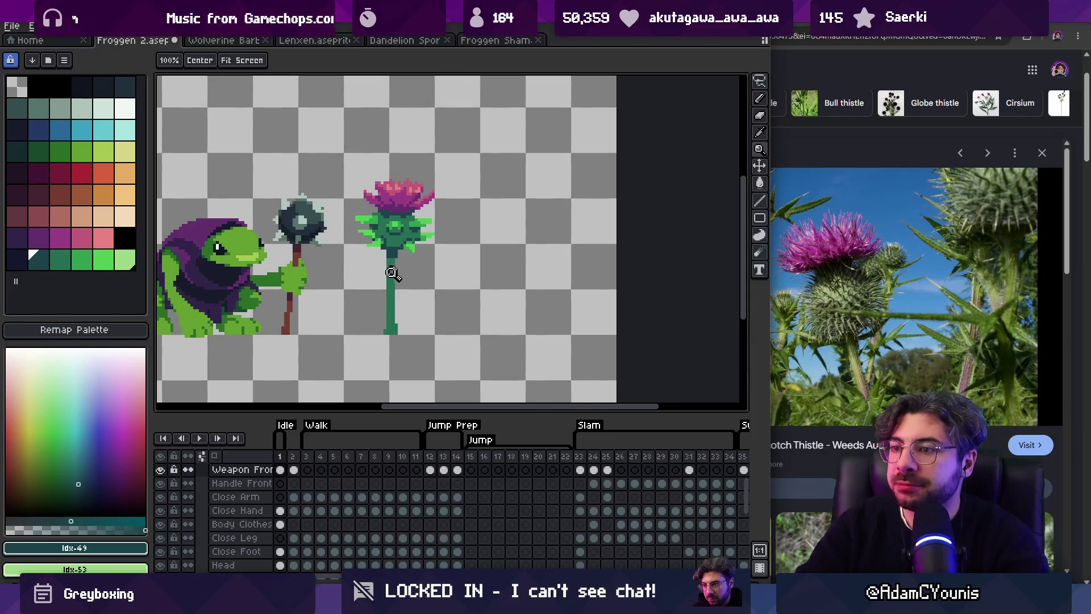
pyautogui.scroll(2, 394, 271)
pyautogui.click(60, 237)
pyautogui.press('b')
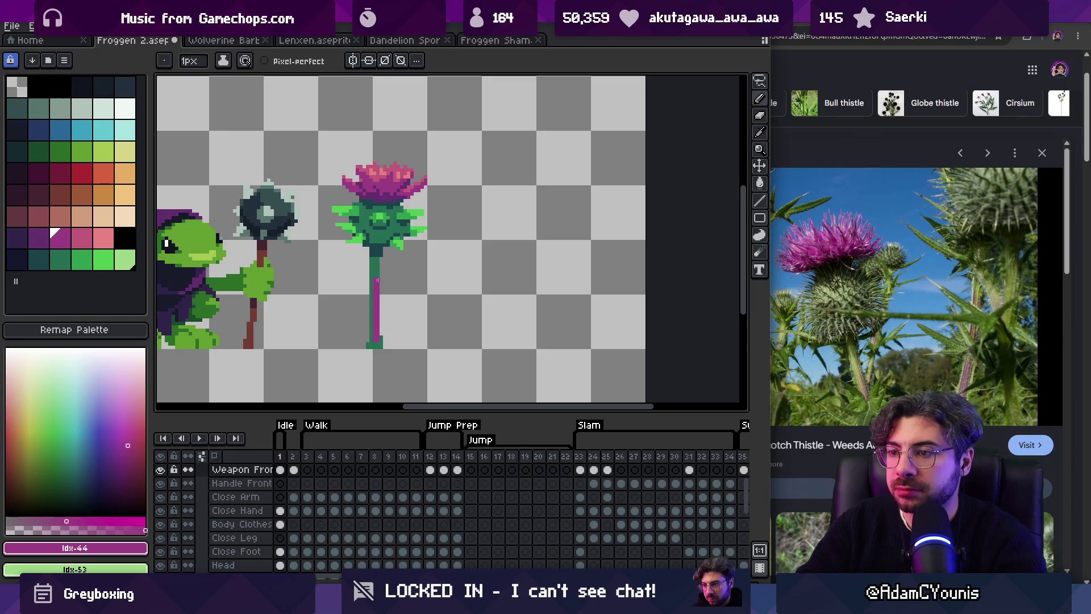
pyautogui.keyDown('alt'); pyautogui.click(378, 281); pyautogui.keyUp('alt')
pyautogui.press('z')
pyautogui.scroll(-1, 377, 262)
pyautogui.scroll(-3, 377, 262)
pyautogui.press('v')
pyautogui.press('z')
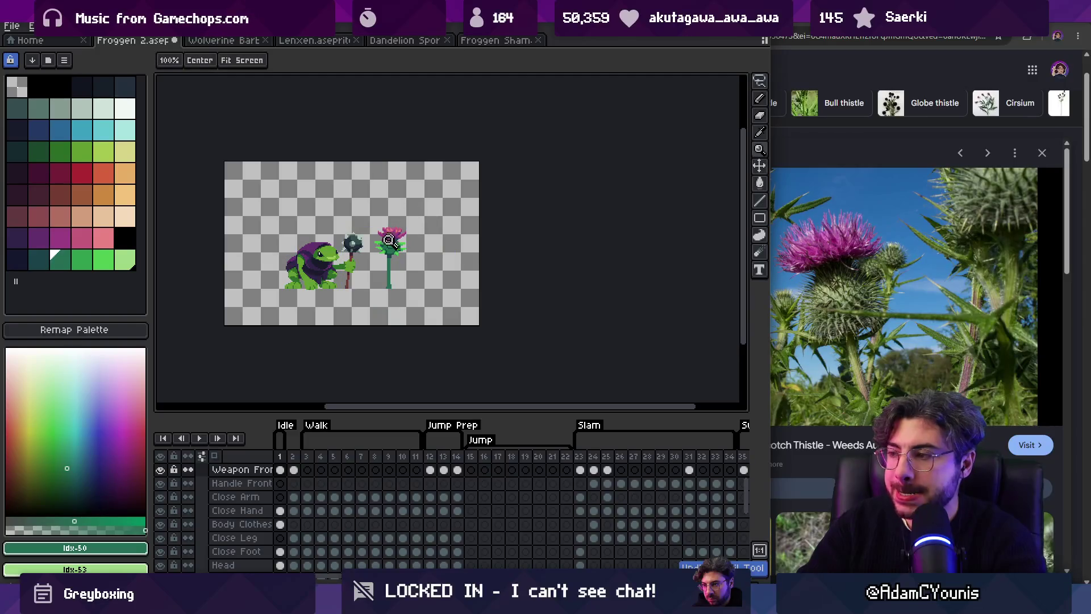
pyautogui.scroll(5, 375, 262)
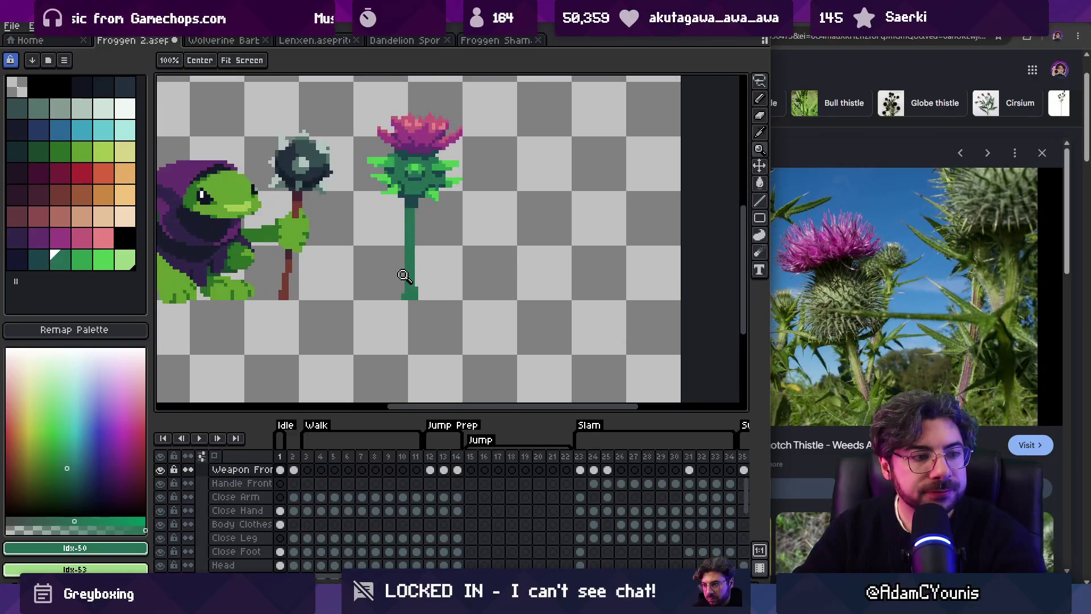
pyautogui.scroll(-2, 502, 268)
pyautogui.scroll(4, 438, 206)
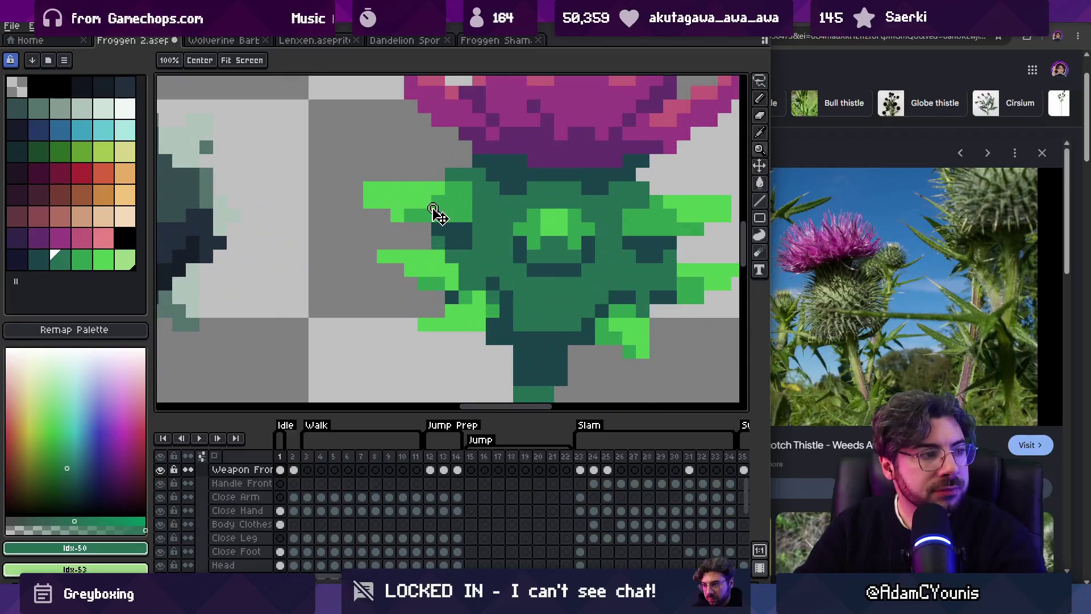
pyautogui.press('b')
pyautogui.press('z')
pyautogui.scroll(-5, 432, 182)
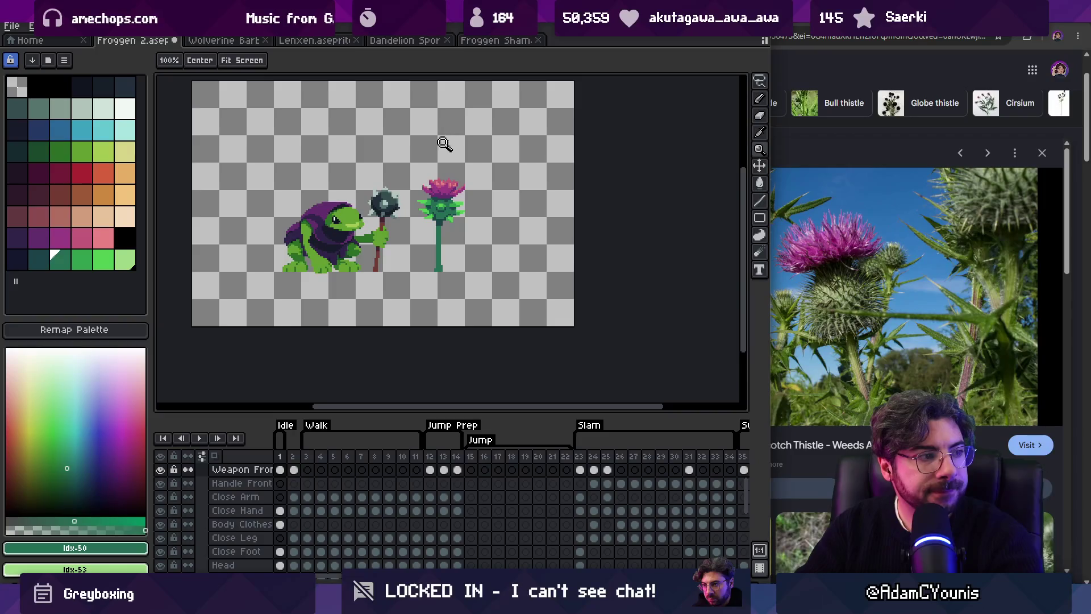
pyautogui.scroll(2, 455, 201)
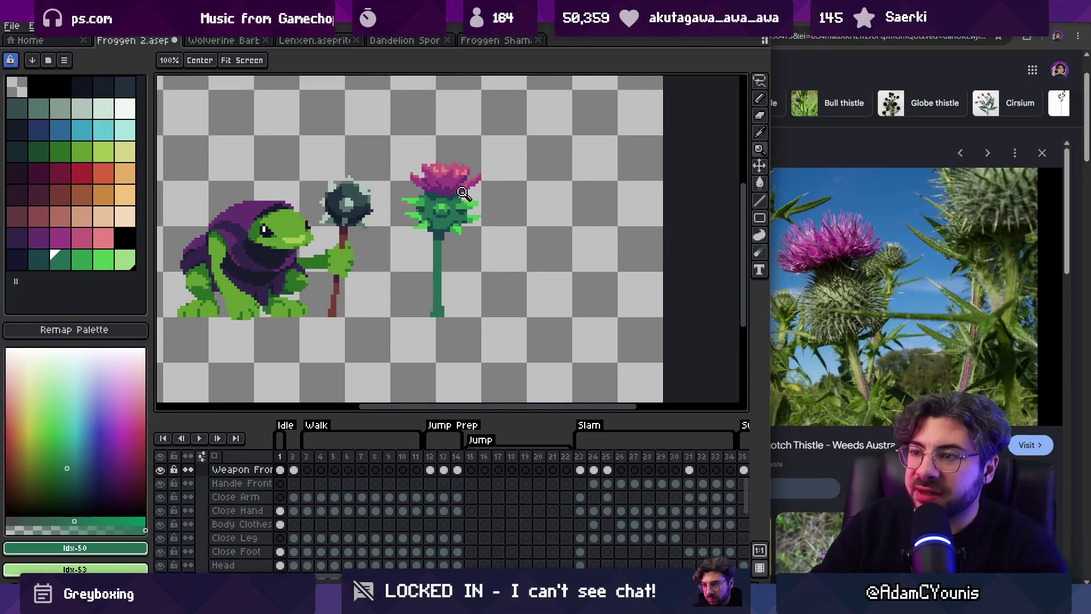
pyautogui.scroll(3, 458, 205)
pyautogui.press('m')
# Step: Shift the thistle's lower-right leaf one pixel left, then undo a trial mid-green pixel
pyautogui.moveTo(487, 196); pyautogui.dragTo(599, 295)
pyautogui.moveTo(557, 243); pyautogui.dragTo(544, 243)
pyautogui.press('b')
pyautogui.keyDown('alt'); pyautogui.click(499, 243); pyautogui.keyUp('alt')
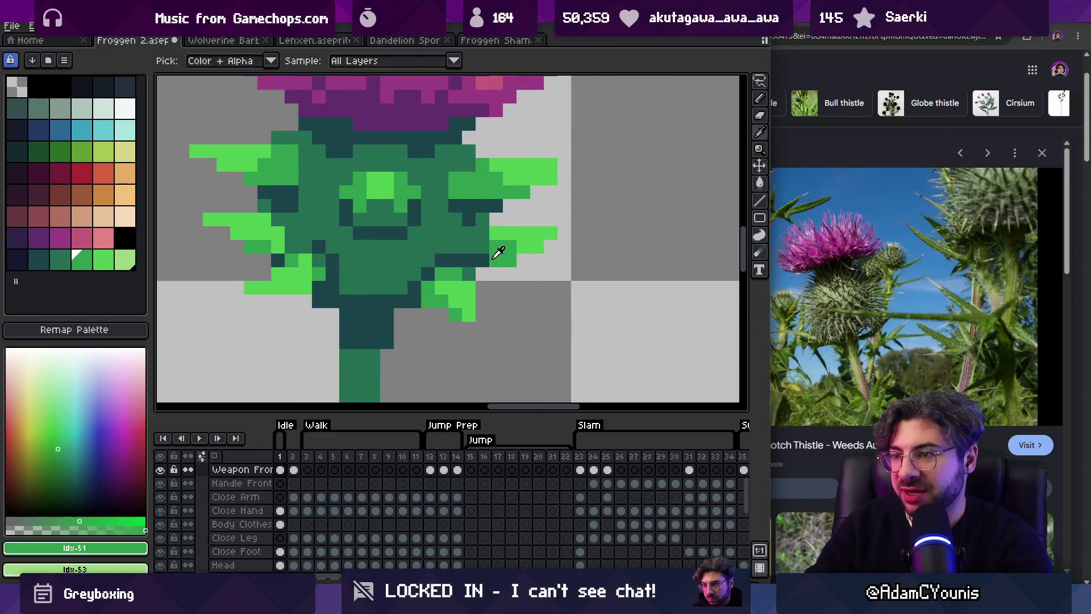
pyautogui.click(482, 258)
pyautogui.hotkey('ctrl', 'z')
pyautogui.press('z')
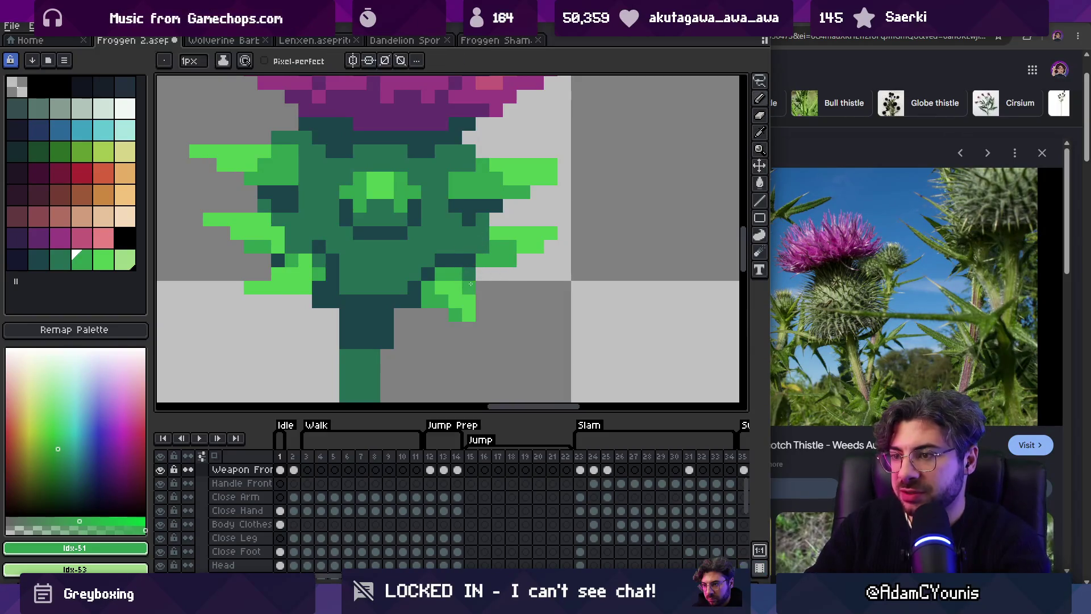
# Step: Zoom in close on the thistle and shade its body with dark teal
pyautogui.scroll(-5, 473, 250)
pyautogui.scroll(5, 524, 256)
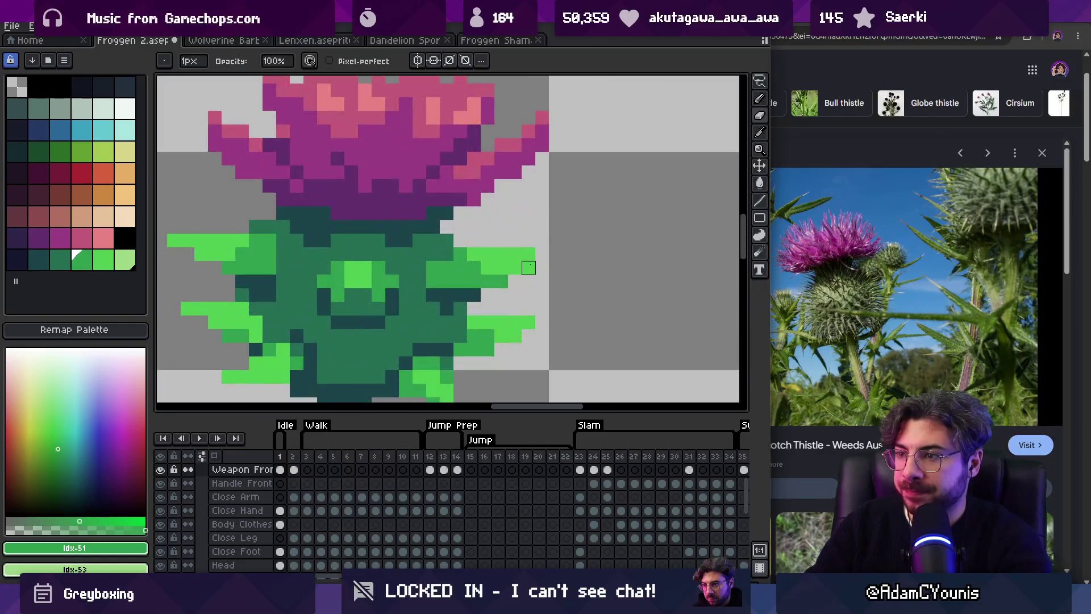
pyautogui.scroll(-5, 561, 288)
pyautogui.moveTo(546, 320); pyautogui.dragTo(519, 312)
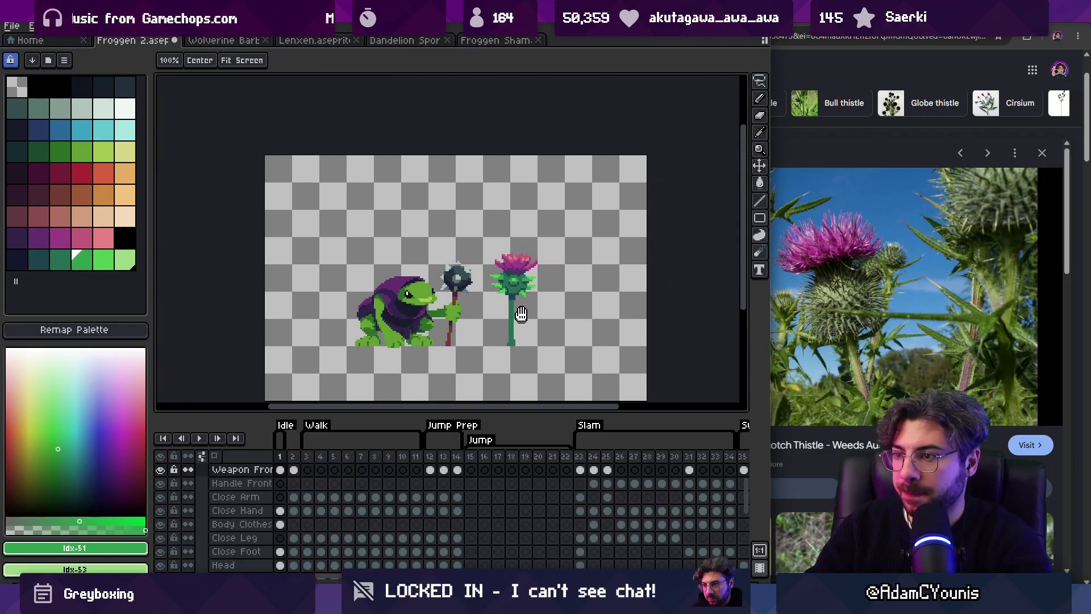
pyautogui.scroll(3, 525, 290)
pyautogui.press('b')
pyautogui.keyDown('alt'); pyautogui.click(530, 279); pyautogui.keyUp('alt')
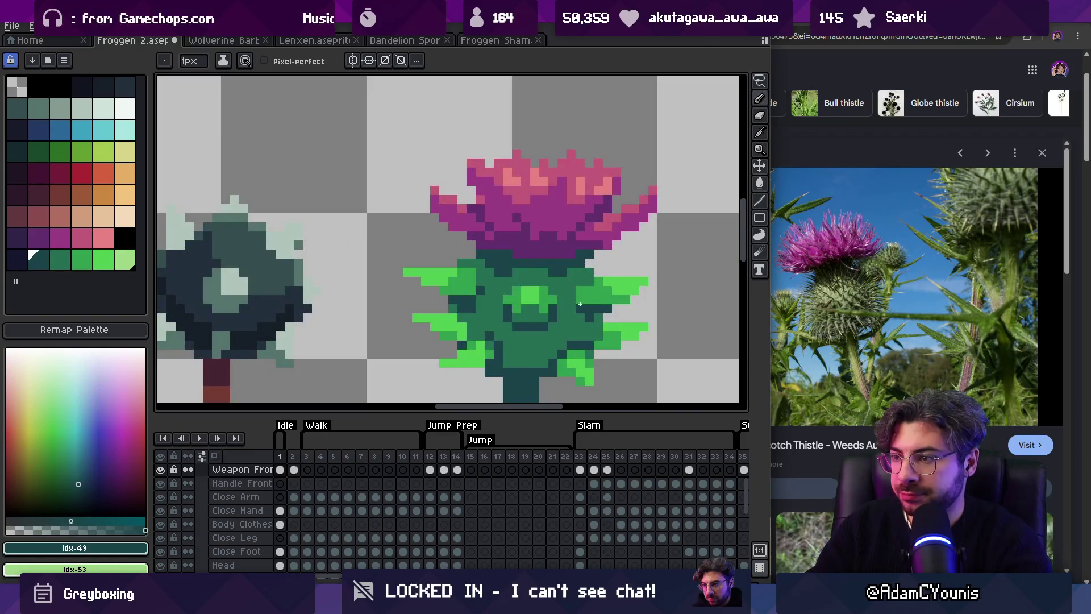
# Step: Sample the thistle's green and add bright-green pixels to the spiky leaves
pyautogui.press('z')
pyautogui.scroll(-4, 525, 269)
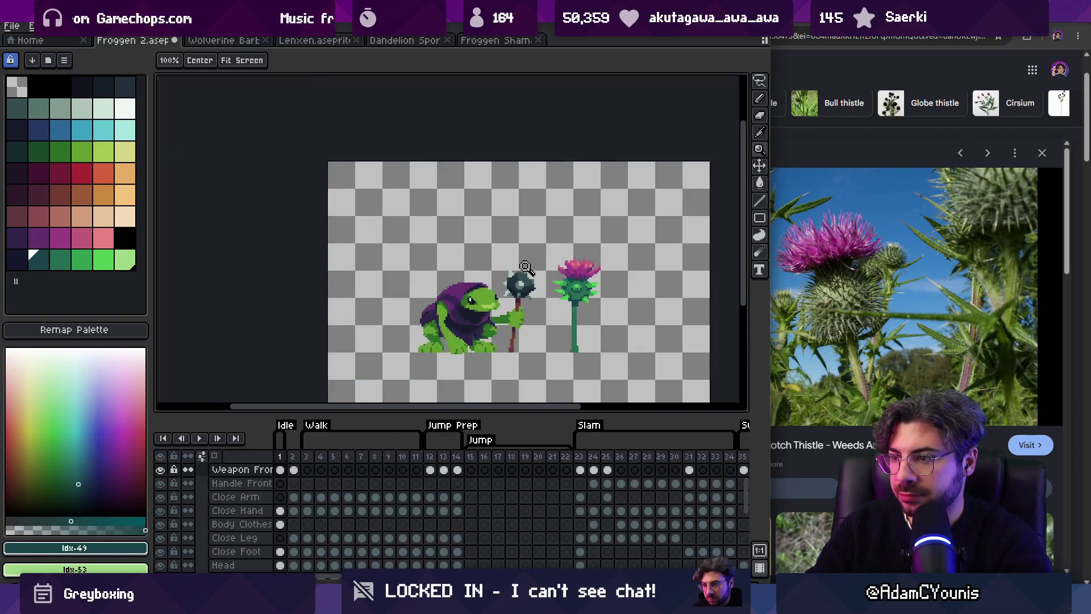
pyautogui.hscroll(1, 526, 269)
pyautogui.scroll(-2, 525, 269)
pyautogui.scroll(6, 523, 267)
pyautogui.press('i')
pyautogui.click(511, 271)
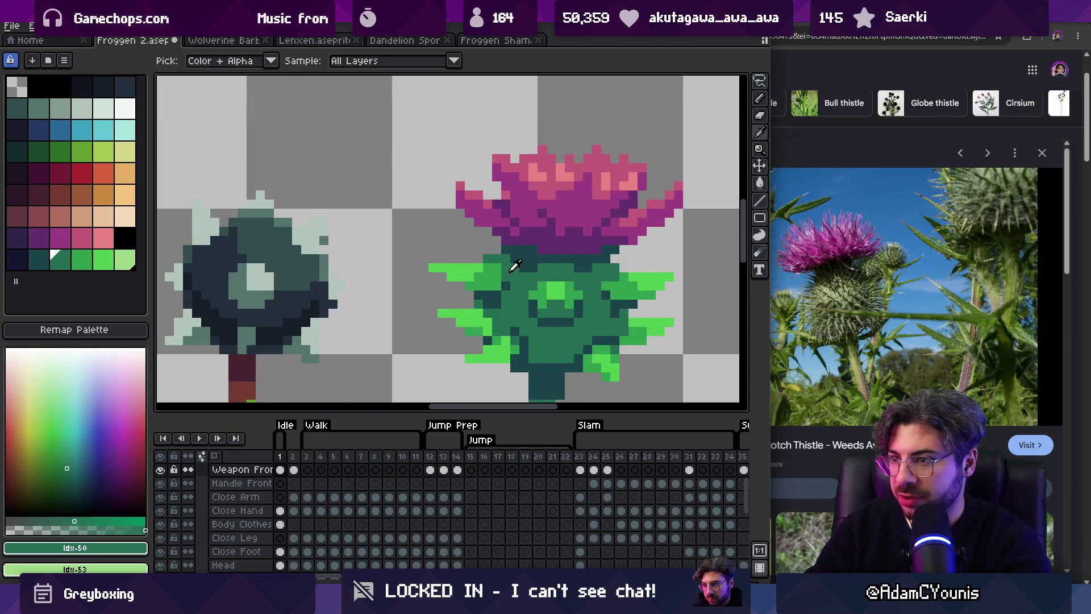
pyautogui.press('b')
pyautogui.keyDown('alt'); pyautogui.click(618, 282); pyautogui.keyUp('alt')
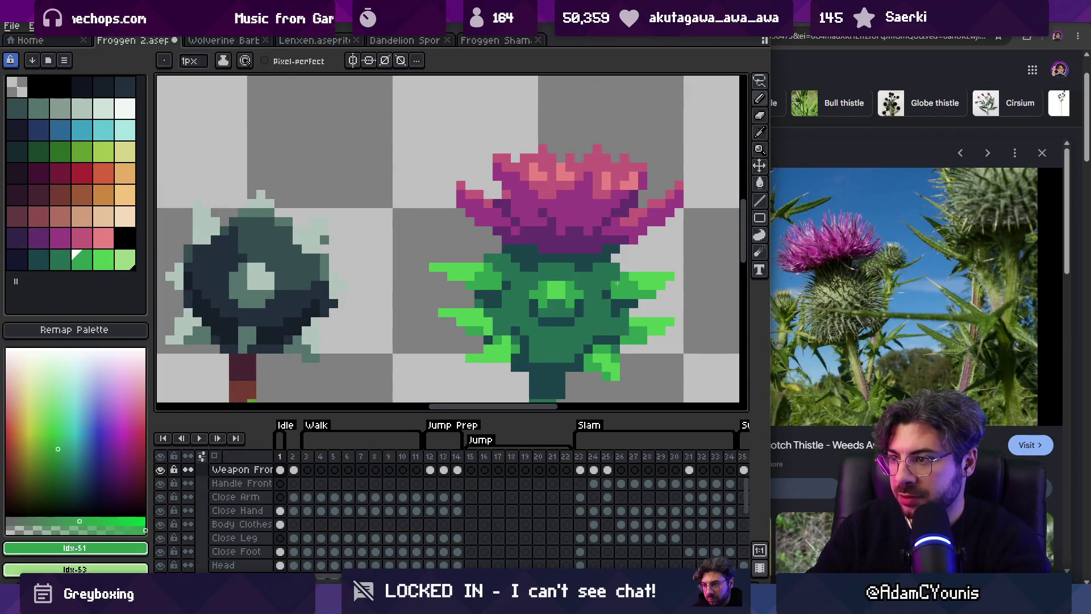
# Step: Add more dark-teal shading and mid-green pixels along the thistle's lower edge
pyautogui.press('z')
pyautogui.scroll(-5, 557, 220)
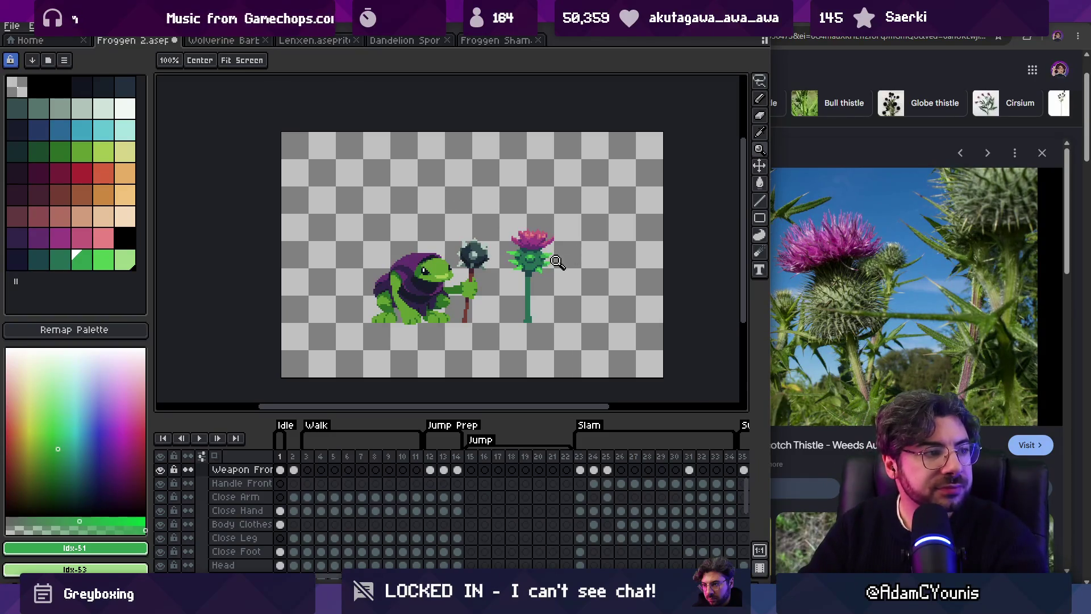
pyautogui.scroll(4, 551, 262)
pyautogui.press('b')
pyautogui.keyDown('alt'); pyautogui.click(438, 301); pyautogui.keyUp('alt')
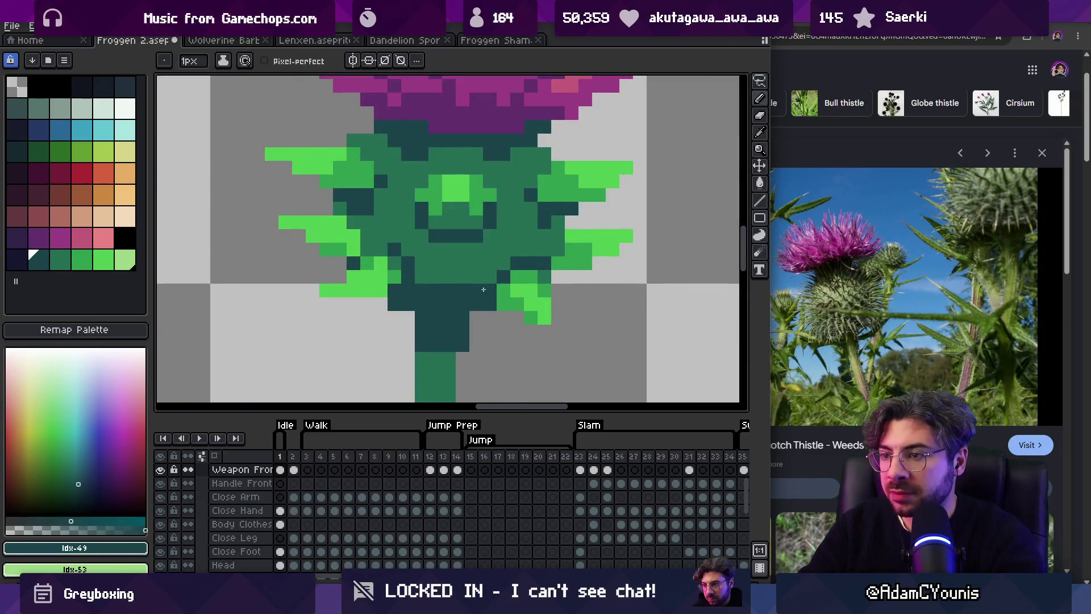
pyautogui.press('z')
pyautogui.scroll(-4, 528, 245)
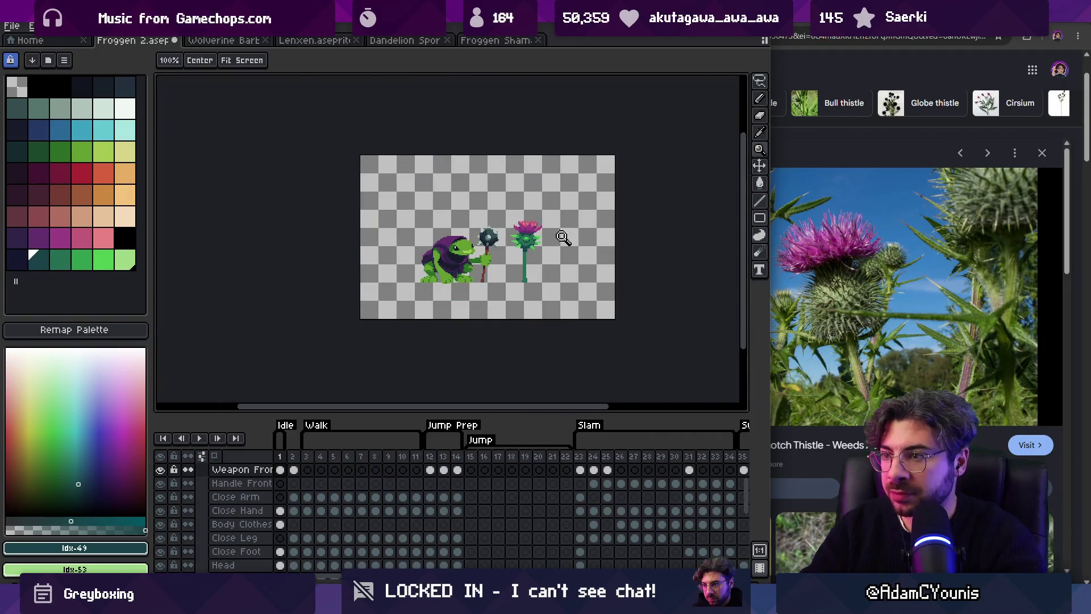
pyautogui.scroll(4, 552, 239)
pyautogui.press('b')
pyautogui.keyDown('alt'); pyautogui.click(512, 244); pyautogui.keyUp('alt')
# Step: Refine the lower leaf spikes, checking the whole sprite at different zoom levels
pyautogui.press('z')
pyautogui.scroll(-3, 530, 245)
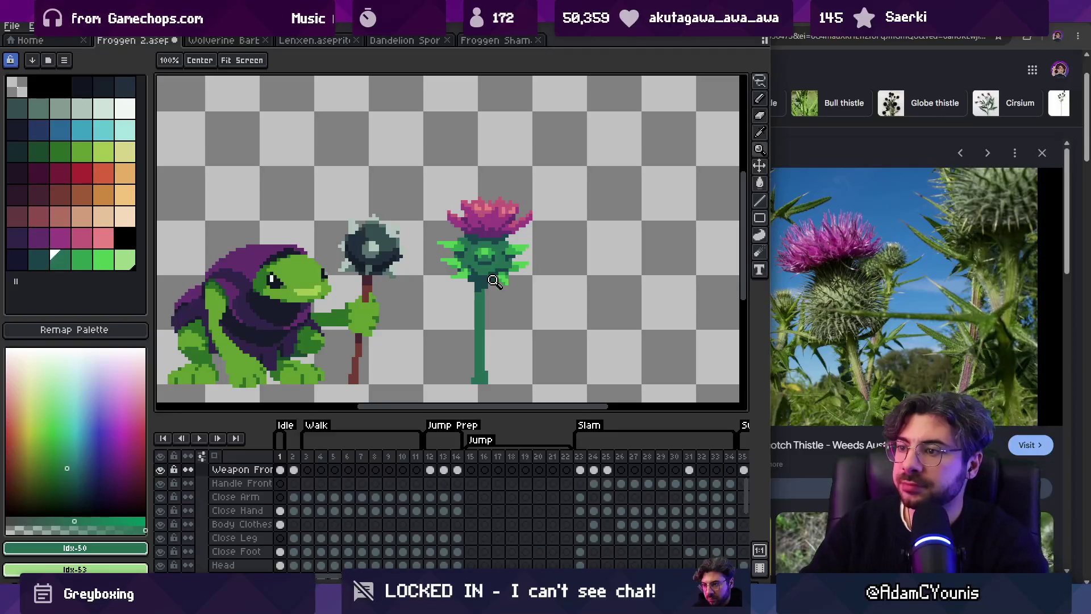
pyautogui.scroll(3, 496, 280)
pyautogui.press('b')
pyautogui.press('z')
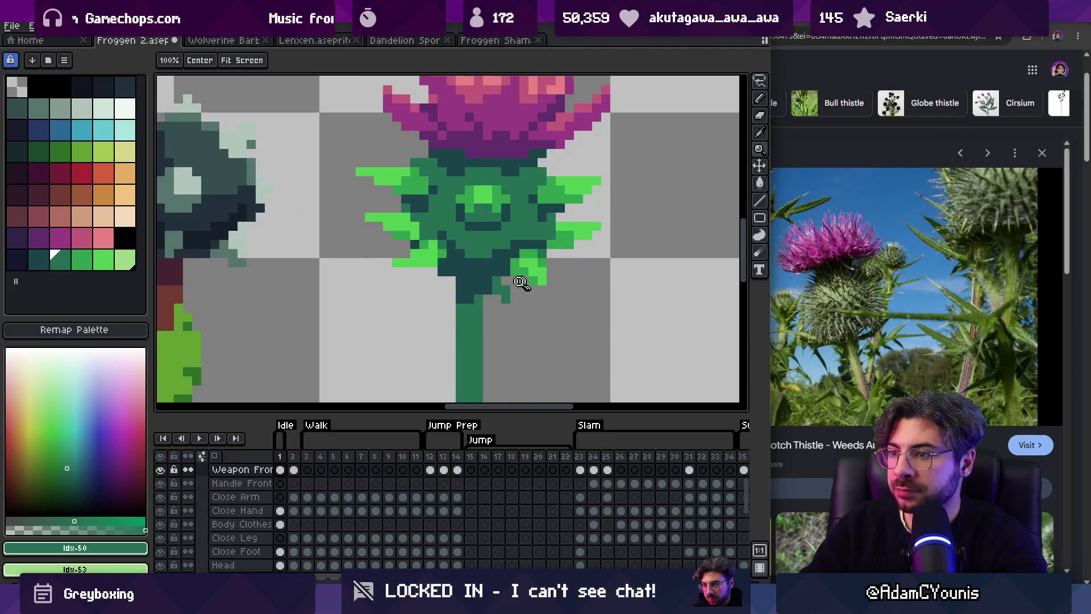
pyautogui.scroll(-5, 528, 278)
pyautogui.scroll(2, 549, 270)
pyautogui.scroll(3, 518, 283)
pyautogui.press('b')
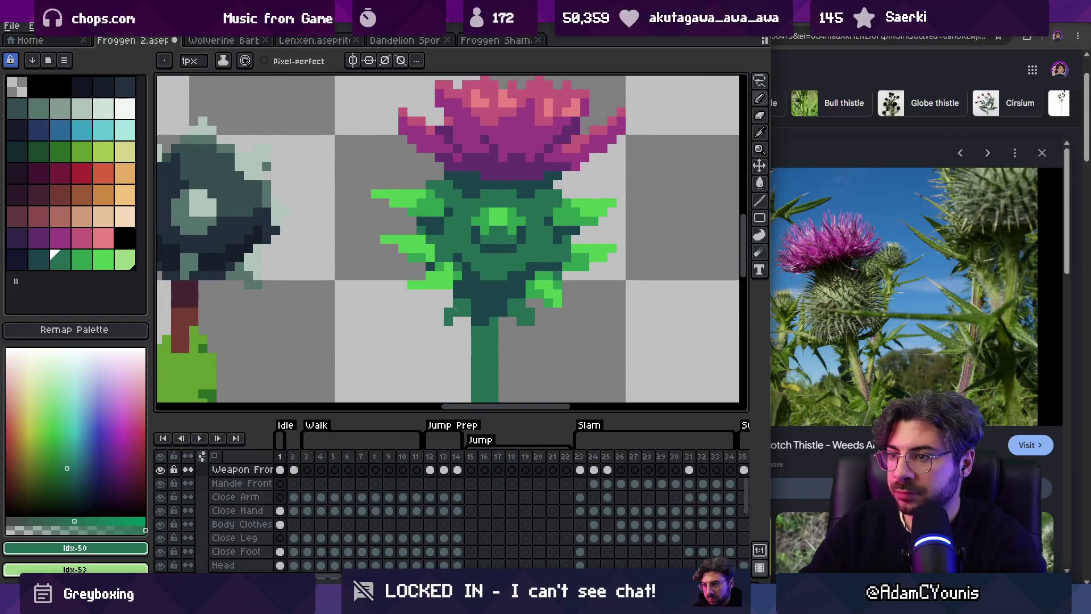
pyautogui.press('z')
pyautogui.scroll(-3, 504, 261)
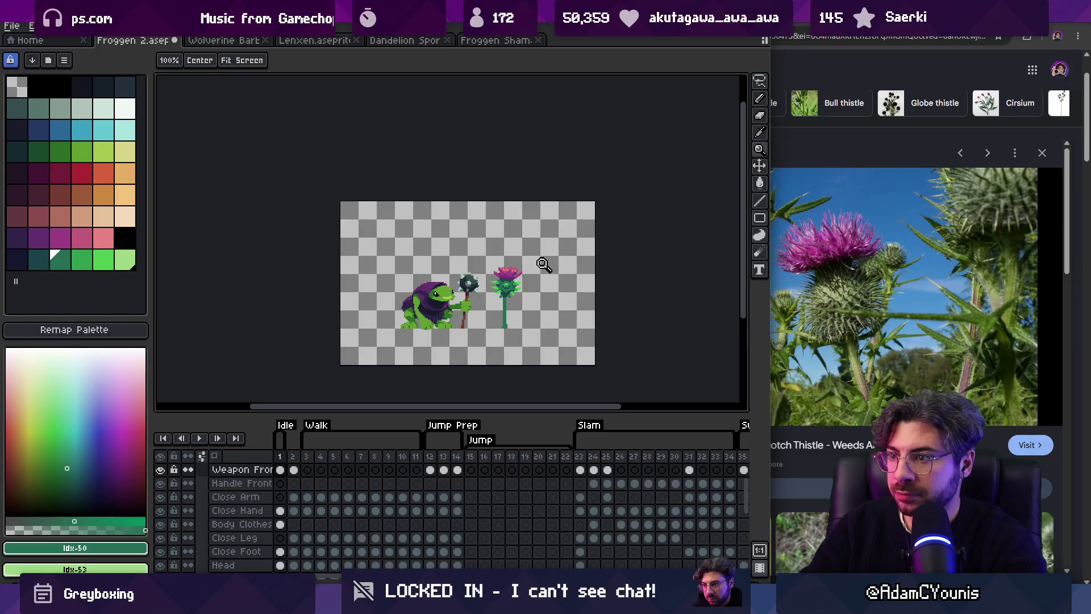
pyautogui.scroll(1, 529, 313)
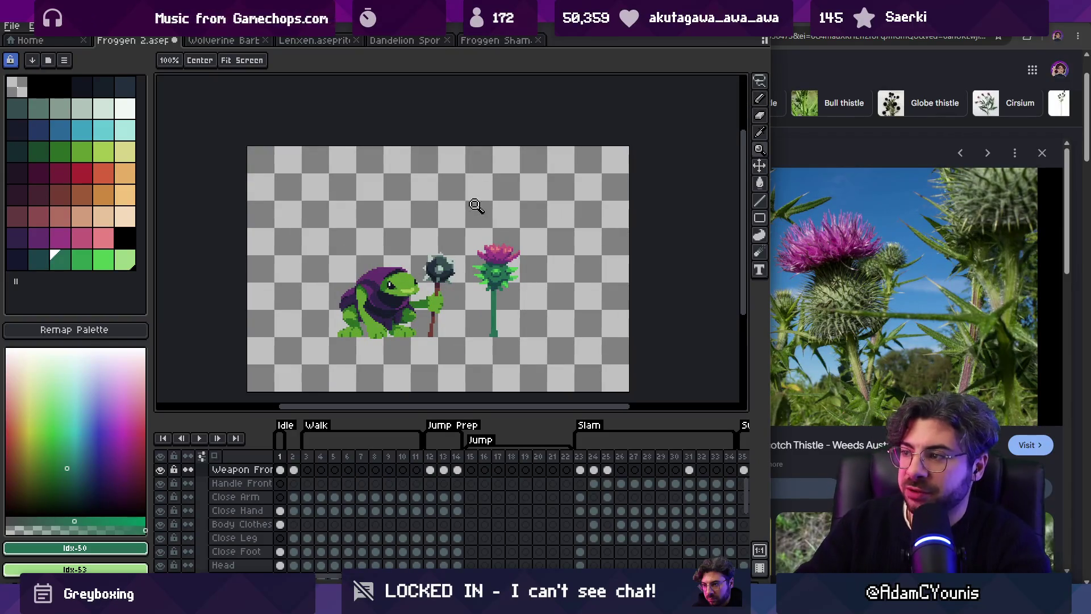
pyautogui.scroll(5, 511, 244)
# Step: Paint light pink tips along the top of the thistle's flower head
pyautogui.press('b')
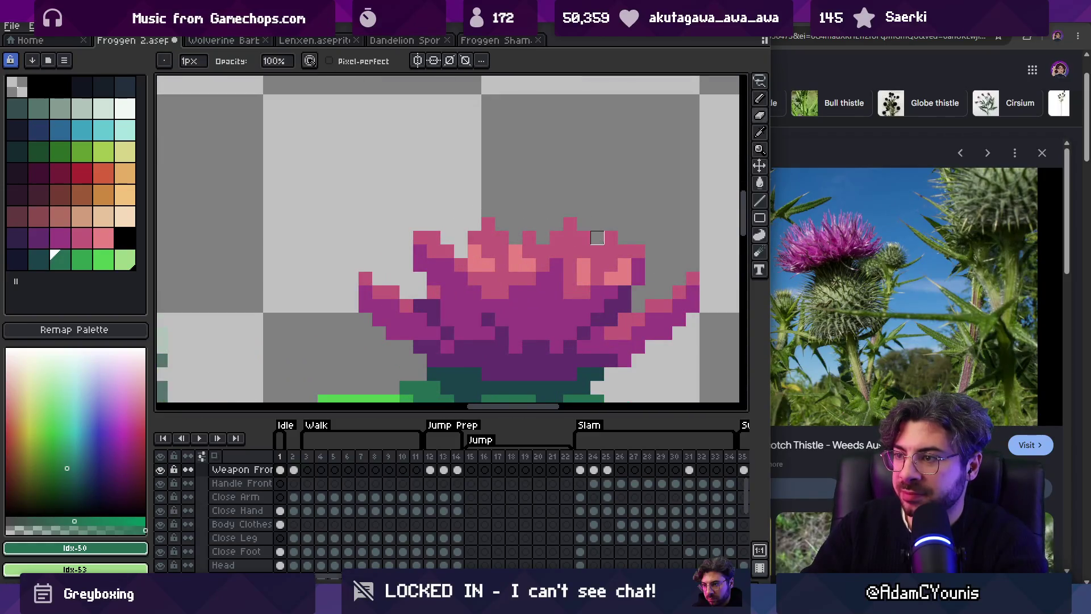
pyautogui.keyDown('alt'); pyautogui.click(634, 238); pyautogui.keyUp('alt')
pyautogui.press('z')
pyautogui.scroll(-6, 584, 227)
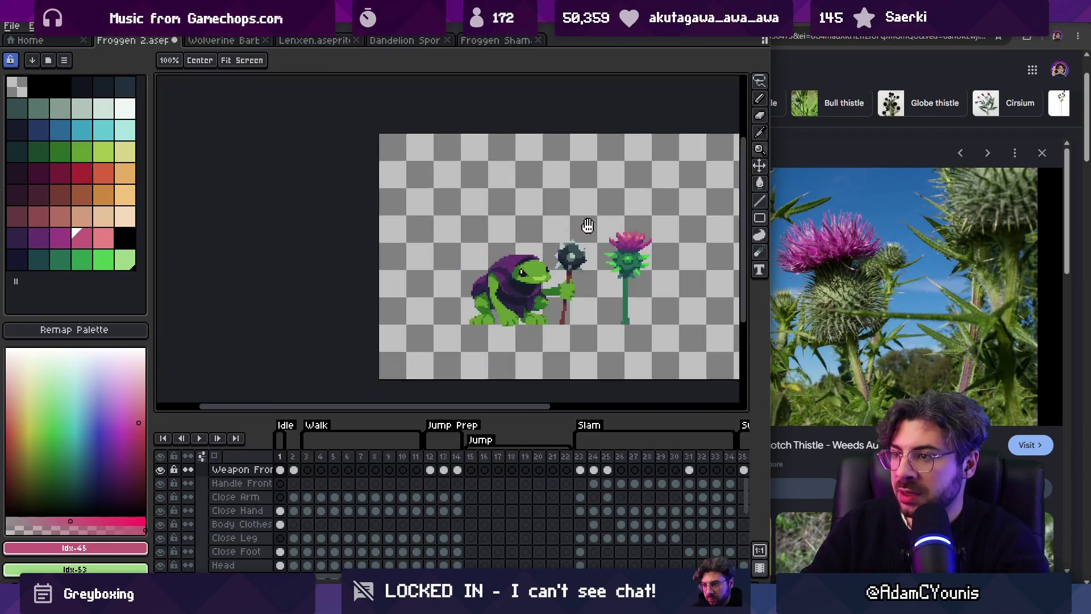
pyautogui.hscroll(2, 591, 204)
pyautogui.scroll(5, 565, 233)
pyautogui.press('b')
pyautogui.press('z')
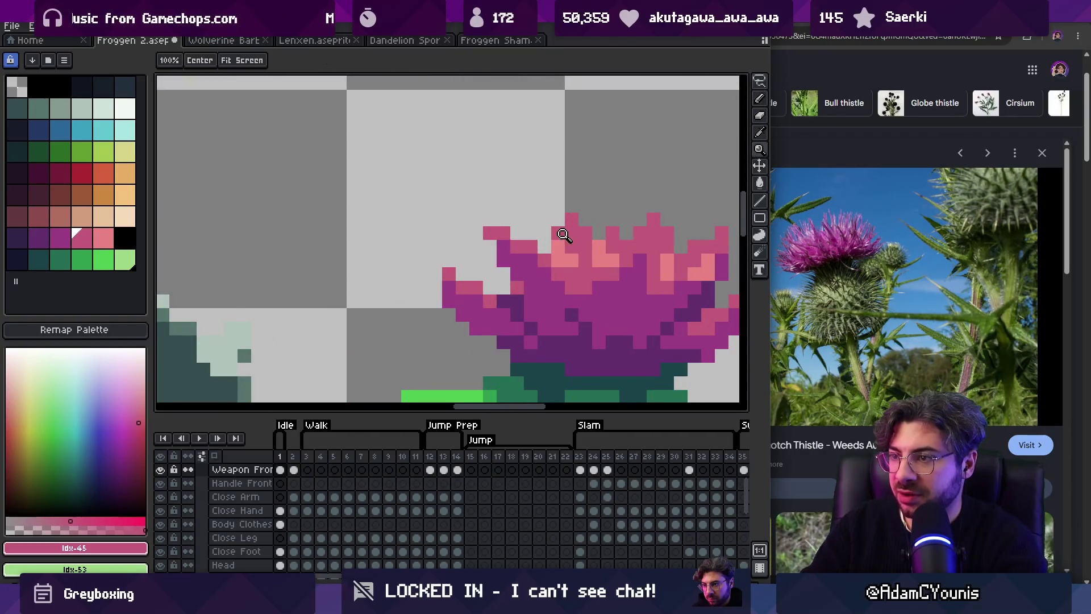
pyautogui.scroll(-5, 584, 205)
pyautogui.scroll(5, 591, 223)
# Step: Repaint parts of the flower head with a deeper pink
pyautogui.press('b')
pyautogui.keyDown('alt'); pyautogui.click(589, 224); pyautogui.keyUp('alt')
pyautogui.press('z')
pyautogui.scroll(-3, 606, 214)
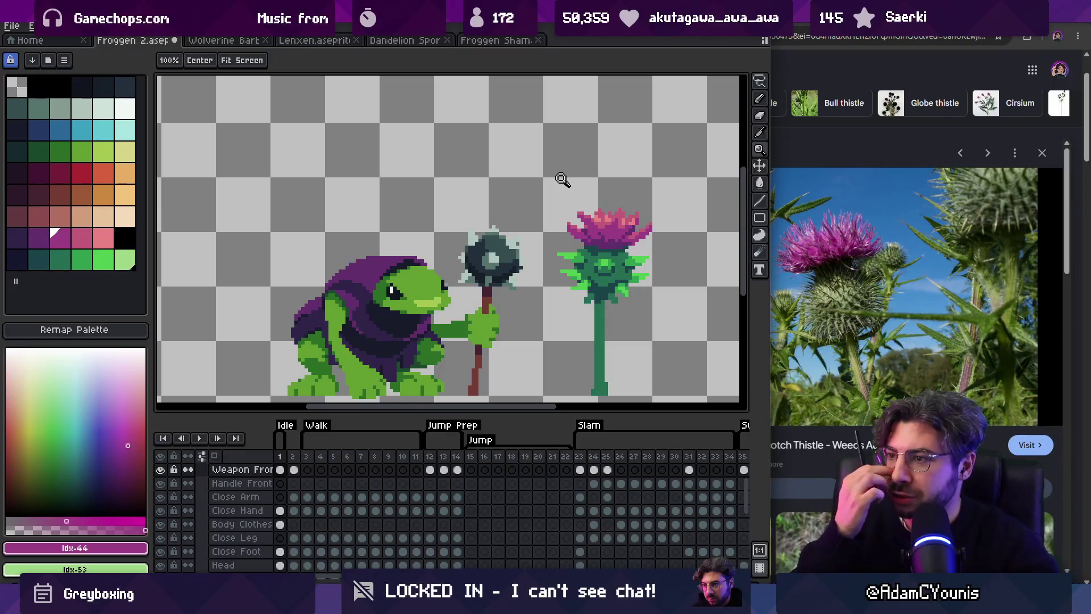
pyautogui.scroll(-2, 561, 179)
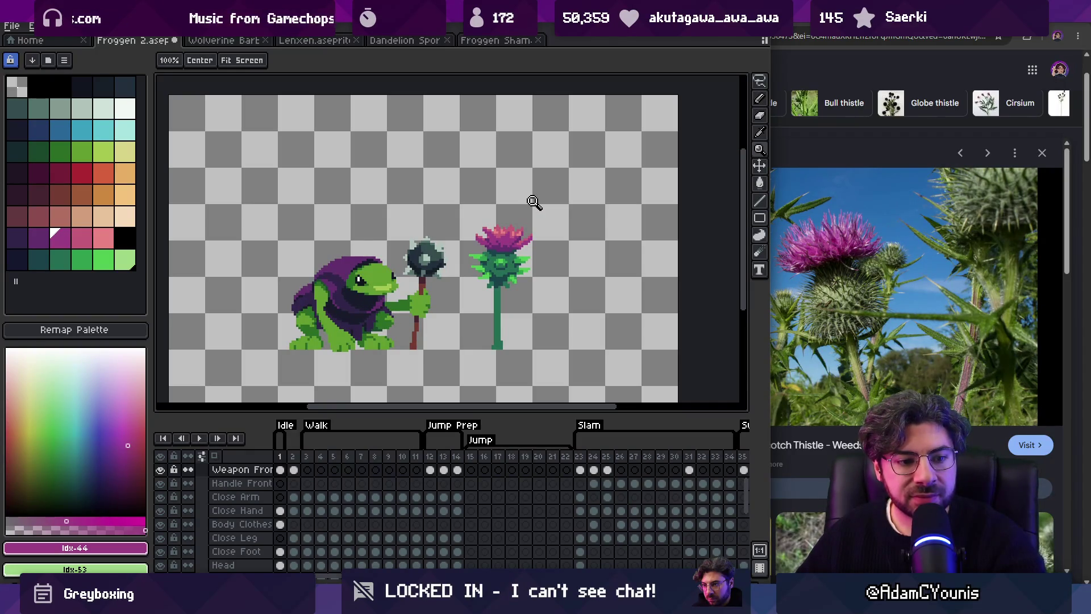
pyautogui.scroll(-2, 516, 241)
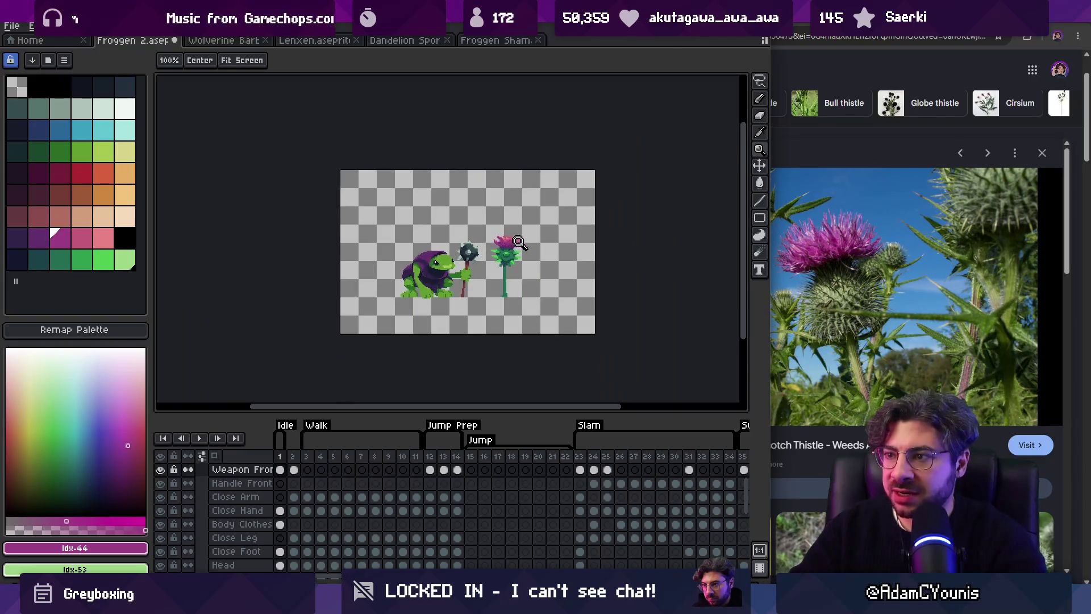
pyautogui.scroll(2, 506, 257)
pyautogui.scroll(2, 494, 262)
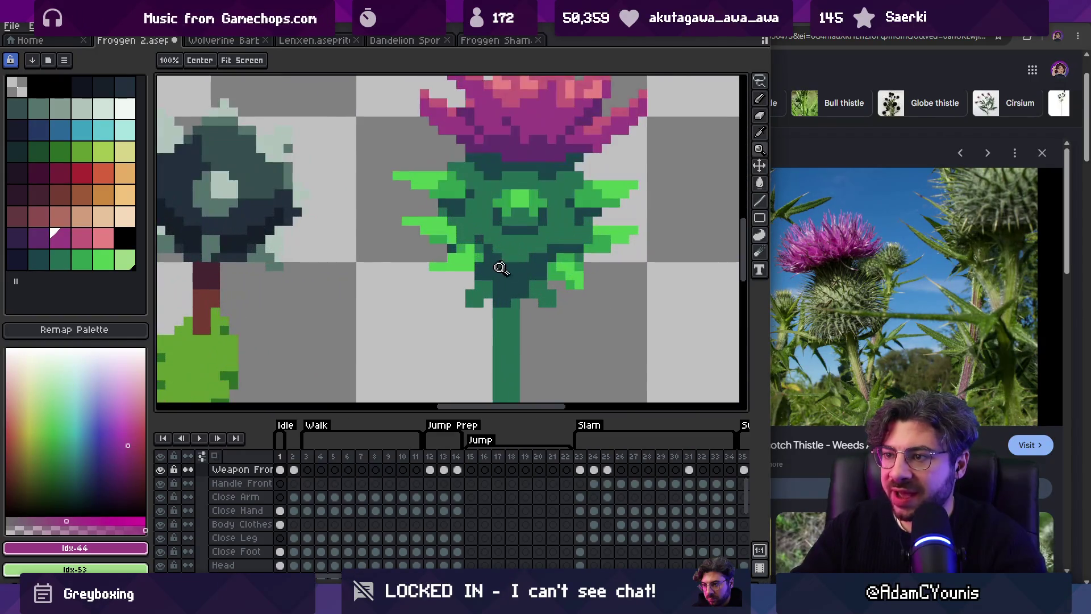
# Step: Flare purple petals outward at the flower base and shade below with dark teal
pyautogui.keyDown('alt'); pyautogui.click(480, 273); pyautogui.keyUp('alt')
pyautogui.scroll(-3, 517, 250)
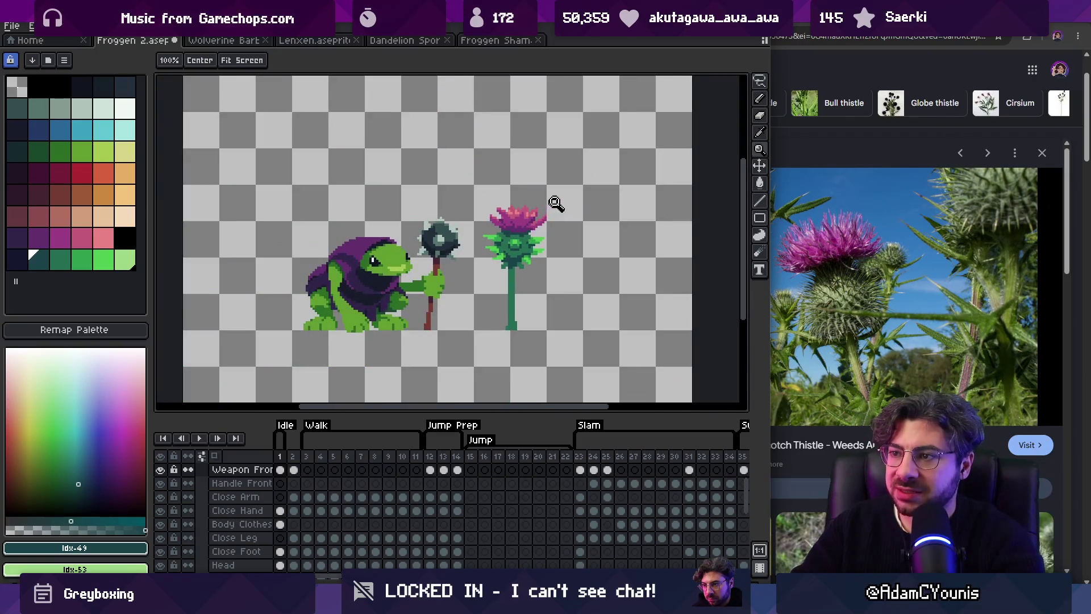
pyautogui.scroll(3, 518, 165)
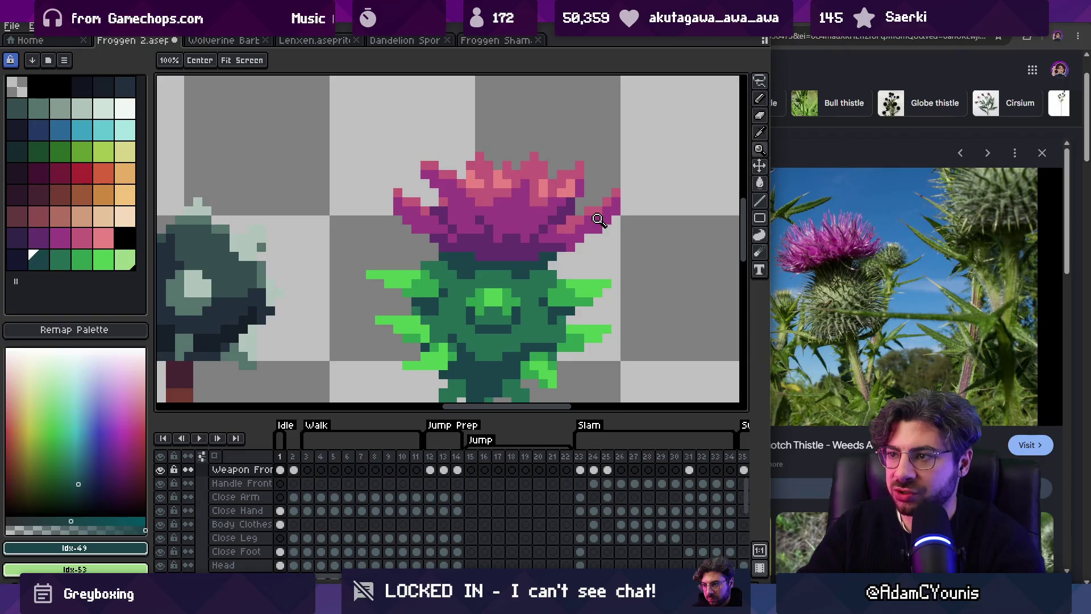
pyautogui.scroll(-3, 568, 216)
pyautogui.scroll(3, 563, 219)
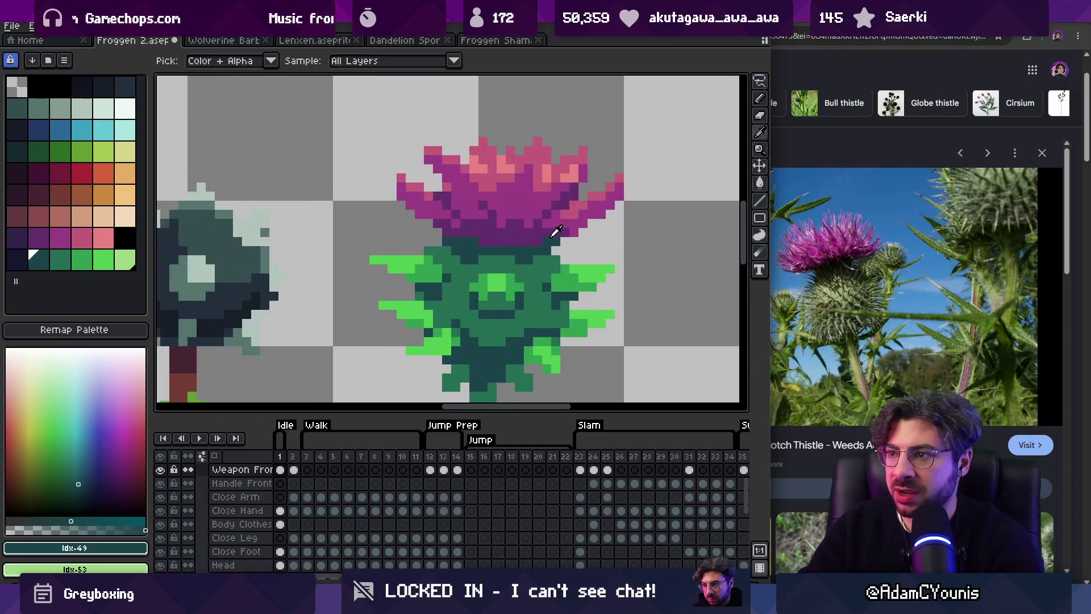
pyautogui.keyDown('alt'); pyautogui.click(473, 235); pyautogui.keyUp('alt')
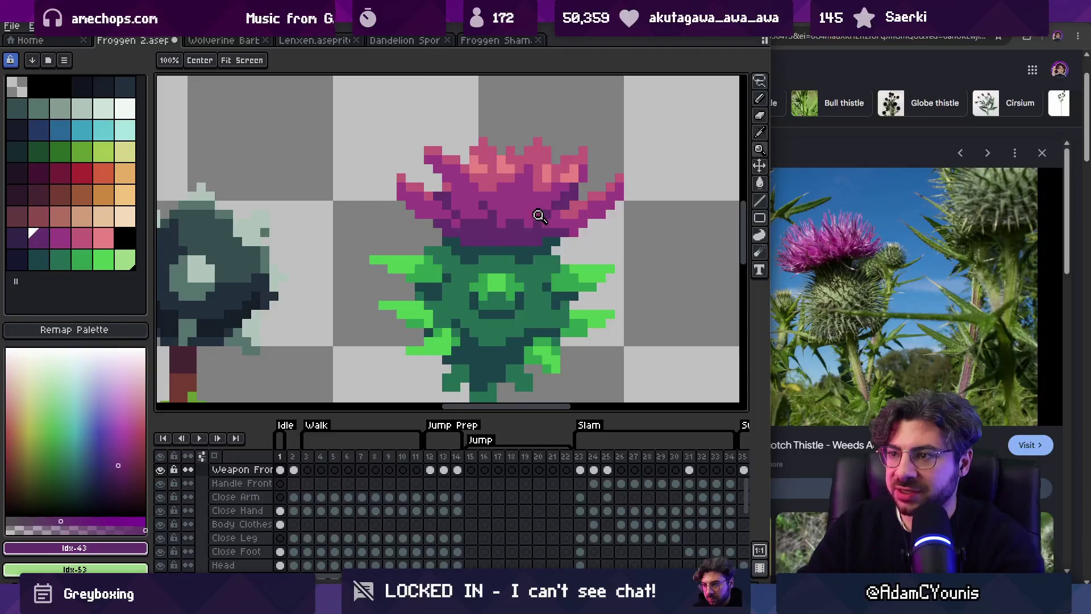
pyautogui.scroll(-3, 539, 214)
pyautogui.scroll(3, 544, 211)
pyautogui.keyDown('alt'); pyautogui.click(533, 244); pyautogui.keyUp('alt')
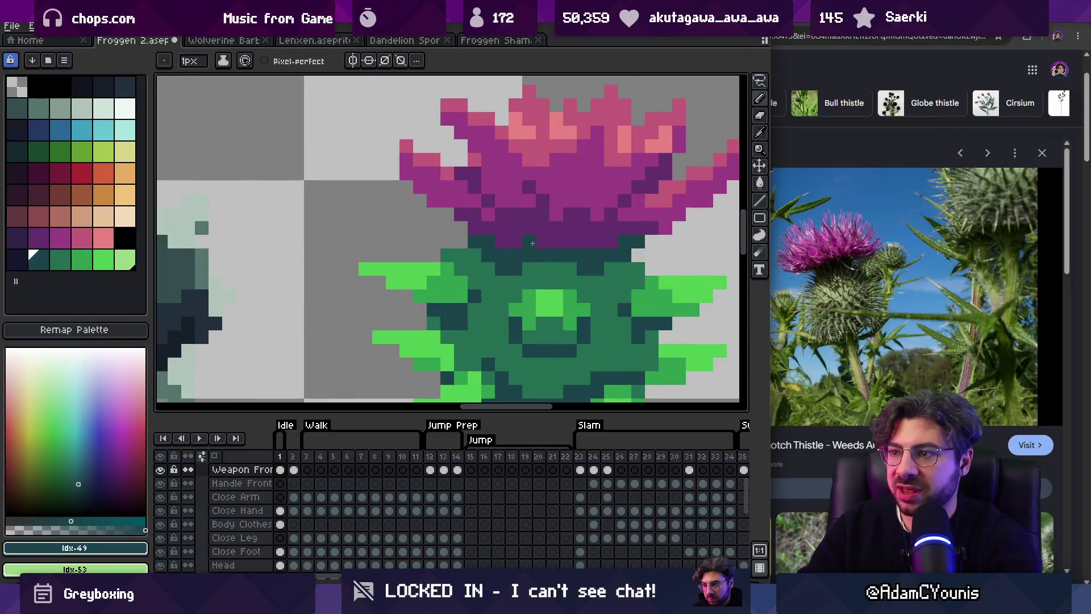
pyautogui.press('z')
pyautogui.scroll(1, 546, 221)
pyautogui.scroll(-4, 554, 211)
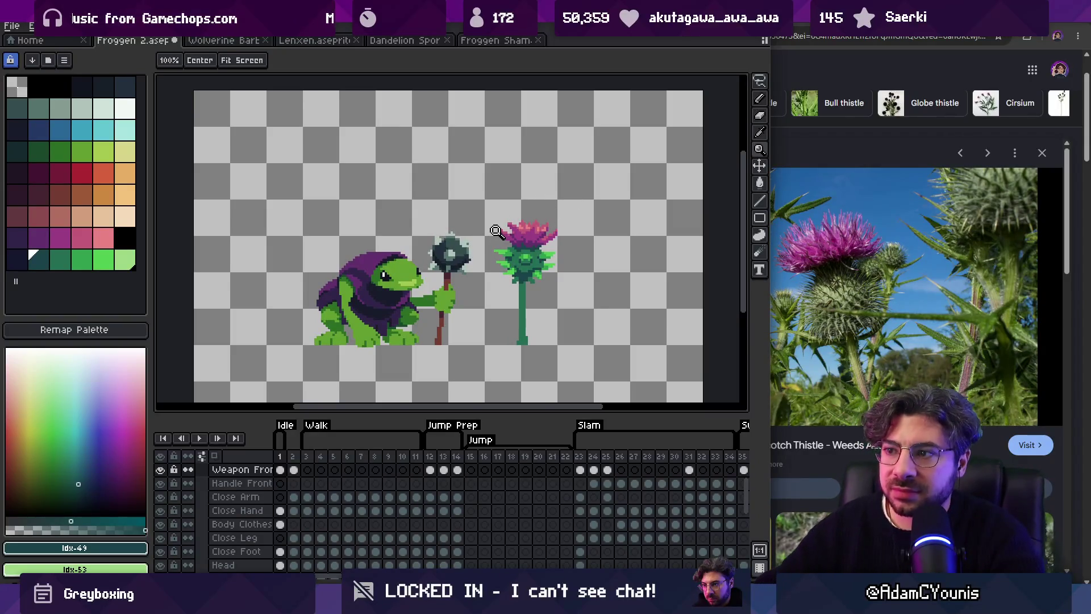
# Step: Move the thistle onto its own new layer and hide that layer
pyautogui.press('q')
pyautogui.moveTo(546, 191)
pyautogui.mouseDown()
pyautogui.moveTo(483, 245)
pyautogui.moveTo(560, 194)
pyautogui.mouseUp()
pyautogui.hotkey('ctrl', 'd')
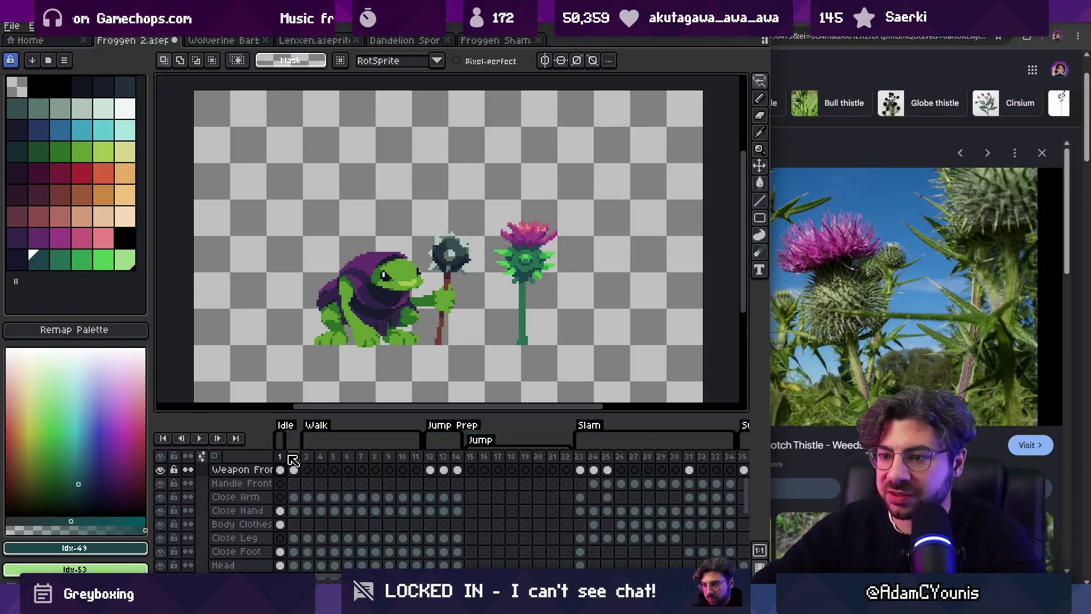
pyautogui.moveTo(487, 227)
pyautogui.mouseDown()
pyautogui.moveTo(543, 199)
pyautogui.moveTo(489, 224)
pyautogui.mouseUp()
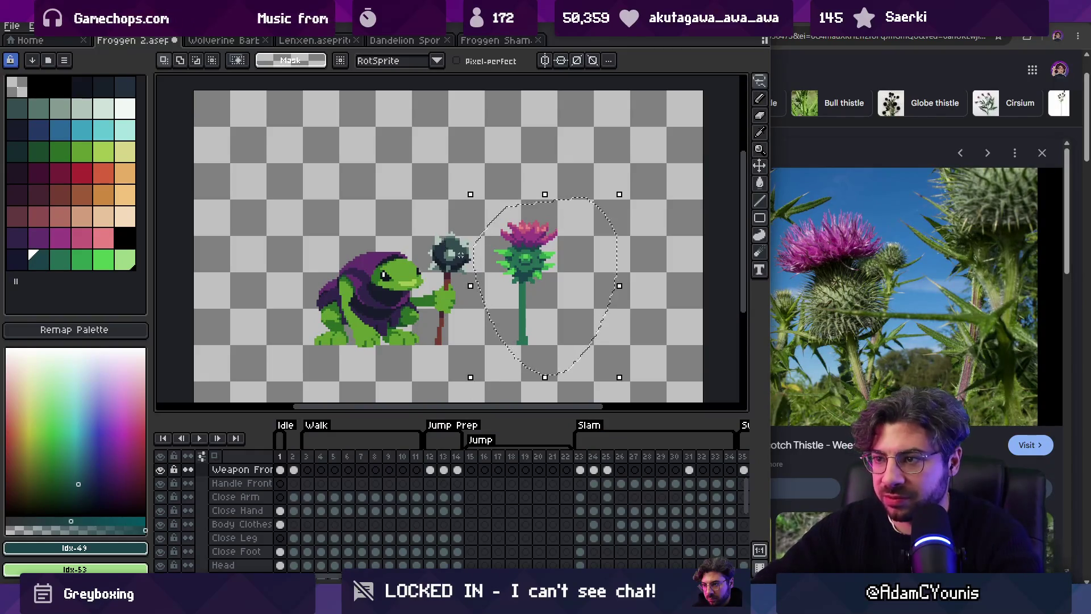
pyautogui.hotkey('ctrl', 'x')
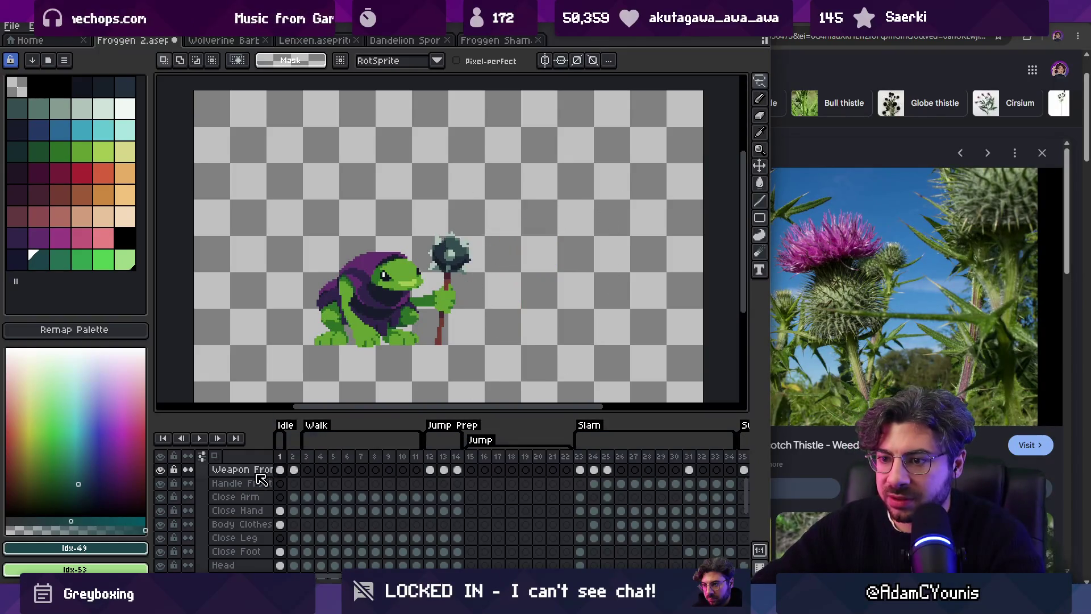
pyautogui.hotkey('shift', 'n')
pyautogui.hotkey('shift', 'n')
pyautogui.hotkey('ctrl', 'v')
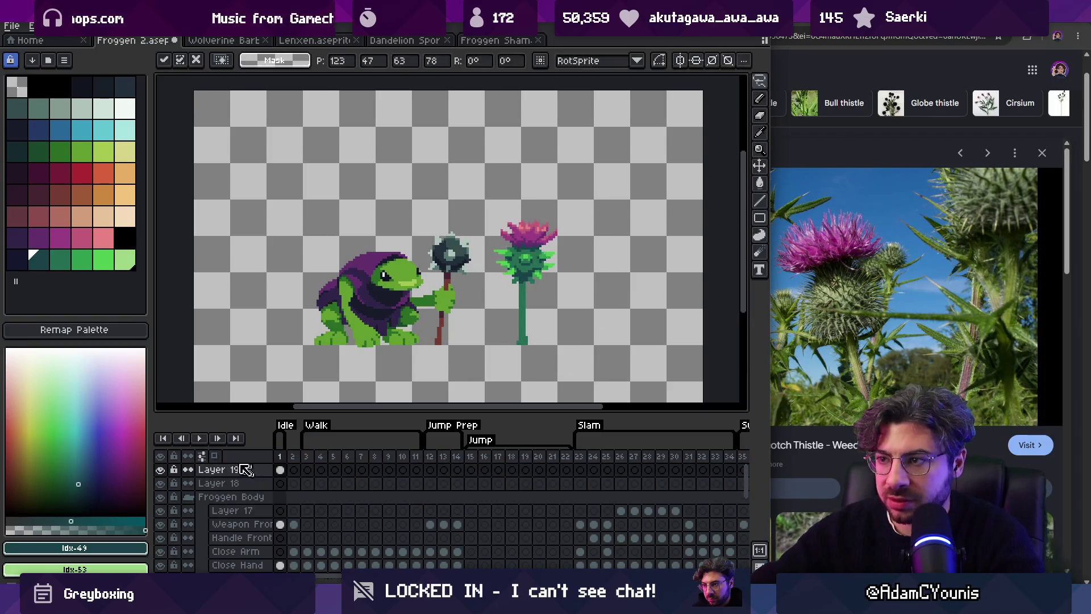
pyautogui.click(161, 470)
# Step: Save Froggen 2, preview its animation, then view Wolverine Bart's walk frames 8–10
pyautogui.hotkey('ctrl', 's')
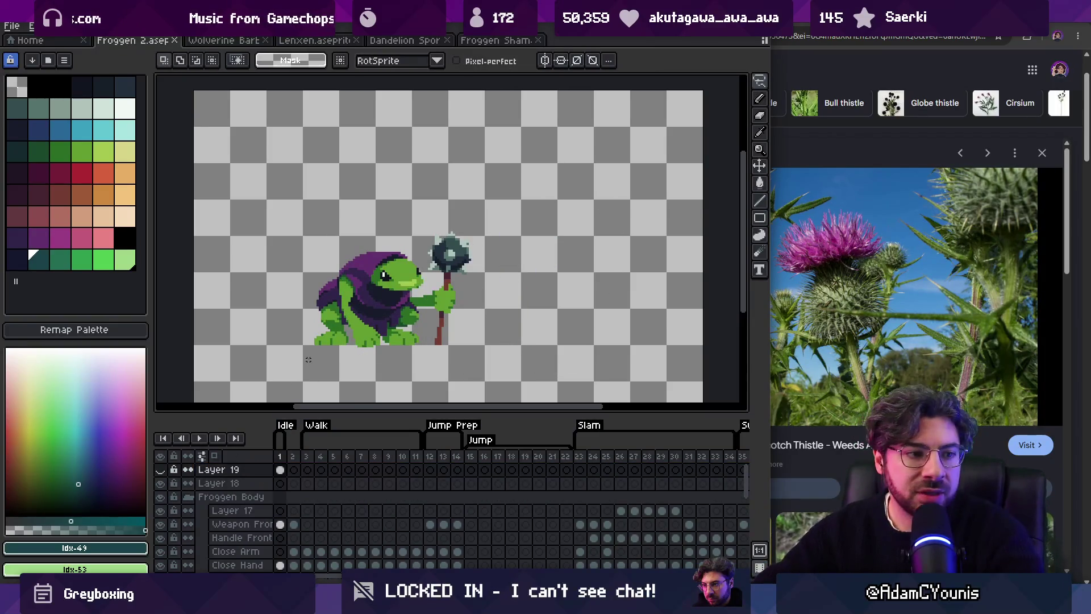
pyautogui.press('Return')
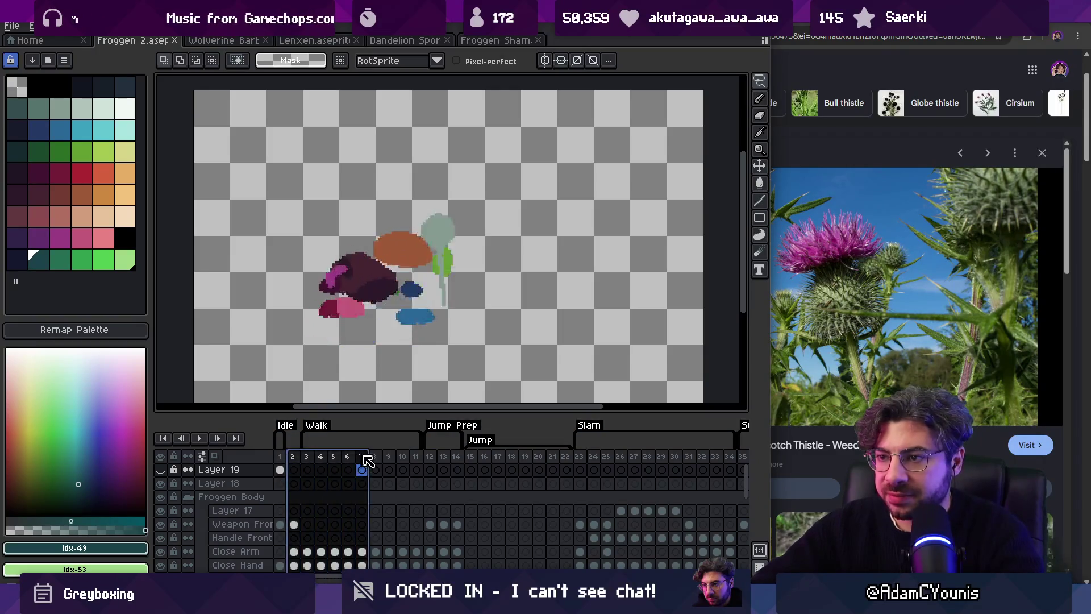
pyautogui.press('Return')
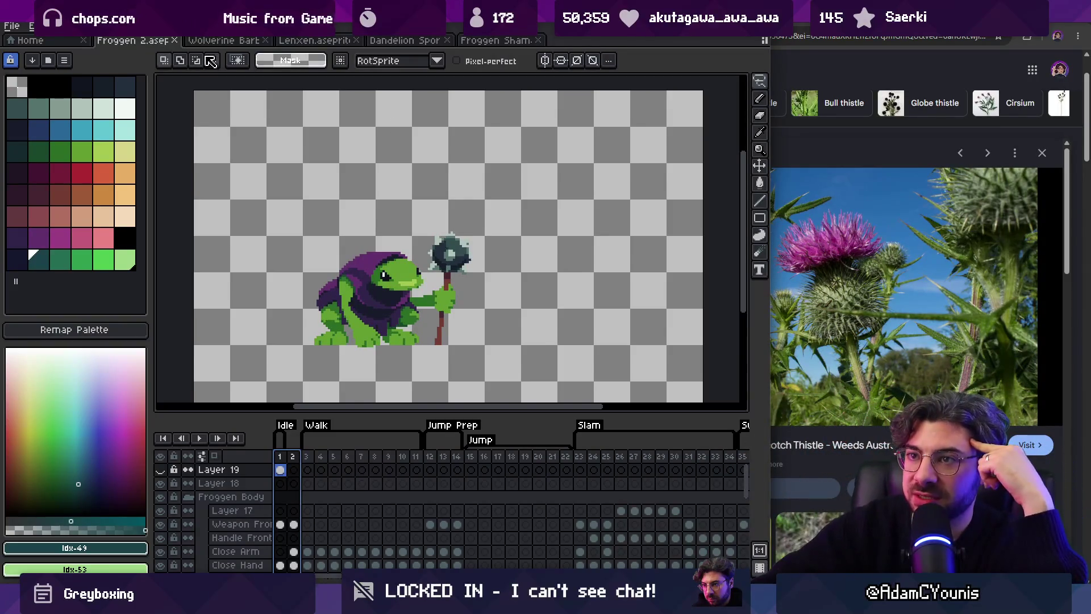
pyautogui.click(222, 40)
pyautogui.moveTo(320, 455)
pyautogui.mouseDown()
pyautogui.moveTo(540, 458)
pyautogui.moveTo(453, 459)
pyautogui.moveTo(473, 461)
pyautogui.mouseUp()
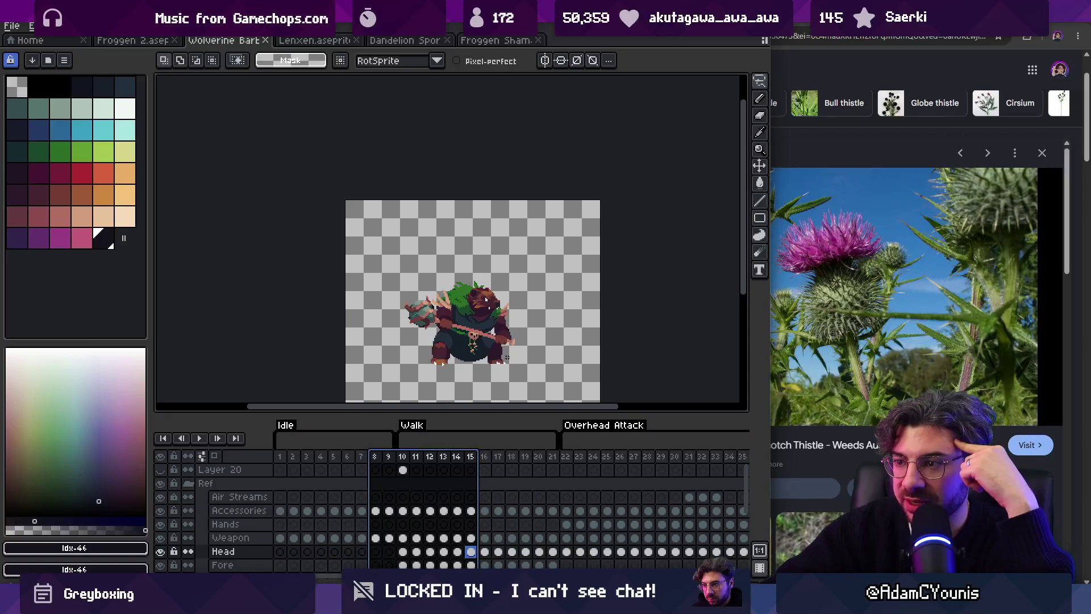
# Step: Go to Froggen 2's Idle frame 1 and make Layer 19 with the thistle visible
pyautogui.scroll(2, 508, 359)
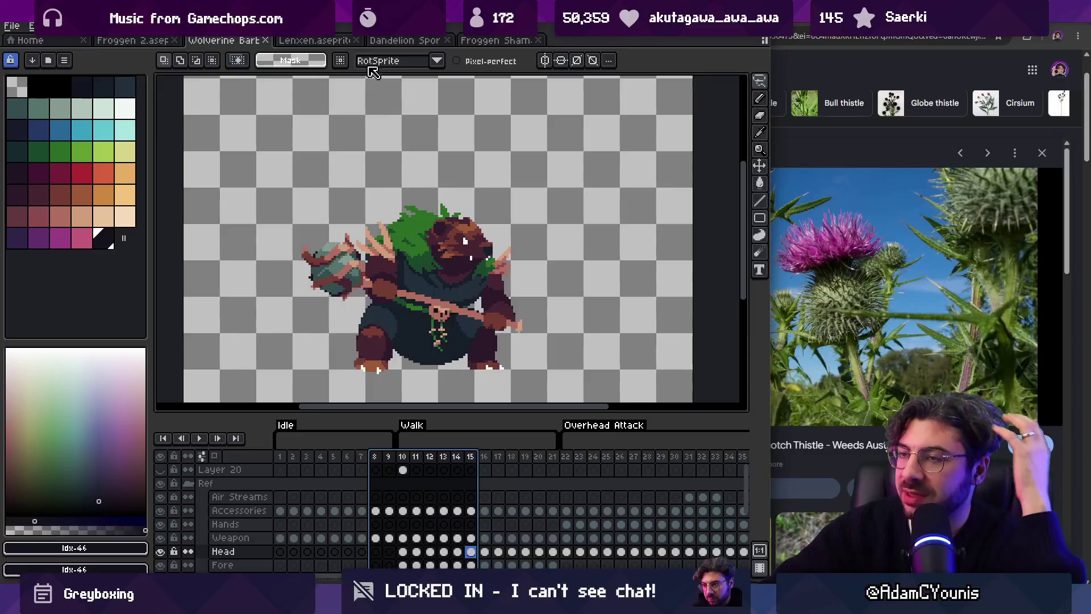
pyautogui.click(323, 41)
pyautogui.click(136, 41)
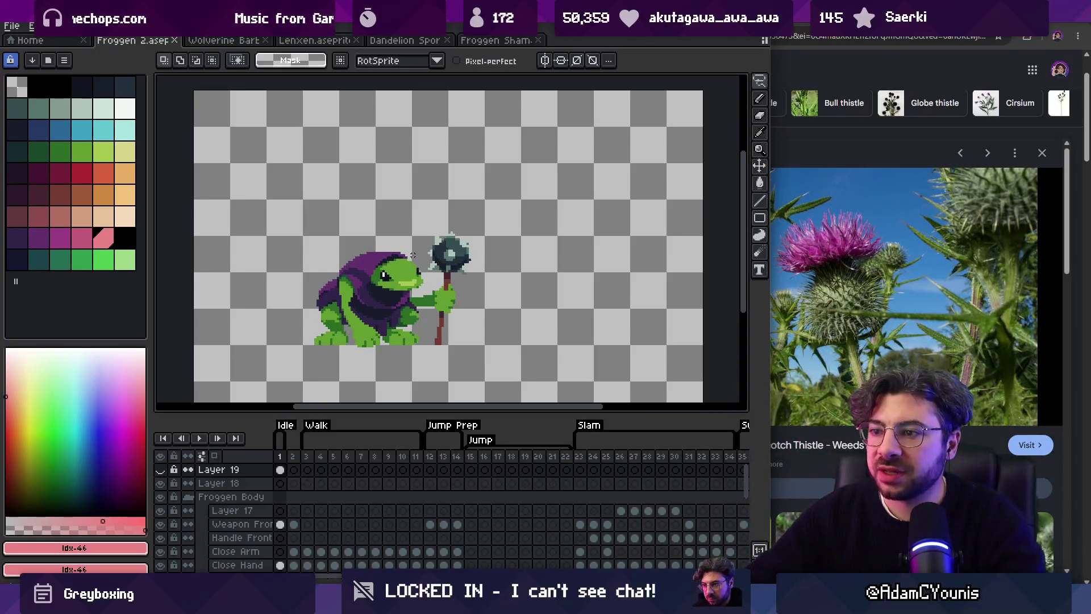
pyautogui.moveTo(308, 459)
pyautogui.mouseDown()
pyautogui.moveTo(280, 459)
pyautogui.moveTo(368, 459)
pyautogui.mouseUp()
pyautogui.moveTo(440, 460)
pyautogui.mouseDown()
pyautogui.moveTo(546, 461)
pyautogui.moveTo(347, 461)
pyautogui.moveTo(368, 463)
pyautogui.mouseUp()
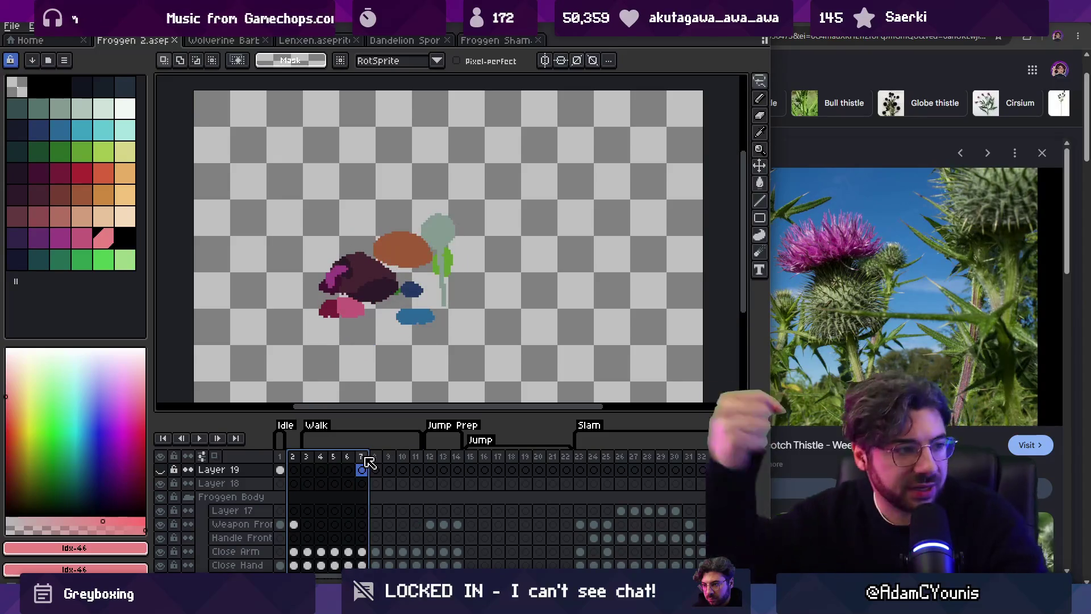
pyautogui.click(281, 459)
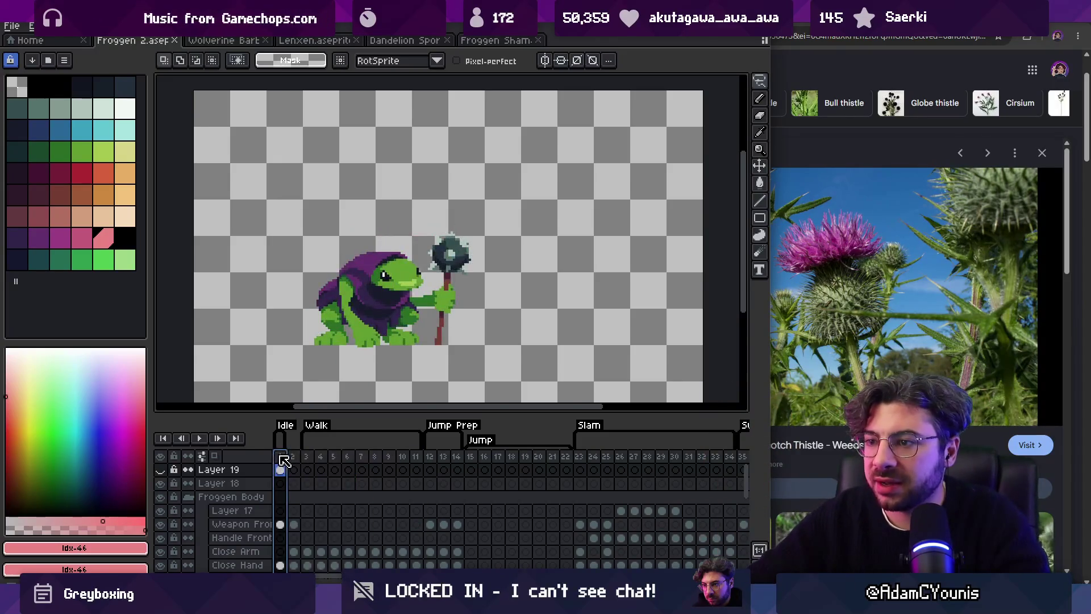
pyautogui.click(160, 470)
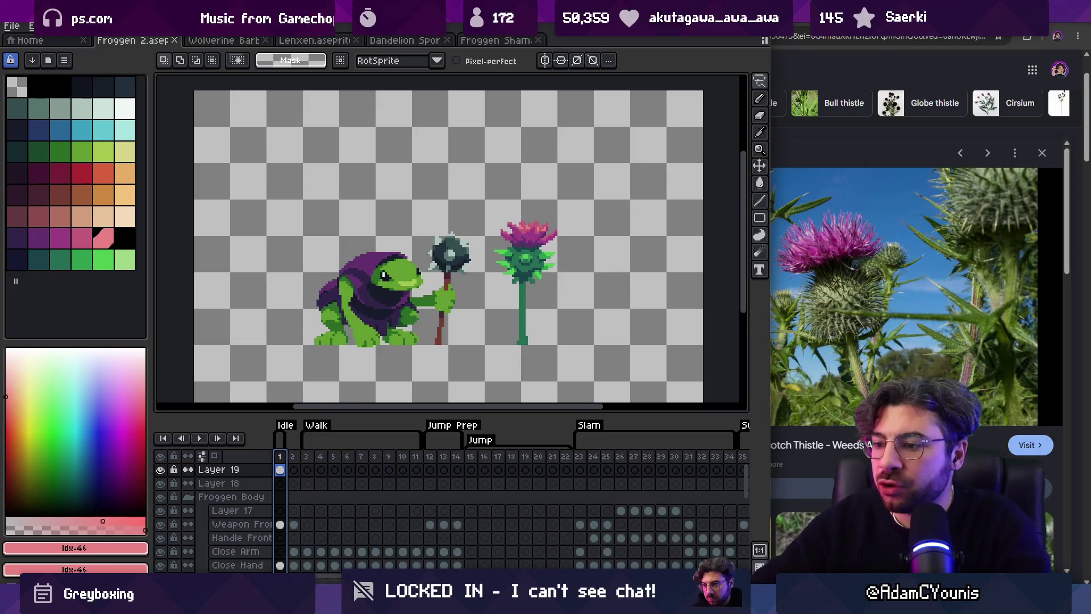
# Step: Search 'husk' in the system file search and open the Hubarren sprite file
pyautogui.hotkey('ctrl', 'alt', 'space')
pyautogui.write('hu')
pyautogui.write('sk')
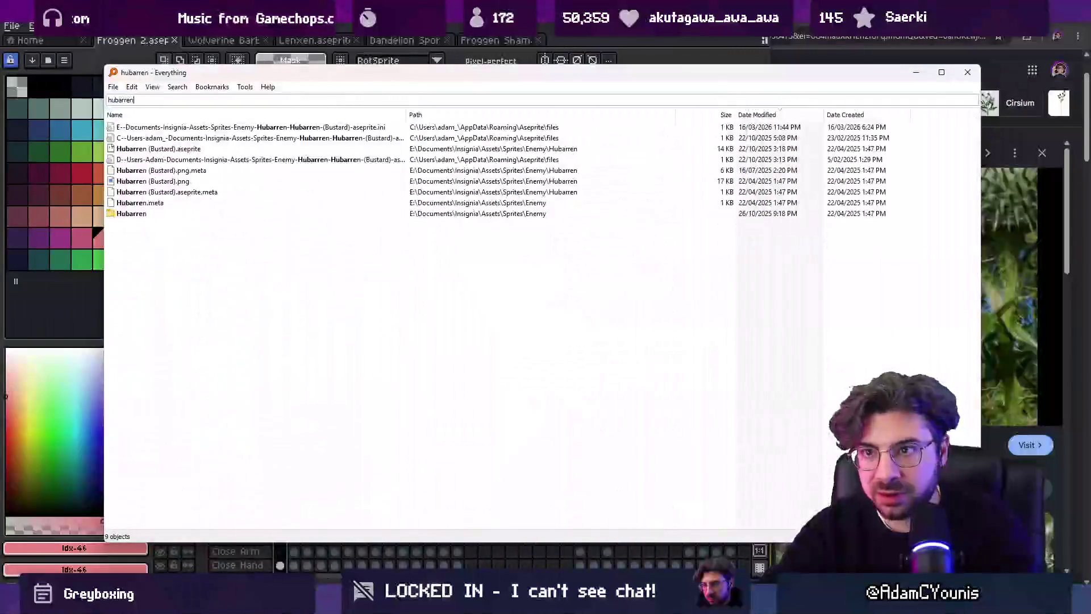
pyautogui.press('Down')
pyautogui.press('Return')
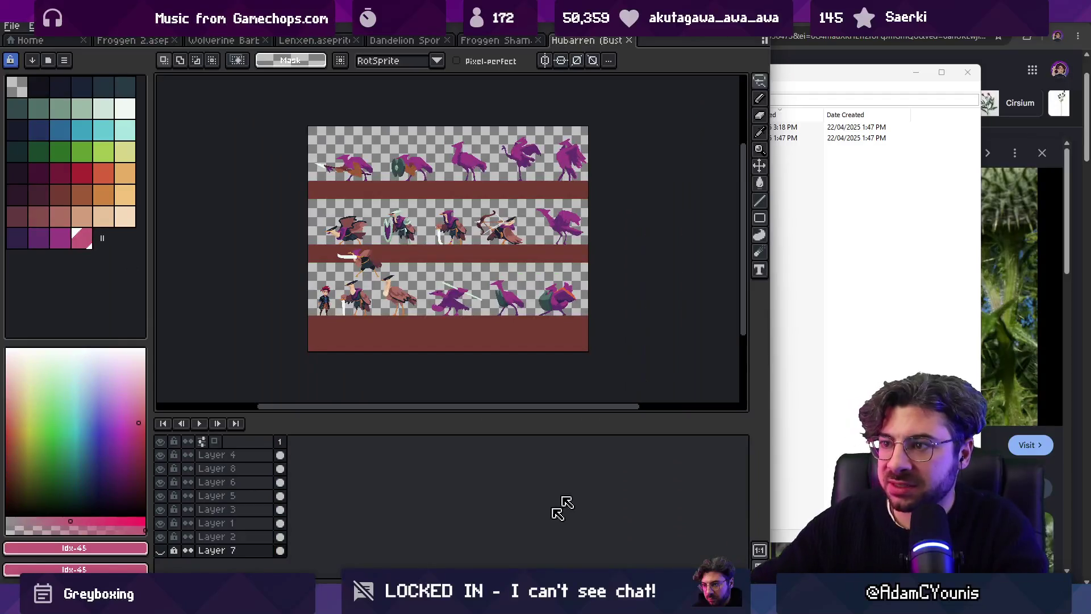
# Step: Zoom and pan across the Hubarren bird sprite rows, then return to Froggen 2
pyautogui.scroll(3, 493, 121)
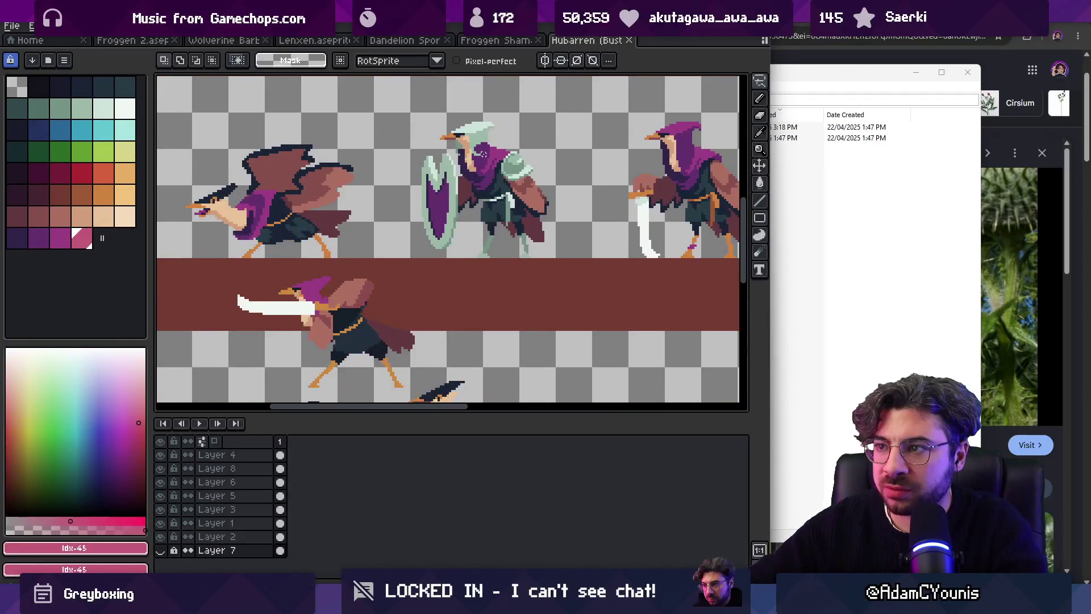
pyautogui.scroll(-1, 415, 157)
pyautogui.scroll(1, 348, 162)
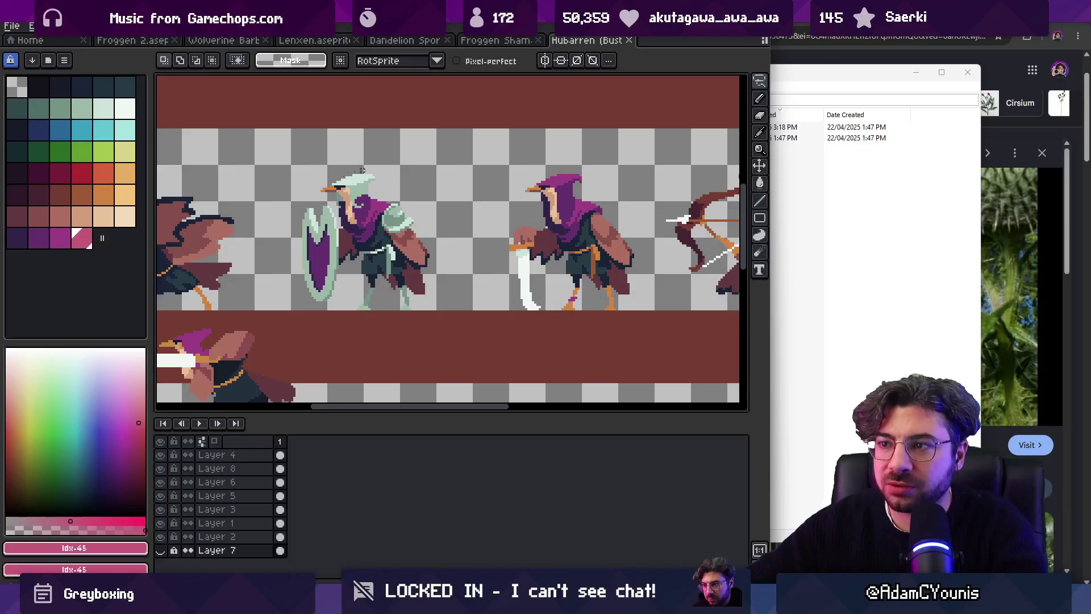
pyautogui.scroll(1, 396, 201)
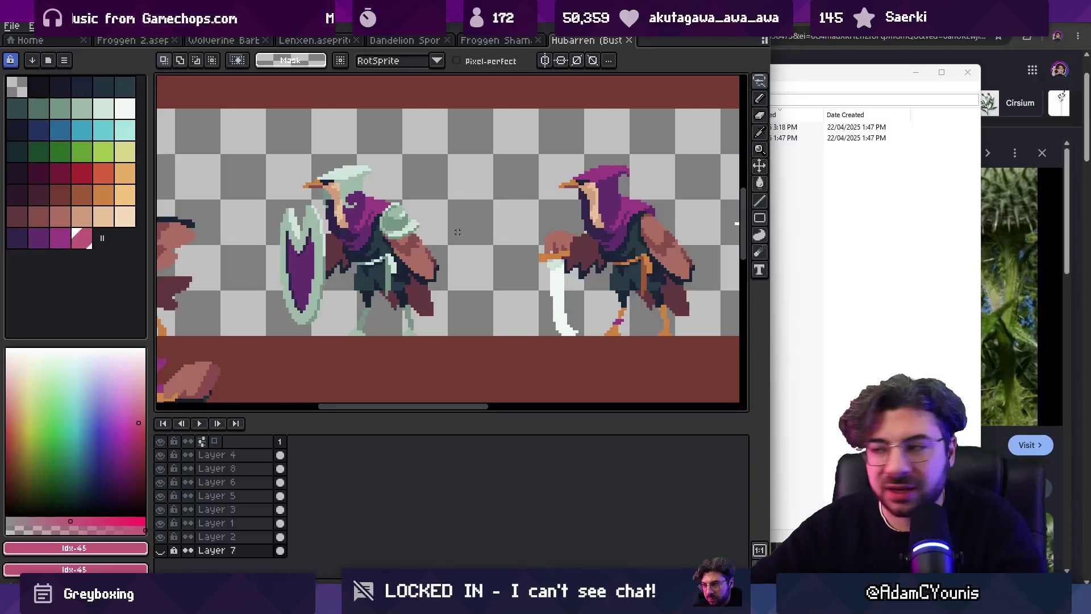
pyautogui.scroll(-1, 457, 232)
pyautogui.scroll(-1, 513, 241)
pyautogui.scroll(2, 489, 262)
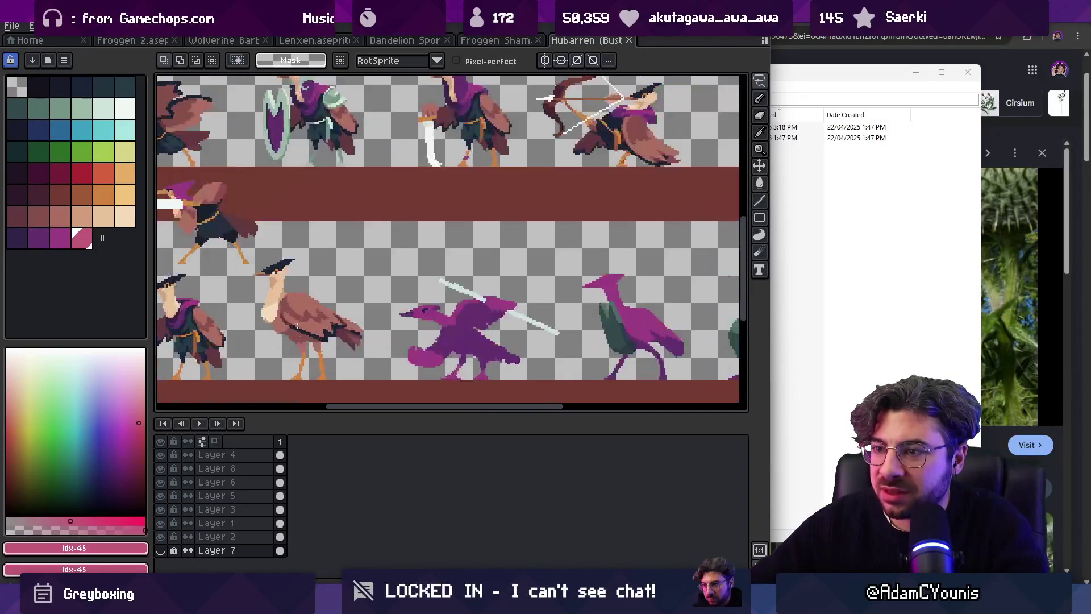
pyautogui.scroll(-1, 464, 283)
pyautogui.scroll(1, 470, 100)
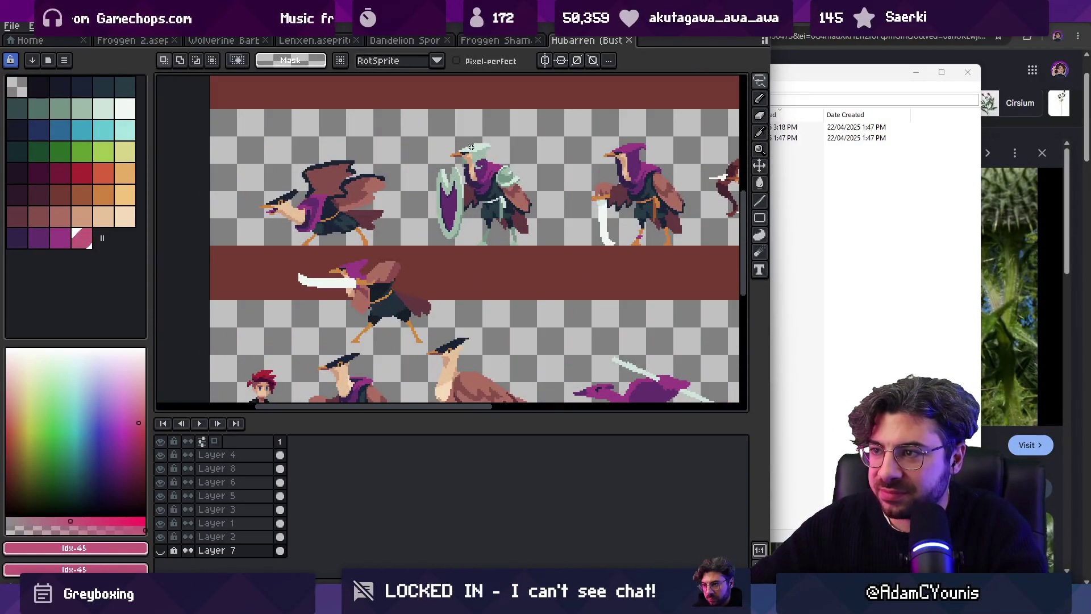
pyautogui.scroll(2, 464, 150)
pyautogui.scroll(-2, 512, 131)
pyautogui.scroll(1, 548, 280)
pyautogui.moveTo(375, 361)
pyautogui.mouseDown()
pyautogui.moveTo(463, 285)
pyautogui.moveTo(495, 274)
pyautogui.mouseUp()
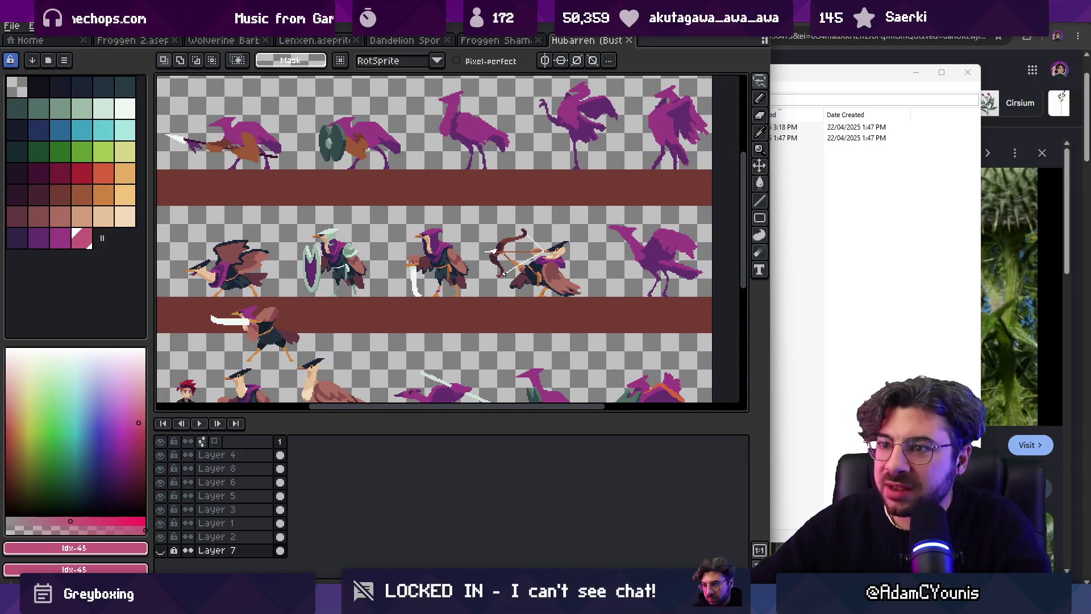
pyautogui.scroll(-2, 508, 267)
pyautogui.scroll(2, 496, 267)
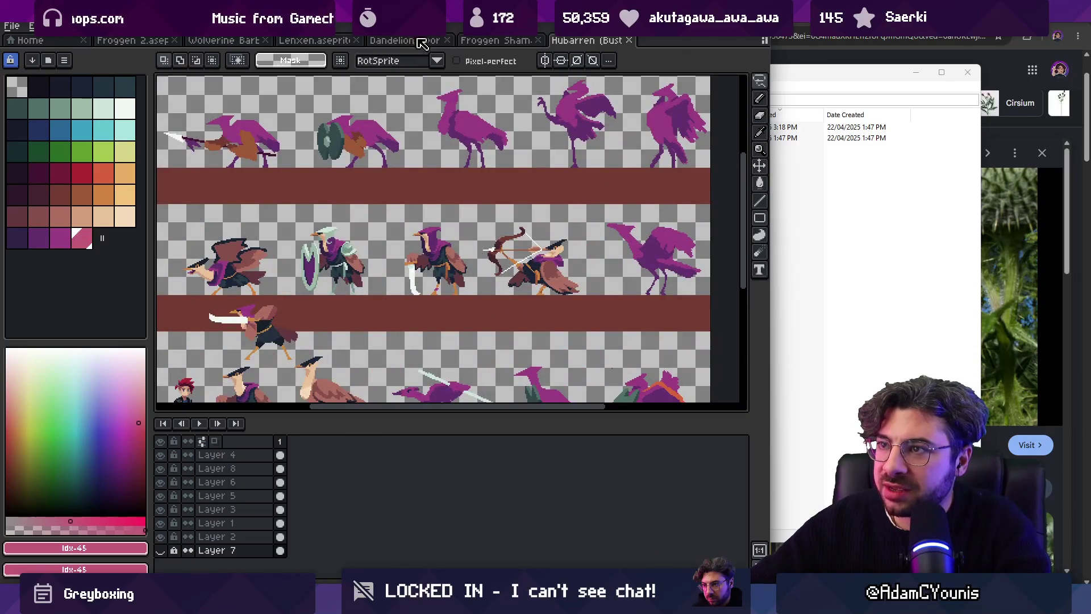
pyautogui.click(479, 41)
pyautogui.click(134, 41)
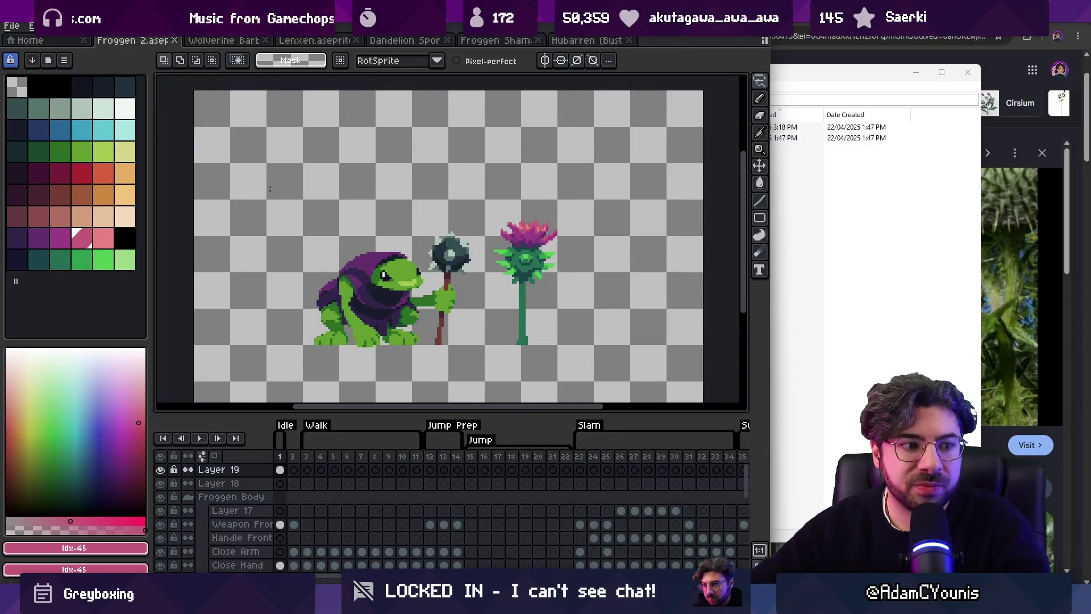
# Step: Zoom out the canvas and bring forward the browser's thistle stem image results
pyautogui.scroll(-1, 477, 228)
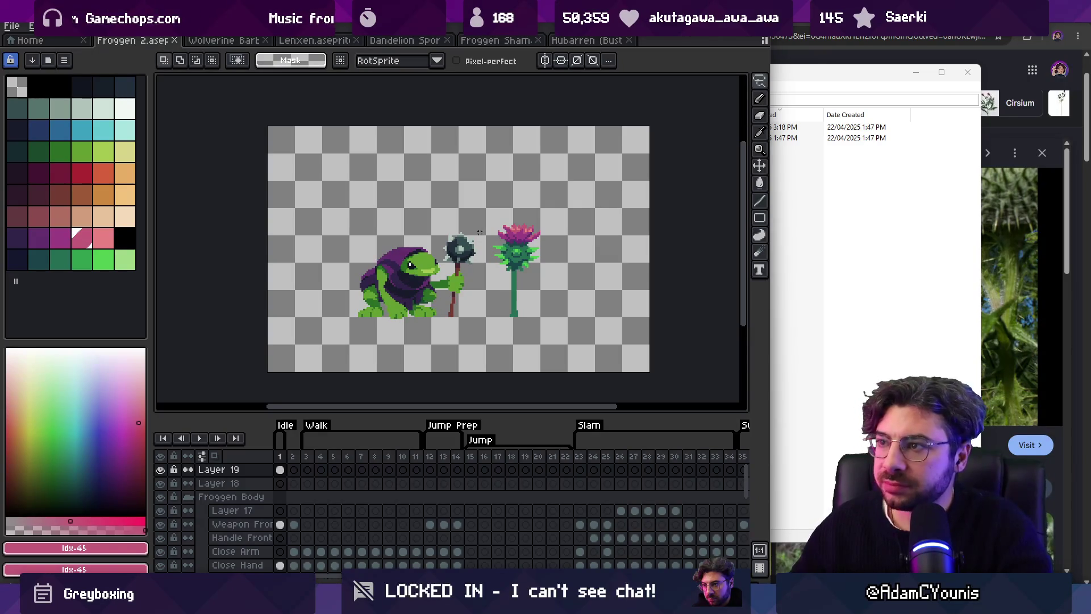
pyautogui.hotkey('alt', 'Tab')
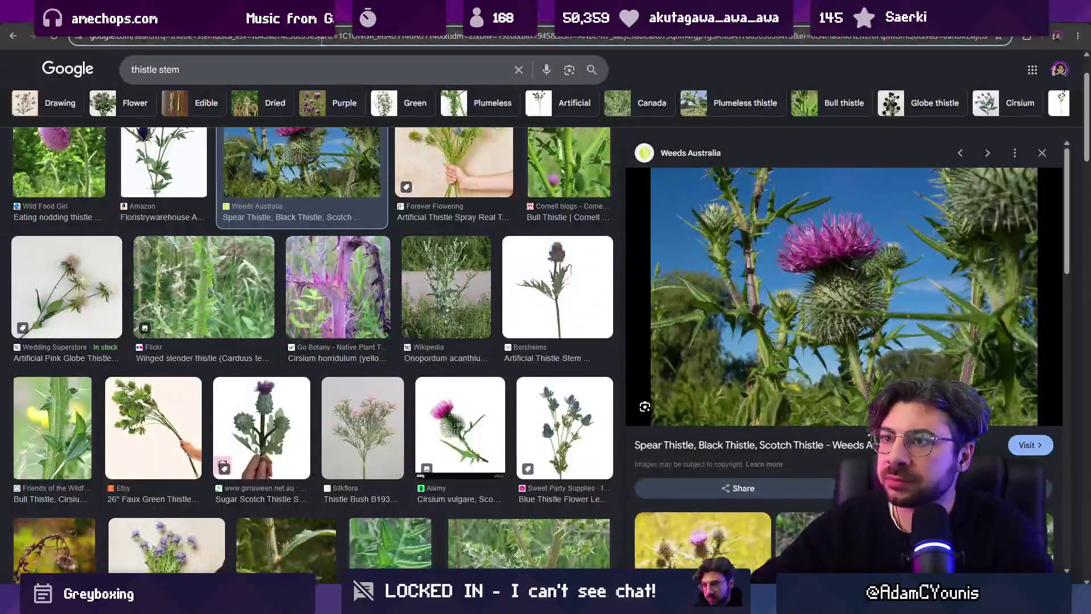
# Step: Search Google Images for 'frog character' and preview a video game frog image
pyautogui.click(322, 38)
pyautogui.write('frog charac')
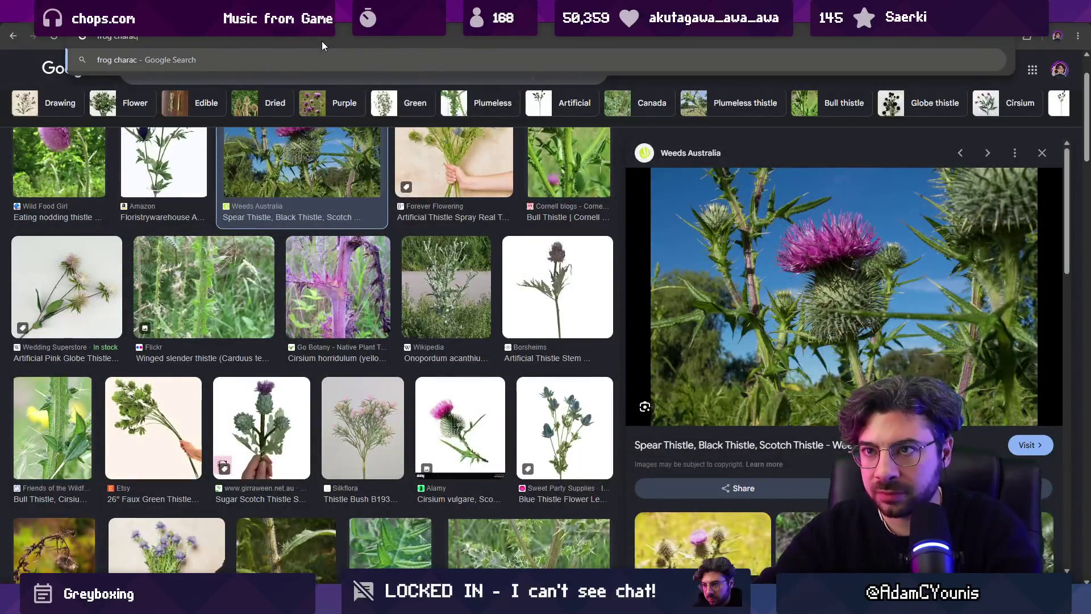
pyautogui.write('ter')
pyautogui.press('Return')
pyautogui.click(170, 117)
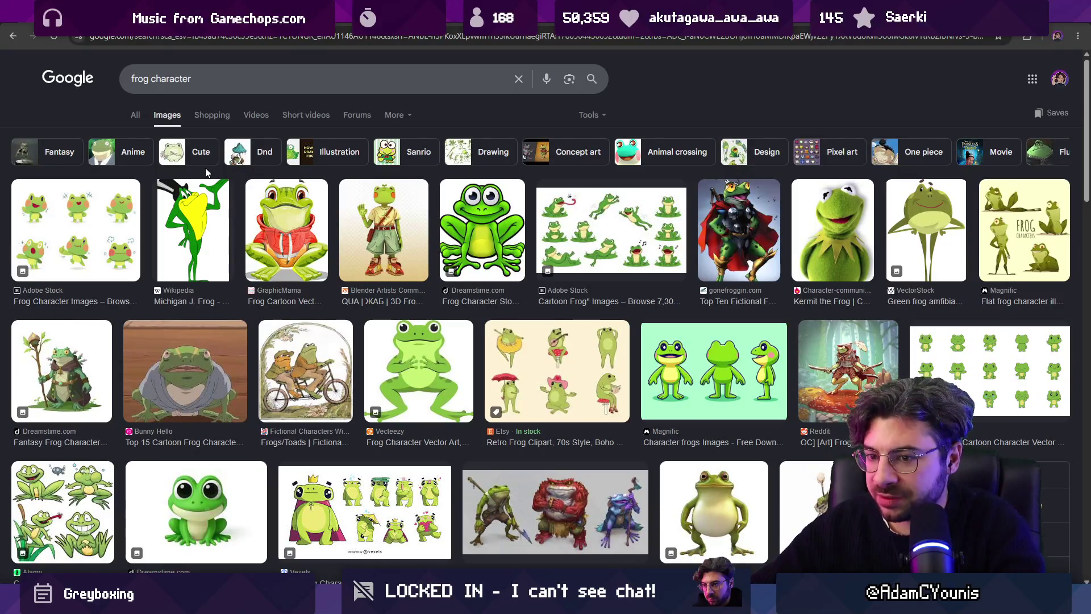
pyautogui.scroll(-5, 272, 192)
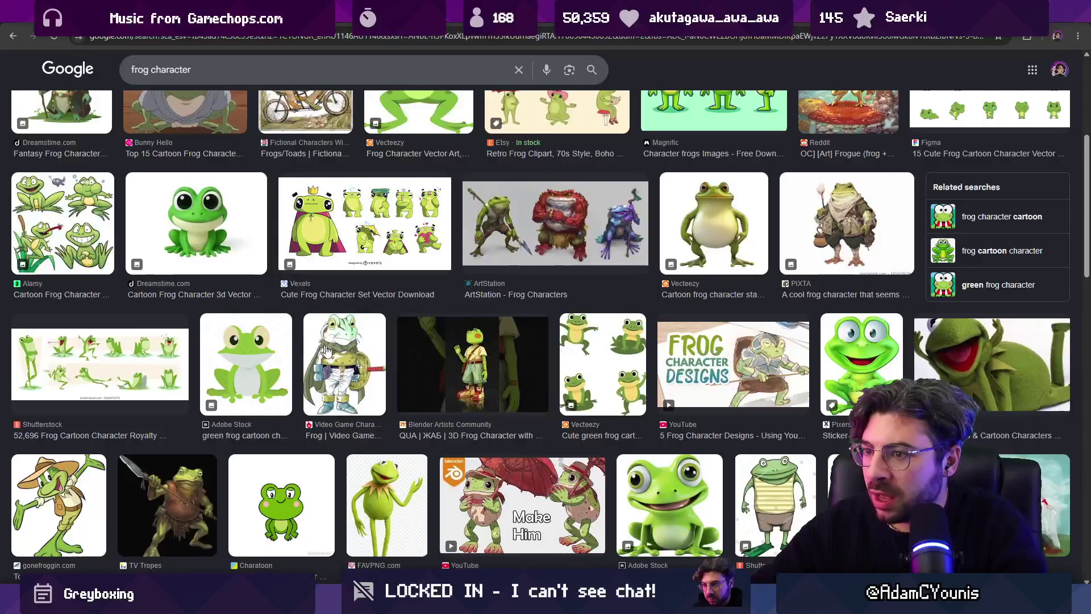
pyautogui.click(342, 353)
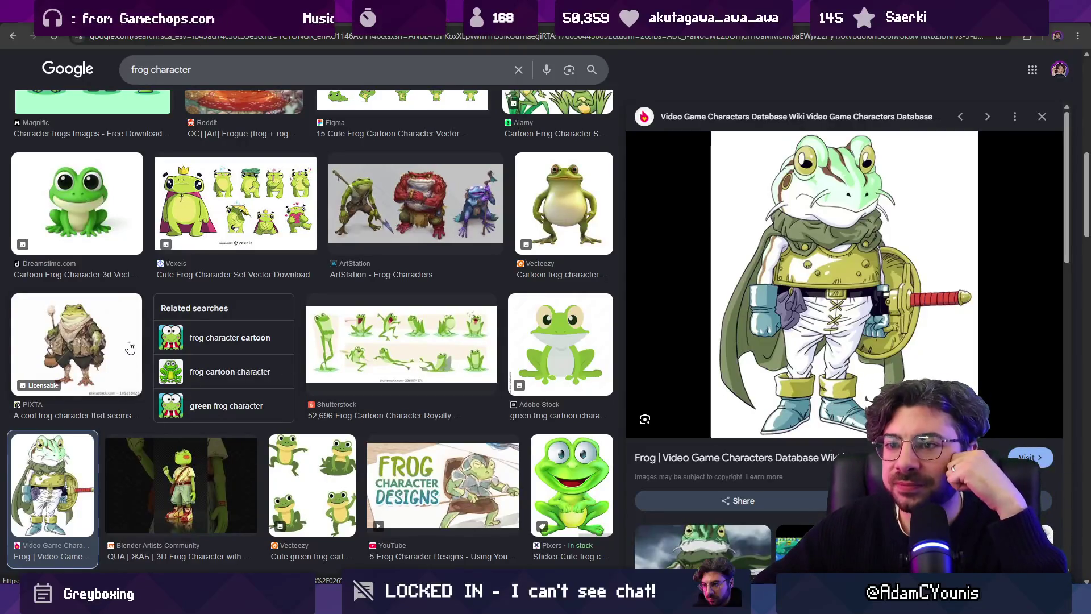
pyautogui.scroll(5, 200, 327)
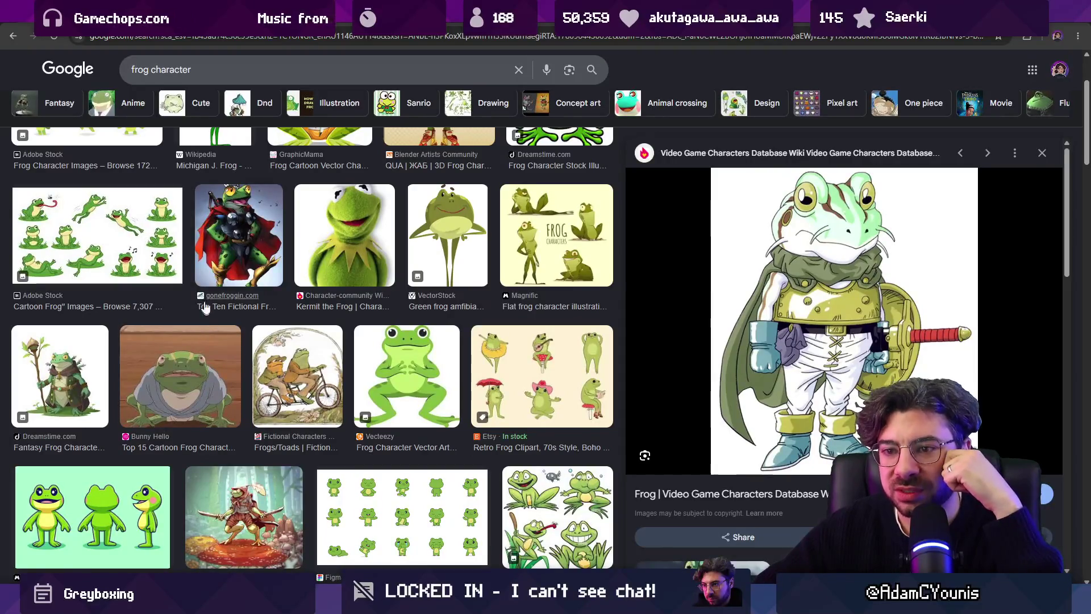
# Step: Change the search to 'frog whiskers' and browse through several image previews
pyautogui.doubleClick(182, 68)
pyautogui.write('whiskers')
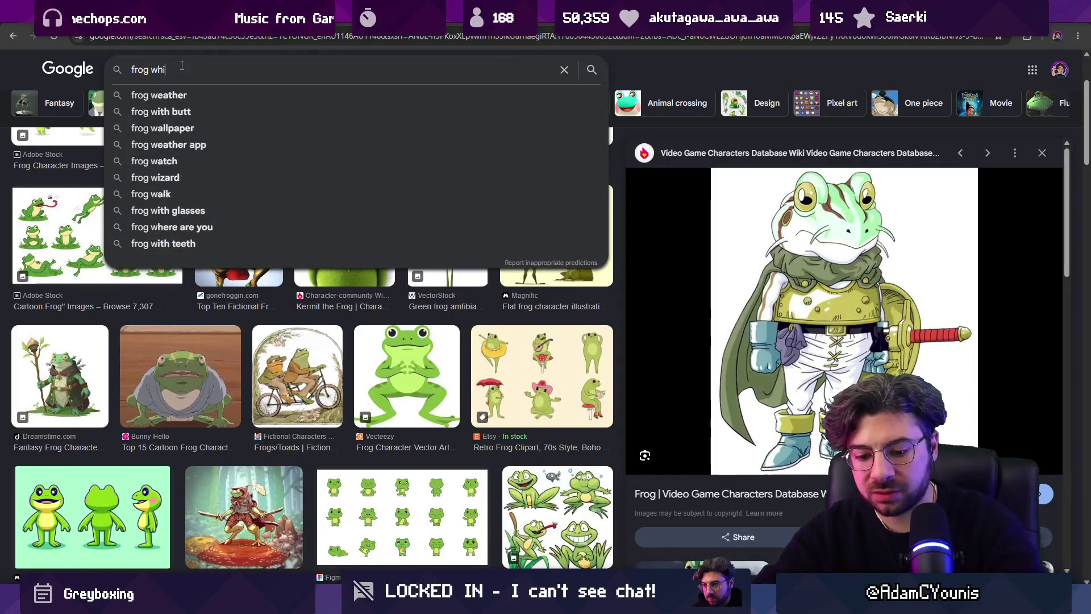
pyautogui.press('Return')
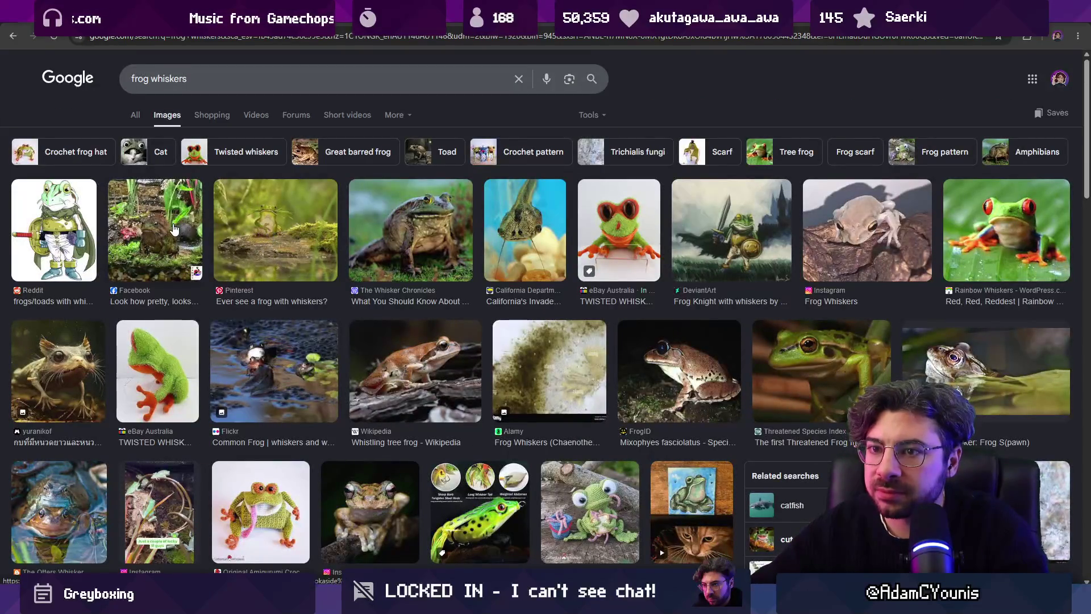
pyautogui.click(266, 235)
pyautogui.press('Right')
pyautogui.press('Right')
pyautogui.press('Right')
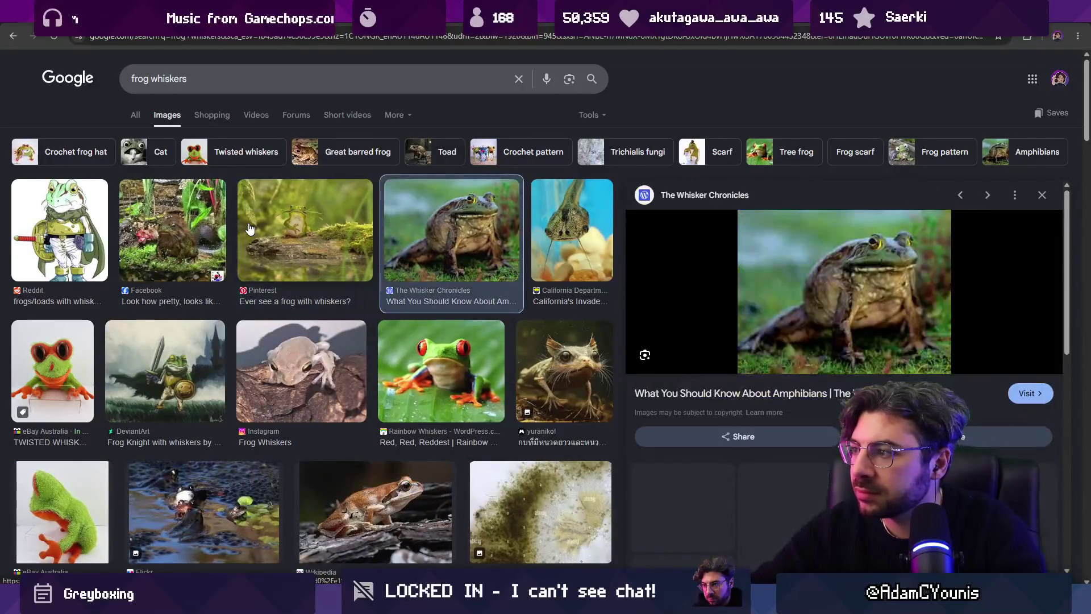
pyautogui.press('Right')
pyautogui.press('Right')
pyautogui.press('Right')
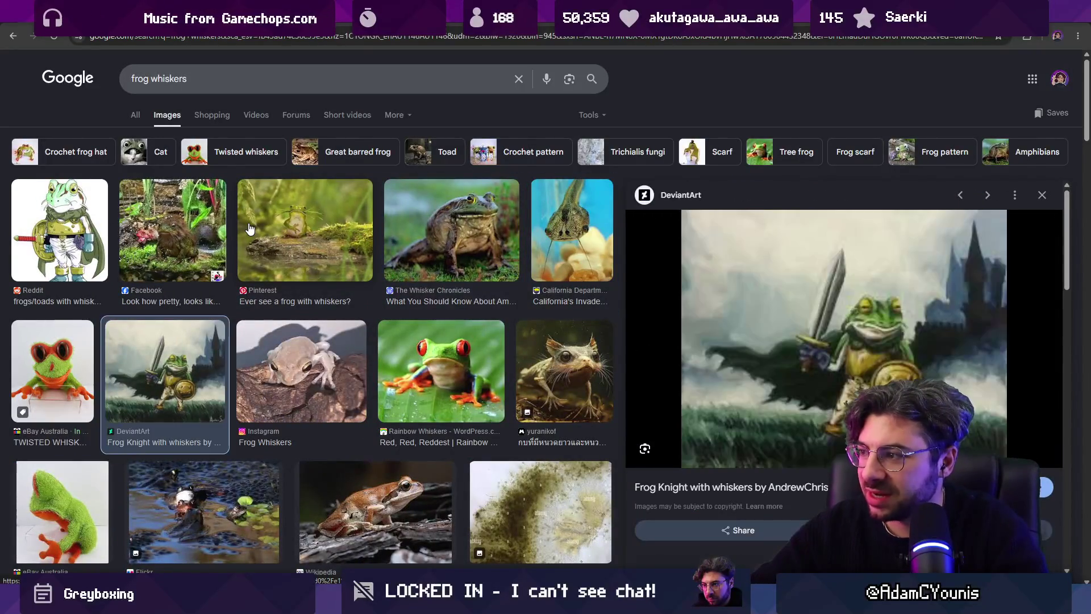
pyautogui.press('Right')
pyautogui.press('Right')
pyautogui.press('Right')
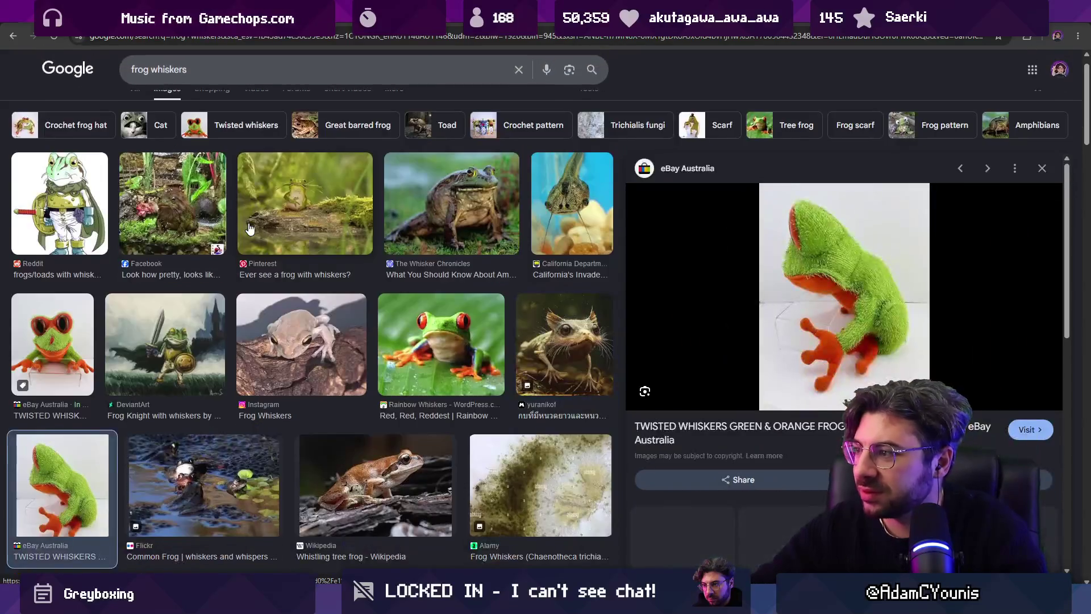
pyautogui.press('Right')
pyautogui.press('Right')
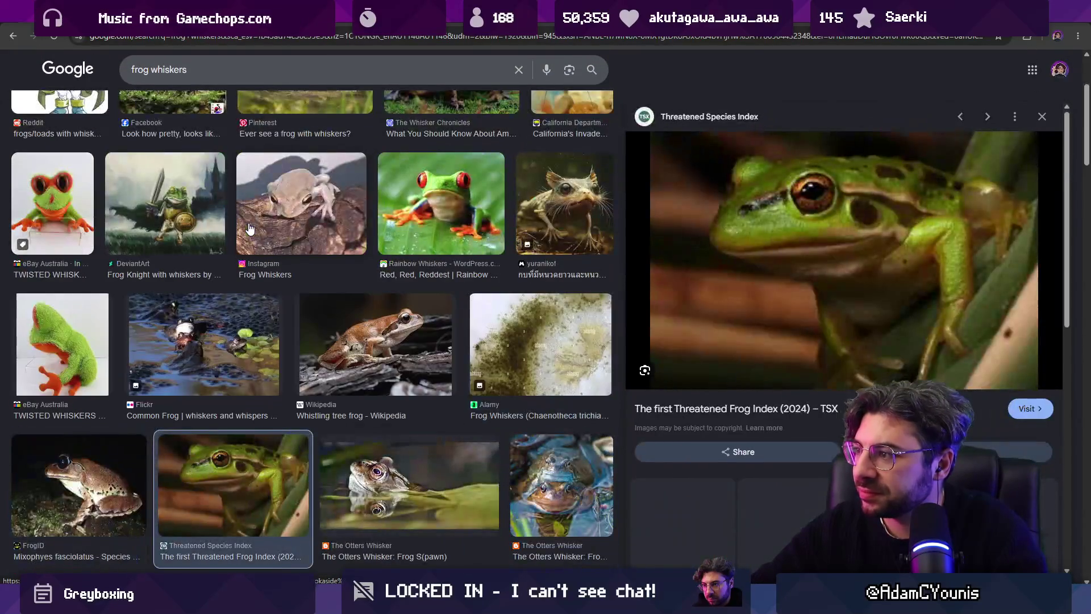
pyautogui.press('Left')
pyautogui.press('Left')
pyautogui.press('Left')
pyautogui.press('Left')
pyautogui.press('Left')
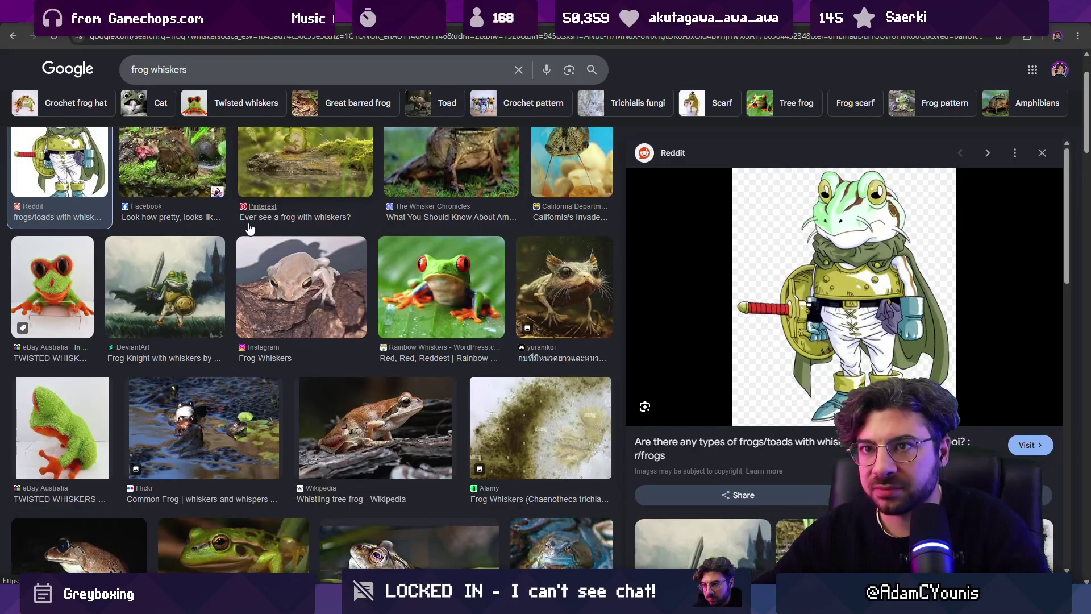
# Step: Return to the frog character results and apply the Dnd filter
pyautogui.click(19, 38)
pyautogui.click(19, 39)
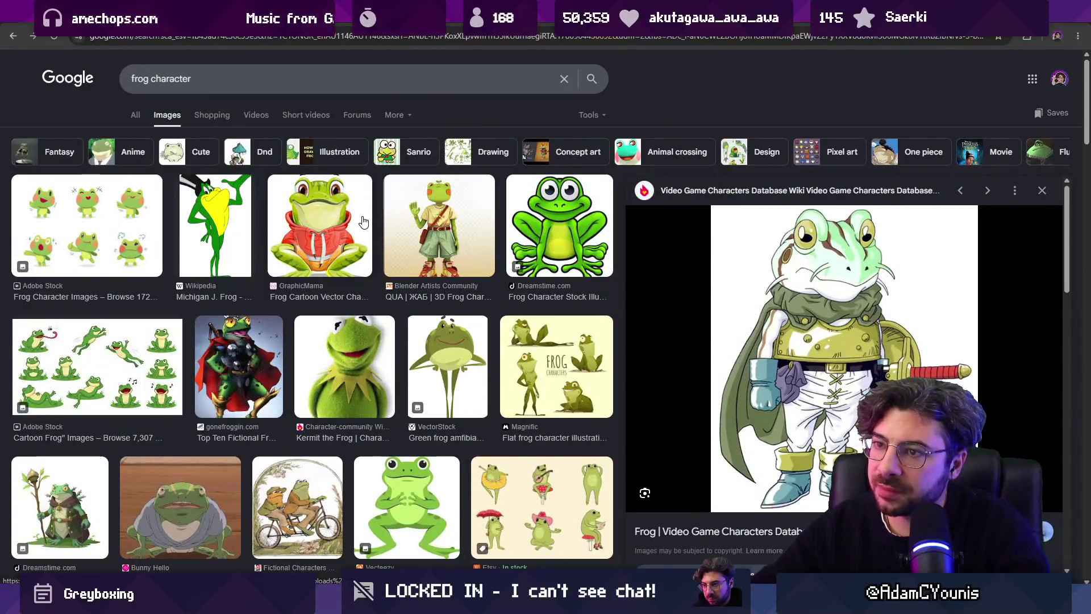
pyautogui.scroll(-5, 289, 219)
pyautogui.scroll(5, 308, 225)
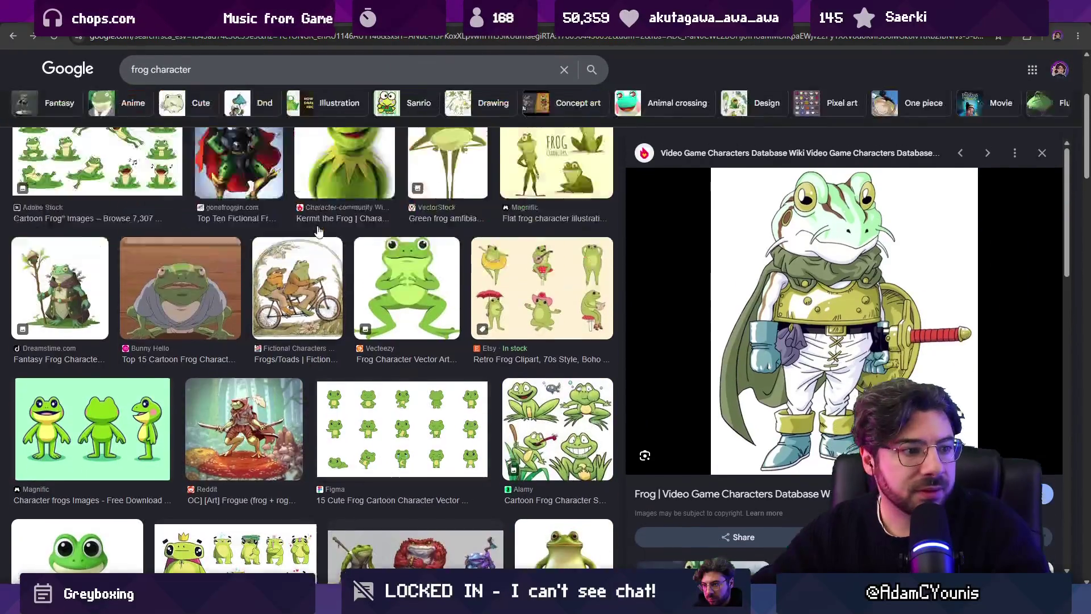
pyautogui.click(238, 158)
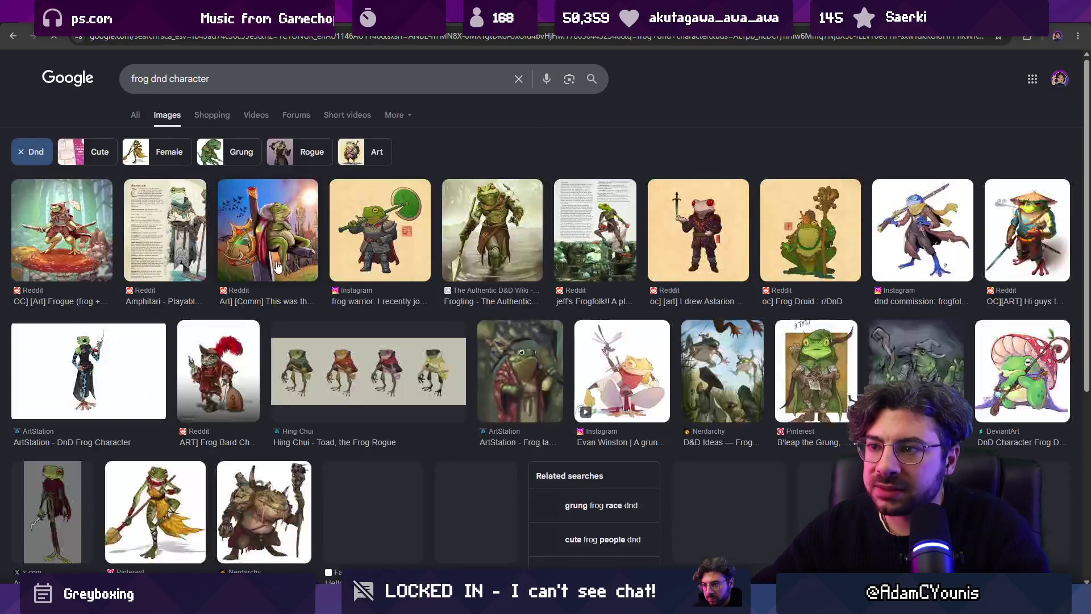
# Step: Browse the D&D frog image previews, through the Astarion frog and Frog Druid images
pyautogui.click(94, 240)
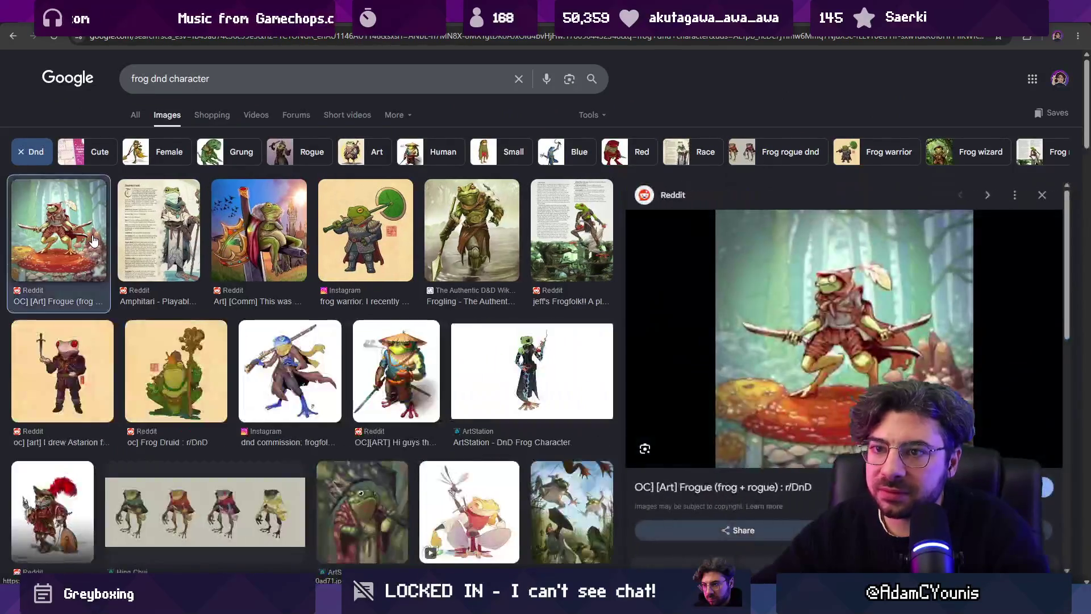
pyautogui.press('Right')
pyautogui.press('Right')
pyautogui.press('Right')
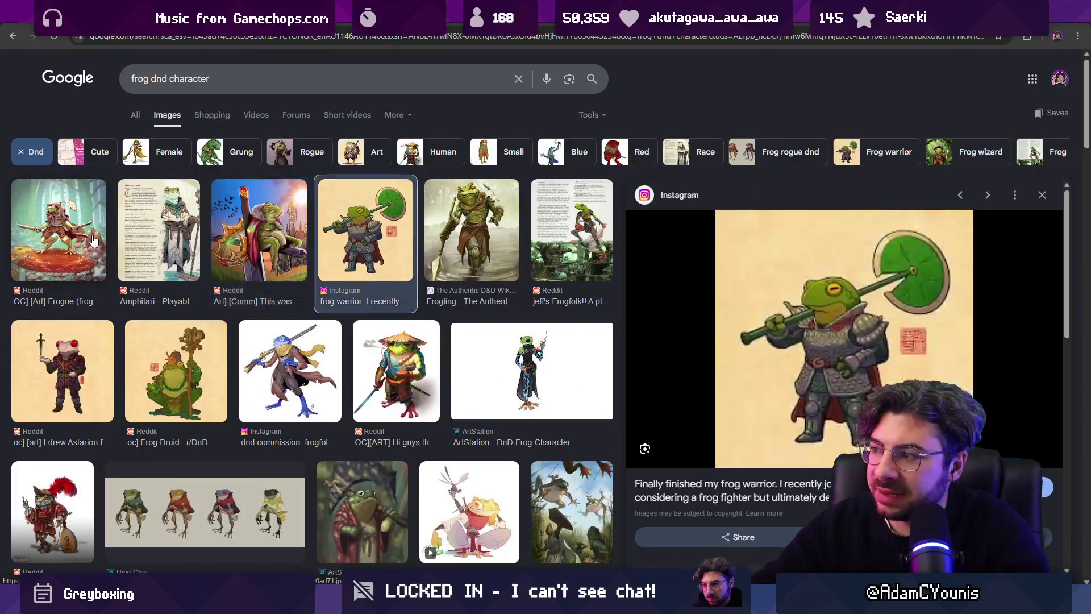
pyautogui.press('Right')
pyautogui.press('Right')
pyautogui.press('Right')
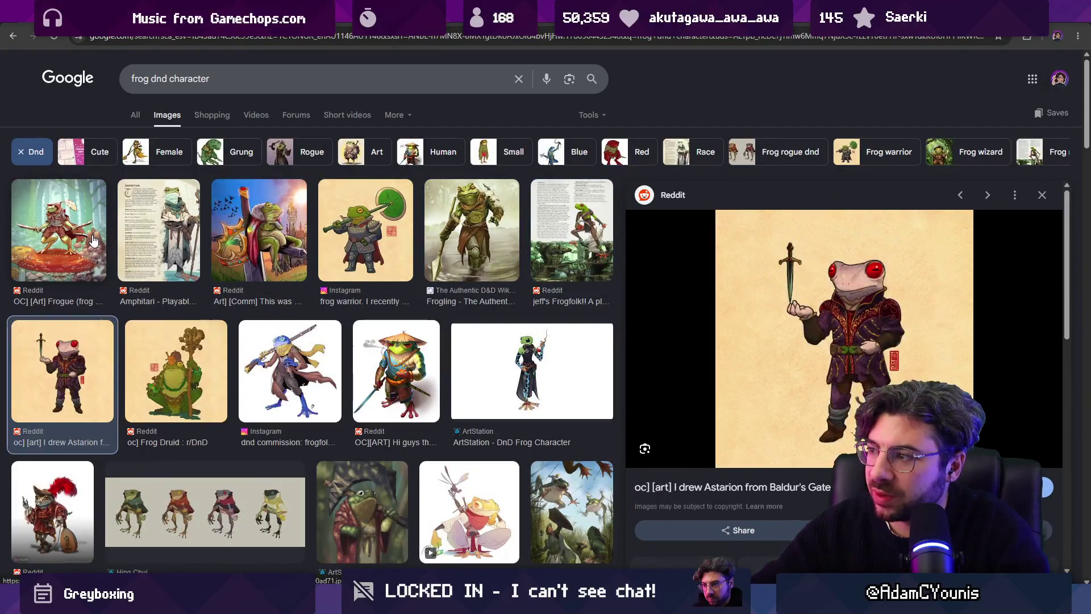
pyautogui.press('Right')
pyautogui.click(168, 37)
# Step: Search Google Images for 'tree frog', then open a new browser tab
pyautogui.write('fr')
pyautogui.press('BackSpace')
pyautogui.press('BackSpace')
pyautogui.press('BackSpace')
pyautogui.write('tree frog')
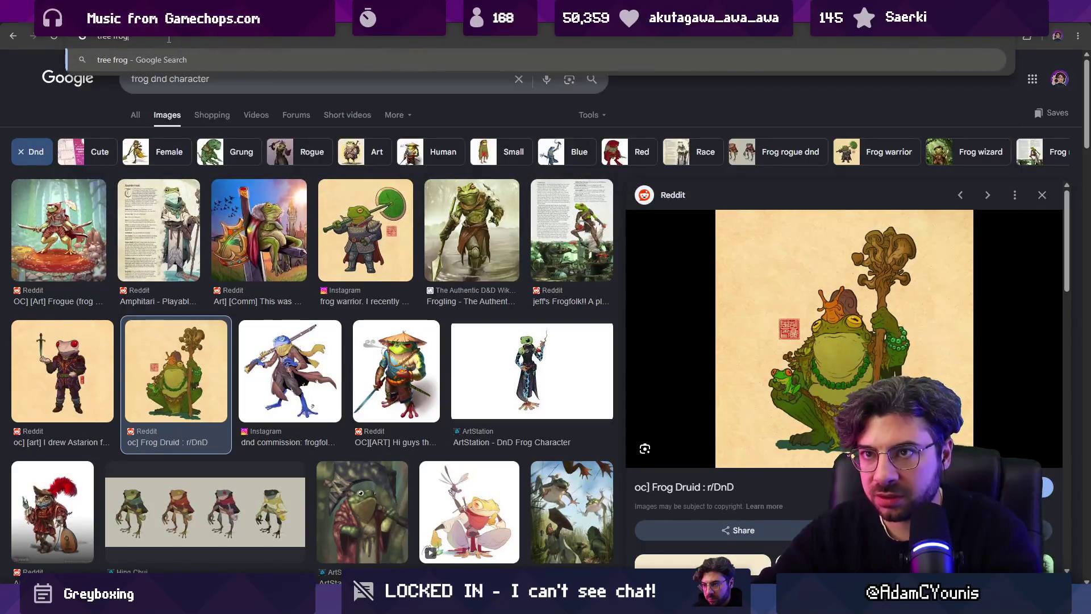
pyautogui.press('Return')
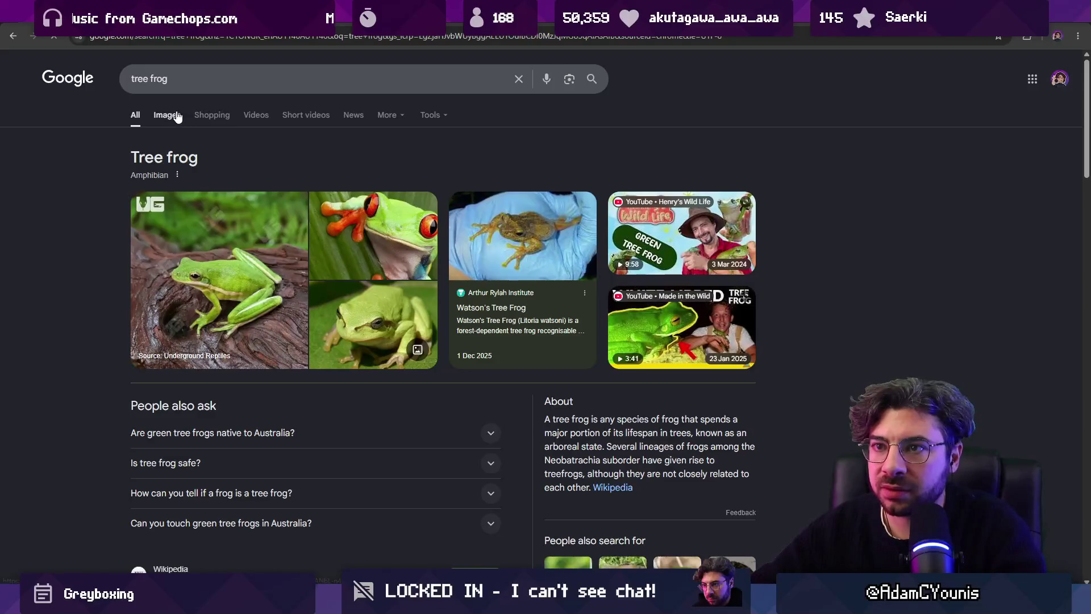
pyautogui.click(178, 116)
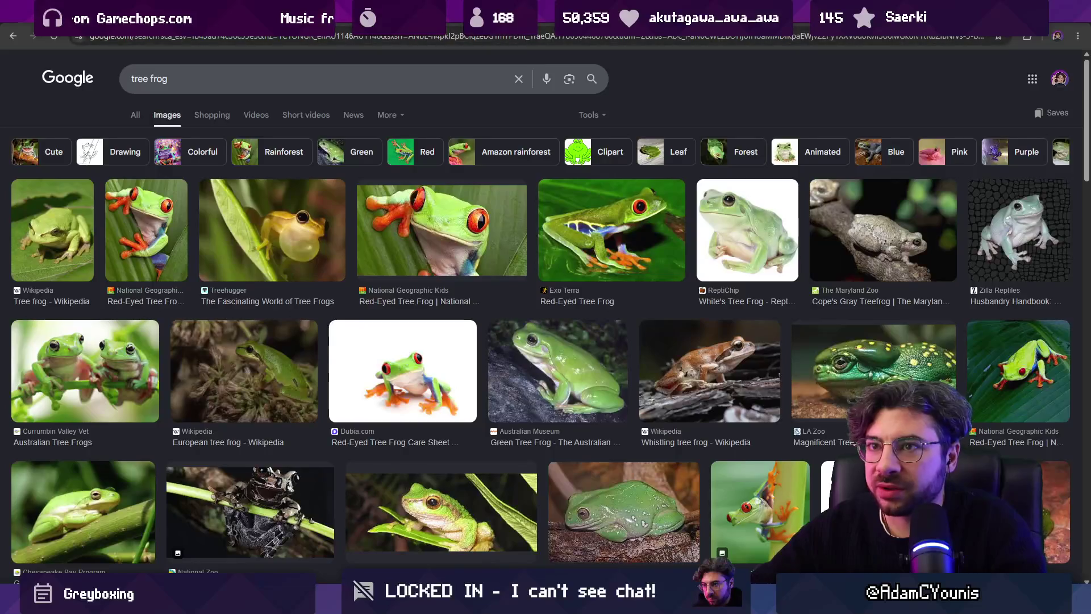
pyautogui.hotkey('ctrl', 't')
# Step: Search Google Images for 'the wind in the willows'
pyautogui.write('the wind in the')
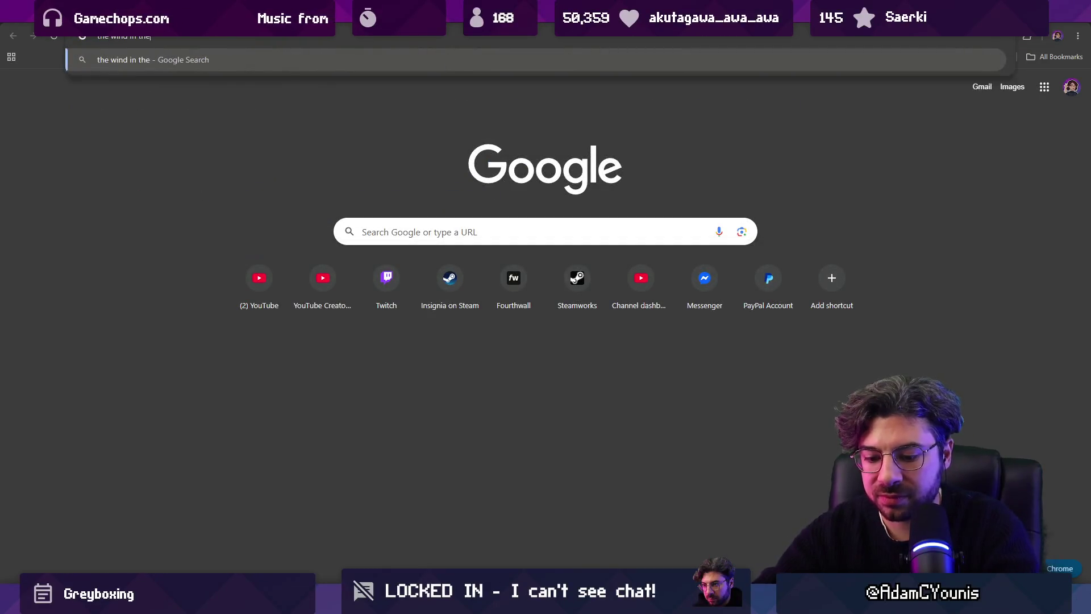
pyautogui.write(' willolws')
pyautogui.press('Return')
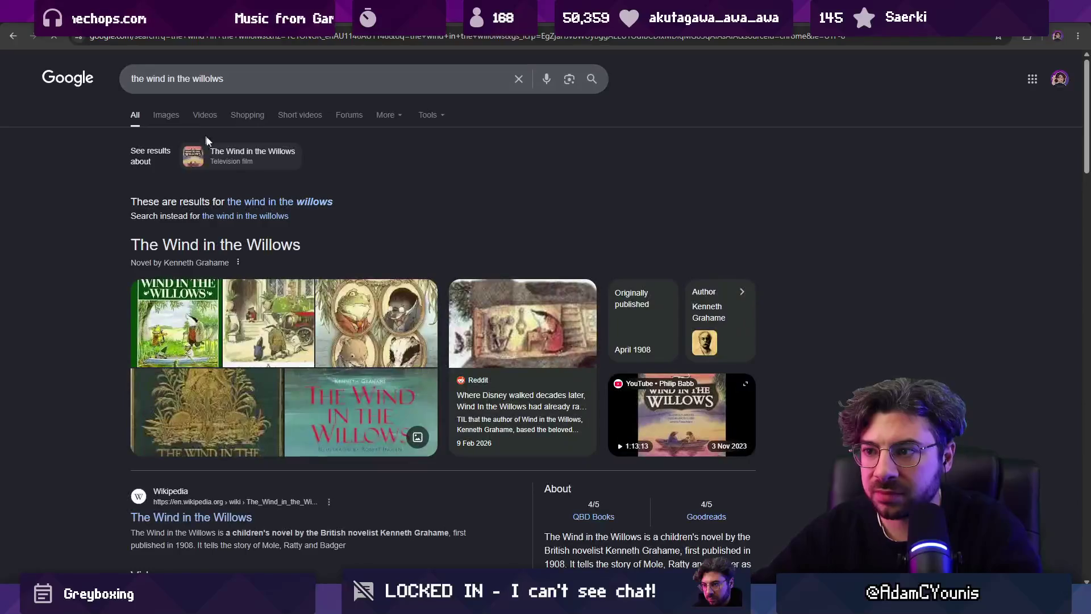
pyautogui.click(164, 122)
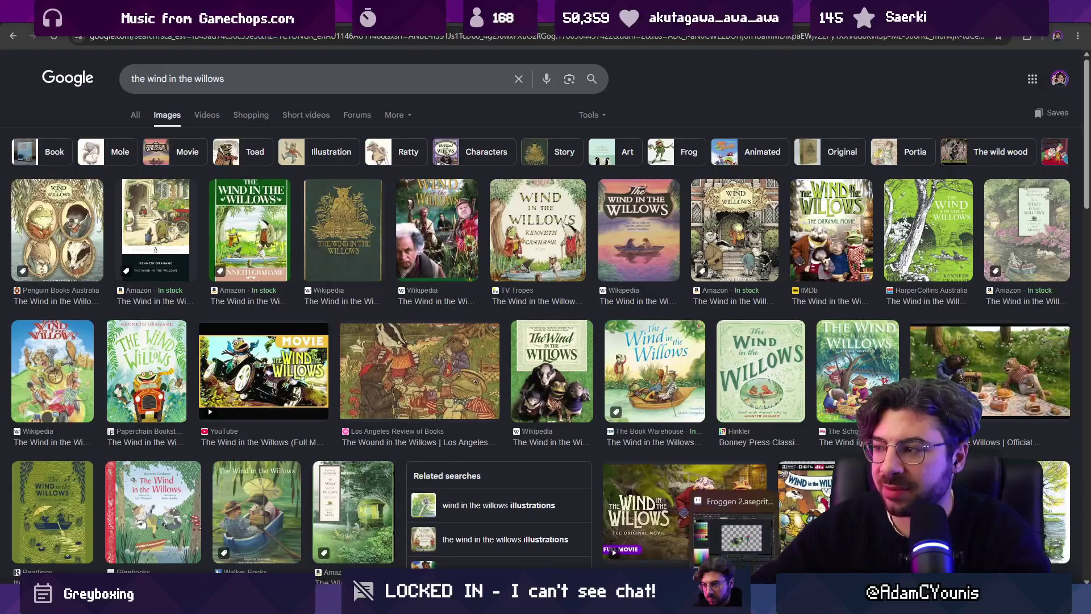
# Step: Check the Wolverine Bart and Froggen 2 sprites in Aseprite, then return to the browser
pyautogui.hotkey('alt', 'Tab')
pyautogui.click(216, 41)
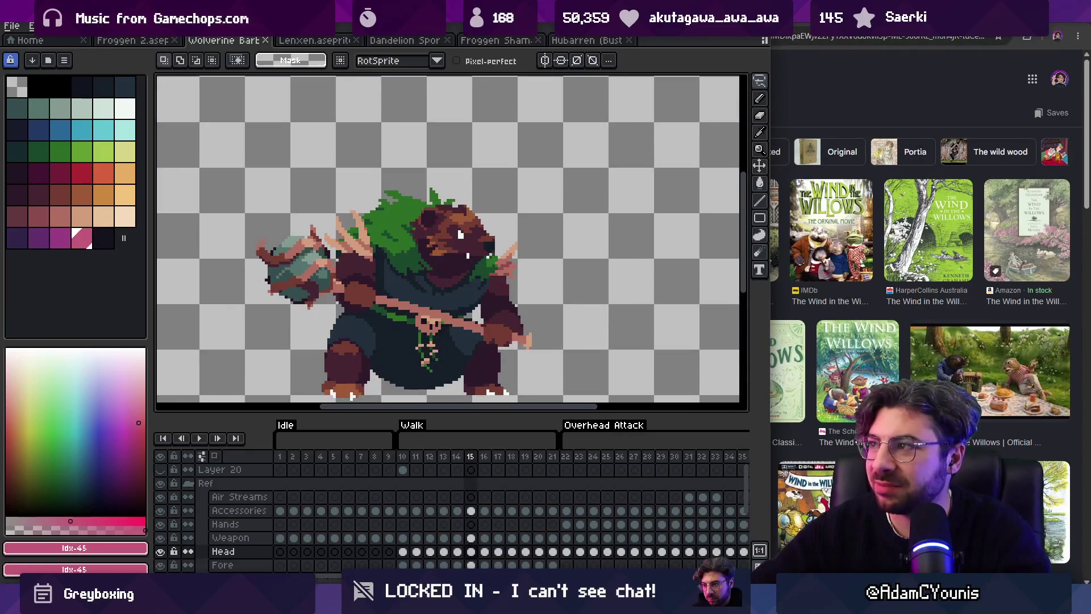
pyautogui.click(116, 42)
pyautogui.click(781, 53)
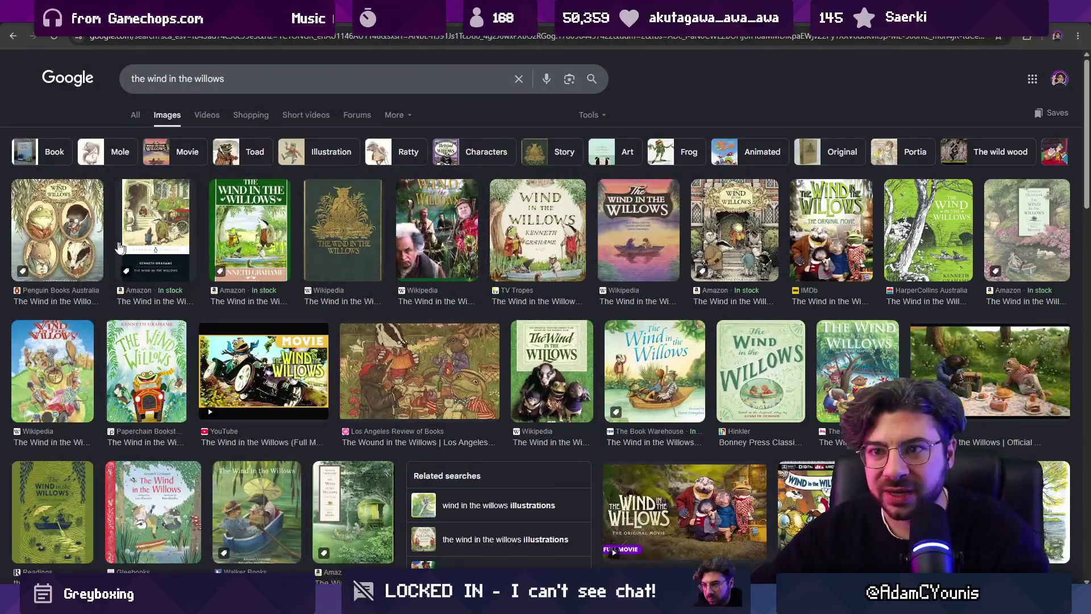
# Step: Step through the Wind in the Willows image previews up to the Hachette Australia cover
pyautogui.click(76, 246)
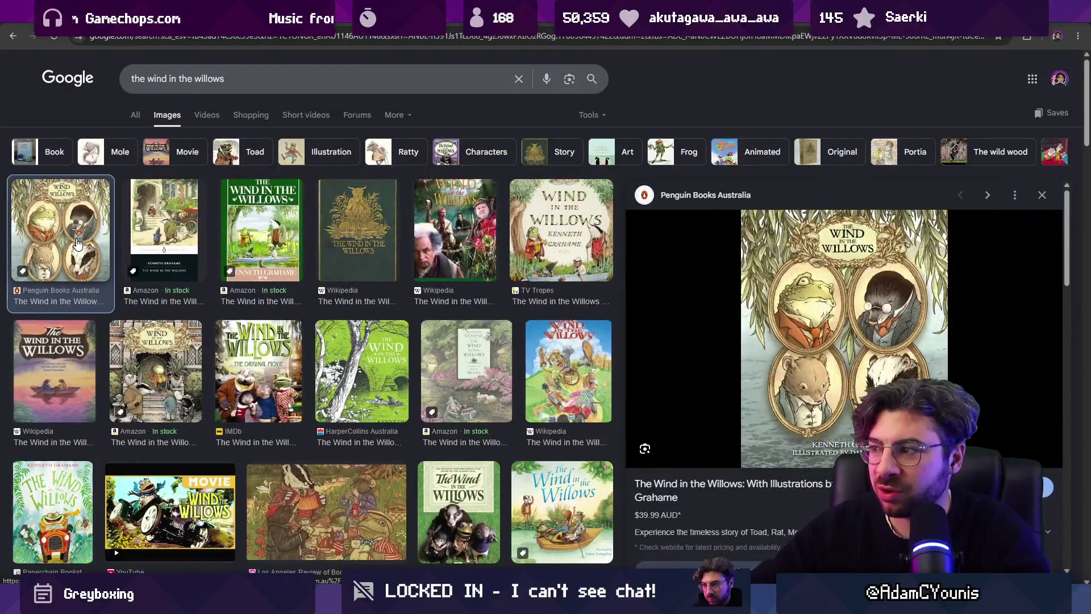
pyautogui.press('Right')
pyautogui.press('Right')
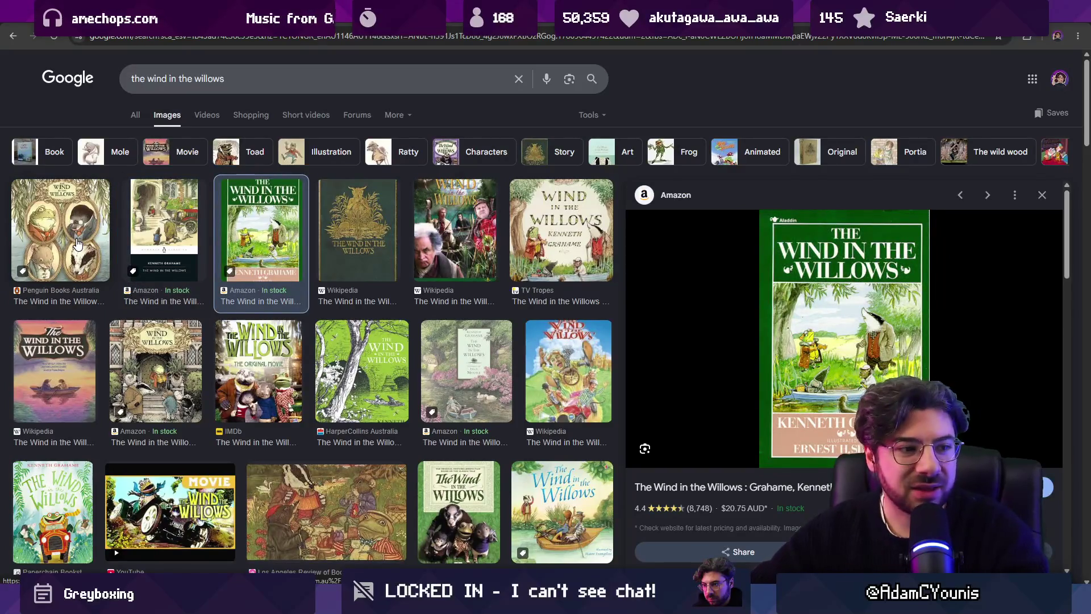
pyautogui.press('Right')
pyautogui.press('Right')
pyautogui.press('Right')
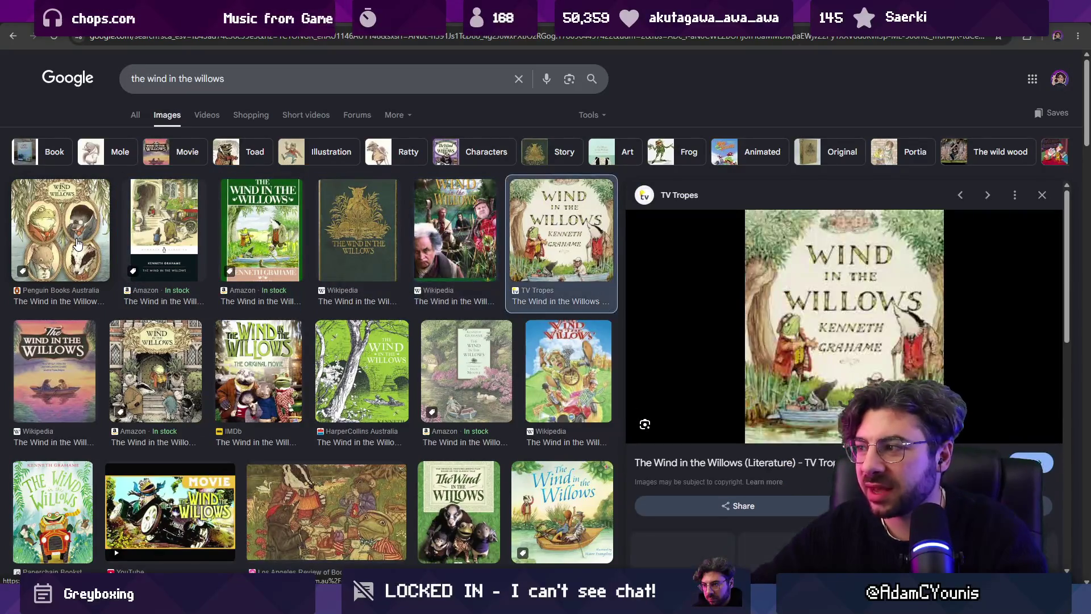
pyautogui.press('Right')
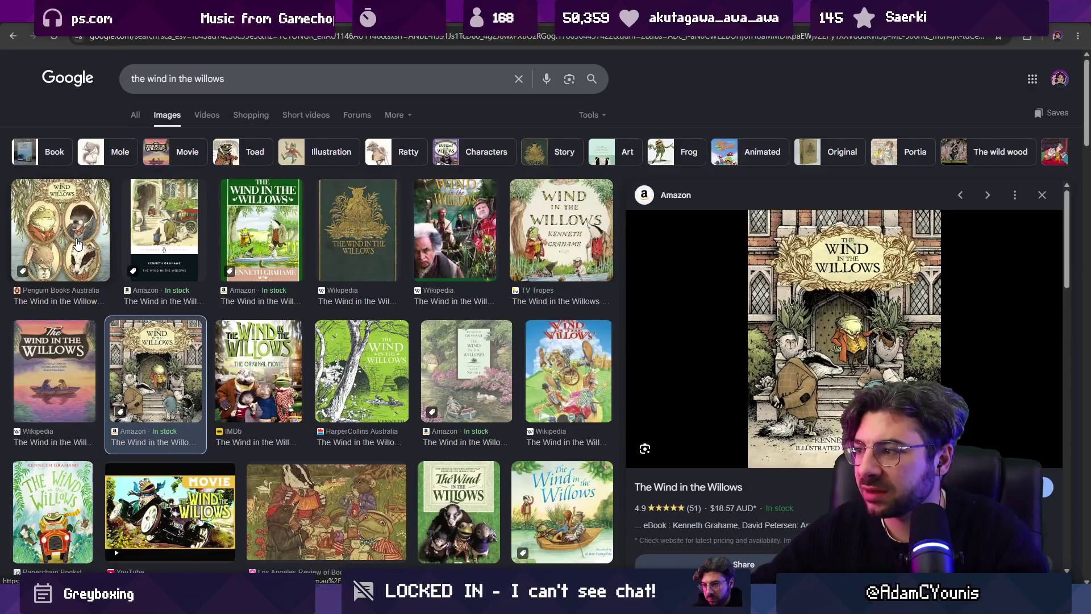
pyautogui.press('Right')
pyautogui.press('Right')
pyautogui.press('Right')
pyautogui.press('Right')
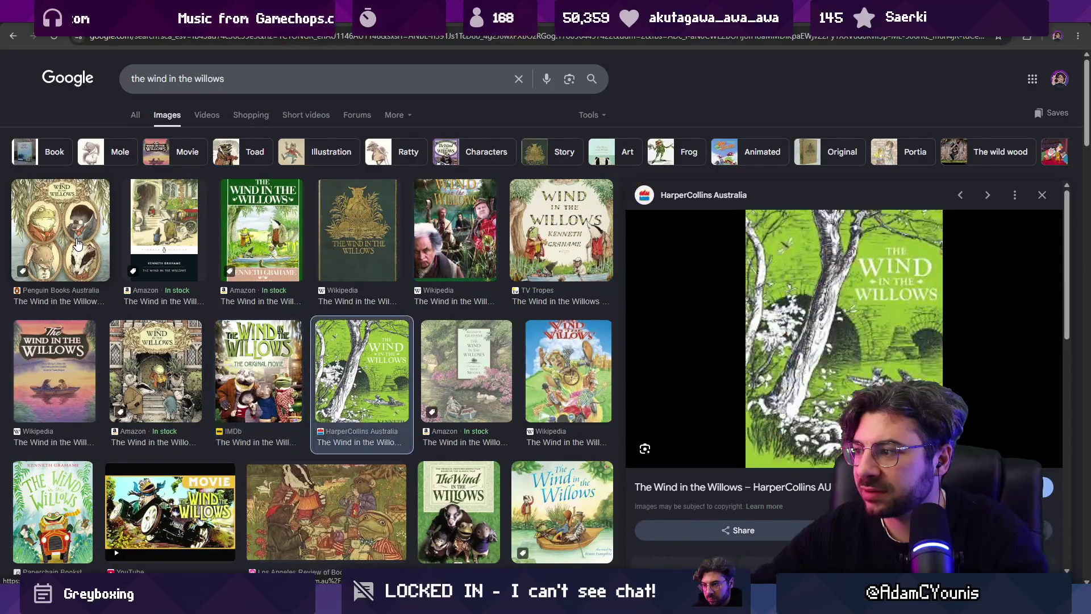
pyautogui.press('Right')
pyautogui.press('Right')
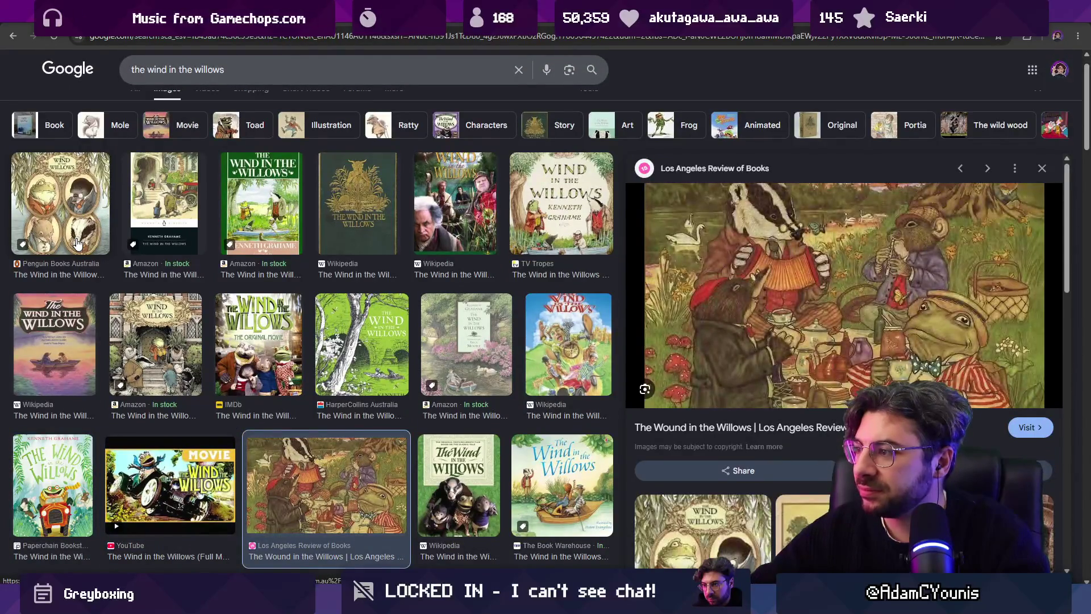
pyautogui.press('Right')
pyautogui.press('Right')
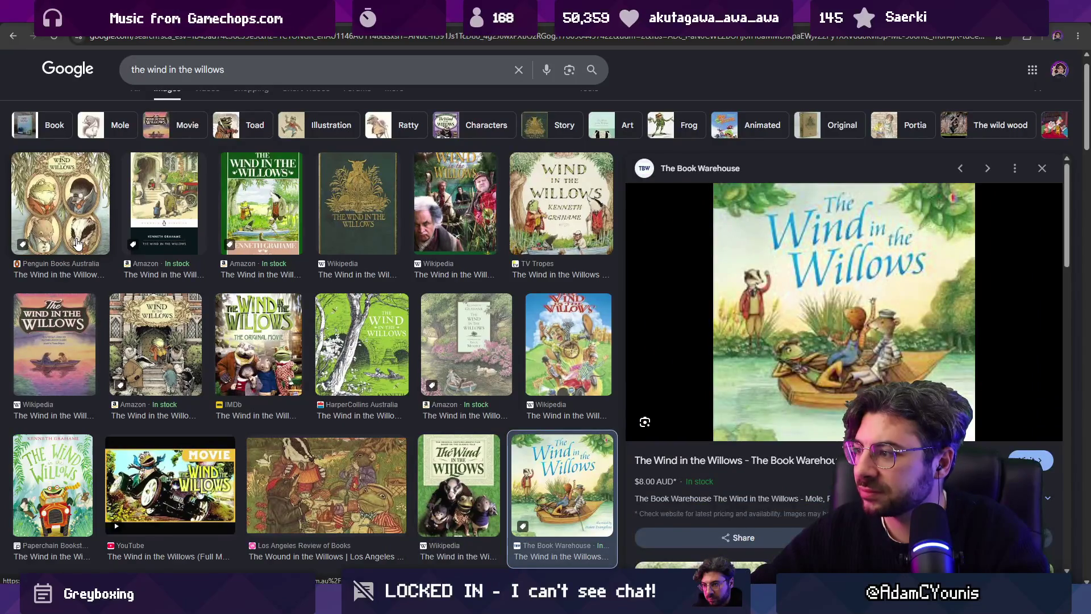
pyautogui.press('Right')
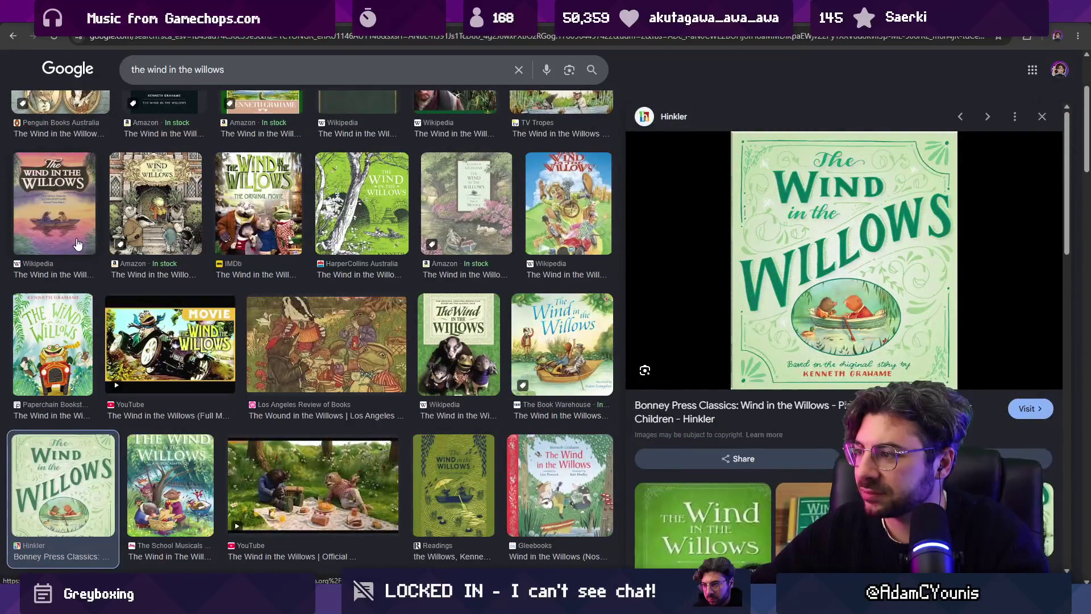
pyautogui.press('Right')
pyautogui.press('Right')
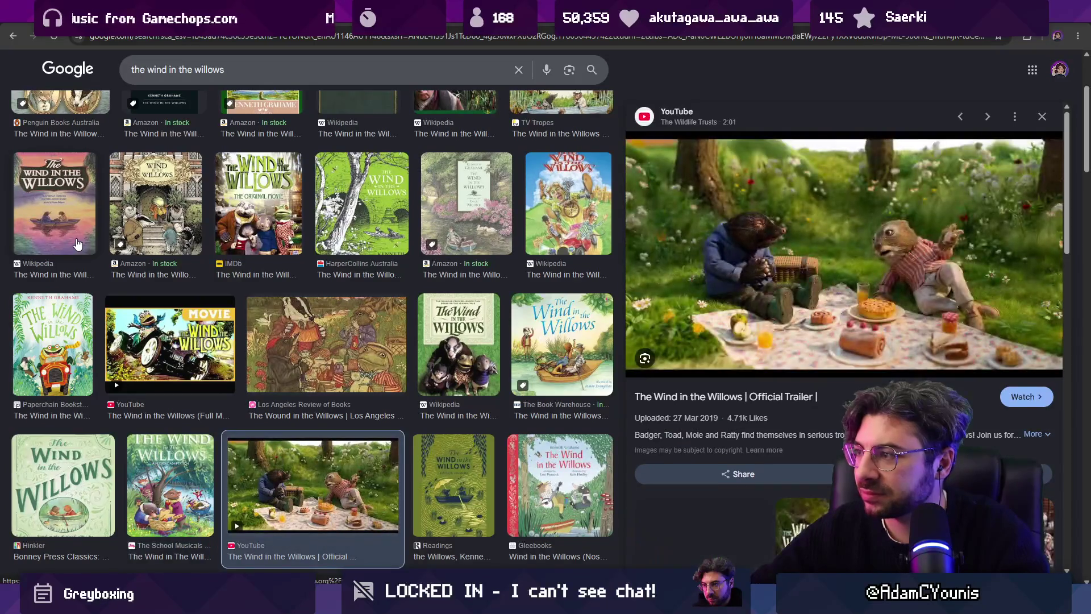
pyautogui.press('Right')
pyautogui.press('Right')
pyautogui.press('Right')
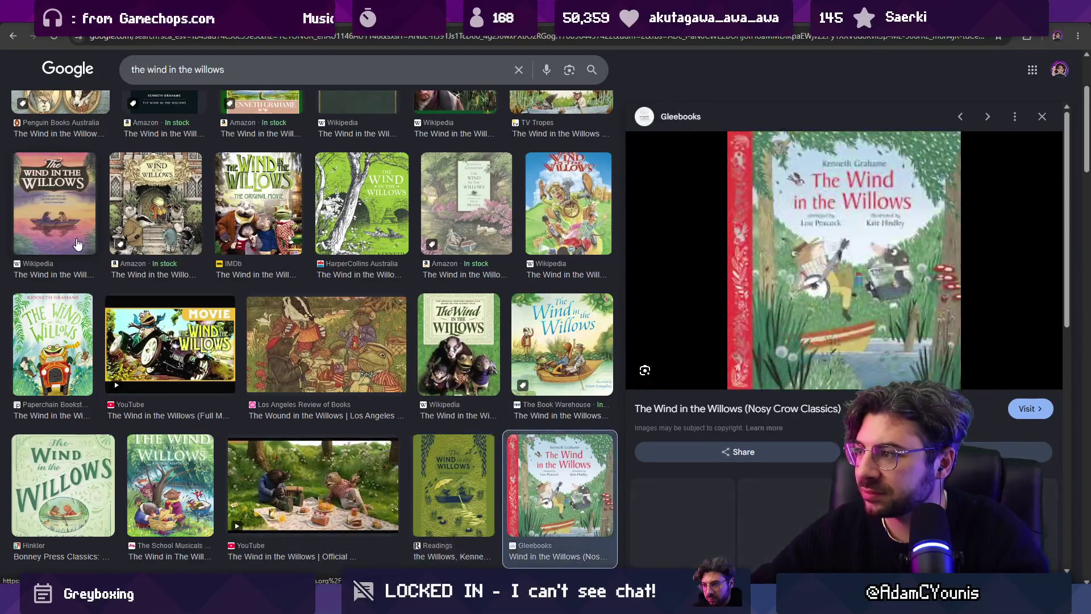
pyautogui.press('Right')
pyautogui.press('Right')
pyautogui.press('Right')
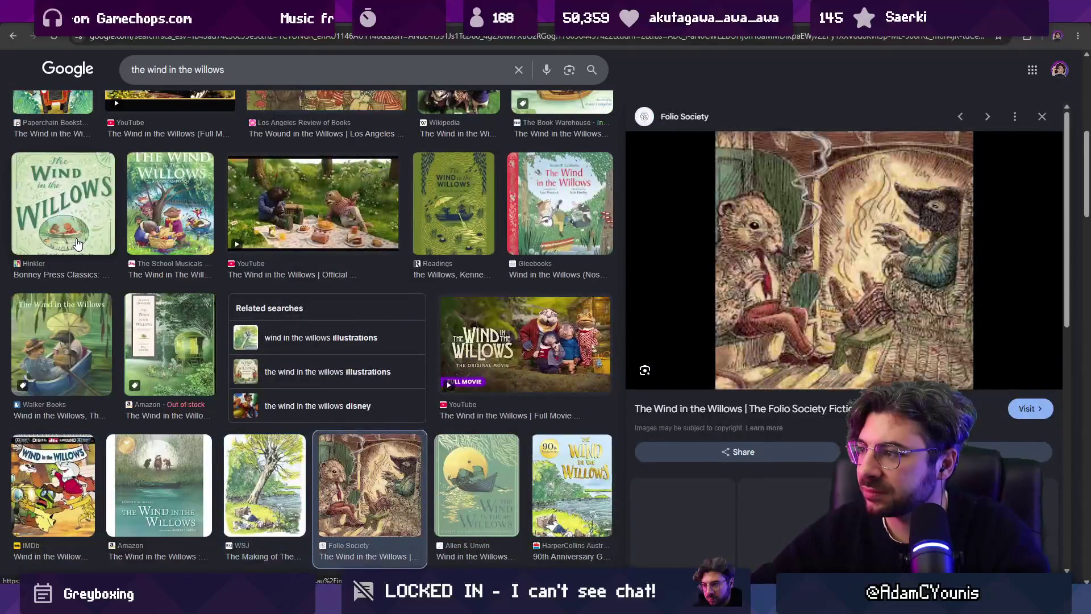
pyautogui.press('Right')
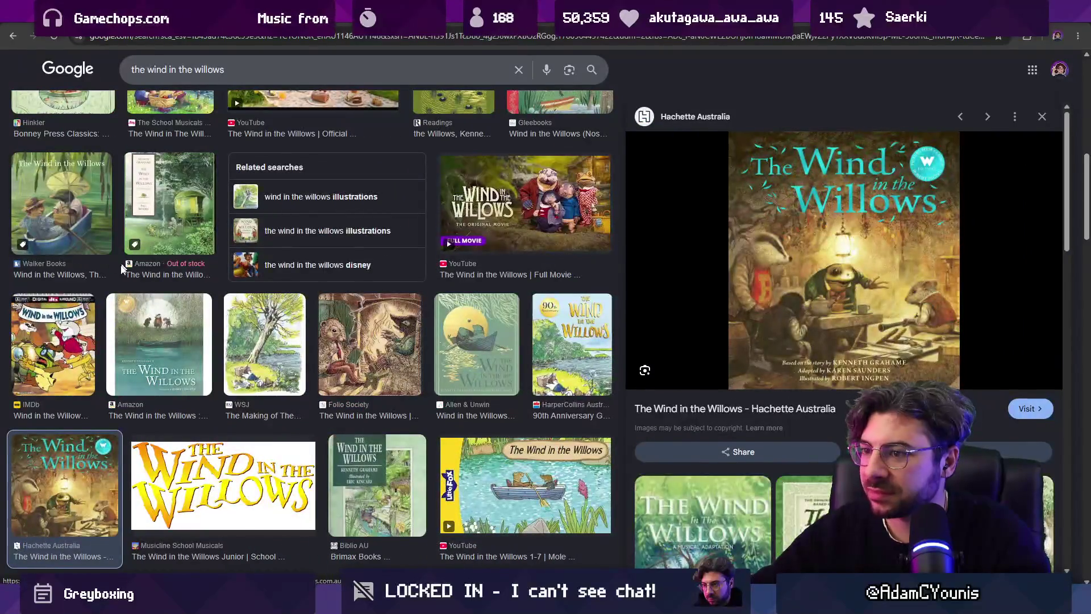
pyautogui.scroll(-5, 121, 260)
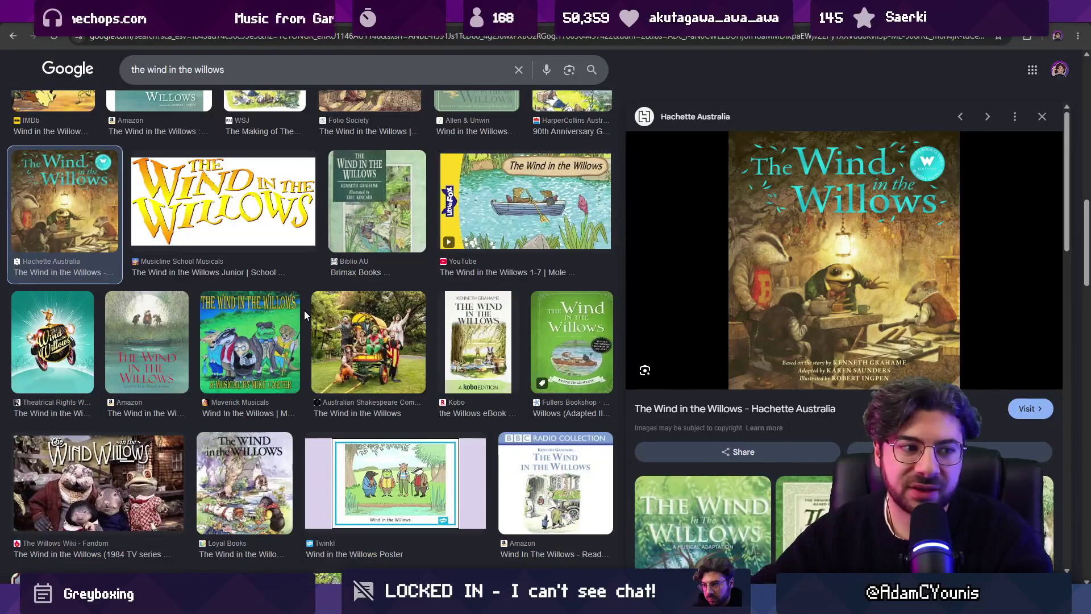
pyautogui.scroll(-3, 305, 310)
# Step: Replace the query with 'tree frog' and rerun the image search
pyautogui.tripleClick(227, 69)
pyautogui.write('tree frog')
pyautogui.press('Return')
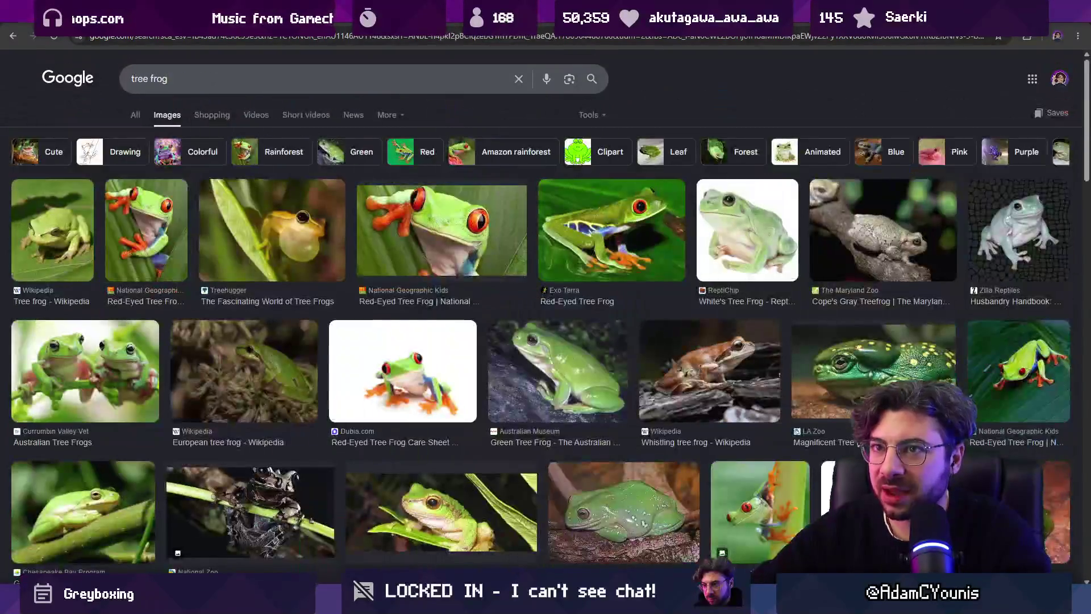
# Step: Preview the Coronated tree frog image and scroll far down through the tree frog results
pyautogui.scroll(-1, 349, 238)
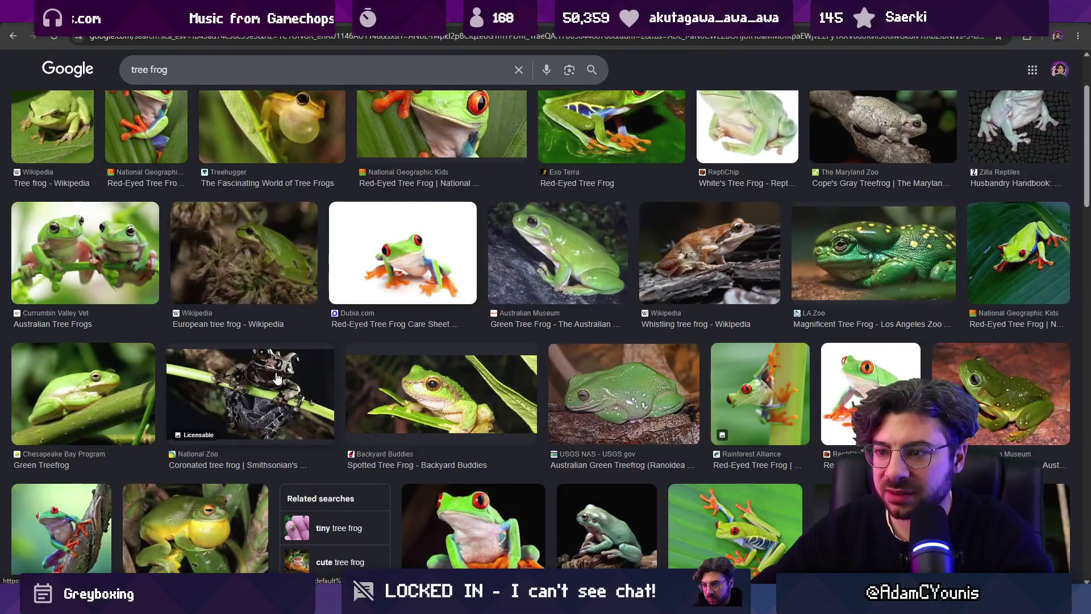
pyautogui.click(278, 378)
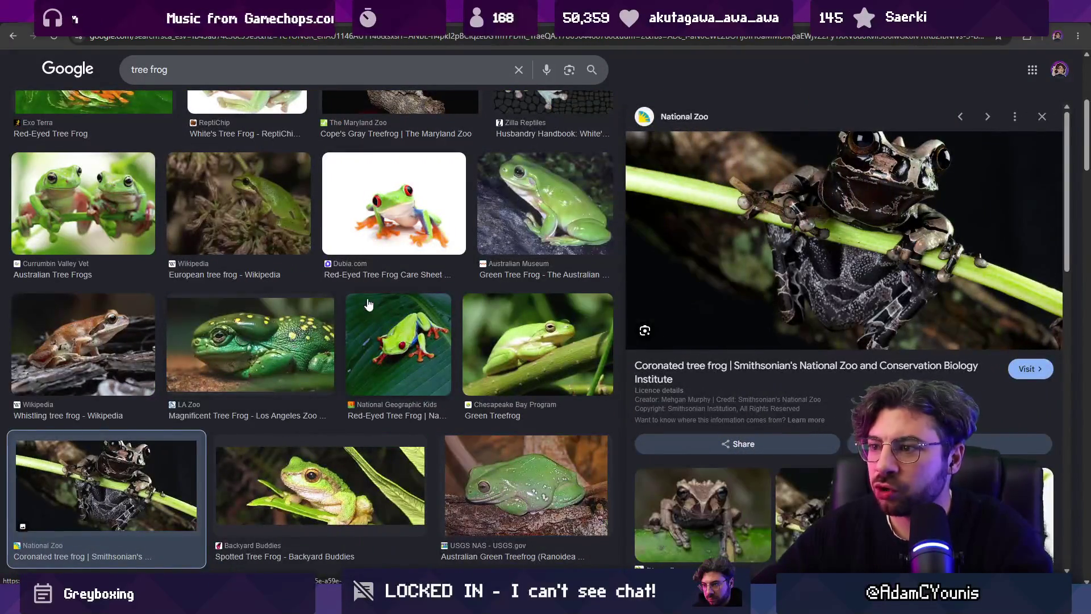
pyautogui.scroll(-3, 368, 305)
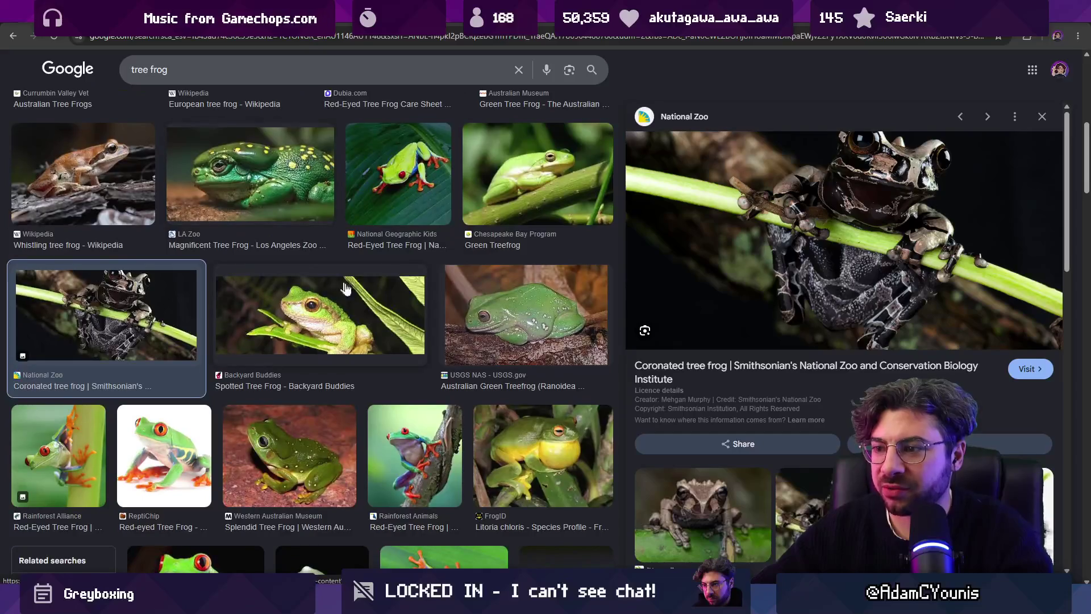
pyautogui.scroll(-2, 361, 300)
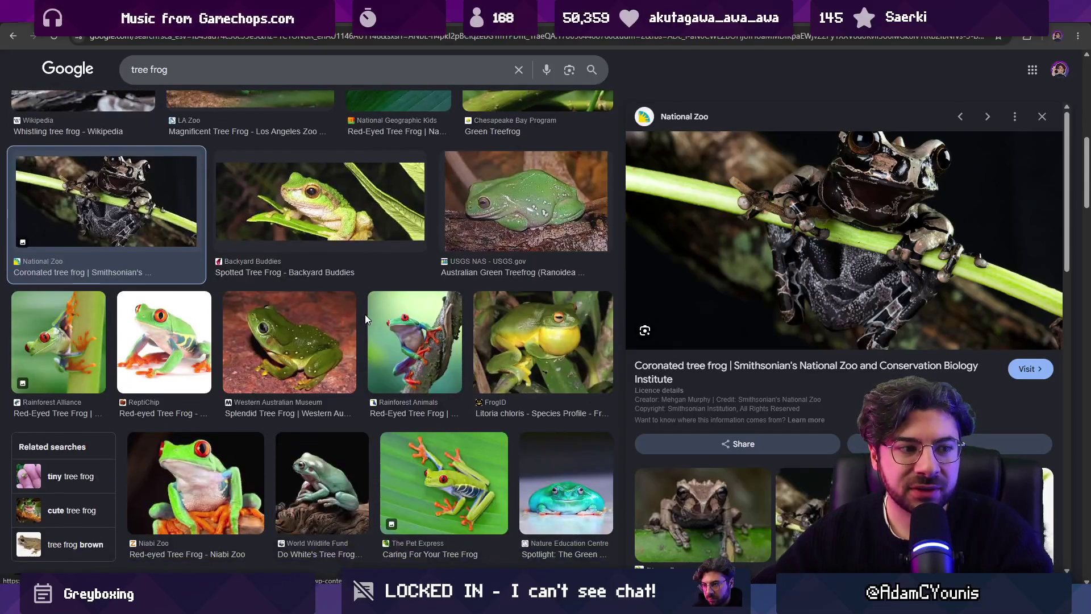
pyautogui.scroll(-4, 363, 315)
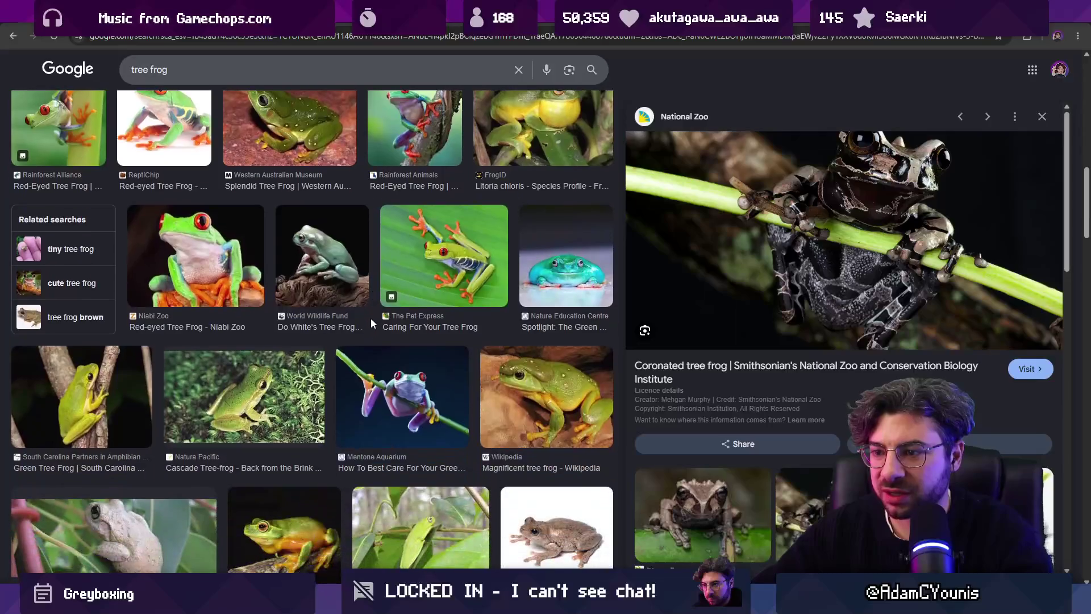
pyautogui.scroll(-4, 327, 340)
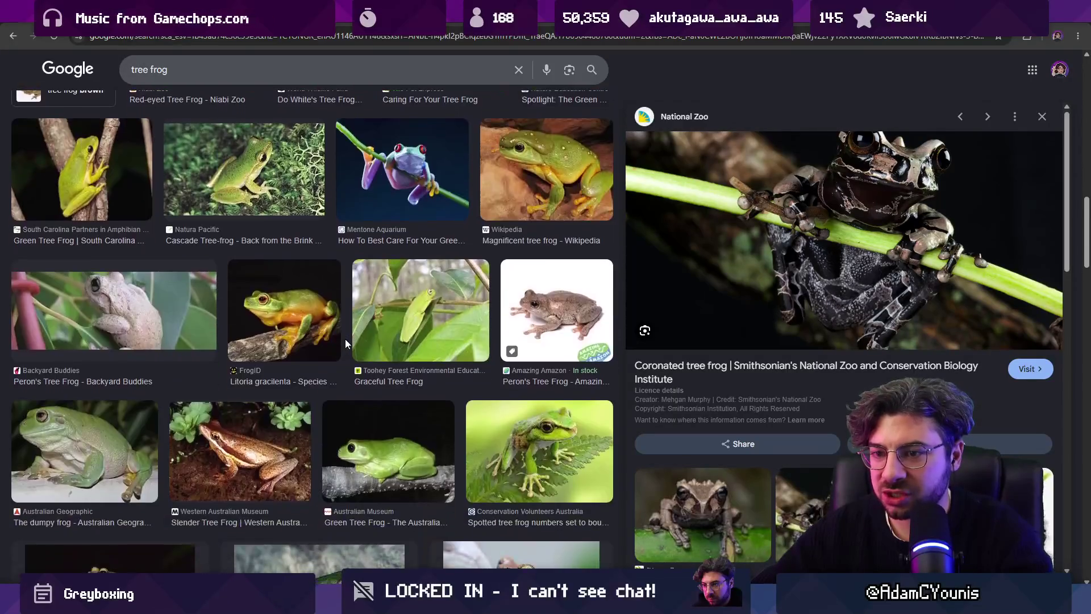
pyautogui.scroll(-3, 346, 339)
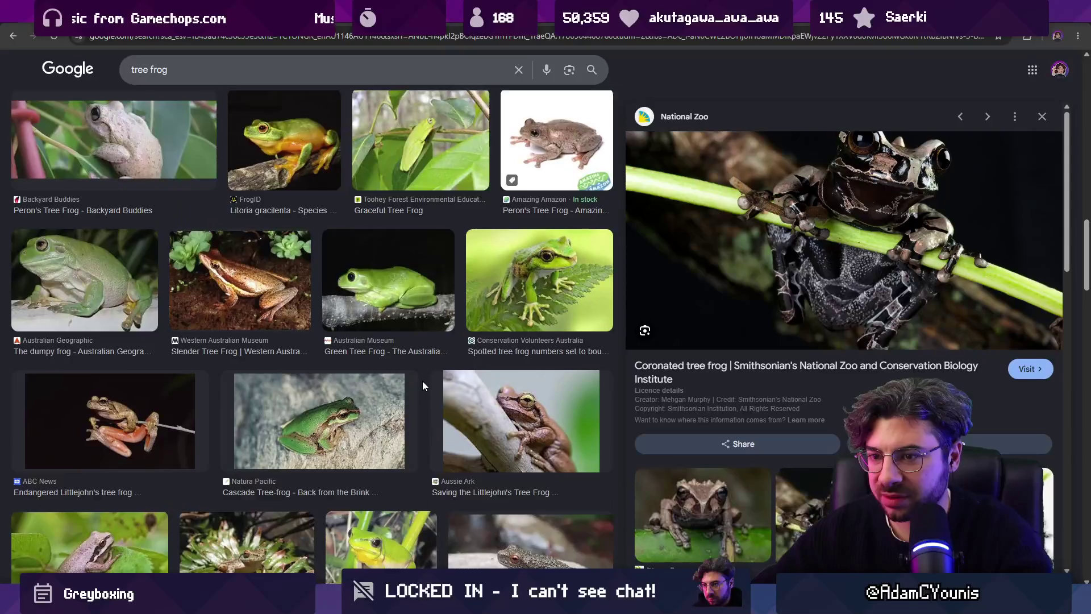
pyautogui.scroll(-4, 423, 386)
pyautogui.scroll(-2, 425, 384)
pyautogui.scroll(-2, 449, 385)
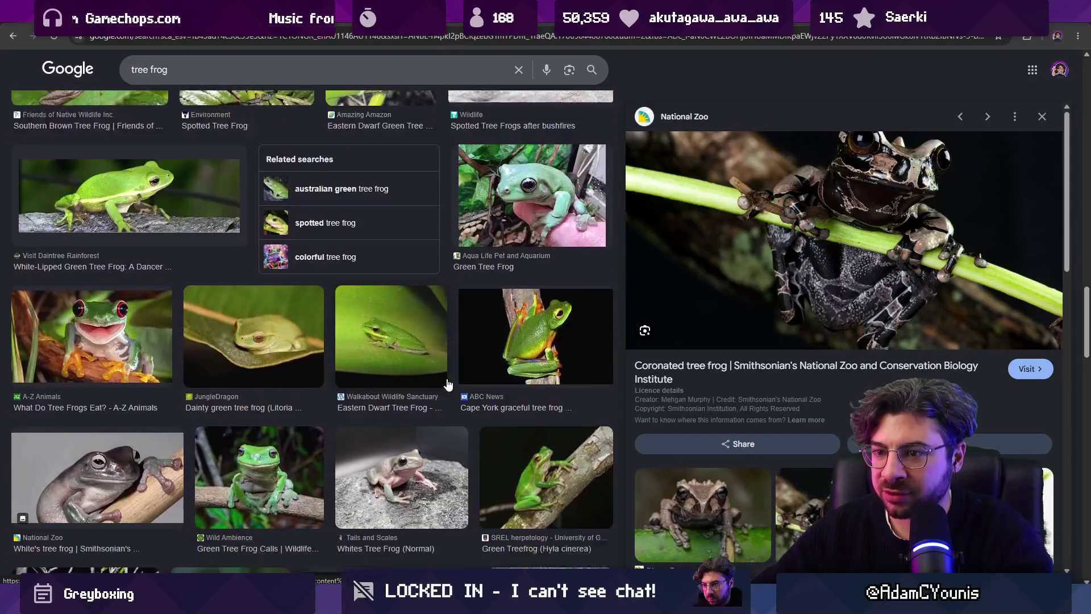
pyautogui.scroll(-2, 475, 374)
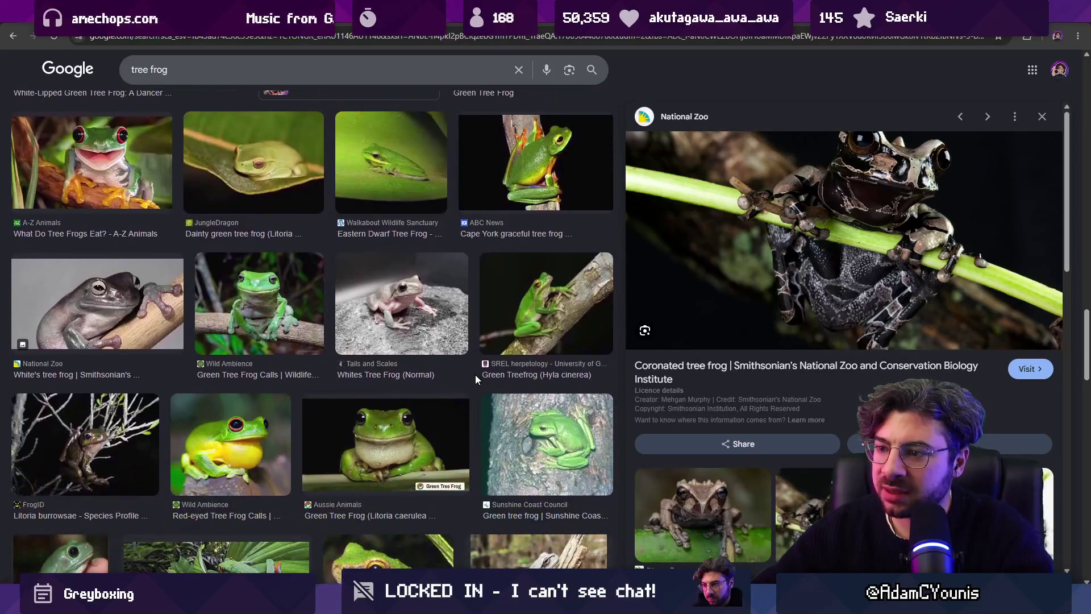
pyautogui.scroll(-2, 476, 382)
pyautogui.scroll(-2, 476, 387)
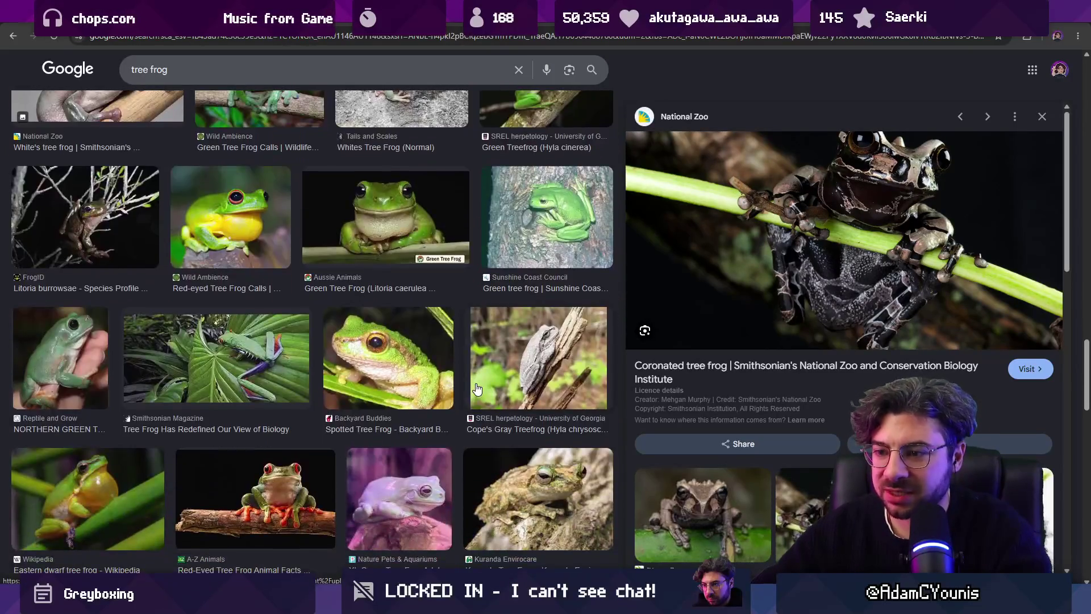
pyautogui.scroll(-4, 477, 388)
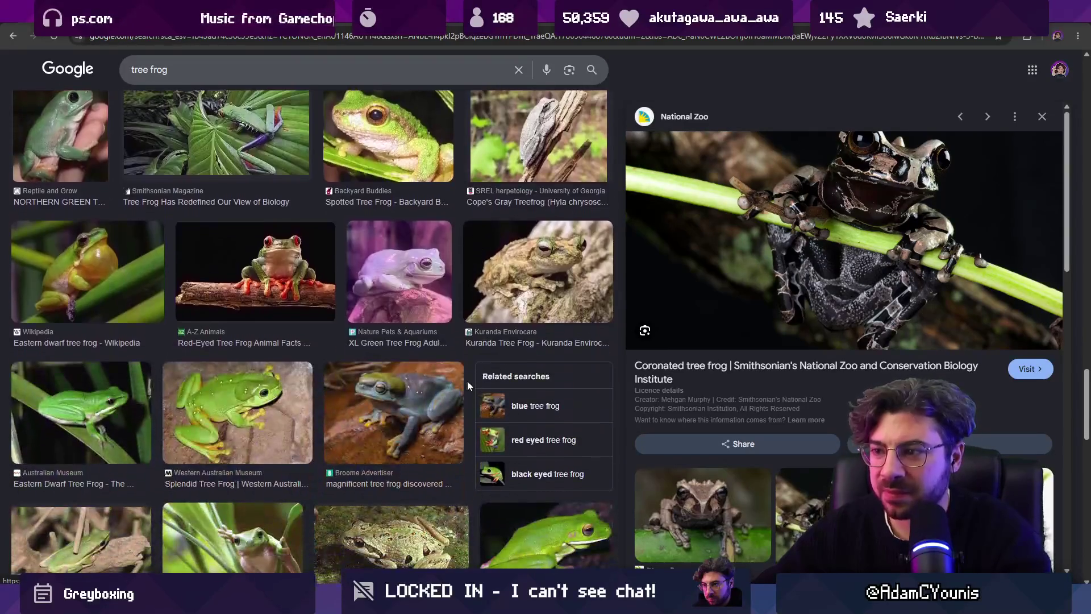
pyautogui.scroll(-3, 470, 380)
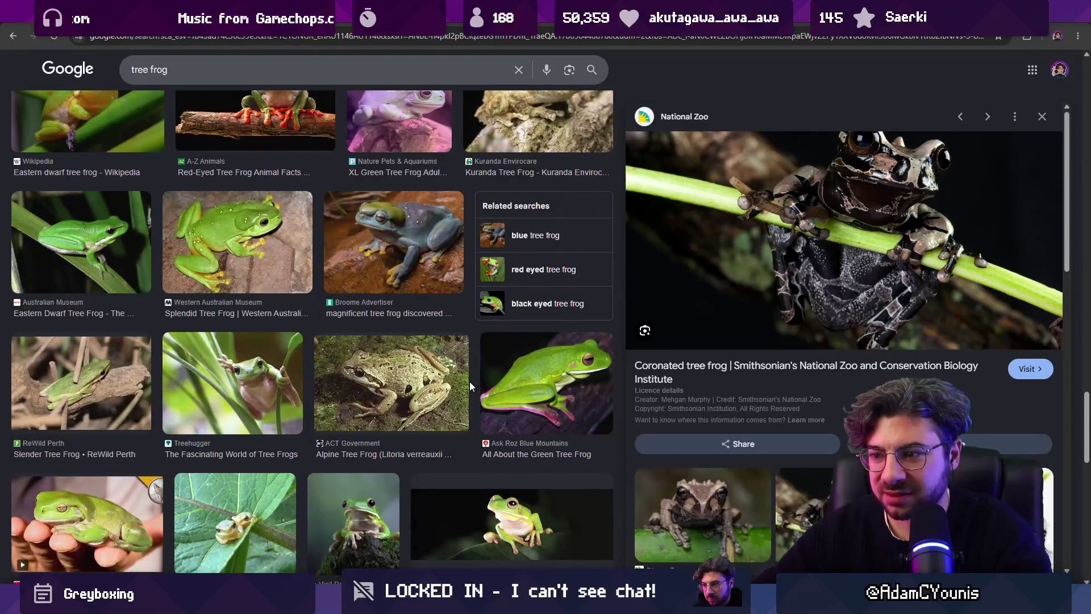
pyautogui.scroll(-2, 470, 387)
pyautogui.scroll(-2, 471, 388)
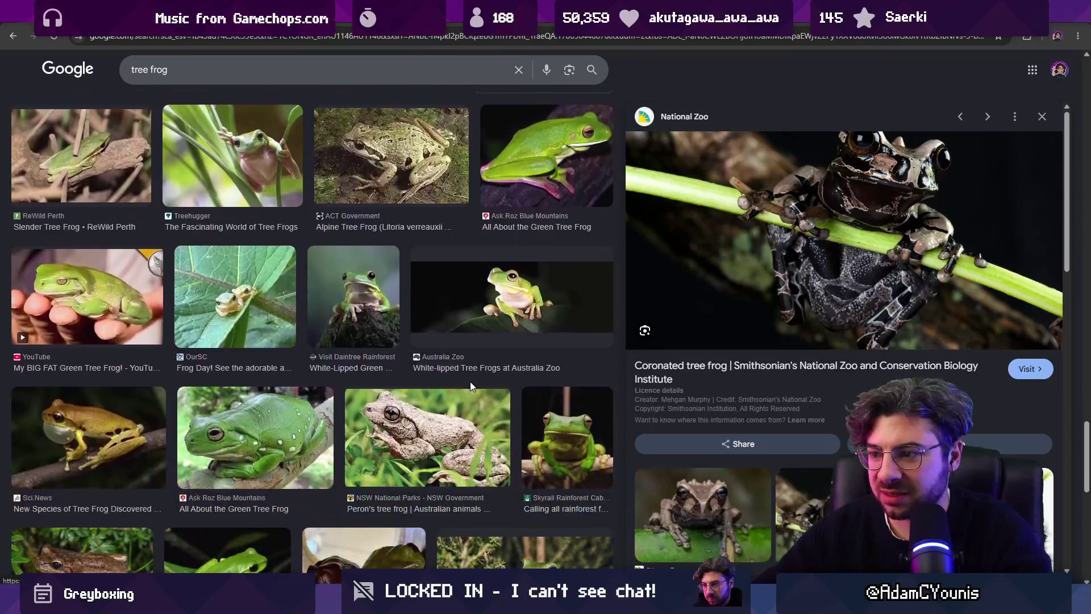
pyautogui.scroll(-4, 471, 387)
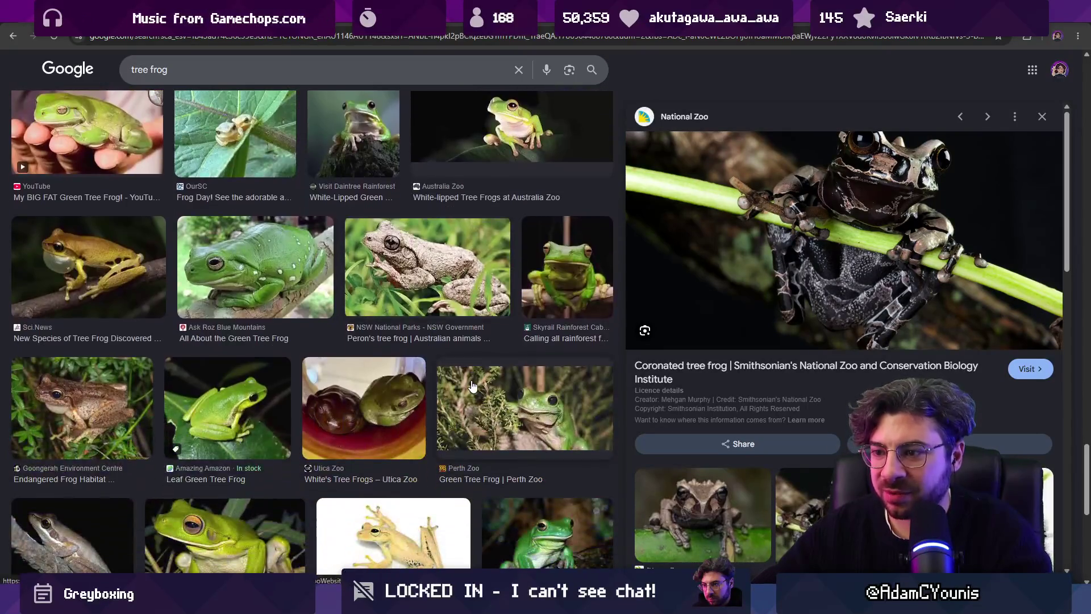
pyautogui.scroll(-3, 471, 376)
pyautogui.scroll(-4, 471, 370)
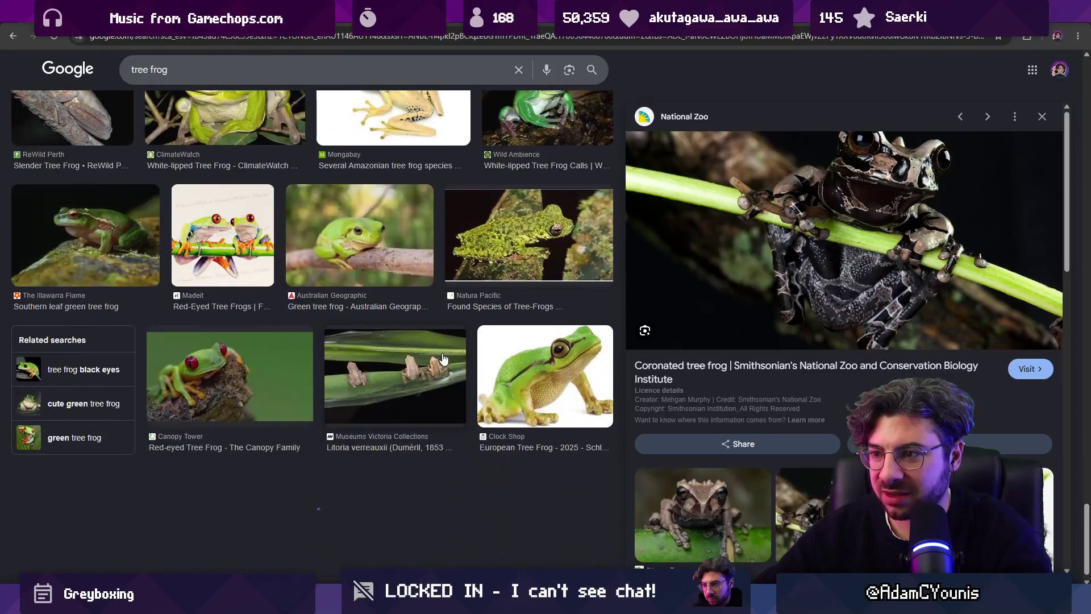
pyautogui.scroll(-3, 469, 361)
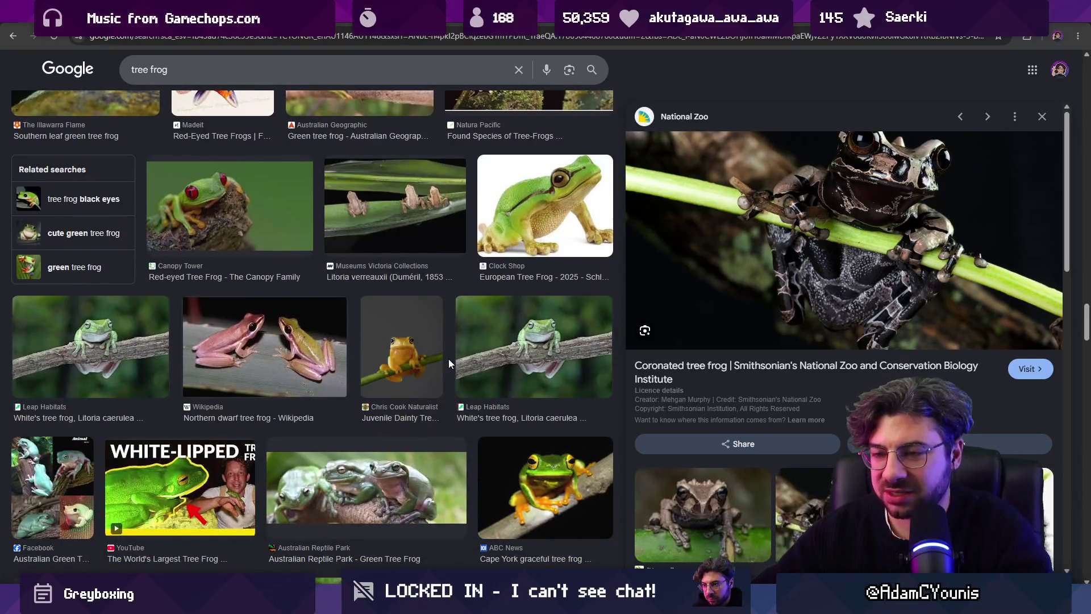
pyautogui.scroll(-6, 448, 362)
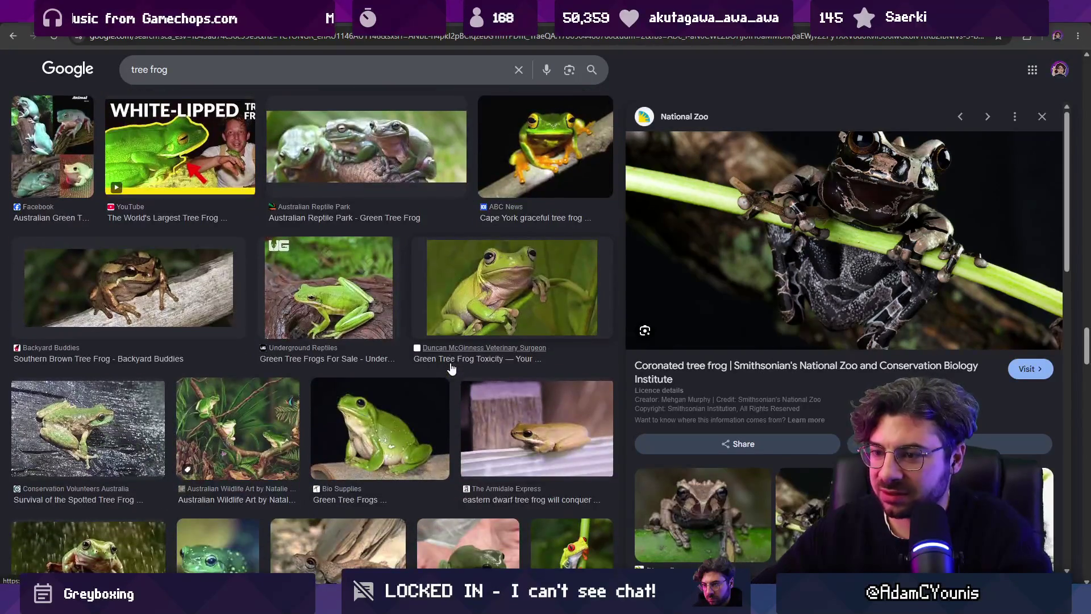
pyautogui.scroll(-3, 451, 369)
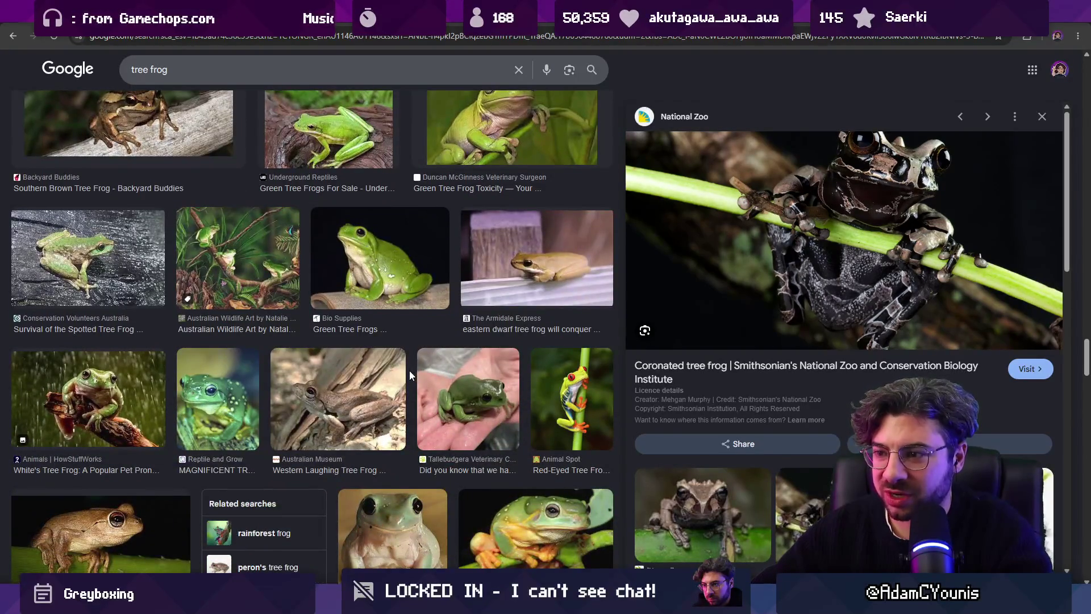
pyautogui.scroll(-4, 424, 372)
pyautogui.scroll(-3, 520, 373)
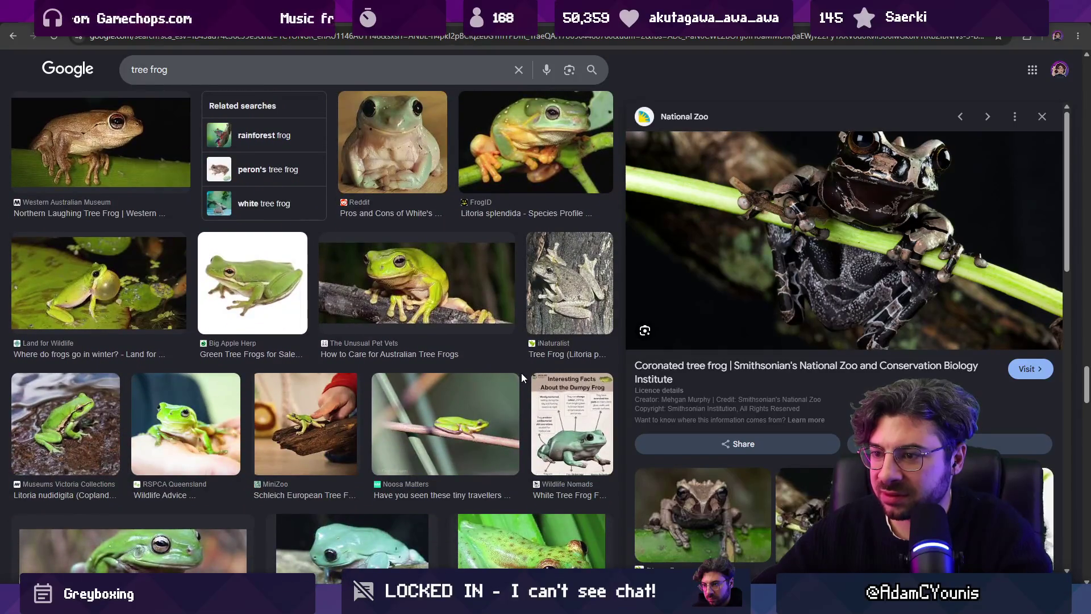
pyautogui.scroll(-6, 522, 374)
pyautogui.scroll(-1, 524, 380)
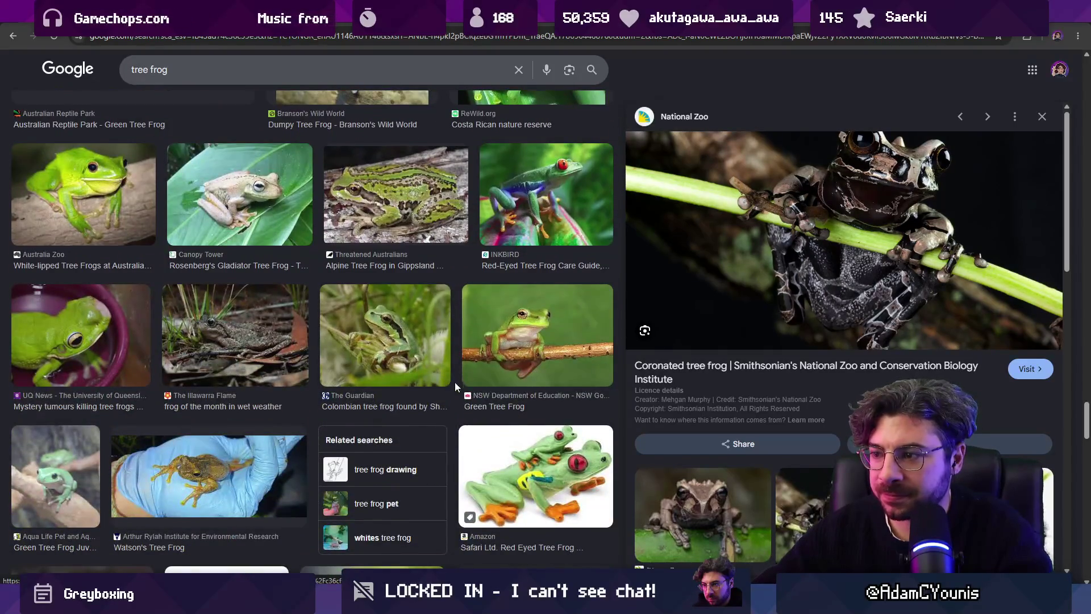
pyautogui.scroll(-5, 452, 383)
pyautogui.scroll(-3, 447, 385)
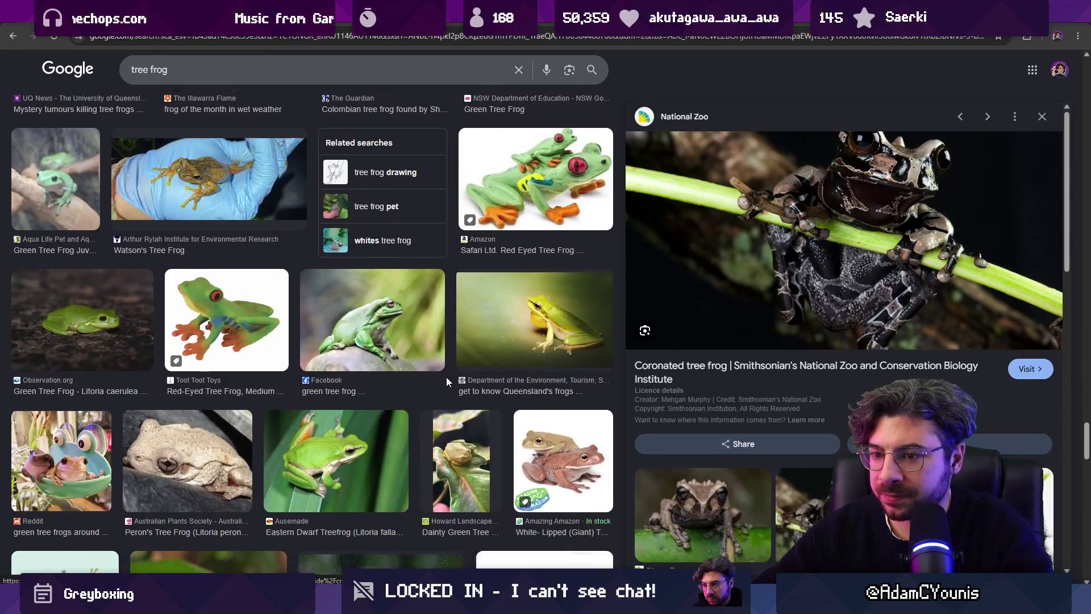
pyautogui.scroll(-2, 462, 382)
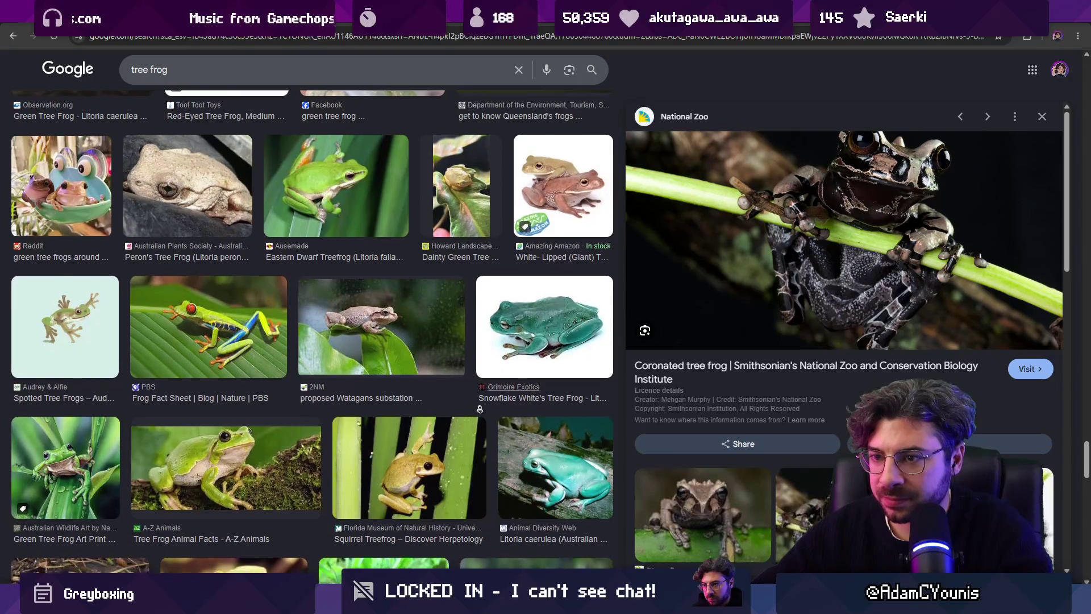
pyautogui.scroll(-4, 455, 404)
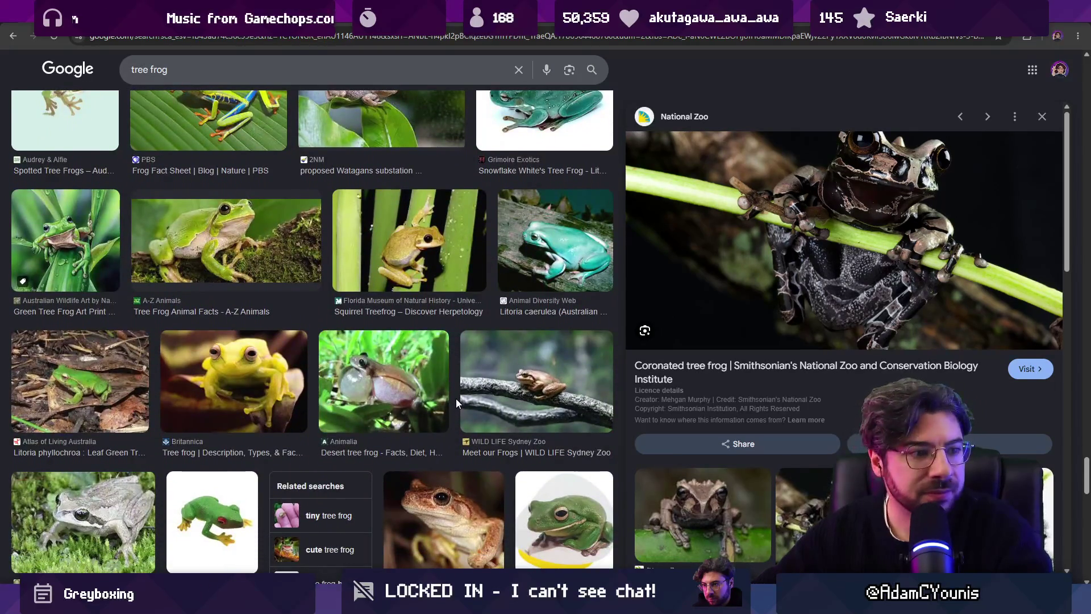
pyautogui.scroll(-2, 447, 391)
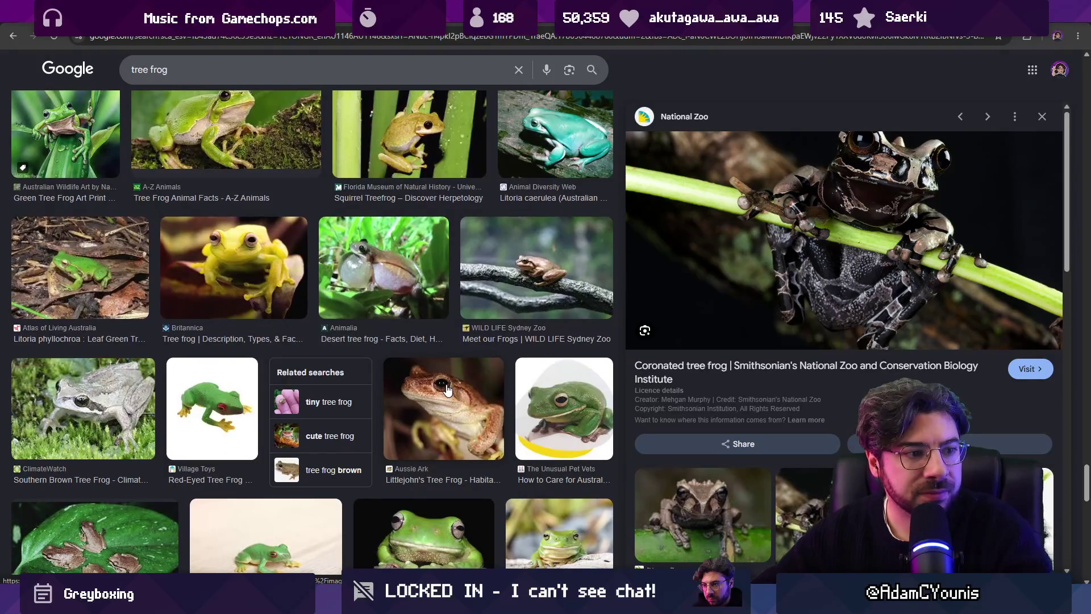
pyautogui.scroll(-8, 448, 387)
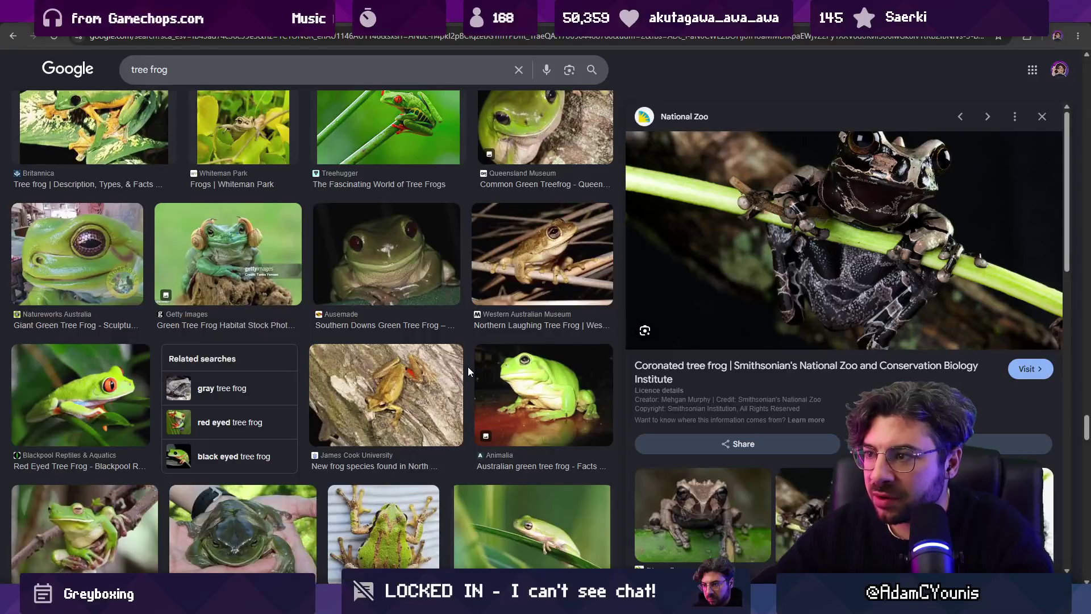
pyautogui.scroll(-2, 469, 373)
pyautogui.scroll(-3, 469, 373)
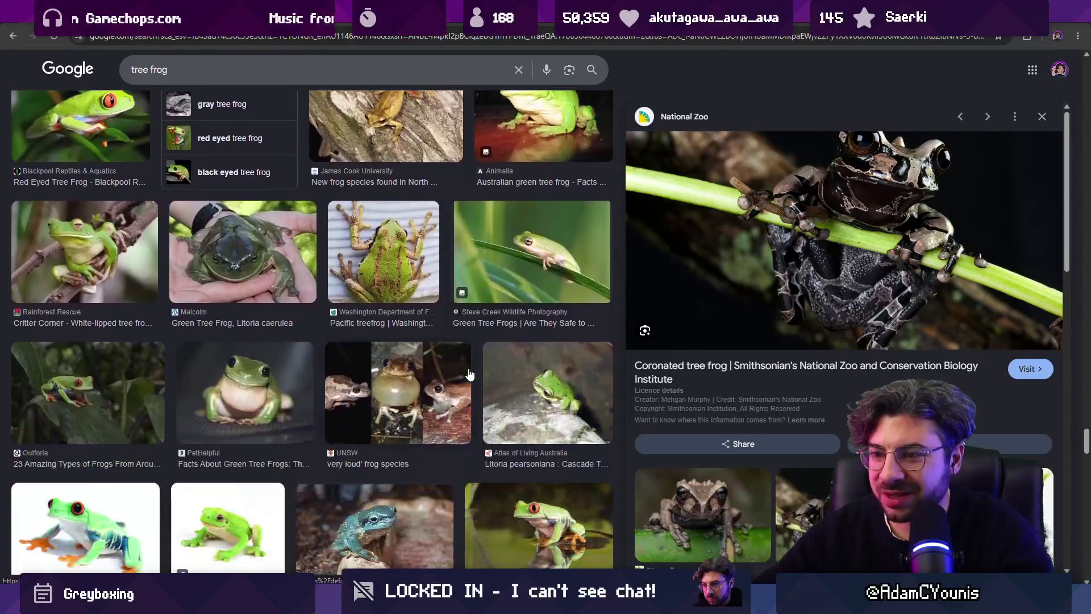
pyautogui.scroll(-8, 473, 368)
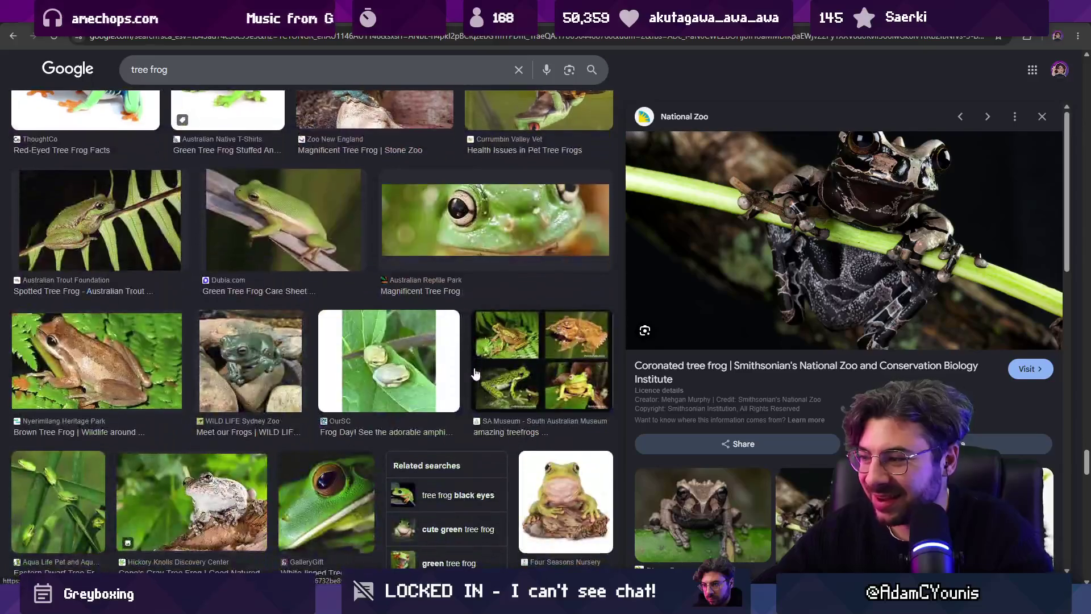
# Step: Open one tree frog result in a background tab and return to Aseprite
pyautogui.middleClick(431, 377)
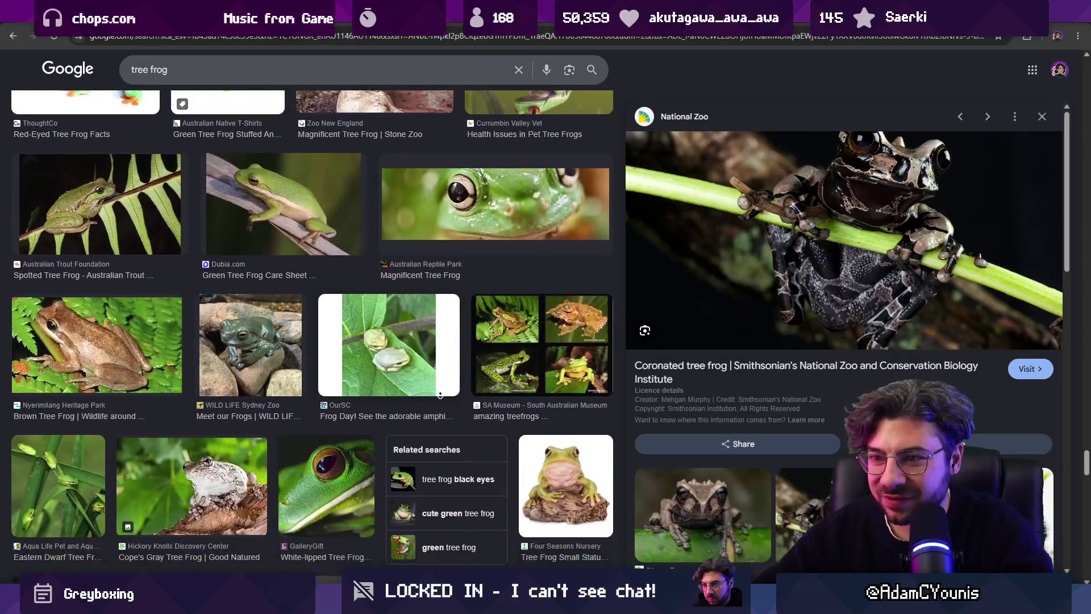
pyautogui.scroll(10, 432, 376)
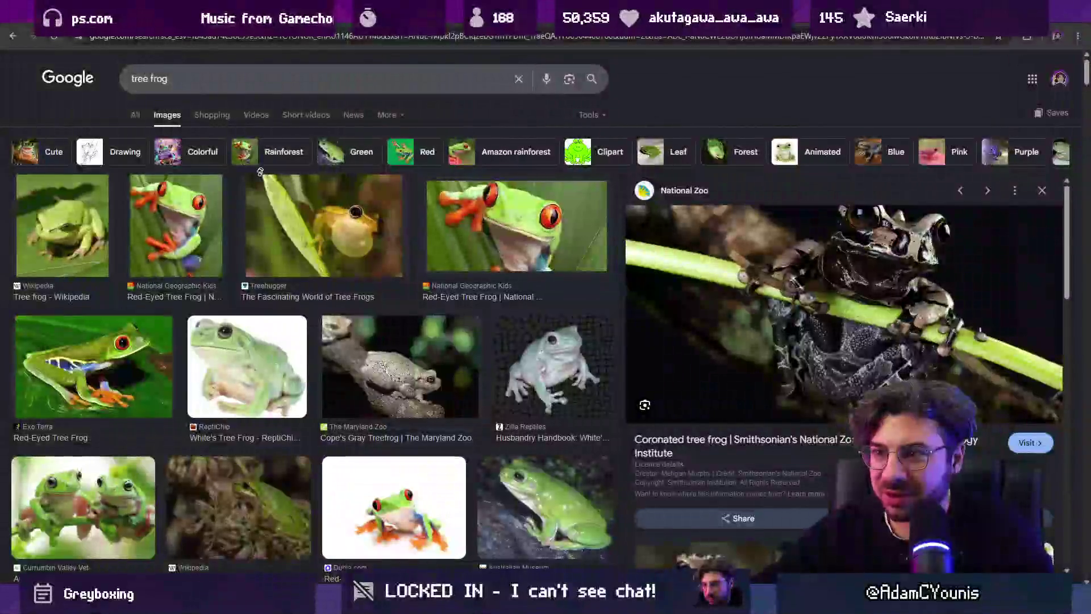
pyautogui.scroll(-2, 235, 216)
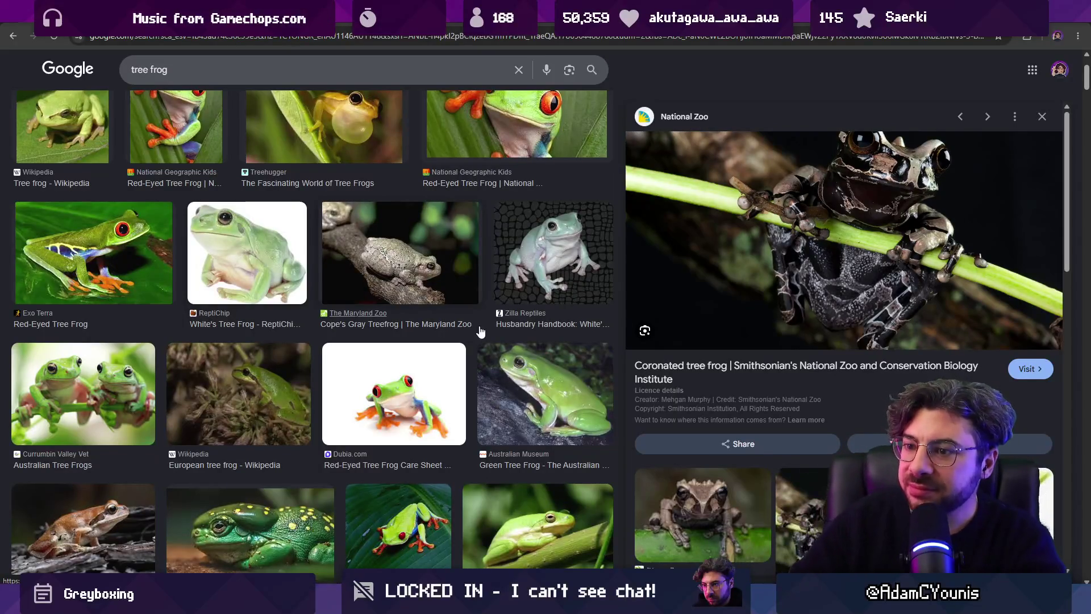
pyautogui.hotkey('alt', 'Tab')
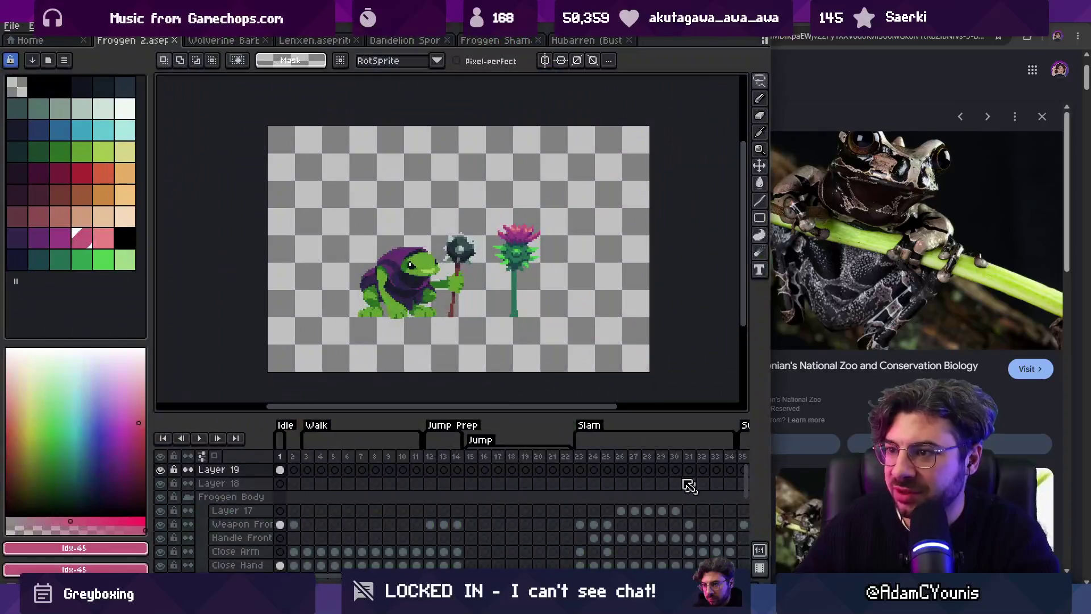
# Step: Zoom in and pan to frame the hooded frog, its mace and the thistle sprite
pyautogui.press('z')
pyautogui.scroll(3, 391, 248)
pyautogui.scroll(1, 391, 248)
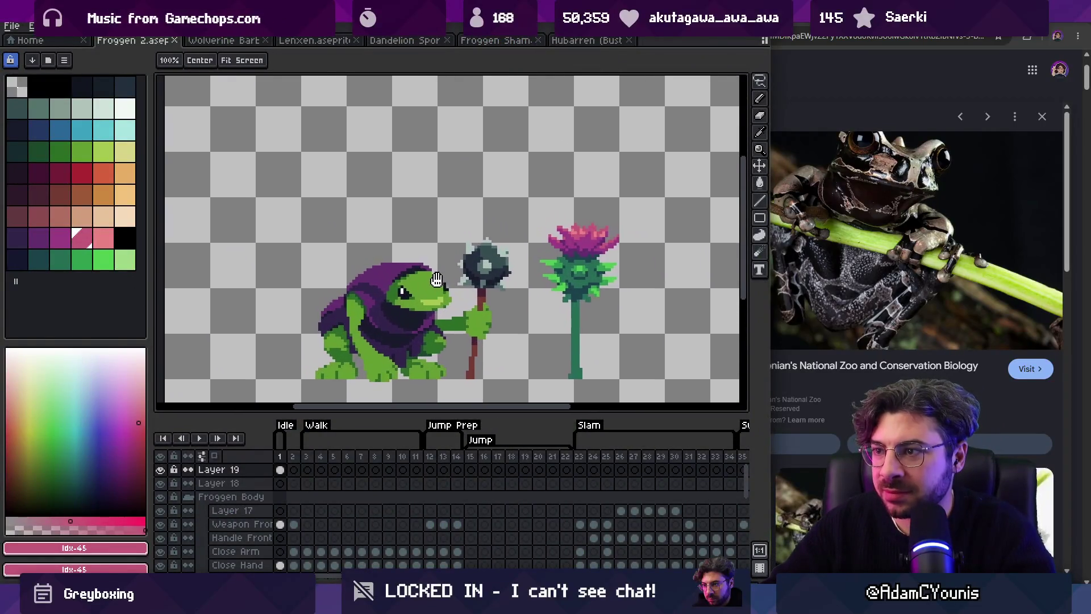
pyautogui.moveTo(391, 248); pyautogui.dragTo(426, 275)
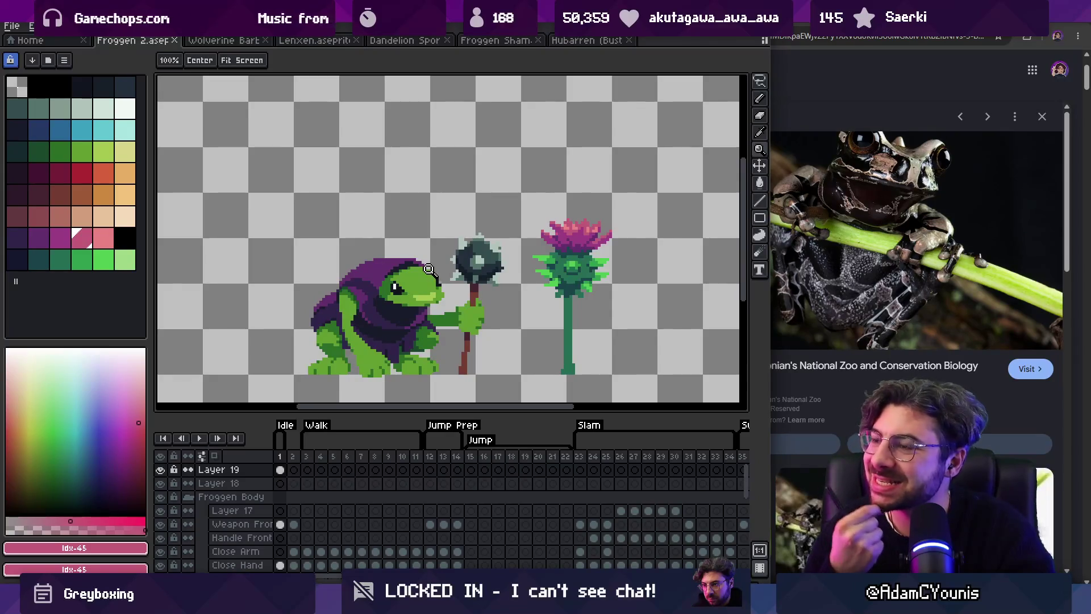
pyautogui.moveTo(385, 264); pyautogui.dragTo(374, 229)
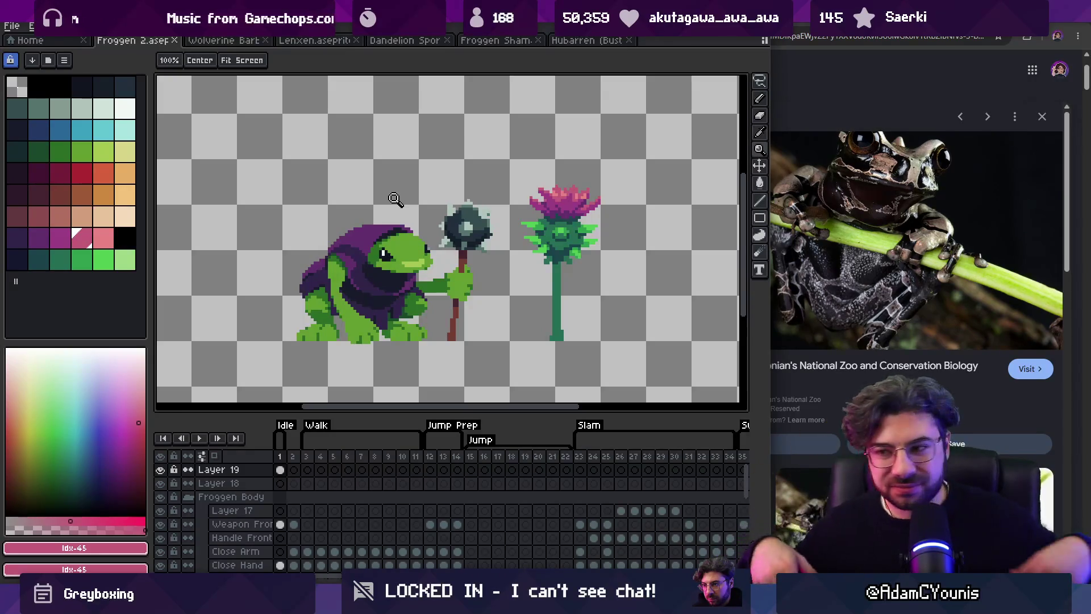
pyautogui.click(778, 36)
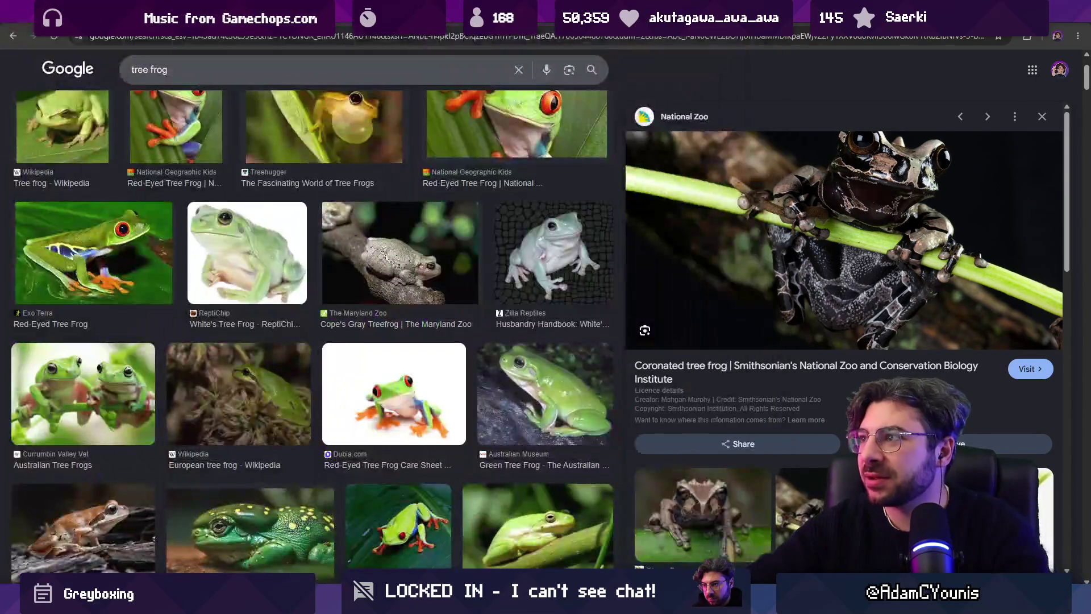
# Step: Search 'medieval hood undertaker' and look over the image results
pyautogui.write('medieval')
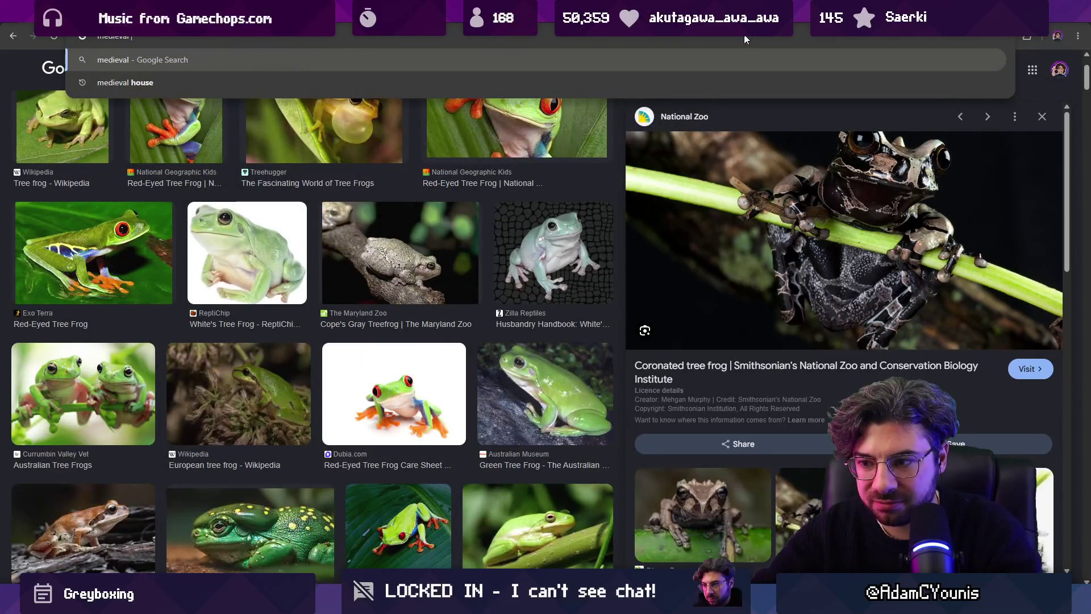
pyautogui.write(' hood undertaker')
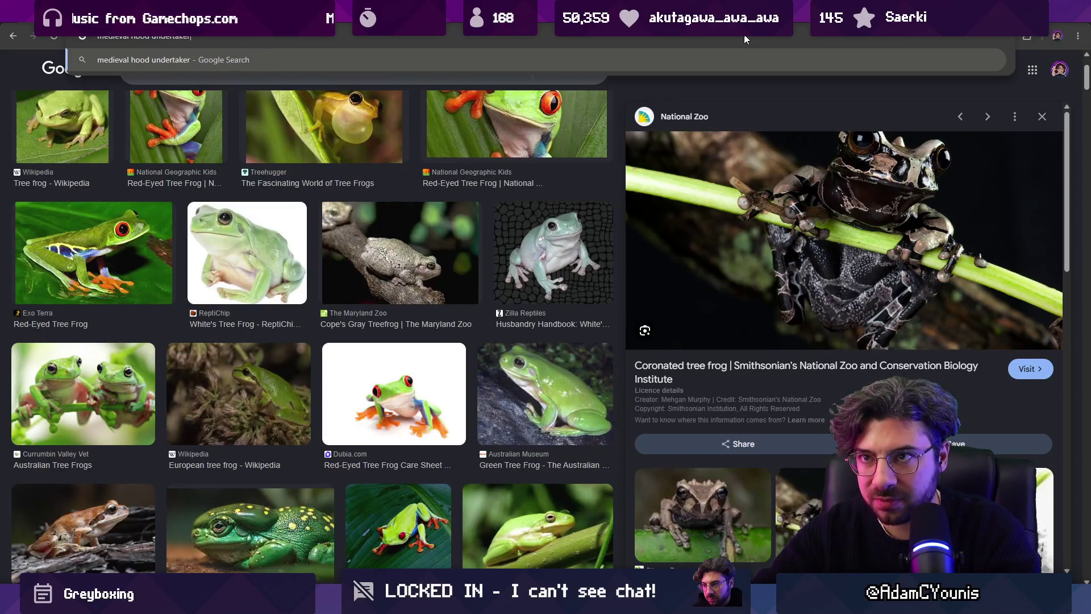
pyautogui.press('Return')
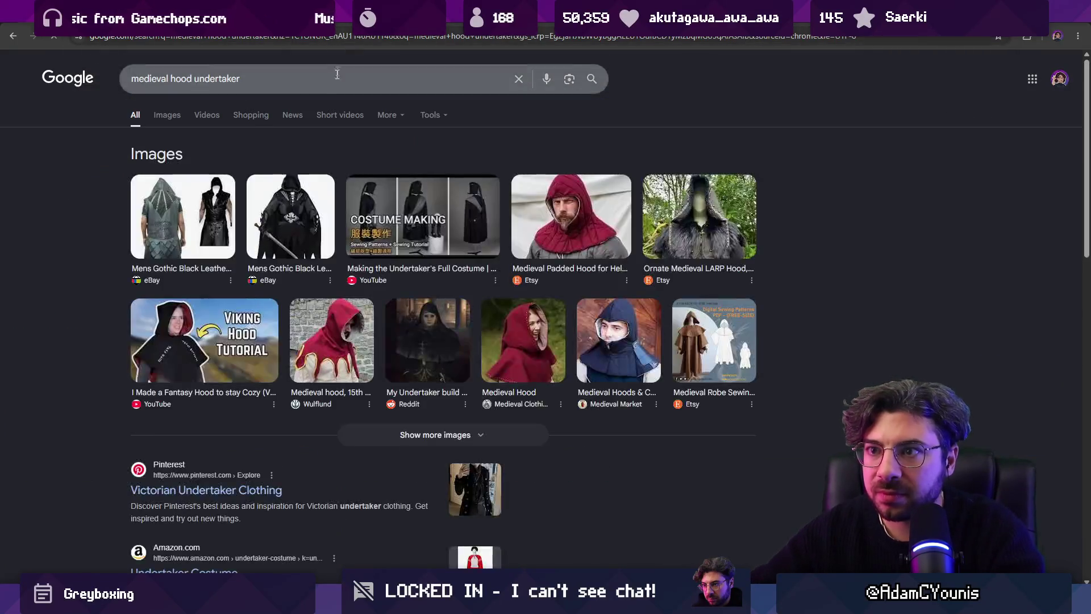
pyautogui.click(171, 117)
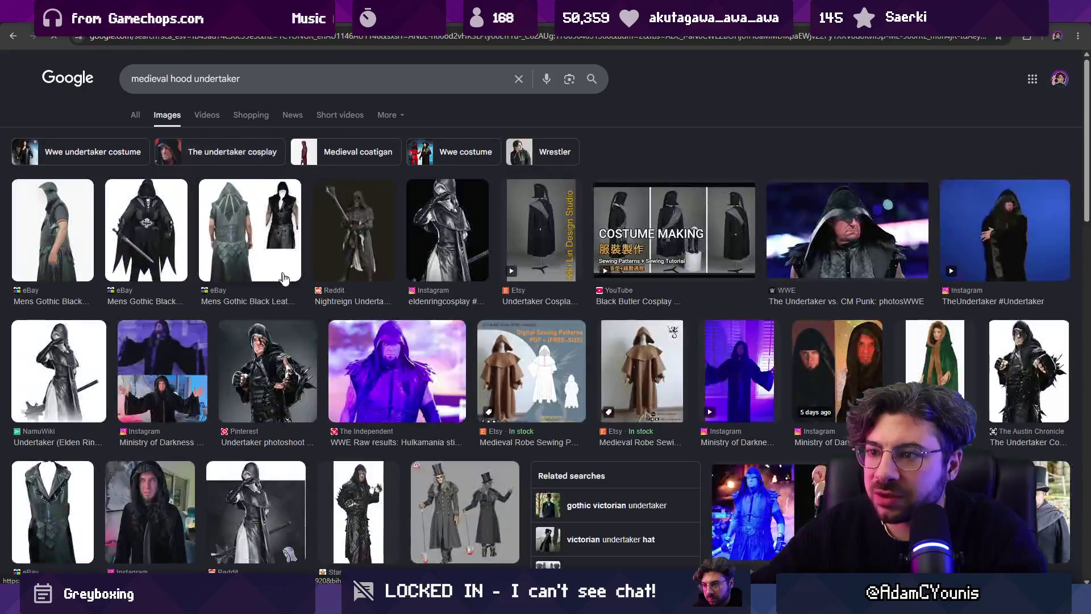
pyautogui.scroll(-8, 251, 239)
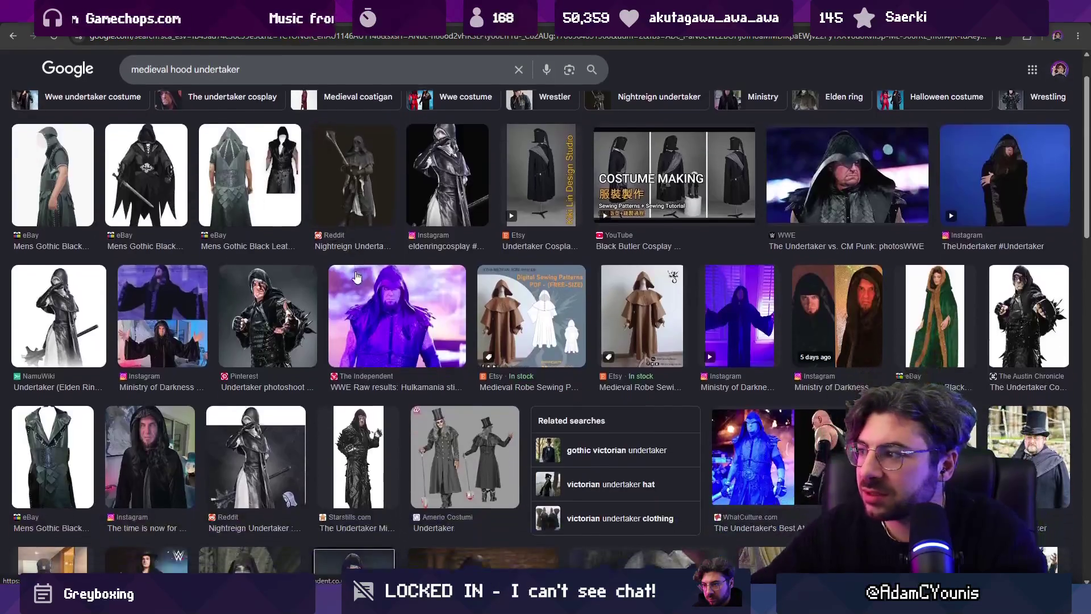
pyautogui.scroll(-10, 378, 278)
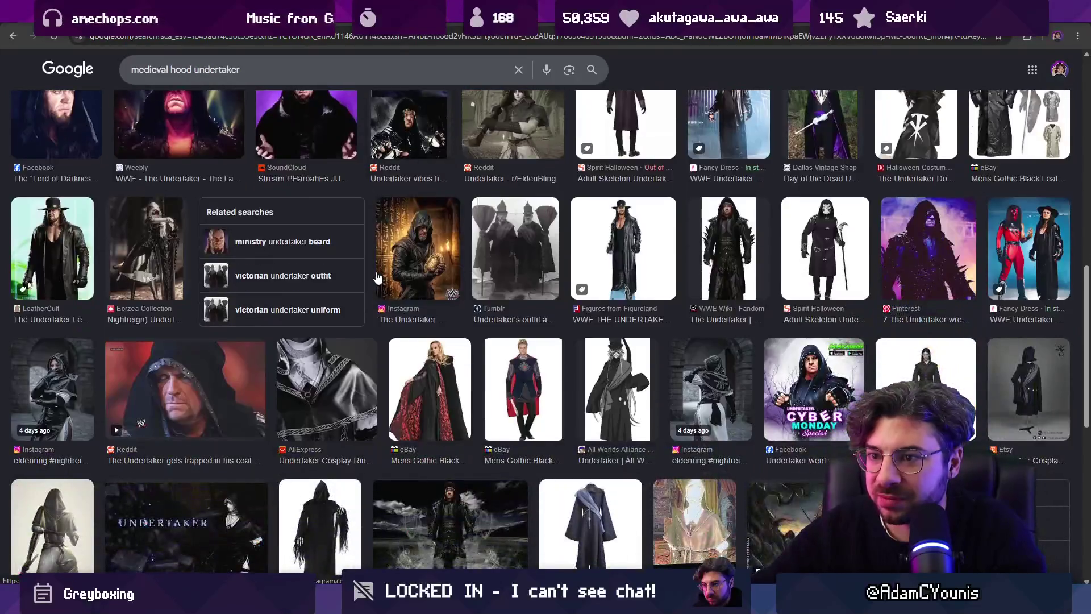
pyautogui.hotkey('alt', 'Left')
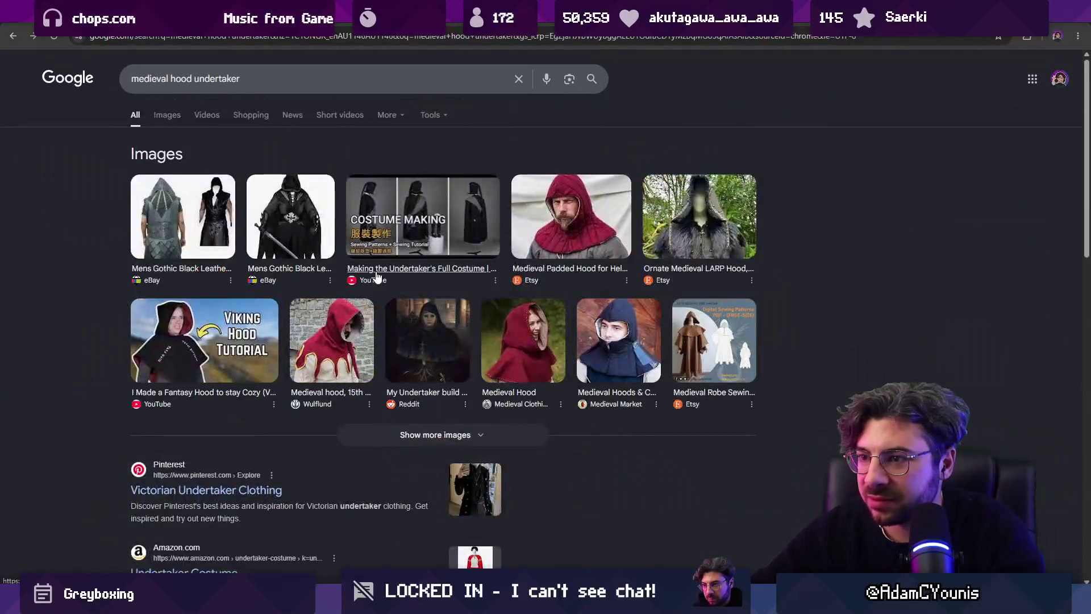
# Step: Preview the red Wulflund hood and view the Victorian Undertaker Clothing Pinterest page
pyautogui.click(332, 340)
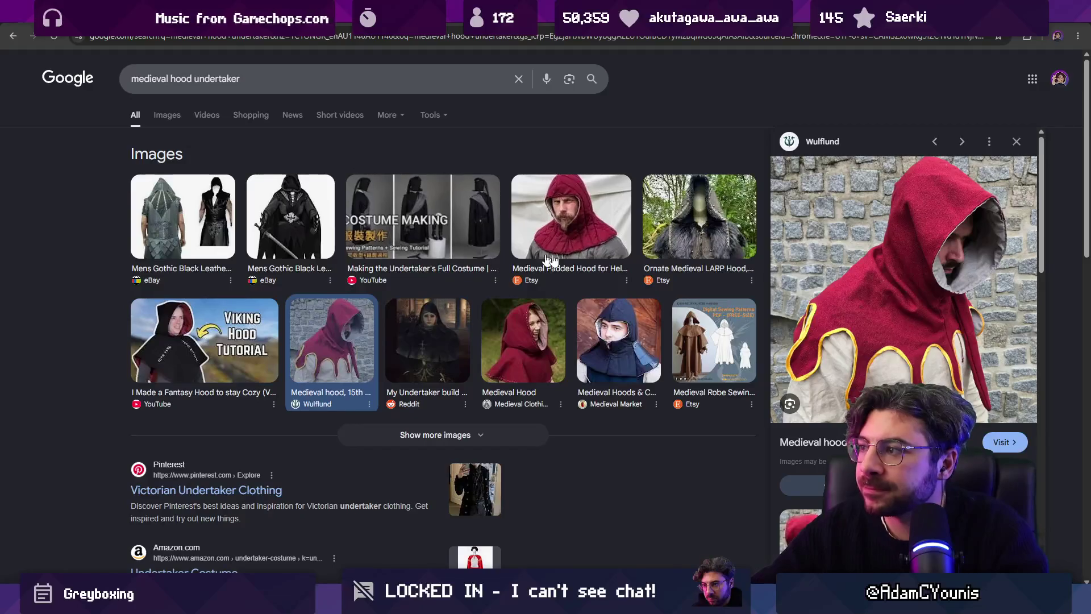
pyautogui.scroll(-5, 875, 271)
pyautogui.scroll(-4, 241, 244)
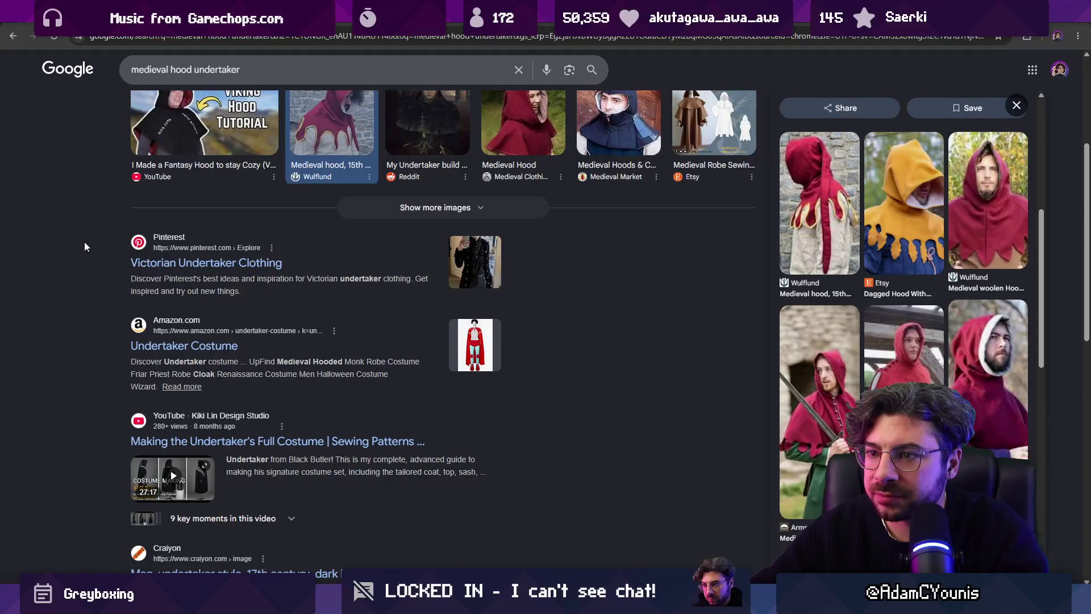
pyautogui.click(140, 268)
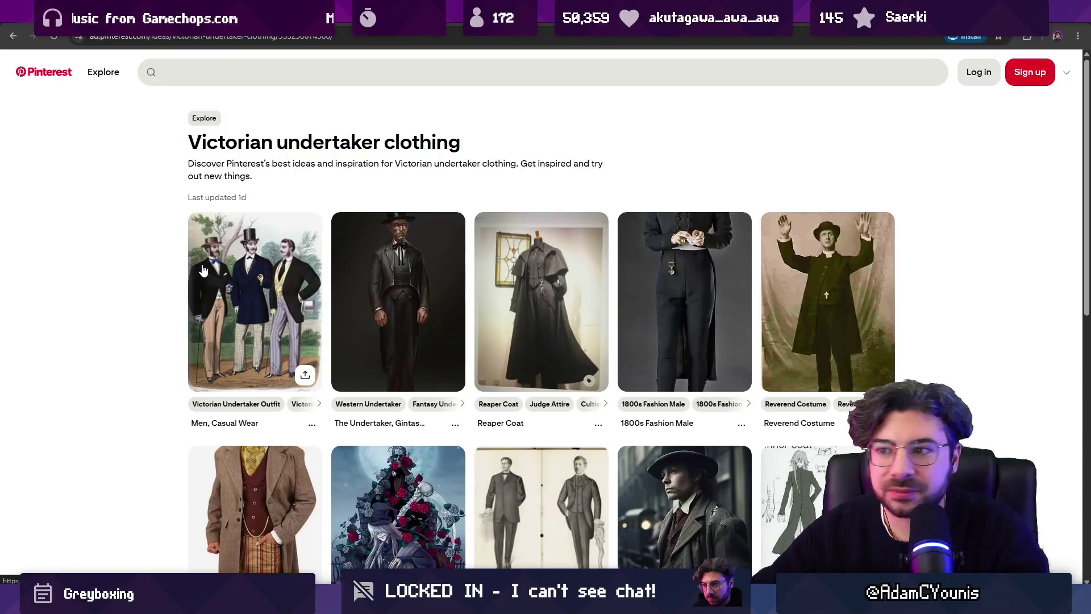
pyautogui.scroll(-5, 91, 256)
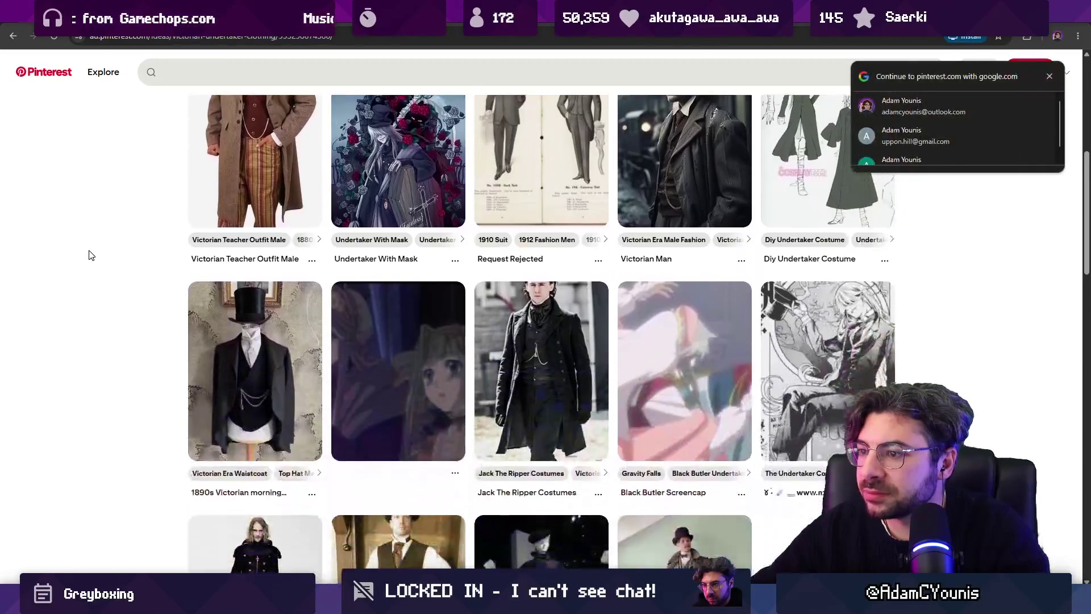
pyautogui.scroll(-6, 90, 255)
pyautogui.hotkey('alt', 'Left')
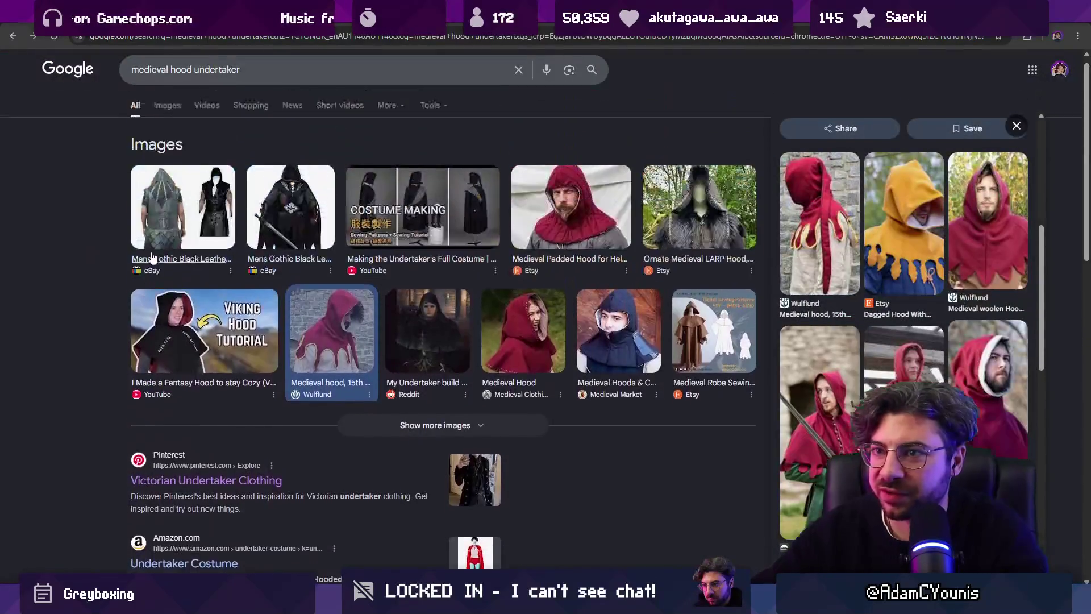
# Step: Refine the image search to '1200s hood undertaker', then to '1200s hood'
pyautogui.doubleClick(149, 79)
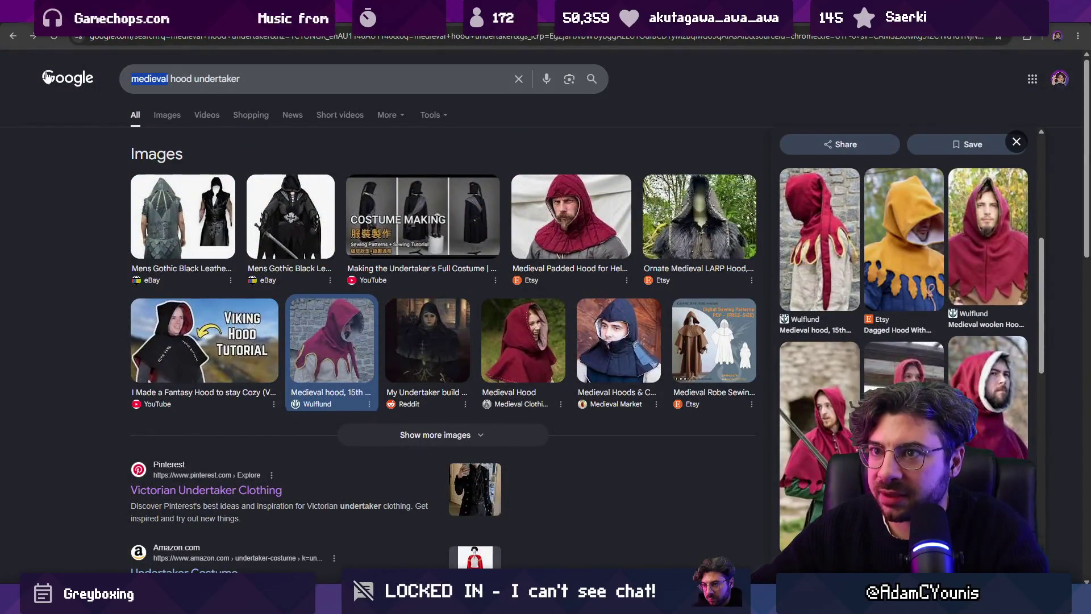
pyautogui.write('1200s')
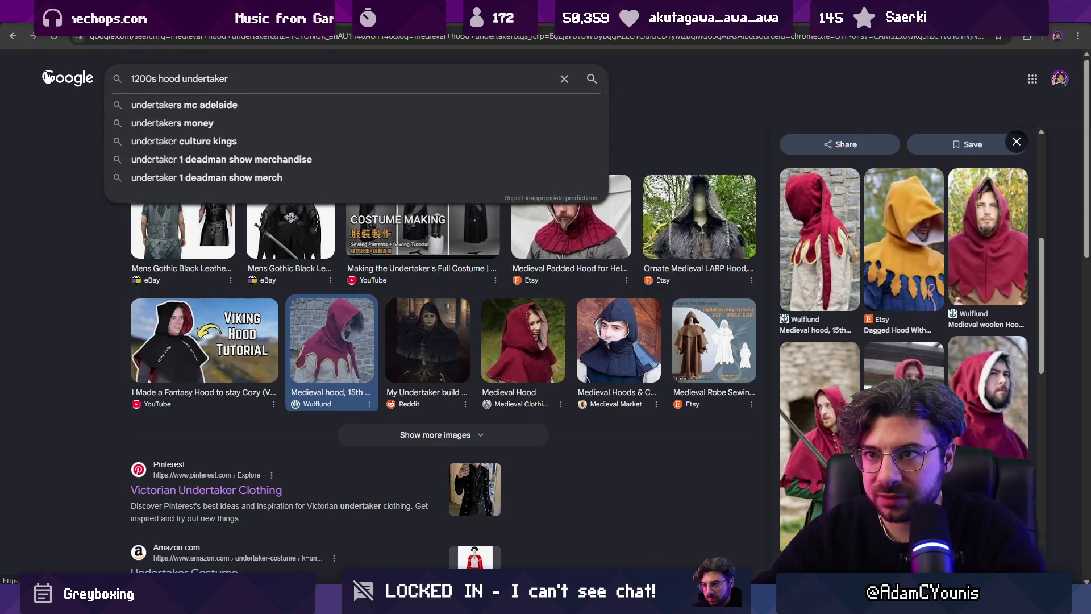
pyautogui.press('Return')
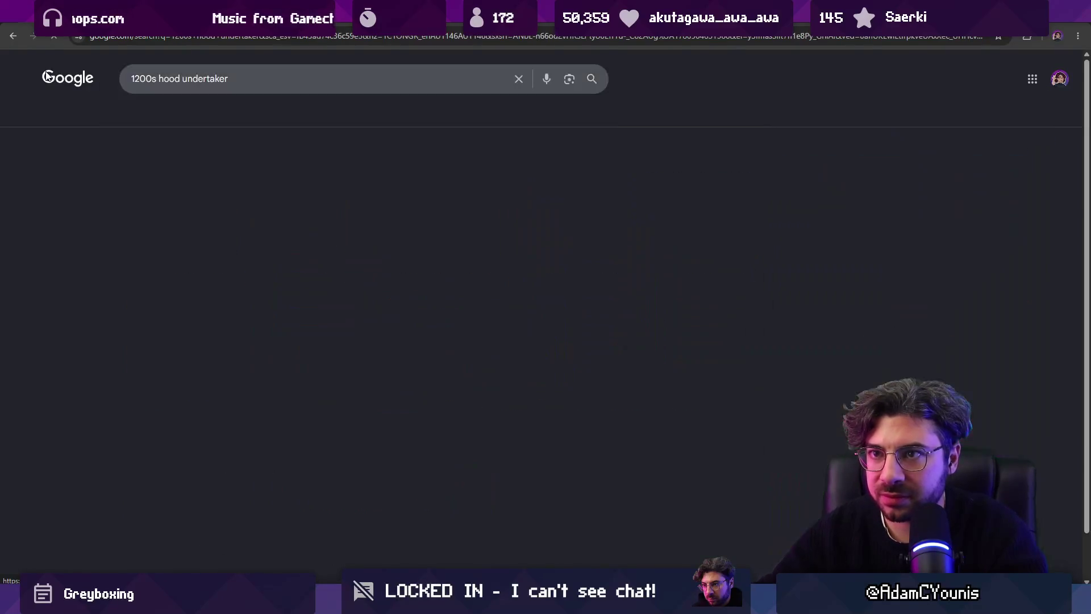
pyautogui.click(167, 114)
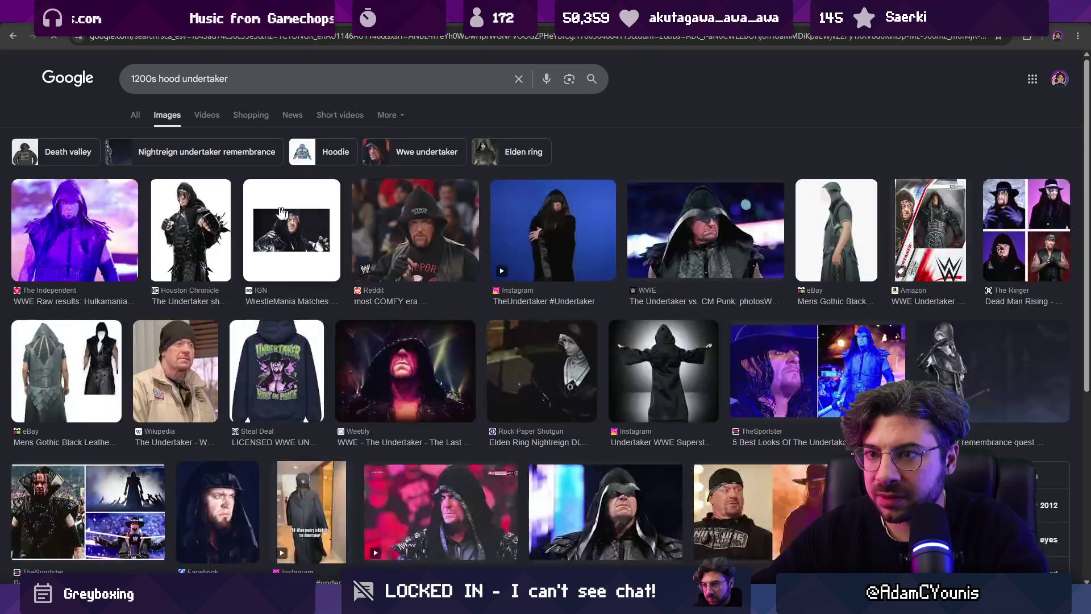
pyautogui.doubleClick(204, 78)
pyautogui.press('BackSpace')
pyautogui.press('Return')
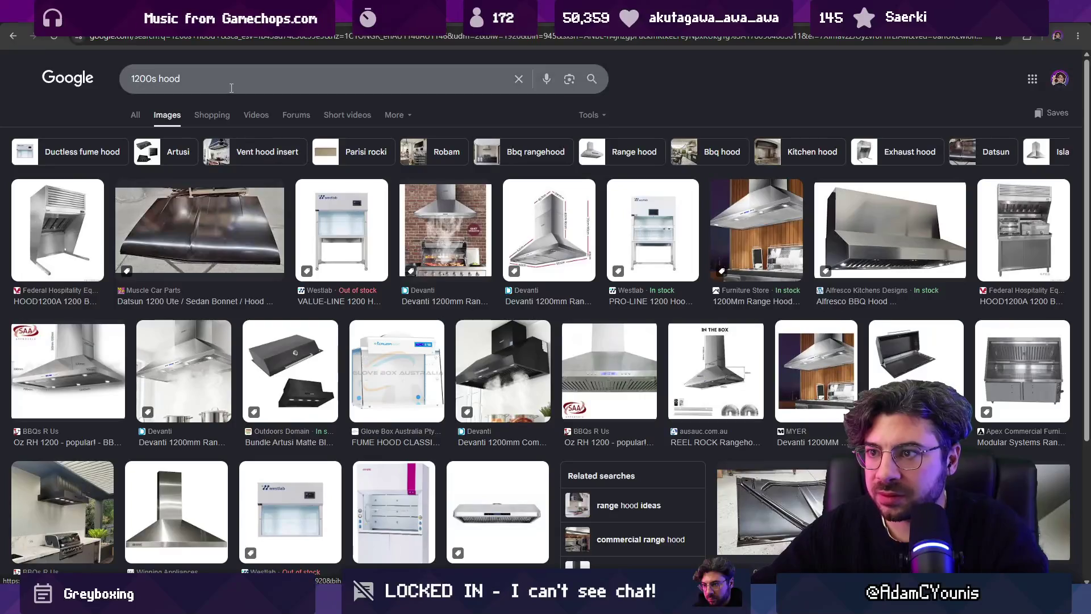
# Step: Change the query to '1200s clothing', then to '1100s clothing'
pyautogui.click(231, 87)
pyautogui.hotkey('ctrl', 'shift', 'Left')
pyautogui.write('a')
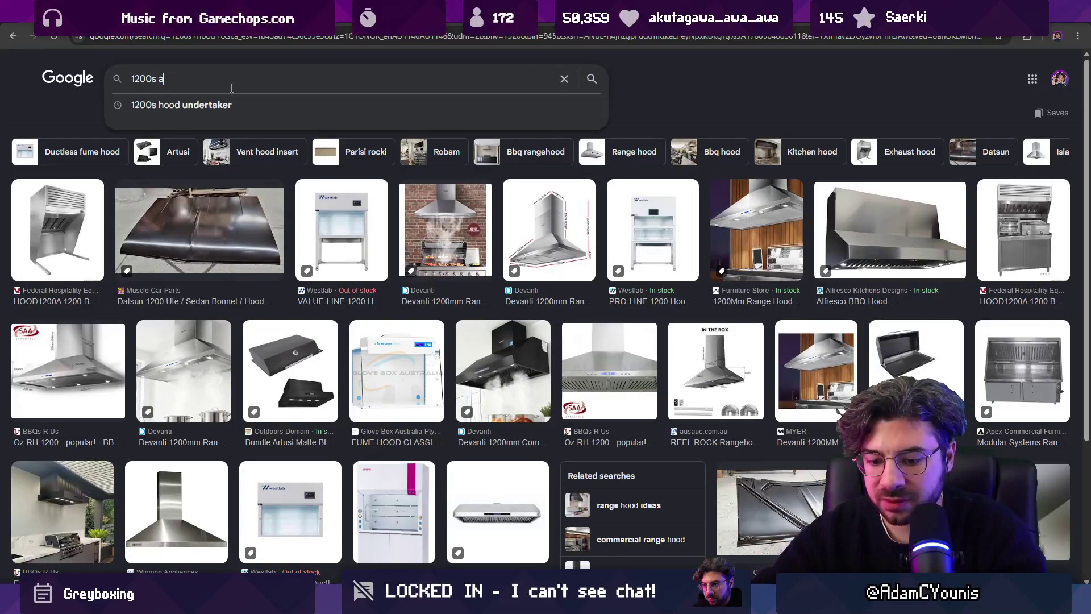
pyautogui.write('lothing')
pyautogui.press('Return')
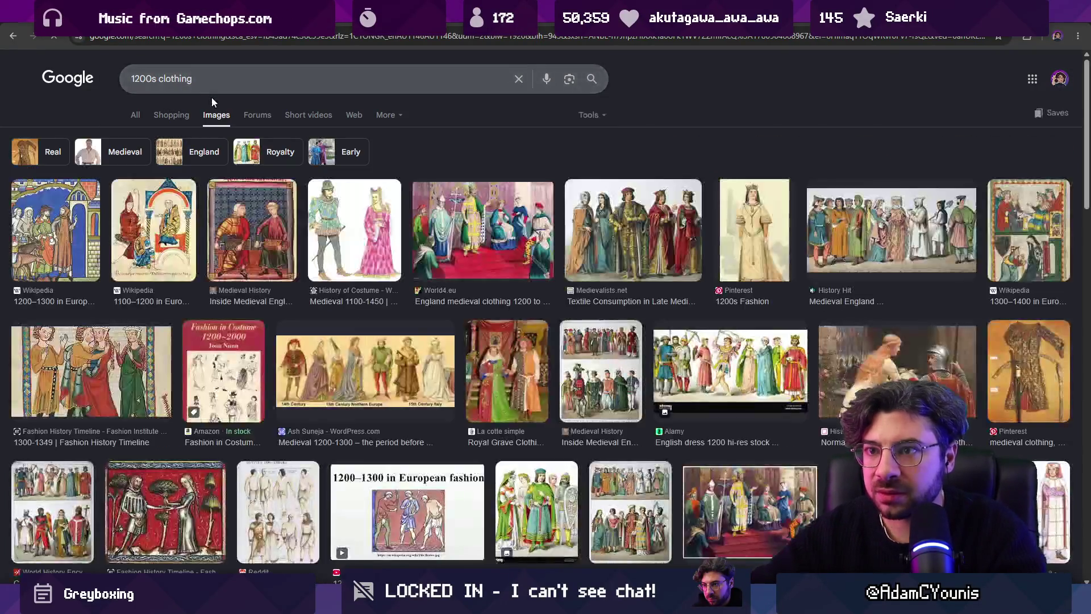
pyautogui.click(143, 78)
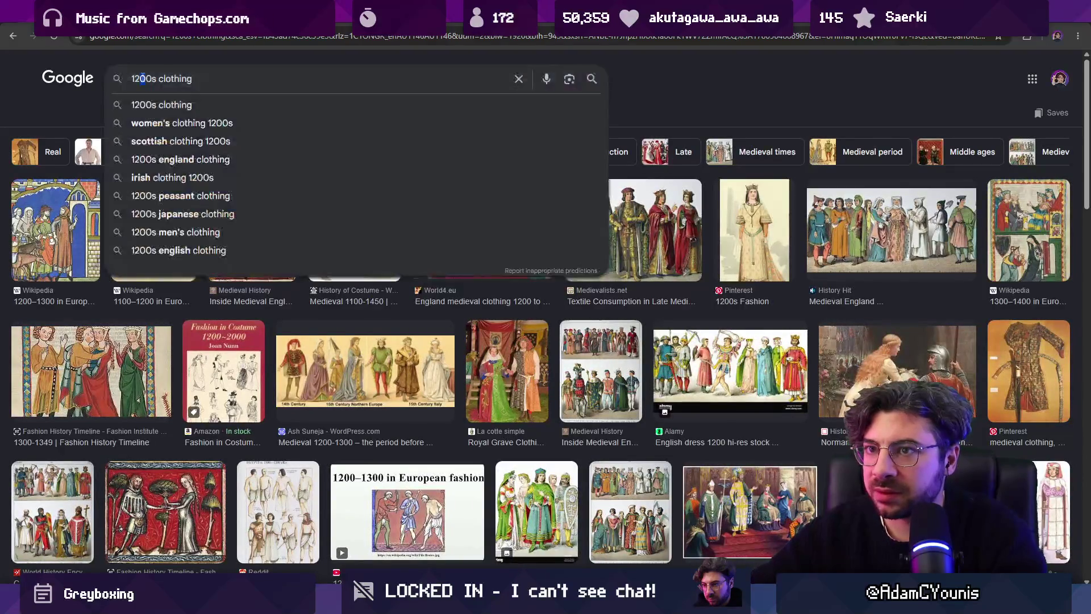
pyautogui.press('BackSpace')
pyautogui.write('1')
pyautogui.press('Return')
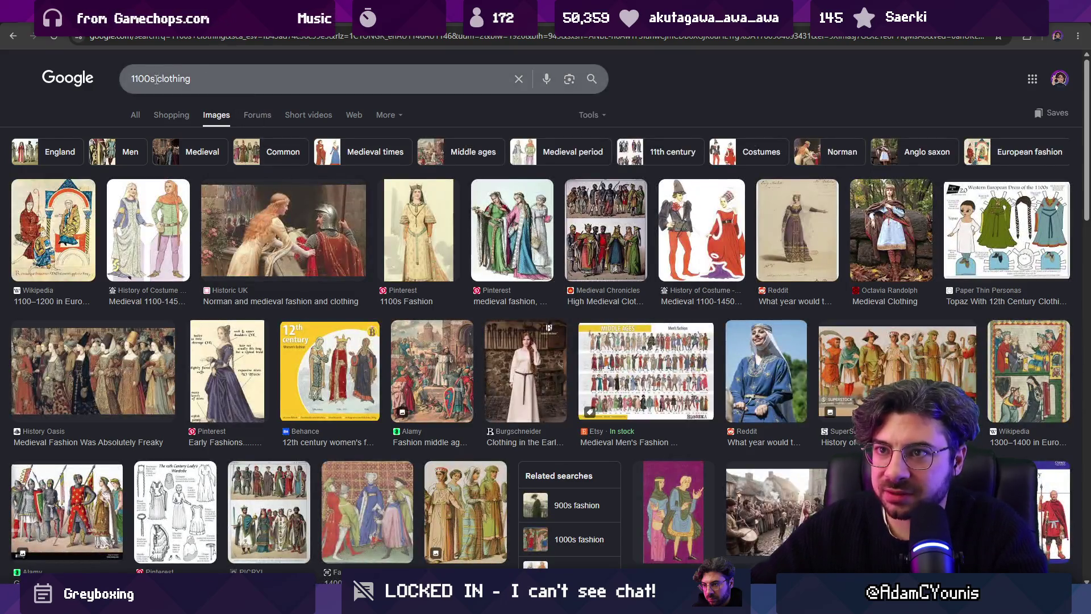
# Step: Search 'dark ages clothing' and switch to its web results
pyautogui.moveTo(155, 79); pyautogui.dragTo(70, 72)
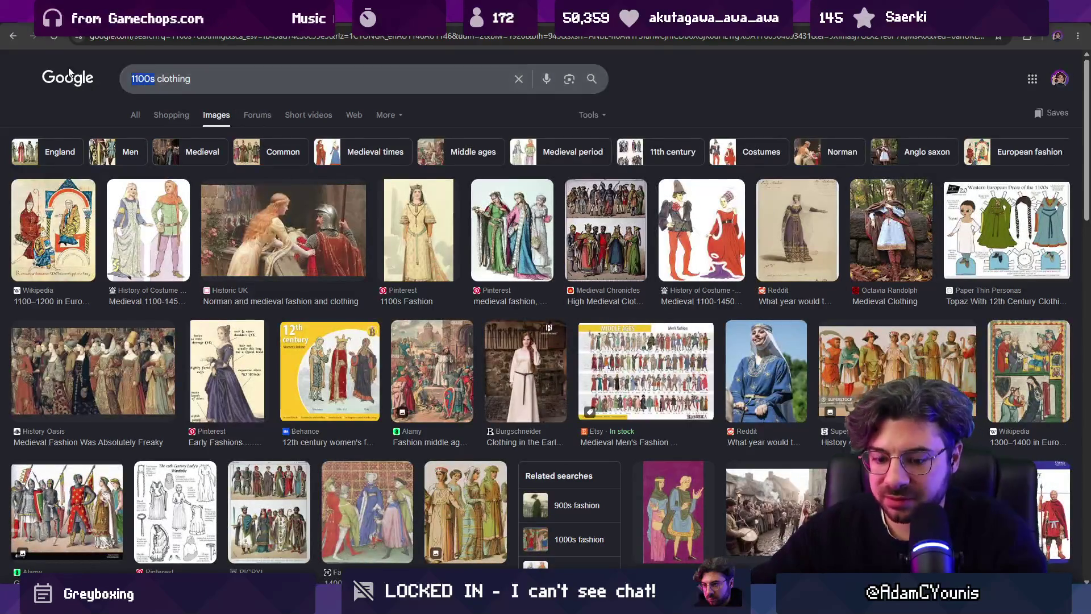
pyautogui.write('dark')
pyautogui.press('BackSpace')
pyautogui.press('Return')
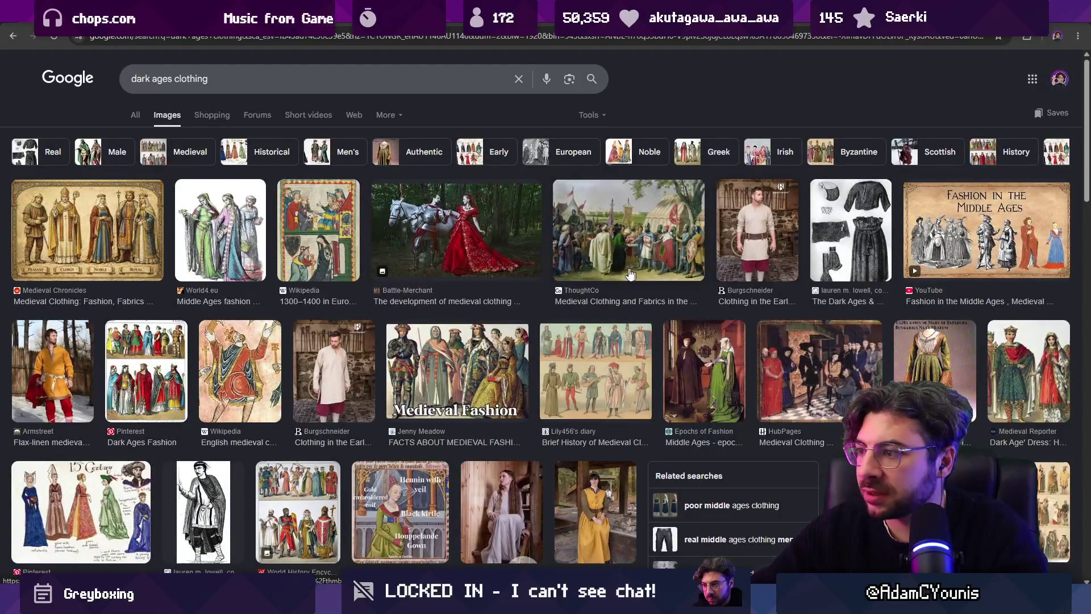
pyautogui.scroll(-4, 630, 274)
pyautogui.scroll(4, 173, 148)
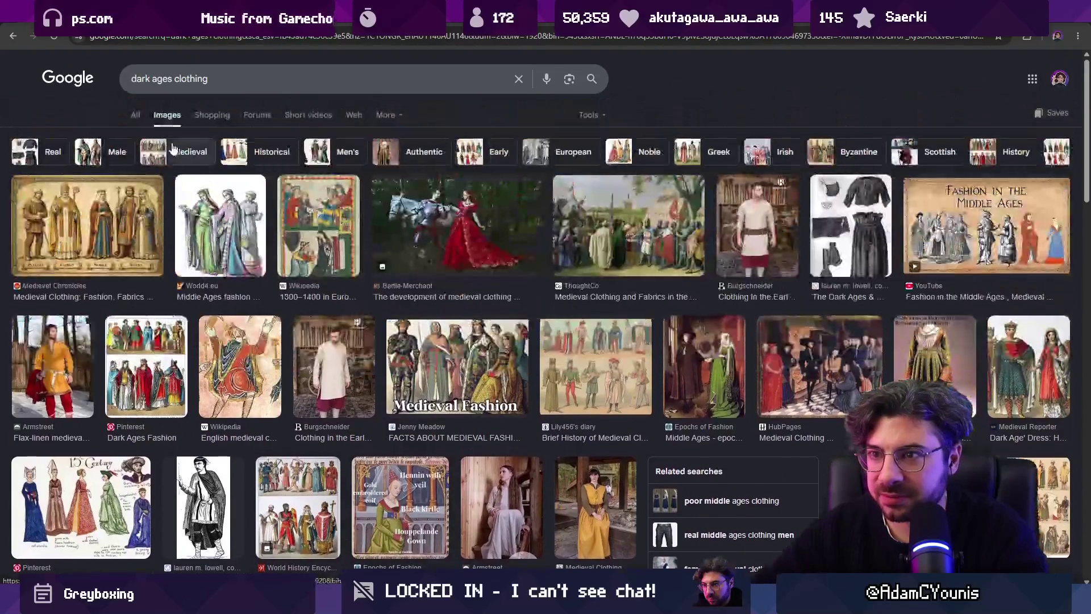
pyautogui.click(136, 115)
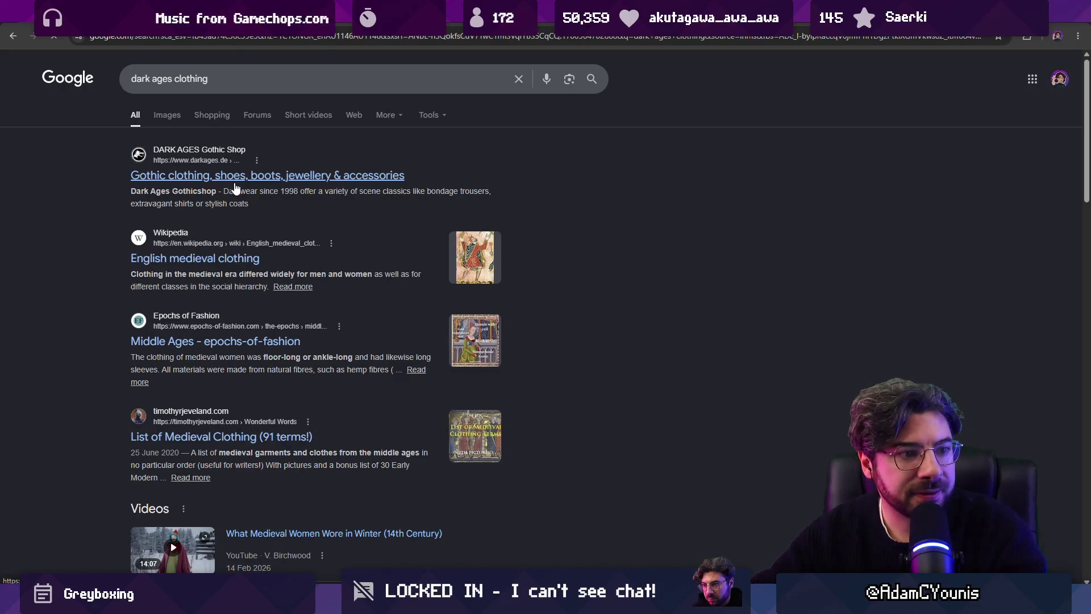
# Step: Look through the Dark Ages Gothic Shop result, then return to the results list
pyautogui.click(284, 176)
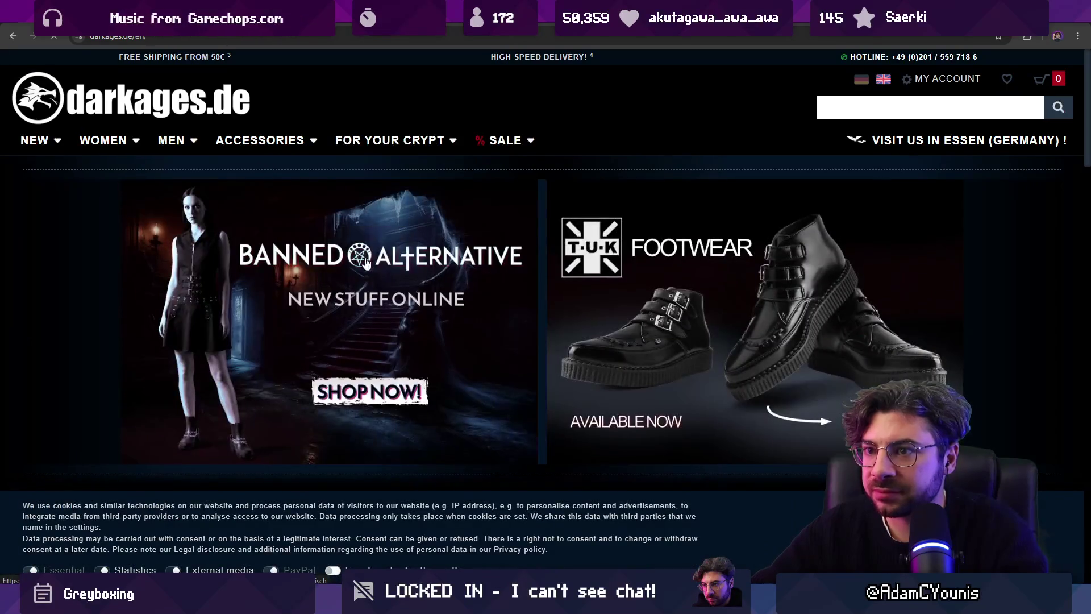
pyautogui.scroll(-5, 334, 226)
pyautogui.scroll(-5, 403, 271)
pyautogui.scroll(-5, 404, 271)
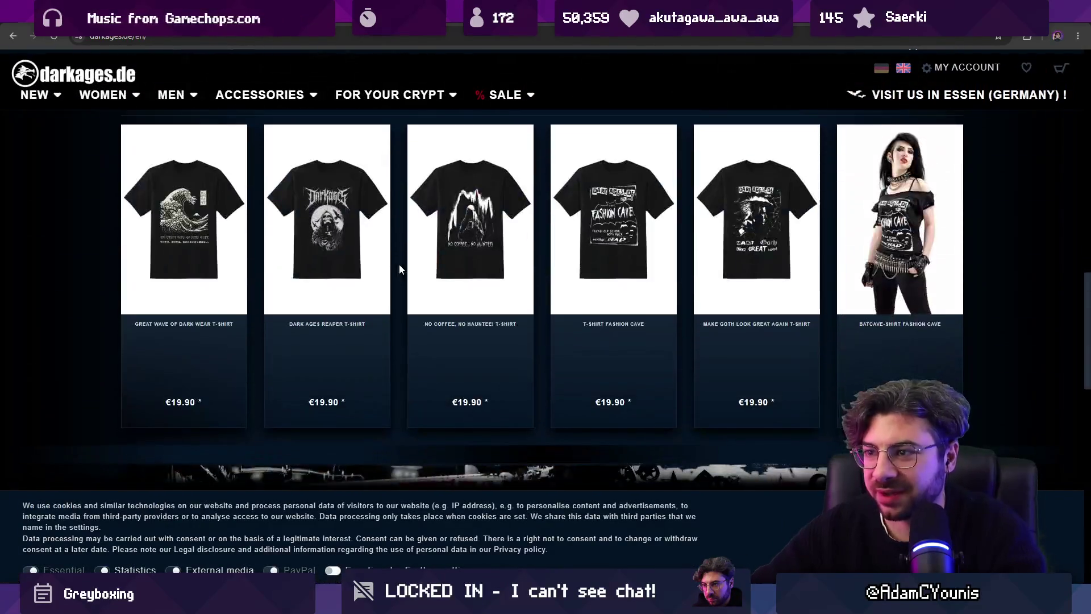
pyautogui.hotkey('alt', 'Left')
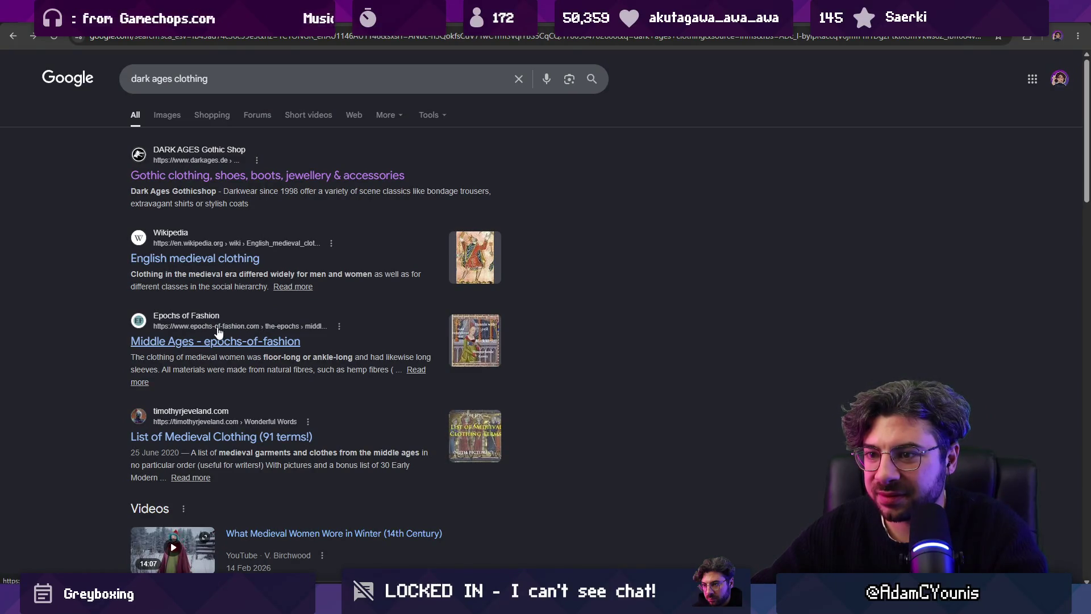
# Step: Read the Epochs of Fashion Middle Ages article after dismissing its cookie notice, then search 'gallish clothing'
pyautogui.click(223, 344)
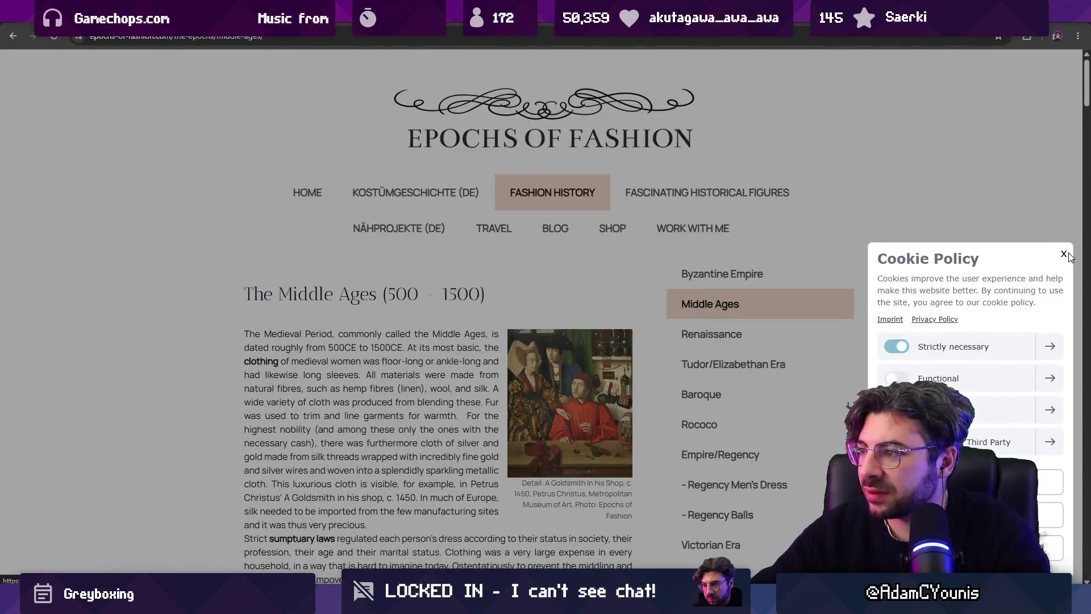
pyautogui.click(1065, 255)
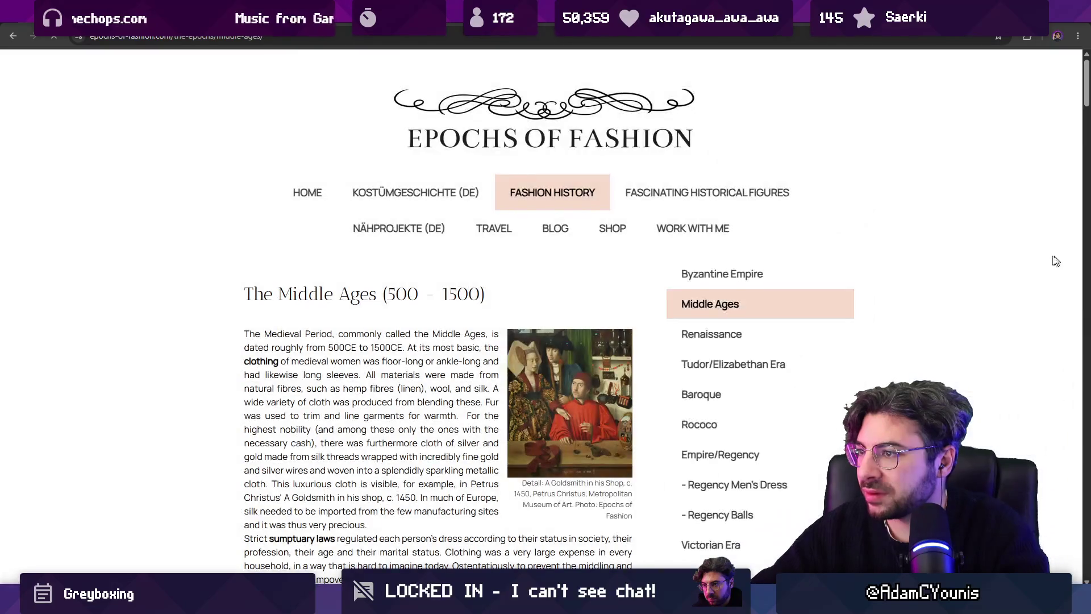
pyautogui.scroll(-4, 1054, 261)
pyautogui.scroll(-15, 340, 305)
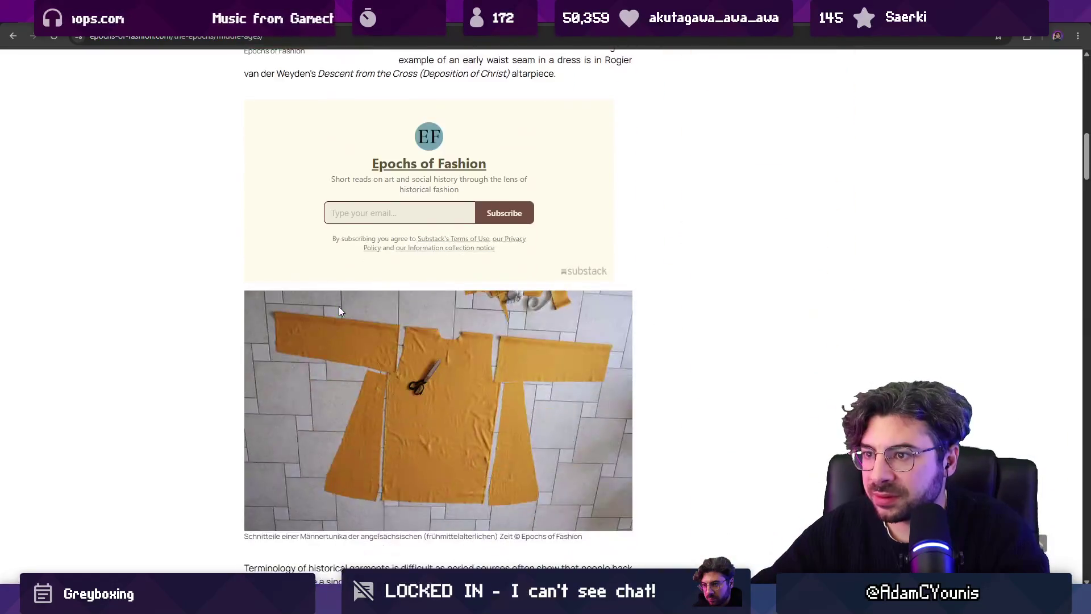
pyautogui.scroll(-20, 221, 315)
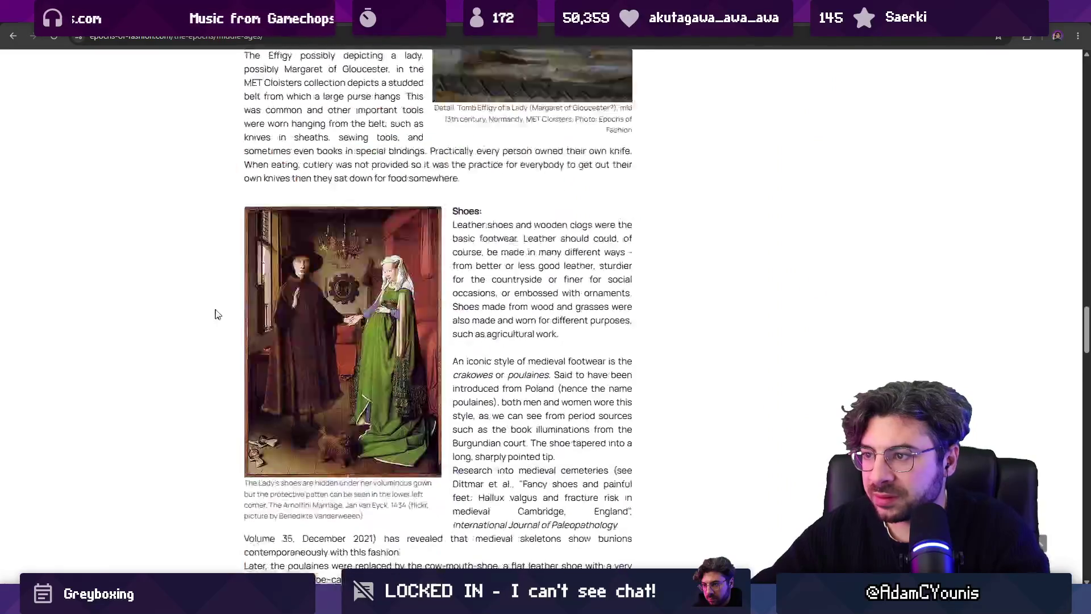
pyautogui.scroll(-6, 220, 315)
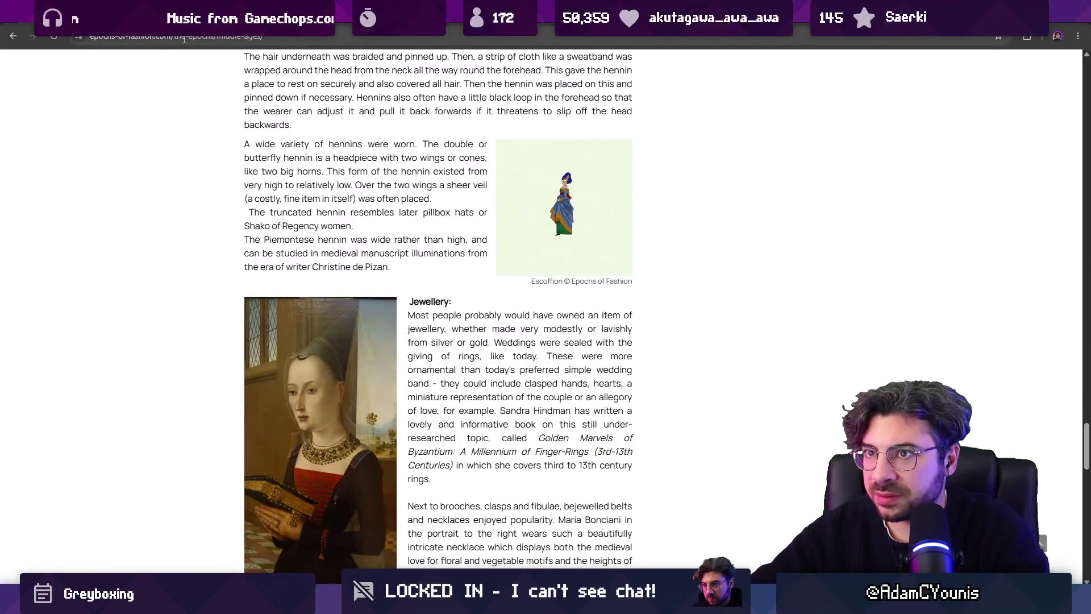
pyautogui.click(185, 36)
pyautogui.write('gallish ')
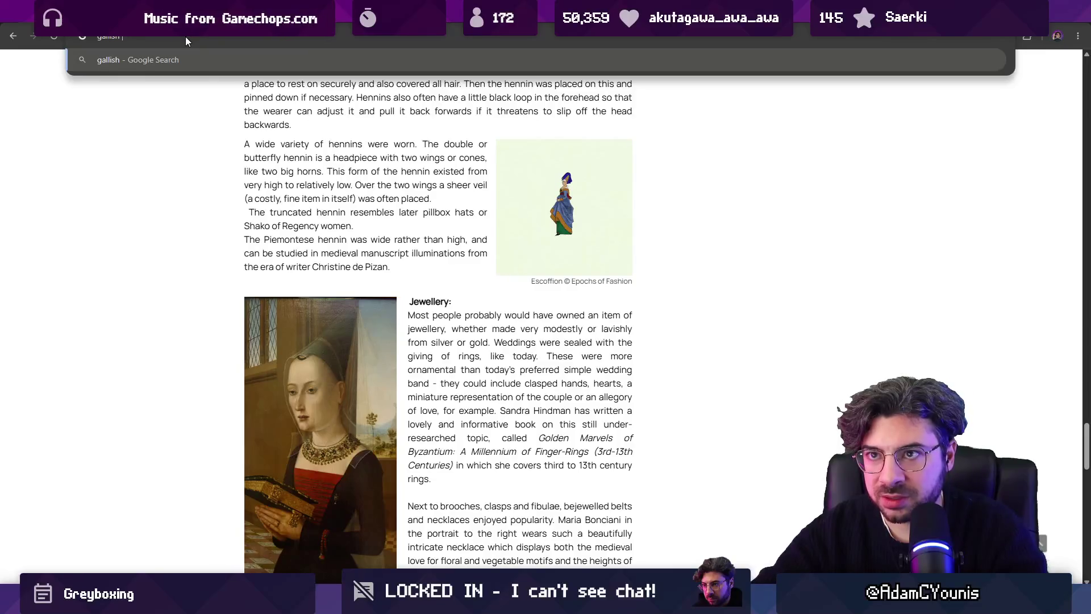
pyautogui.write('clothing')
# Step: Search 'gallish clothing', correct it to 'gaulish clothing', and show image results
pyautogui.press('Return')
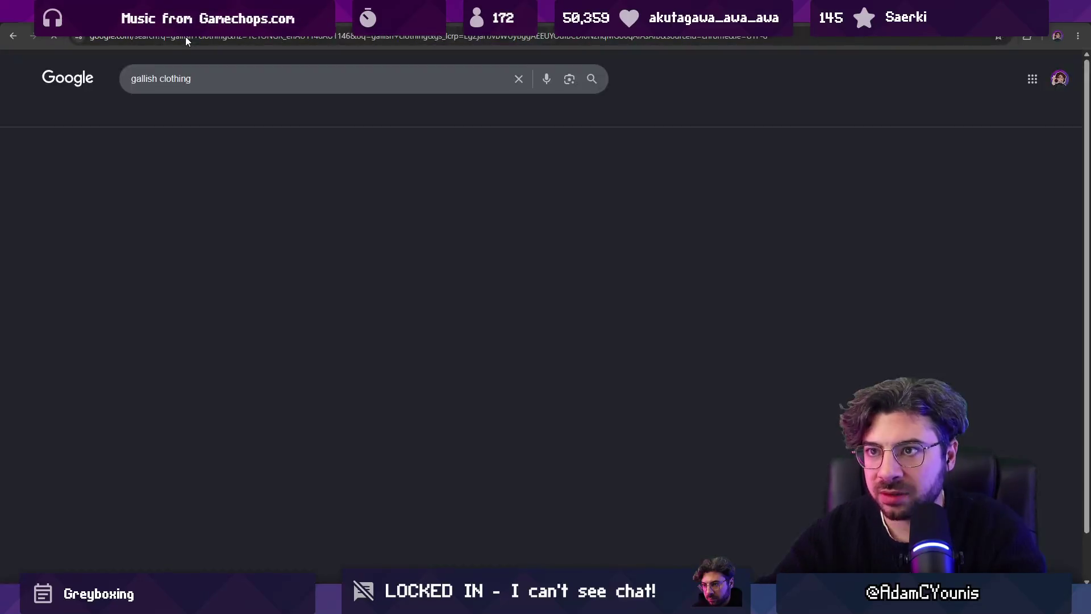
pyautogui.click(142, 80)
pyautogui.write('u')
pyautogui.press('Return')
pyautogui.click(245, 151)
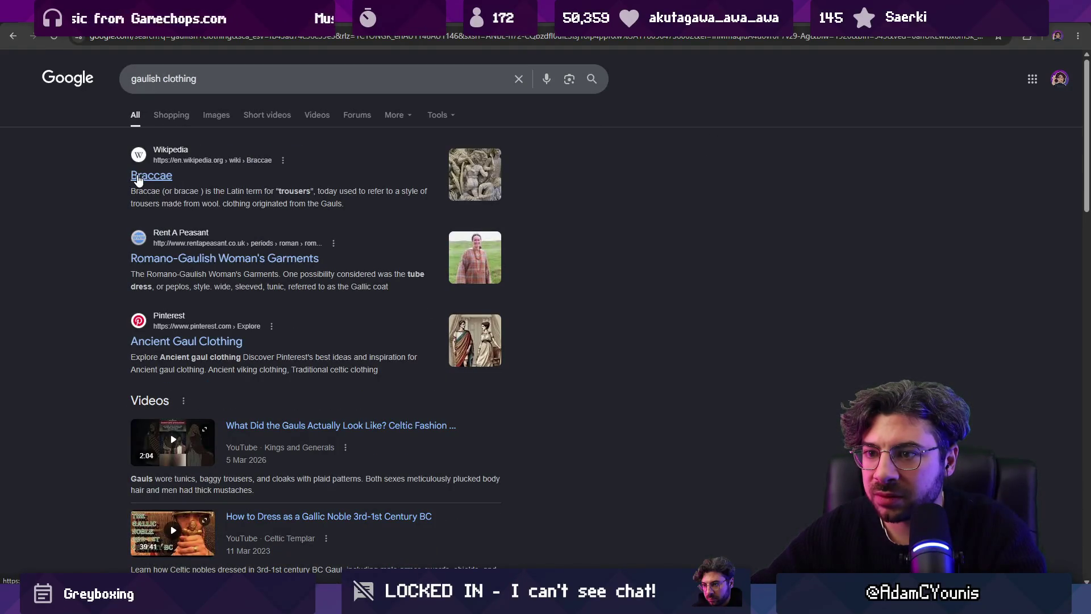
pyautogui.click(216, 114)
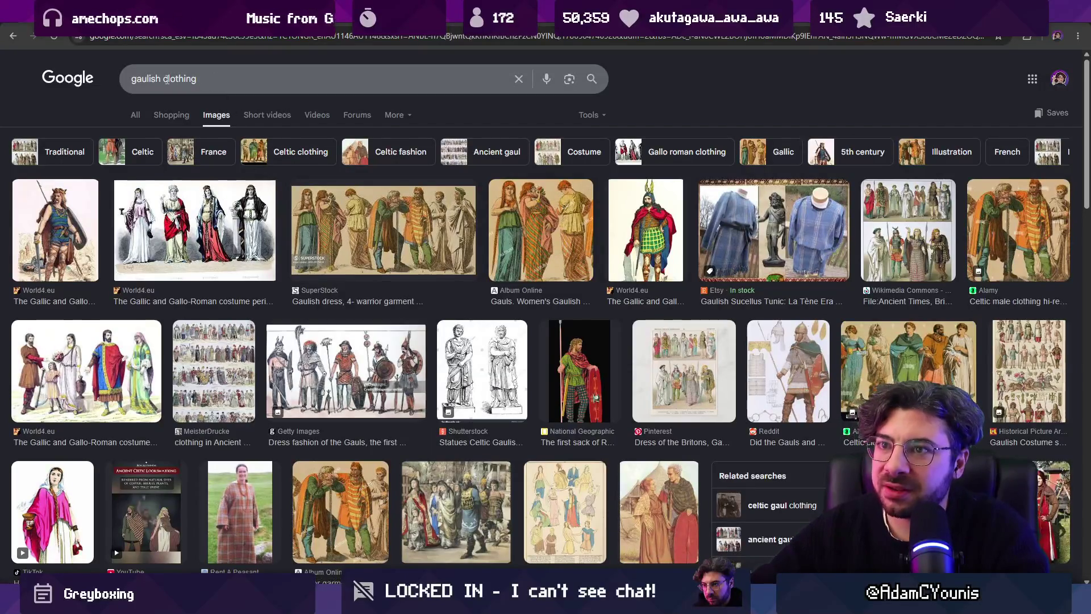
# Step: Search images for 'goths clothing', then for 'the goths clothing'
pyautogui.moveTo(160, 78); pyautogui.dragTo(76, 81)
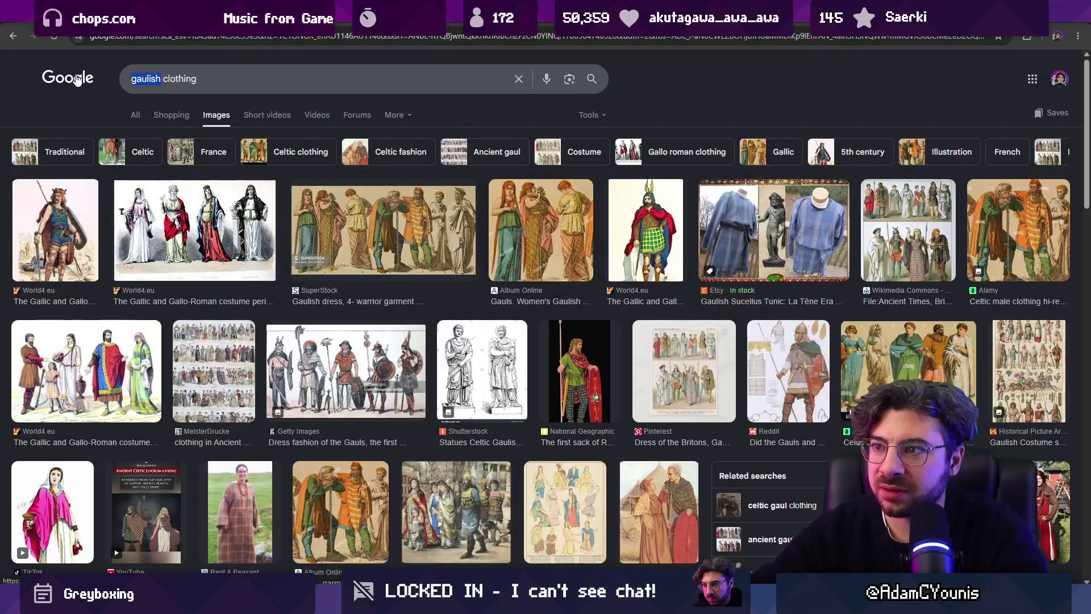
pyautogui.write('goths')
pyautogui.press('Return')
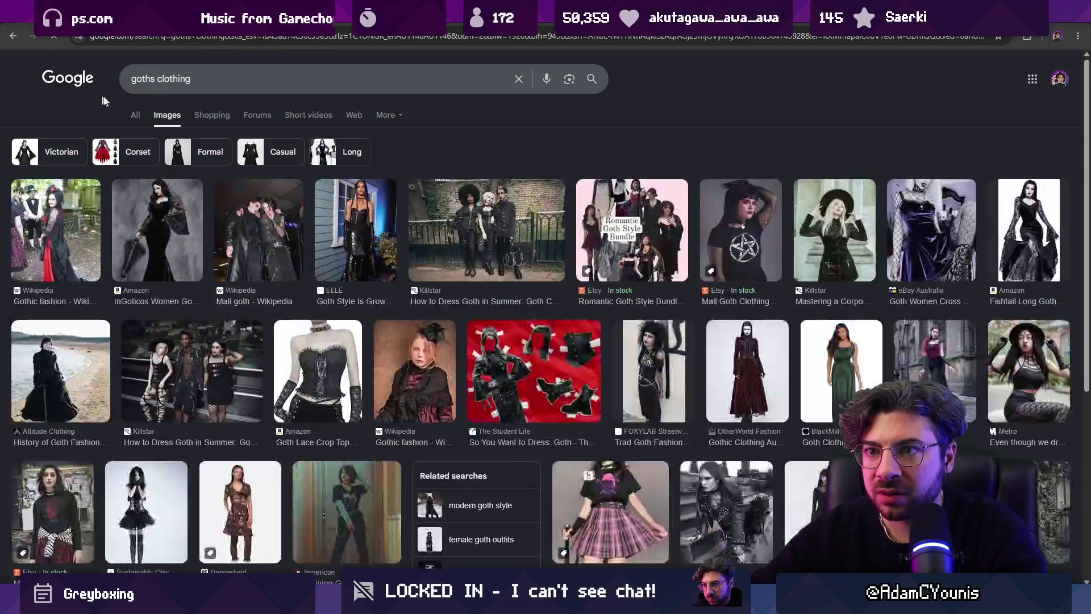
pyautogui.click(158, 78)
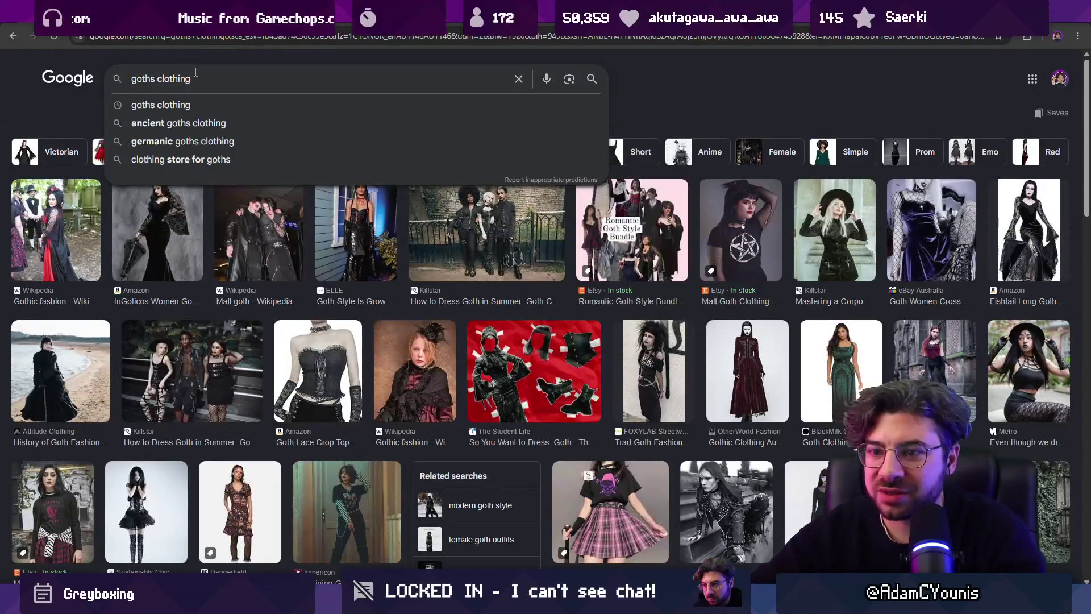
pyautogui.press('Home')
pyautogui.write('the')
pyautogui.press('Return')
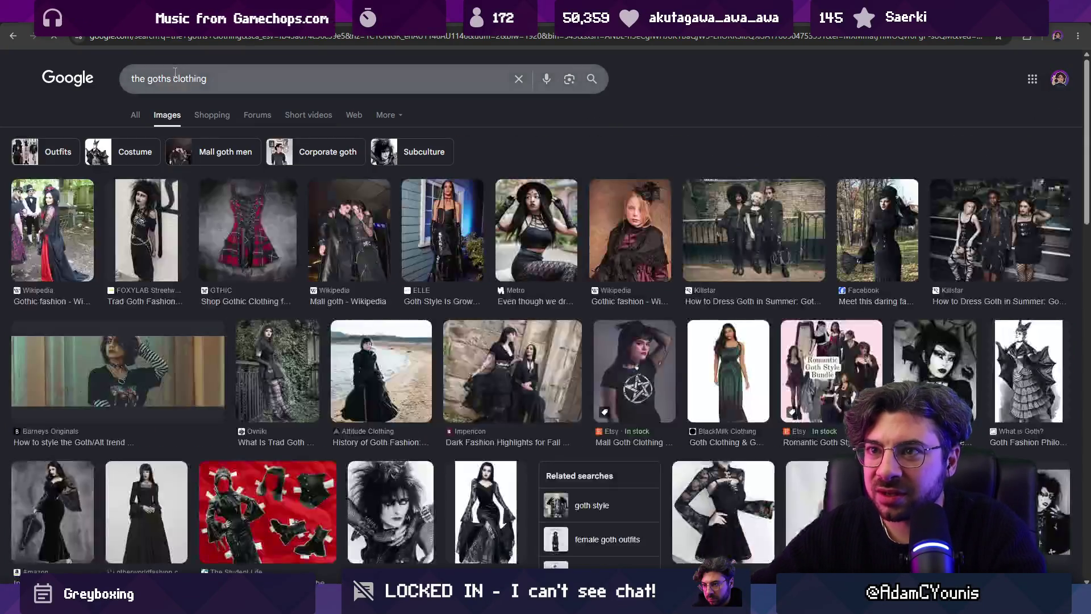
# Step: Edit the query to 'visigoth clothing' and search it
pyautogui.moveTo(132, 78); pyautogui.dragTo(167, 72)
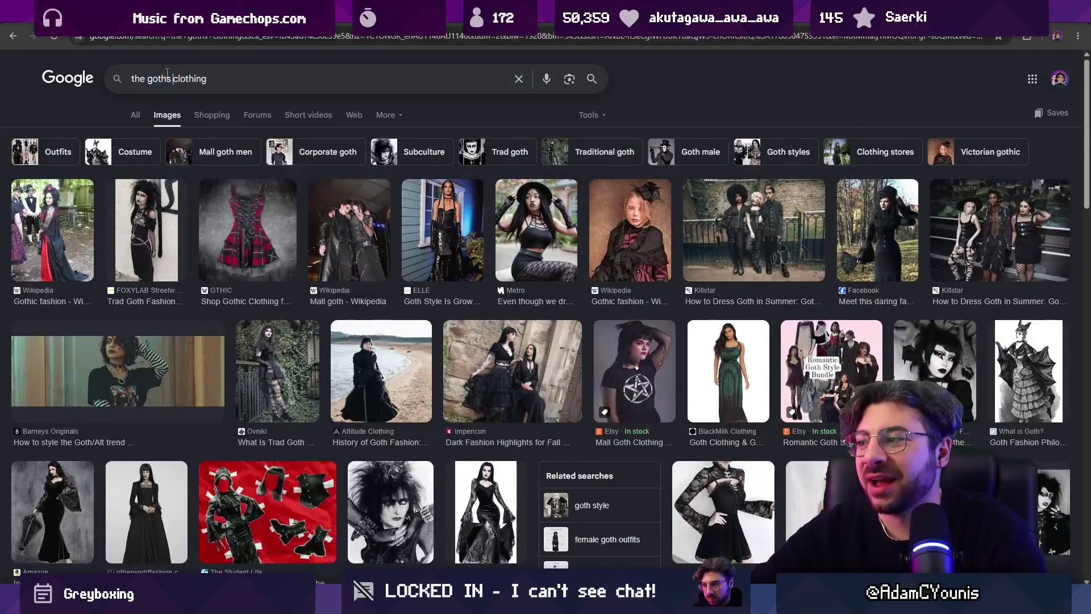
pyautogui.press('BackSpace')
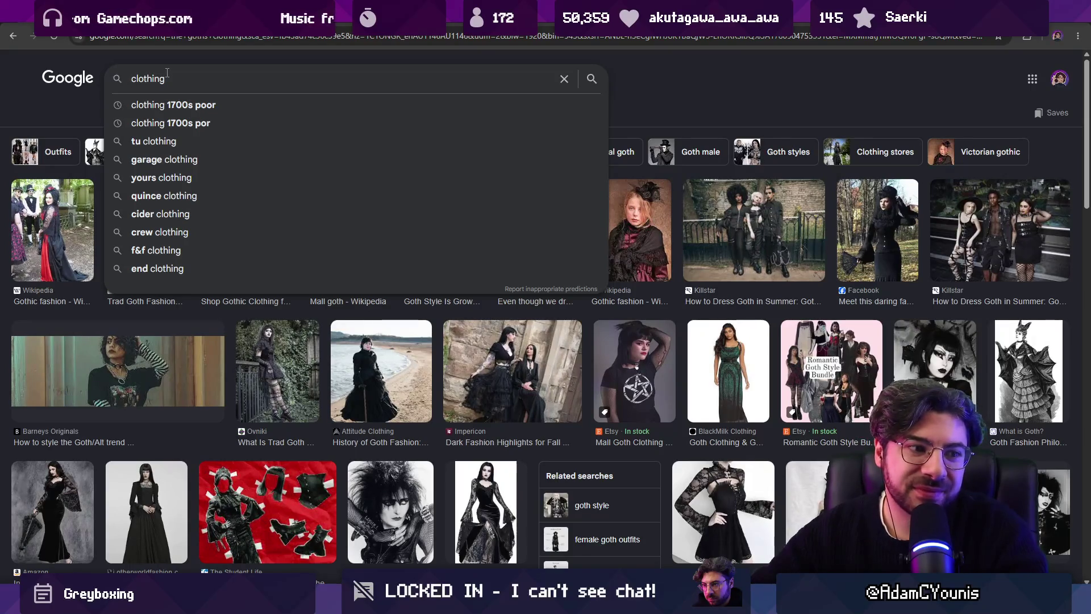
pyautogui.write('visiho')
pyautogui.press('BackSpace')
pyautogui.press('BackSpace')
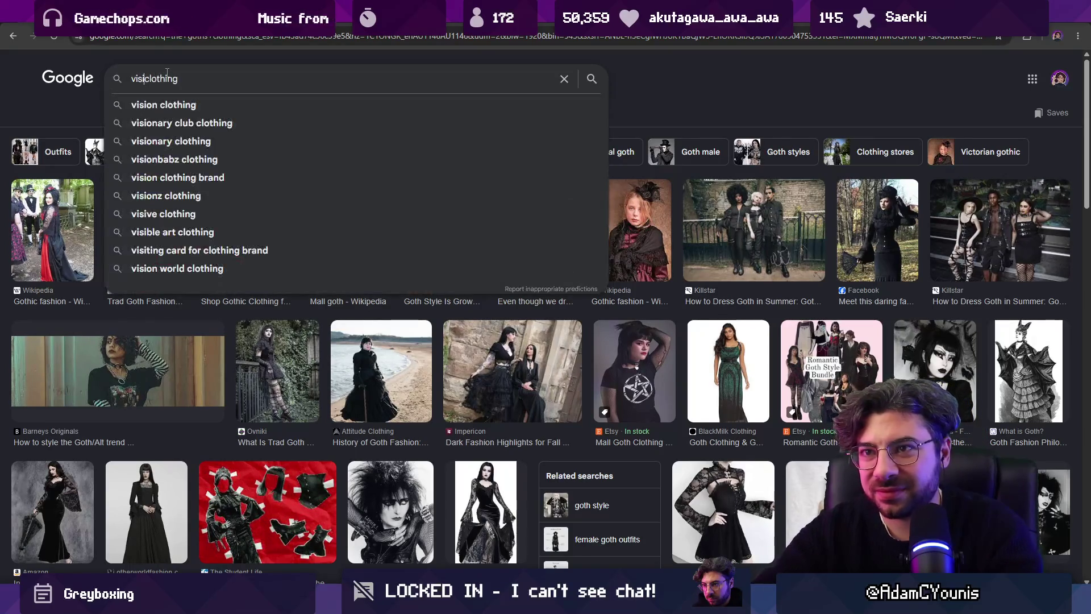
pyautogui.write('goth')
pyautogui.press('Return')
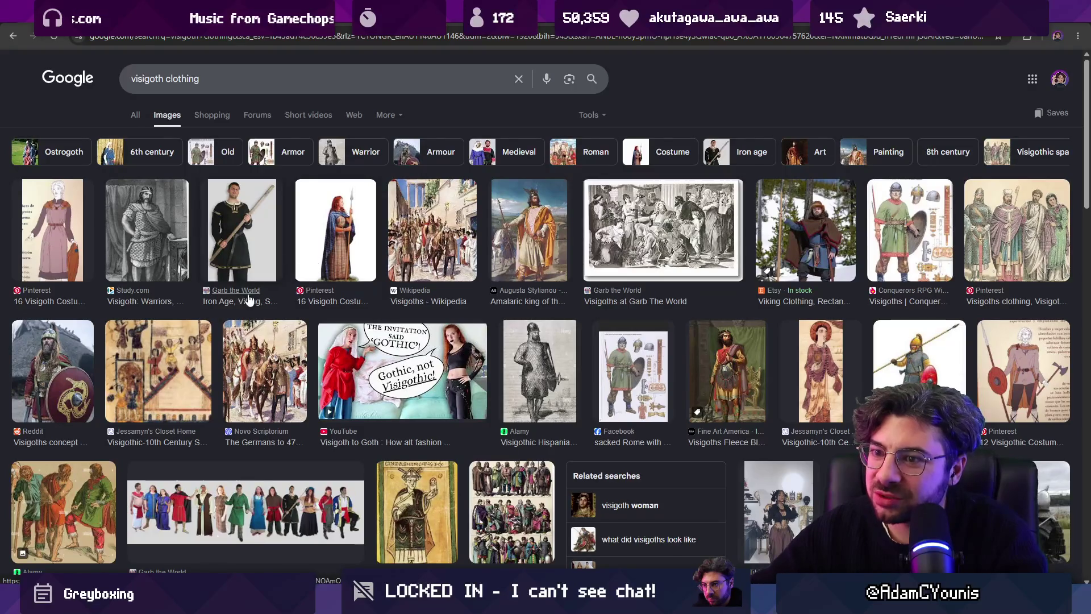
# Step: Preview the Reddit Visigoths concept image from the results
pyautogui.scroll(-1, 270, 323)
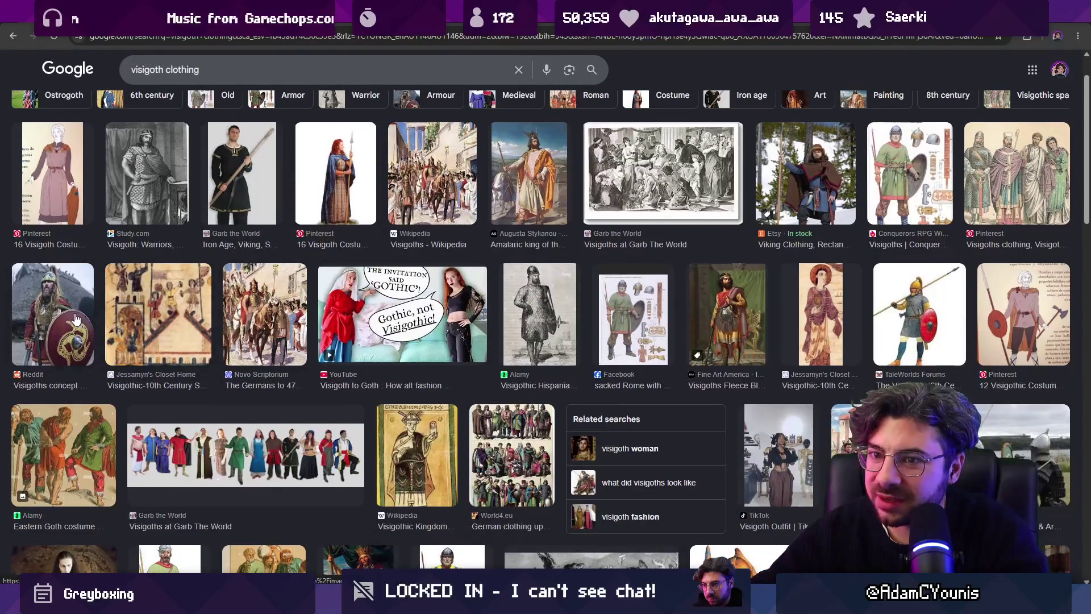
pyautogui.click(52, 315)
pyautogui.scroll(1, 398, 227)
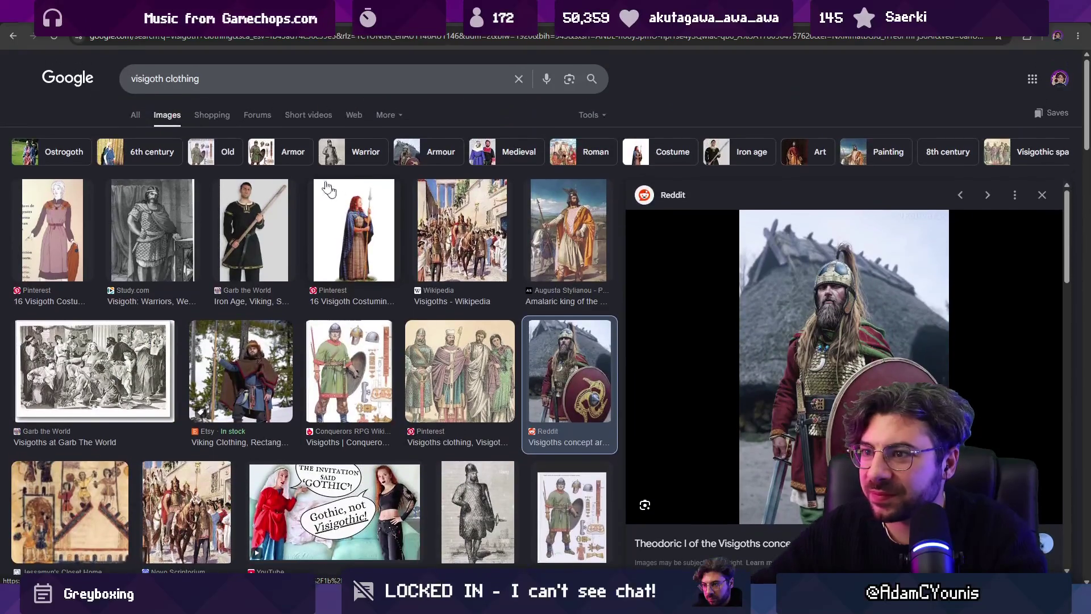
# Step: Search images for 'paegan britons clothing' and re-run it from the suggestion dropdown
pyautogui.click(199, 69)
pyautogui.hotkey('ctrl', 'a')
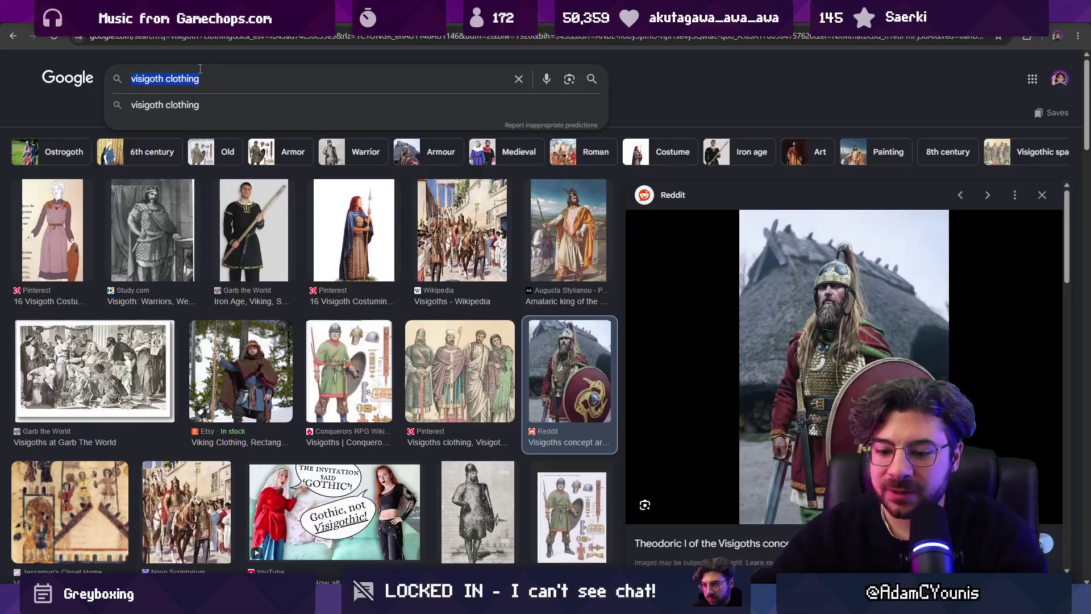
pyautogui.write('pae')
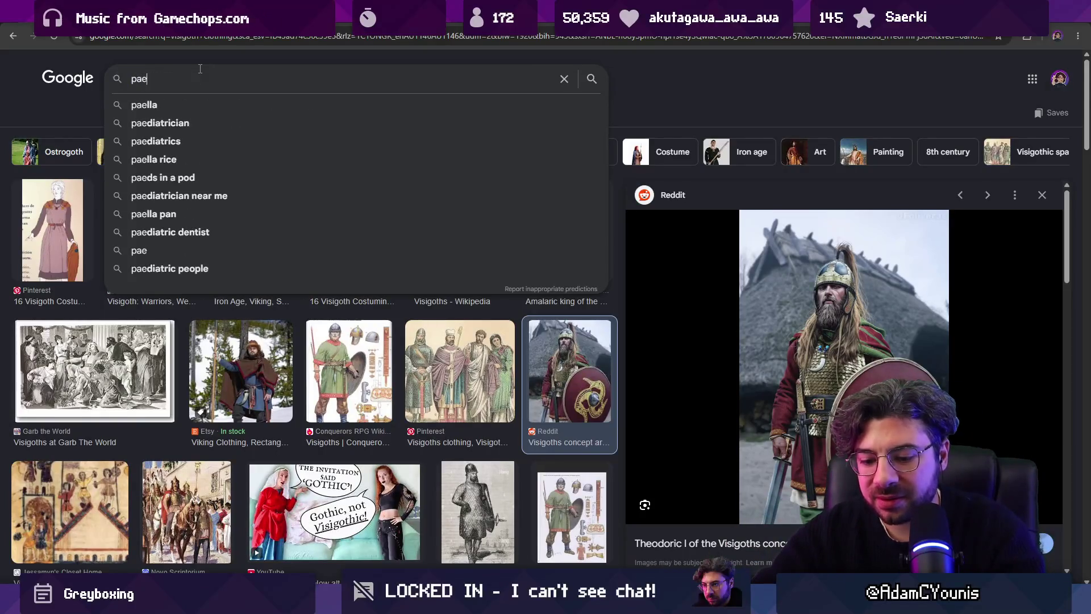
pyautogui.write('gan britons clothing')
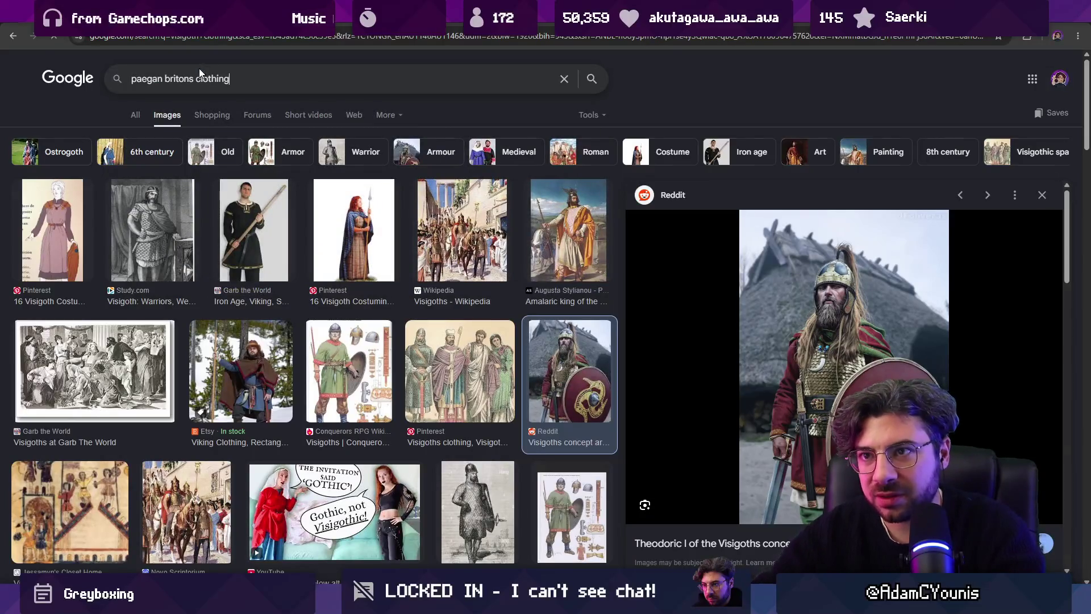
pyautogui.press('Return')
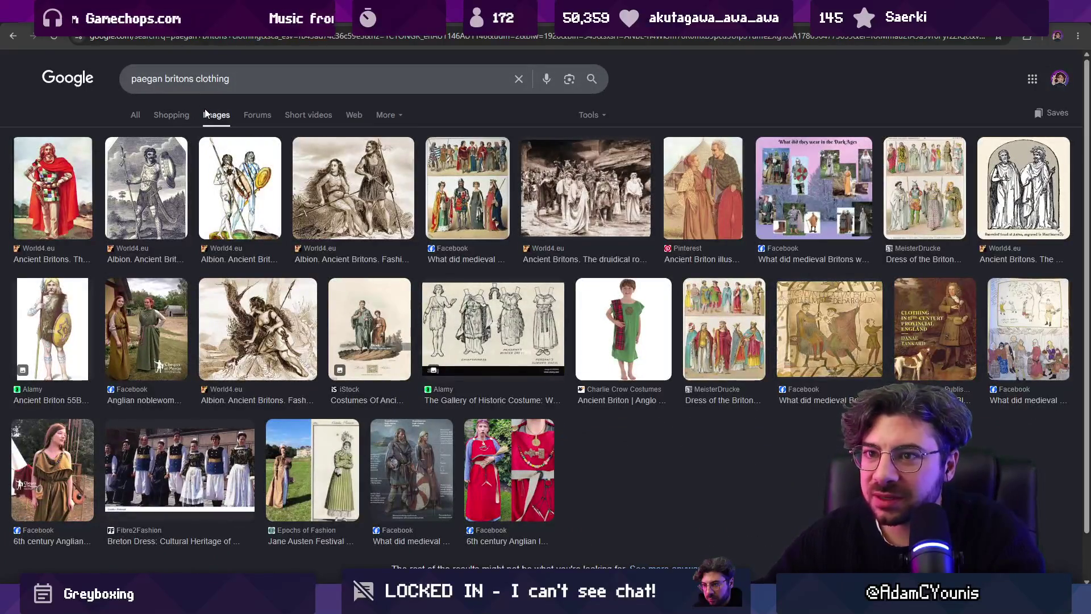
pyautogui.scroll(-1, 447, 211)
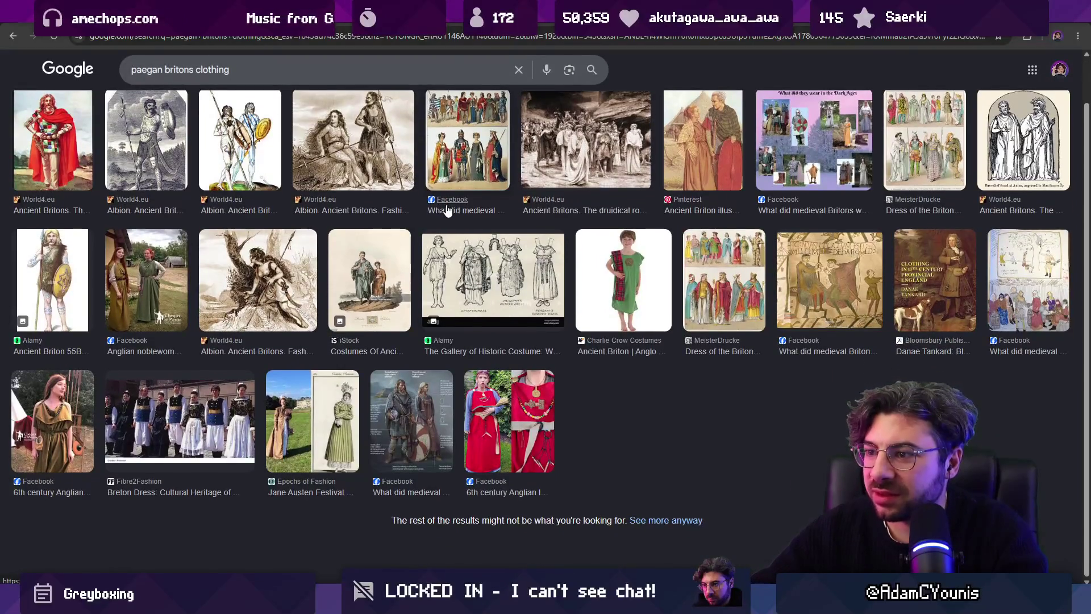
pyautogui.scroll(1, 448, 211)
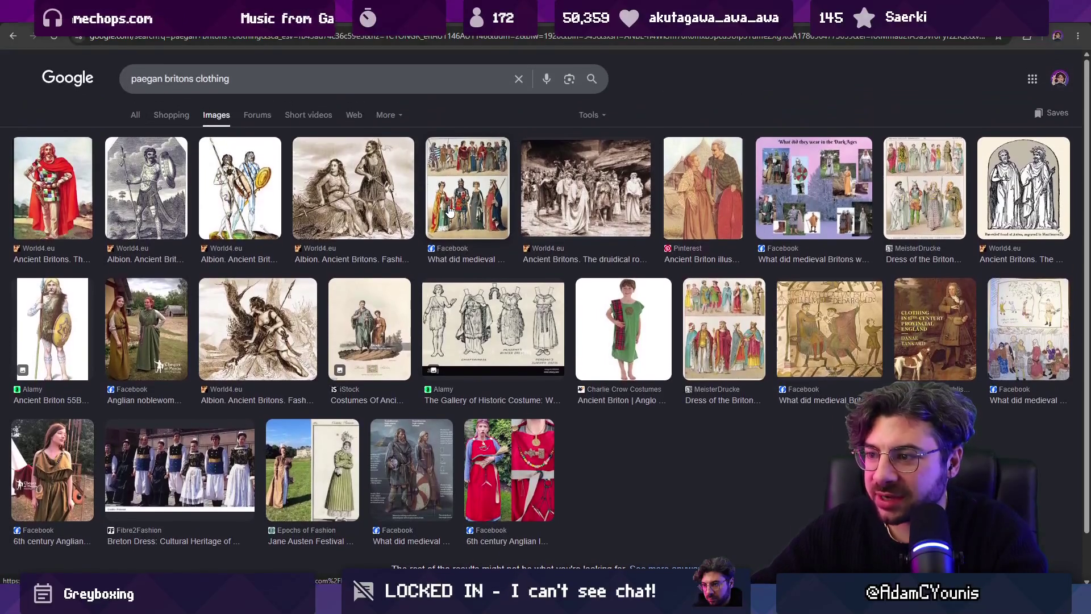
pyautogui.click(213, 85)
pyautogui.click(271, 104)
pyautogui.click(275, 81)
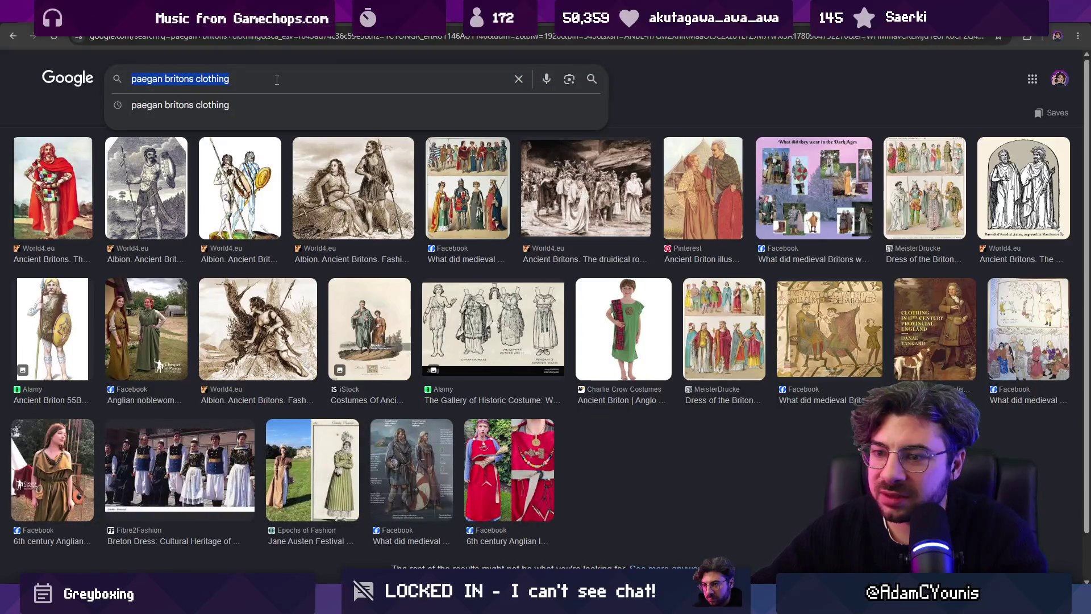
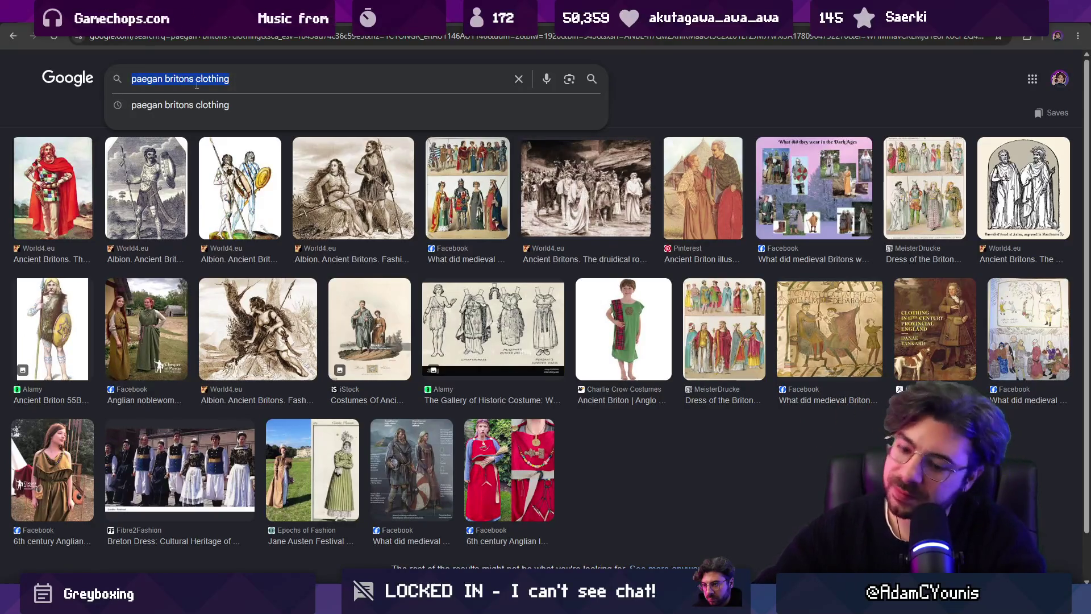
# Step: Search Google Images for '800s england clothing' and browse the results
pyautogui.write('800s')
pyautogui.write(' england ')
pyautogui.write('cylo')
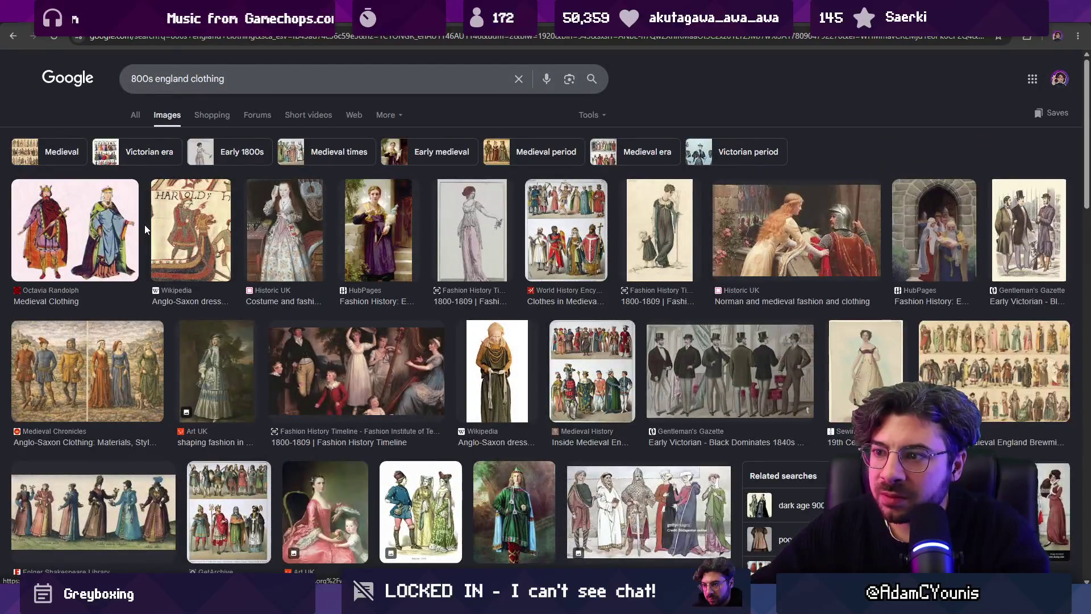
pyautogui.scroll(-3, 436, 219)
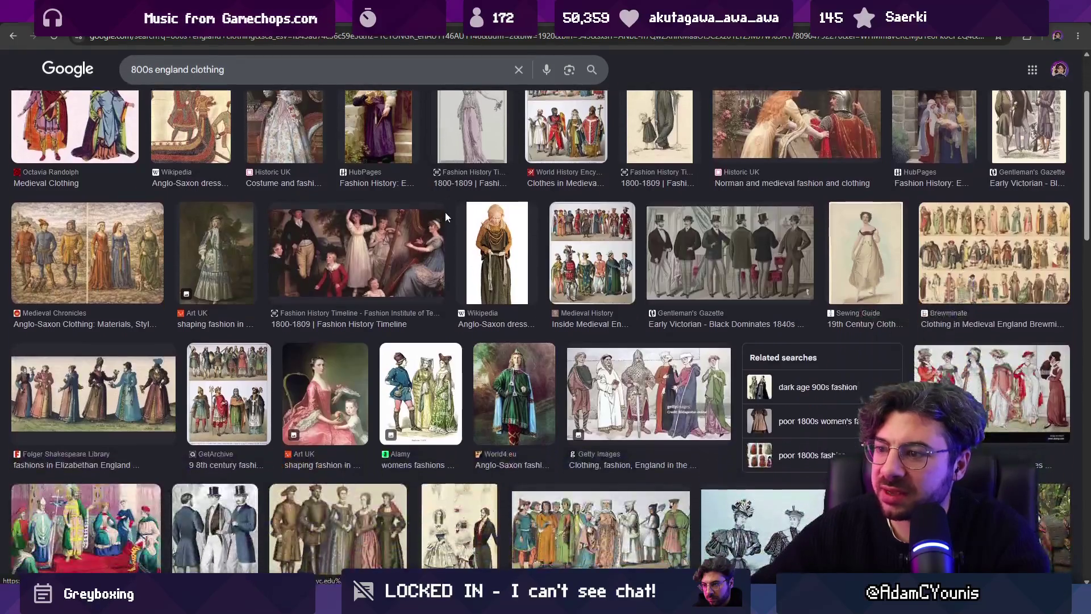
pyautogui.scroll(-3, 447, 211)
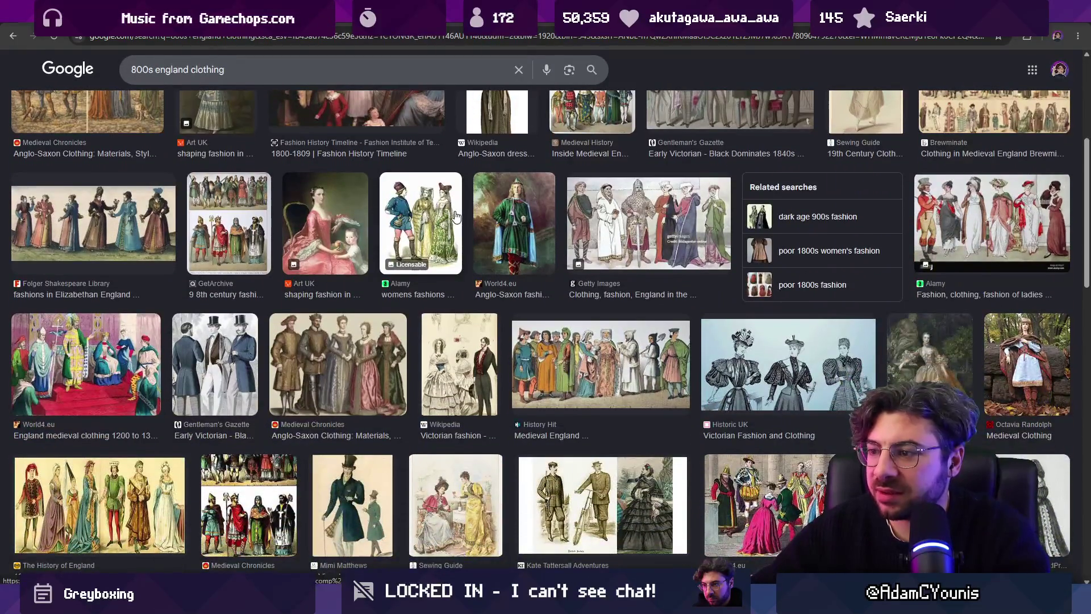
pyautogui.scroll(-2, 544, 248)
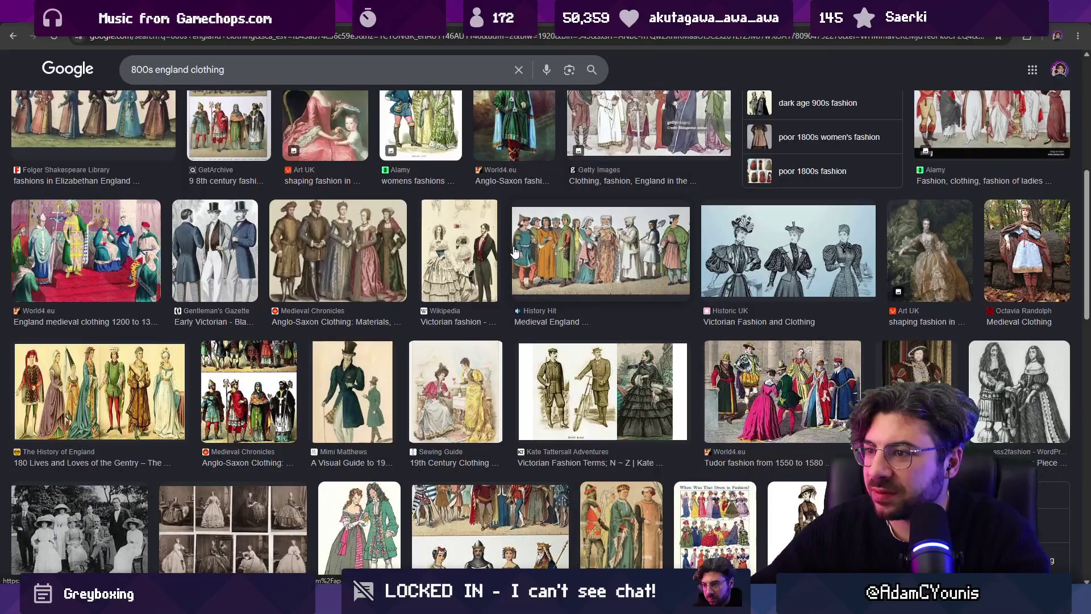
pyautogui.scroll(-3, 506, 248)
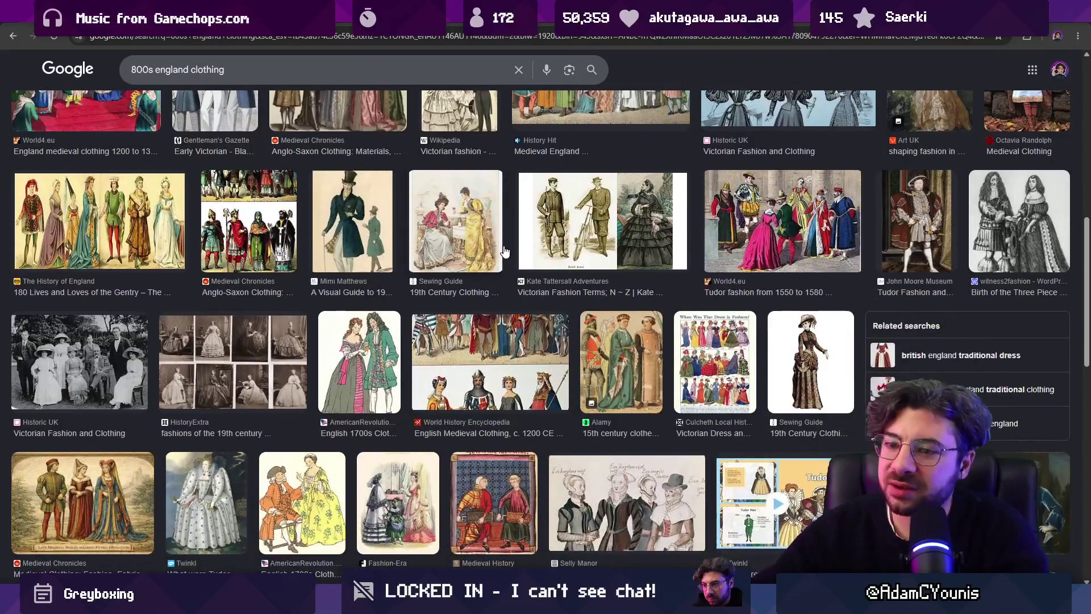
pyautogui.scroll(-3, 504, 250)
pyautogui.scroll(-2, 502, 252)
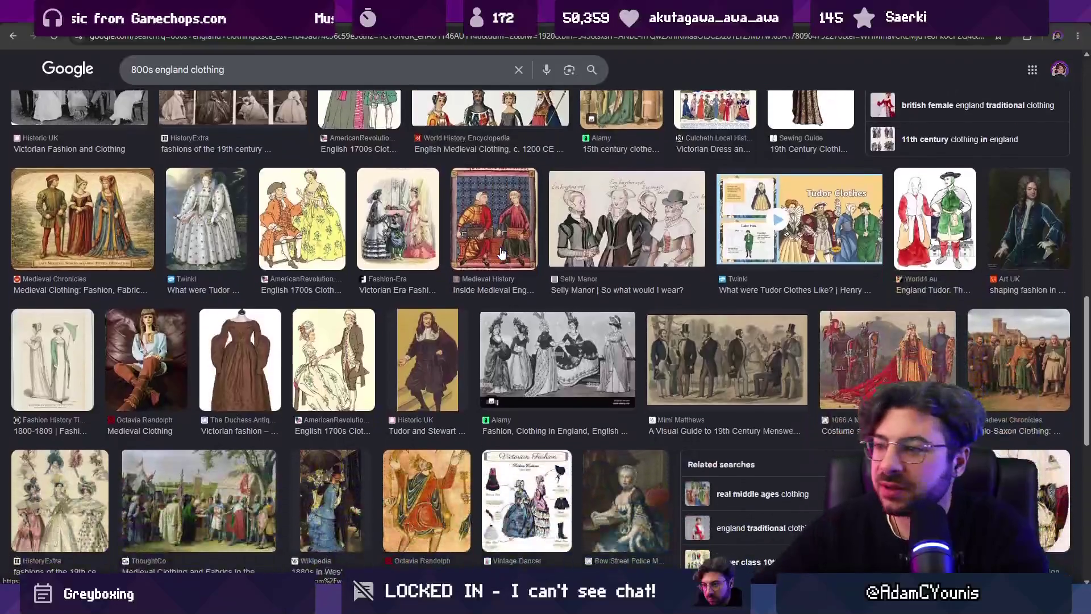
pyautogui.scroll(15, 197, 91)
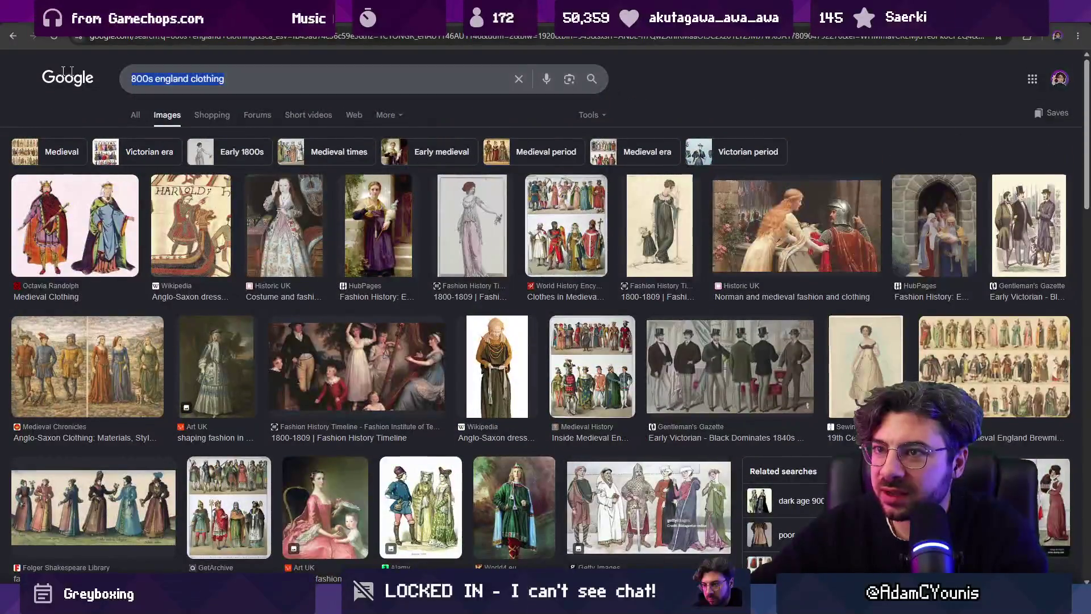
pyautogui.click(117, 39)
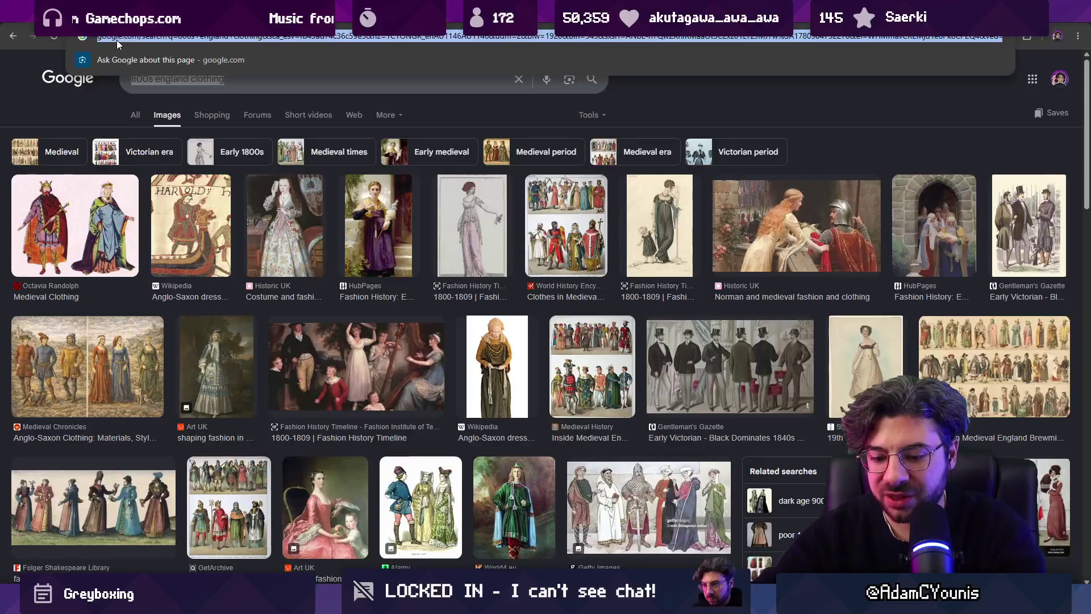
# Step: Search for 'robin hood origin' and read the first result about 1377
pyautogui.write('robiu')
pyautogui.press('BackSpace')
pyautogui.write('n hood origin')
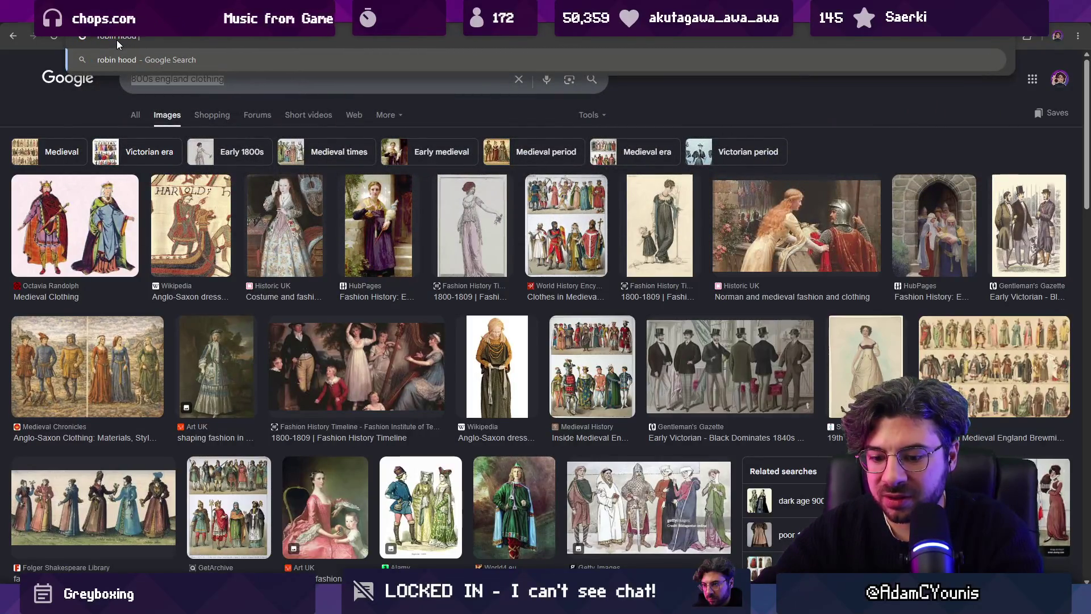
pyautogui.press('Return')
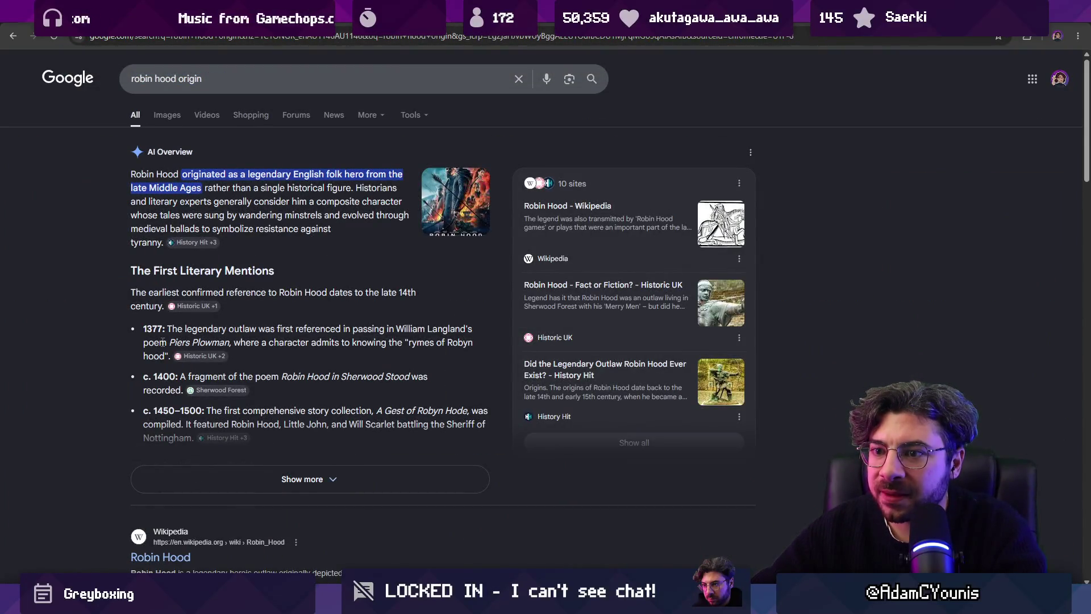
pyautogui.moveTo(164, 329); pyautogui.dragTo(141, 330)
pyautogui.click(95, 309)
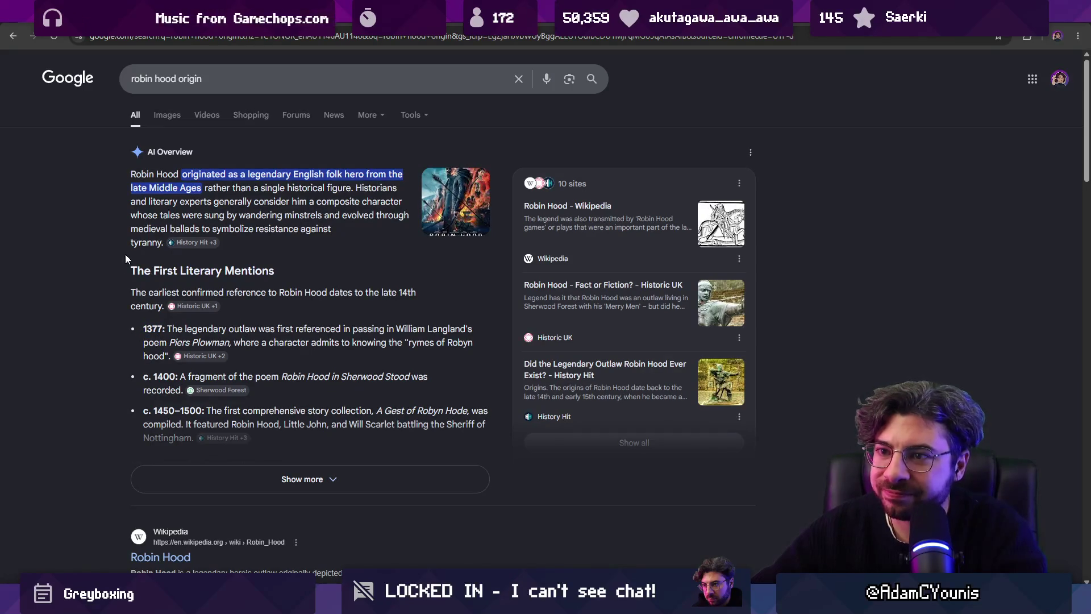
# Step: Switch to image results, change the query to 'robin hood clothing', and browse the images
pyautogui.click(167, 115)
pyautogui.doubleClick(237, 71)
pyautogui.write('clothing')
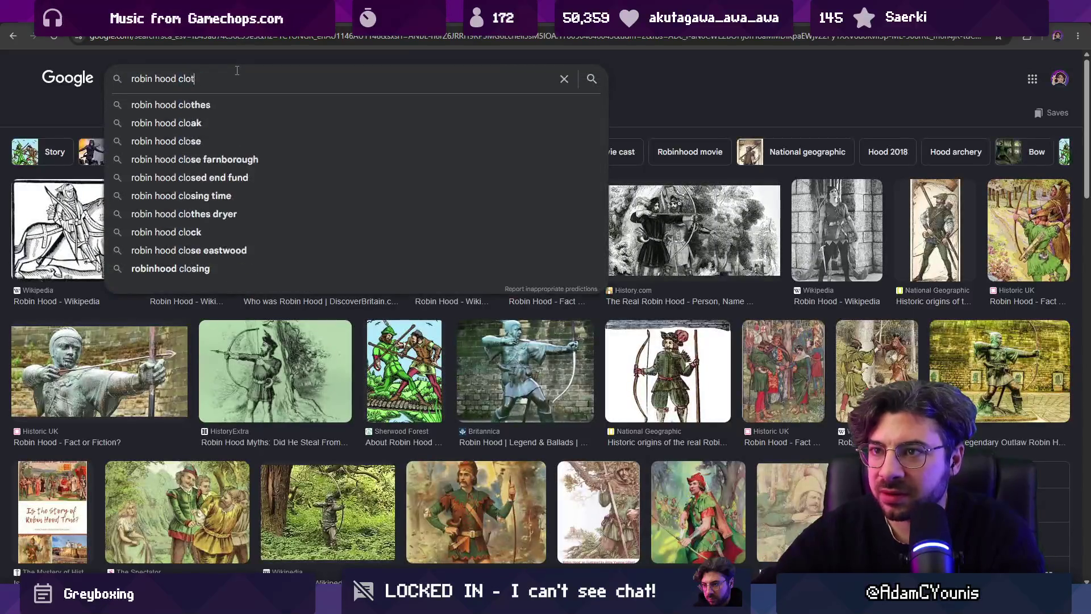
pyautogui.press('Return')
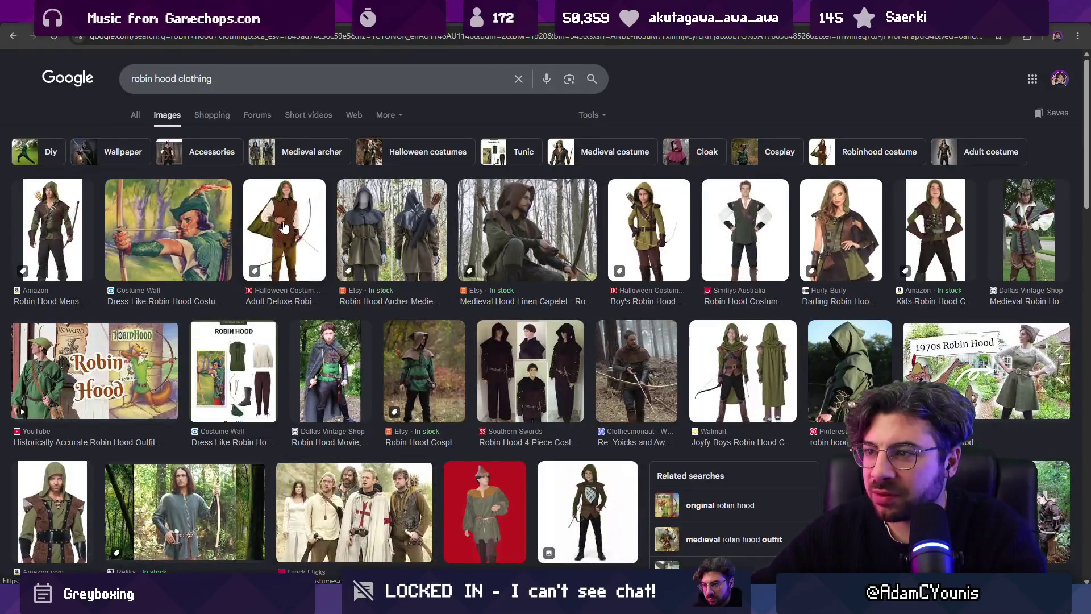
pyautogui.scroll(-2, 357, 283)
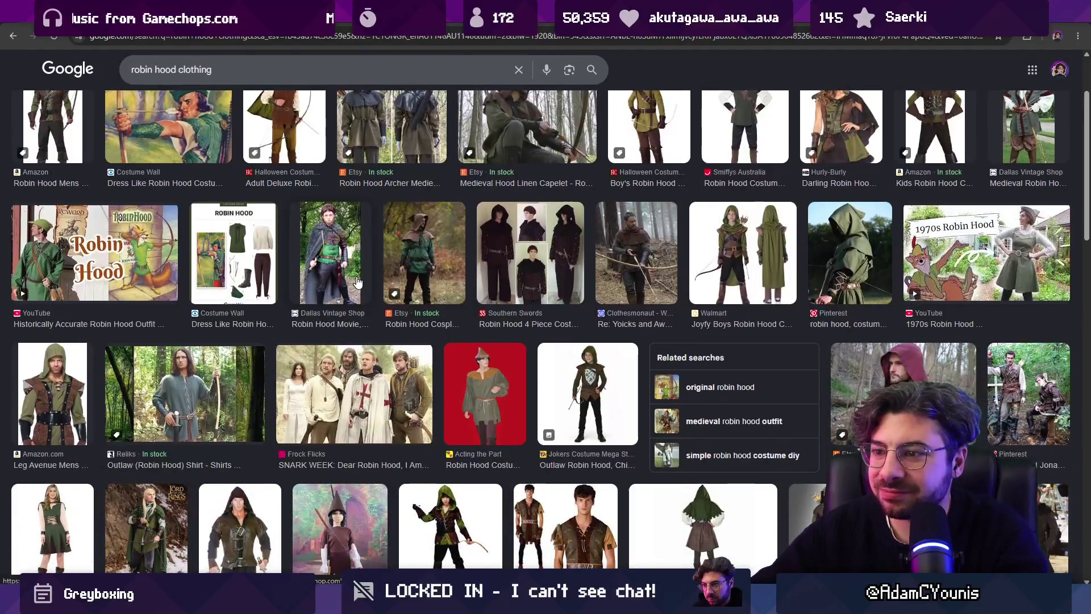
pyautogui.scroll(-2, 357, 283)
pyautogui.scroll(-7, 358, 282)
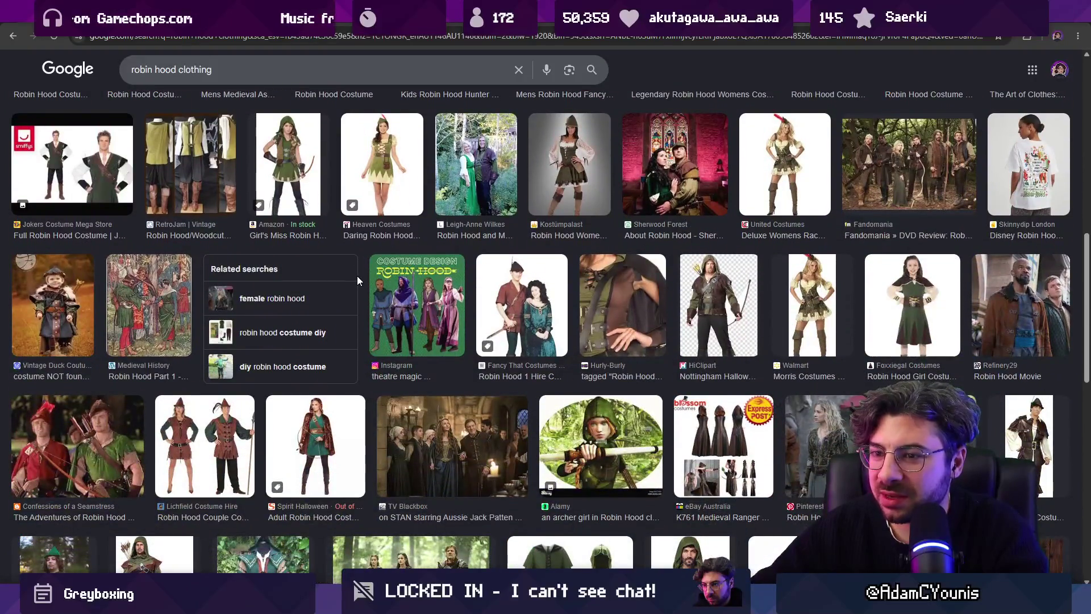
pyautogui.scroll(-4, 357, 280)
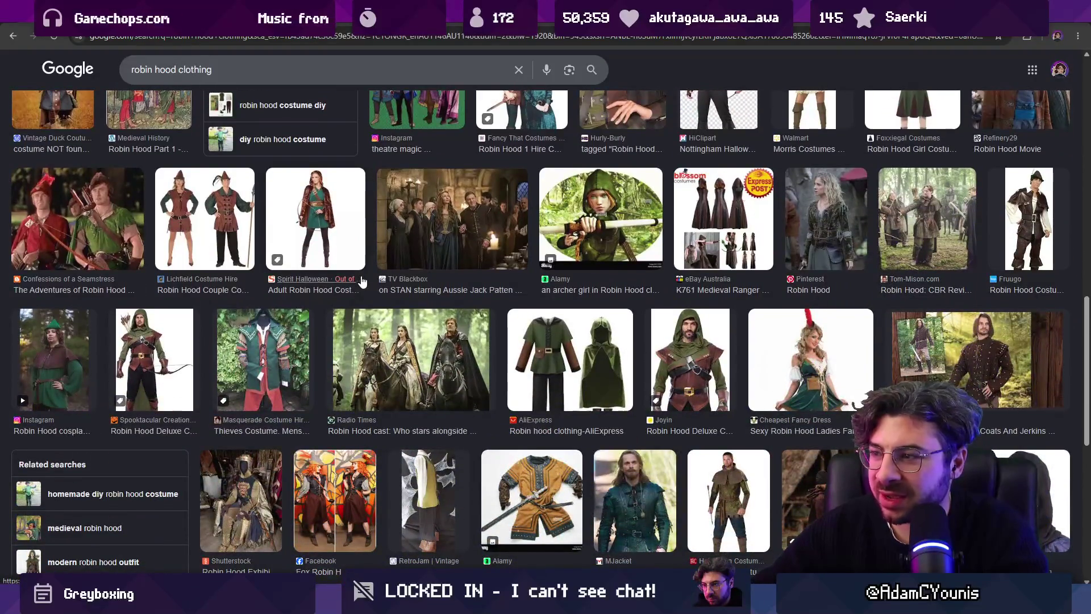
pyautogui.scroll(-6, 361, 283)
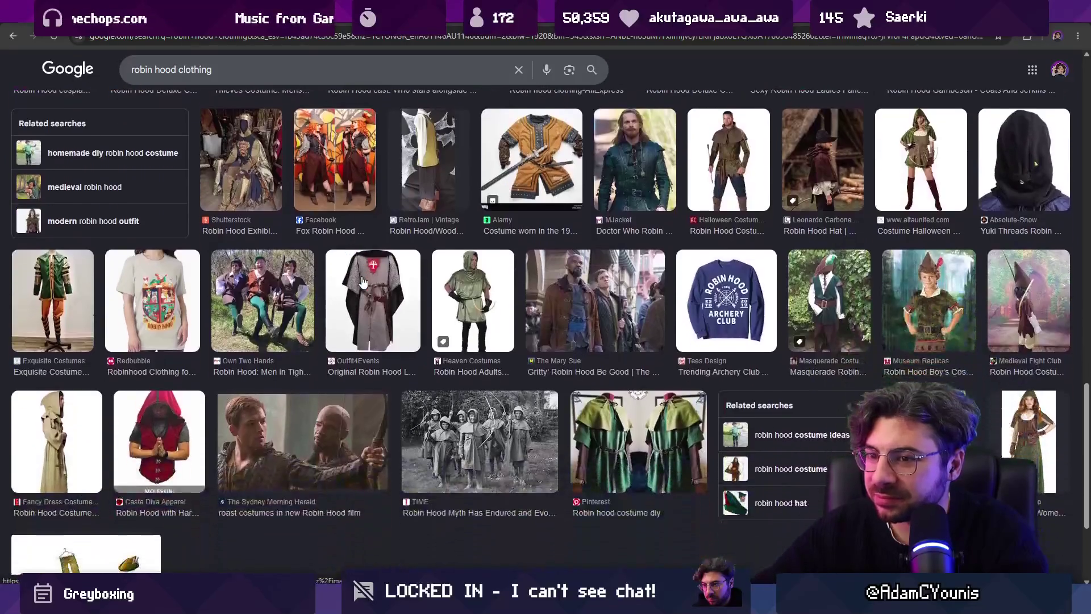
pyautogui.scroll(15, 364, 281)
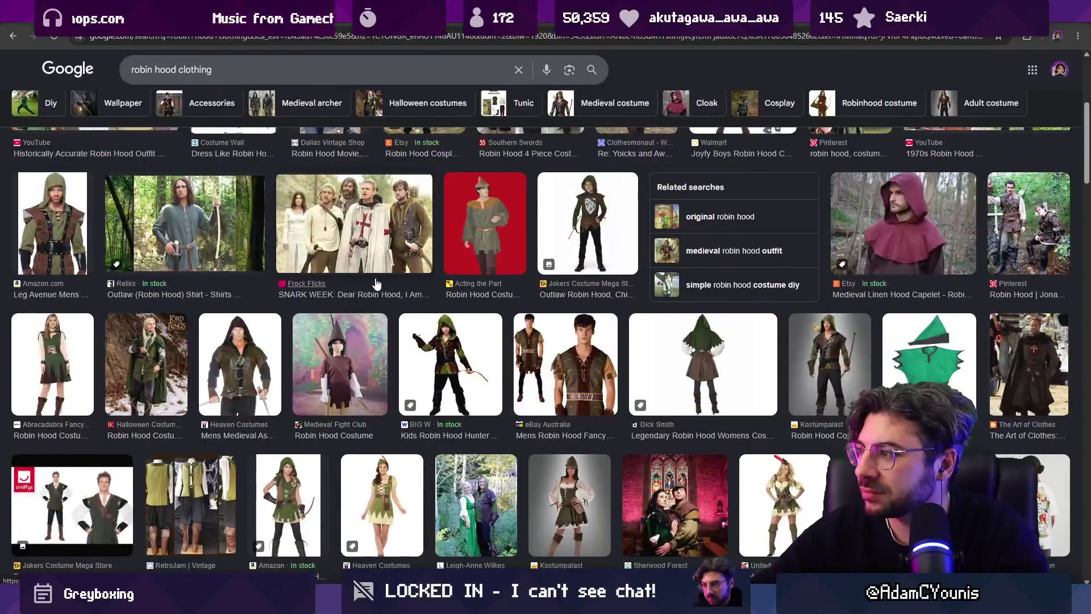
pyautogui.scroll(2, 375, 282)
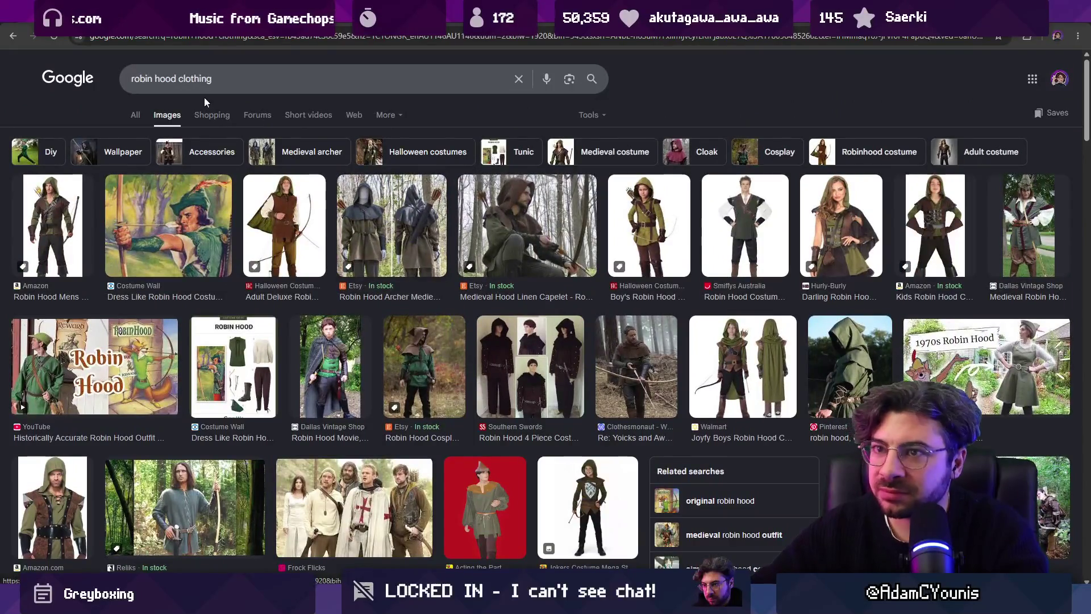
# Step: Replace the query with 'crusades clothing'
pyautogui.doubleClick(204, 79)
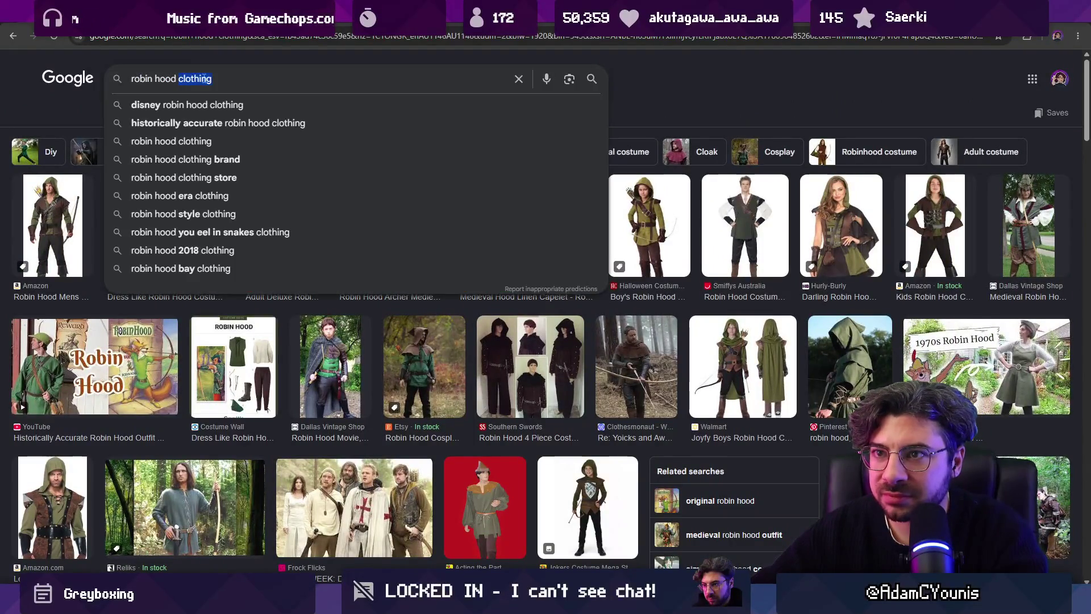
pyautogui.tripleClick(203, 79)
pyautogui.press('Escape')
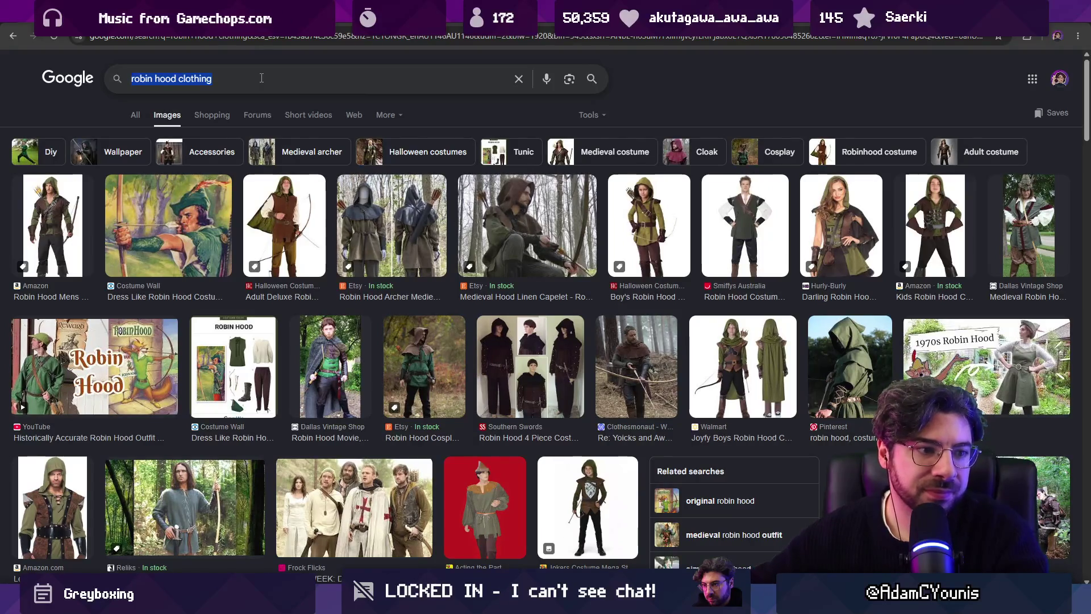
pyautogui.write('c')
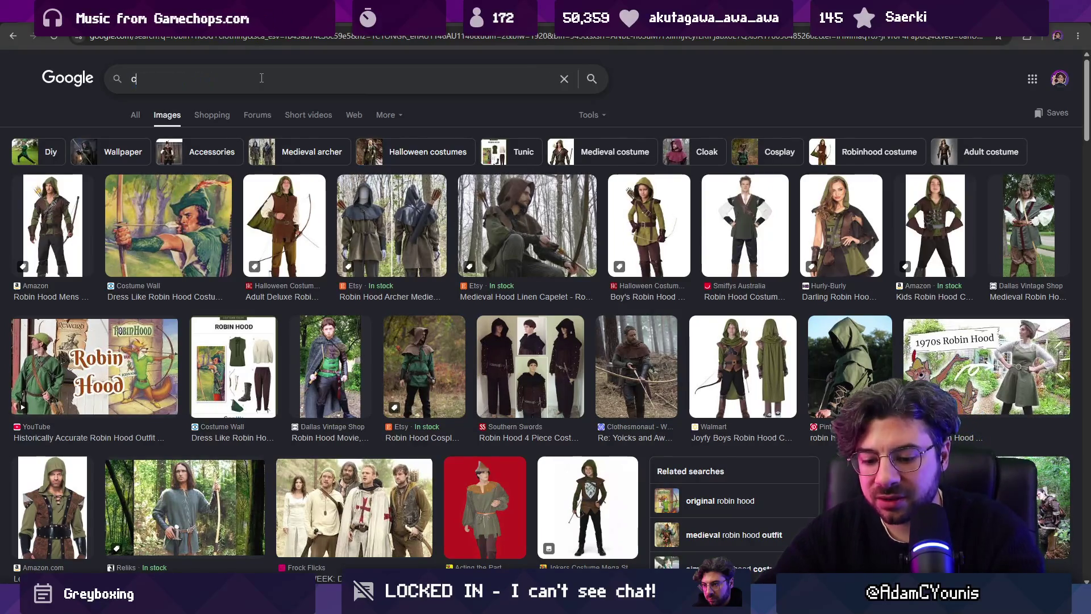
pyautogui.write('rusades clothing')
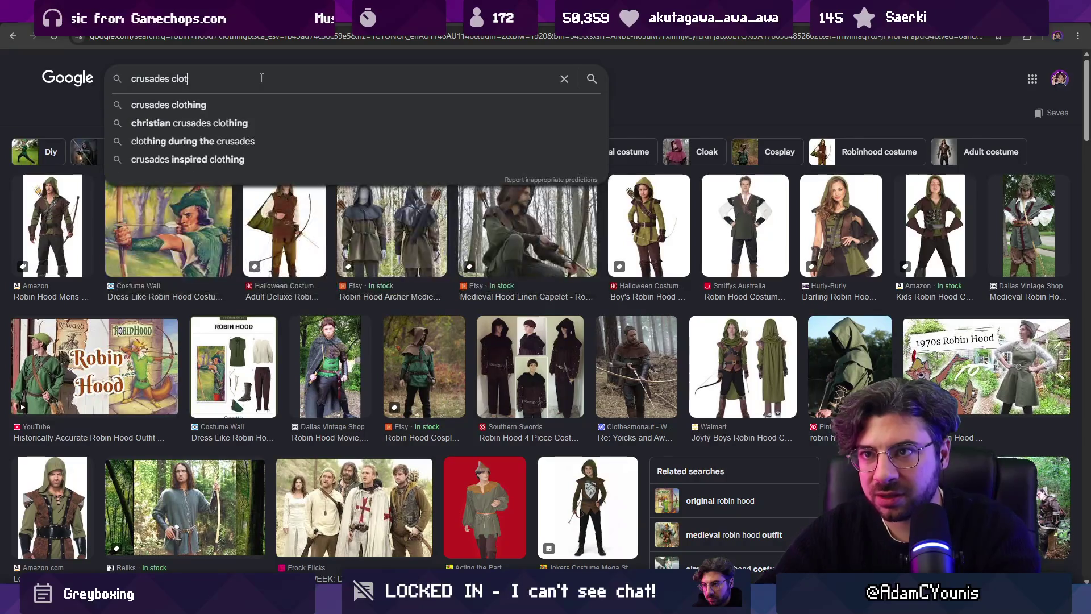
# Step: Run the 'crusades clothing' image search, then refine it to 'crusades peasant clothing'
pyautogui.press('Return')
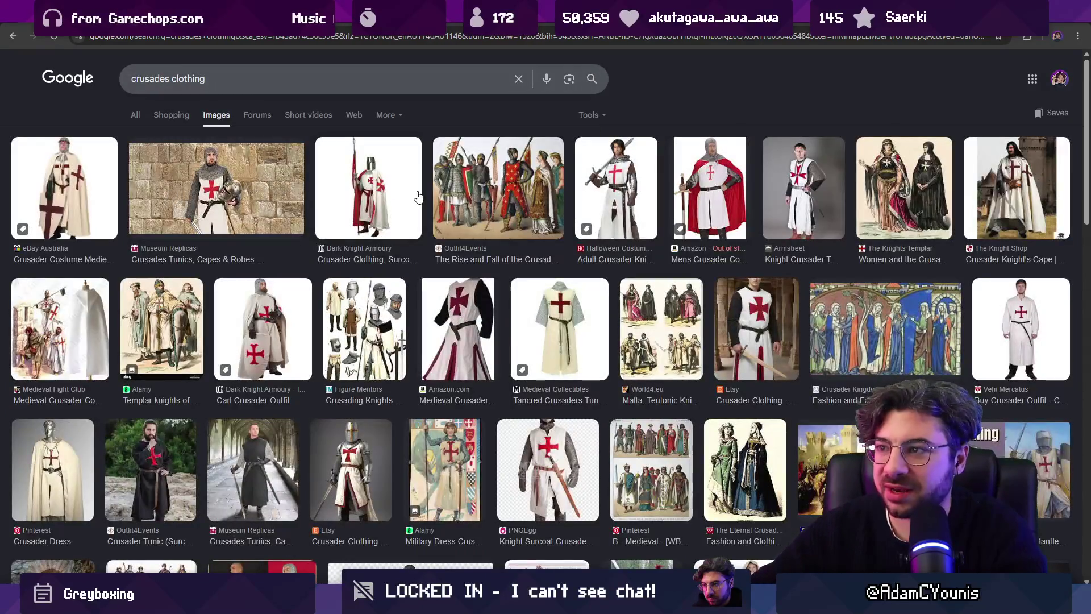
pyautogui.scroll(-8, 335, 213)
pyautogui.scroll(-4, 244, 202)
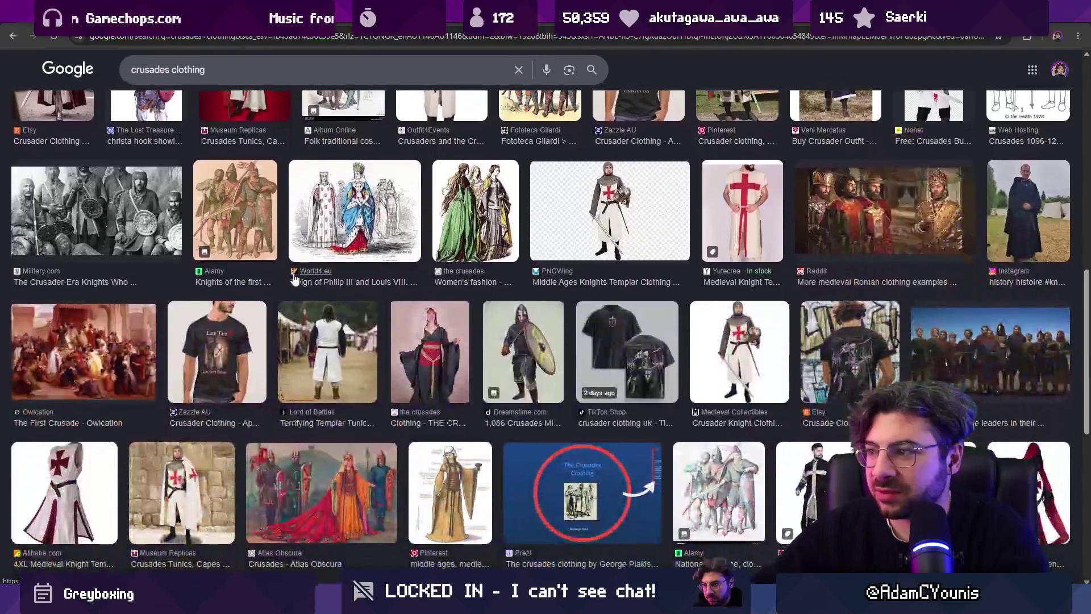
pyautogui.scroll(7, 244, 202)
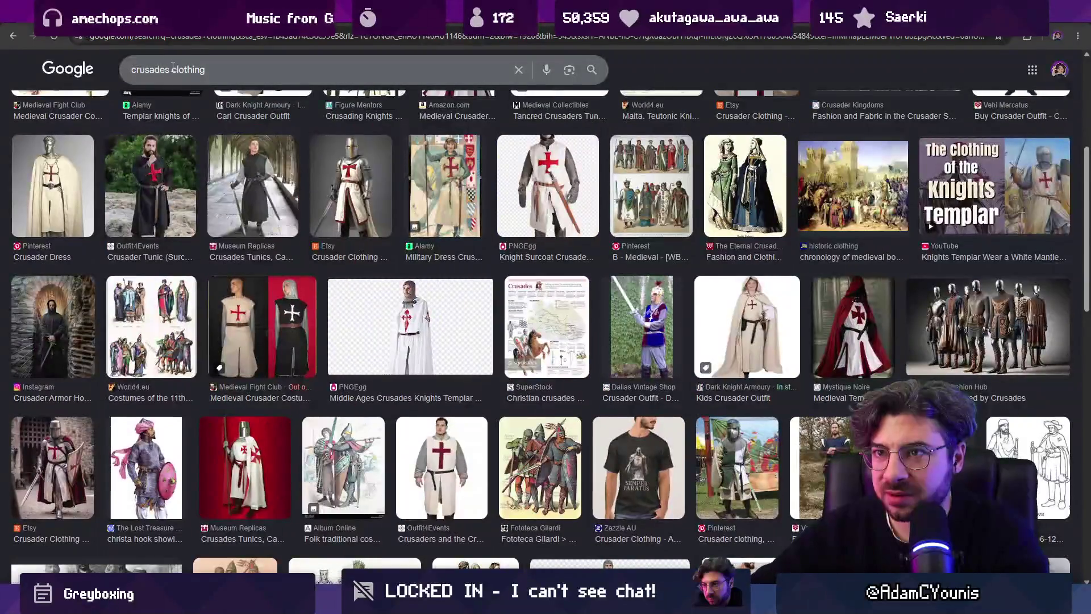
pyautogui.click(173, 69)
pyautogui.write('peasentn')
pyautogui.press('Return')
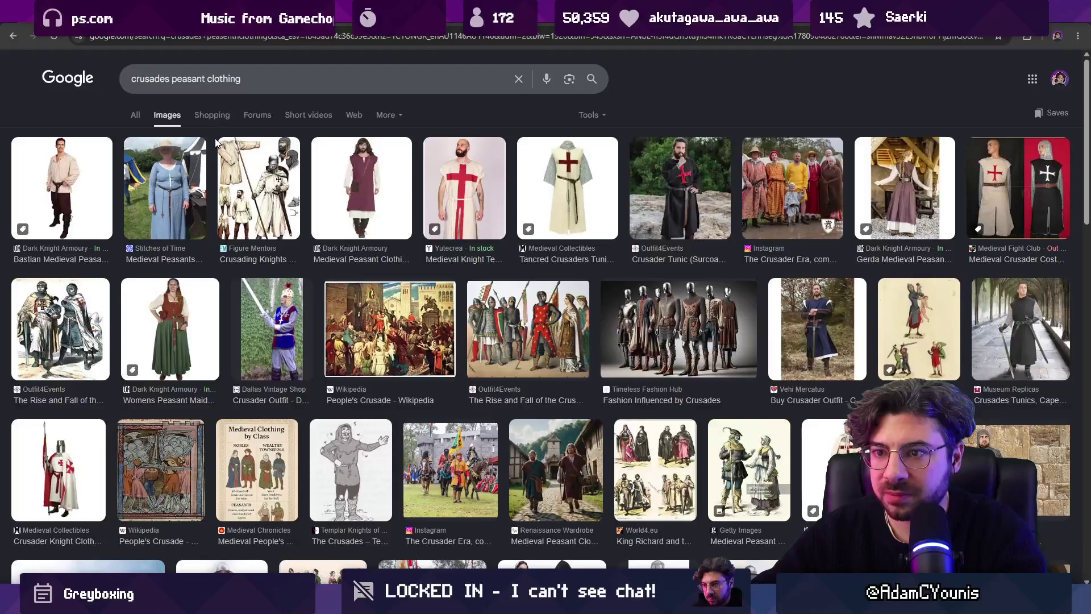
pyautogui.tripleClick(197, 79)
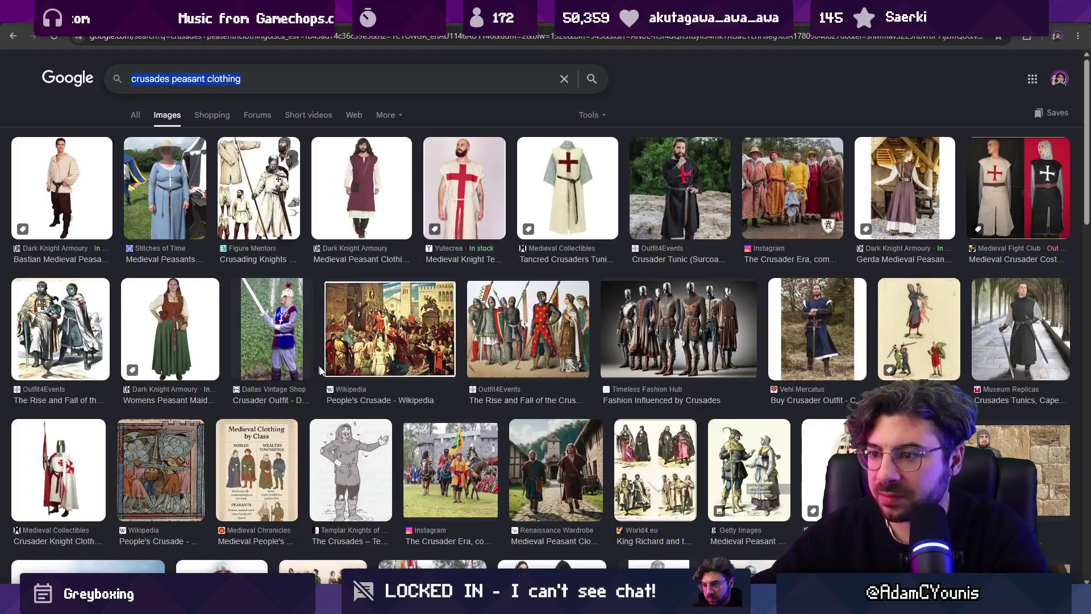
# Step: Preview the Templar Knights, King Richard and Getty Images peasant illustrations
pyautogui.click(351, 470)
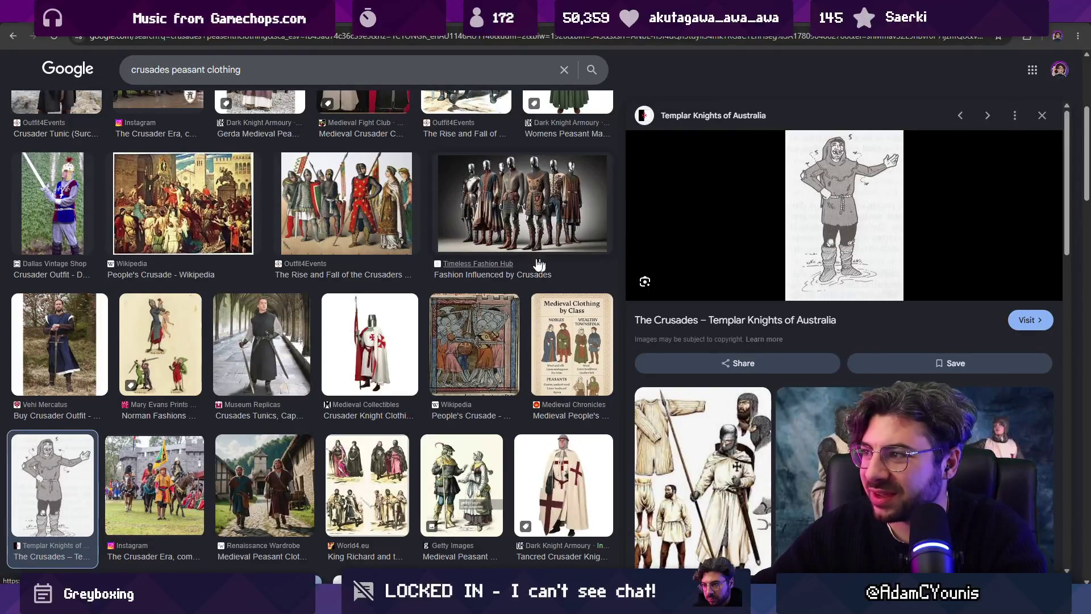
pyautogui.scroll(-3, 409, 466)
pyautogui.click(401, 299)
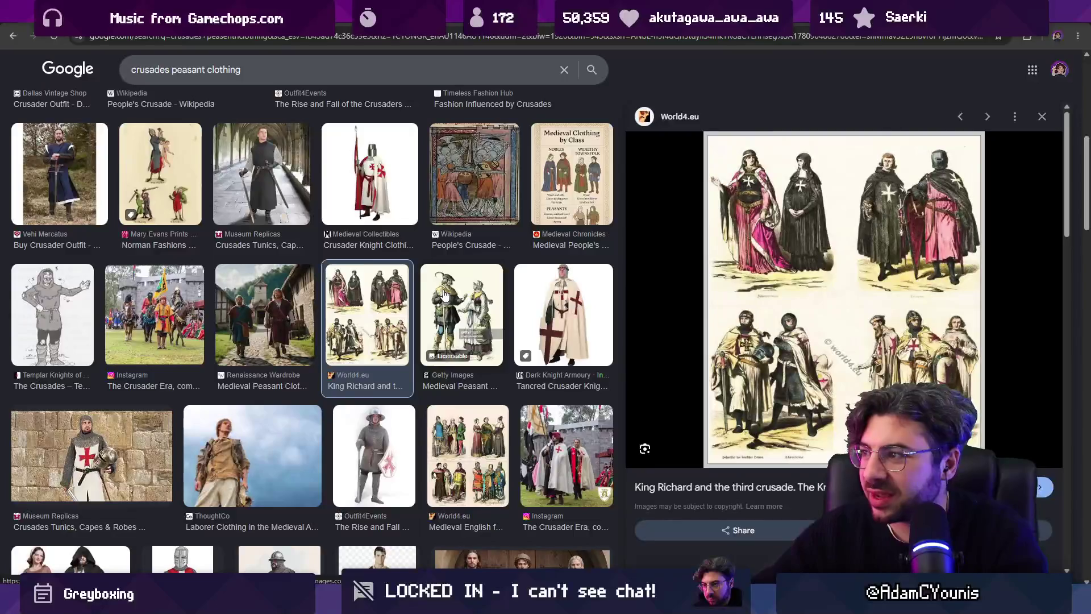
pyautogui.click(430, 295)
# Step: Browse further down the image results, then return to the frog sprite in Aseprite
pyautogui.scroll(-3, 242, 308)
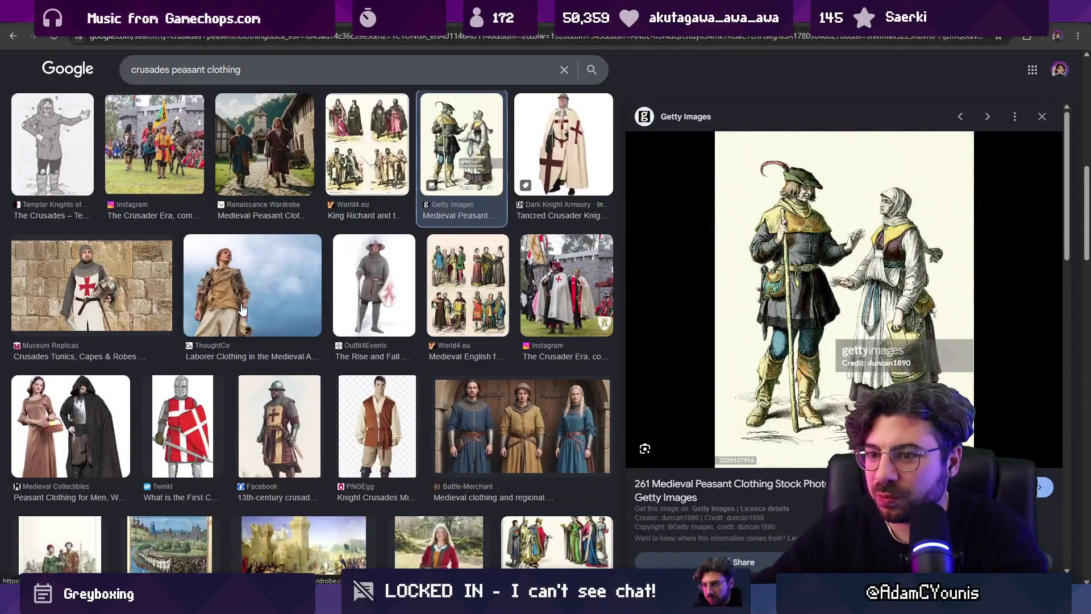
pyautogui.scroll(-5, 243, 308)
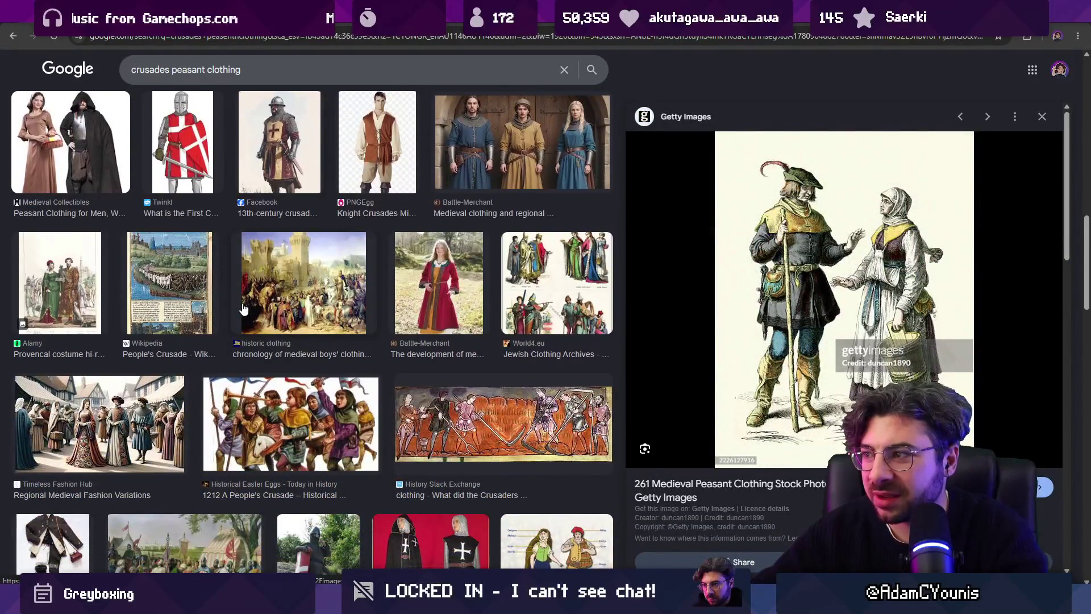
pyautogui.scroll(-5, 303, 339)
pyautogui.scroll(-4, 303, 339)
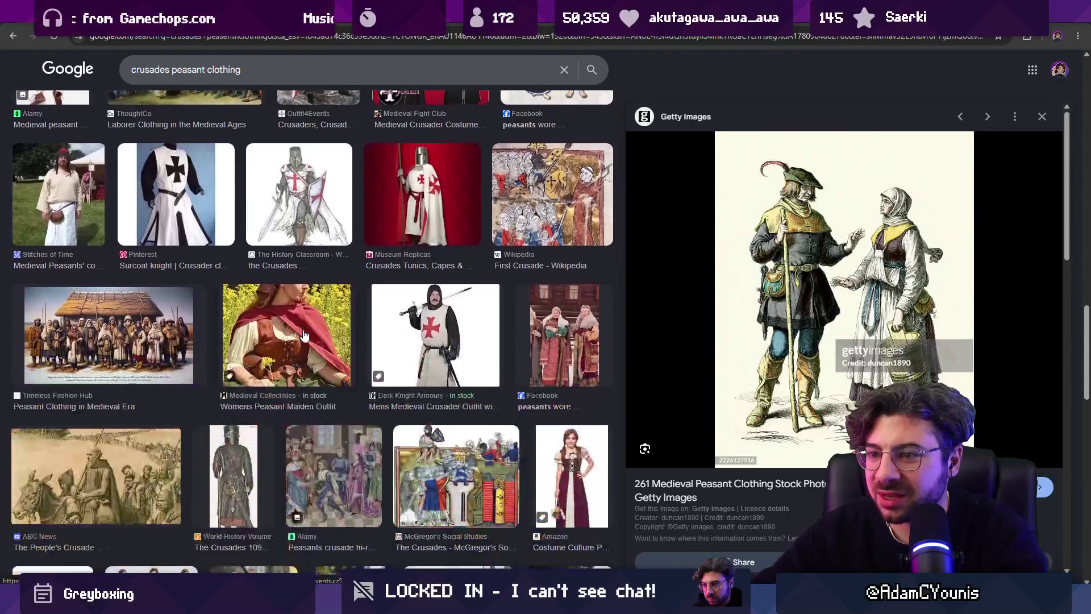
pyautogui.scroll(-4, 322, 337)
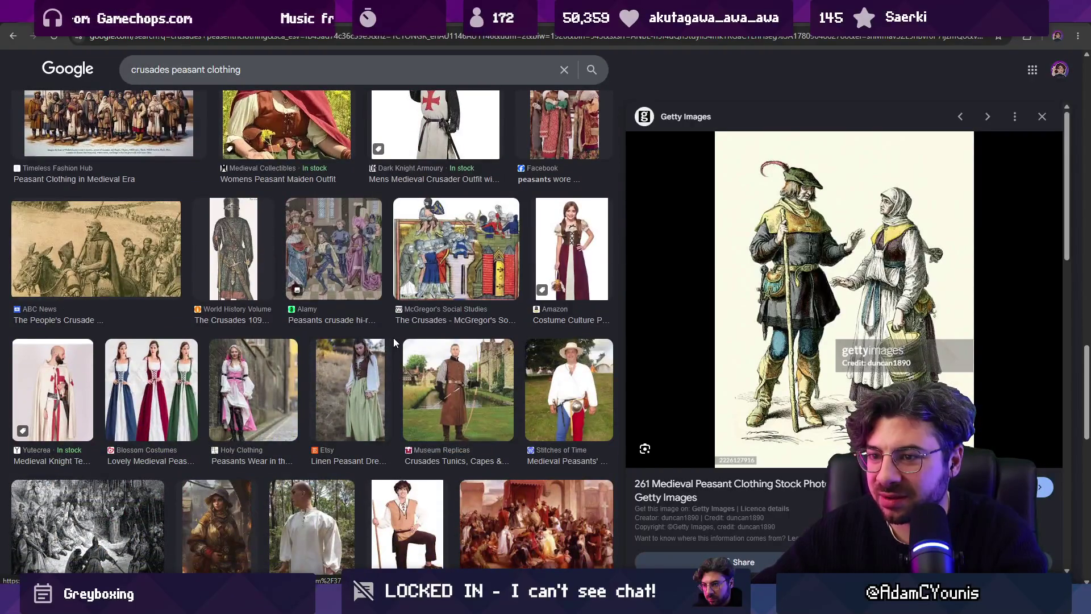
pyautogui.scroll(-4, 394, 340)
pyautogui.scroll(-5, 369, 329)
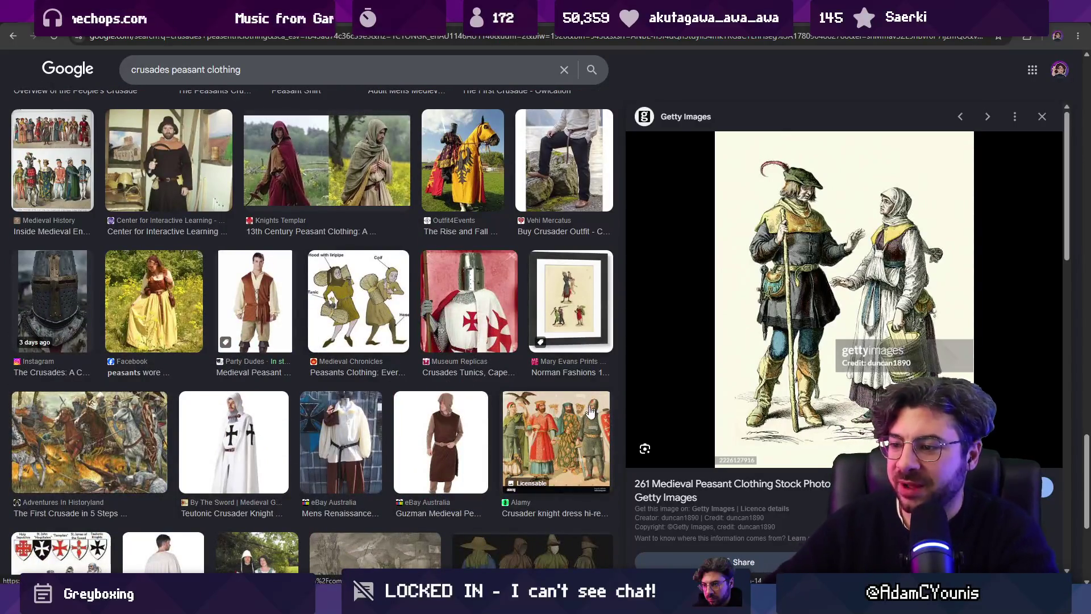
pyautogui.hotkey('alt', 'Tab')
# Step: Go to frame 1 with the full frog, undo an accidental move, and select the Handle Front layer
pyautogui.moveTo(403, 247); pyautogui.dragTo(398, 221)
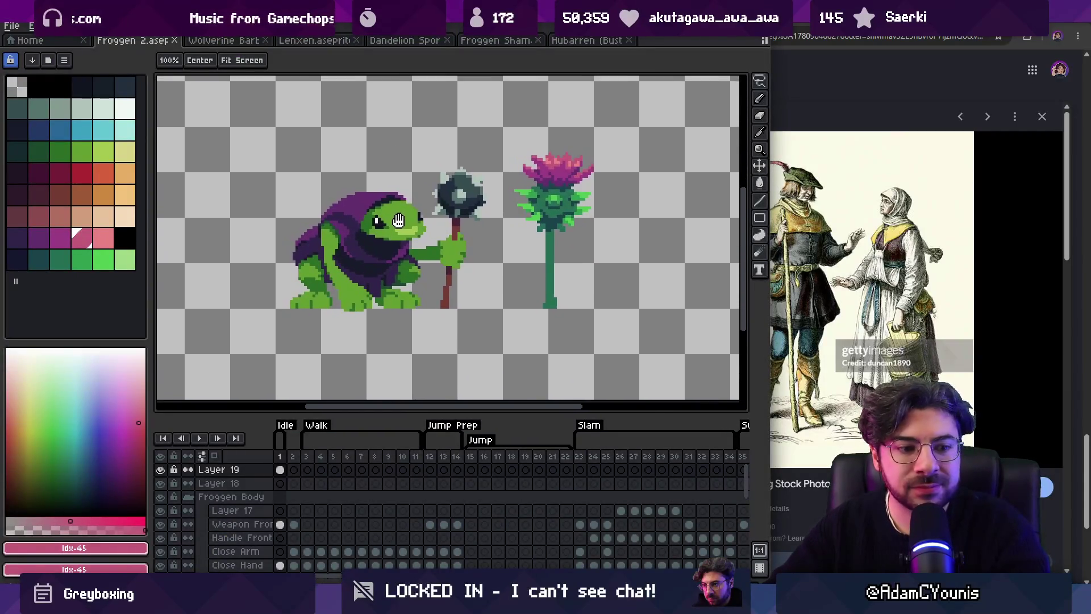
pyautogui.scroll(-2, 398, 220)
pyautogui.moveTo(293, 469); pyautogui.dragTo(411, 468)
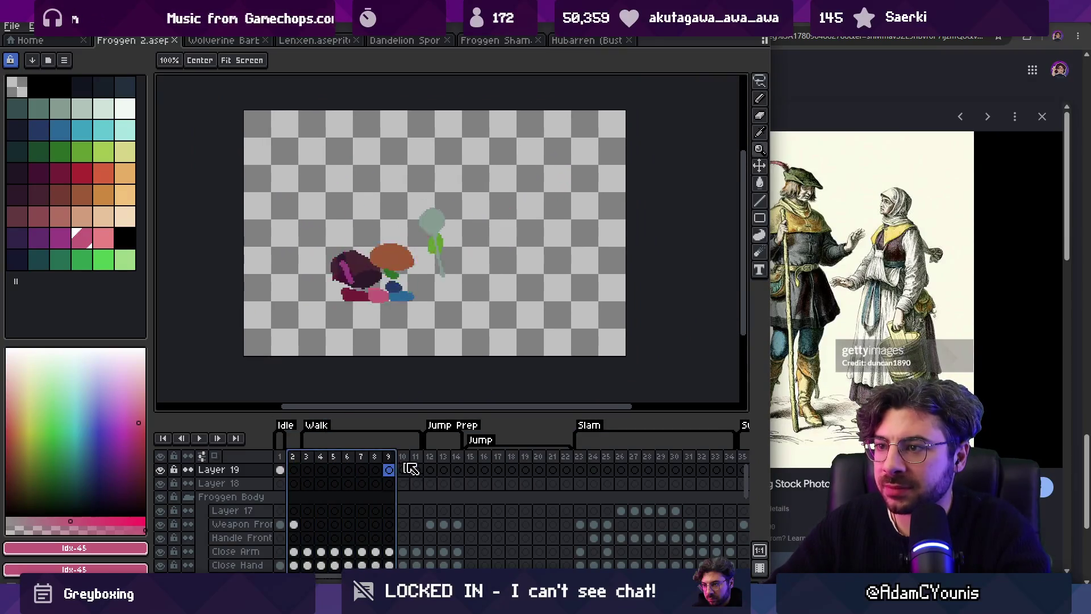
pyautogui.press('Return')
pyautogui.click(280, 469)
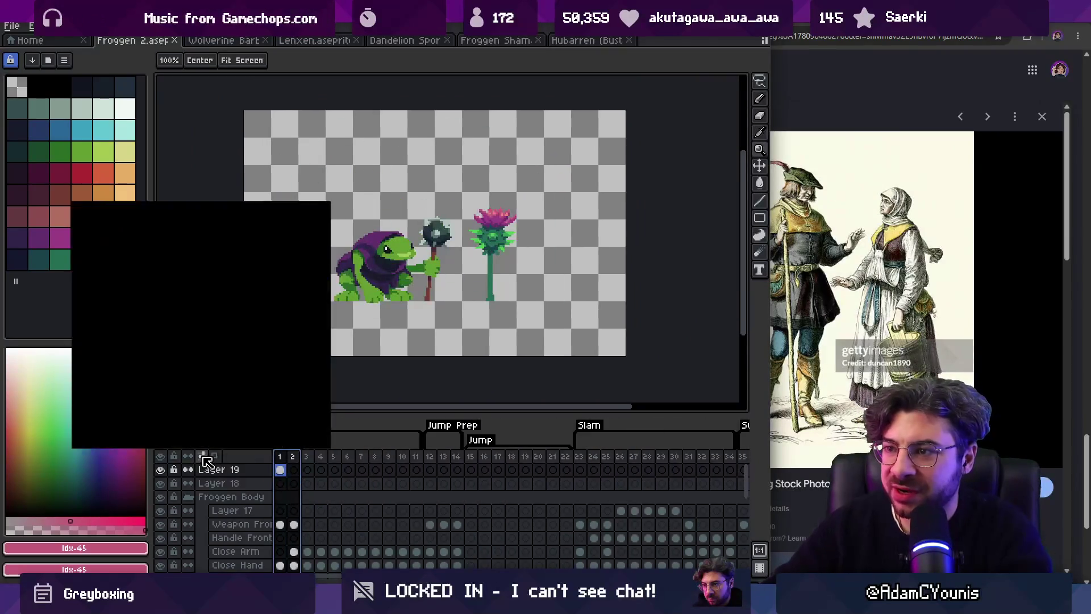
pyautogui.press('v')
pyautogui.click(382, 260)
pyautogui.hotkey('ctrl', 'z')
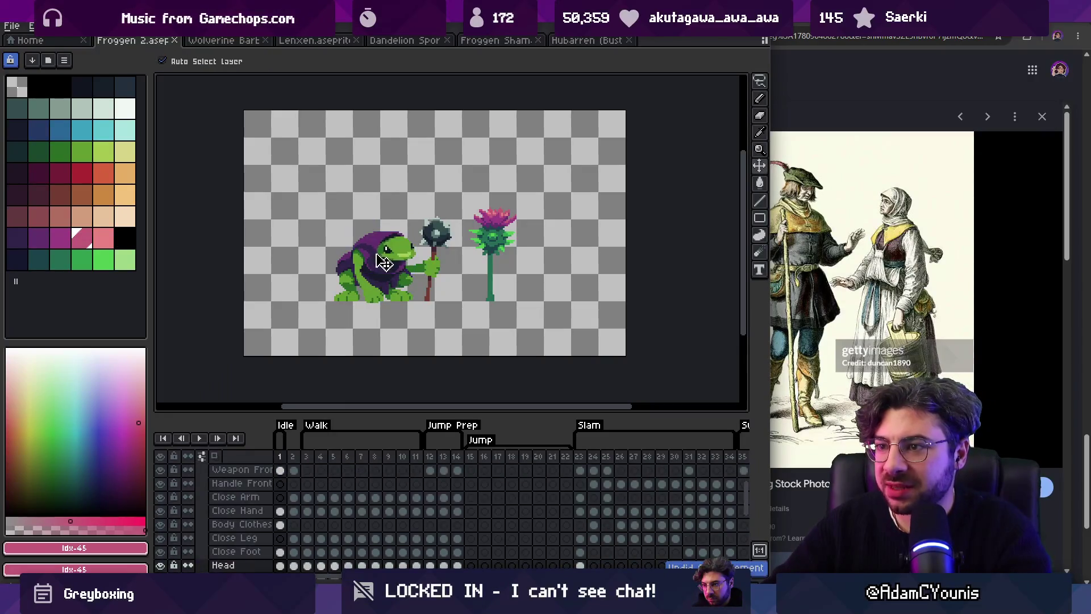
pyautogui.rightClick(216, 470)
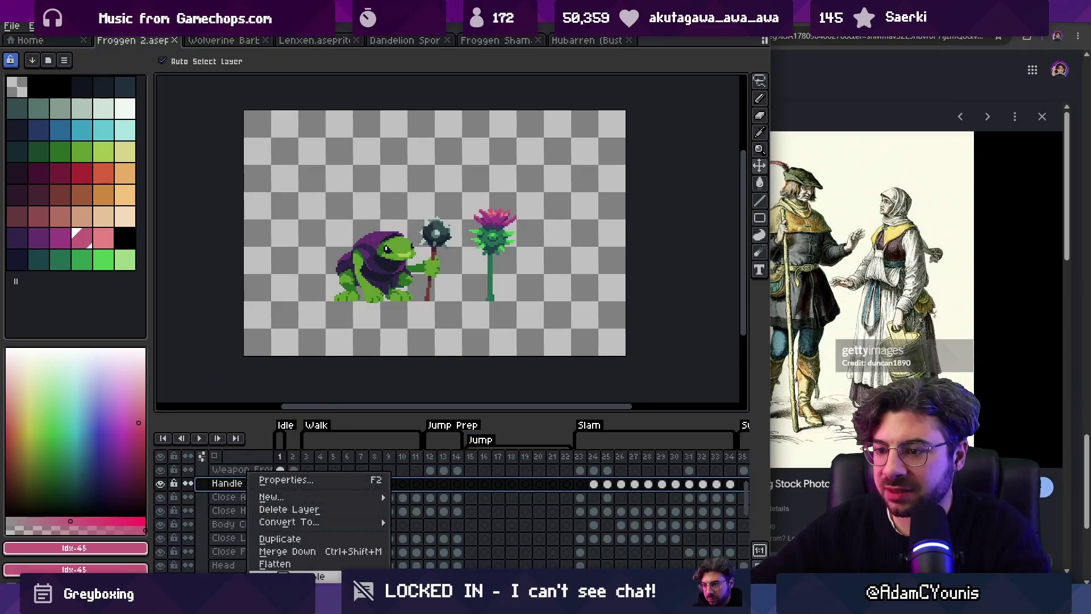
pyautogui.click(304, 539)
# Step: Create a new 224x144 sprite and paste in the frog, mace and thistle
pyautogui.click(11, 25)
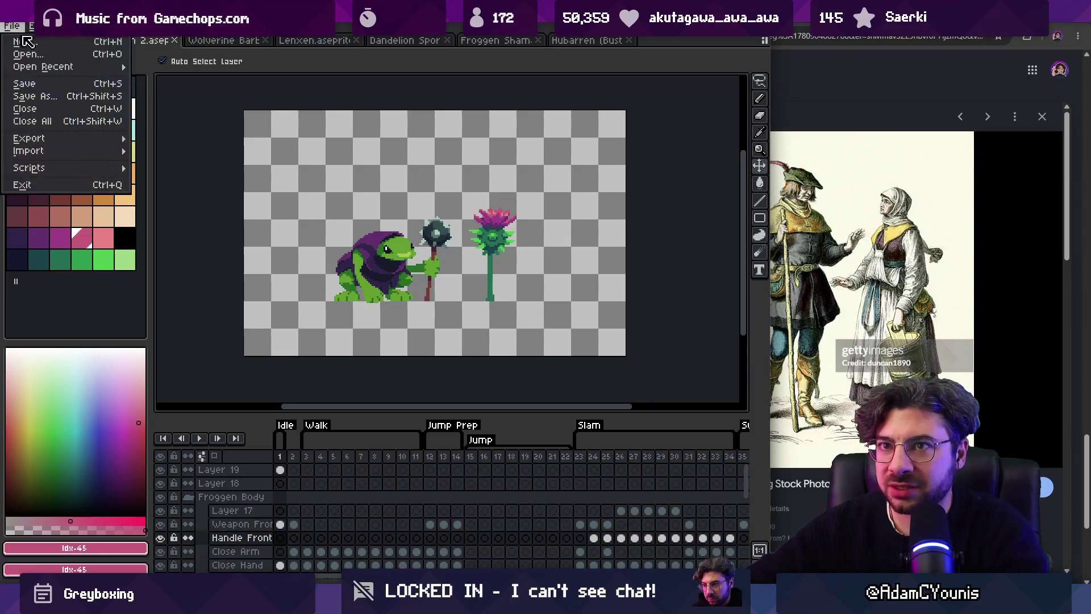
pyautogui.click(17, 39)
pyautogui.click(364, 430)
pyautogui.hotkey('ctrl', 'v')
pyautogui.scroll(2, 470, 248)
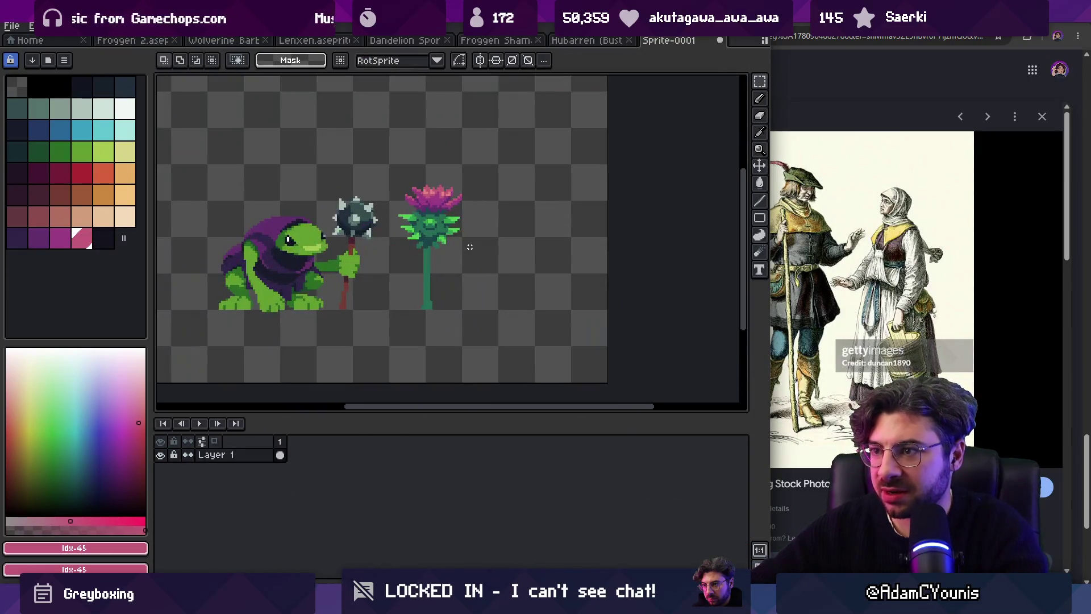
# Step: Zoom in and sample the hood purple #632f6d and dark outline #191c2c
pyautogui.moveTo(375, 275)
pyautogui.mouseDown()
pyautogui.moveTo(487, 309)
pyautogui.moveTo(447, 262)
pyautogui.mouseUp()
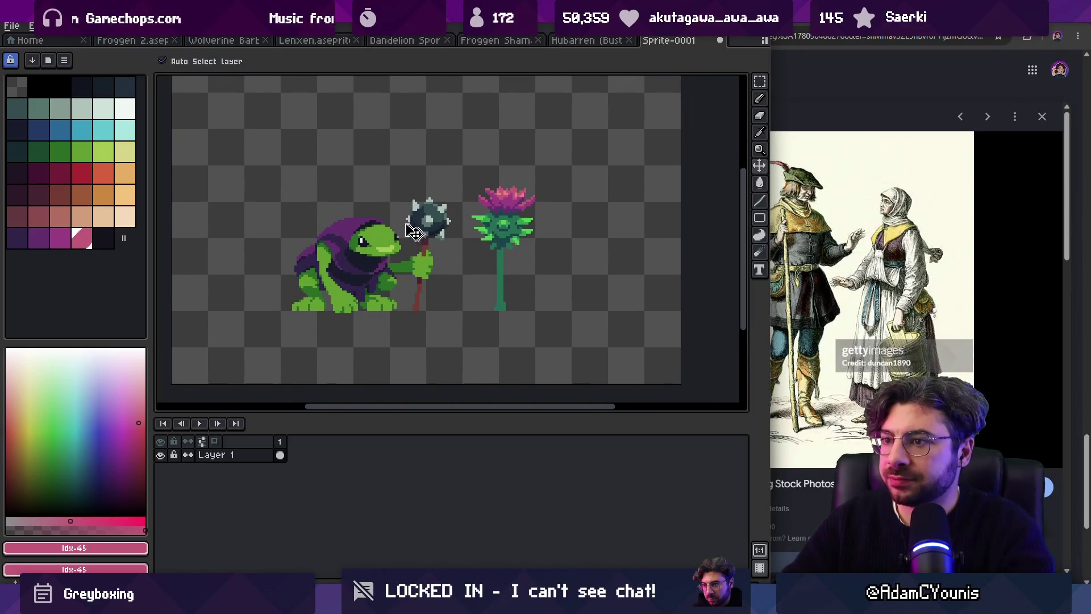
pyautogui.scroll(3, 414, 232)
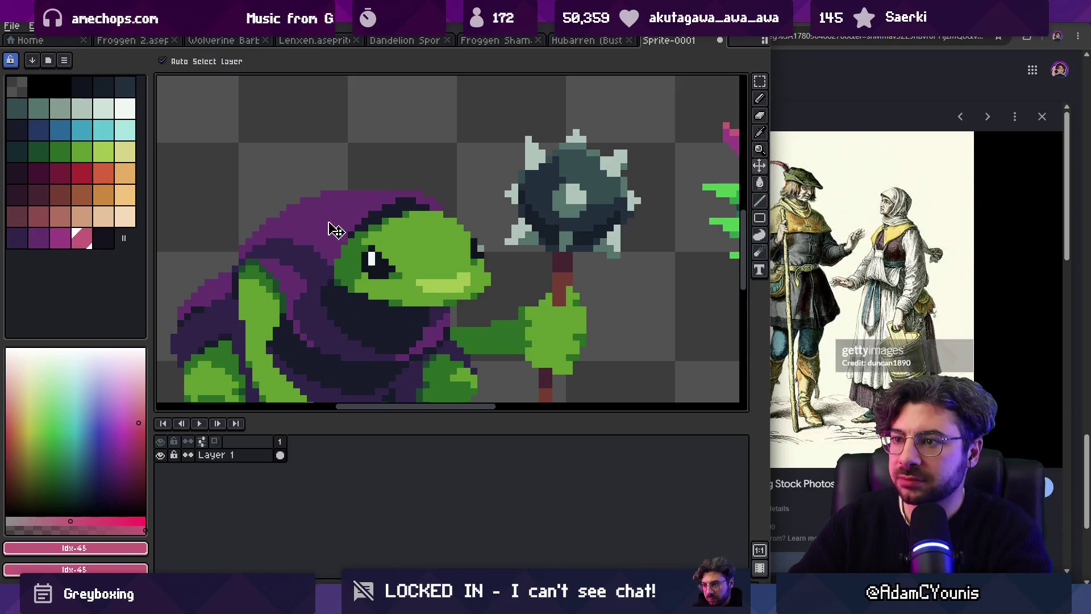
pyautogui.keyDown('alt'); pyautogui.click(340, 228); pyautogui.keyUp('alt')
pyautogui.keyDown('alt'); pyautogui.click(373, 230); pyautogui.keyUp('alt')
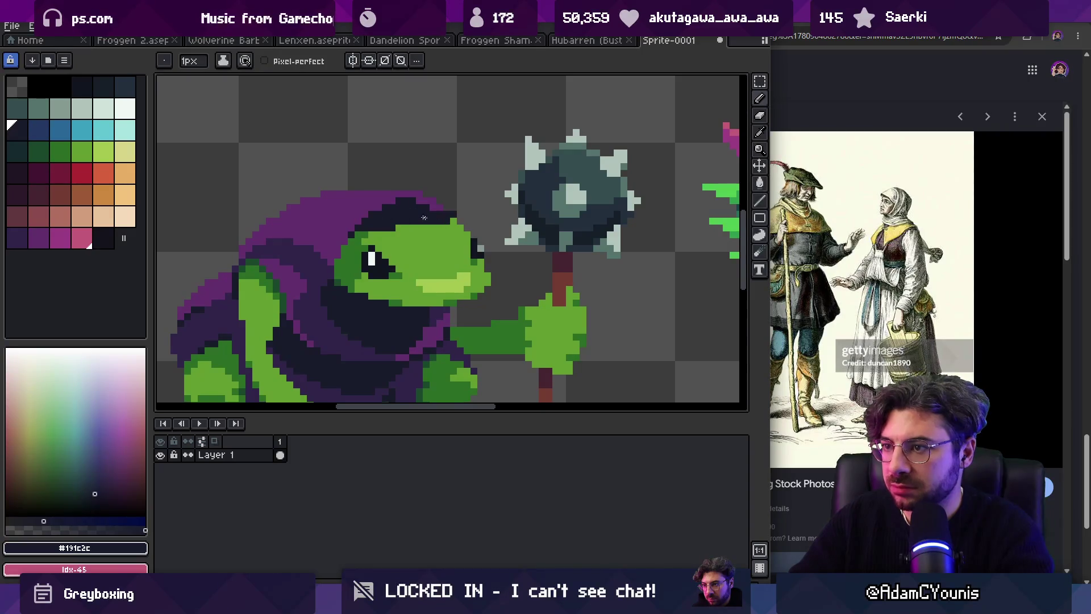
pyautogui.keyDown('alt'); pyautogui.click(352, 228); pyautogui.keyUp('alt')
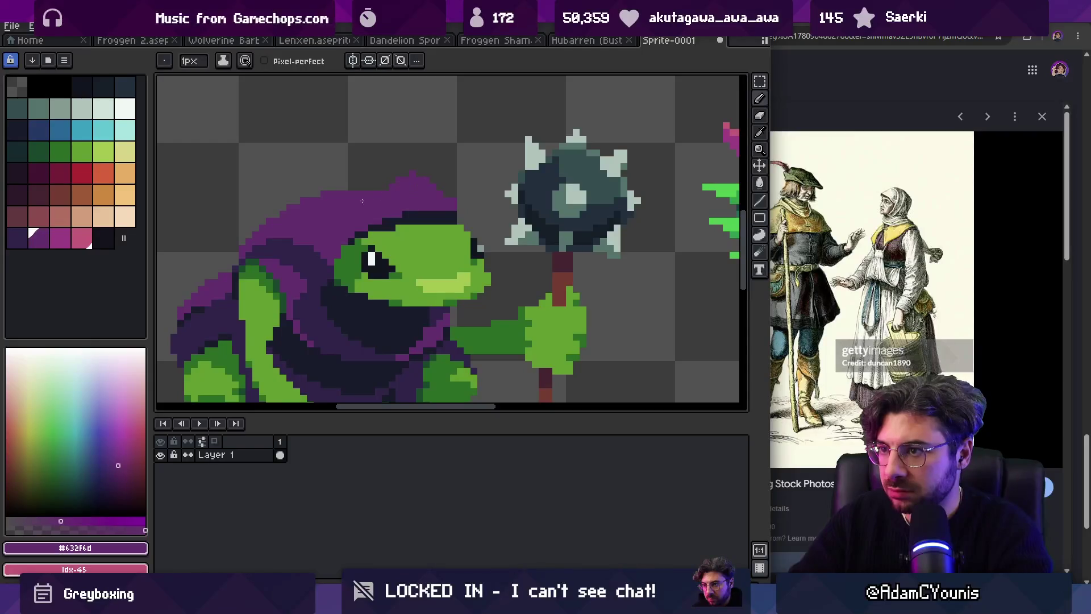
# Step: Undo and redo the recent hood outline edits, then sample purples #32254b and #632f6d
pyautogui.keyDown('alt'); pyautogui.click(396, 212); pyautogui.keyUp('alt')
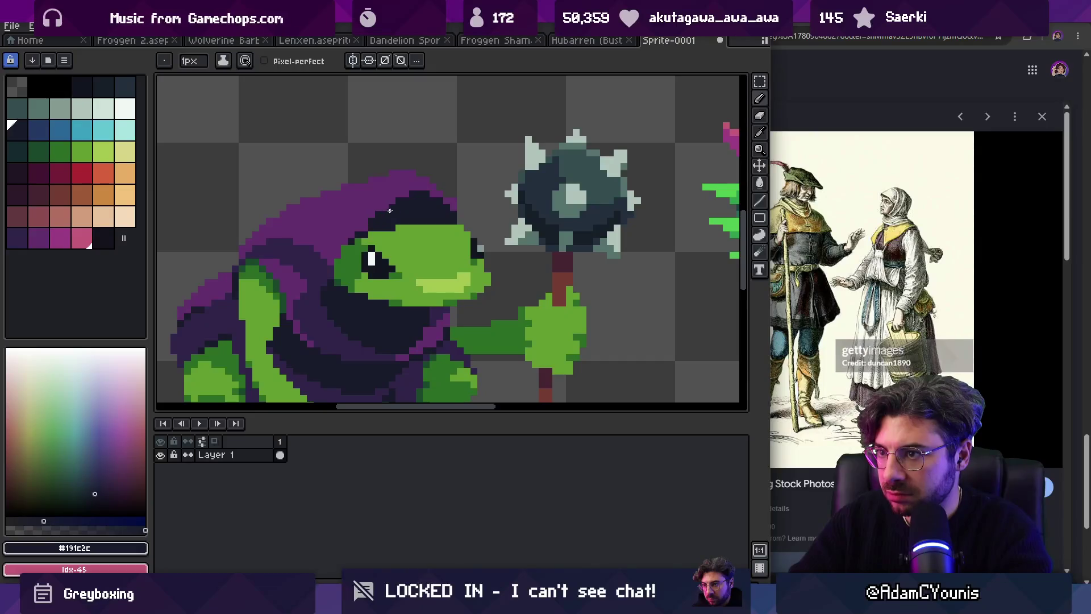
pyautogui.press('z')
pyautogui.scroll(-5, 390, 211)
pyautogui.scroll(5, 353, 229)
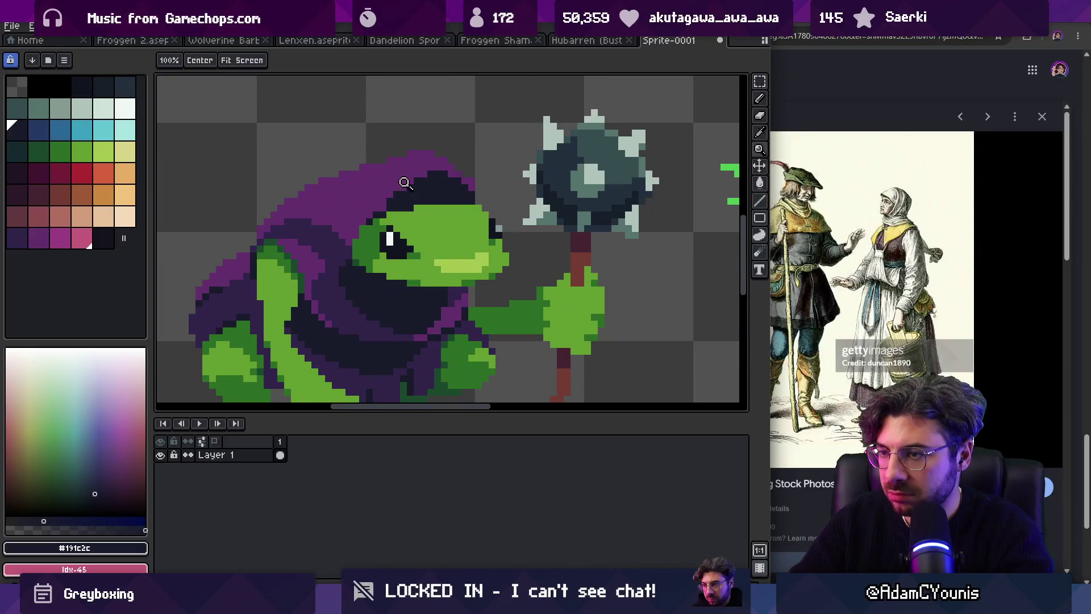
pyautogui.hotkey('ctrl', 'z')
pyautogui.hotkey('ctrl', 'z')
pyautogui.hotkey('ctrl', 'z')
pyautogui.hotkey('ctrl', 'y')
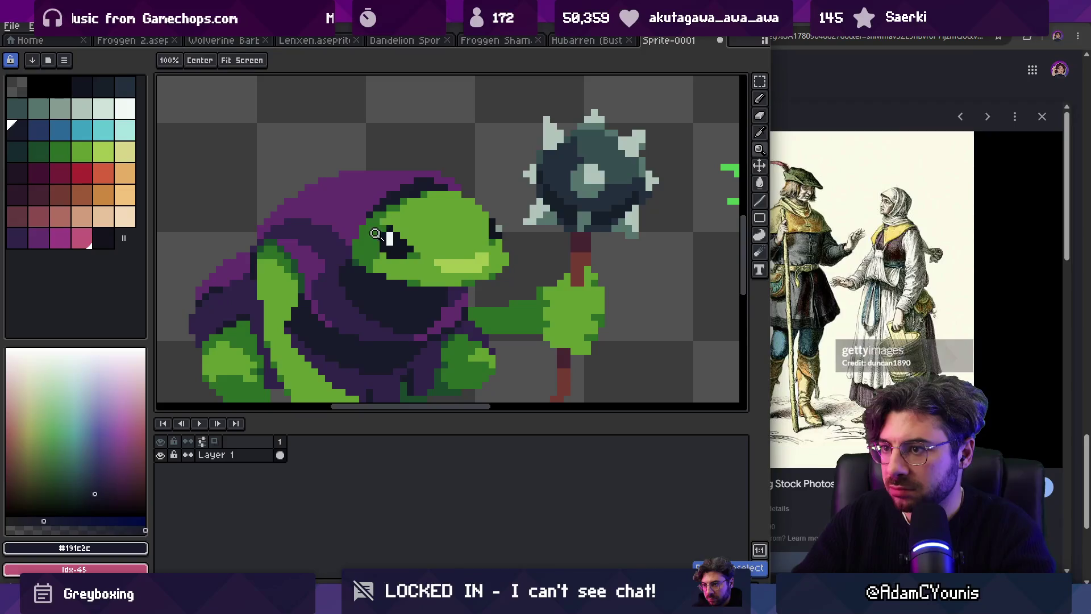
pyautogui.press('b')
pyautogui.keyDown('alt'); pyautogui.click(338, 260); pyautogui.keyUp('alt')
pyautogui.press('alt')
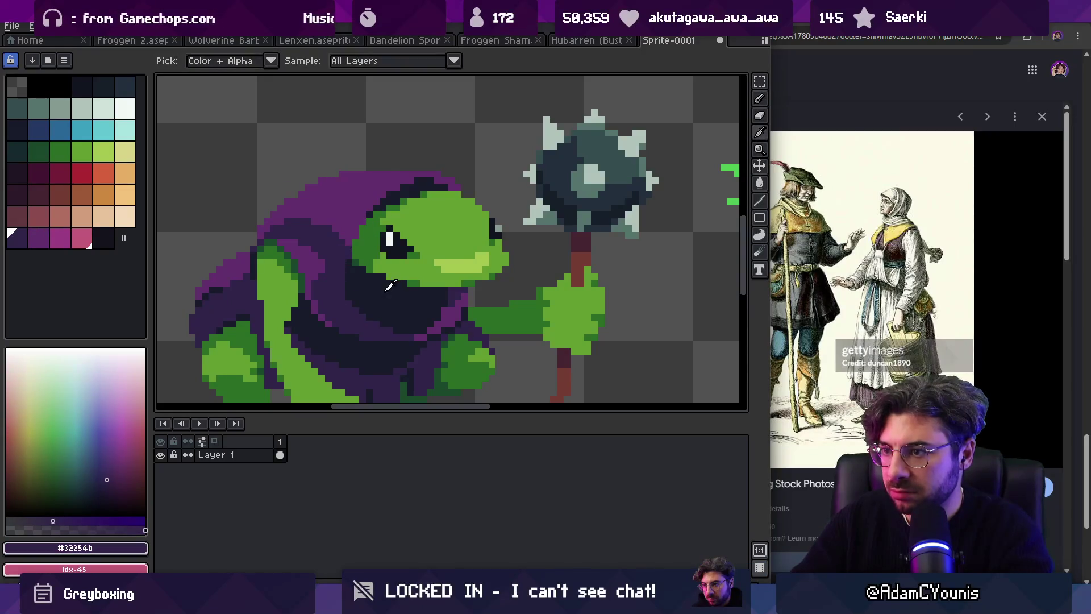
pyautogui.keyDown('alt'); pyautogui.click(410, 176); pyautogui.keyUp('alt')
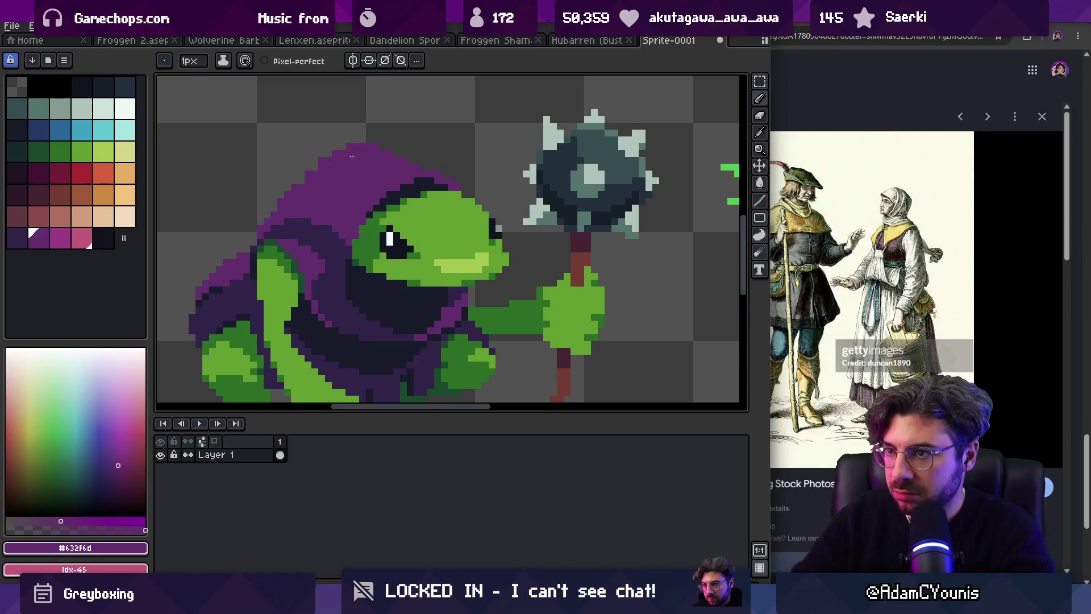
pyautogui.scroll(-3, 352, 156)
pyautogui.scroll(3, 410, 200)
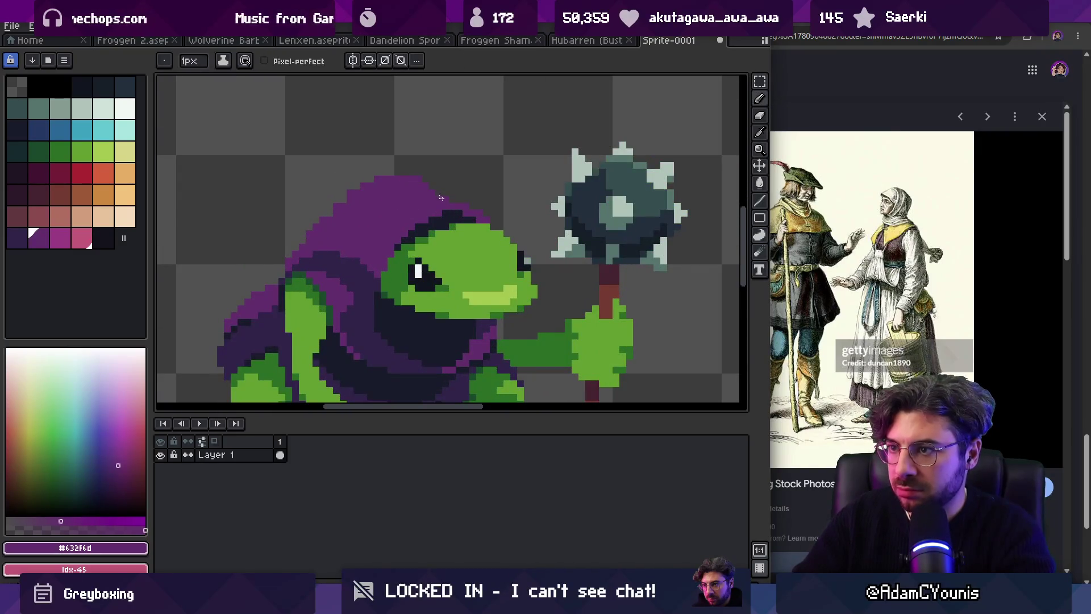
# Step: Extend the hood's upper-left edge in purple #632f6d
pyautogui.moveTo(342, 199); pyautogui.dragTo(311, 227)
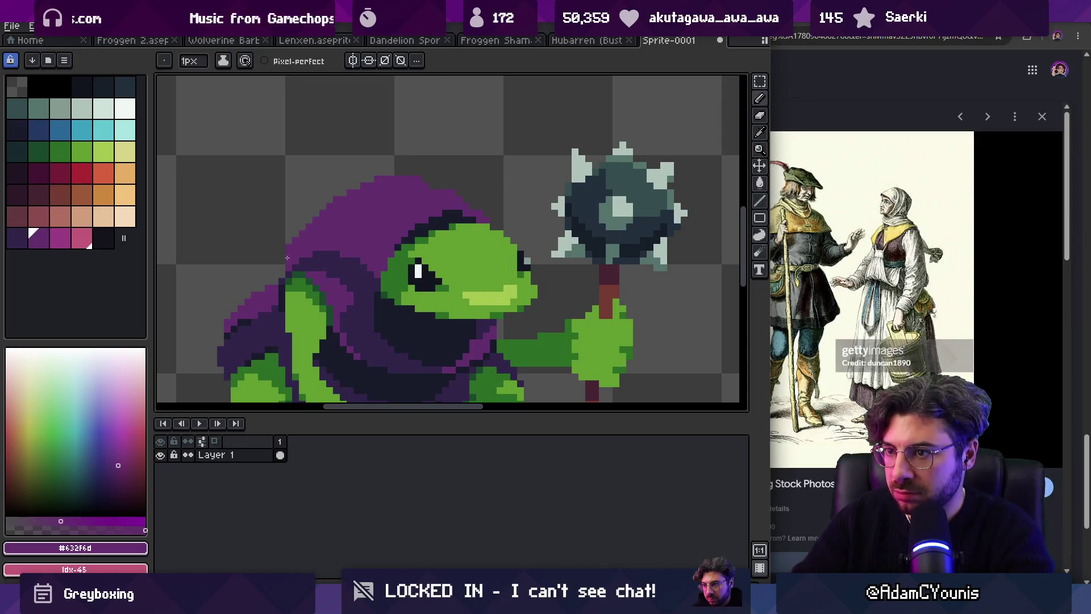
pyautogui.keyDown('alt'); pyautogui.click(317, 253); pyautogui.keyUp('alt')
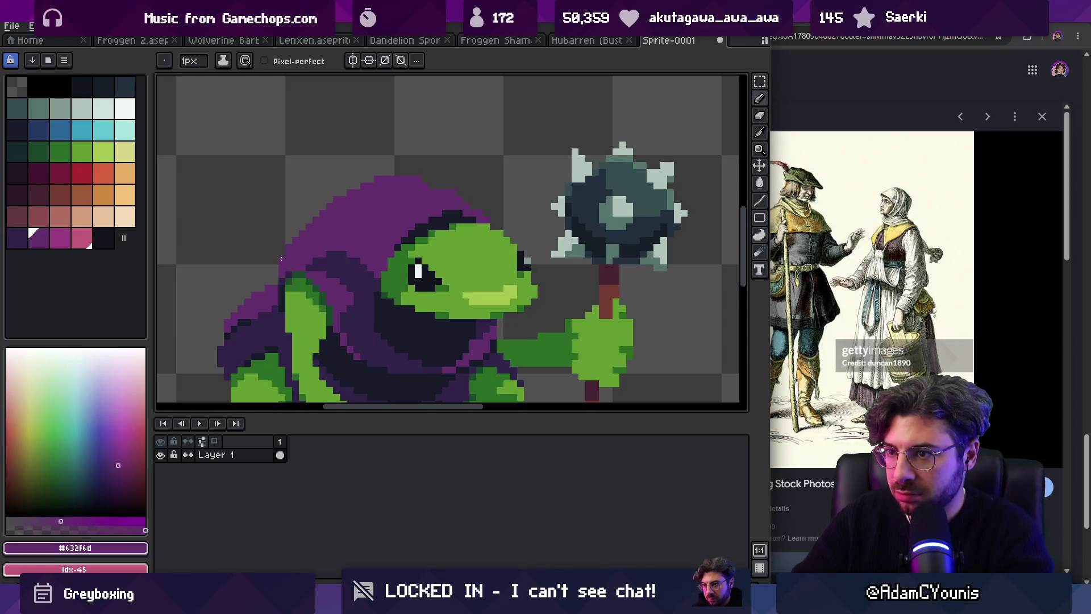
pyautogui.press('z')
pyautogui.scroll(-5, 281, 245)
pyautogui.scroll(5, 370, 209)
pyautogui.press('b')
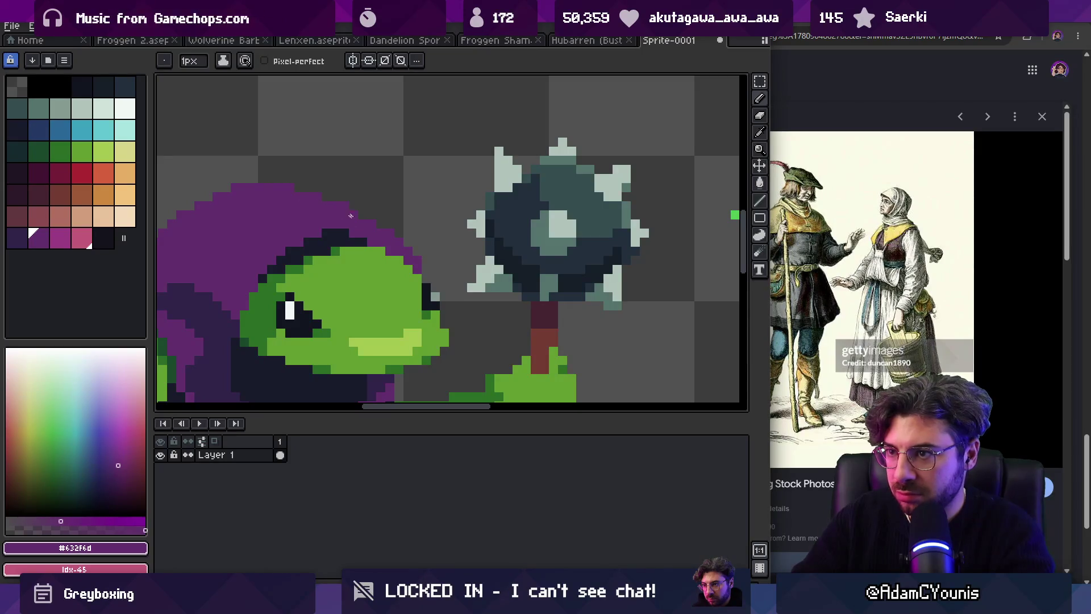
pyautogui.scroll(-5, 399, 221)
pyautogui.scroll(3, 398, 221)
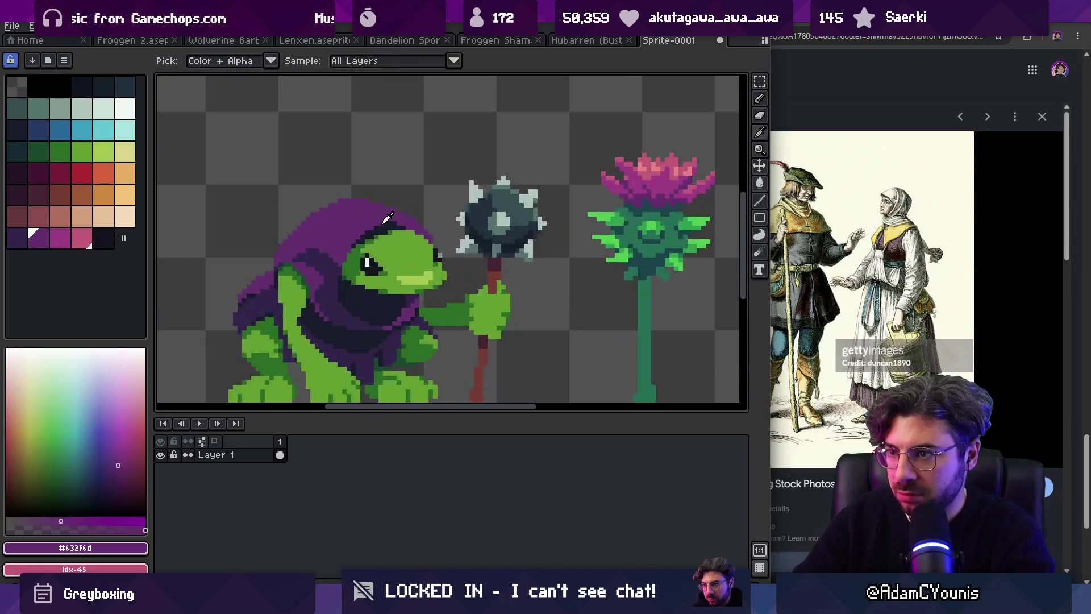
# Step: Extend the dark #191c2c outline along the head's top, then paint purple over those outline pixels
pyautogui.keyDown('alt'); pyautogui.click(400, 220); pyautogui.keyUp('alt')
pyautogui.scroll(2, 403, 219)
pyautogui.moveTo(403, 220)
pyautogui.mouseDown()
pyautogui.moveTo(433, 225)
pyautogui.moveTo(388, 209)
pyautogui.mouseUp()
pyautogui.keyDown('alt'); pyautogui.click(389, 190); pyautogui.keyUp('alt')
pyautogui.moveTo(252, 277)
pyautogui.mouseDown()
pyautogui.moveTo(286, 241)
pyautogui.moveTo(268, 253)
pyautogui.mouseUp()
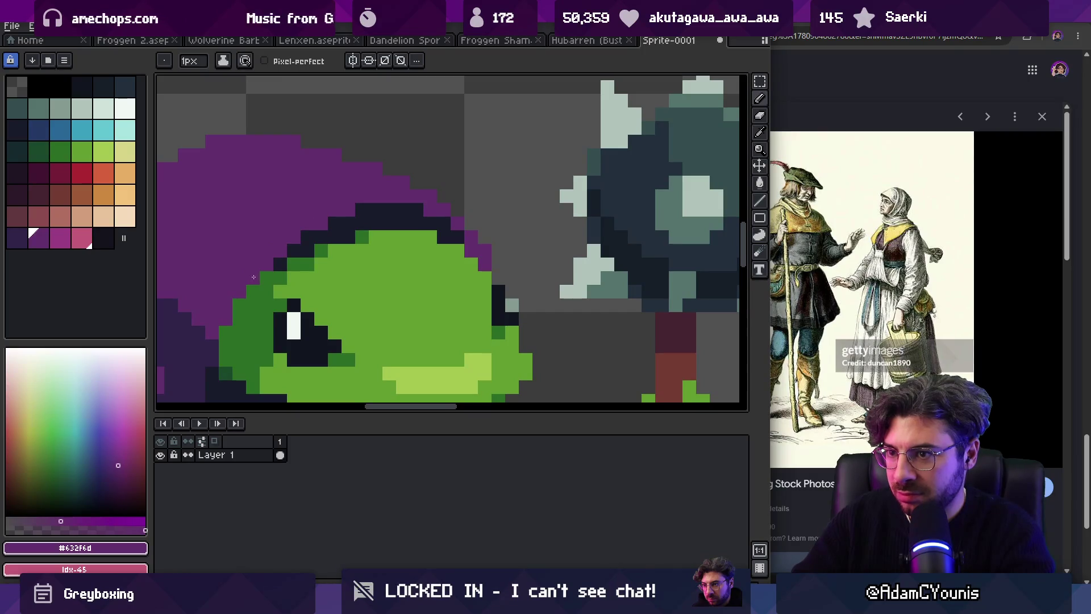
# Step: Sample dark green #2b6d25 from the frog's head and view the whole sprite
pyautogui.press('z')
pyautogui.scroll(-4, 249, 289)
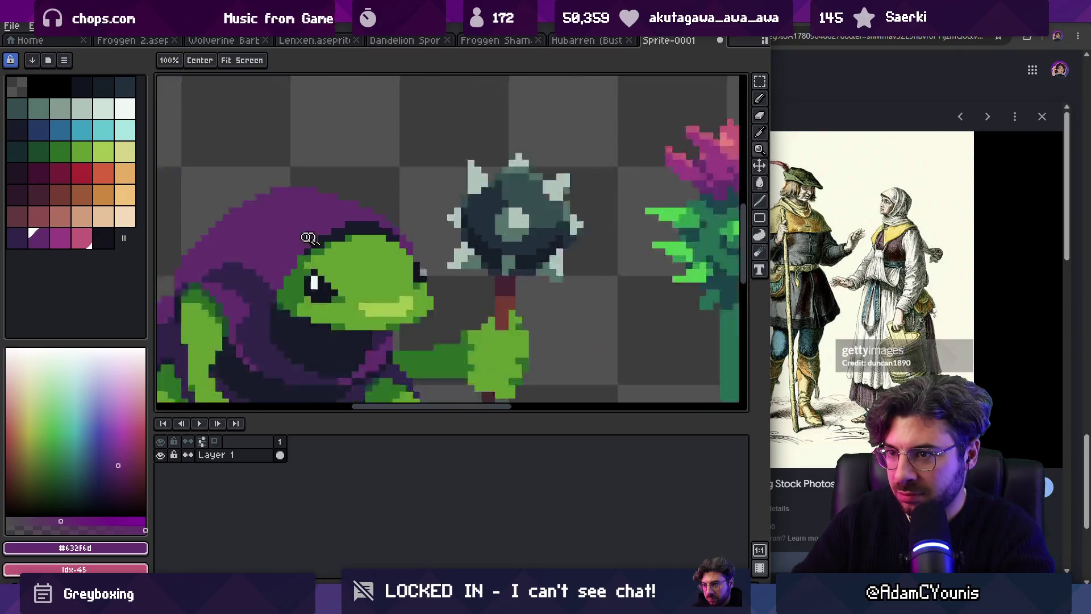
pyautogui.scroll(5, 382, 238)
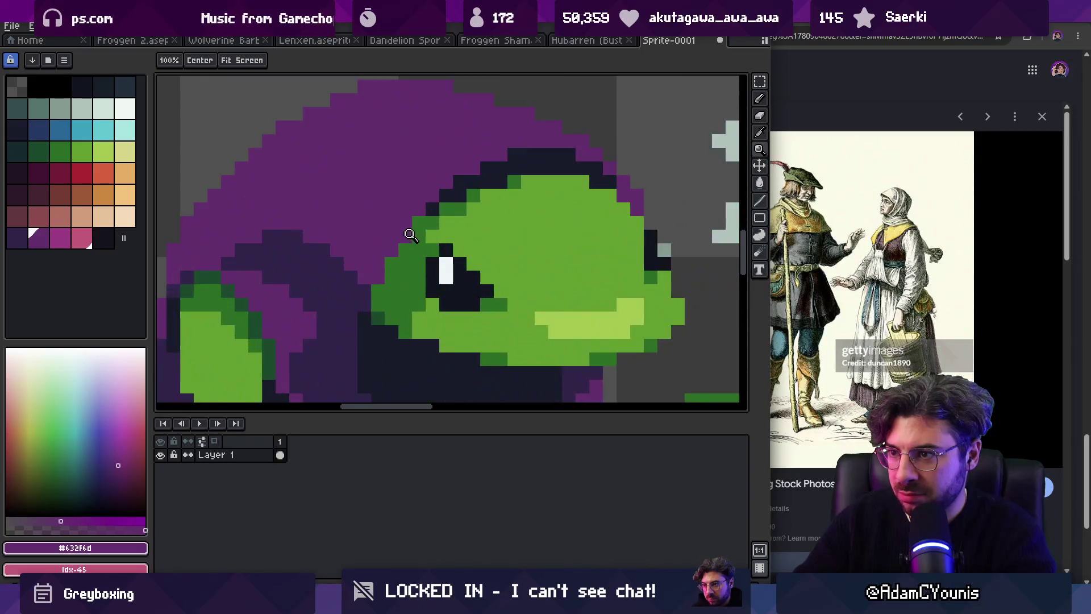
pyautogui.press('b')
pyautogui.keyDown('alt'); pyautogui.click(429, 214); pyautogui.keyUp('alt')
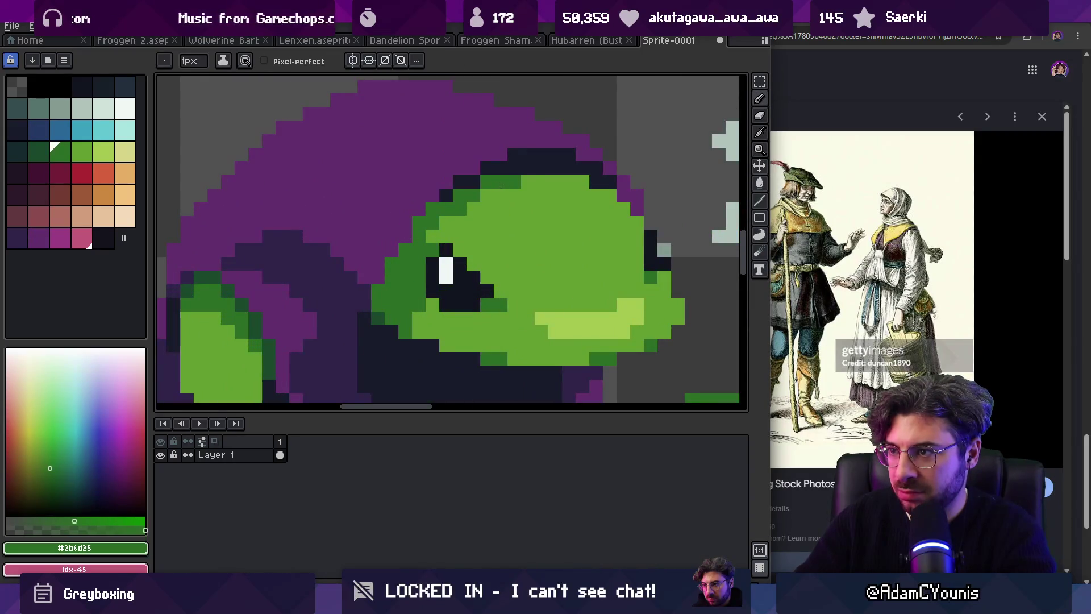
pyautogui.press('z')
pyautogui.scroll(-5, 507, 183)
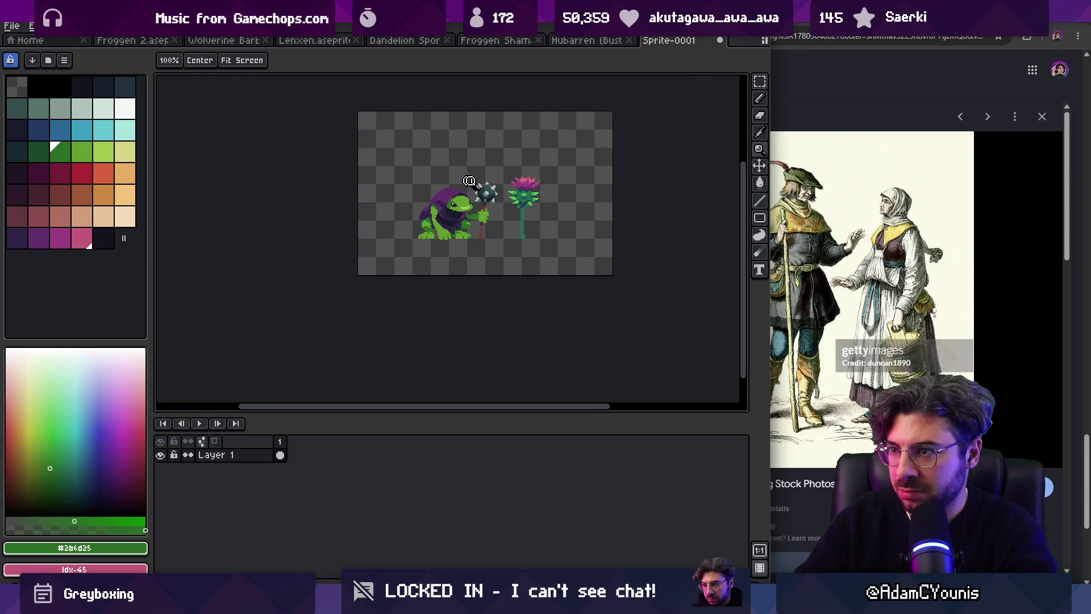
# Step: Zoom in on the hood and sample its purple #632f6d and dark purple #32254b
pyautogui.scroll(5, 475, 190)
pyautogui.press('b')
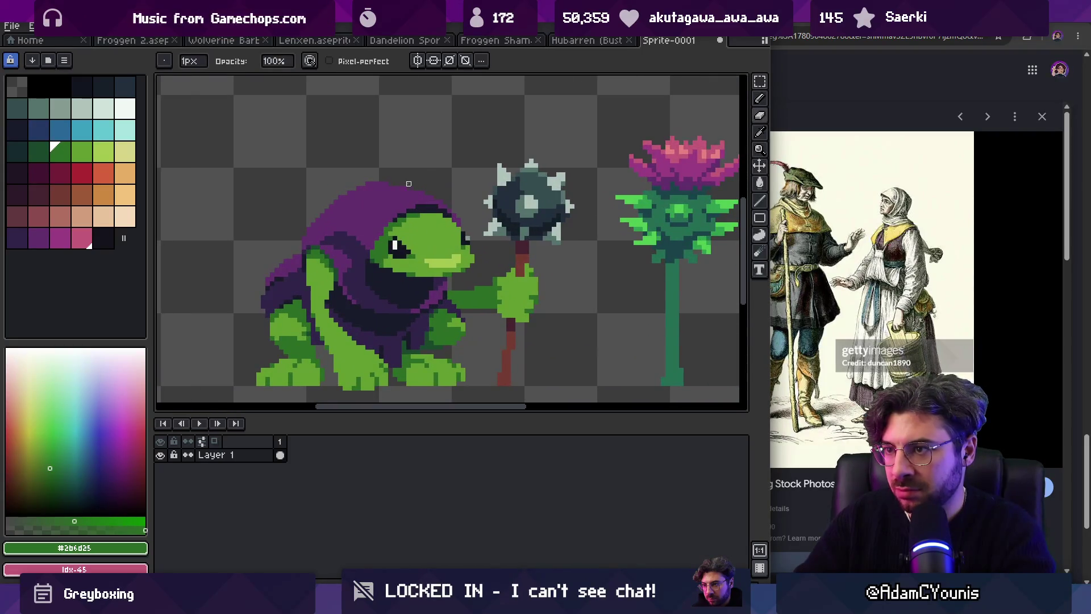
pyautogui.press('z')
pyautogui.scroll(-2, 414, 183)
pyautogui.press('alt')
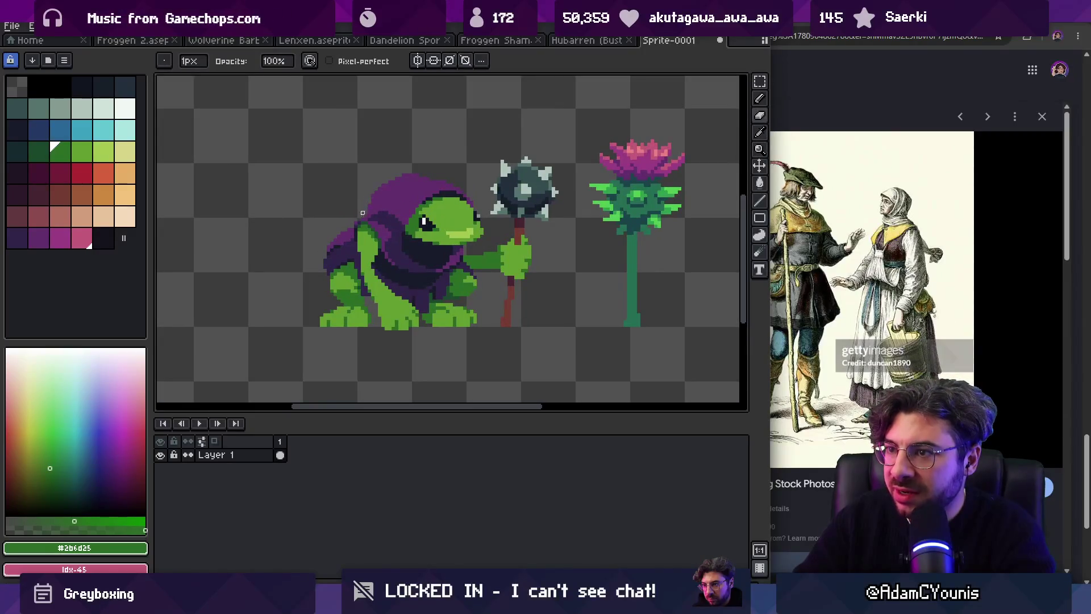
pyautogui.press('z')
pyautogui.scroll(2, 393, 184)
pyautogui.keyDown('alt'); pyautogui.click(402, 174); pyautogui.keyUp('alt')
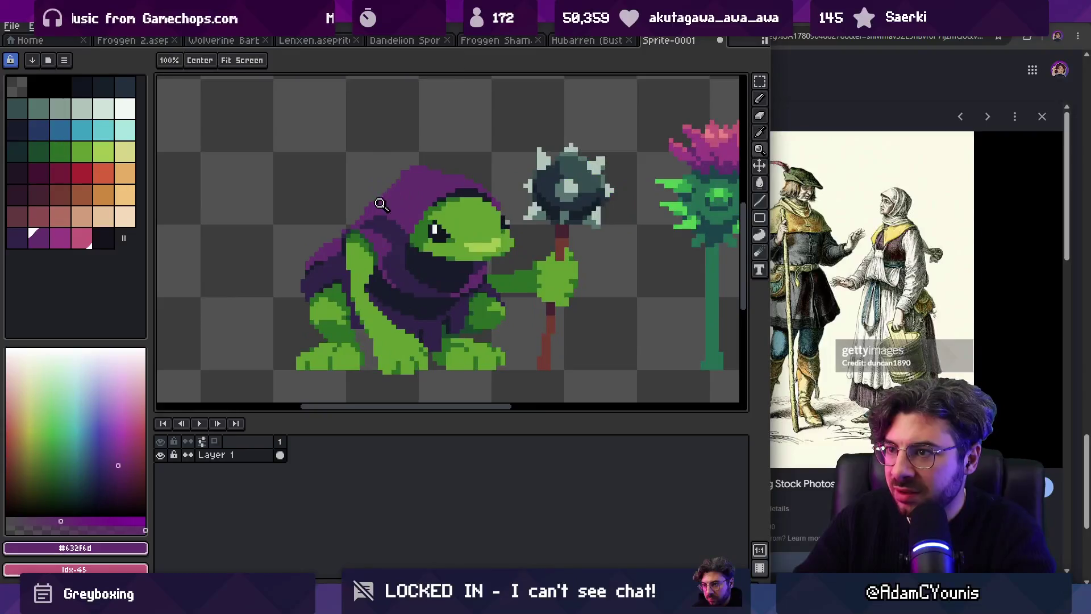
pyautogui.keyDown('alt'); pyautogui.click(348, 223); pyautogui.keyUp('alt')
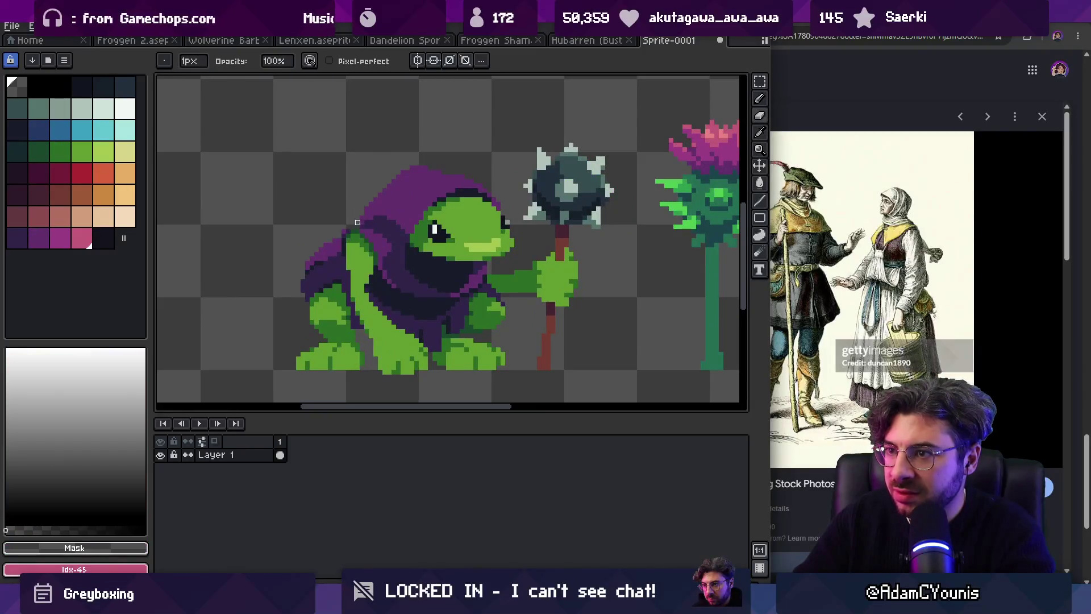
pyautogui.keyDown('alt'); pyautogui.click(366, 219); pyautogui.keyUp('alt')
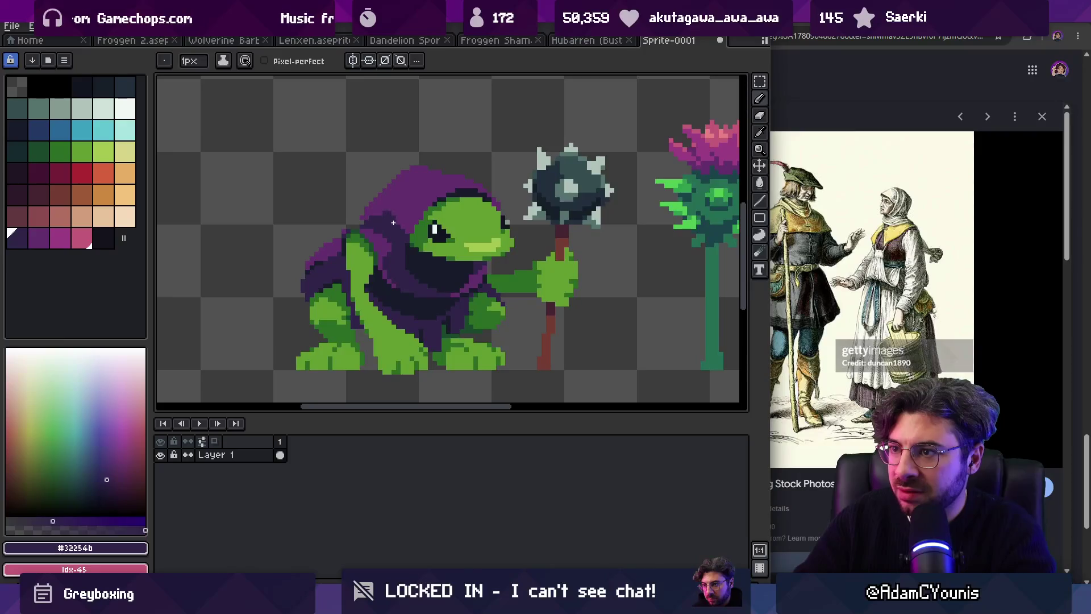
pyautogui.keyDown('alt'); pyautogui.click(381, 206); pyautogui.keyUp('alt')
pyautogui.keyDown('alt'); pyautogui.click(386, 216); pyautogui.keyUp('alt')
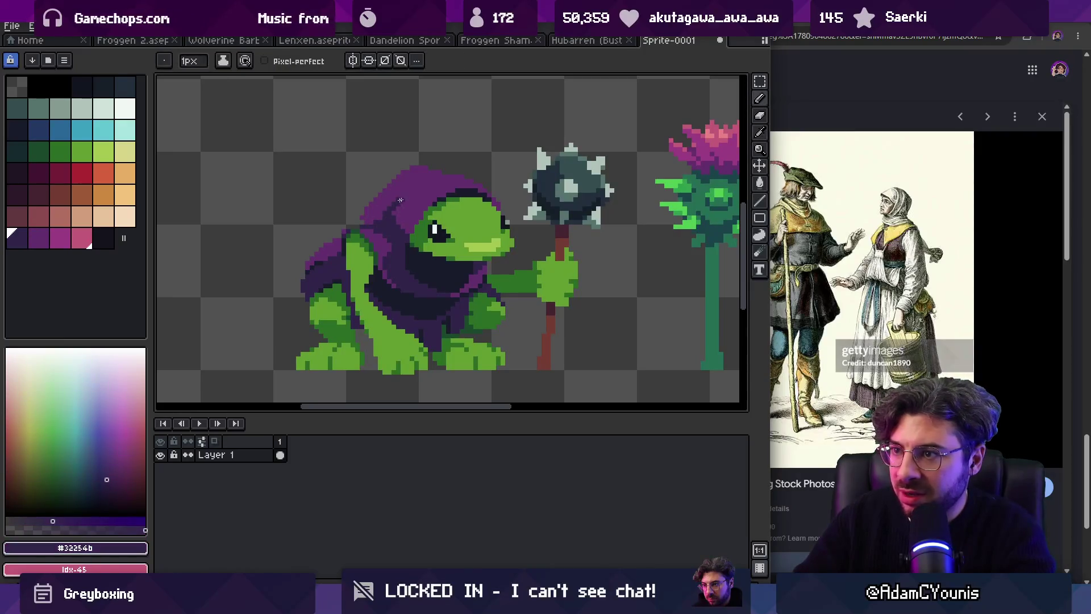
pyautogui.keyDown('alt'); pyautogui.click(400, 203); pyautogui.keyUp('alt')
# Step: Extend the hood's upper-left edge in #632f6d and add a dark shading pixel
pyautogui.moveTo(409, 173); pyautogui.dragTo(399, 182)
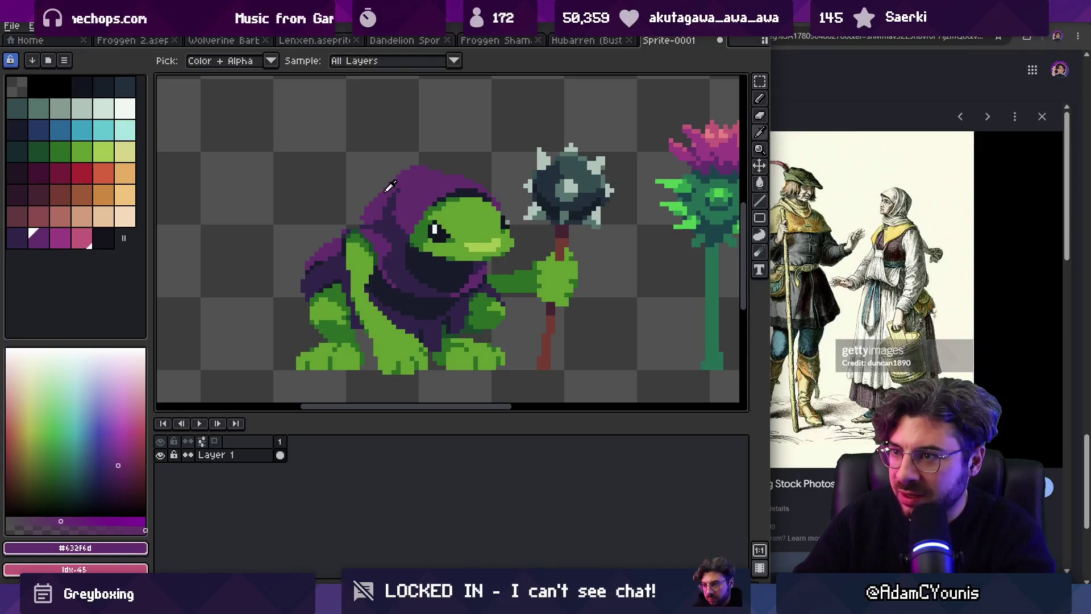
pyautogui.keyDown('alt'); pyautogui.click(392, 195); pyautogui.keyUp('alt')
pyautogui.click(398, 196)
pyautogui.keyDown('alt'); pyautogui.click(389, 197); pyautogui.keyUp('alt')
pyautogui.scroll(-5, 379, 207)
pyautogui.scroll(5, 444, 177)
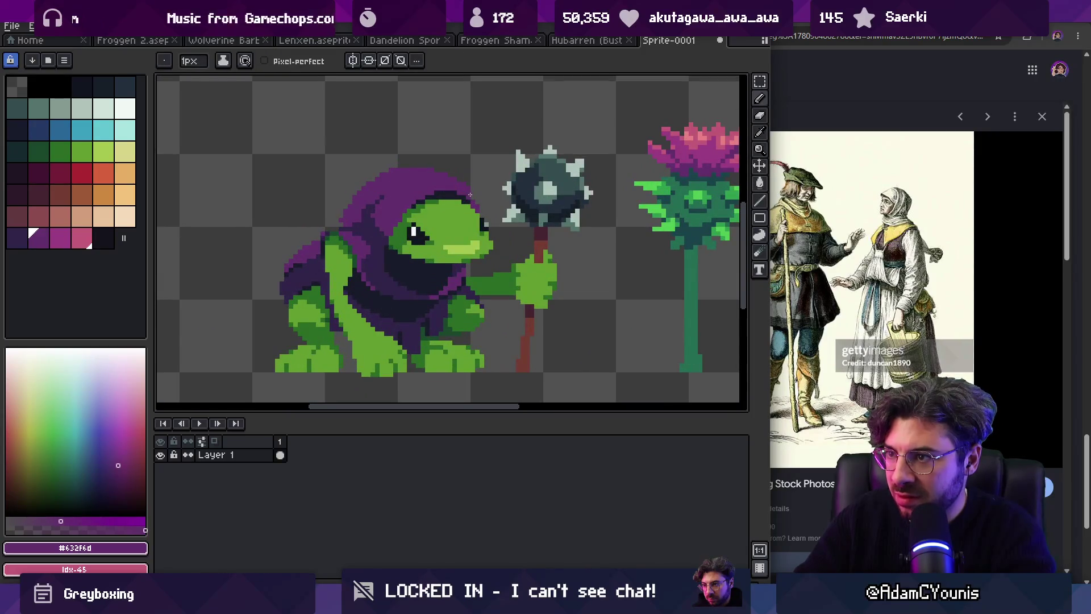
# Step: Lighten a few hood pixels, alternating between dark purple #32254b and hood purple #632f6d
pyautogui.press('z')
pyautogui.scroll(-3, 470, 195)
pyautogui.scroll(4, 424, 203)
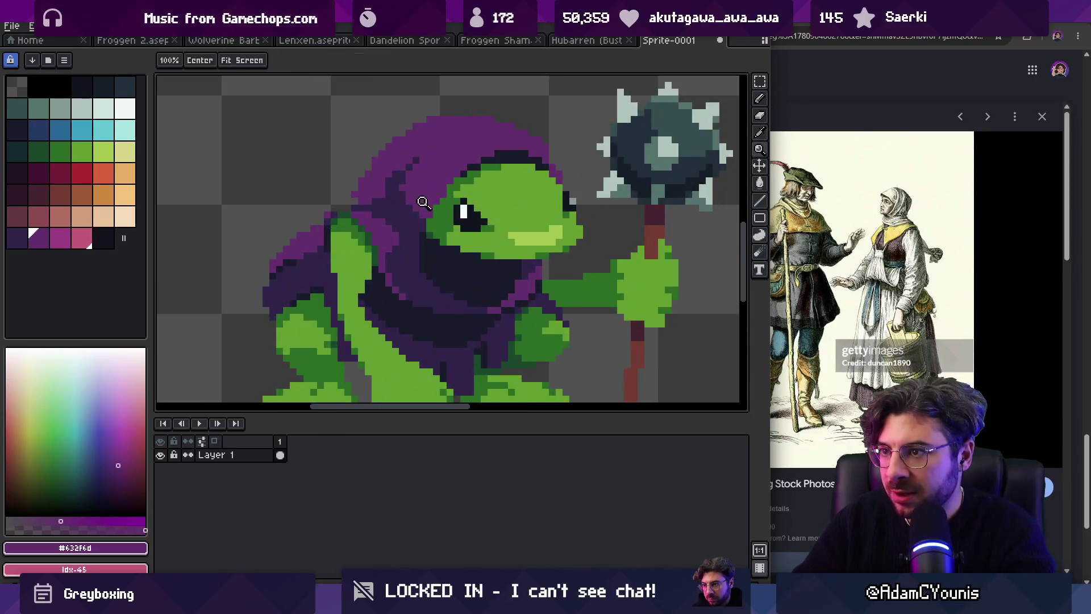
pyautogui.press('b')
pyautogui.moveTo(409, 249); pyautogui.dragTo(414, 257)
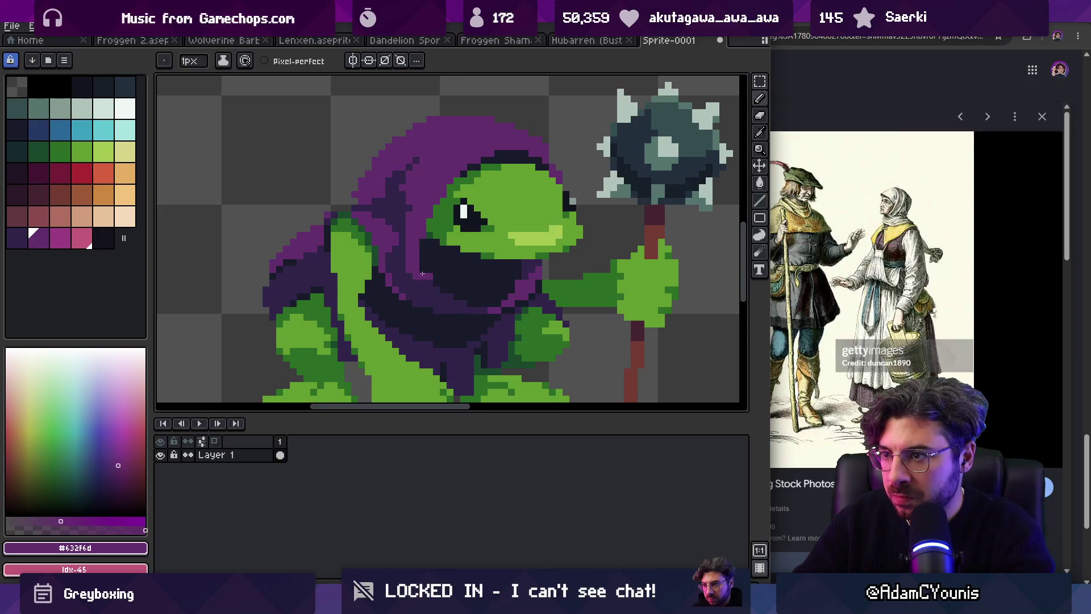
pyautogui.keyDown('alt'); pyautogui.click(431, 289); pyautogui.keyUp('alt')
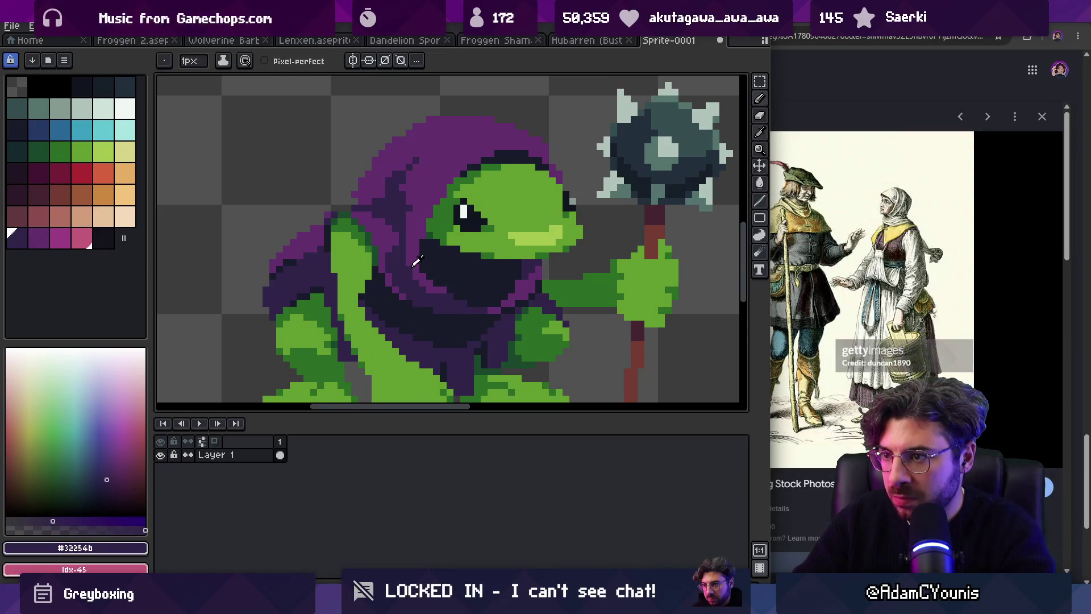
pyautogui.keyDown('alt'); pyautogui.click(414, 265); pyautogui.keyUp('alt')
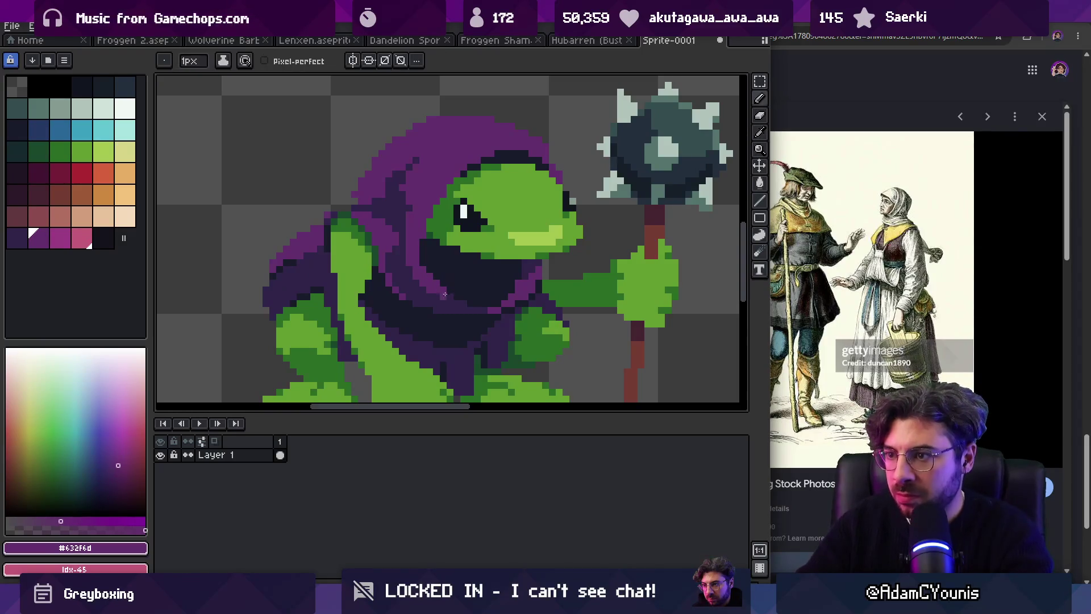
pyautogui.press('z')
pyautogui.scroll(-5, 478, 255)
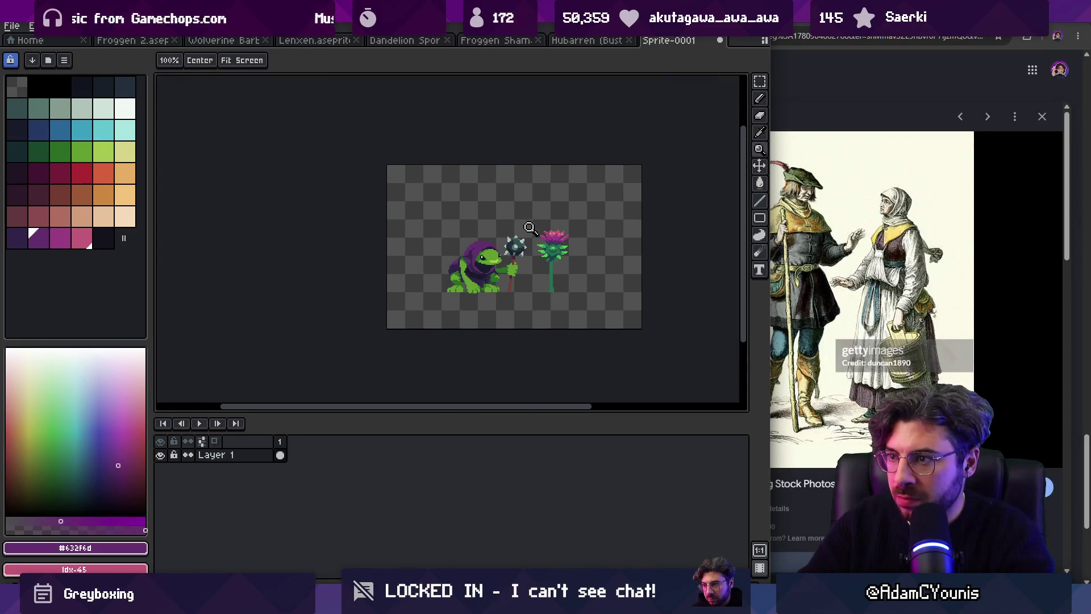
# Step: Repaint the pixels near the frog's mouth in purple
pyautogui.click(515, 238)
pyautogui.scroll(4, 506, 233)
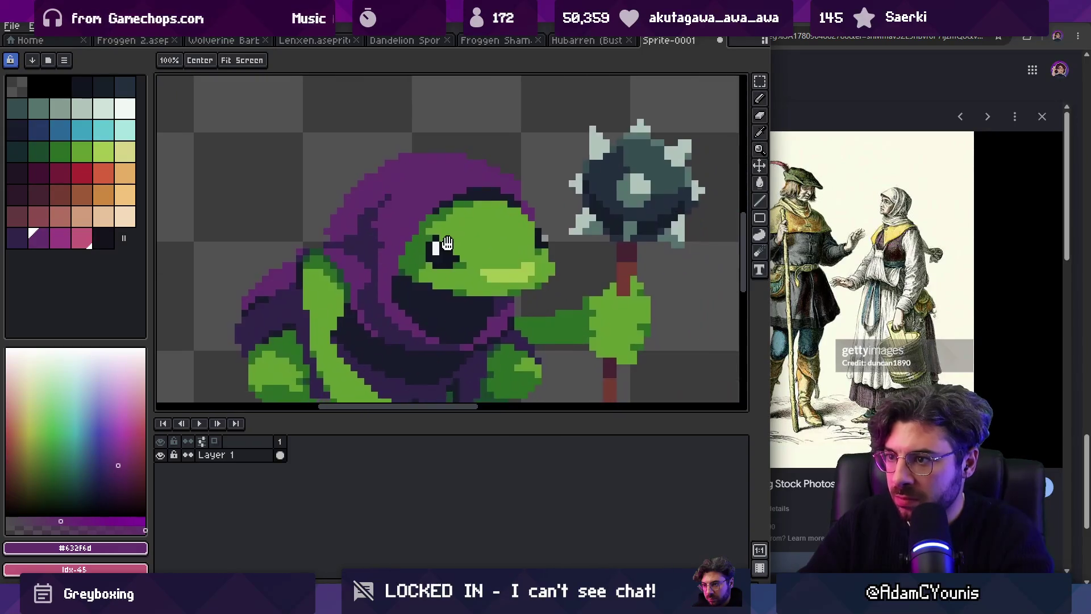
pyautogui.press('b')
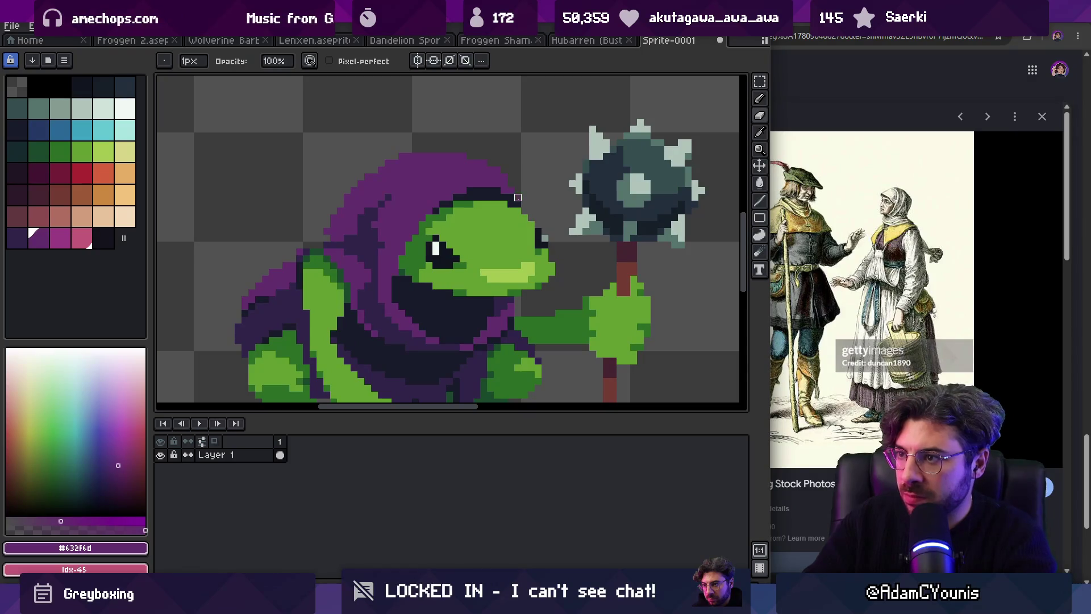
pyautogui.press('e')
pyautogui.press('b')
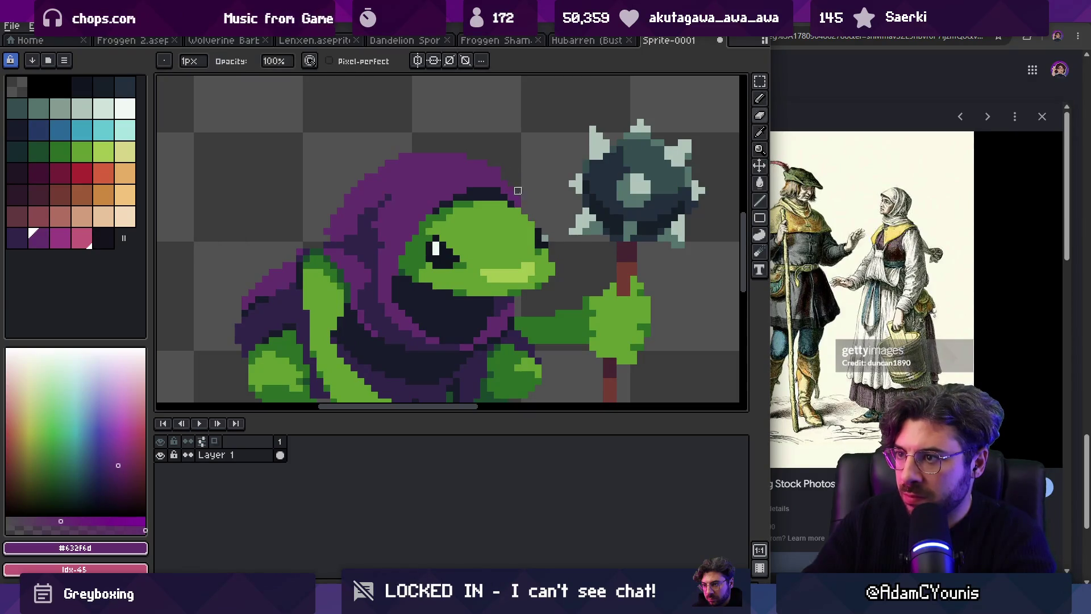
pyautogui.press('z')
pyautogui.scroll(-3, 495, 171)
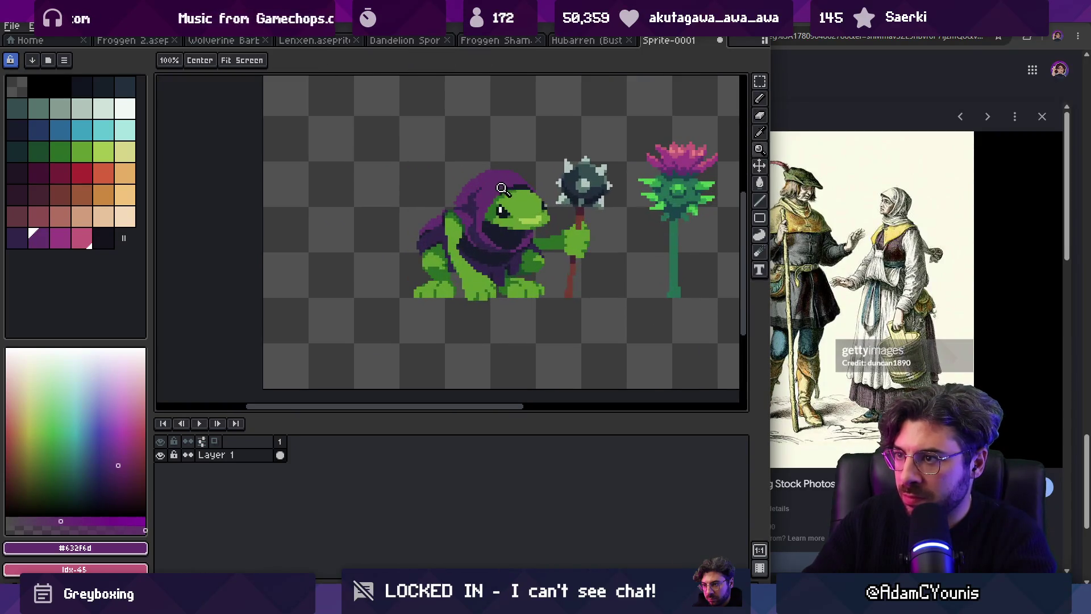
pyautogui.scroll(3, 503, 198)
pyautogui.press('b')
pyautogui.moveTo(459, 267); pyautogui.dragTo(469, 241)
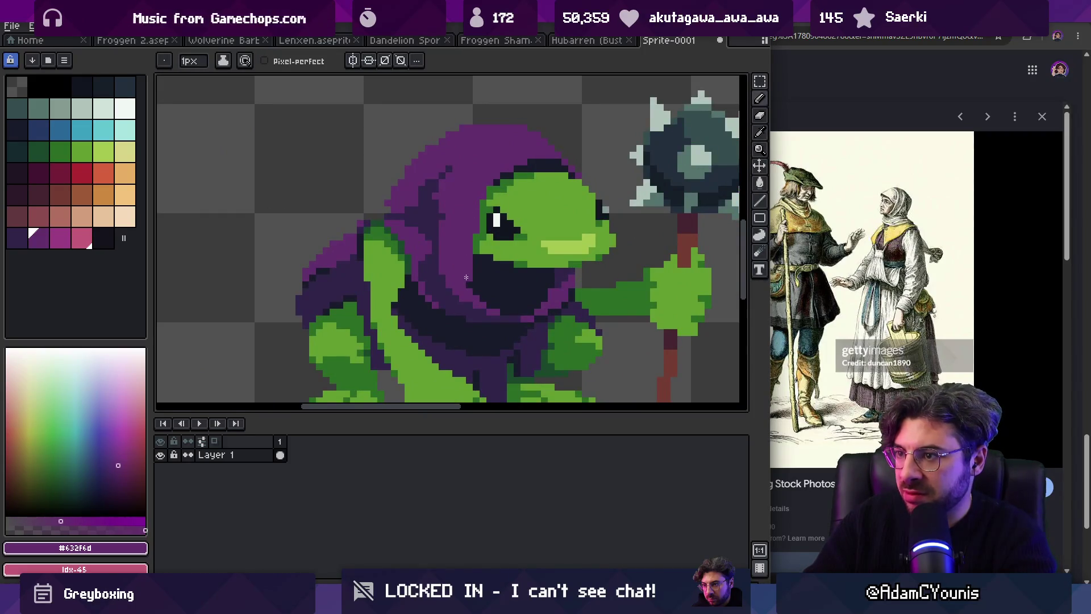
# Step: Draw a second eye highlight on the face using green #639d30
pyautogui.press('z')
pyautogui.scroll(-3, 511, 182)
pyautogui.scroll(3, 574, 215)
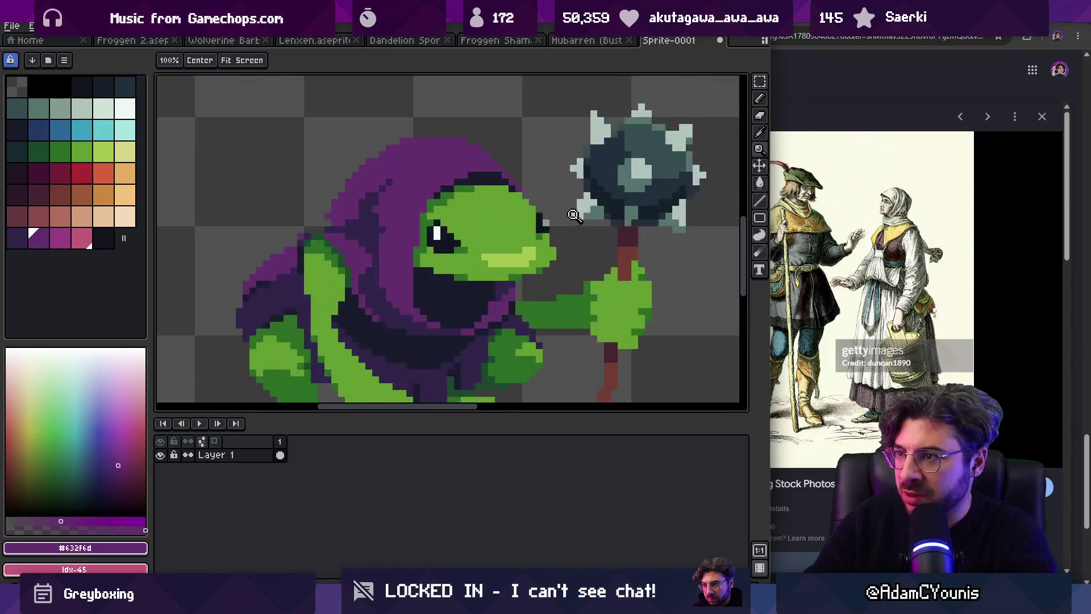
pyautogui.keyDown('alt'); pyautogui.click(534, 219); pyautogui.keyUp('alt')
pyautogui.press('b')
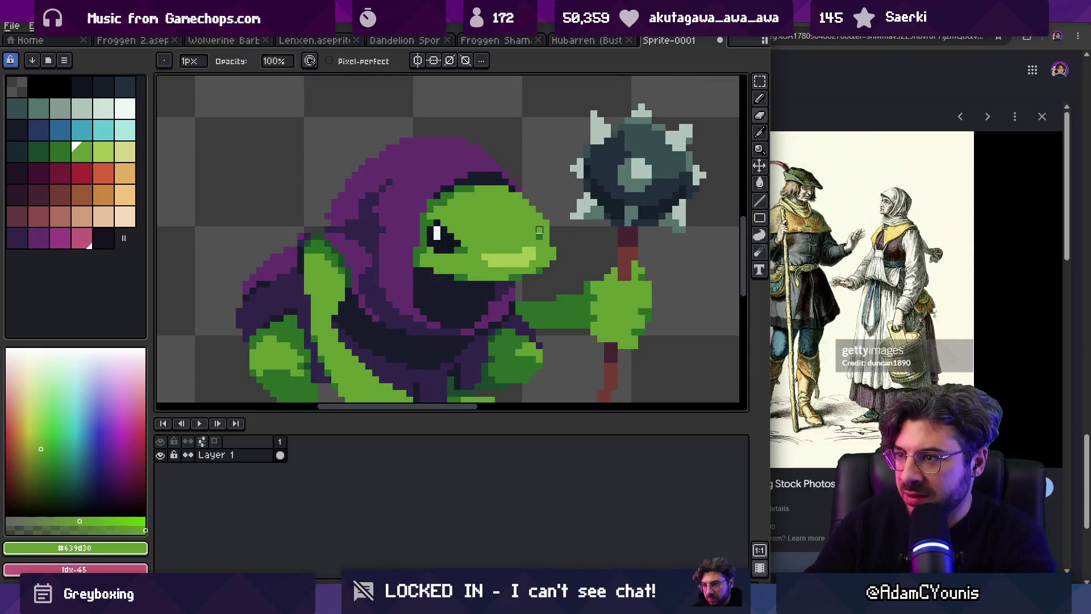
pyautogui.press('e')
pyautogui.moveTo(442, 234)
pyautogui.mouseDown()
pyautogui.moveTo(472, 250)
pyautogui.moveTo(439, 245)
pyautogui.mouseUp()
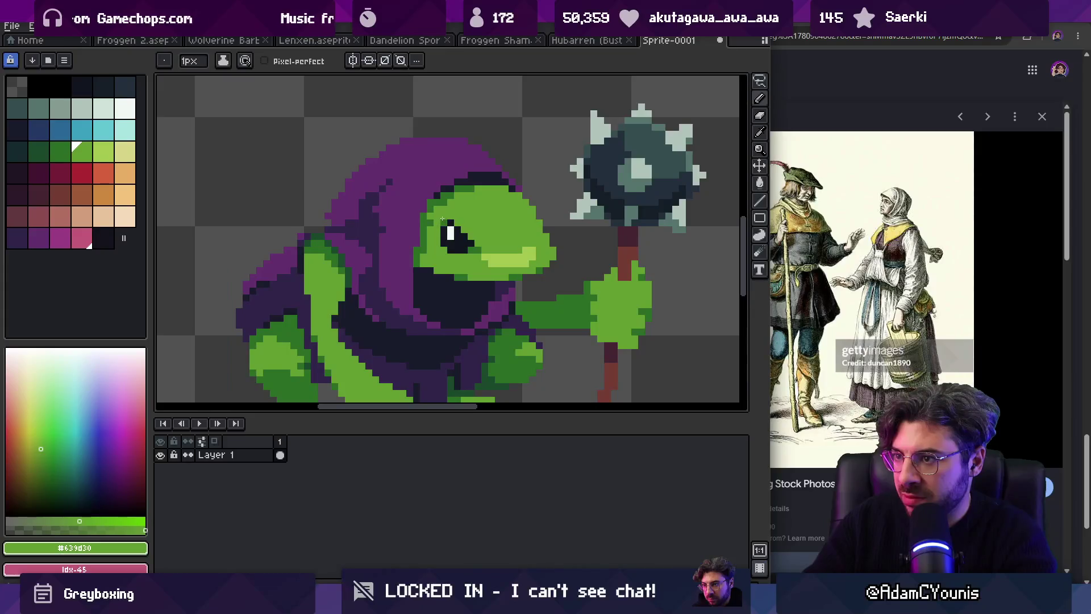
# Step: Paint hood purple #632f6d over the left edge of the head
pyautogui.keyDown('alt'); pyautogui.click(415, 230); pyautogui.keyUp('alt')
pyautogui.moveTo(426, 208); pyautogui.dragTo(418, 299)
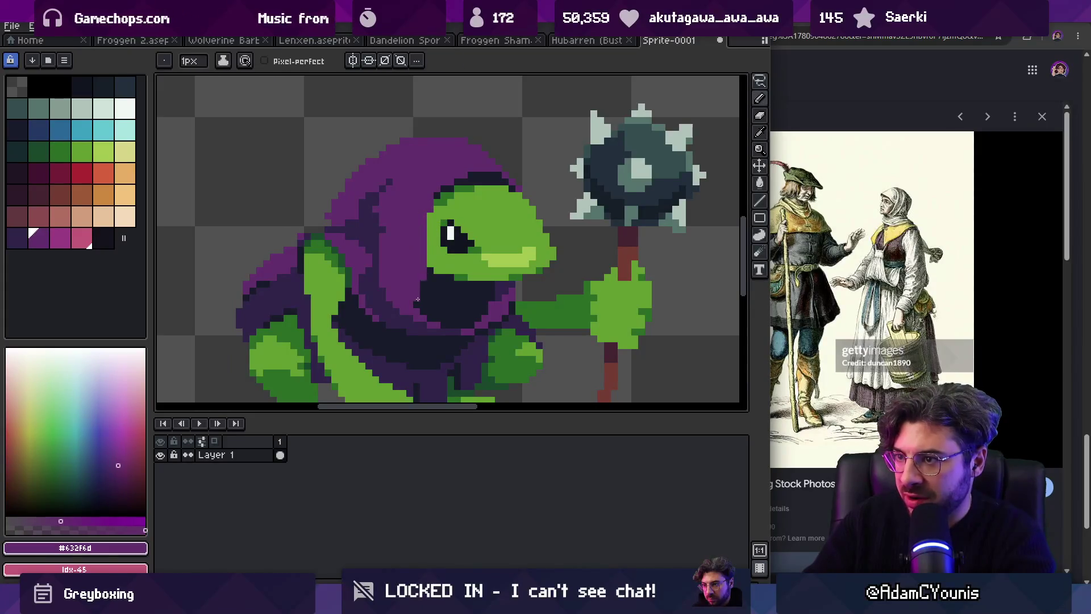
pyautogui.press('z')
pyautogui.scroll(-9, 502, 194)
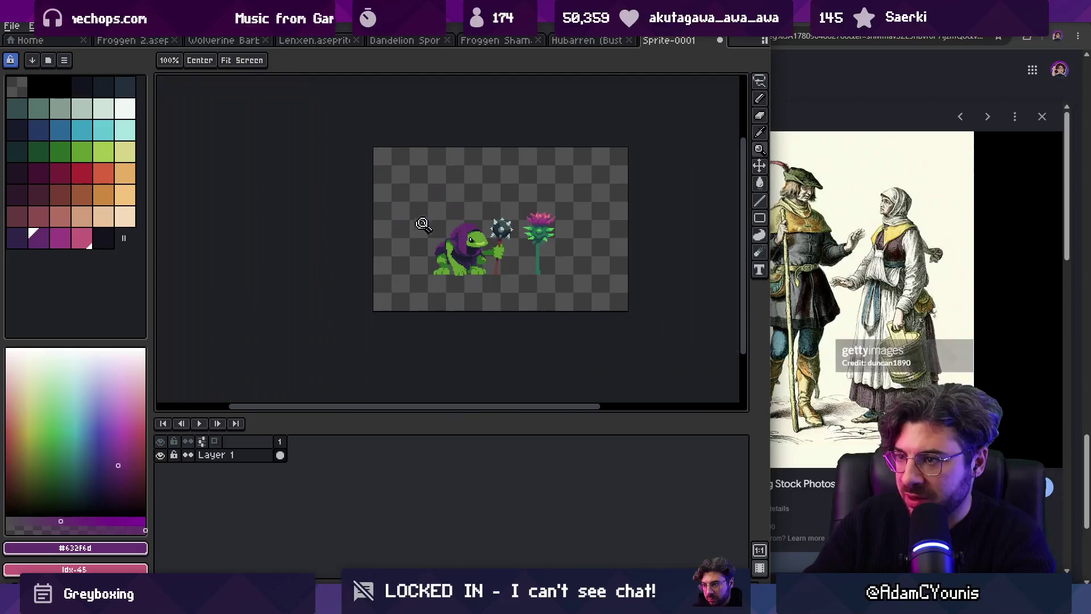
pyautogui.scroll(9, 500, 213)
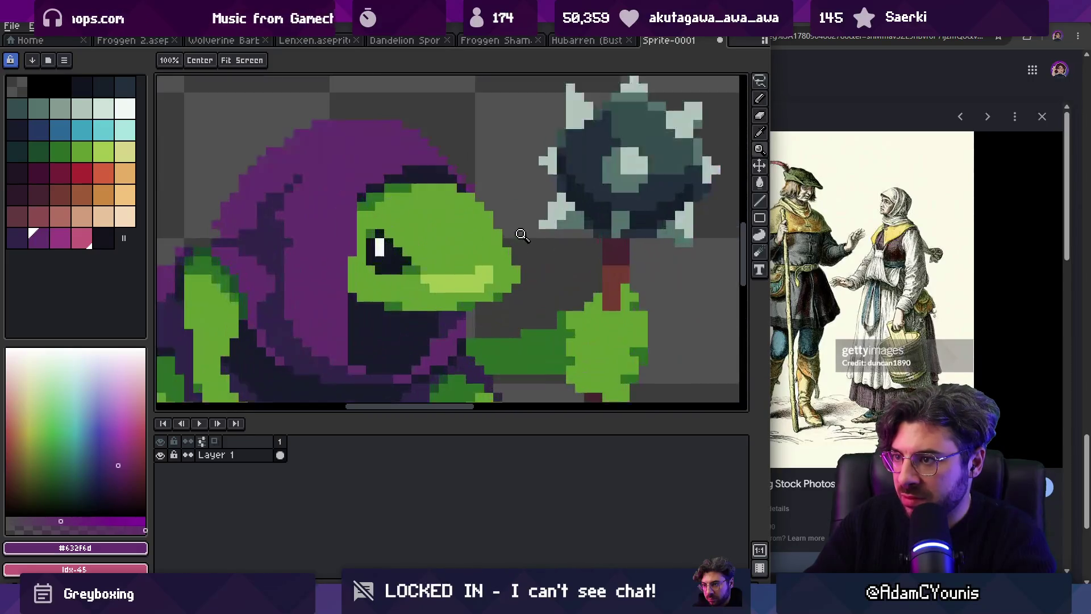
pyautogui.press('b')
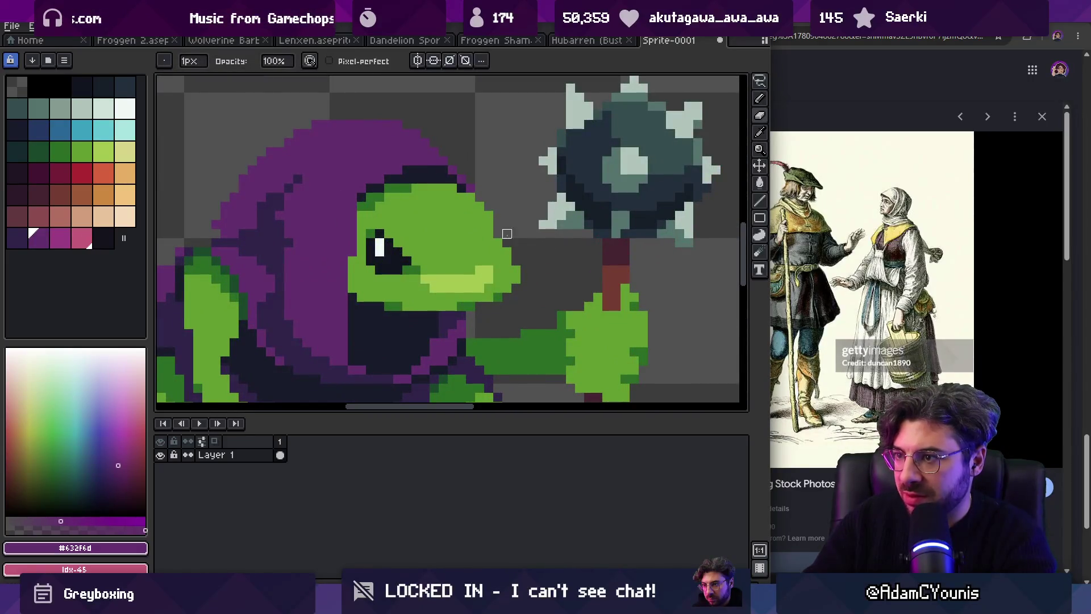
# Step: Add purple pixels along the hood's edge beside the head
pyautogui.press('z')
pyautogui.scroll(-9, 507, 231)
pyautogui.scroll(10, 517, 245)
pyautogui.press('b')
pyautogui.keyDown('alt'); pyautogui.click(527, 257); pyautogui.keyUp('alt')
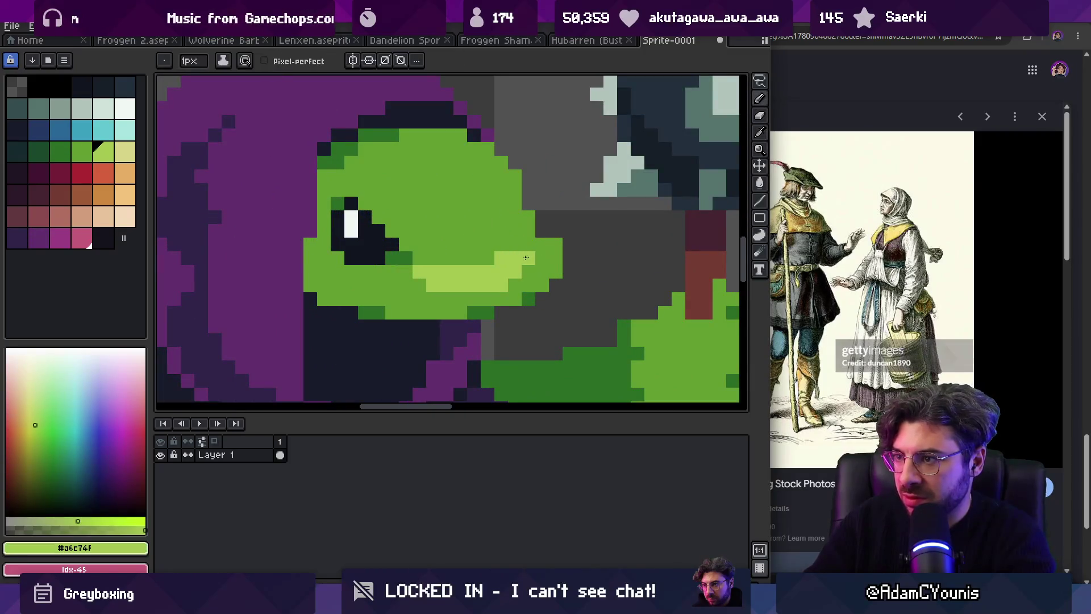
pyautogui.press('z')
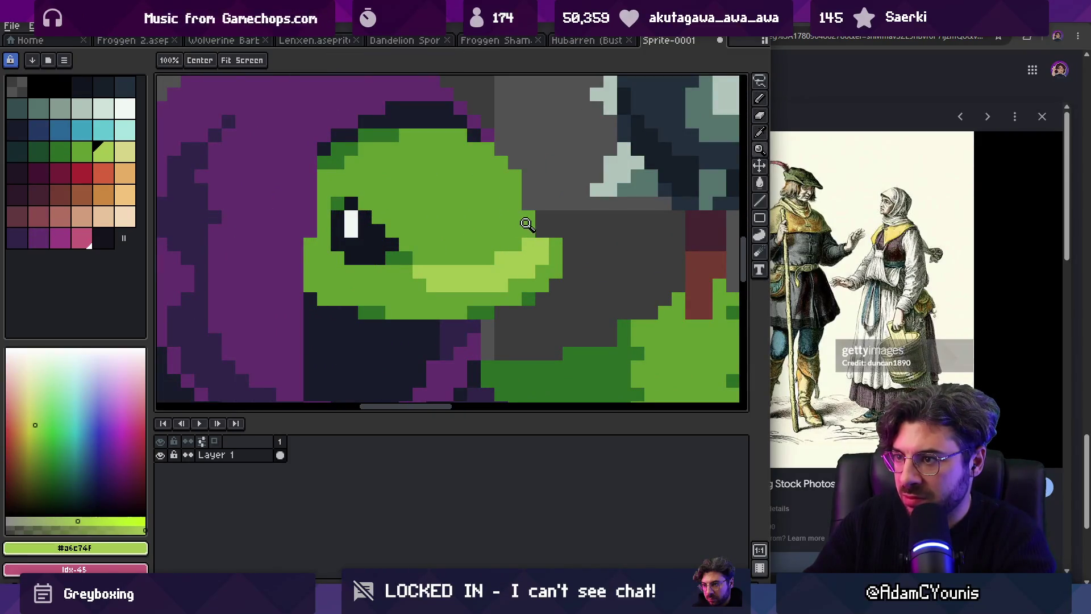
pyautogui.scroll(-9, 529, 182)
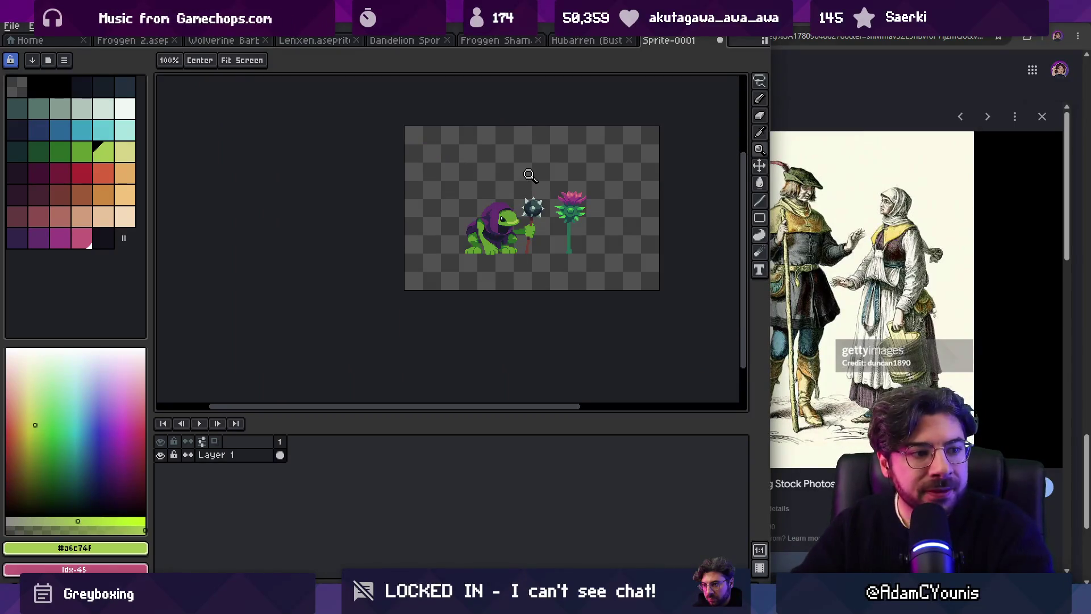
pyautogui.scroll(5, 497, 230)
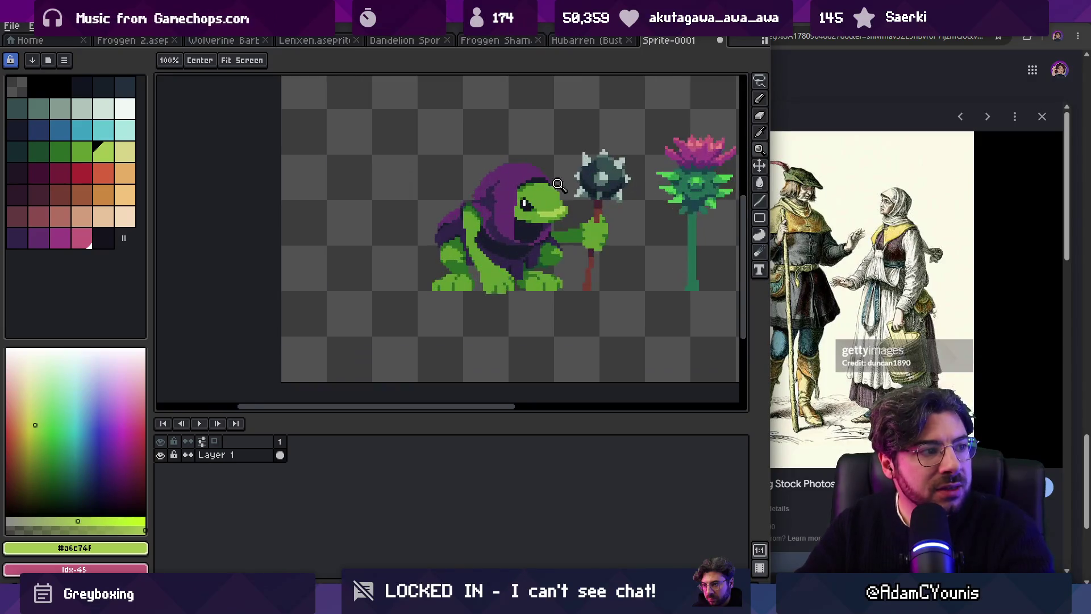
pyautogui.press('b')
pyautogui.keyDown('alt'); pyautogui.click(515, 163); pyautogui.keyUp('alt')
pyautogui.moveTo(507, 189); pyautogui.dragTo(488, 215)
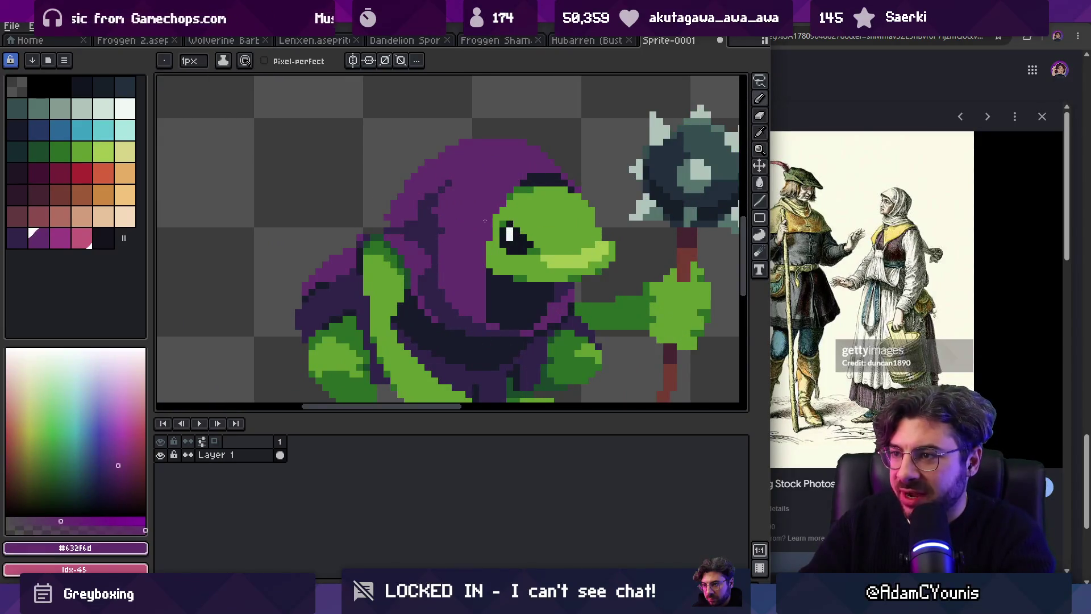
# Step: Extend the hood outline at its upper-left in purple #632f6d
pyautogui.press('e')
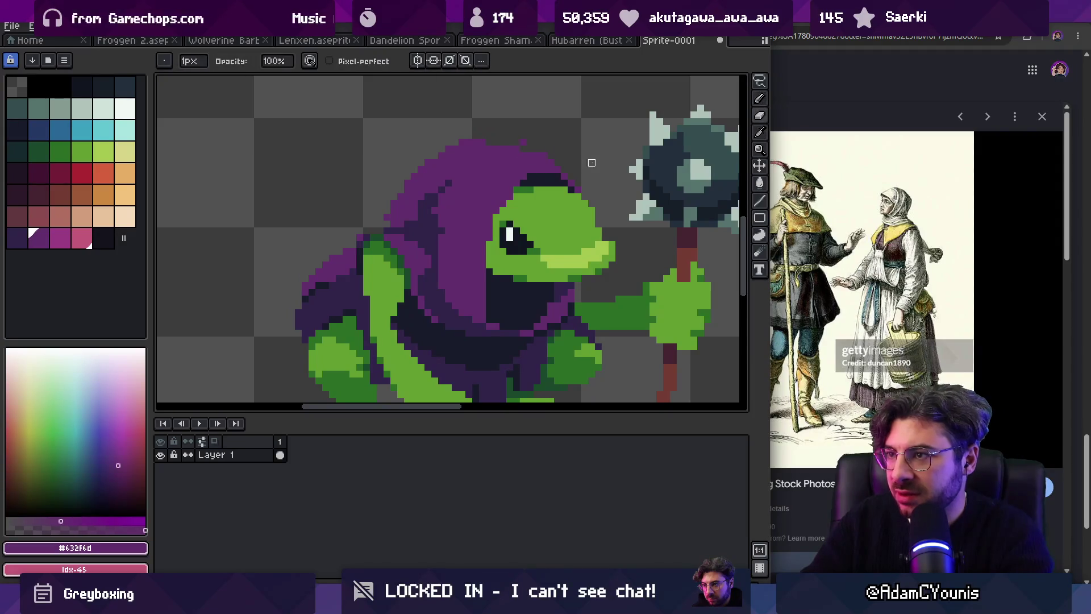
pyautogui.press('b')
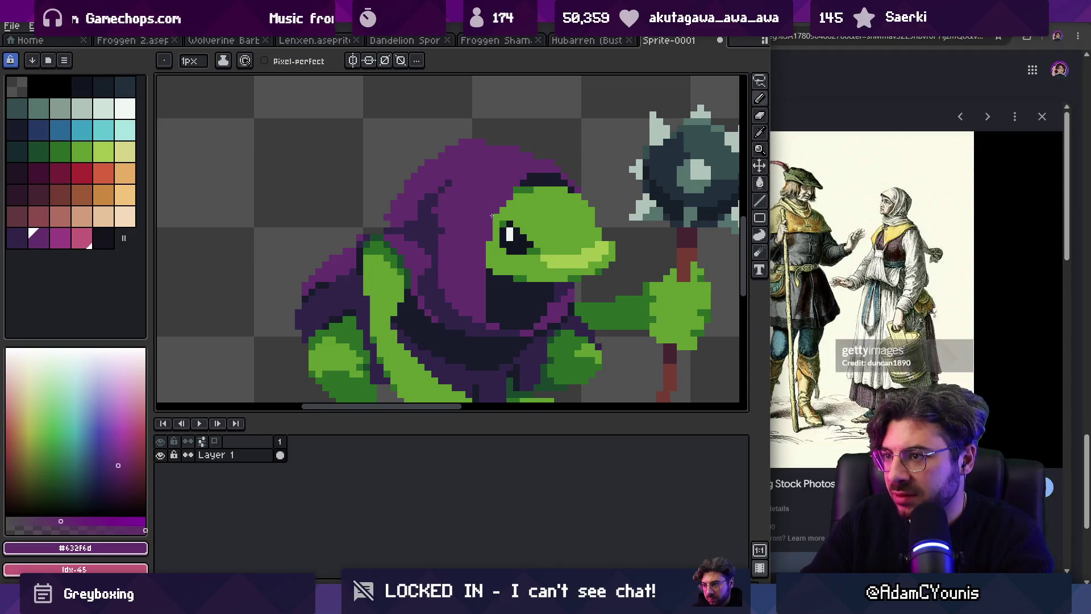
pyautogui.keyDown('alt'); pyautogui.click(508, 202); pyautogui.keyUp('alt')
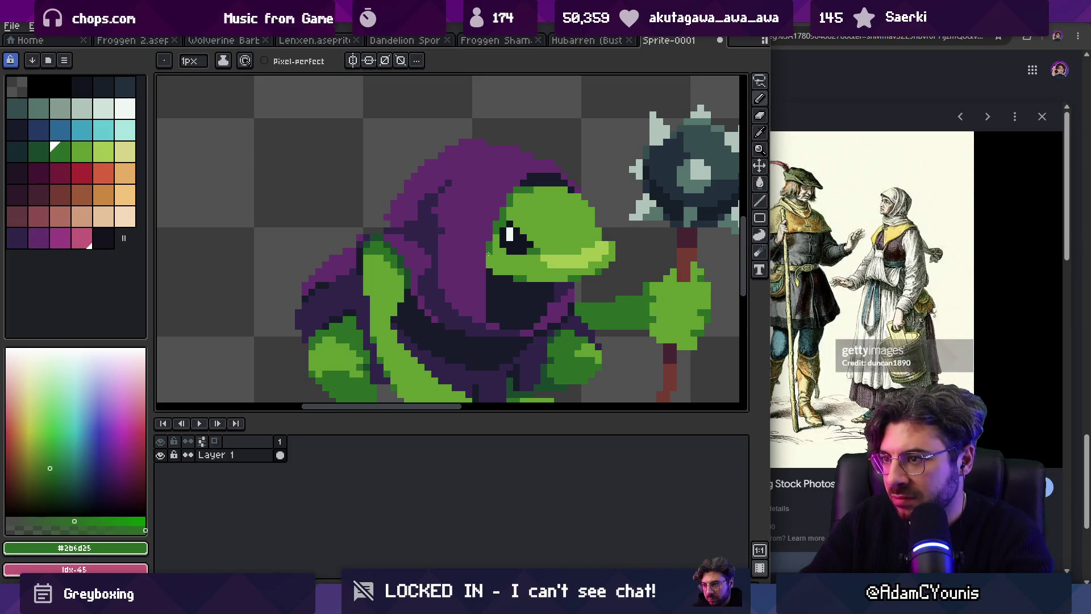
pyautogui.press('z')
pyautogui.scroll(-3, 512, 245)
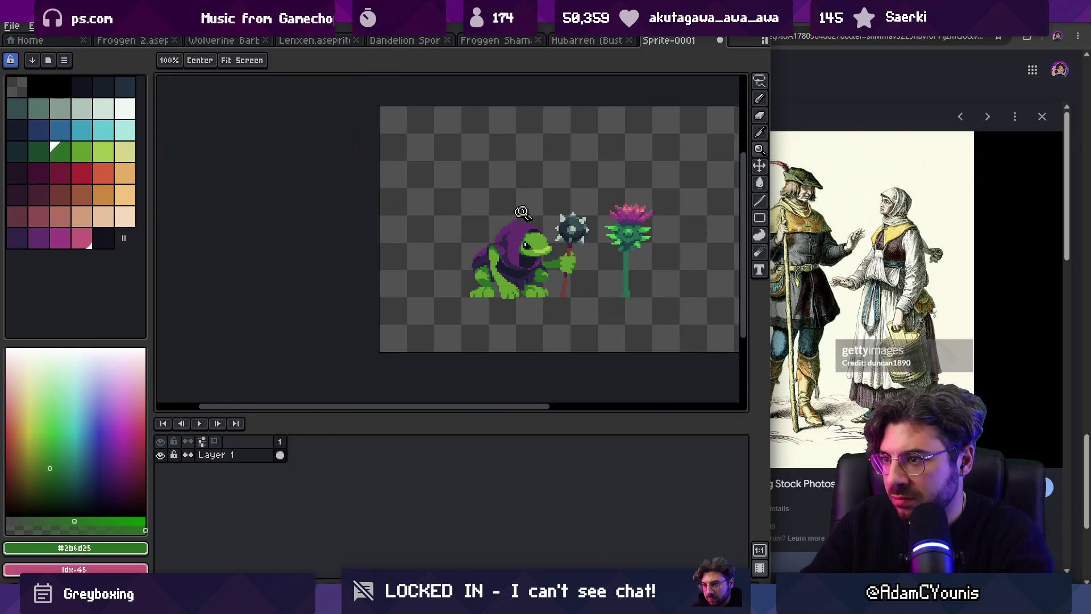
pyautogui.scroll(3, 548, 224)
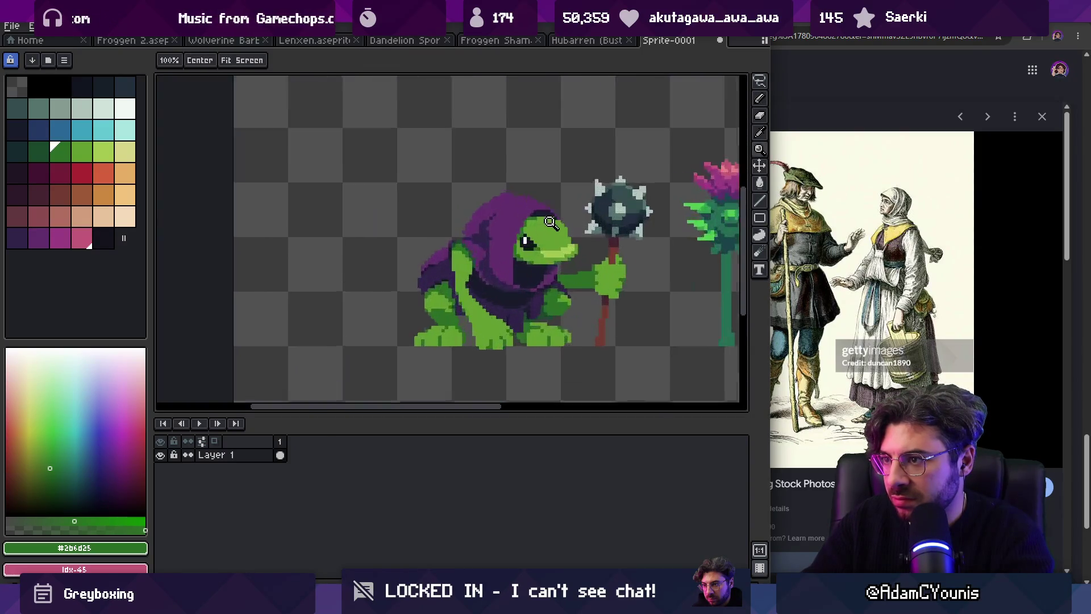
pyautogui.press('b')
pyautogui.keyDown('alt'); pyautogui.click(475, 174); pyautogui.keyUp('alt')
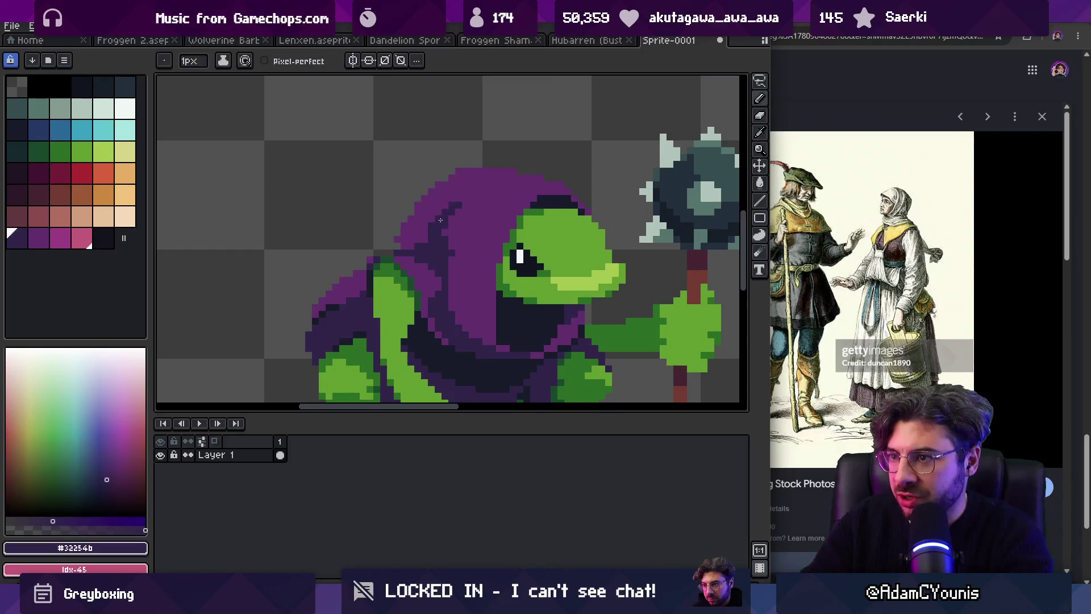
pyautogui.moveTo(429, 185); pyautogui.dragTo(398, 230)
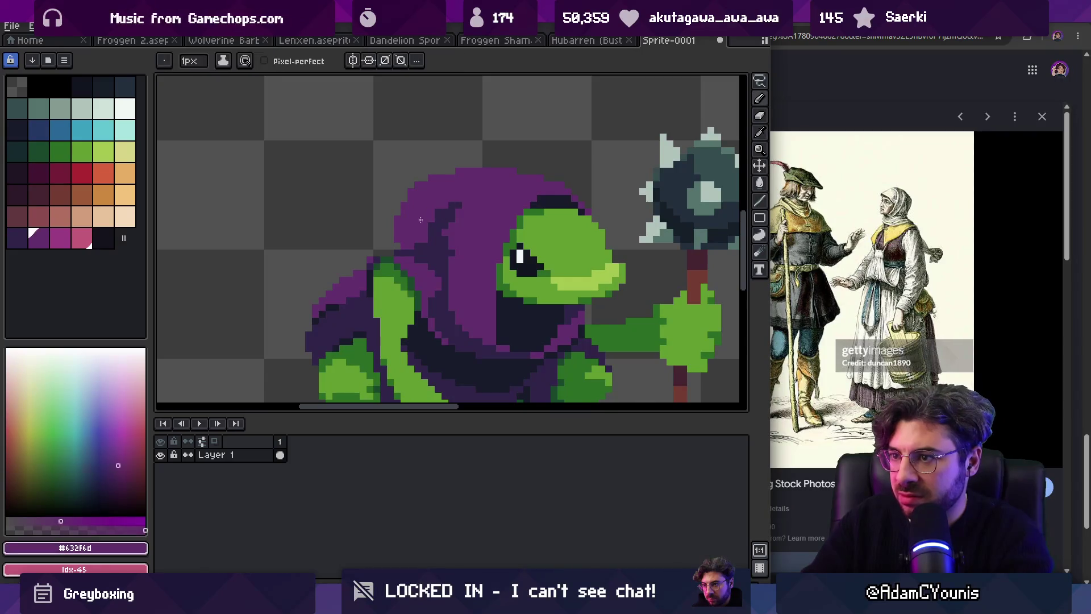
# Step: Alternate between hood purple #632f6d and dark purple #32254b from the hood
pyautogui.scroll(-3, 398, 236)
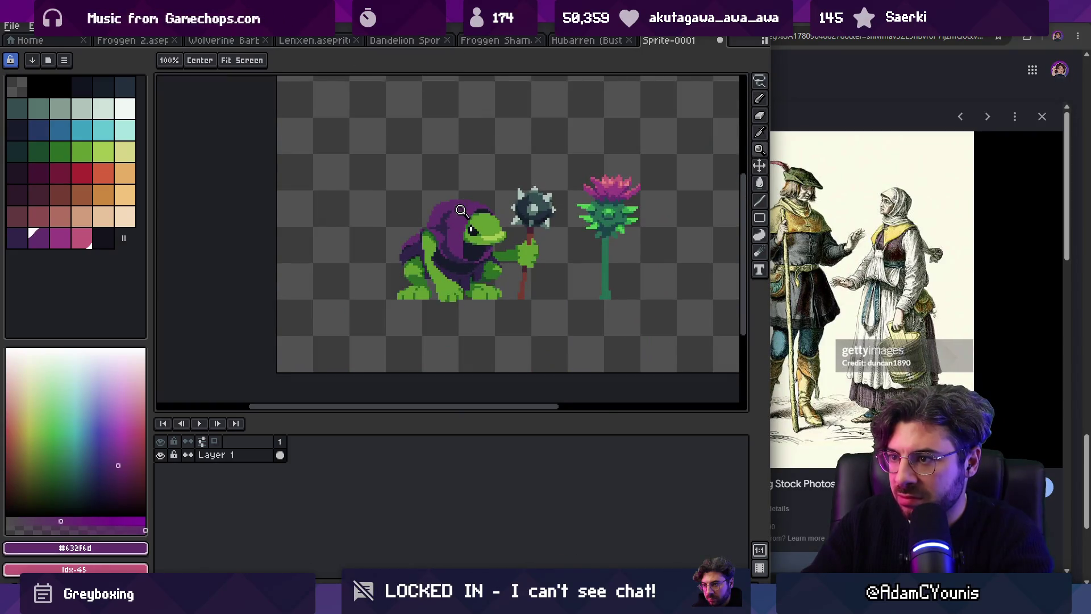
pyautogui.scroll(3, 444, 220)
pyautogui.keyDown('alt'); pyautogui.click(444, 220); pyautogui.keyUp('alt')
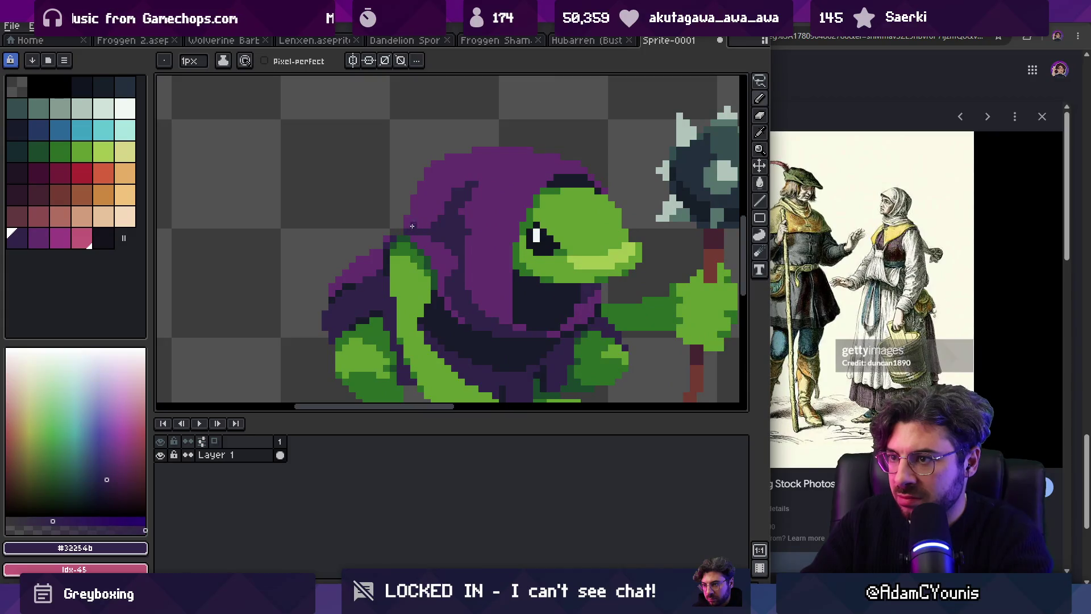
pyautogui.scroll(-4, 405, 230)
pyautogui.scroll(3, 446, 183)
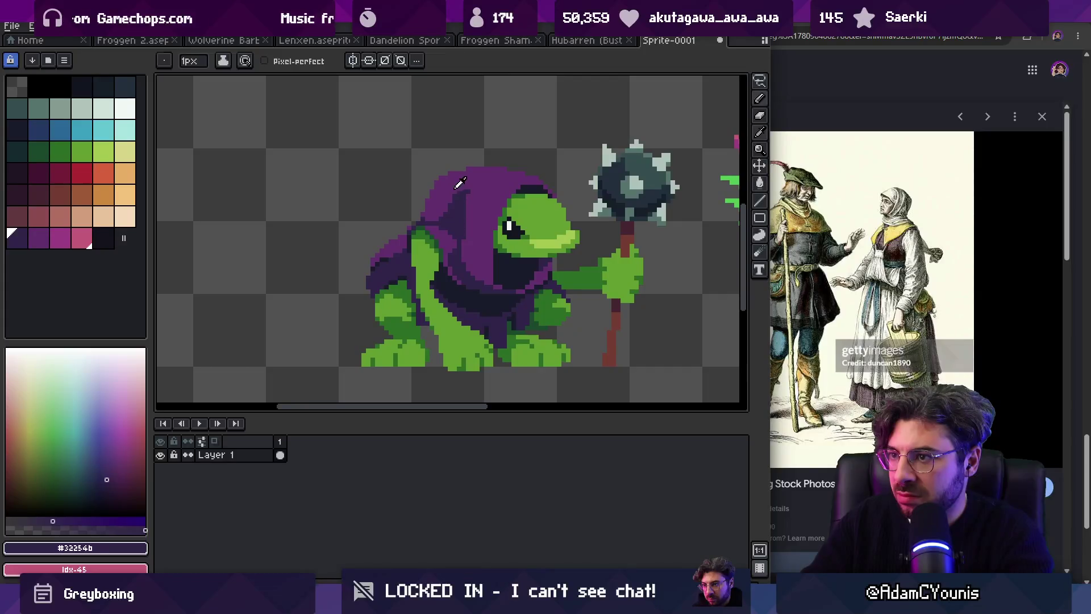
pyautogui.keyDown('alt'); pyautogui.click(456, 195); pyautogui.keyUp('alt')
pyautogui.keyDown('alt'); pyautogui.click(465, 204); pyautogui.keyUp('alt')
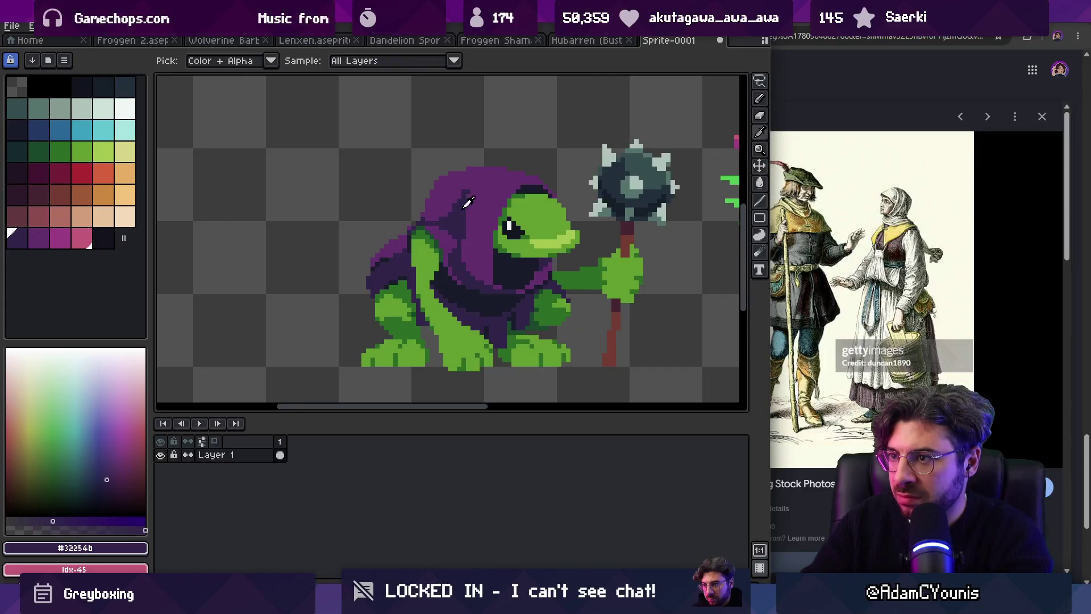
pyautogui.keyDown('alt'); pyautogui.click(461, 185); pyautogui.keyUp('alt')
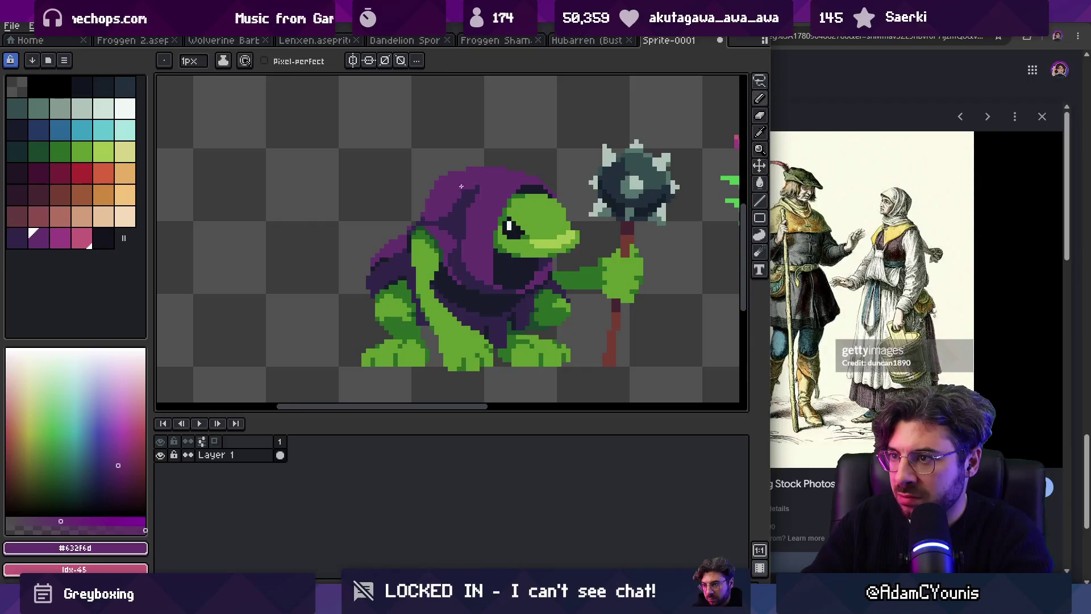
pyautogui.keyDown('alt'); pyautogui.click(464, 196); pyautogui.keyUp('alt')
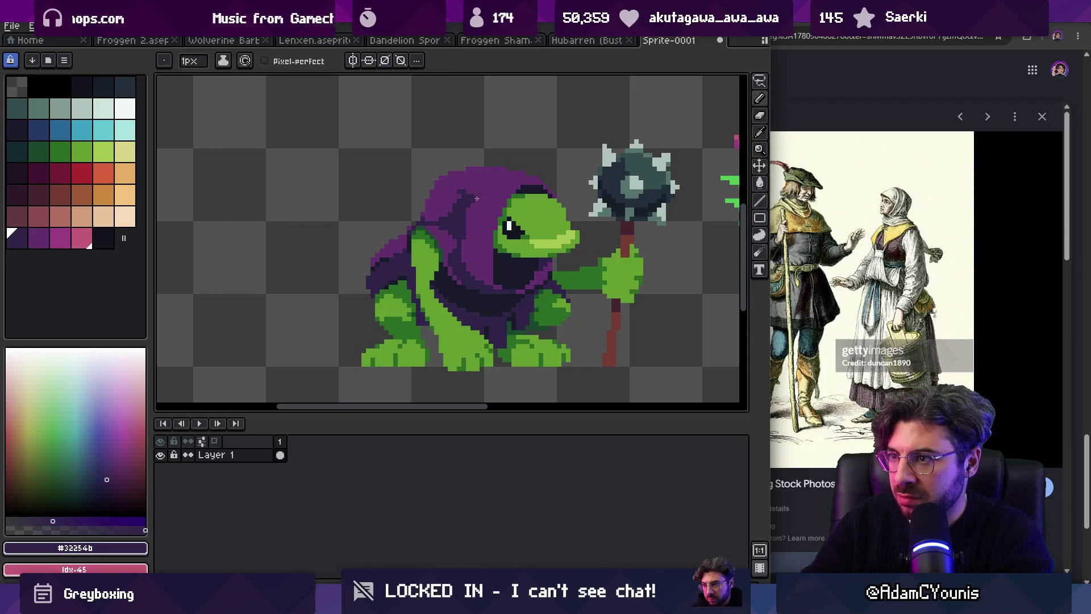
pyautogui.press('z')
pyautogui.scroll(-3, 513, 188)
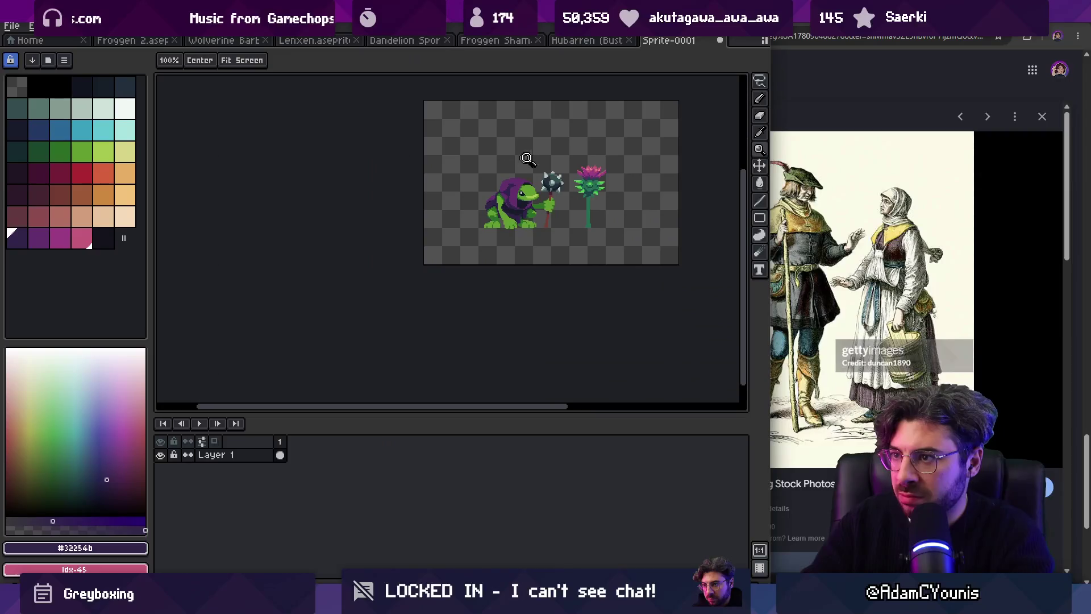
pyautogui.scroll(3, 546, 171)
# Step: Zoom in on the hood and pick the frog's dark green #2b6d25 to draw
pyautogui.click(509, 198)
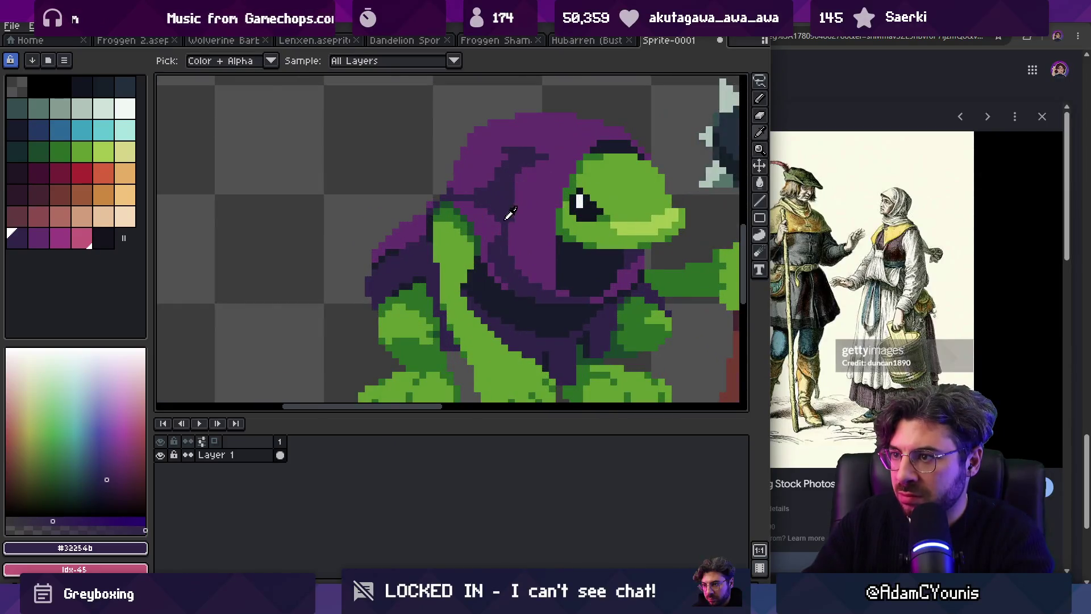
pyautogui.press('b')
pyautogui.keyDown('alt'); pyautogui.click(498, 243); pyautogui.keyUp('alt')
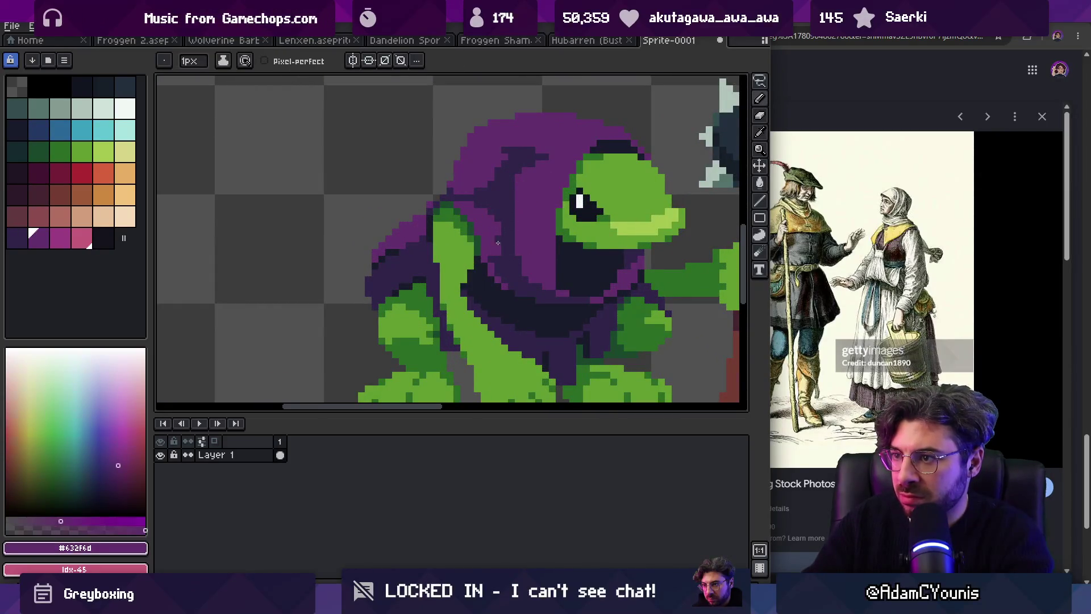
pyautogui.keyDown('alt'); pyautogui.click(504, 245); pyautogui.keyUp('alt')
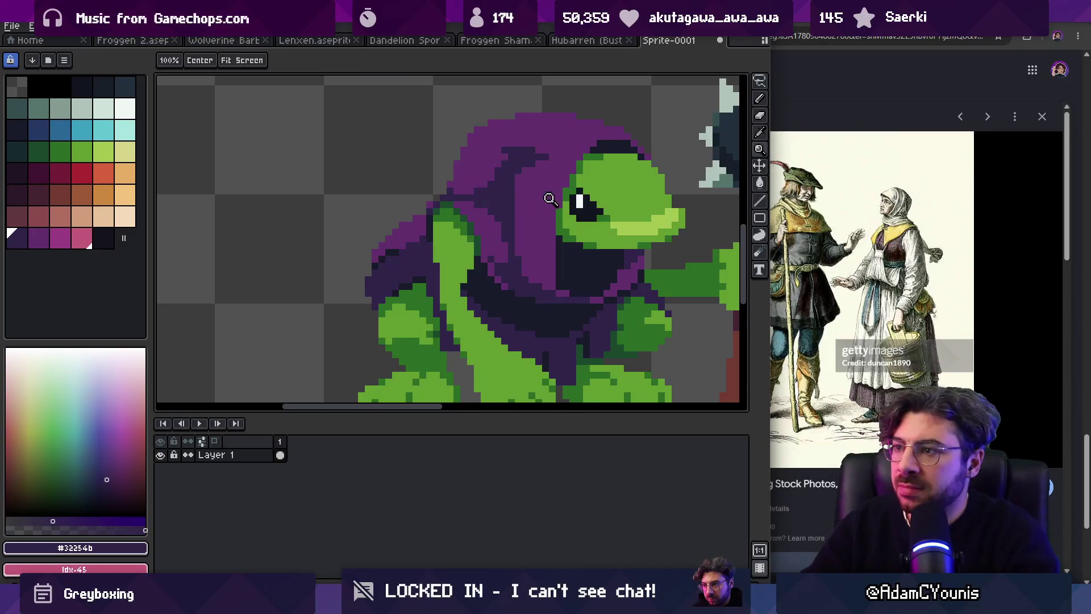
pyautogui.keyDown('alt'); pyautogui.click(578, 201); pyautogui.keyUp('alt')
pyautogui.scroll(2, 581, 200)
pyautogui.keyDown('alt'); pyautogui.click(565, 202); pyautogui.keyUp('alt')
pyautogui.scroll(-5, 526, 220)
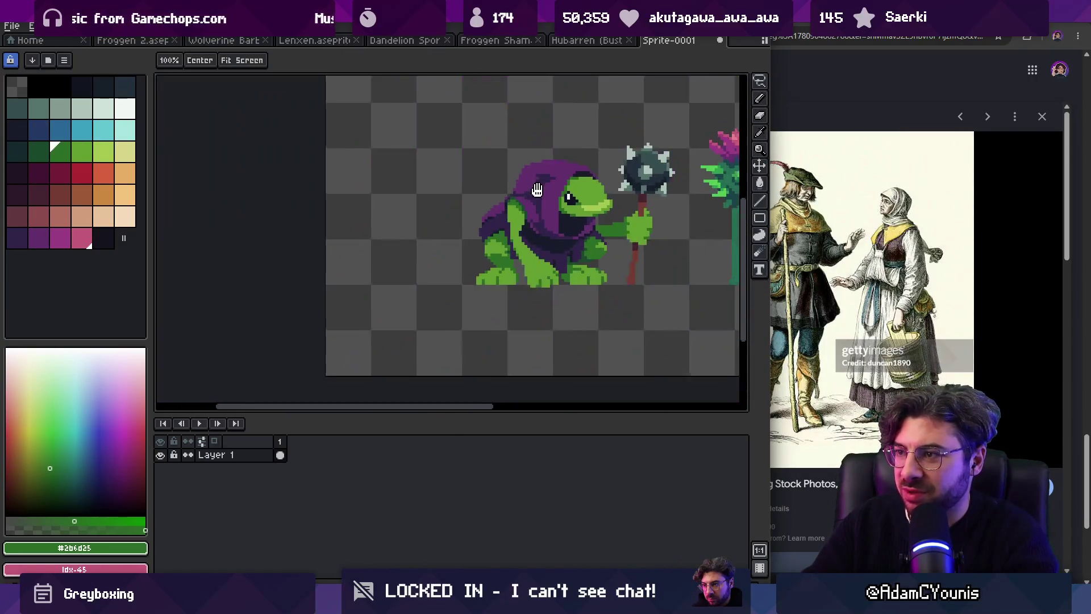
pyautogui.scroll(-2, 533, 202)
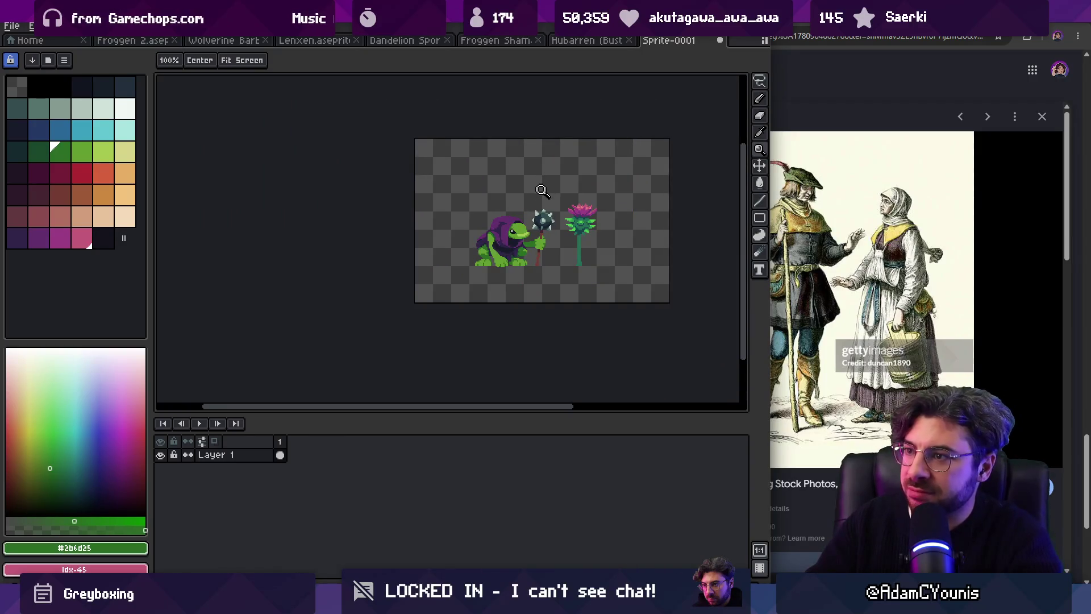
pyautogui.scroll(5, 506, 224)
pyautogui.keyDown('alt'); pyautogui.click(490, 234); pyautogui.keyUp('alt')
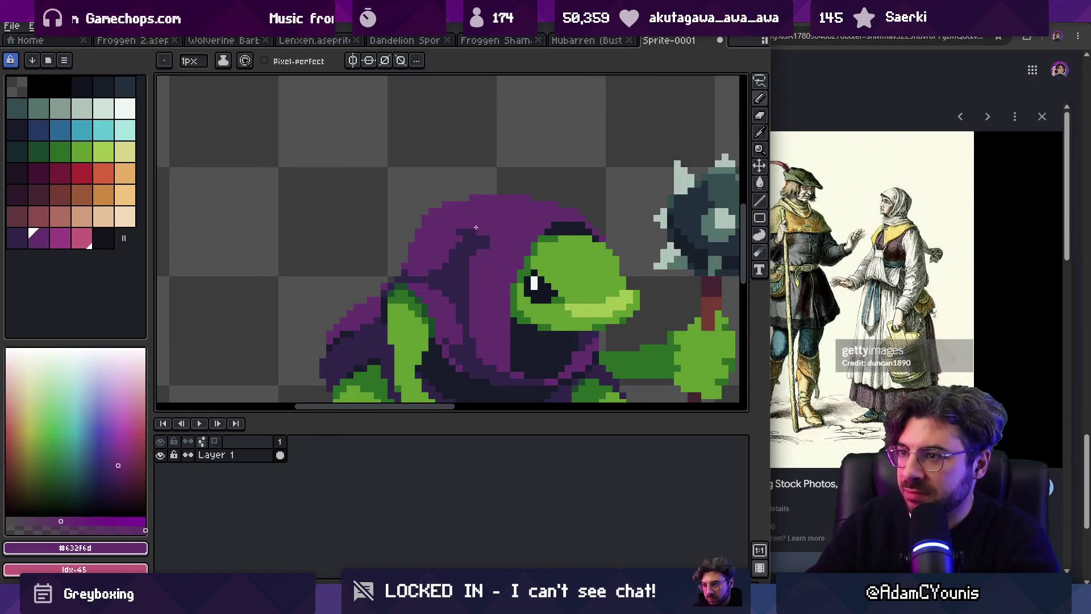
pyautogui.keyDown('alt'); pyautogui.click(487, 239); pyautogui.keyUp('alt')
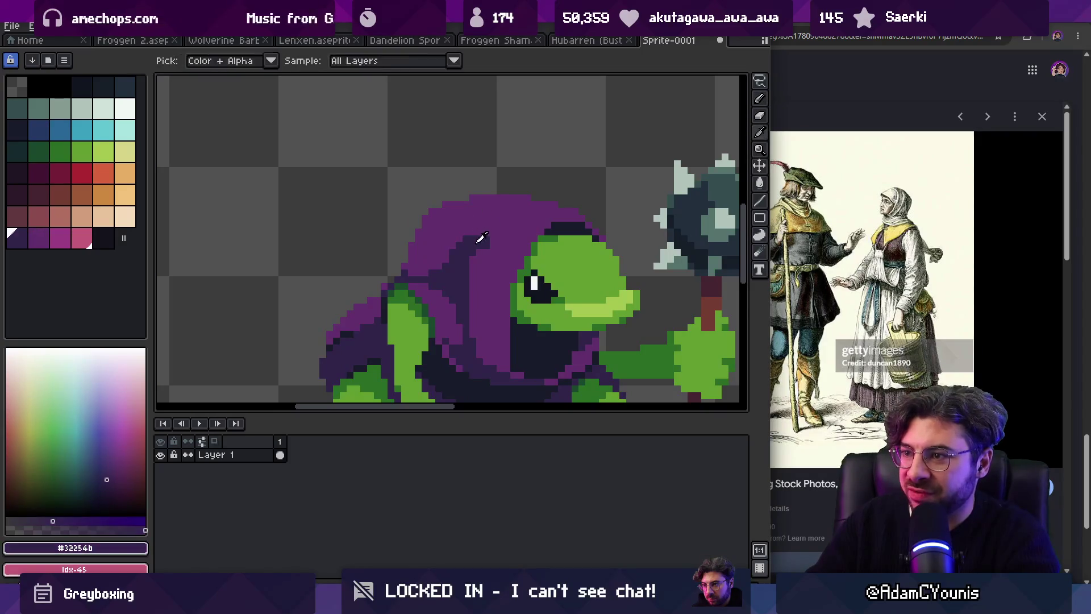
pyautogui.keyDown('alt'); pyautogui.click(493, 224); pyautogui.keyUp('alt')
pyautogui.press('z')
pyautogui.scroll(-5, 509, 219)
pyautogui.scroll(5, 519, 201)
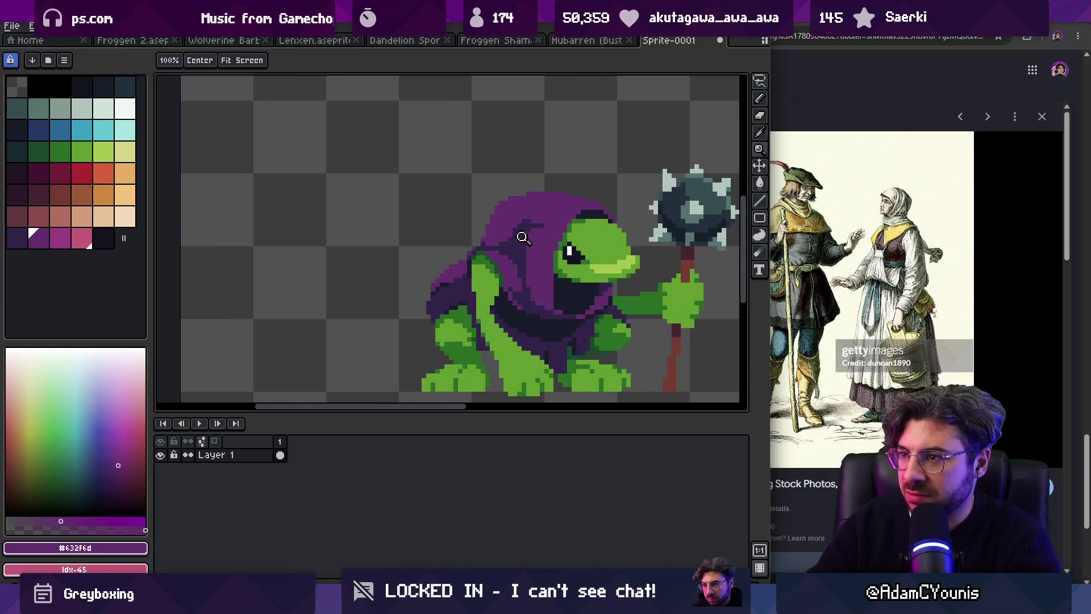
pyautogui.press('b')
pyautogui.keyDown('alt'); pyautogui.click(510, 238); pyautogui.keyUp('alt')
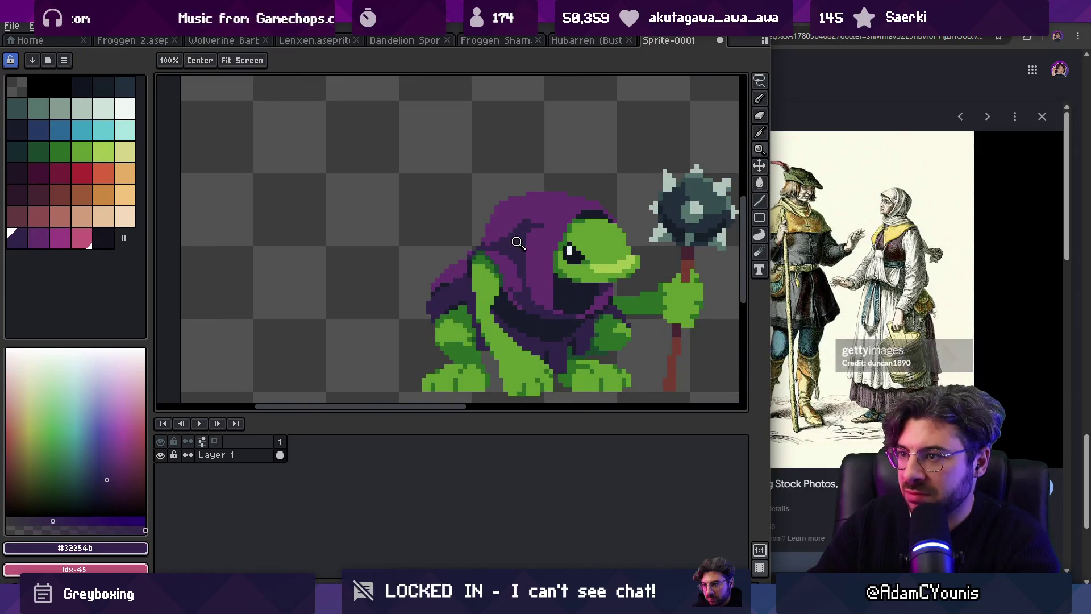
pyautogui.scroll(1, 511, 245)
pyautogui.keyDown('alt'); pyautogui.click(506, 261); pyautogui.keyUp('alt')
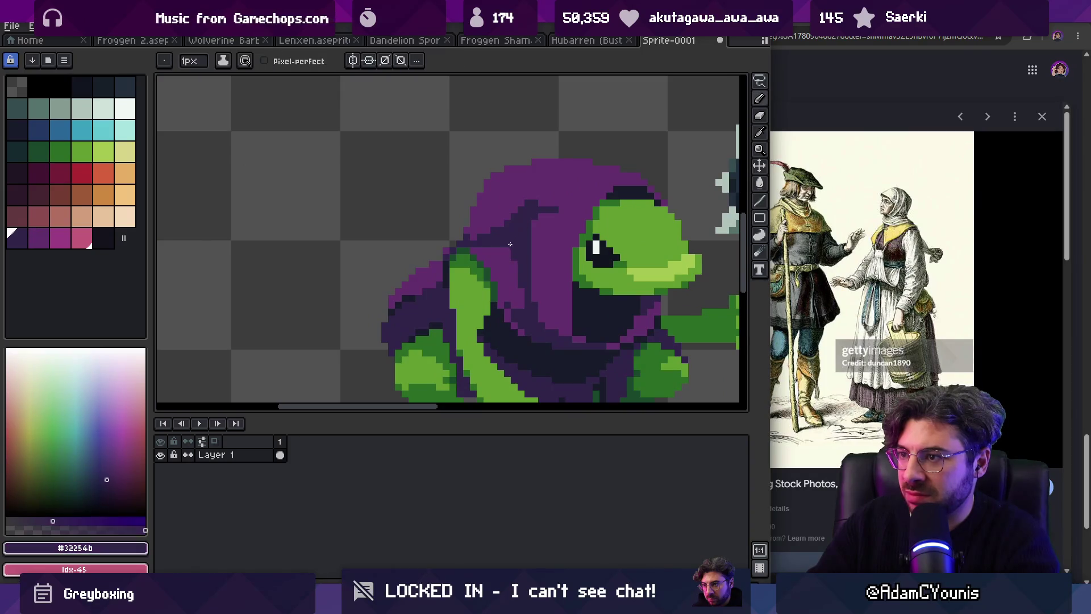
pyautogui.keyDown('alt'); pyautogui.click(483, 235); pyautogui.keyUp('alt')
pyautogui.press('z')
pyautogui.scroll(-4, 484, 235)
pyautogui.scroll(-2, 458, 199)
pyautogui.scroll(2, 543, 177)
pyautogui.scroll(1, 570, 195)
pyautogui.scroll(2, 543, 205)
pyautogui.keyDown('alt'); pyautogui.click(495, 214); pyautogui.keyUp('alt')
pyautogui.press('b')
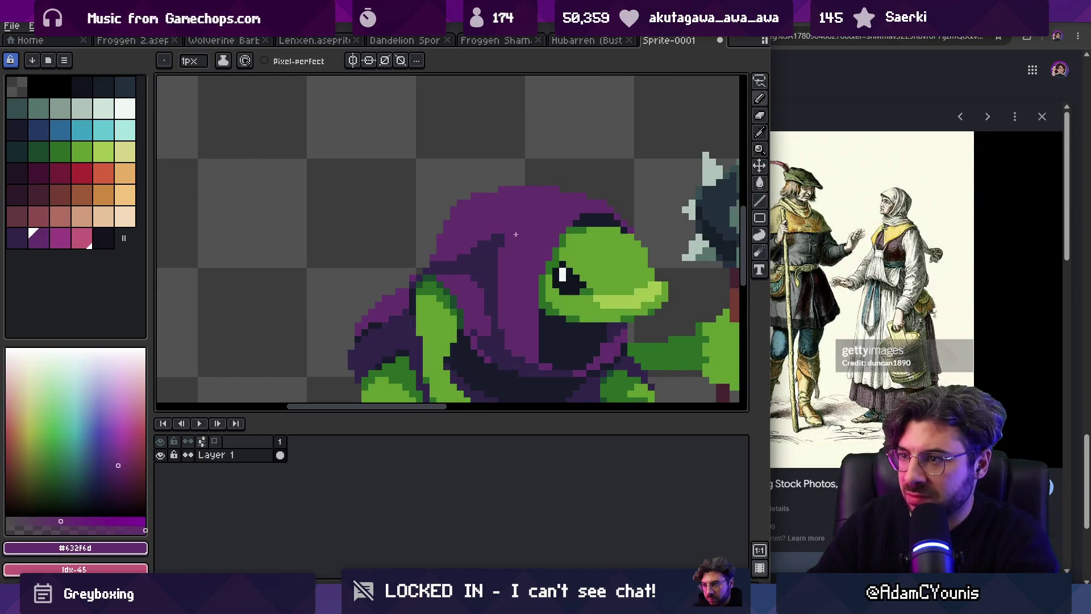
pyautogui.keyDown('alt'); pyautogui.click(485, 234); pyautogui.keyUp('alt')
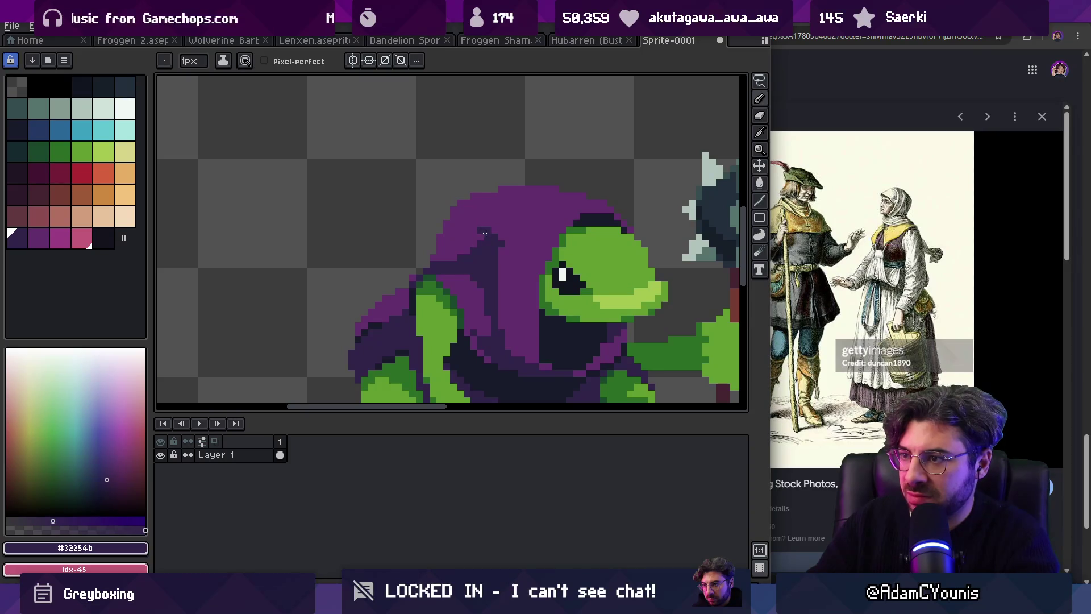
pyautogui.press('z')
pyautogui.scroll(-4, 478, 205)
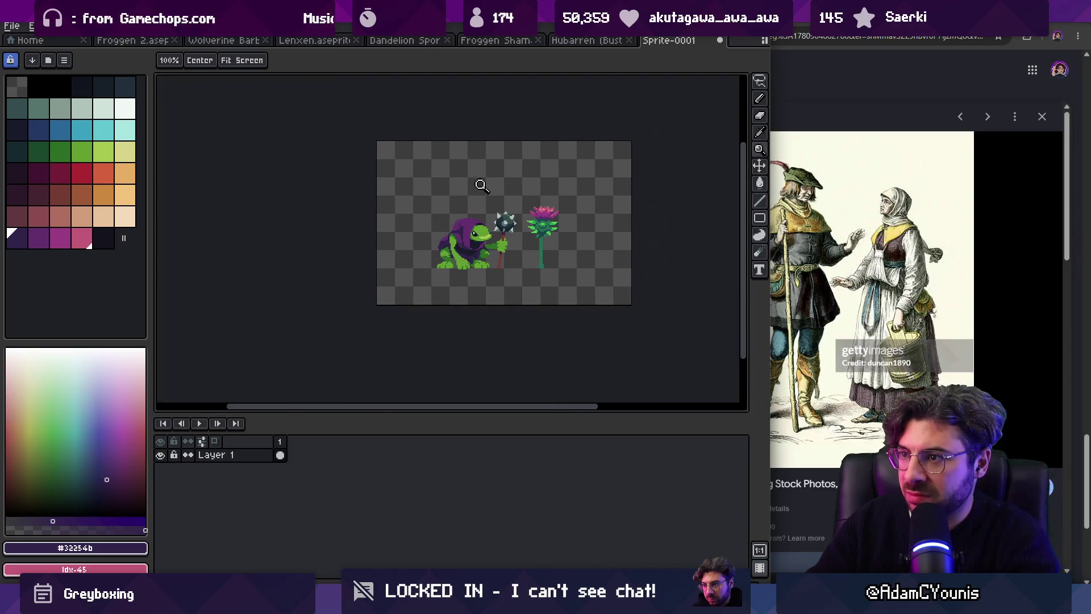
pyautogui.scroll(2, 455, 219)
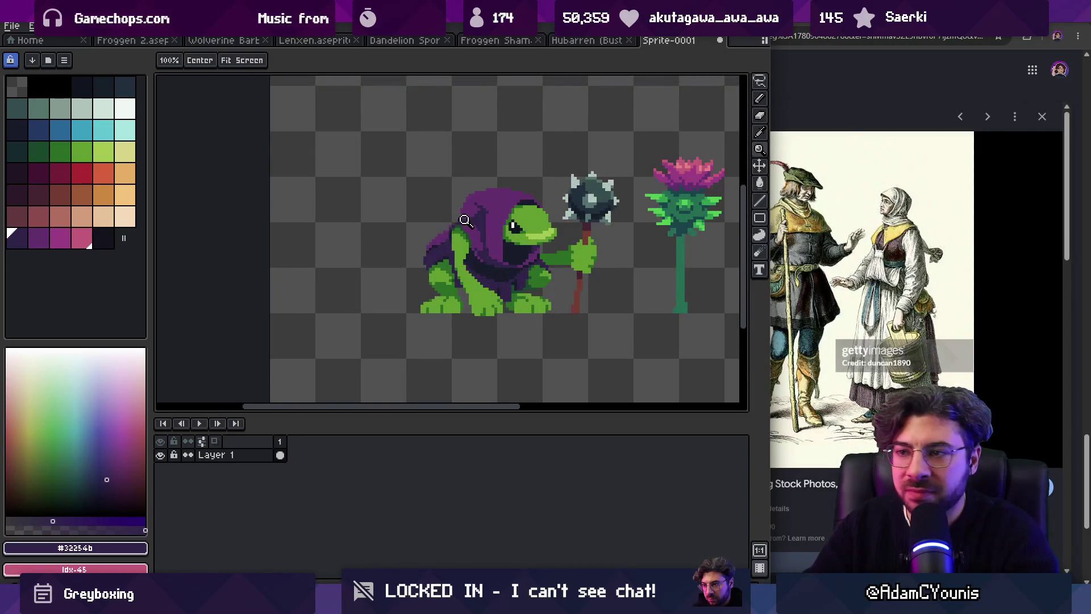
pyautogui.scroll(2, 449, 232)
pyautogui.press('b')
pyautogui.keyDown('alt'); pyautogui.click(443, 222); pyautogui.keyUp('alt')
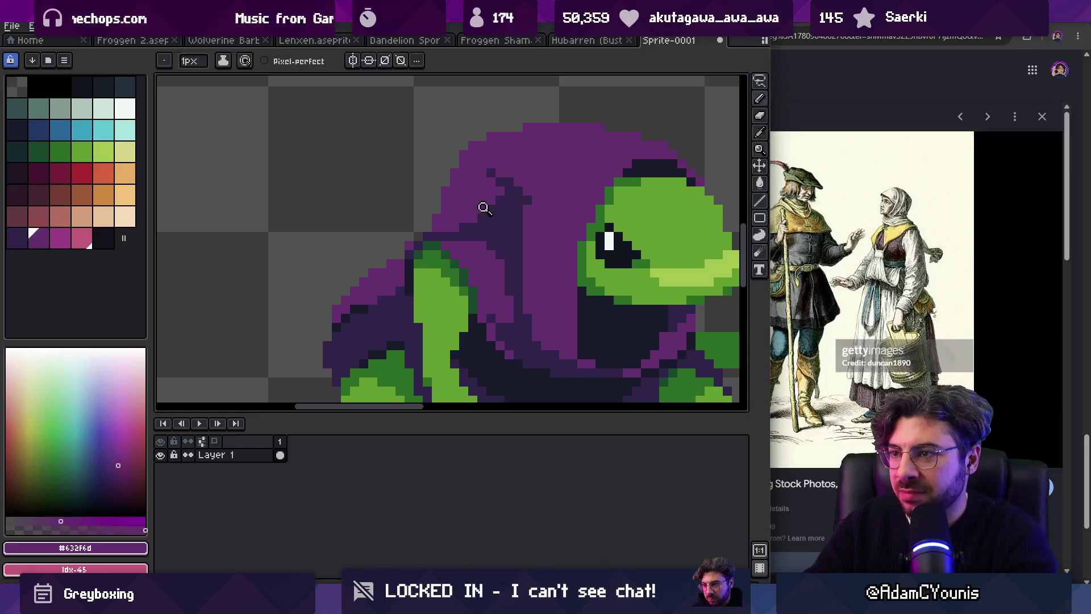
pyautogui.press('z')
pyautogui.scroll(-3, 483, 208)
pyautogui.scroll(3, 432, 222)
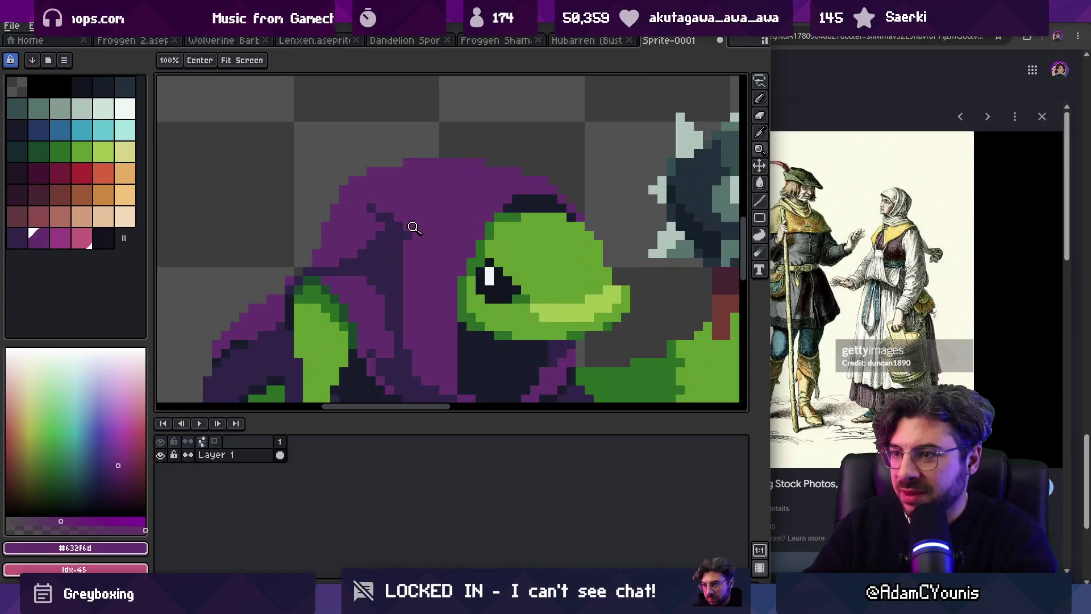
pyautogui.scroll(-3, 423, 198)
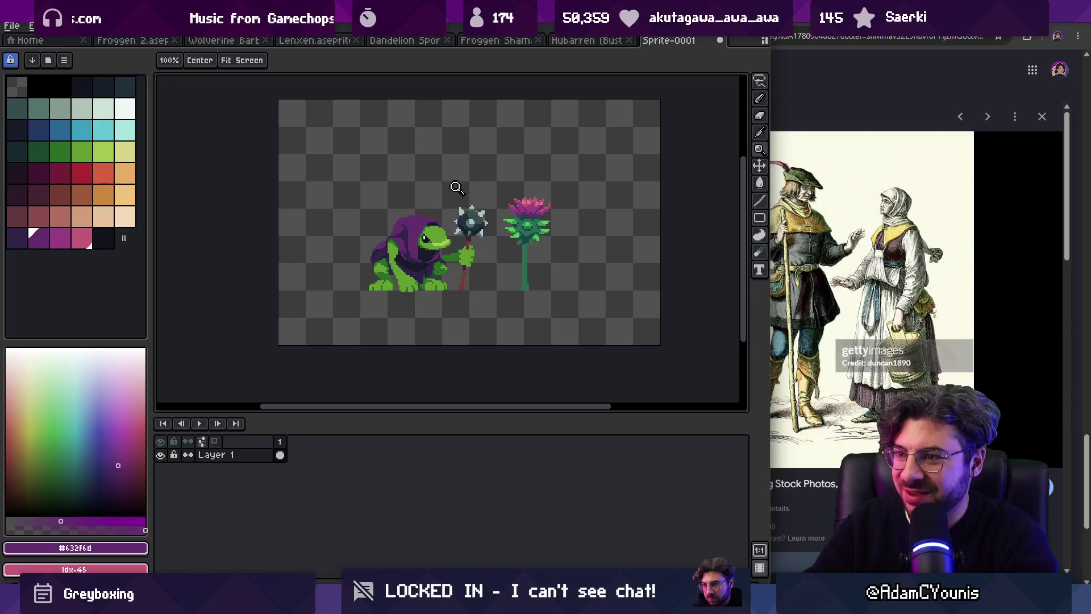
pyautogui.scroll(3, 416, 240)
pyautogui.press('b')
pyautogui.keyDown('alt'); pyautogui.click(383, 236); pyautogui.keyUp('alt')
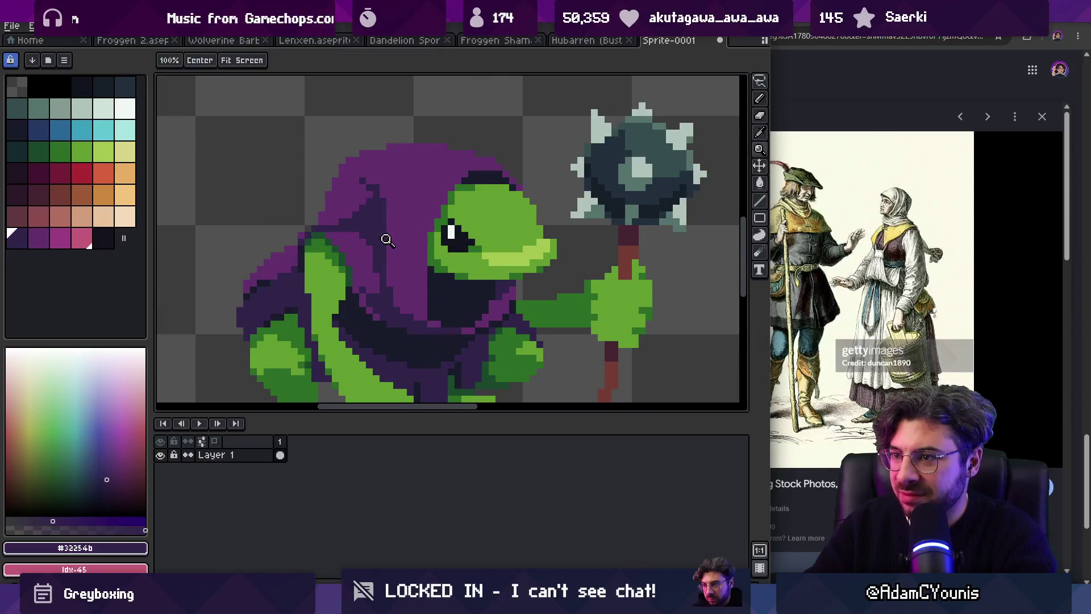
pyautogui.keyDown('alt'); pyautogui.click(430, 235); pyautogui.keyUp('alt')
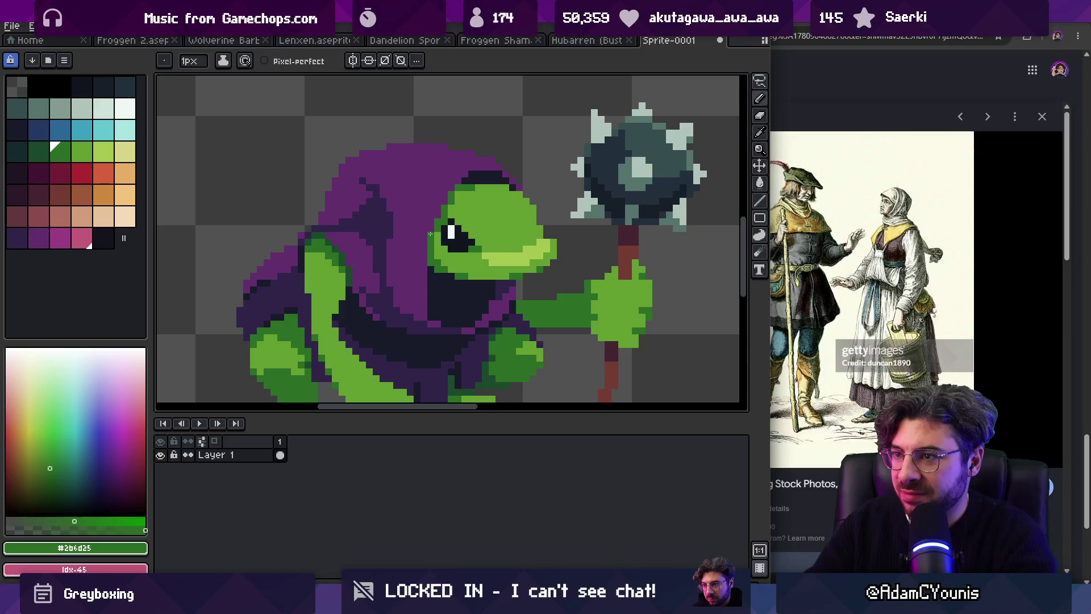
pyautogui.keyDown('alt'); pyautogui.click(450, 192); pyautogui.keyUp('alt')
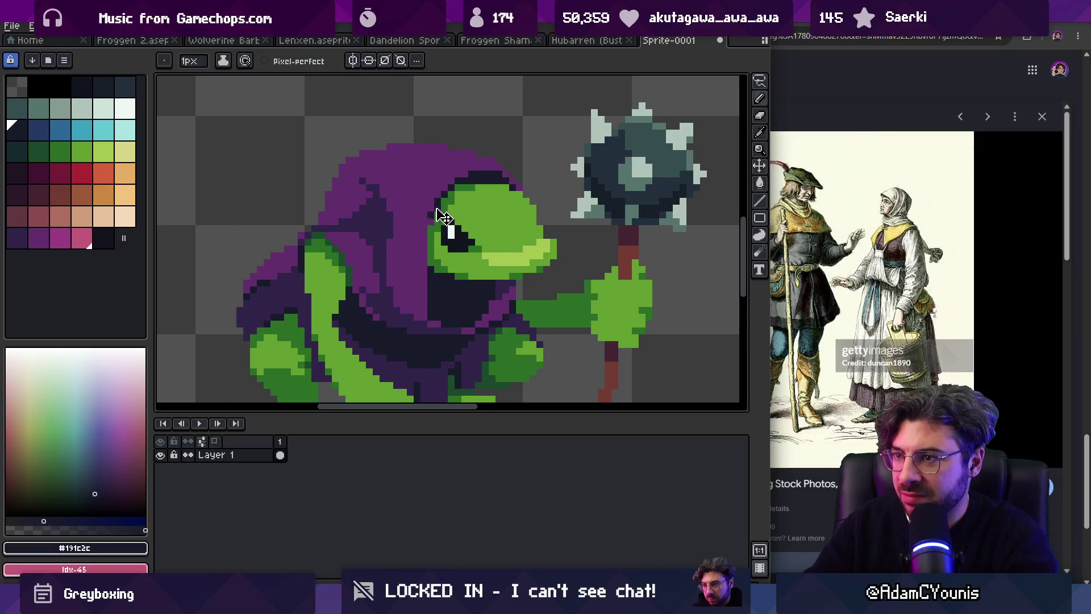
pyautogui.keyDown('alt'); pyautogui.click(416, 289); pyautogui.keyUp('alt')
pyautogui.press('z')
pyautogui.press('1')
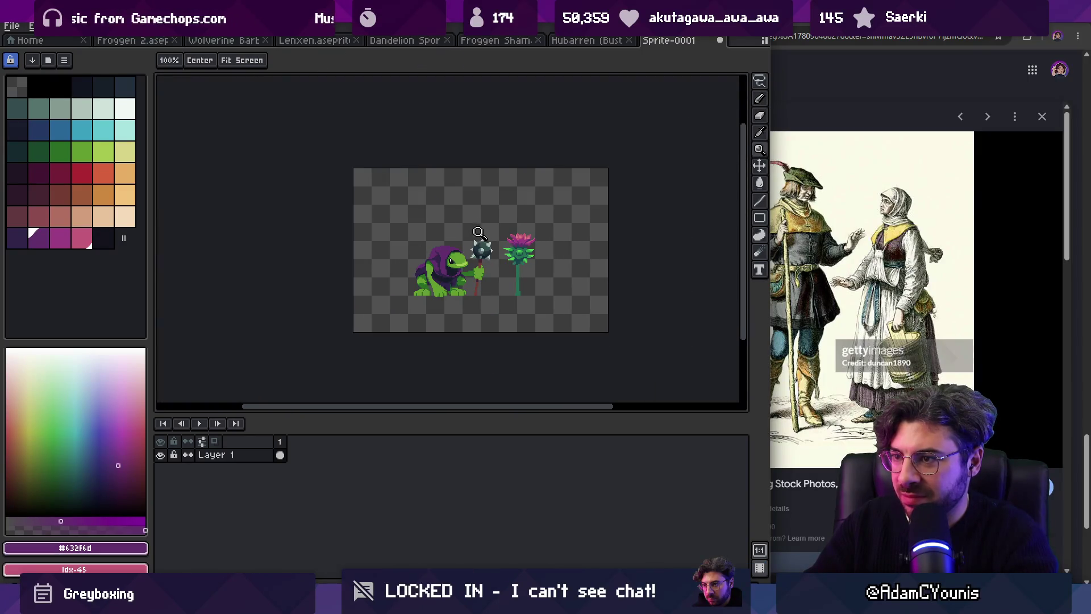
# Step: Repaint the outline pixels along the top of the frog's head
pyautogui.scroll(8, 479, 233)
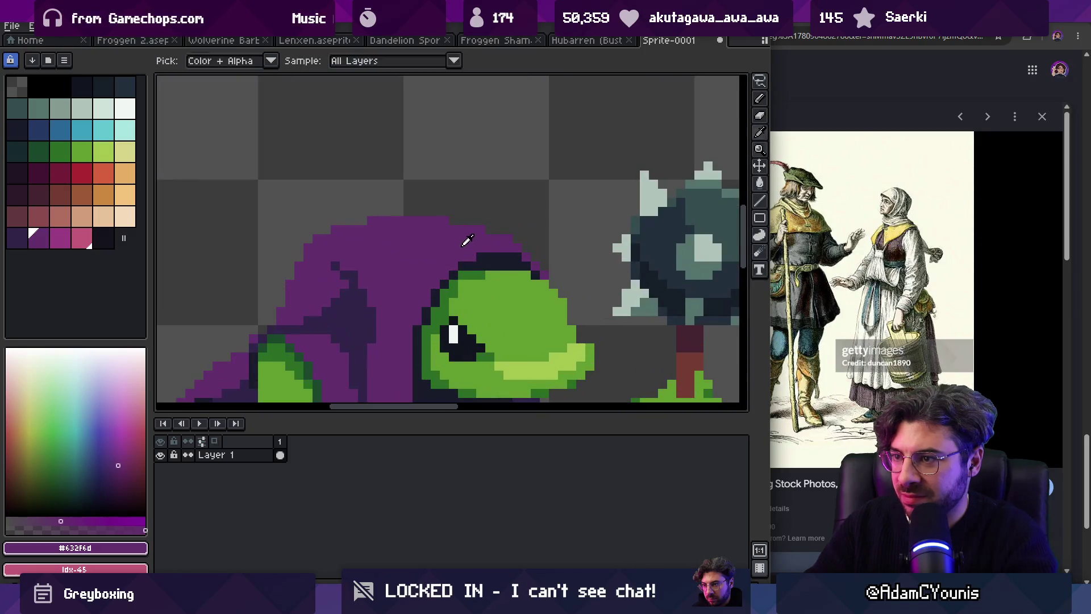
pyautogui.click(488, 257)
pyautogui.moveTo(459, 265); pyautogui.dragTo(530, 265)
pyautogui.press('z')
pyautogui.press('1')
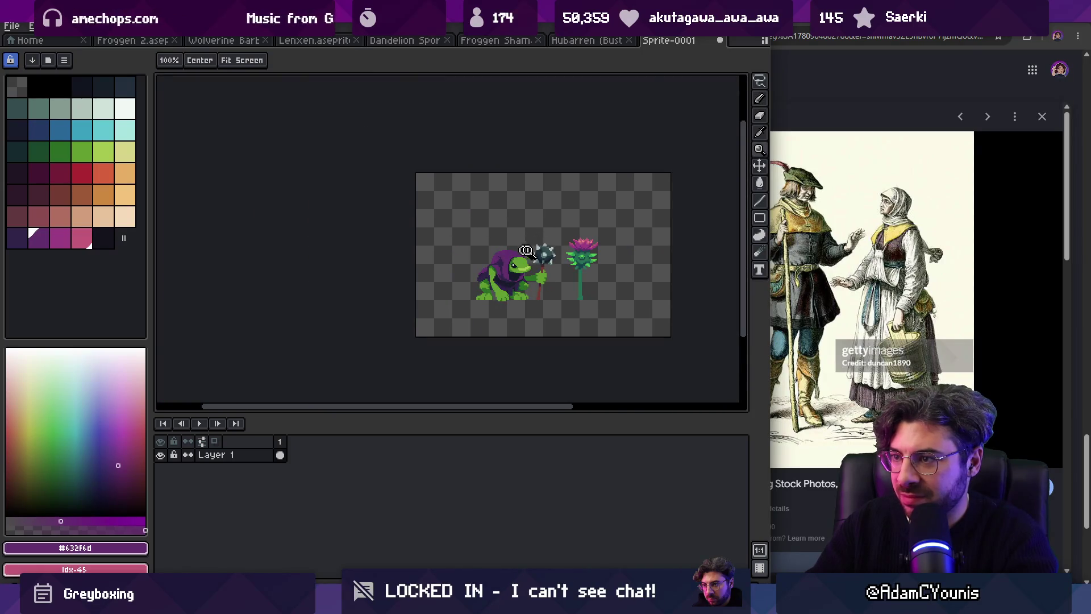
pyautogui.scroll(3, 520, 253)
pyautogui.scroll(2, 517, 257)
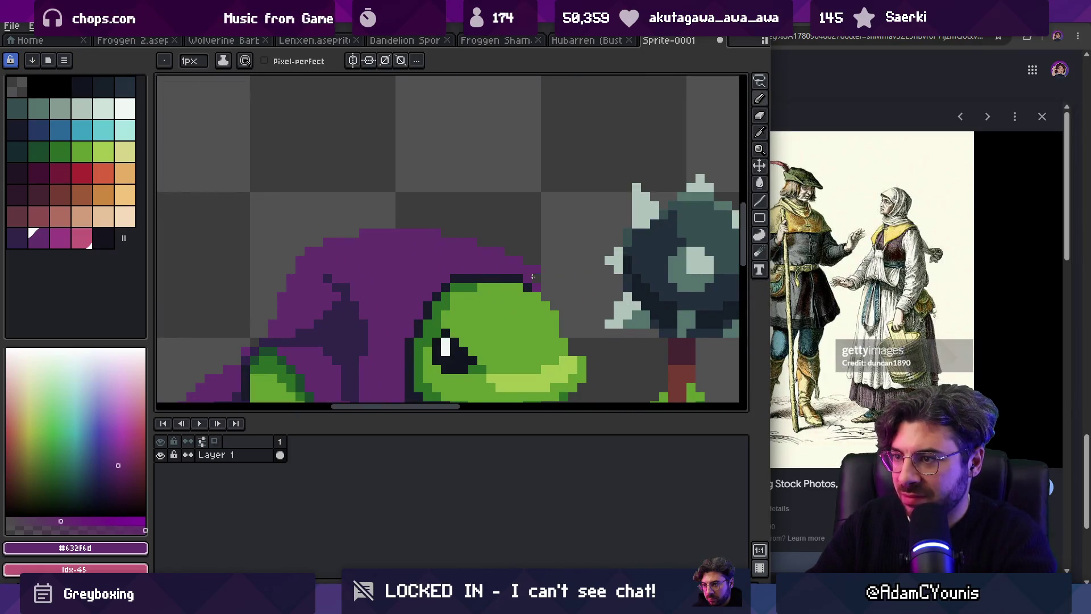
pyautogui.keyDown('alt'); pyautogui.click(527, 275); pyautogui.keyUp('alt')
pyautogui.keyDown('alt'); pyautogui.click(527, 276); pyautogui.keyUp('alt')
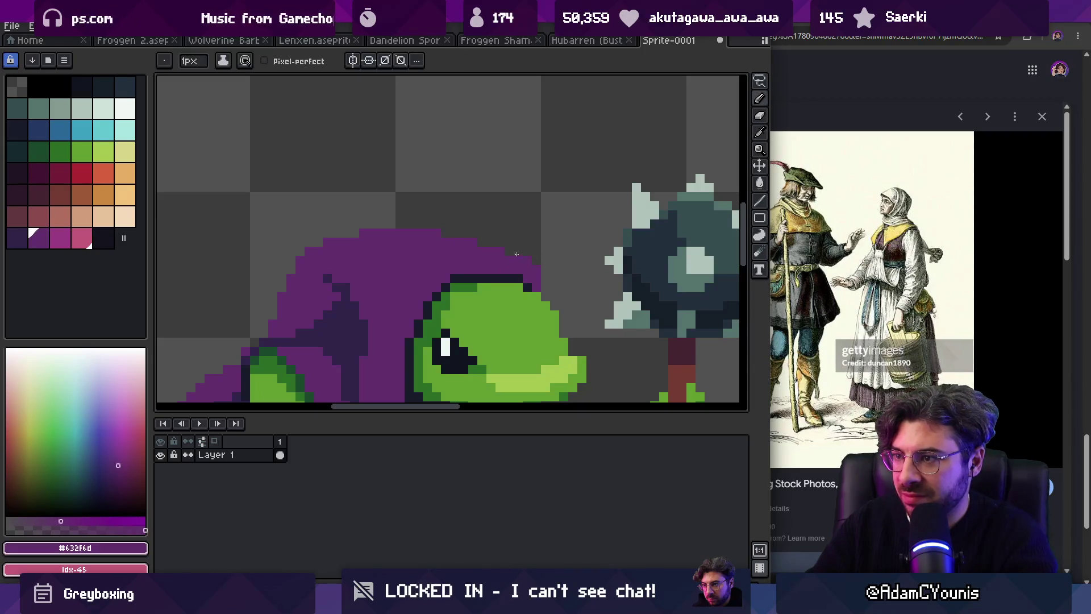
# Step: Pick the dark outline colour #191c2c from the canvas
pyautogui.press('e')
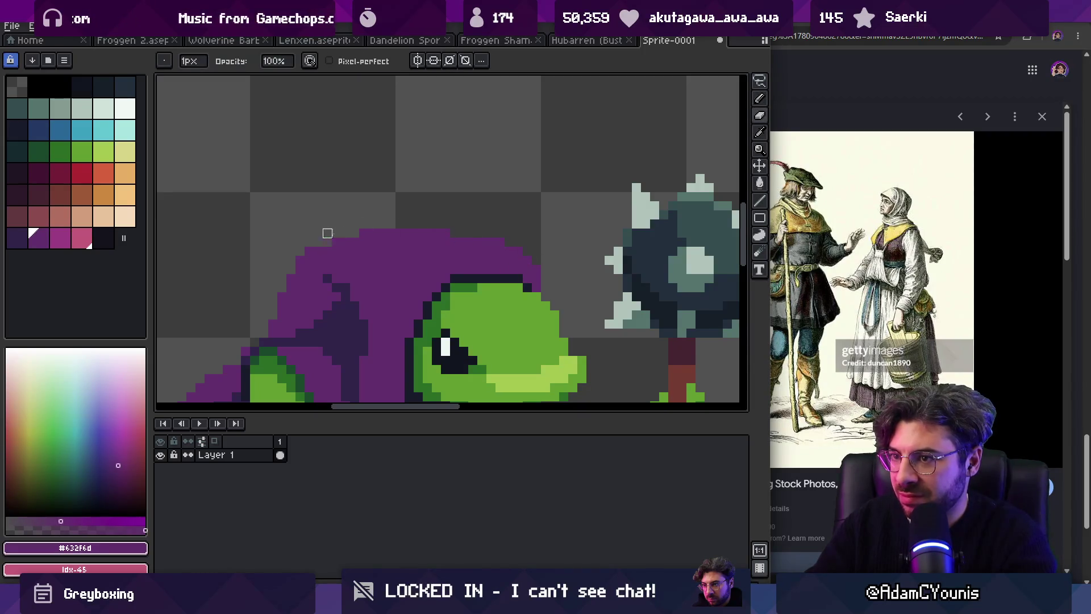
pyautogui.press('z')
pyautogui.scroll(-5, 434, 202)
pyautogui.scroll(5, 465, 207)
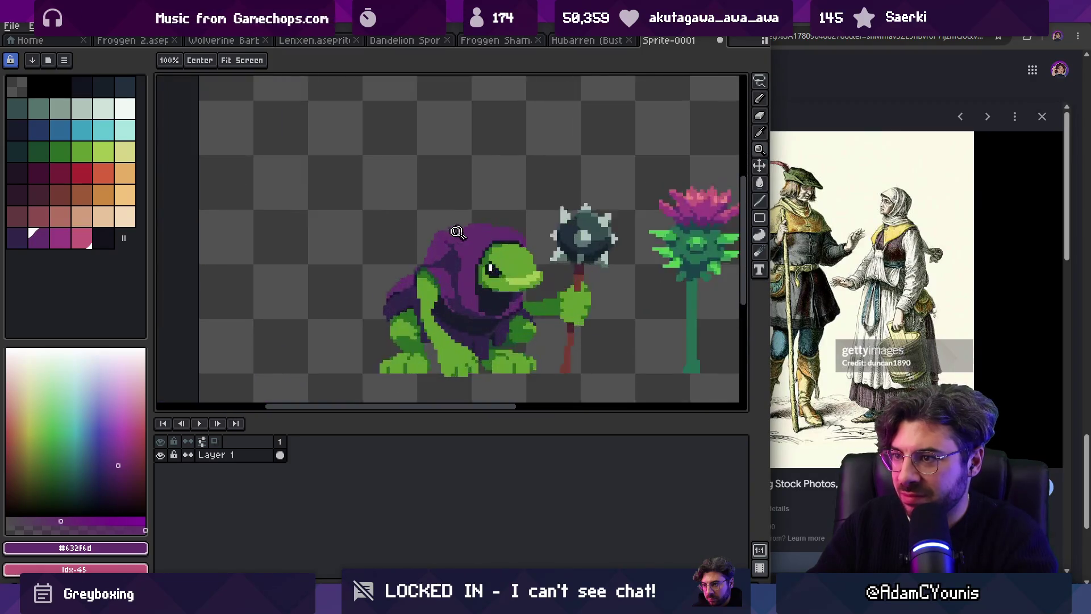
pyautogui.scroll(-5, 505, 221)
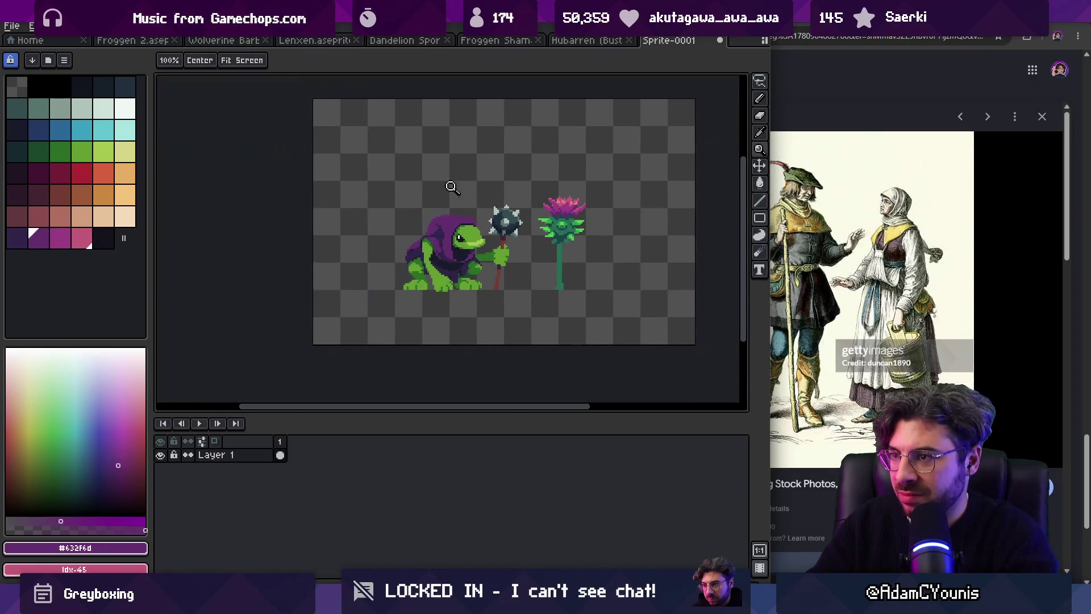
pyautogui.scroll(2, 451, 183)
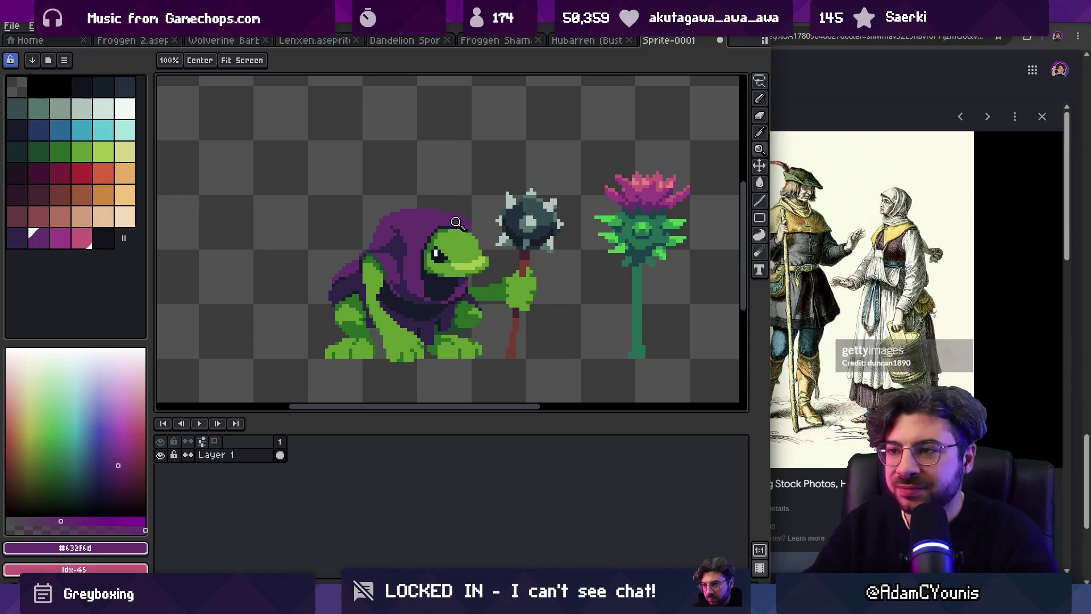
pyautogui.scroll(3, 438, 227)
pyautogui.press('b')
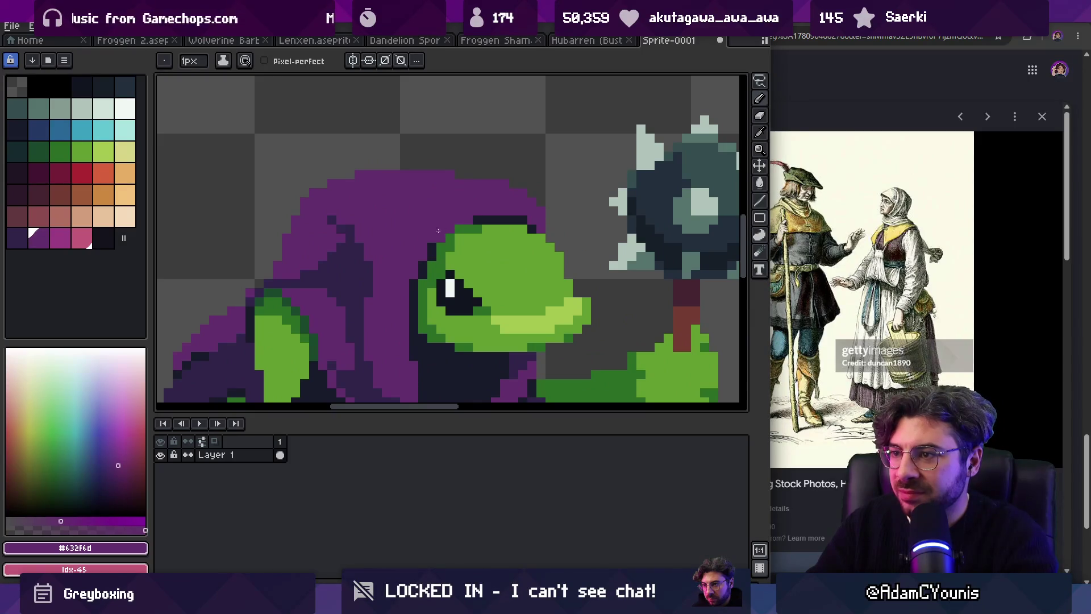
pyautogui.press('z')
pyautogui.scroll(-4, 455, 205)
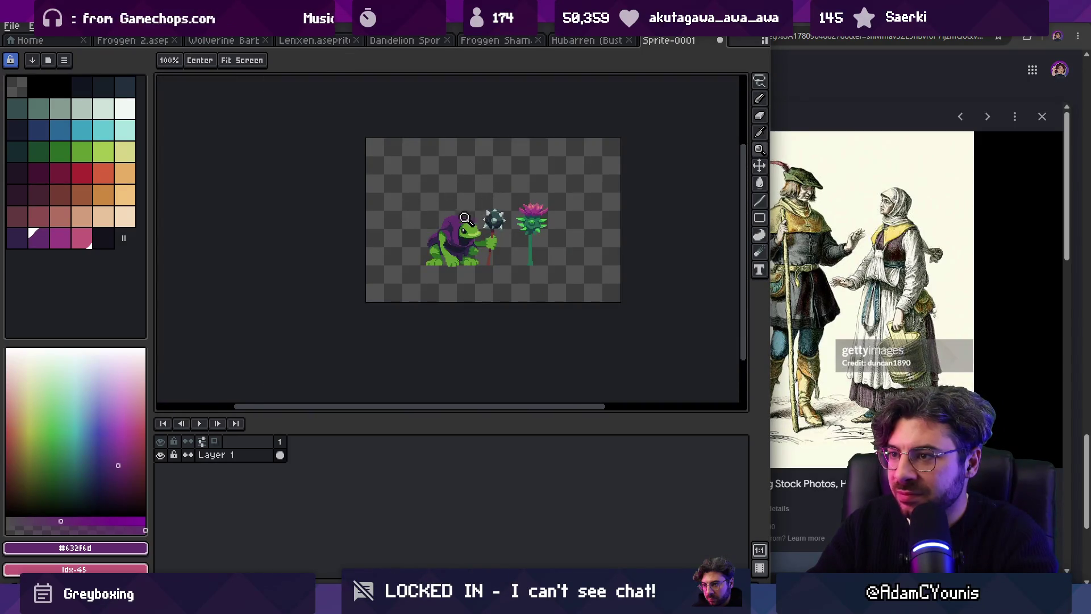
pyautogui.scroll(4, 465, 218)
pyautogui.press('b')
pyautogui.keyDown('alt'); pyautogui.click(477, 246); pyautogui.keyUp('alt')
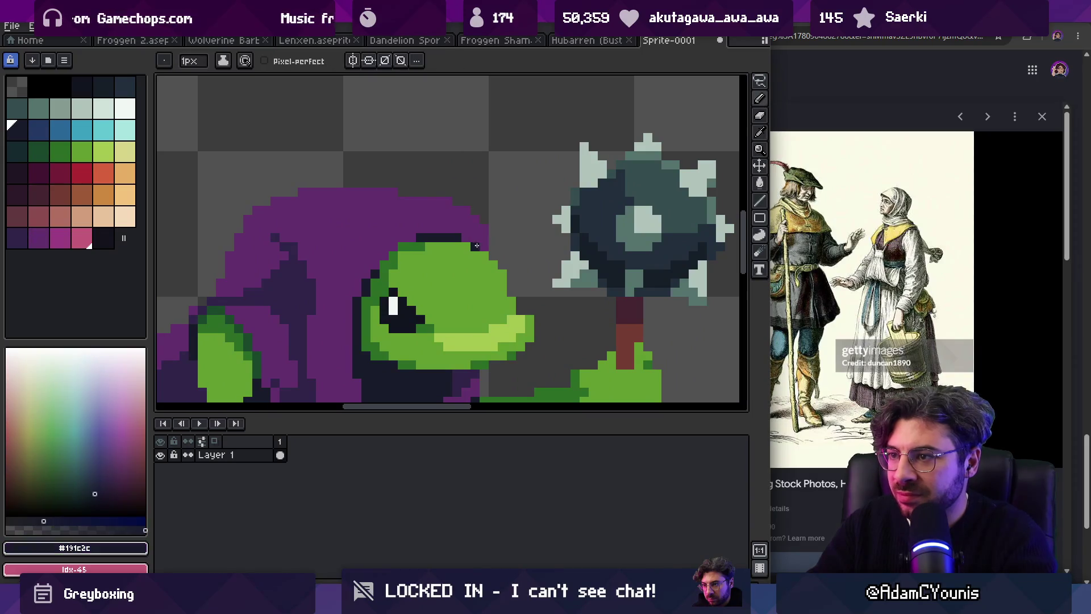
# Step: Zoom and pan the view to frame the arm beneath the hood
pyautogui.press('z')
pyautogui.scroll(-4, 494, 241)
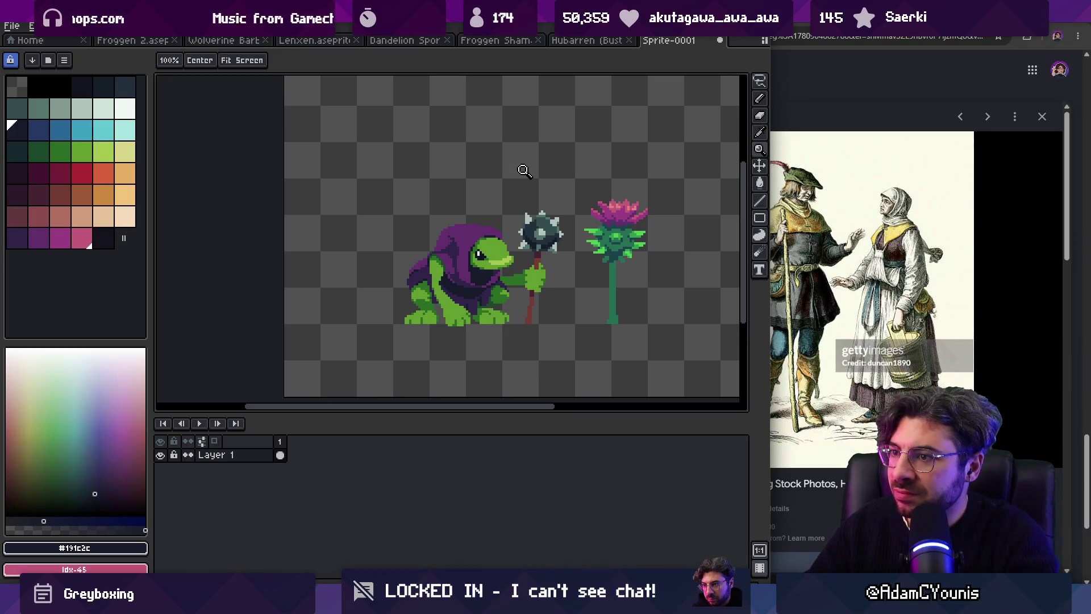
pyautogui.scroll(2, 490, 225)
pyautogui.scroll(-1, 459, 256)
pyautogui.moveTo(449, 203)
pyautogui.mouseDown()
pyautogui.moveTo(478, 246)
pyautogui.moveTo(471, 239)
pyautogui.mouseUp()
pyautogui.scroll(2, 457, 234)
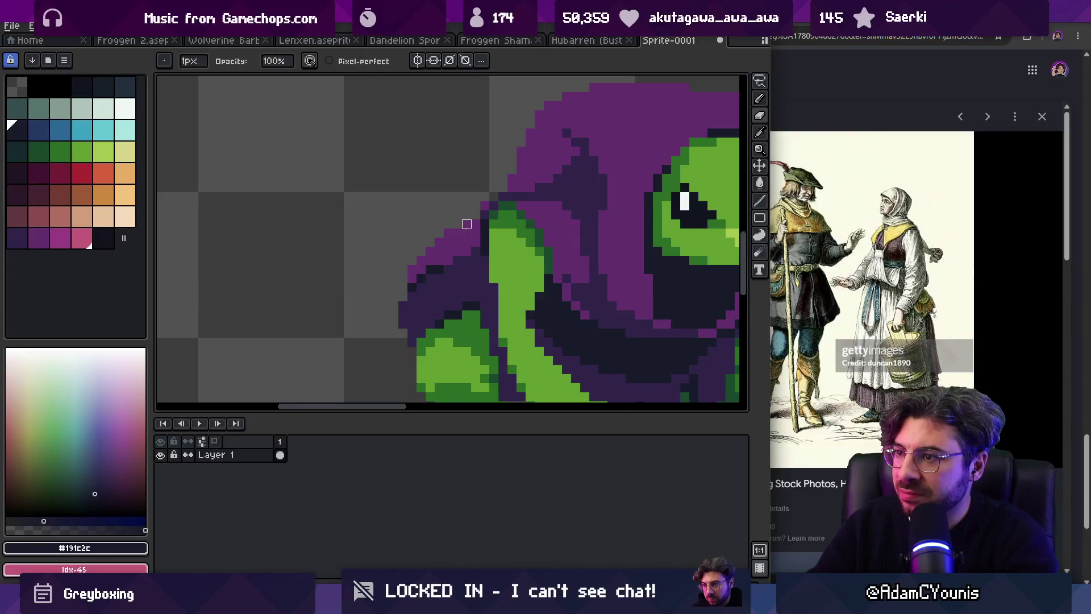
pyautogui.press('z')
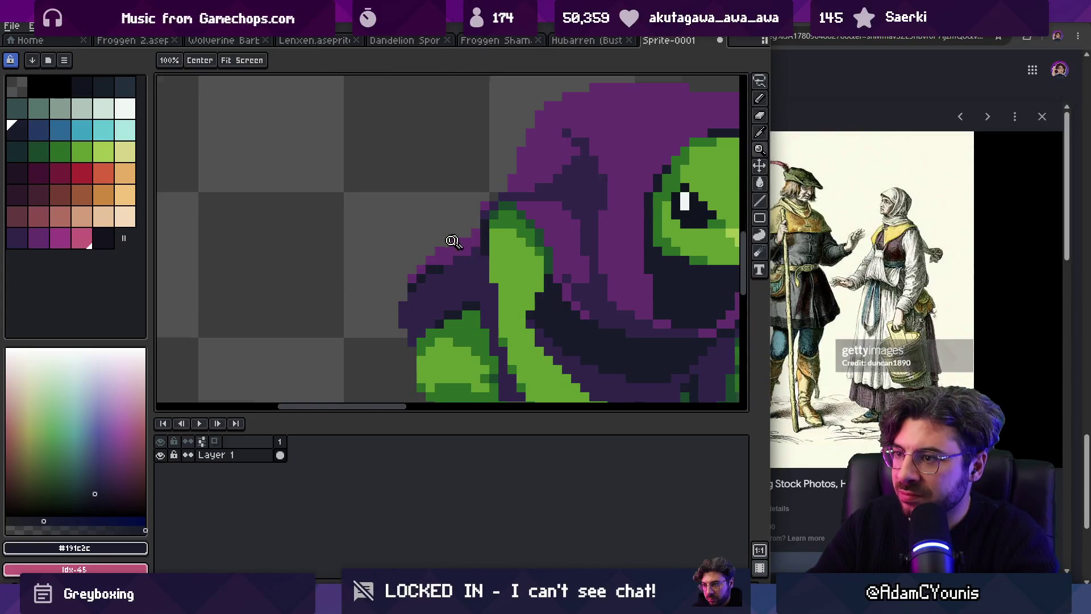
pyautogui.scroll(-4, 452, 227)
pyautogui.scroll(1, 453, 215)
pyautogui.scroll(-2, 453, 215)
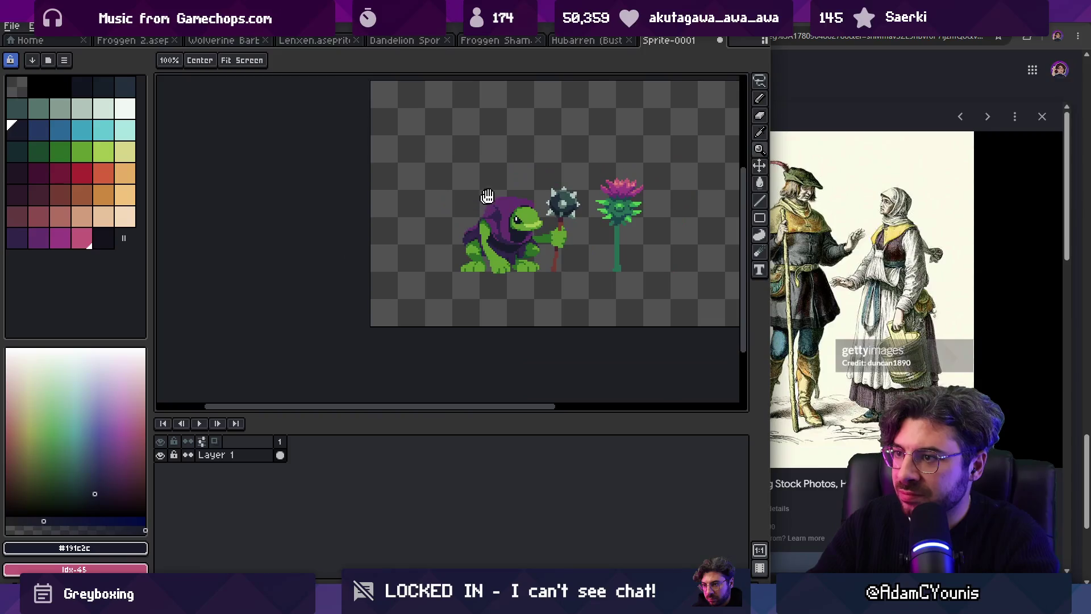
pyautogui.scroll(3, 471, 193)
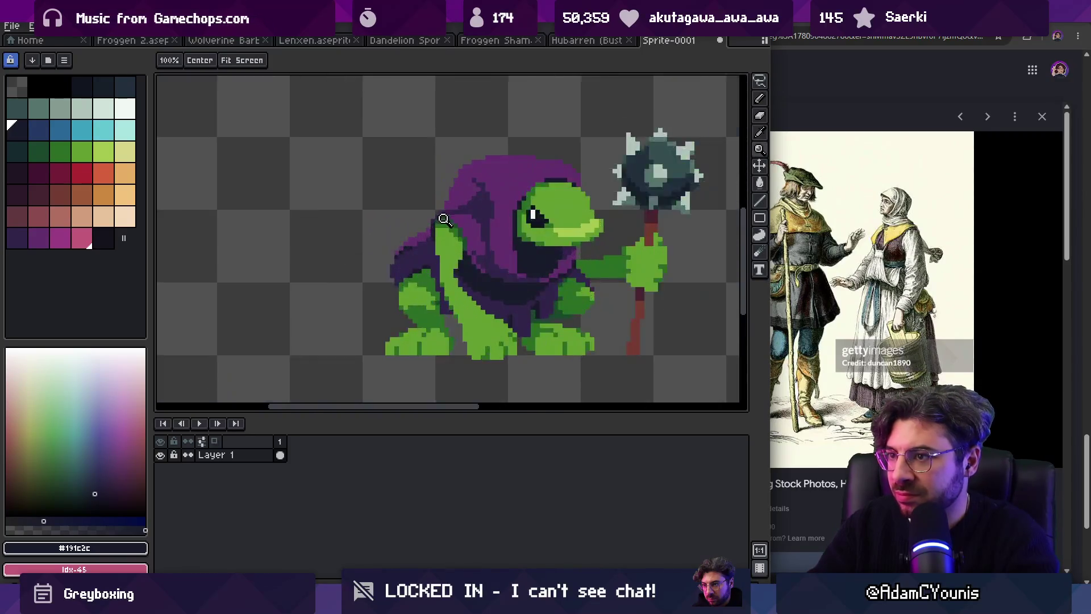
# Step: Sample the frog's dark green and shade the arm beneath the hood
pyautogui.press('i')
pyautogui.press('z')
pyautogui.scroll(-3, 480, 208)
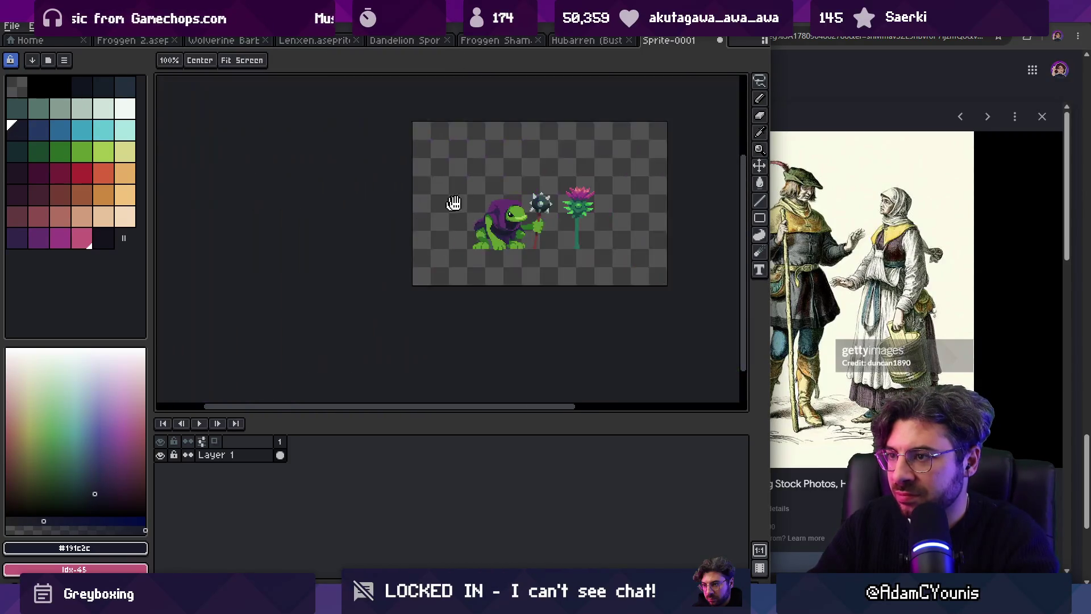
pyautogui.scroll(4, 453, 186)
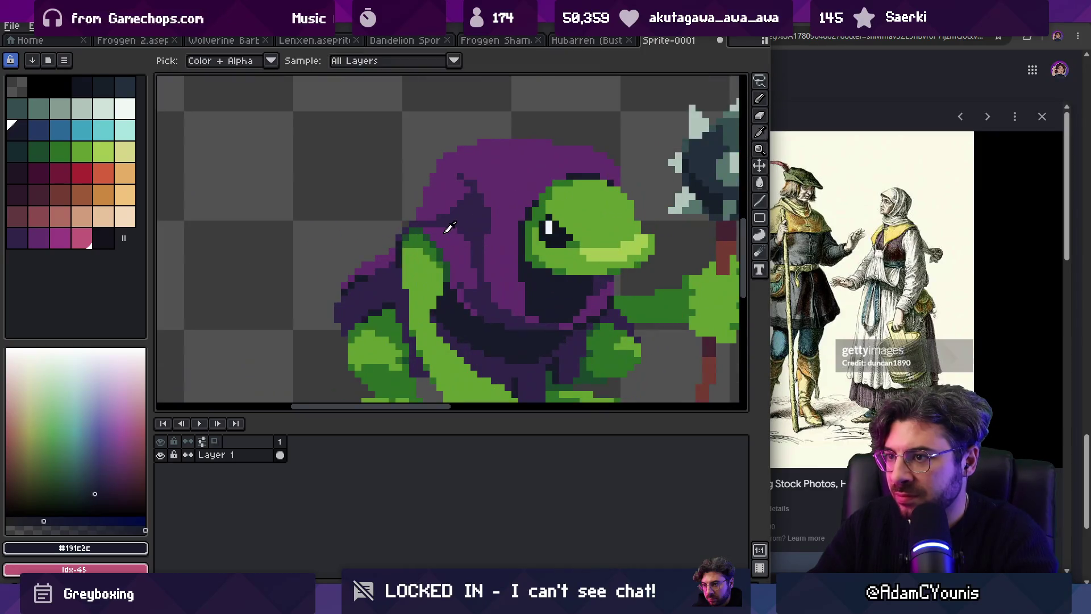
pyautogui.keyDown('alt'); pyautogui.click(394, 225); pyautogui.keyUp('alt')
pyautogui.press('b')
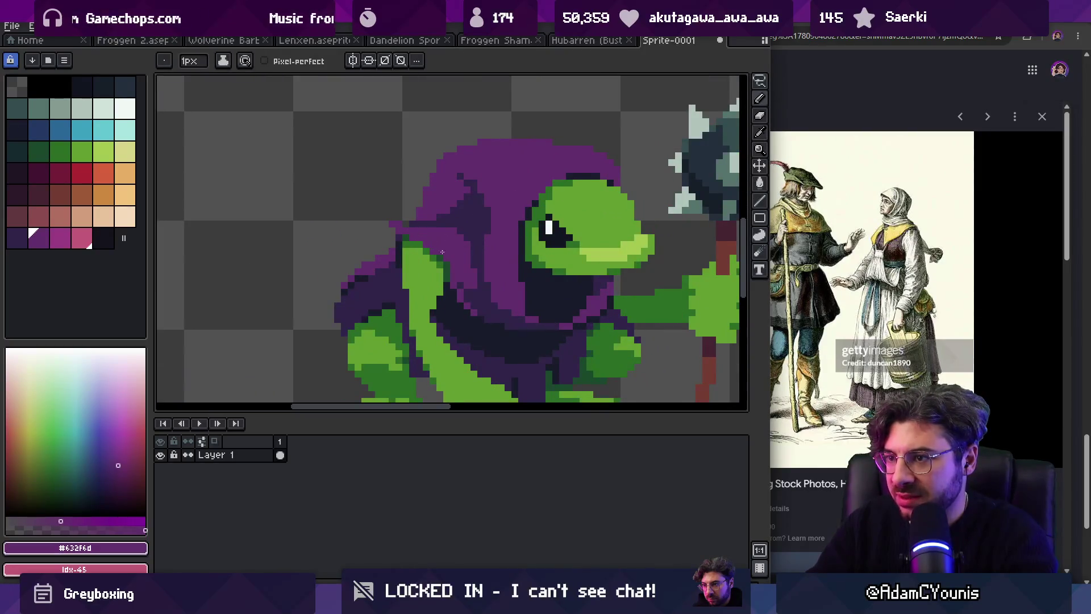
pyautogui.keyDown('alt'); pyautogui.click(427, 223); pyautogui.keyUp('alt')
pyautogui.press('z')
pyautogui.scroll(-4, 461, 188)
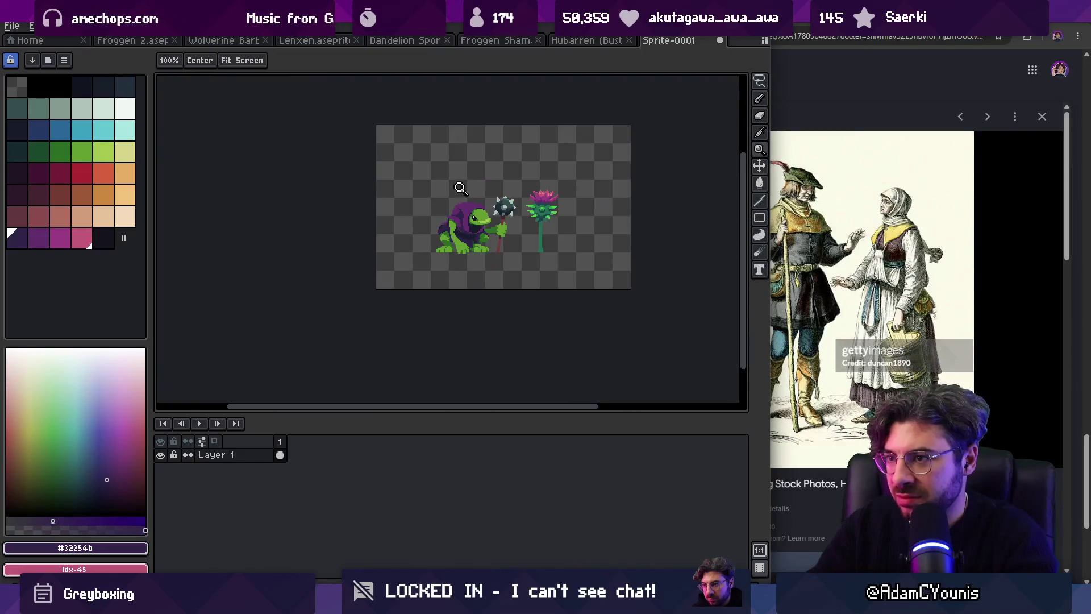
pyautogui.scroll(4, 461, 213)
pyautogui.press('b')
pyautogui.keyDown('alt'); pyautogui.click(397, 227); pyautogui.keyUp('alt')
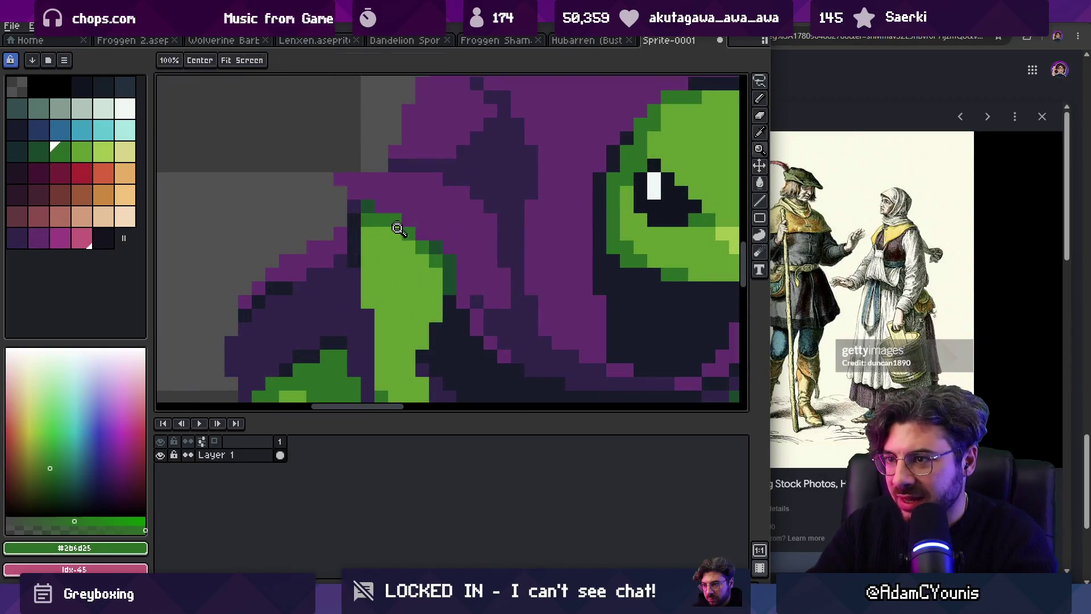
pyautogui.moveTo(405, 257); pyautogui.dragTo(440, 291)
# Step: Shade the top edge of the arm with a darker green
pyautogui.keyDown('alt'); pyautogui.click(437, 240); pyautogui.keyUp('alt')
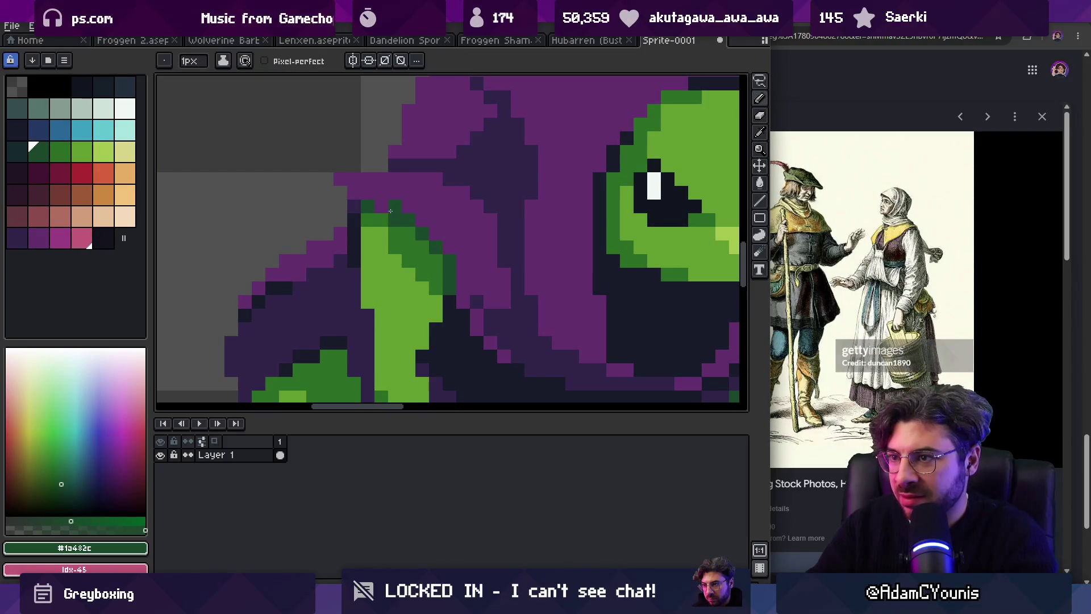
pyautogui.keyDown('alt'); pyautogui.click(402, 186); pyautogui.keyUp('alt')
pyautogui.press('z')
pyautogui.scroll(-4, 419, 203)
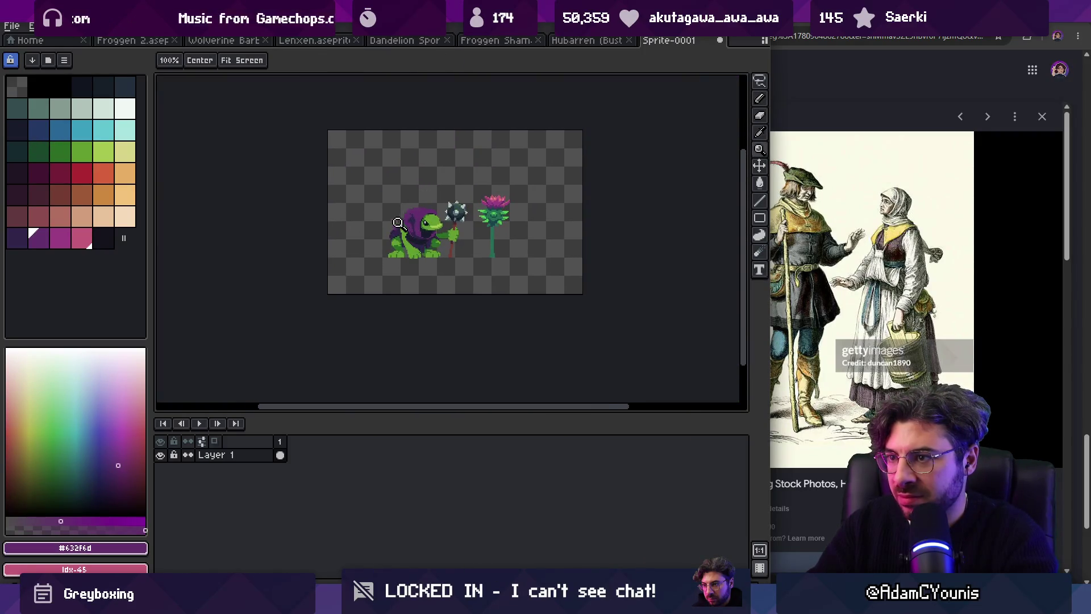
pyautogui.scroll(5, 398, 223)
pyautogui.keyDown('alt'); pyautogui.click(441, 225); pyautogui.keyUp('alt')
pyautogui.press('b')
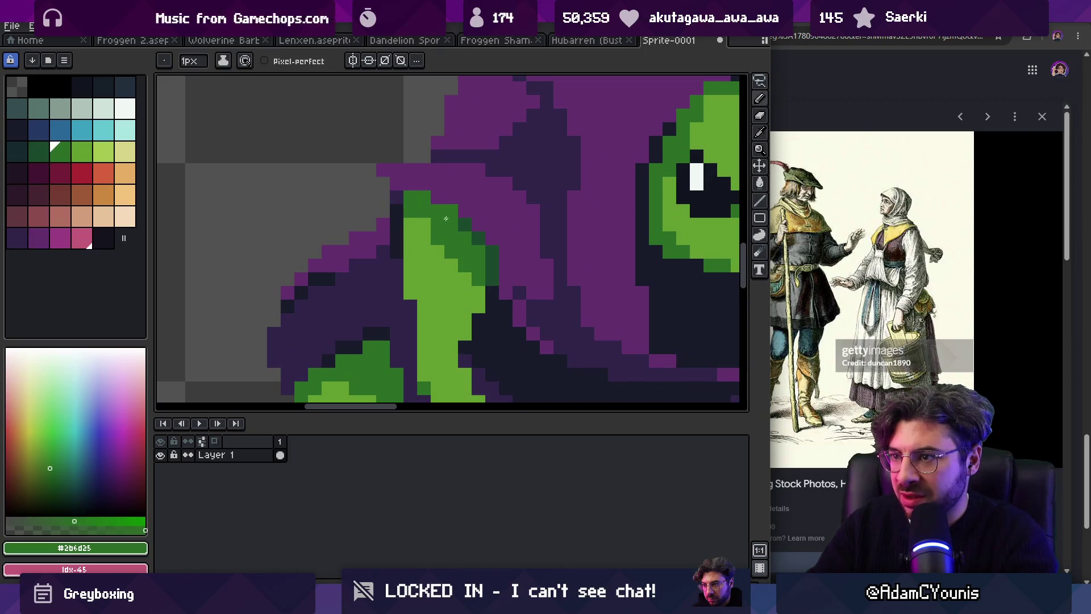
pyautogui.moveTo(424, 235); pyautogui.dragTo(426, 239)
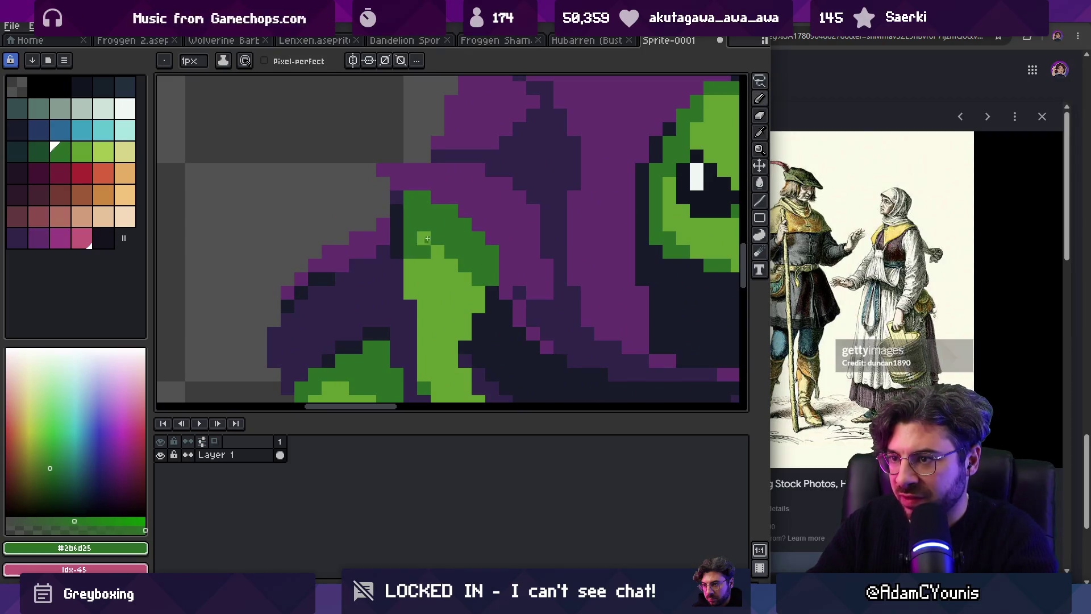
# Step: Fix single arm pixels: restore one light green and darken another
pyautogui.keyDown('alt'); pyautogui.click(452, 266); pyautogui.keyUp('alt')
pyautogui.click(414, 254)
pyautogui.keyDown('alt'); pyautogui.click(477, 268); pyautogui.keyUp('alt')
pyautogui.click(438, 252)
pyautogui.press('1')
pyautogui.press('2')
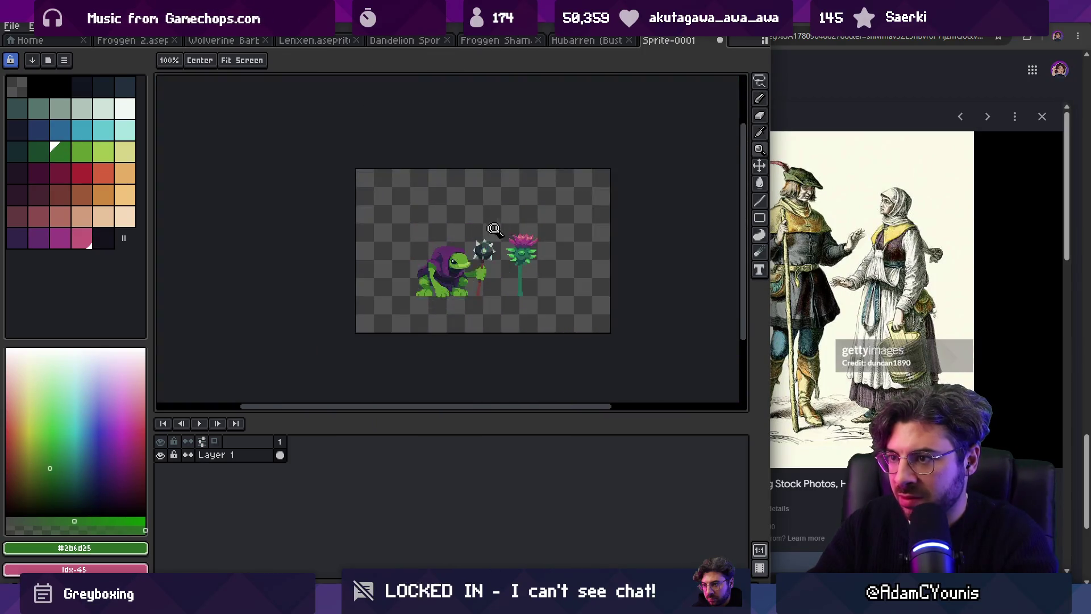
# Step: Sample the hood's dark purple and purple shades while reviewing the shading
pyautogui.scroll(5, 496, 222)
pyautogui.keyDown('alt'); pyautogui.click(407, 306); pyautogui.keyUp('alt')
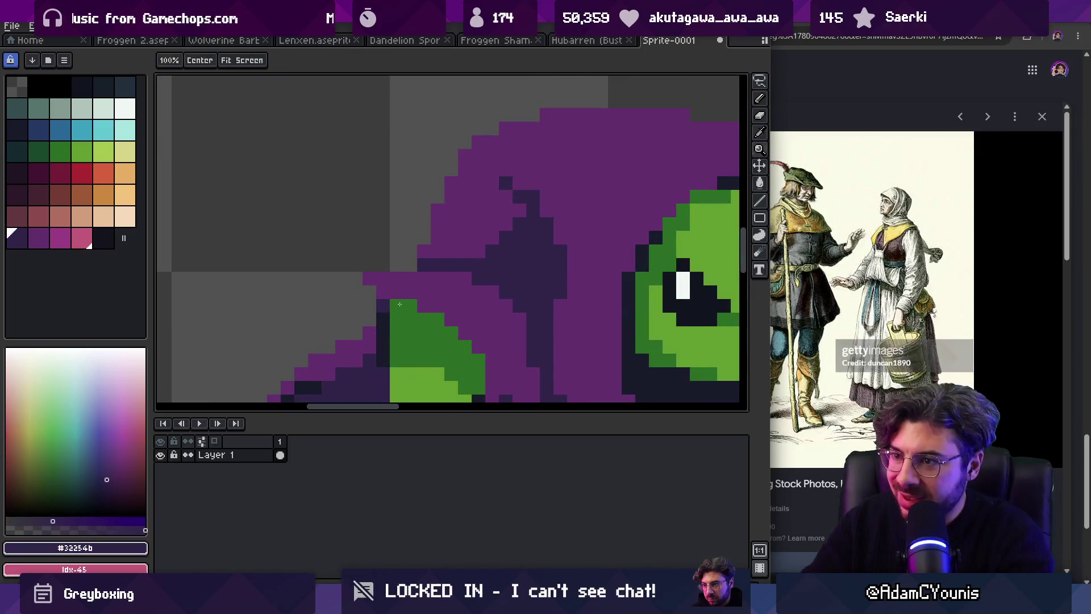
pyautogui.scroll(-8, 407, 306)
pyautogui.scroll(-3, 444, 258)
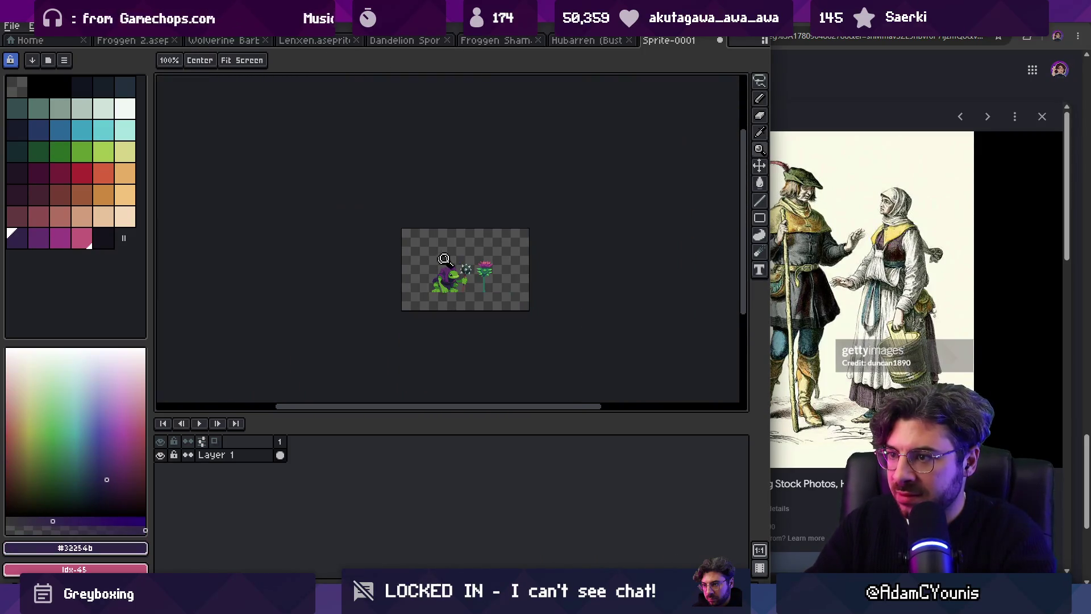
pyautogui.scroll(2, 475, 259)
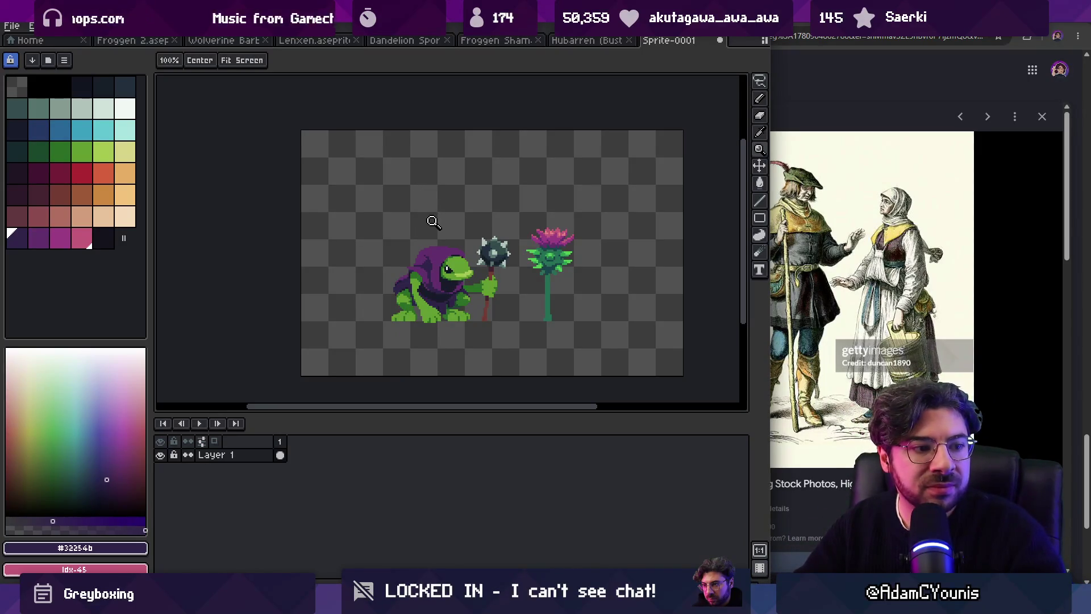
pyautogui.scroll(3, 435, 261)
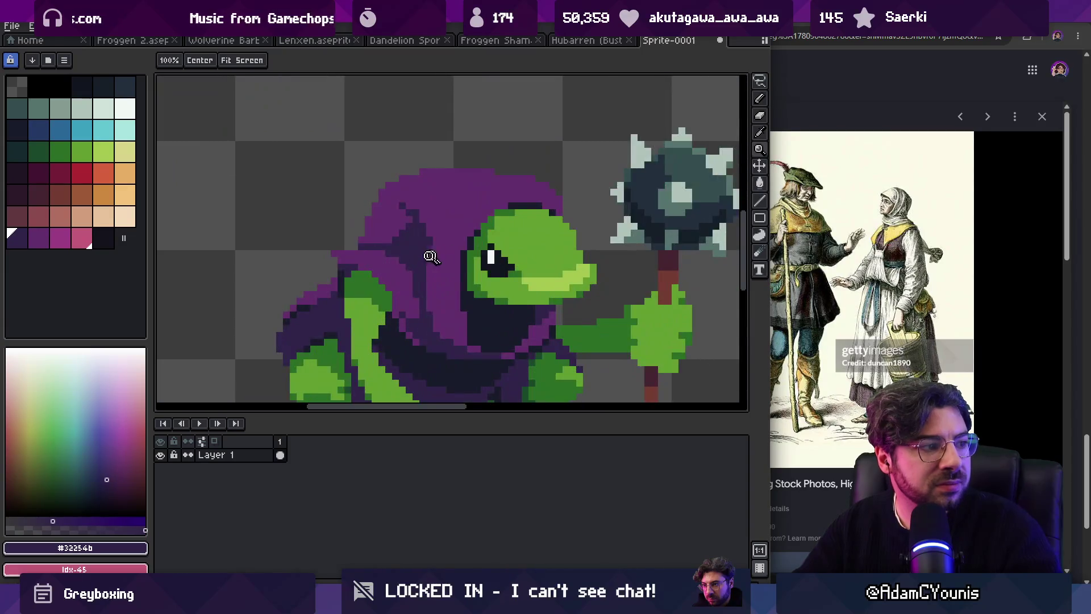
pyautogui.press('i')
pyautogui.click(396, 273)
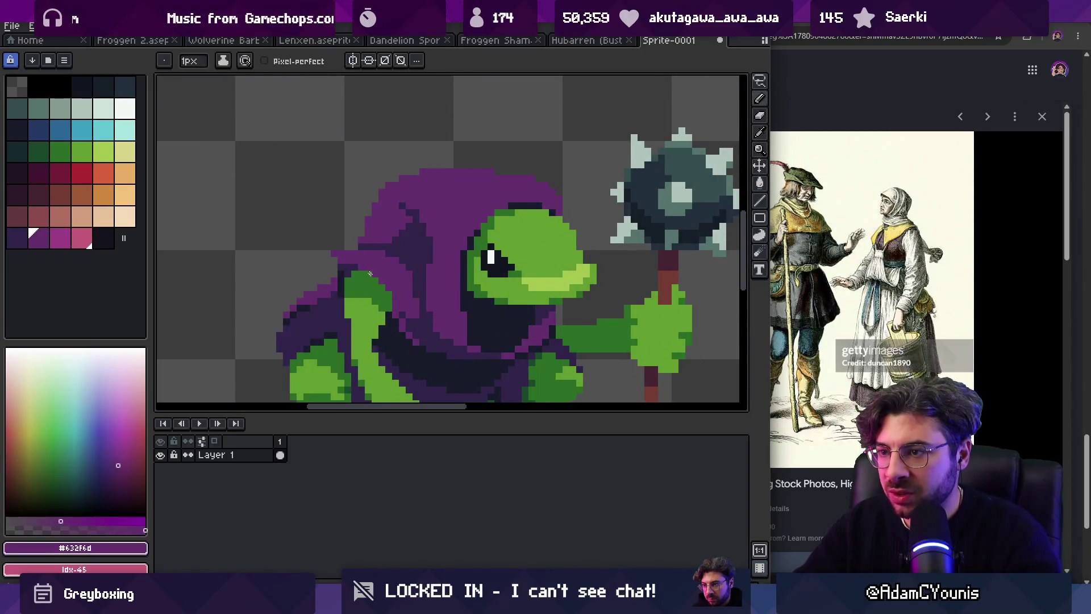
pyautogui.scroll(-2, 410, 281)
pyautogui.scroll(1, 409, 231)
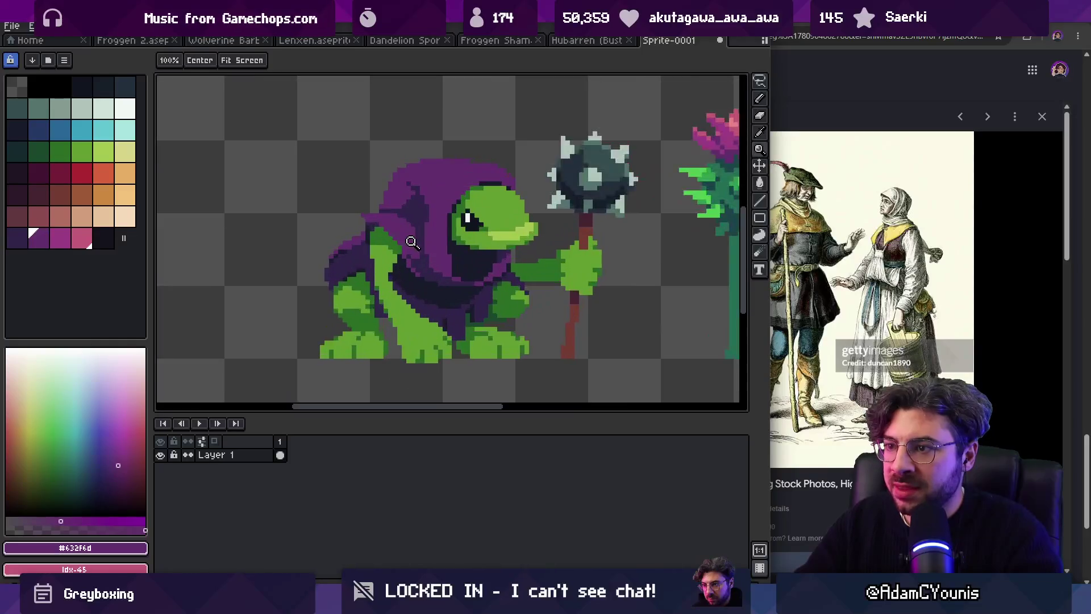
pyautogui.press('i')
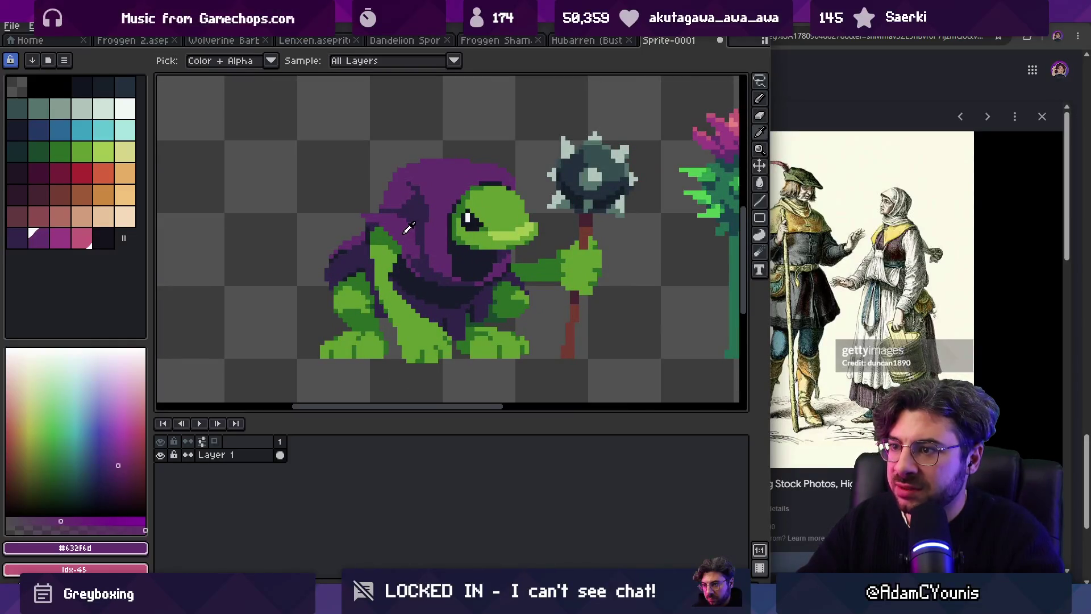
pyautogui.press('z')
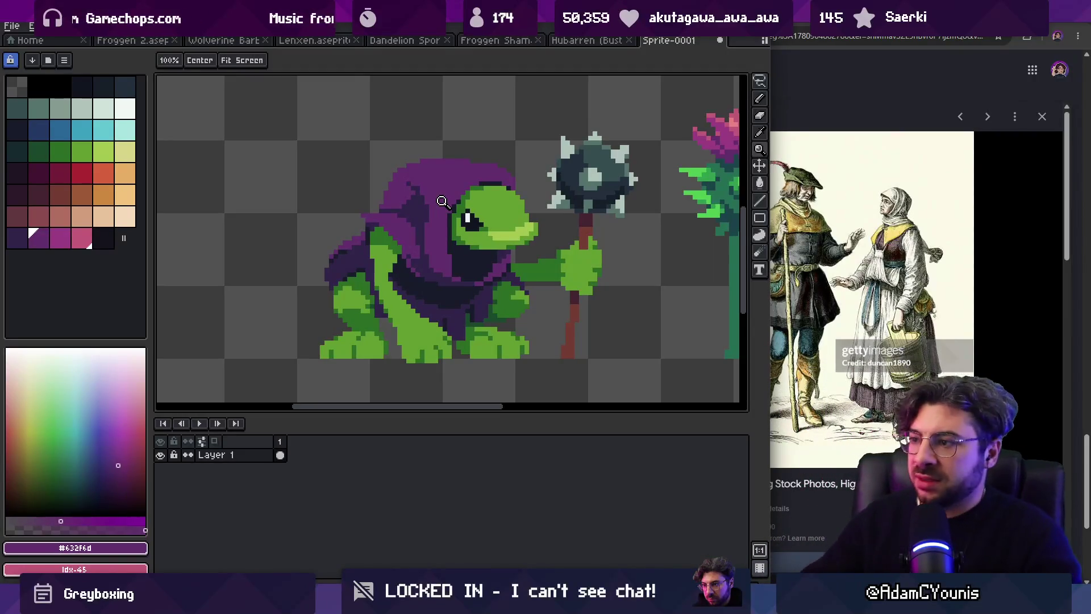
pyautogui.scroll(-2, 427, 253)
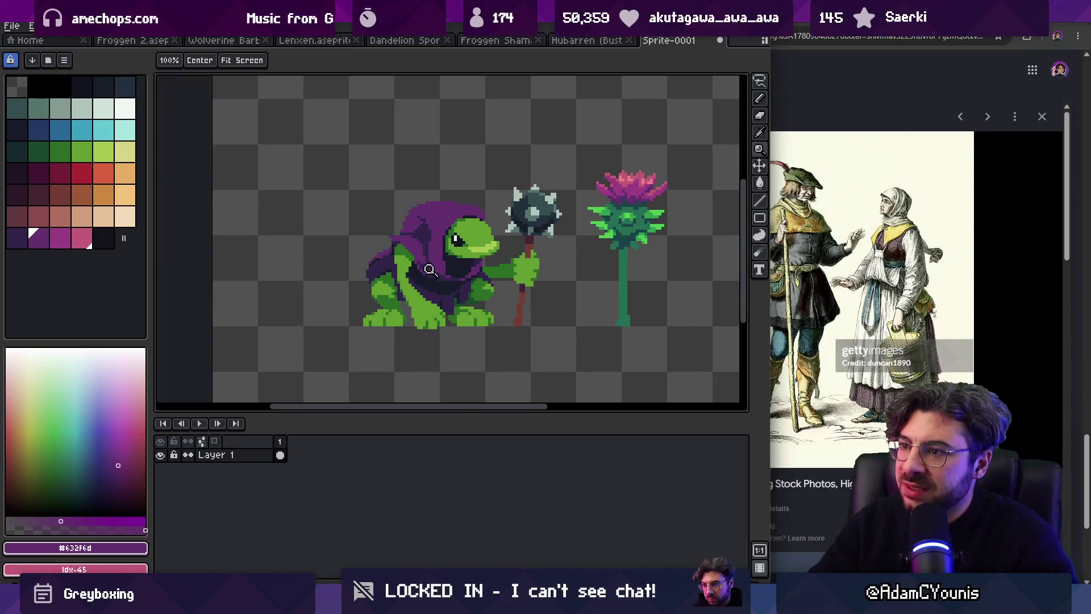
pyautogui.scroll(3, 424, 268)
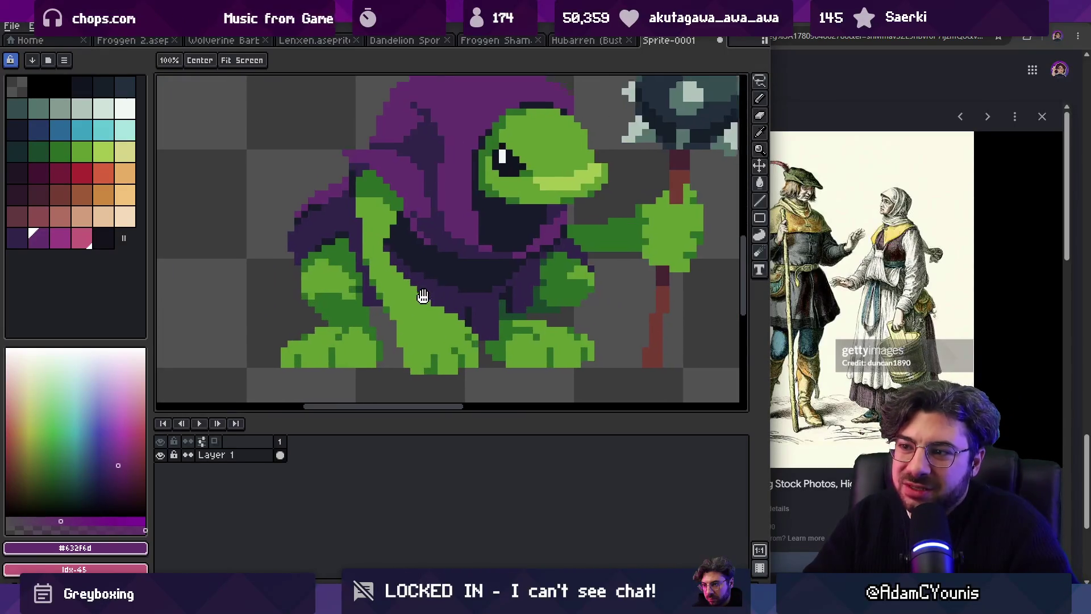
pyautogui.press('v')
pyautogui.press('m')
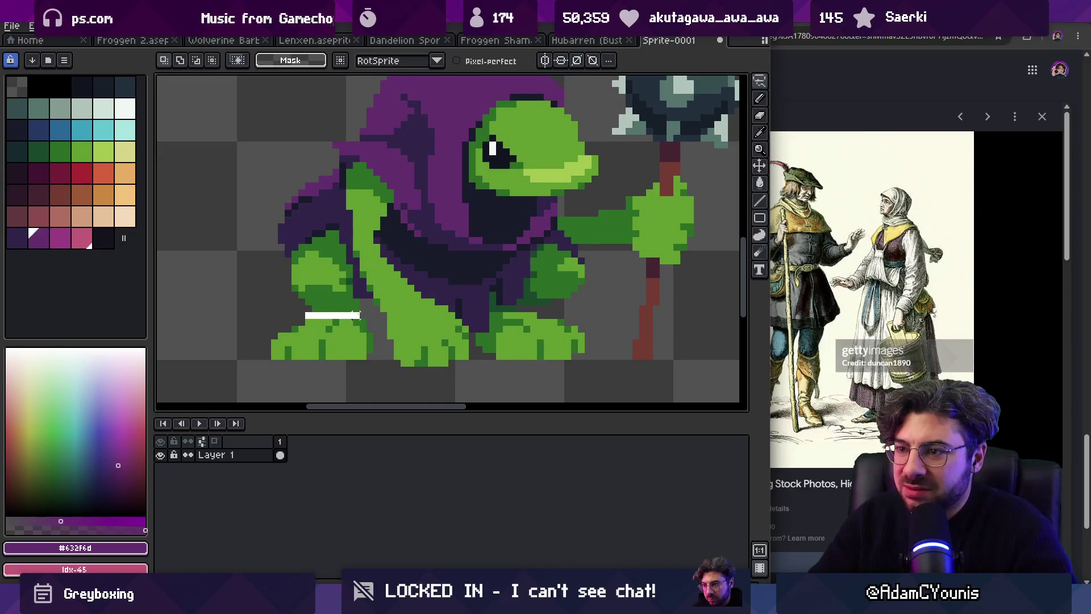
# Step: Lasso both lower-leg areas and bucket-fill them with two successive grey-teal palette shades
pyautogui.moveTo(336, 226); pyautogui.dragTo(310, 314)
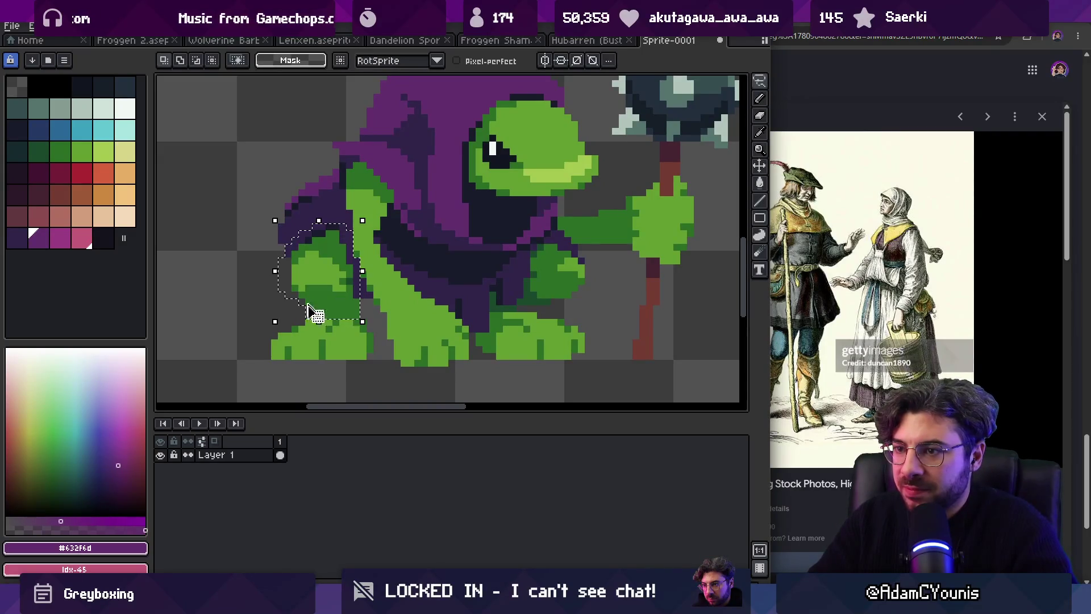
pyautogui.moveTo(554, 239)
pyautogui.mouseDown()
pyautogui.moveTo(492, 293)
pyautogui.moveTo(524, 313)
pyautogui.moveTo(591, 272)
pyautogui.moveTo(556, 239)
pyautogui.mouseUp()
pyautogui.click(39, 108)
pyautogui.press('g')
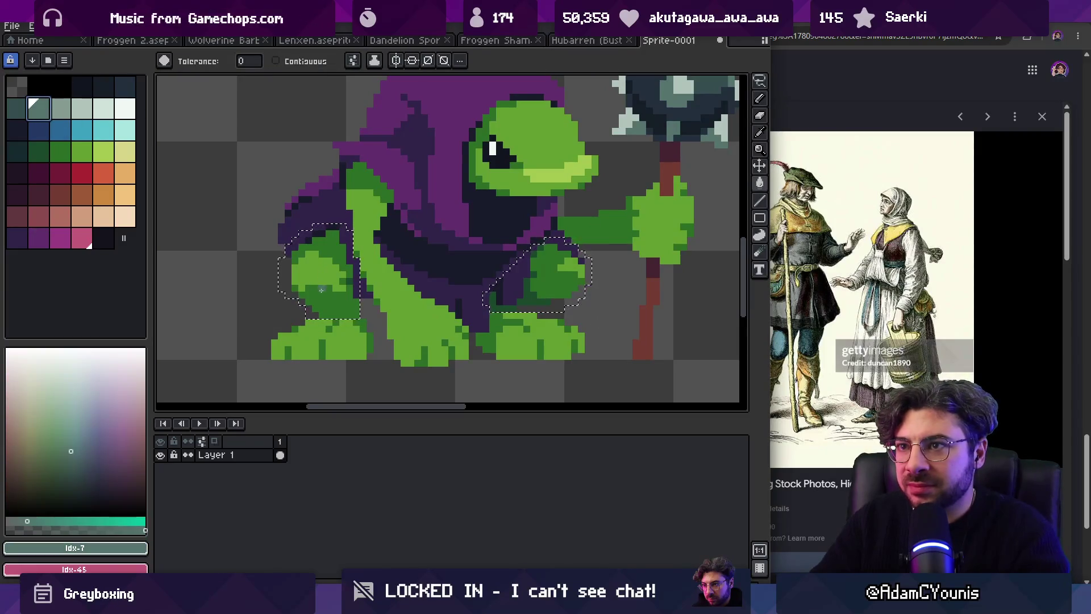
pyautogui.click(321, 291)
pyautogui.press(']')
pyautogui.click(321, 290)
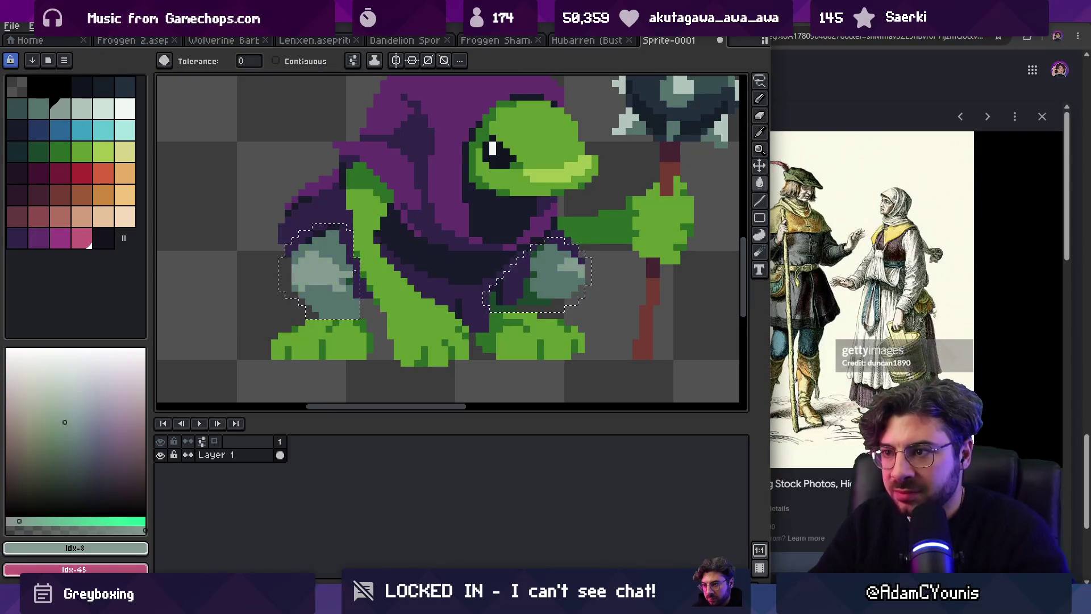
pyautogui.press('z')
pyautogui.scroll(-5, 359, 239)
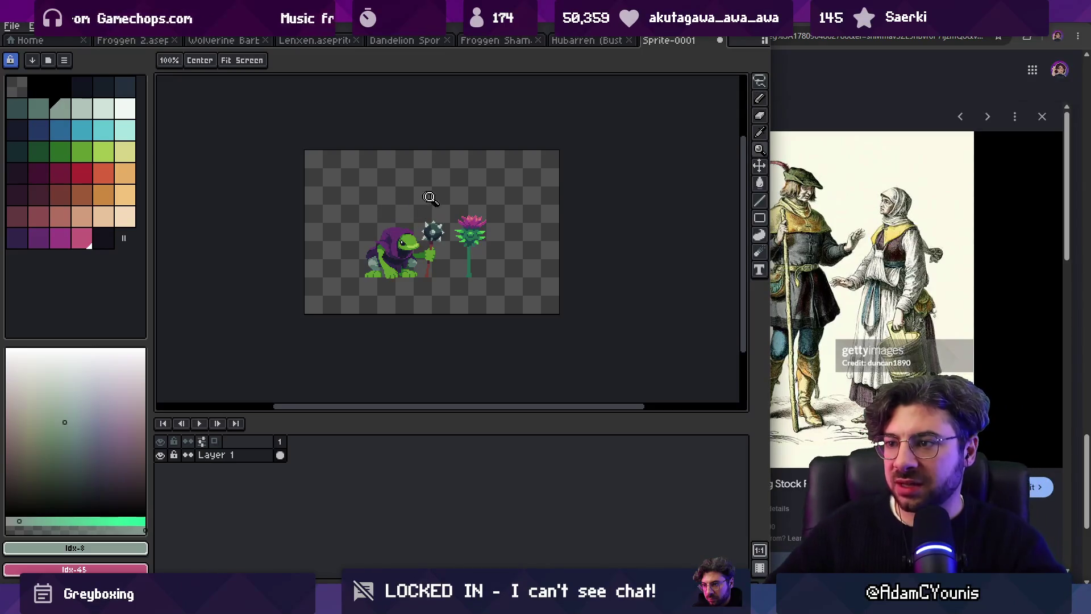
pyautogui.scroll(5, 439, 222)
# Step: Sample the grey-teal pad colour, pan both pads into view, and lasso the right pad again
pyautogui.press('i')
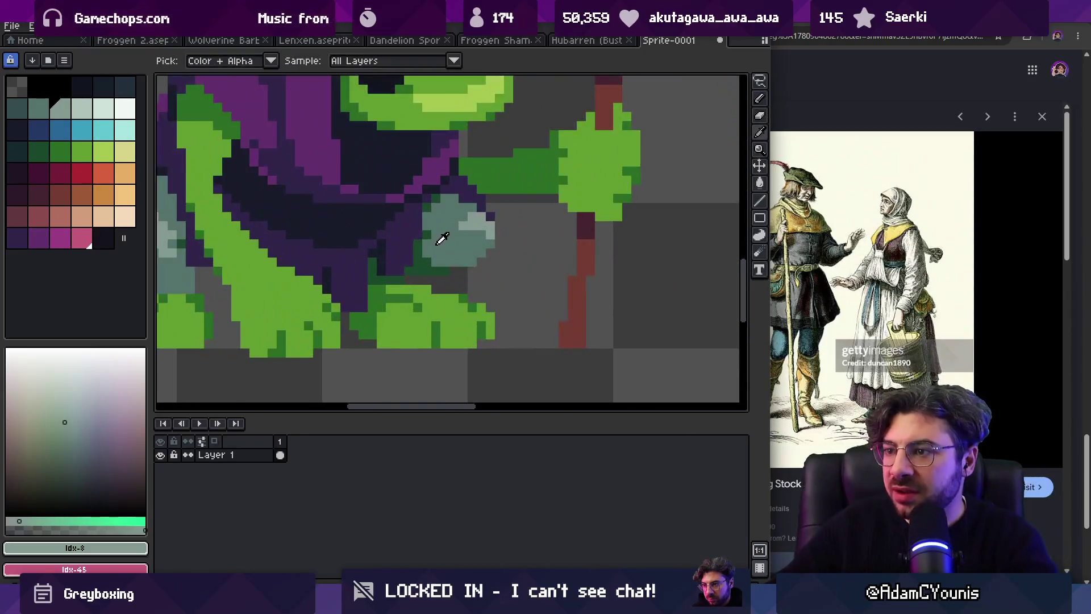
pyautogui.click(443, 239)
pyautogui.press('space')
pyautogui.moveTo(262, 265); pyautogui.dragTo(377, 260)
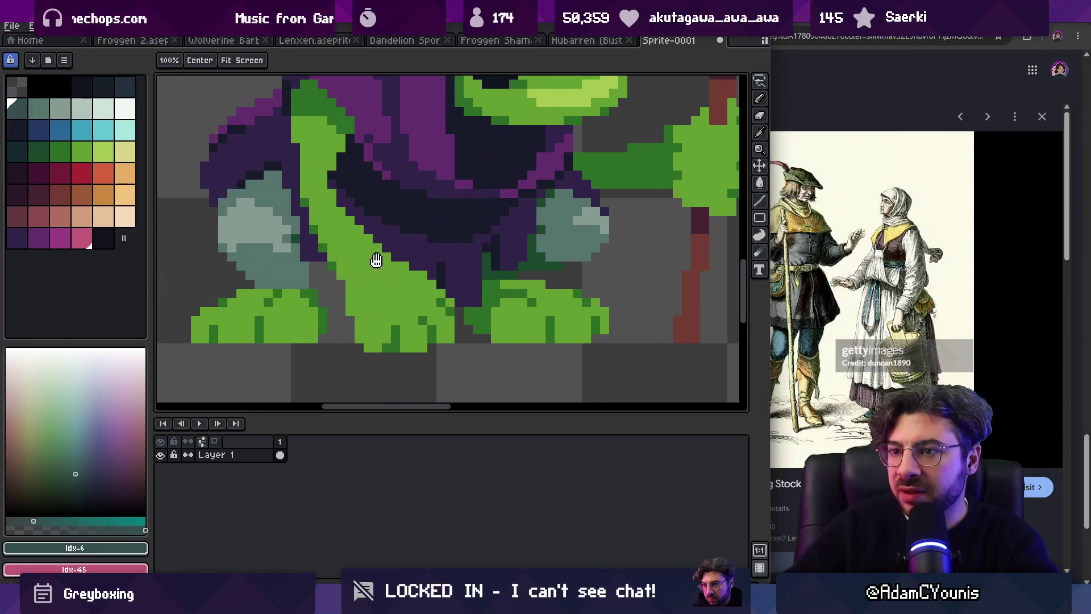
pyautogui.press('m')
pyautogui.moveTo(523, 229)
pyautogui.mouseDown()
pyautogui.moveTo(499, 273)
pyautogui.moveTo(531, 193)
pyautogui.mouseUp()
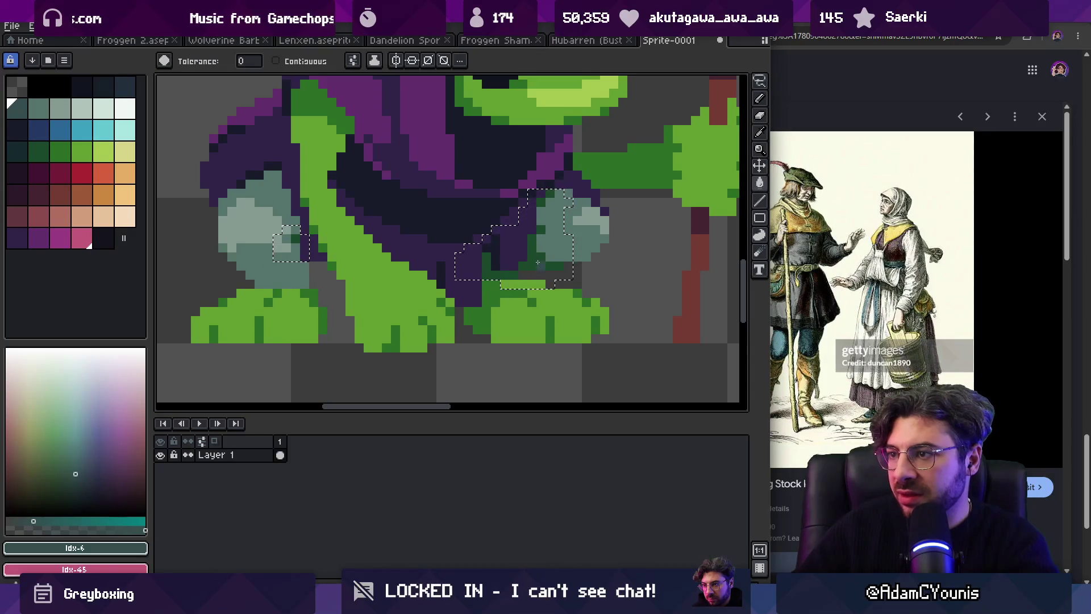
pyautogui.press('z')
pyautogui.scroll(-5, 364, 227)
pyautogui.scroll(1, 419, 218)
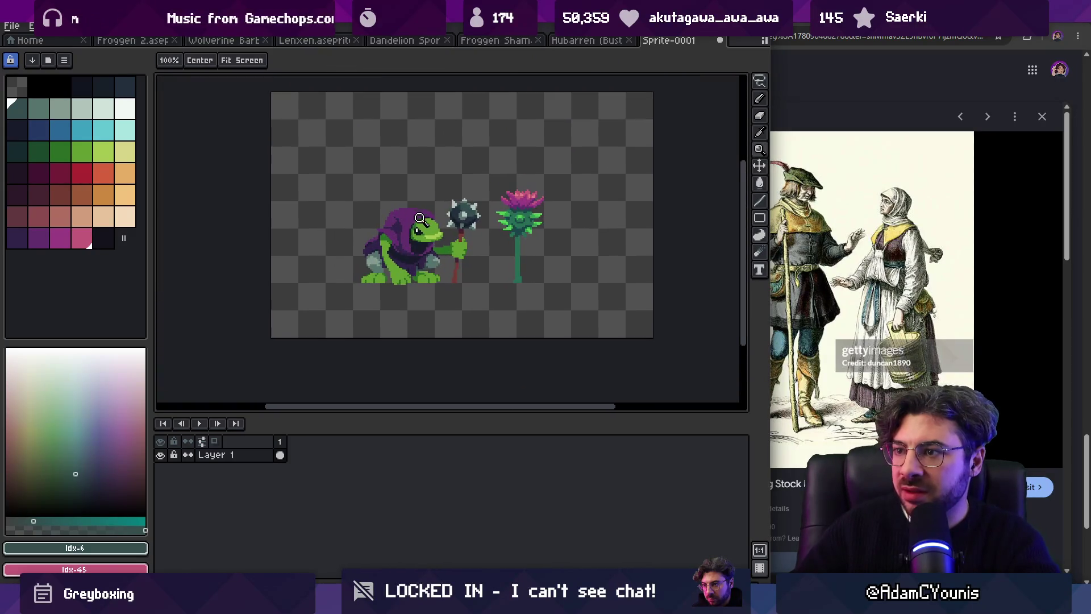
# Step: Freehand-select the left and right knee-pad areas
pyautogui.scroll(3, 422, 256)
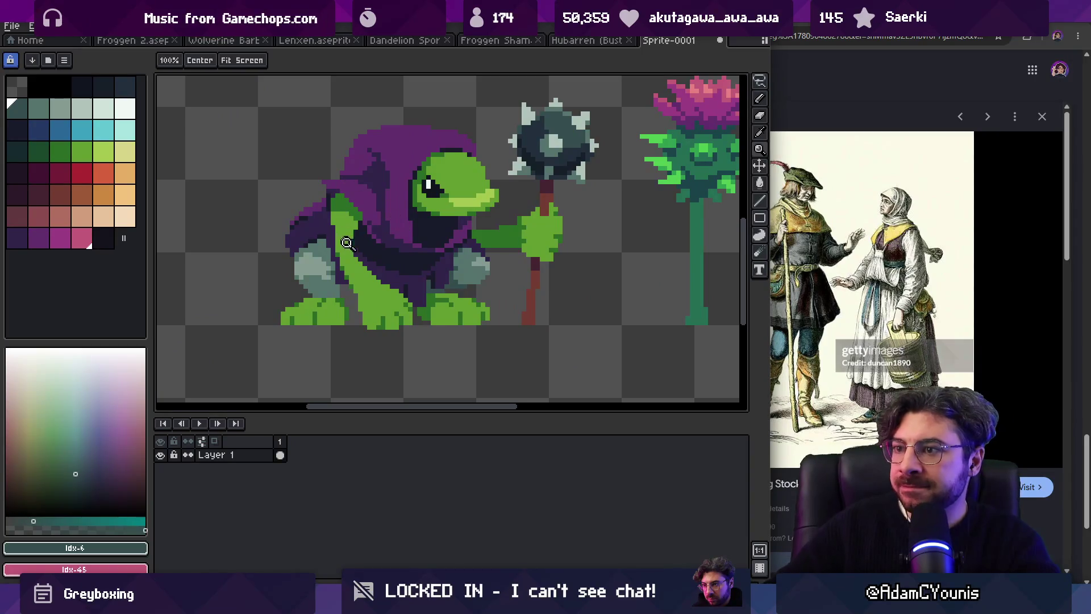
pyautogui.press('m')
pyautogui.moveTo(338, 232); pyautogui.dragTo(279, 245)
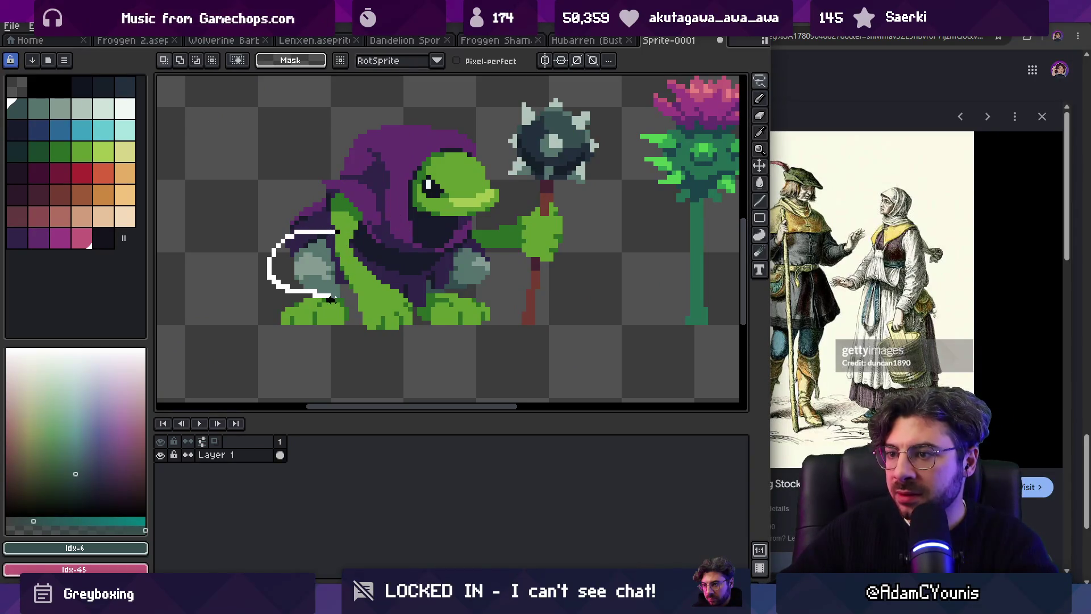
pyautogui.moveTo(343, 289); pyautogui.dragTo(345, 294)
pyautogui.moveTo(461, 239)
pyautogui.mouseDown()
pyautogui.moveTo(415, 284)
pyautogui.moveTo(464, 239)
pyautogui.mouseUp()
# Step: Bucket-fill the knee pads, stepping through palette colours until they turn brown
pyautogui.click(33, 192)
pyautogui.press('g')
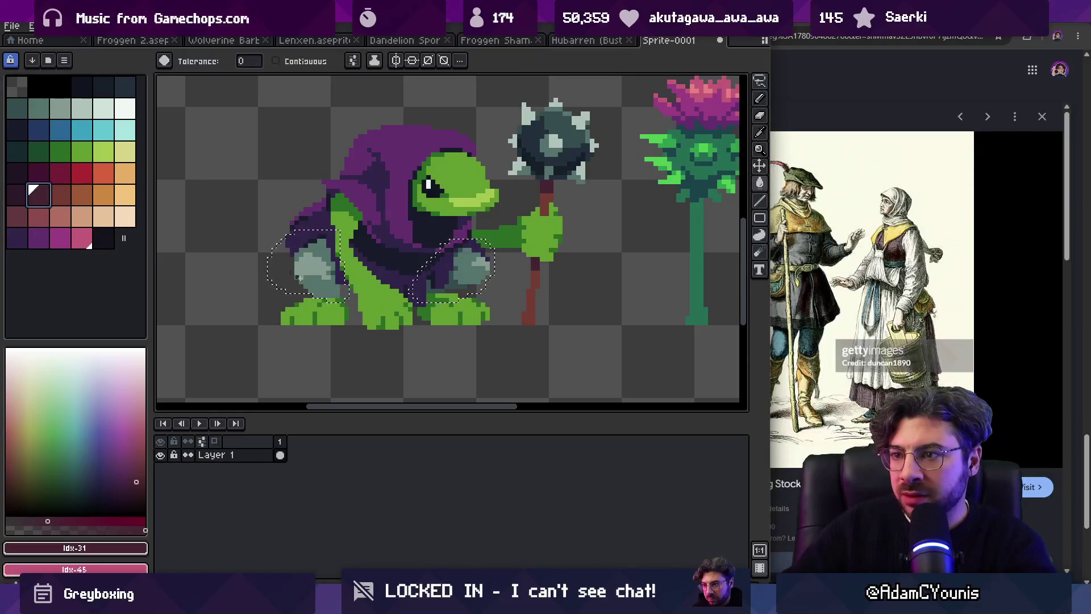
pyautogui.click(334, 266)
pyautogui.press(']')
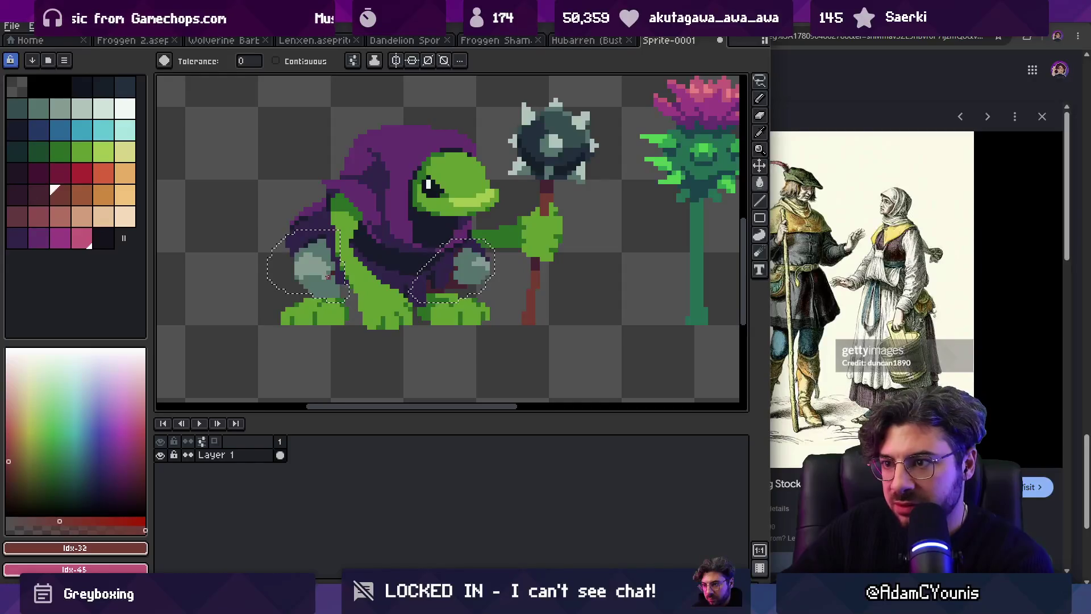
pyautogui.click(335, 264)
pyautogui.press(']')
pyautogui.click(335, 264)
pyautogui.press('z')
pyautogui.scroll(-4, 385, 196)
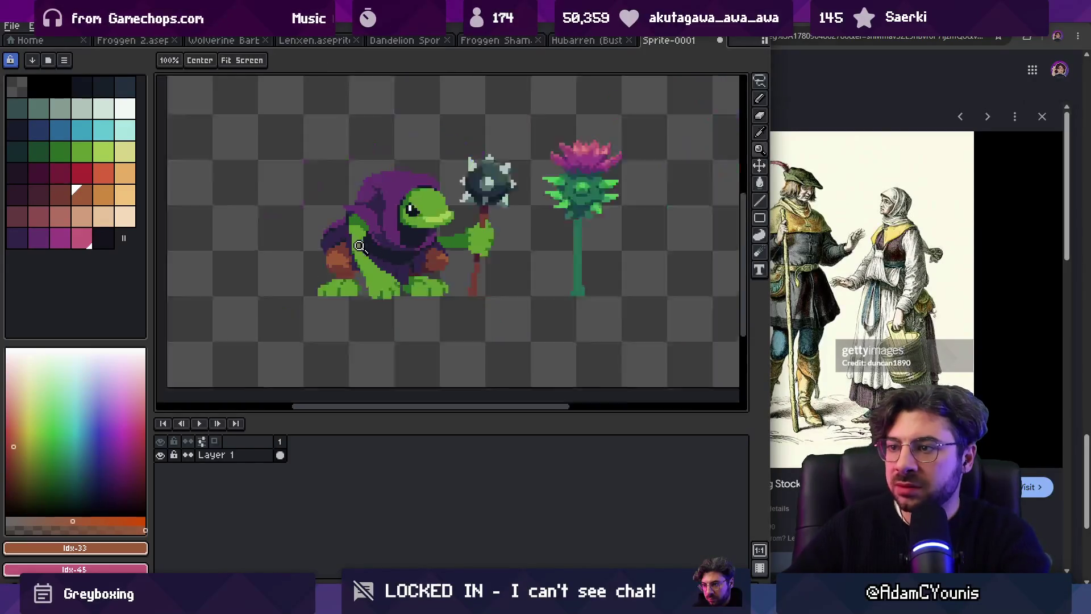
pyautogui.scroll(5, 381, 237)
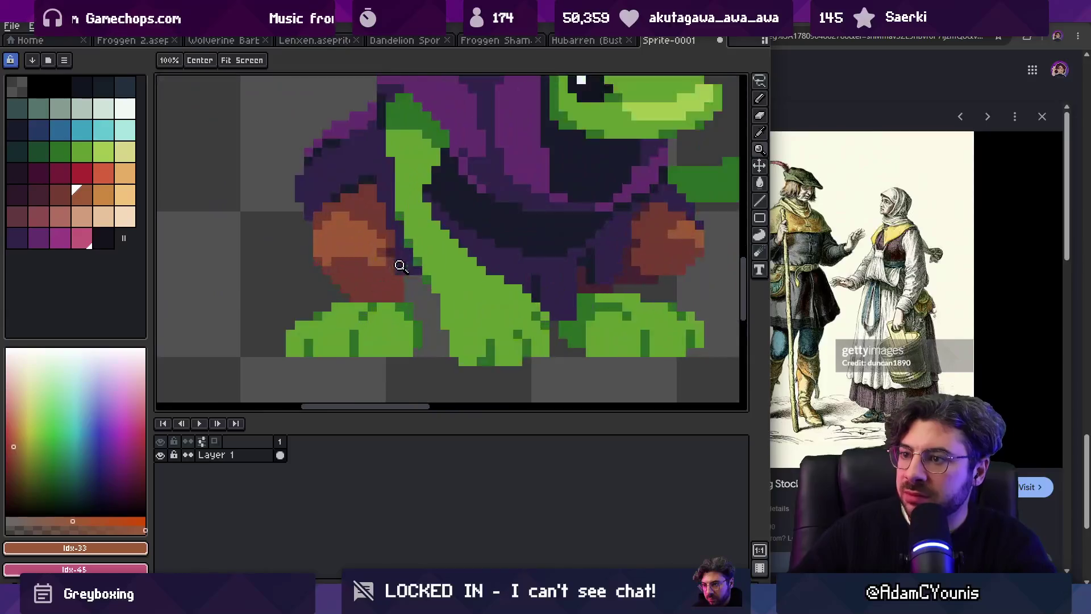
# Step: Sample dark maroon #452531 from the hood and pencil shading pixels beside the knee pad
pyautogui.press('b')
pyautogui.press('h')
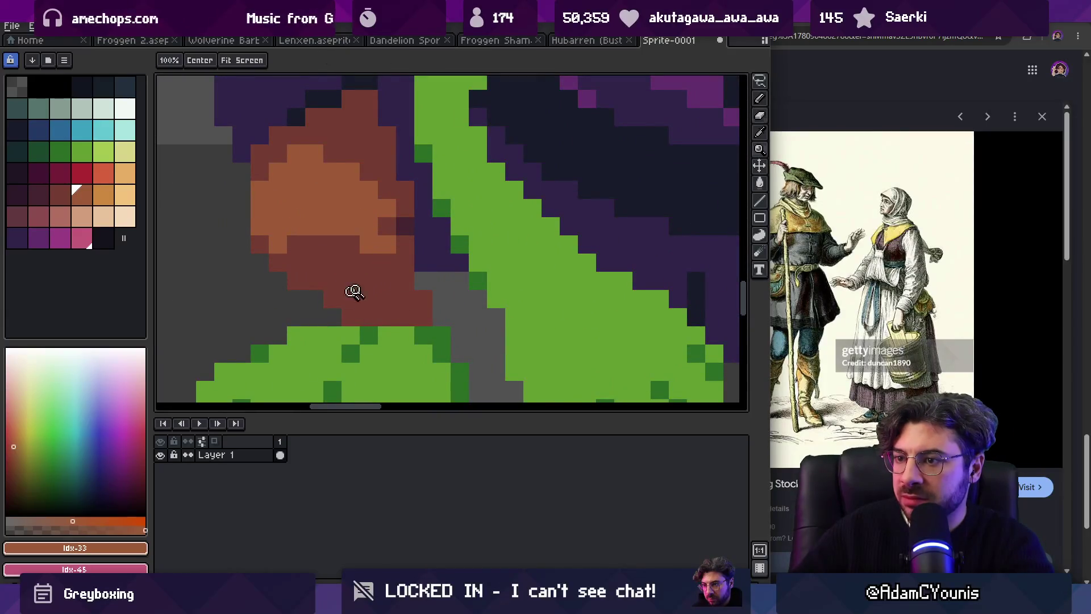
pyautogui.scroll(-5, 353, 290)
pyautogui.scroll(5, 364, 277)
pyautogui.press('i')
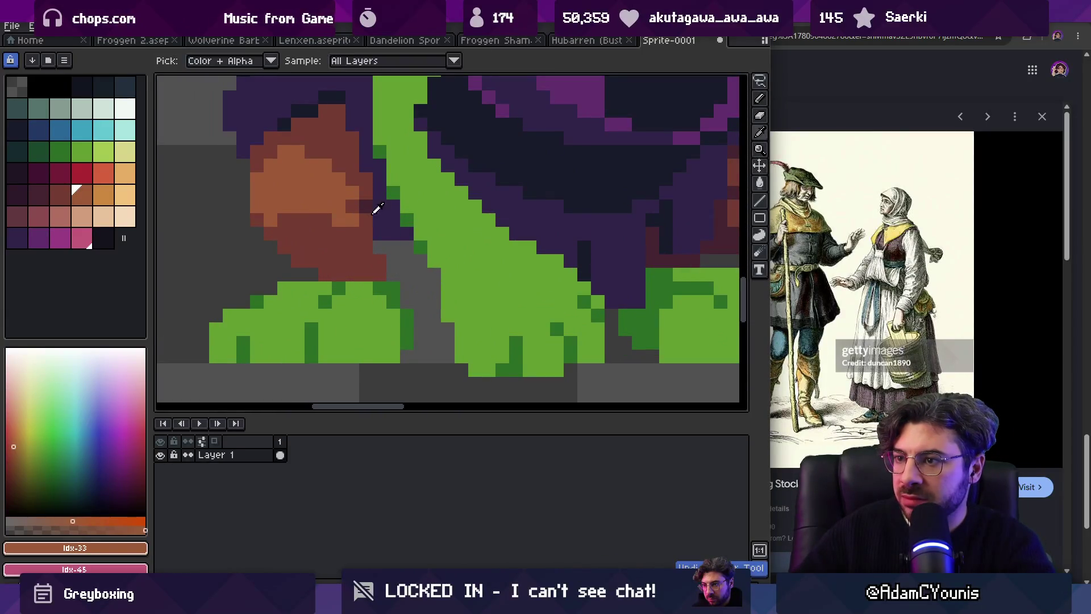
pyautogui.click(366, 206)
pyautogui.press('b')
pyautogui.moveTo(327, 275); pyautogui.dragTo(376, 261)
pyautogui.click(380, 275)
# Step: Sample the dark green #2b6d25 from the frog's body
pyautogui.press('z')
pyautogui.scroll(-5, 354, 238)
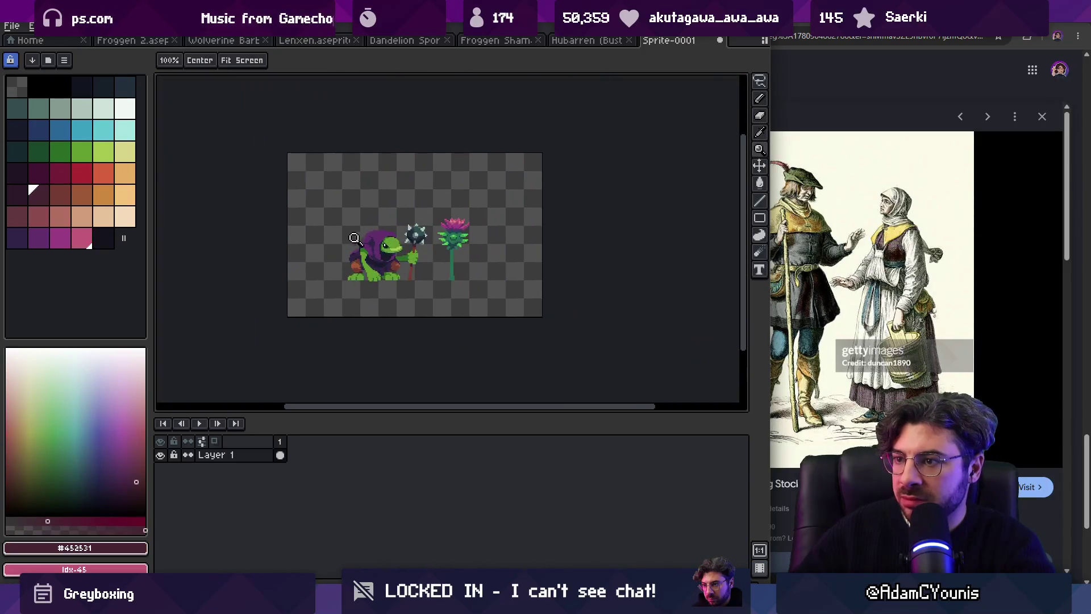
pyautogui.scroll(5, 393, 232)
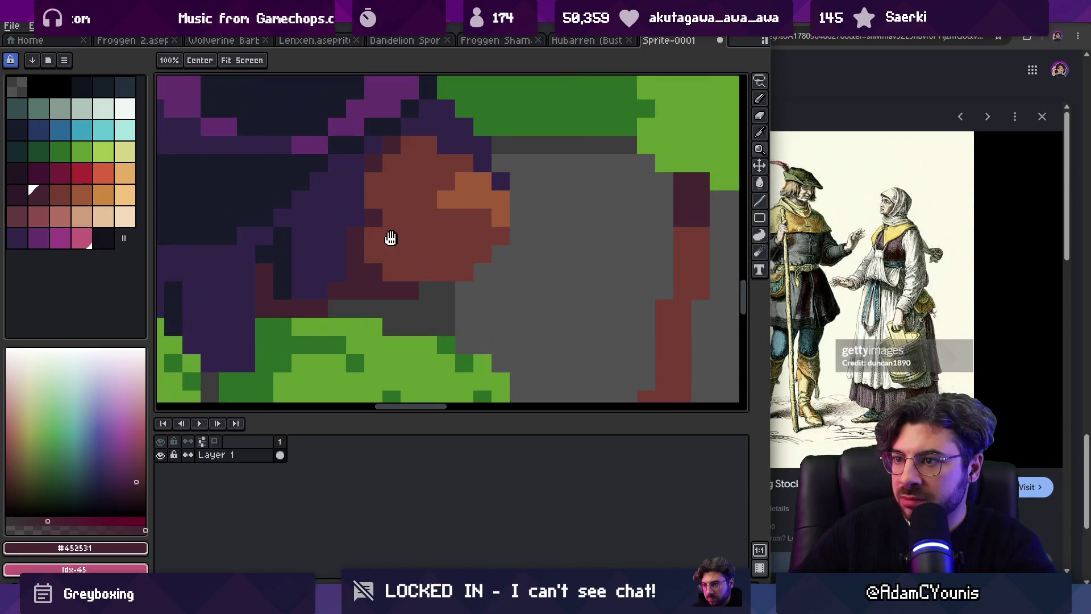
pyautogui.scroll(-3, 406, 239)
pyautogui.scroll(-2, 412, 229)
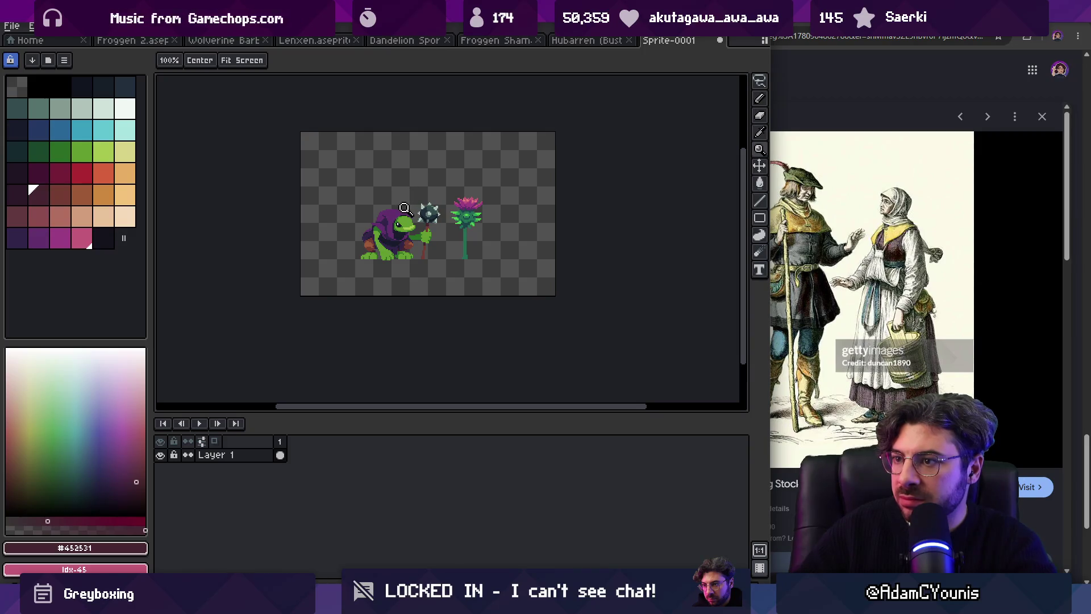
pyautogui.scroll(3, 375, 233)
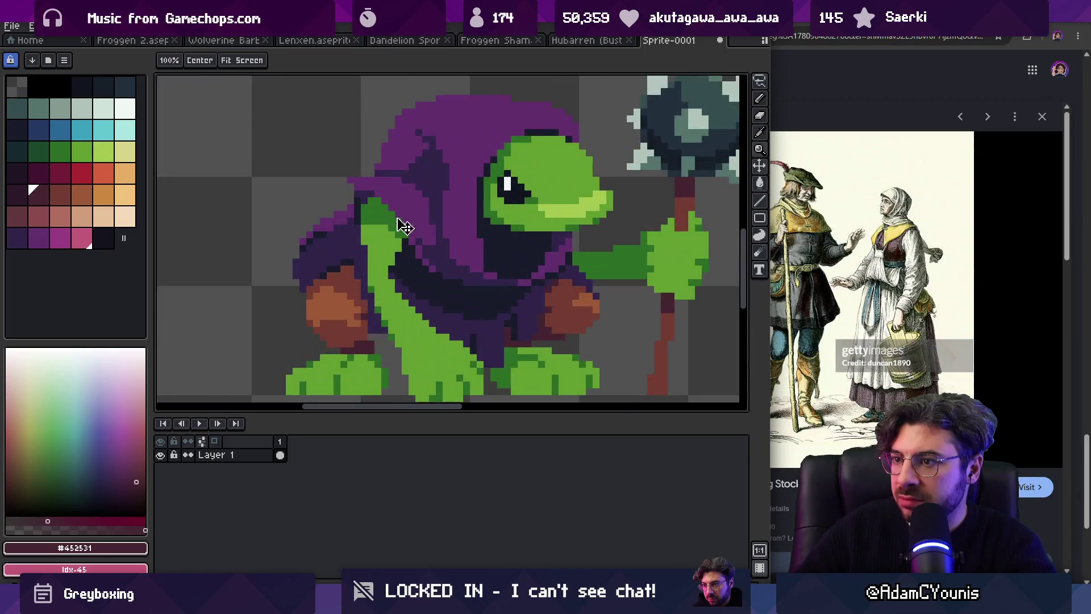
pyautogui.keyDown('alt'); pyautogui.click(377, 232); pyautogui.keyUp('alt')
pyautogui.scroll(-2, 416, 197)
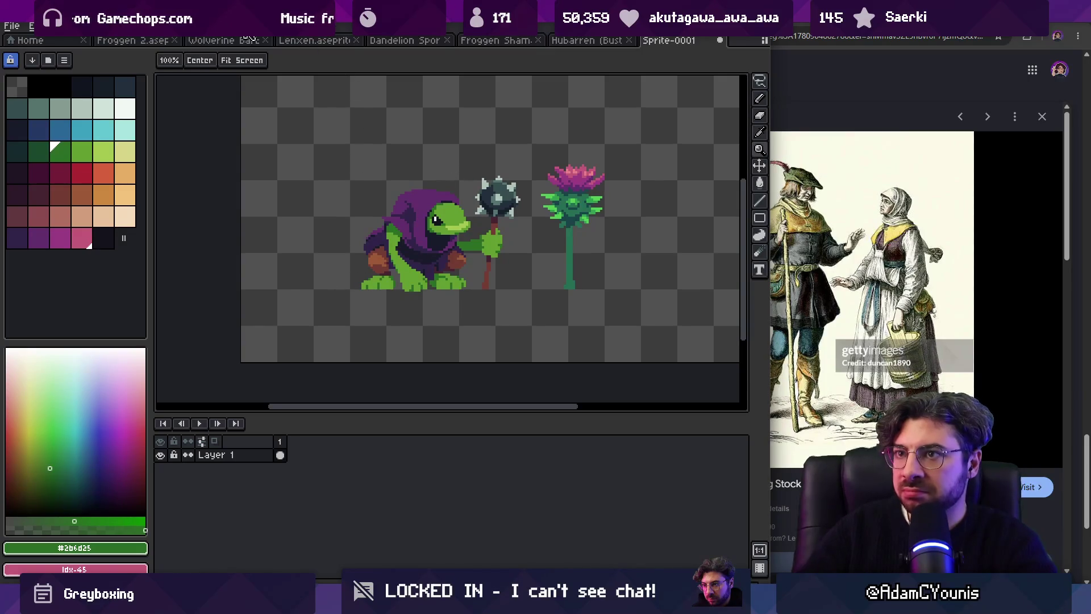
# Step: In Froggen 2, lasso the frog and mace and copy them, undoing an accidental layer merge
pyautogui.click(132, 40)
pyautogui.press('m')
pyautogui.moveTo(361, 208)
pyautogui.mouseDown()
pyautogui.moveTo(463, 302)
pyautogui.moveTo(386, 169)
pyautogui.mouseUp()
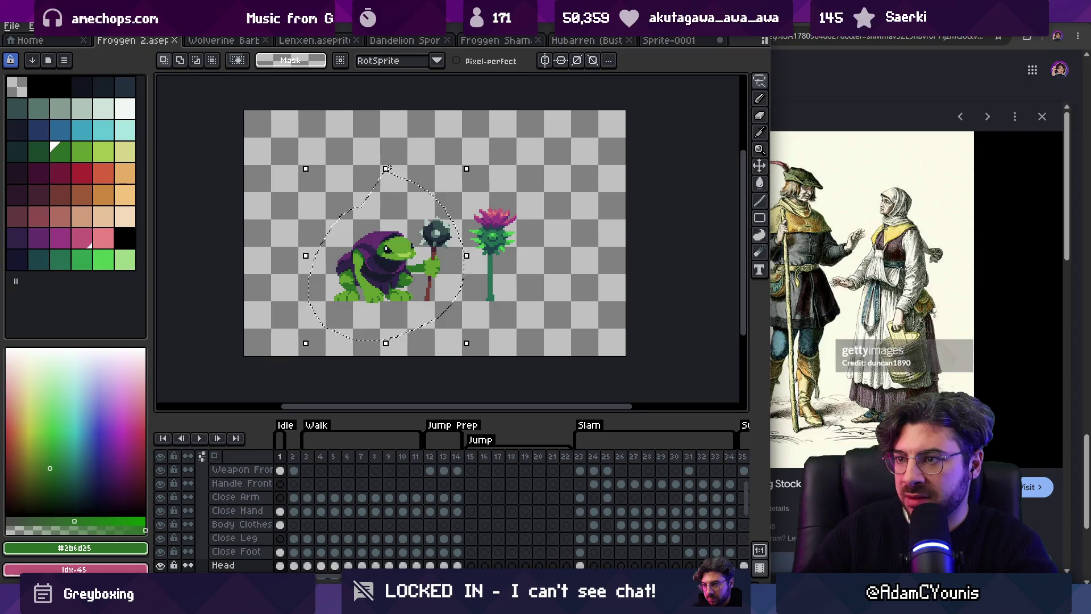
pyautogui.rightClick(249, 467)
pyautogui.click(268, 566)
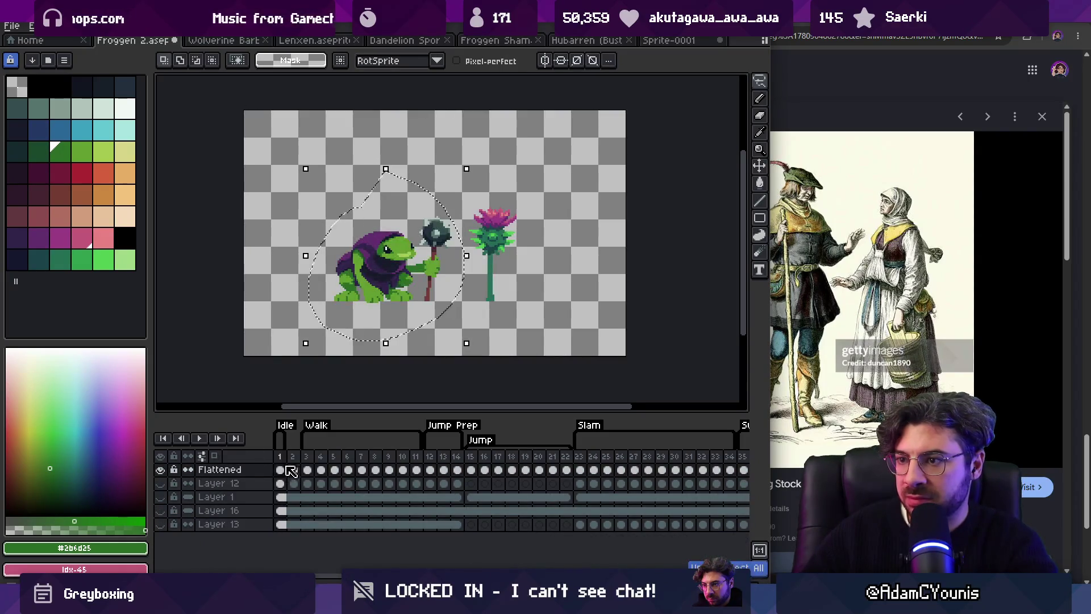
pyautogui.hotkey('ctrl', 'c')
pyautogui.hotkey('ctrl', 'z')
# Step: Paste the frog and mace into Sprite-0001, place it right of the thistle, and commit
pyautogui.click(670, 40)
pyautogui.hotkey('ctrl', 'v')
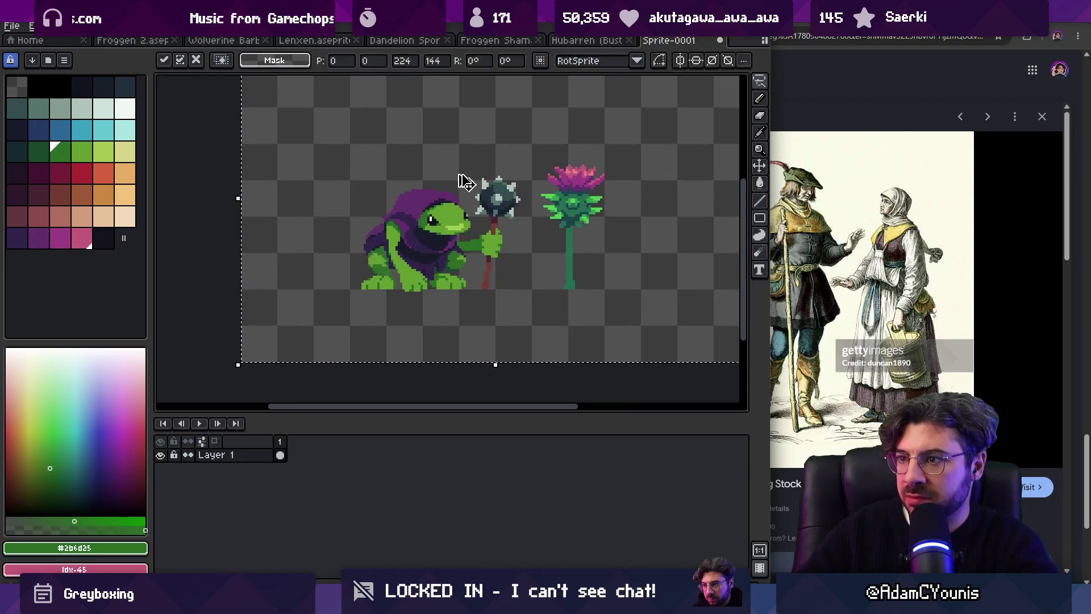
pyautogui.moveTo(430, 238); pyautogui.dragTo(671, 236)
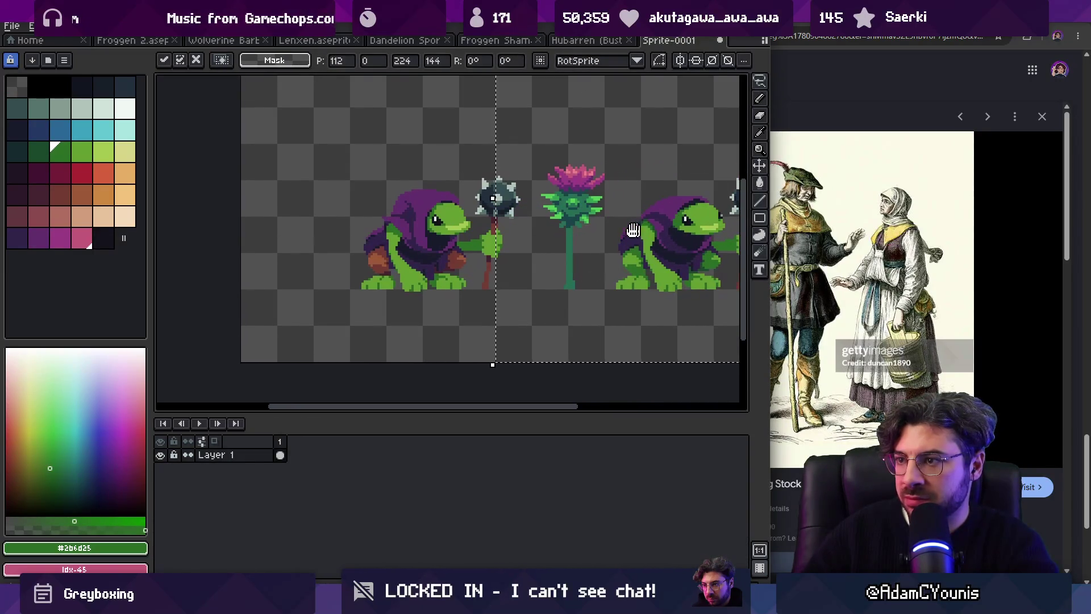
pyautogui.hscroll(3, 458, 223)
pyautogui.press('Return')
pyautogui.hscroll(-3, 502, 252)
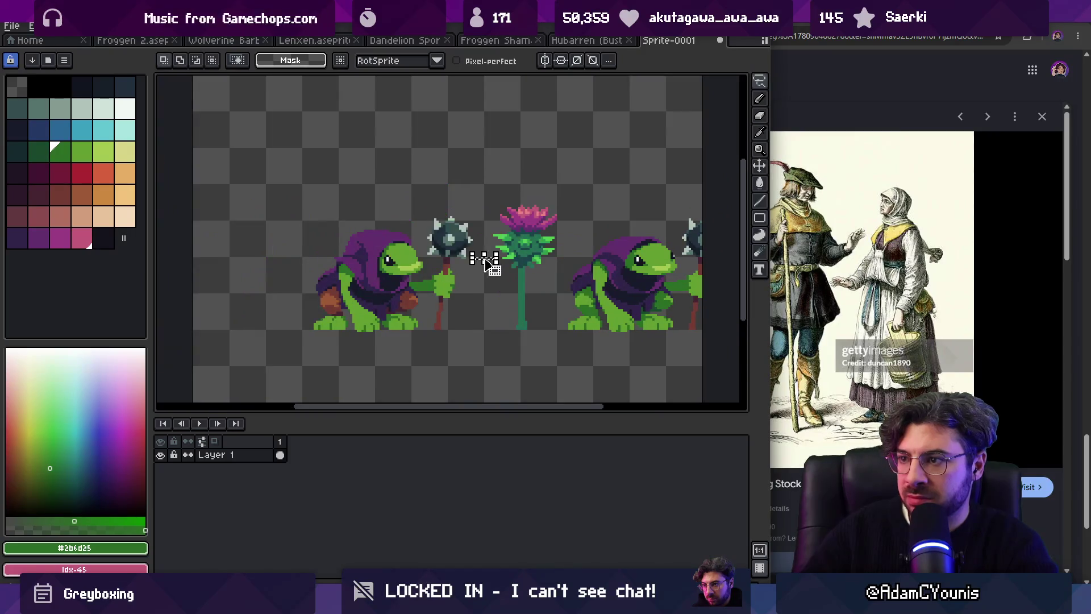
pyautogui.hscroll(1, 467, 247)
pyautogui.scroll(-3, 499, 257)
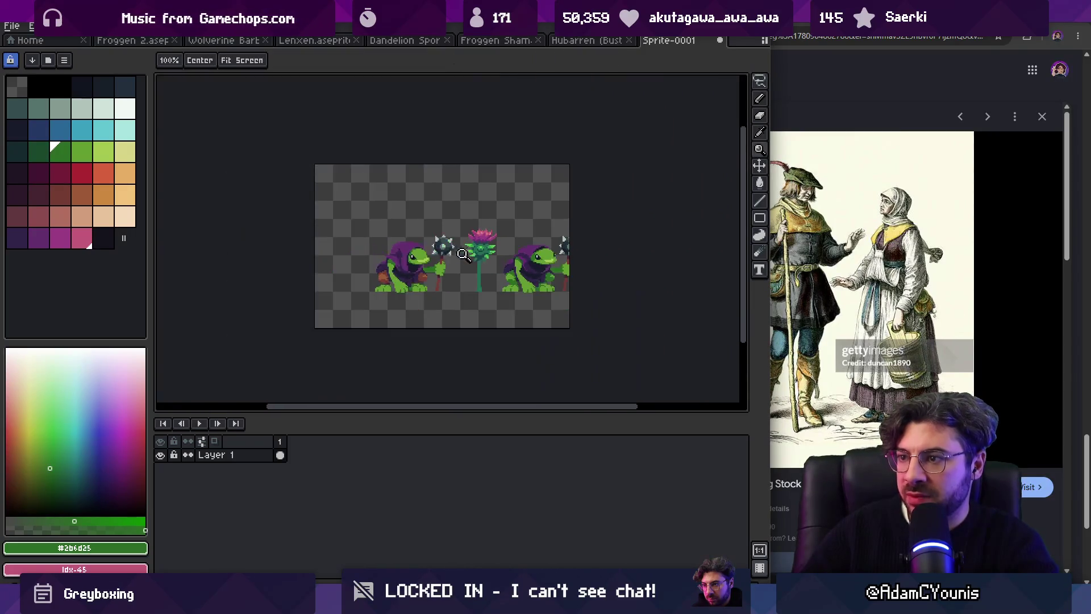
# Step: Shift the whole scene left to centre it and zoom in on the frog's head
pyautogui.press('v')
pyautogui.moveTo(488, 277); pyautogui.dragTo(451, 279)
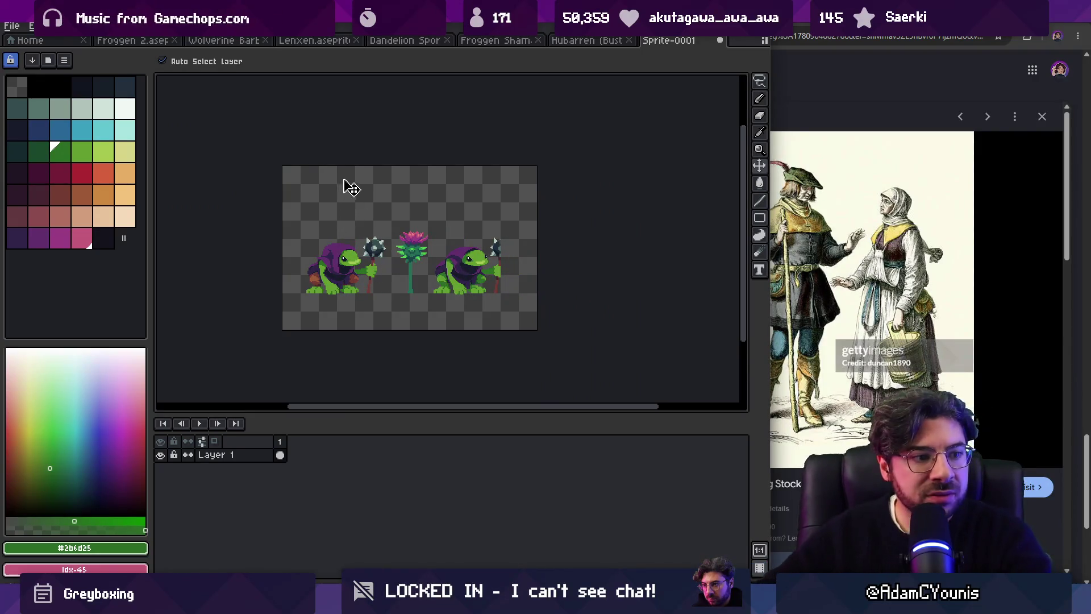
pyautogui.press('z')
pyautogui.click(382, 250)
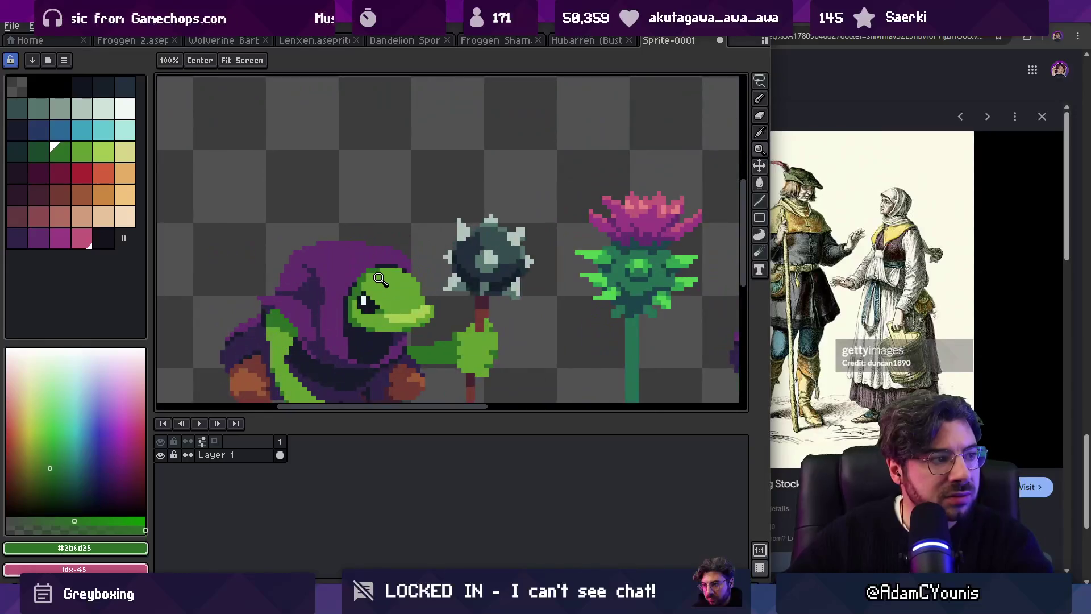
pyautogui.click(380, 278)
pyautogui.click(382, 277)
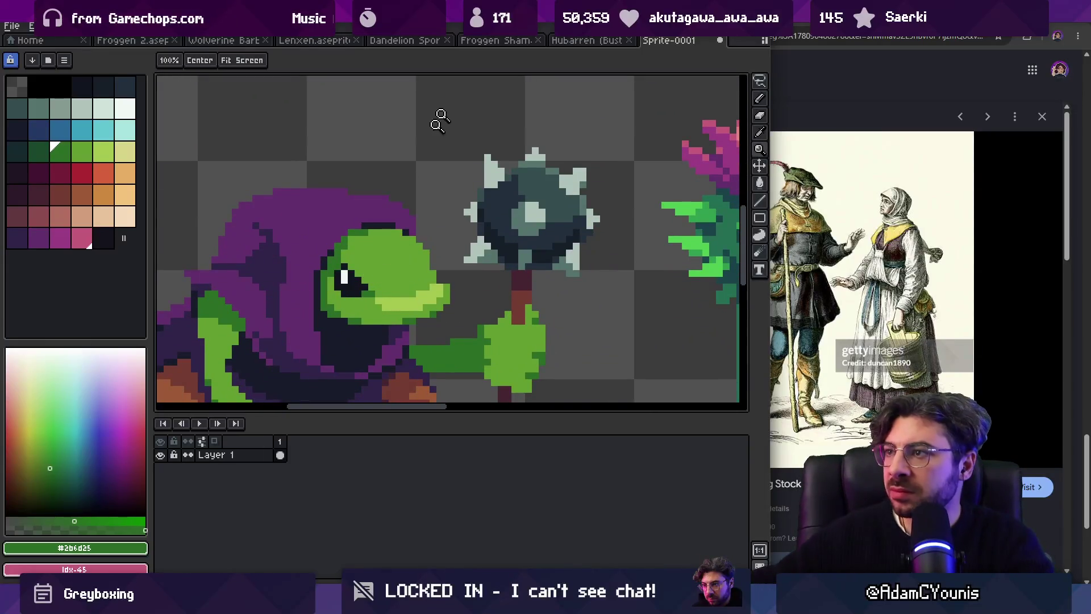
pyautogui.click(753, 39)
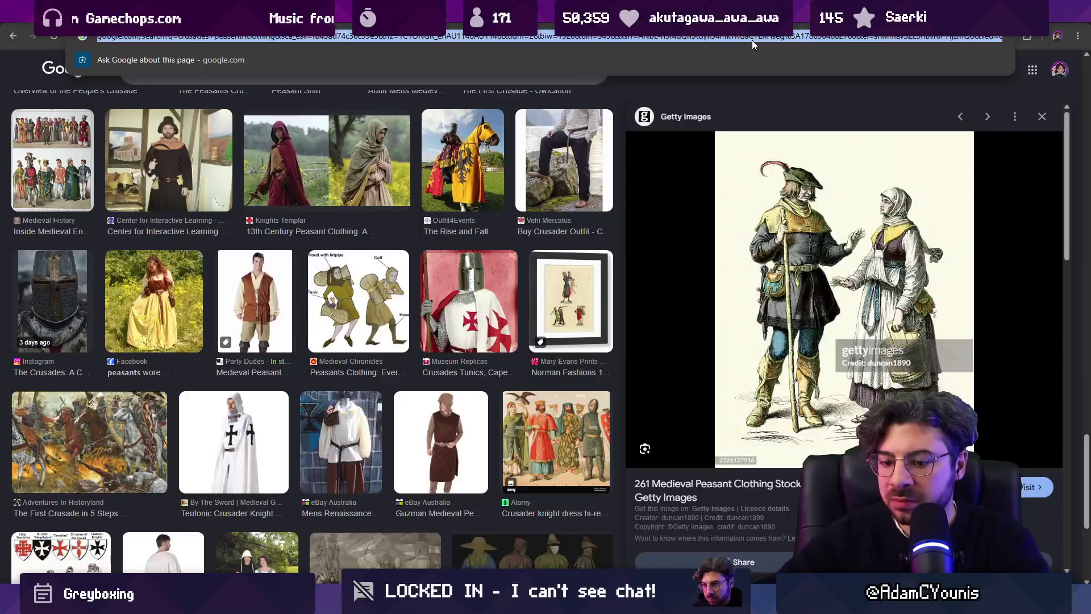
# Step: Search Google Images for 'frog', preview the Leaf Green Tree Frog photo, and return to Aseprite
pyautogui.write('frog')
pyautogui.press('Return')
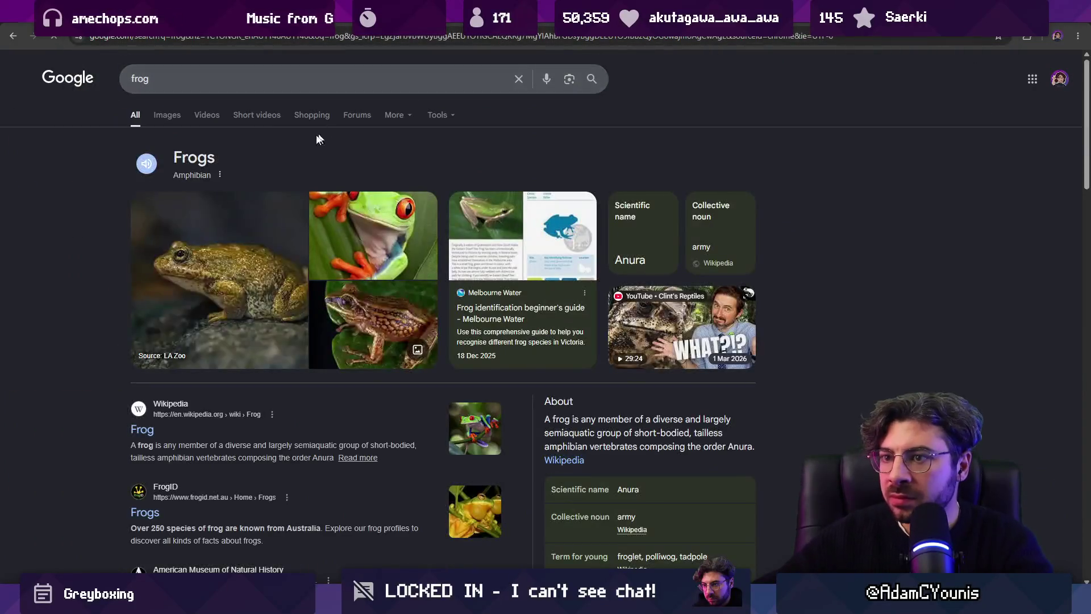
pyautogui.click(177, 126)
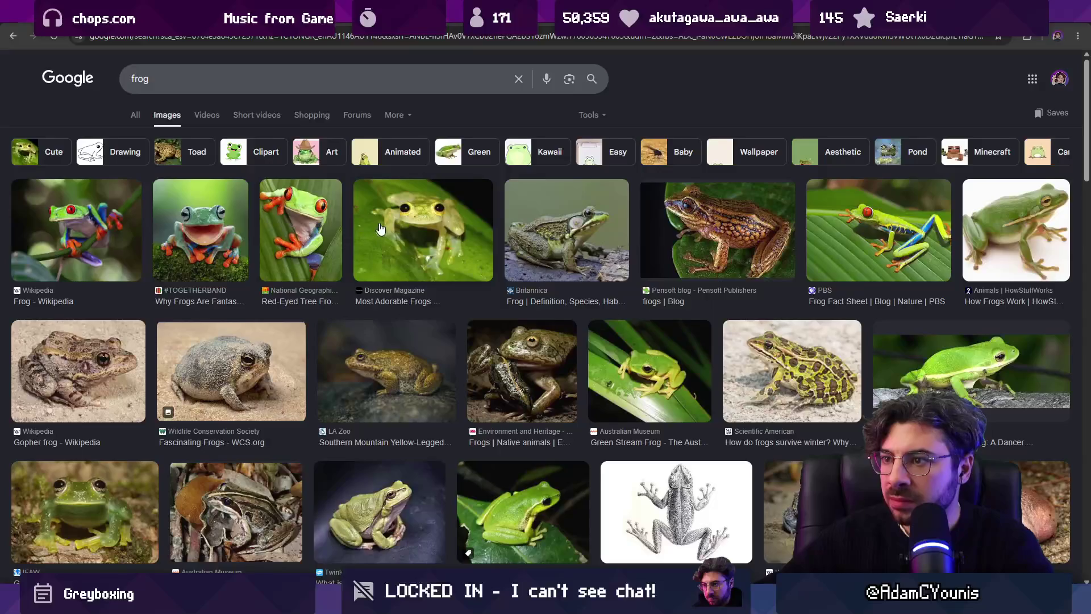
pyautogui.scroll(-2, 445, 418)
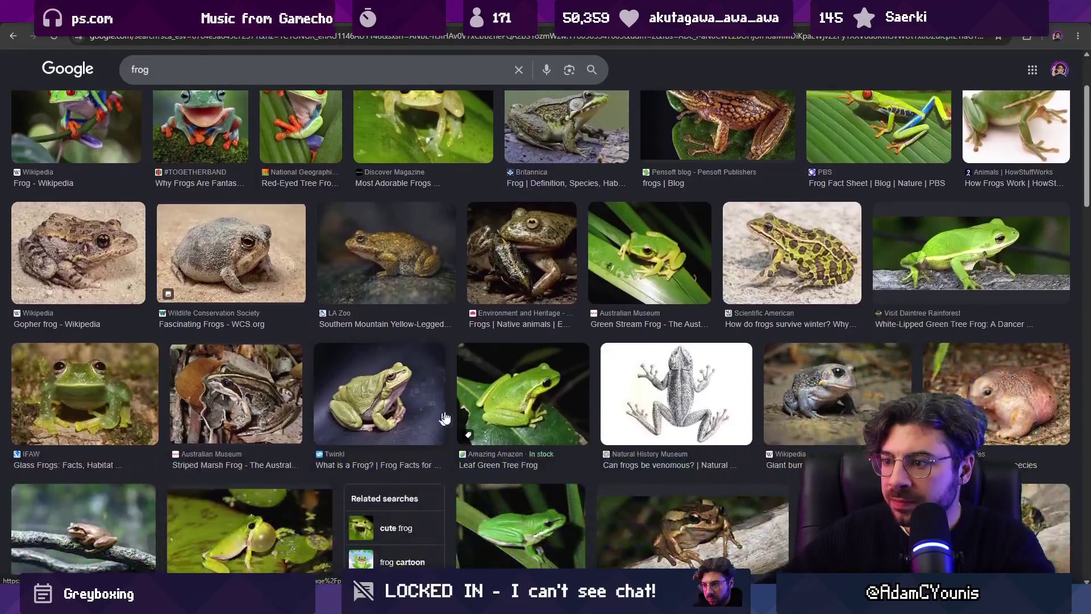
pyautogui.click(494, 391)
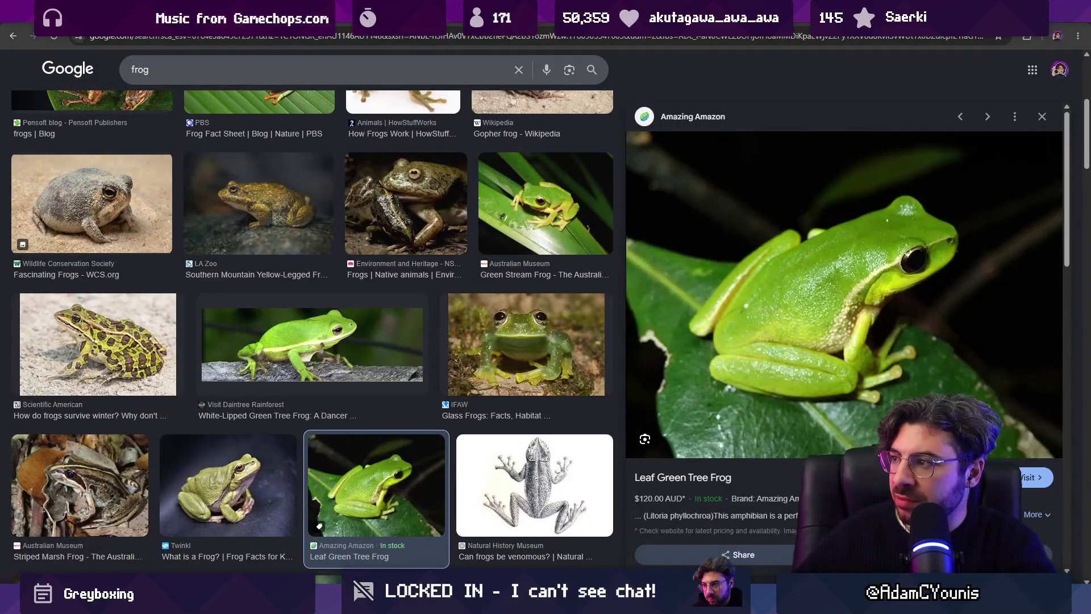
pyautogui.hotkey('alt', 'Tab')
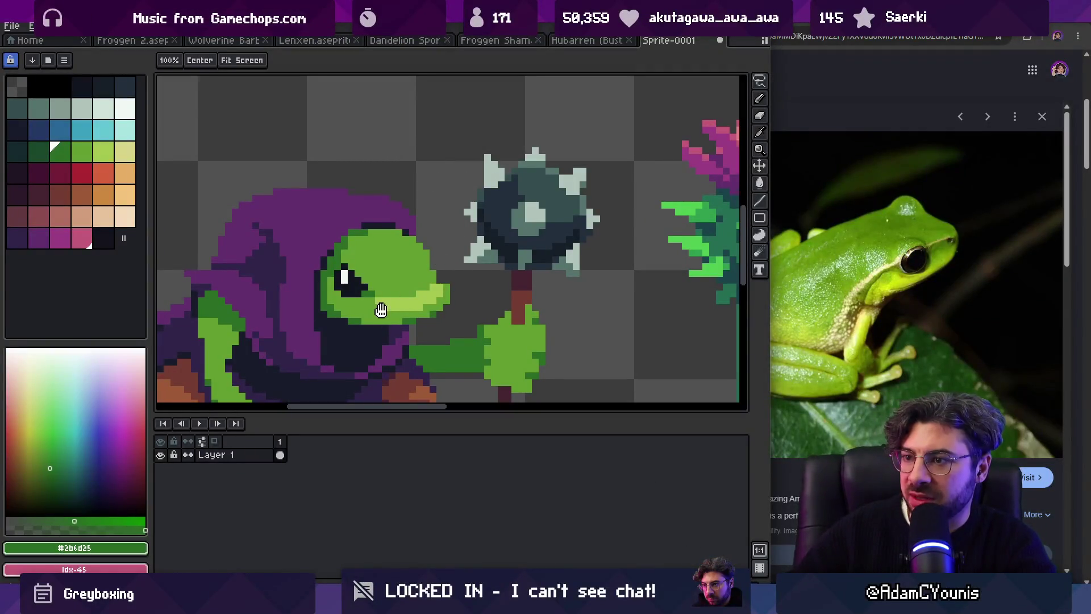
# Step: Centre the frog's face and sample the near-black eye colour
pyautogui.moveTo(381, 310); pyautogui.dragTo(424, 266)
pyautogui.press('alt')
pyautogui.keyDown('alt'); pyautogui.click(402, 247); pyautogui.keyUp('alt')
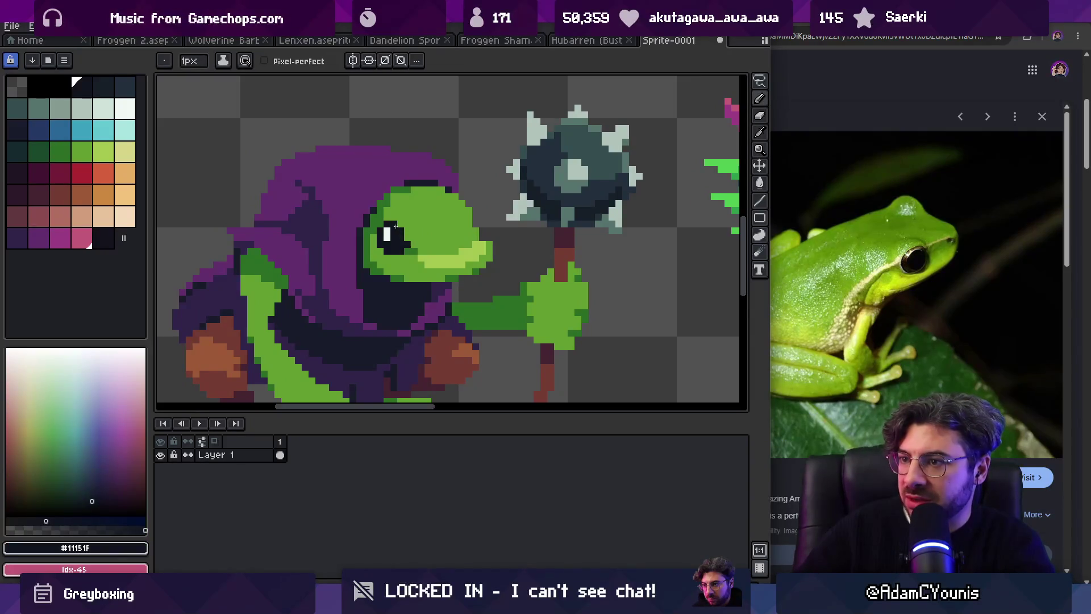
pyautogui.keyDown('alt'); pyautogui.click(420, 244); pyautogui.keyUp('alt')
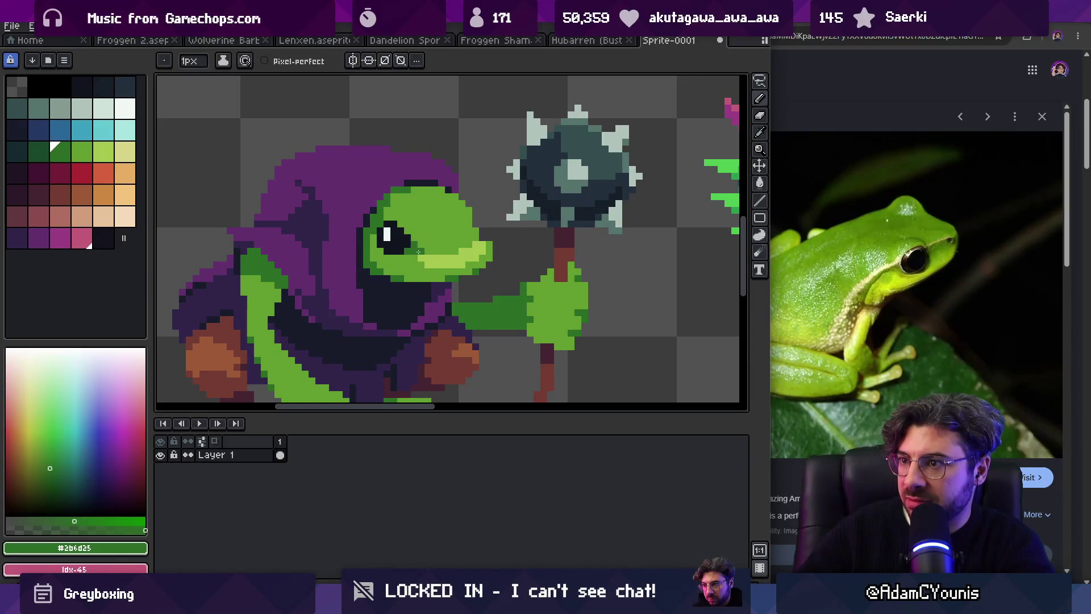
pyautogui.keyDown('alt'); pyautogui.click(382, 225); pyautogui.keyUp('alt')
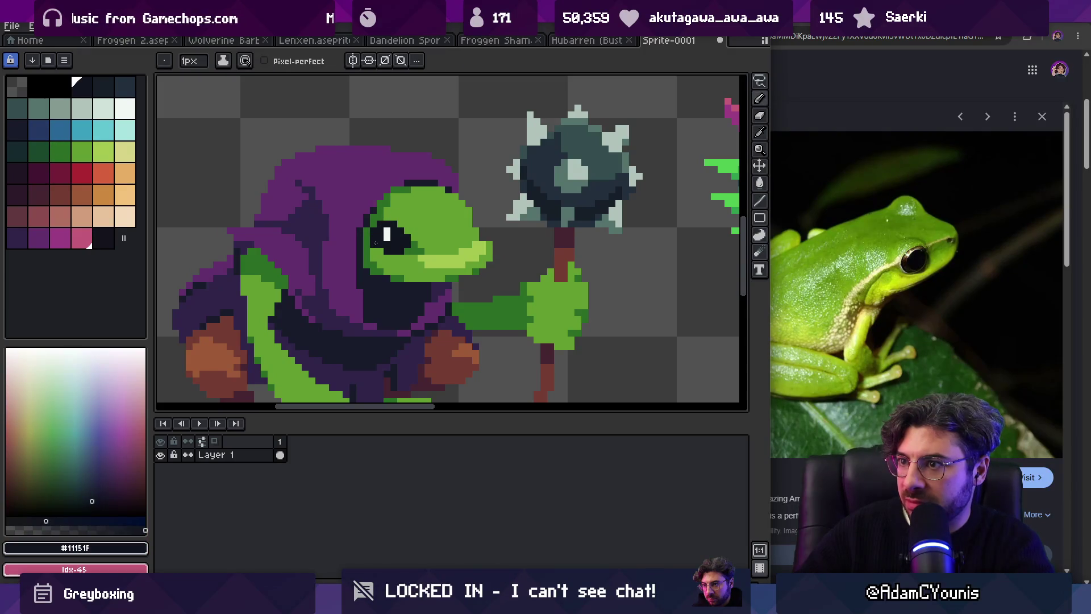
pyautogui.press('z')
pyautogui.scroll(-5, 412, 211)
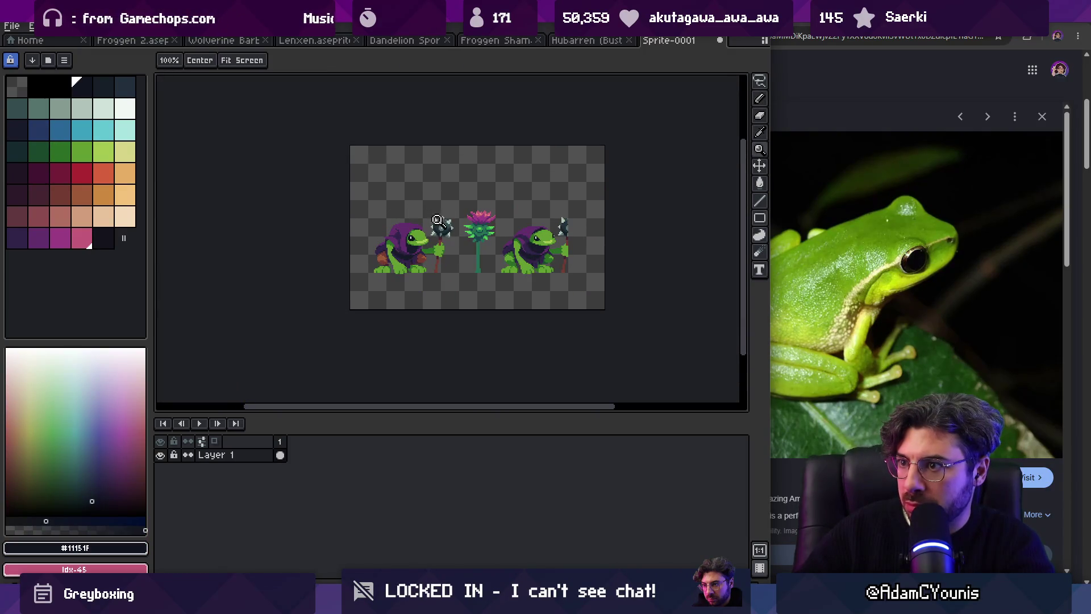
pyautogui.scroll(5, 423, 232)
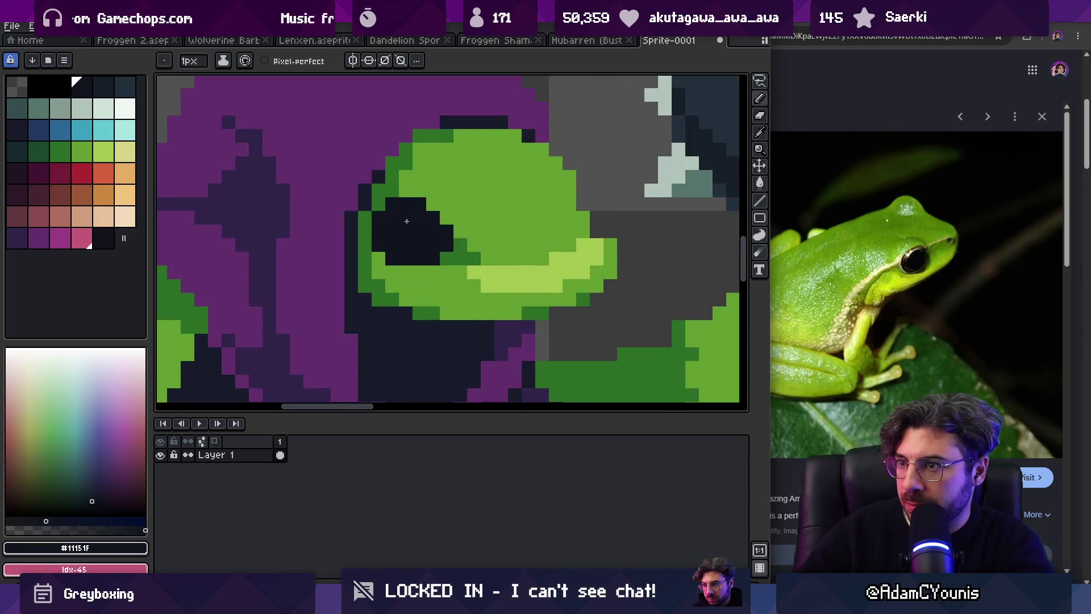
# Step: Paint two white highlight pixels in the frog's eye and repaint one eye pixel near-black
pyautogui.press('x')
pyautogui.click(420, 214)
pyautogui.press('z')
pyautogui.scroll(-5, 372, 245)
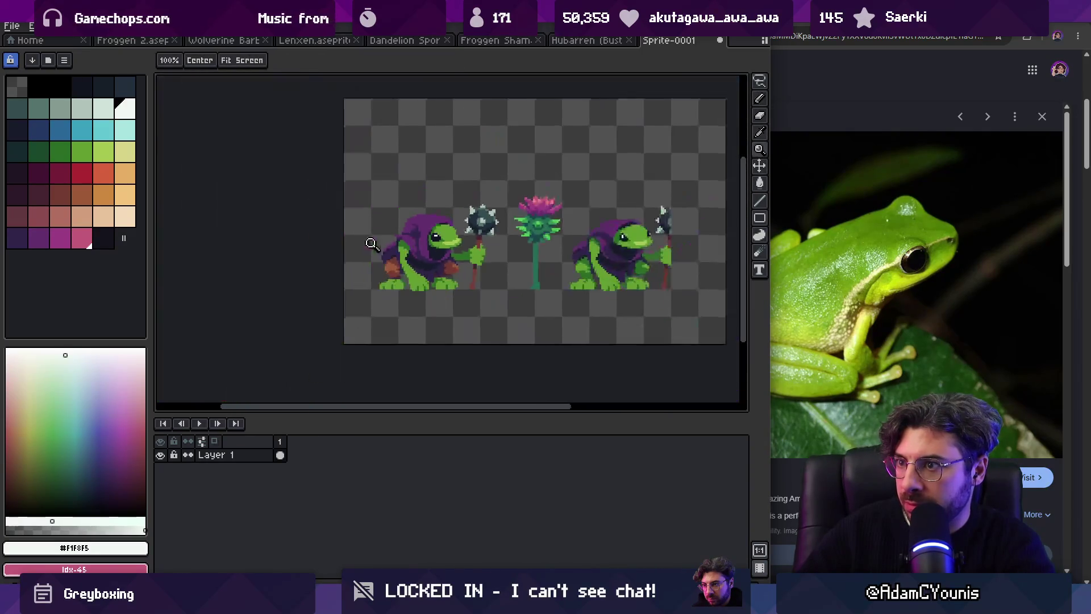
pyautogui.scroll(5, 443, 248)
pyautogui.click(429, 208)
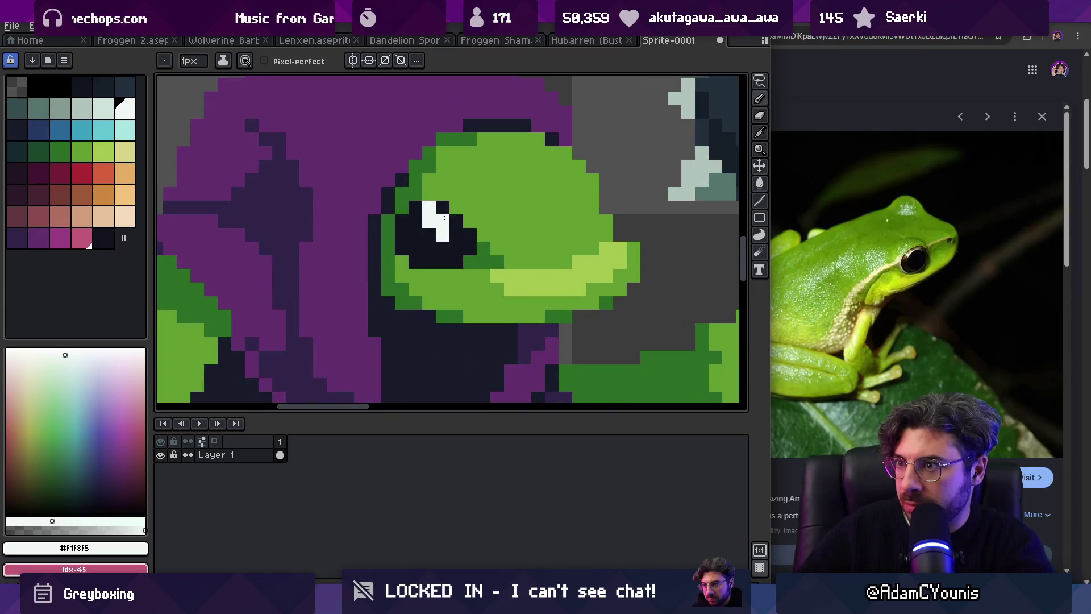
pyautogui.keyDown('alt'); pyautogui.click(456, 222); pyautogui.keyUp('alt')
pyautogui.click(442, 222)
pyautogui.scroll(-5, 461, 178)
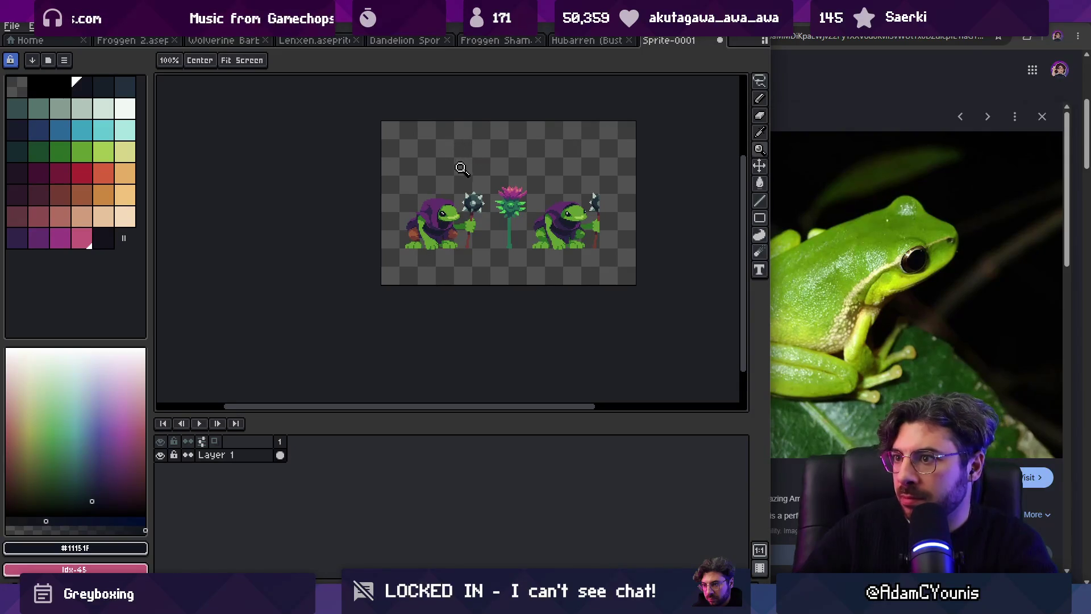
pyautogui.scroll(5, 462, 198)
# Step: Sample body green #639d30 and repaint part of the light-green mouth stripe mid green
pyautogui.keyDown('alt'); pyautogui.click(432, 249); pyautogui.keyUp('alt')
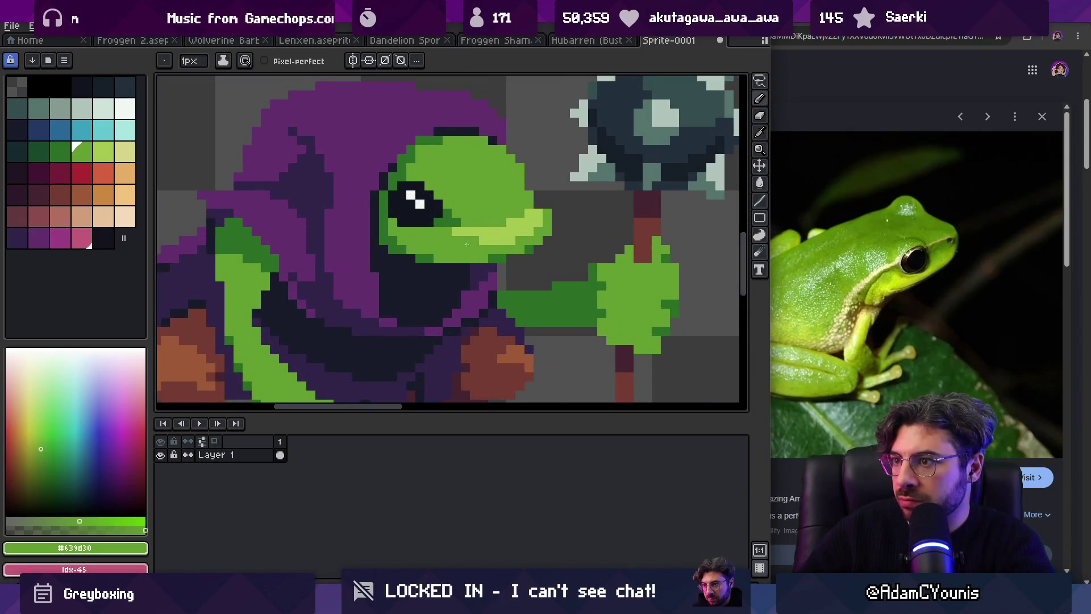
pyautogui.press('alt')
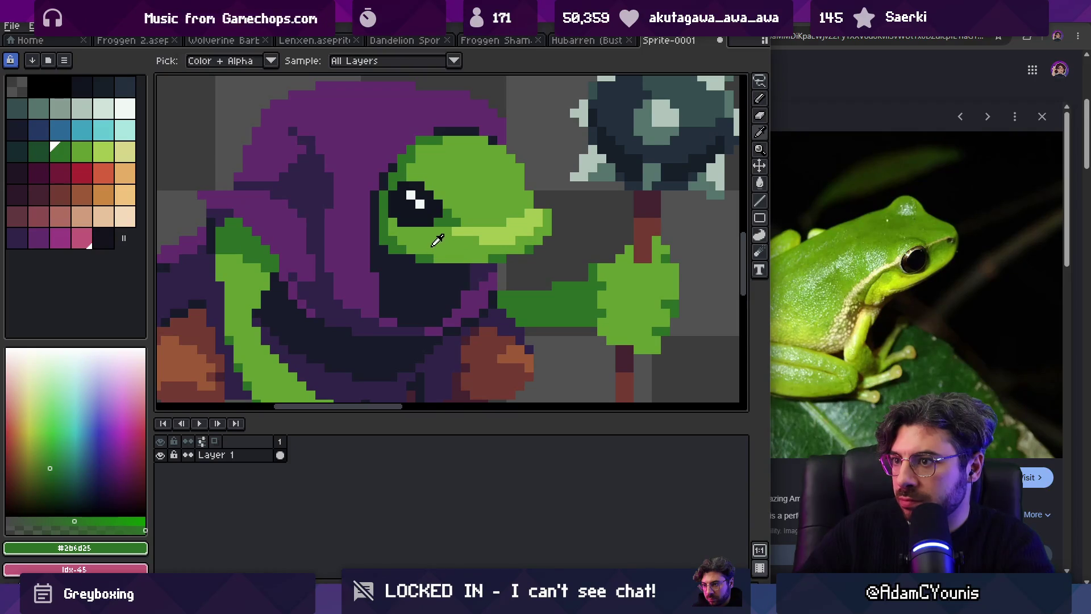
pyautogui.moveTo(464, 248)
pyautogui.mouseDown()
pyautogui.moveTo(448, 246)
pyautogui.moveTo(446, 215)
pyautogui.mouseUp()
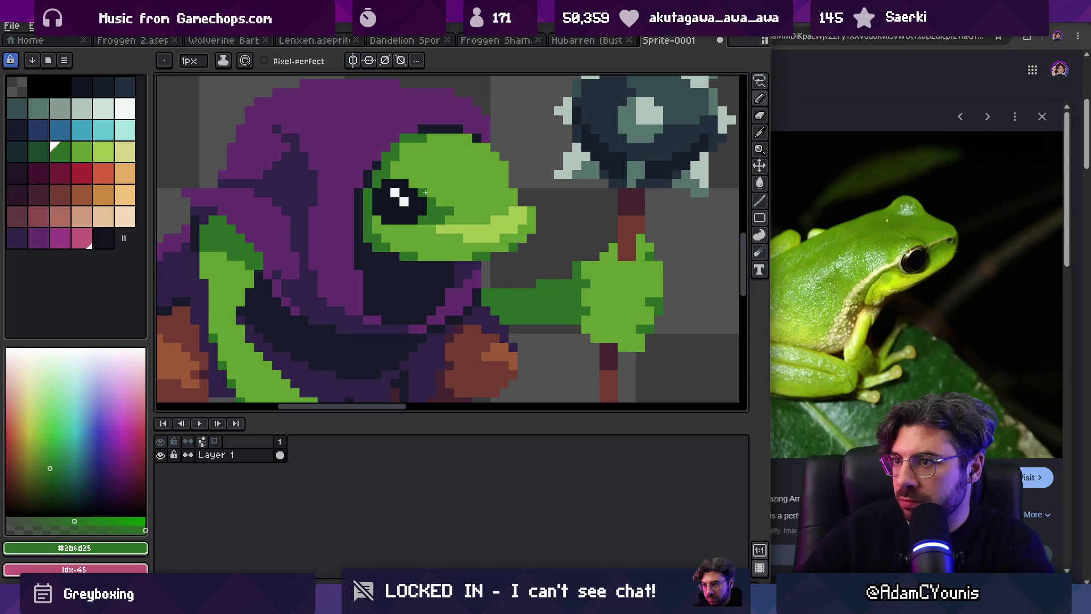
pyautogui.keyDown('alt'); pyautogui.click(455, 215); pyautogui.keyUp('alt')
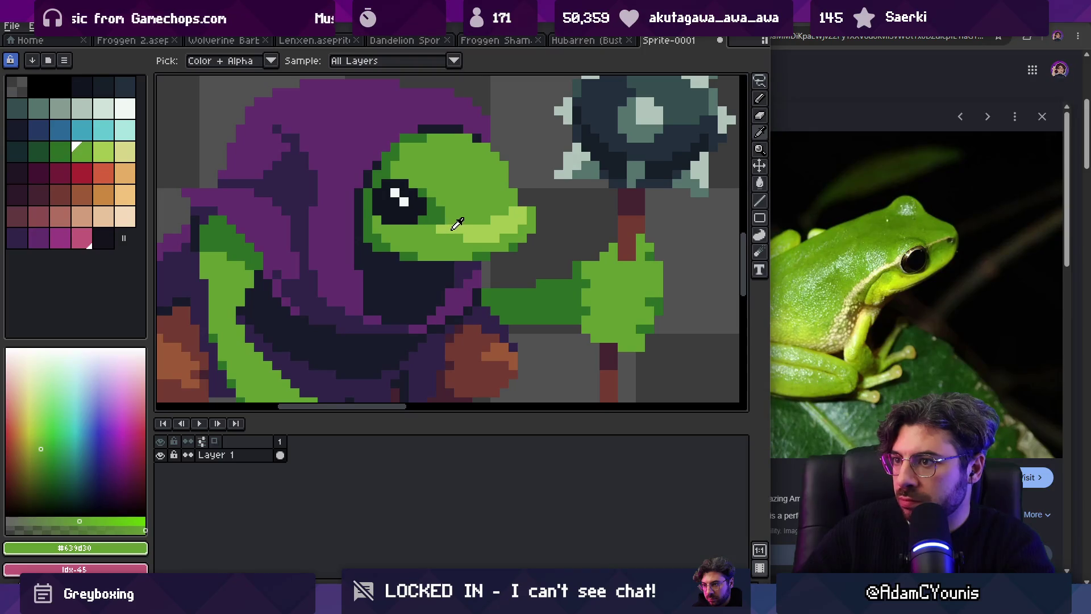
pyautogui.keyDown('alt'); pyautogui.click(472, 225); pyautogui.keyUp('alt')
pyautogui.keyDown('alt'); pyautogui.click(455, 216); pyautogui.keyUp('alt')
pyautogui.moveTo(471, 231); pyautogui.dragTo(437, 230)
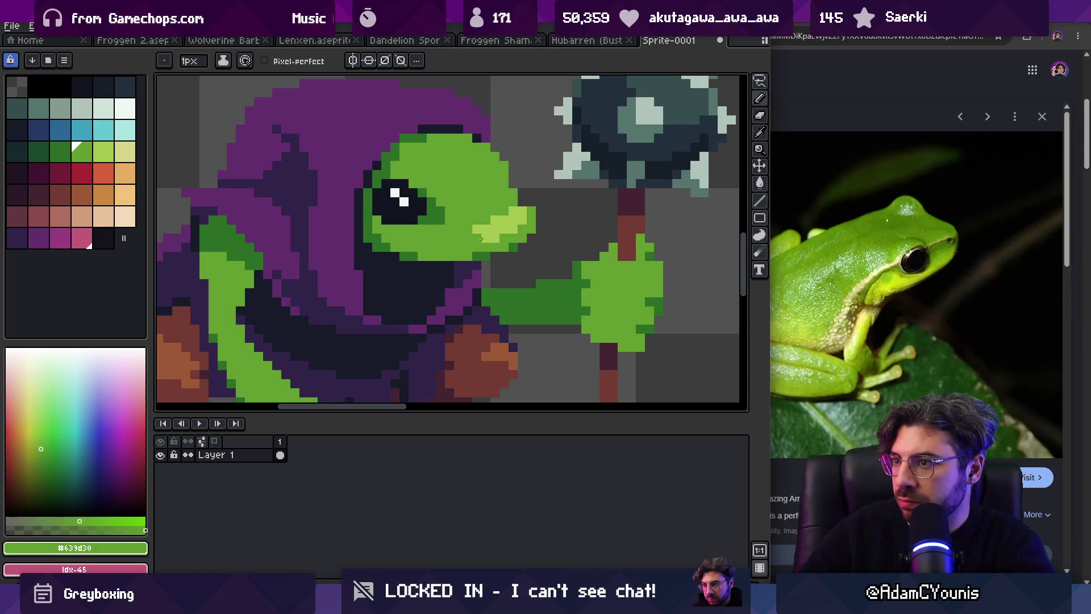
pyautogui.keyDown('alt'); pyautogui.click(489, 226); pyautogui.keyUp('alt')
pyautogui.press('[')
pyautogui.click(486, 228)
pyautogui.scroll(-5, 439, 205)
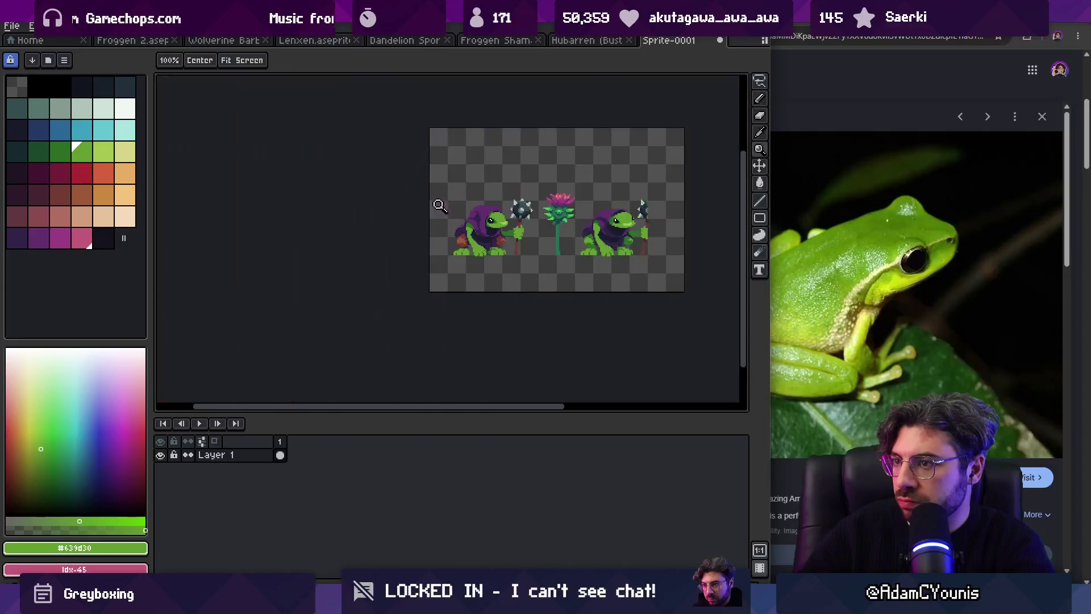
# Step: Sample the dark green #2b6d25 and repaint the top of the frog's head with it
pyautogui.scroll(6, 524, 193)
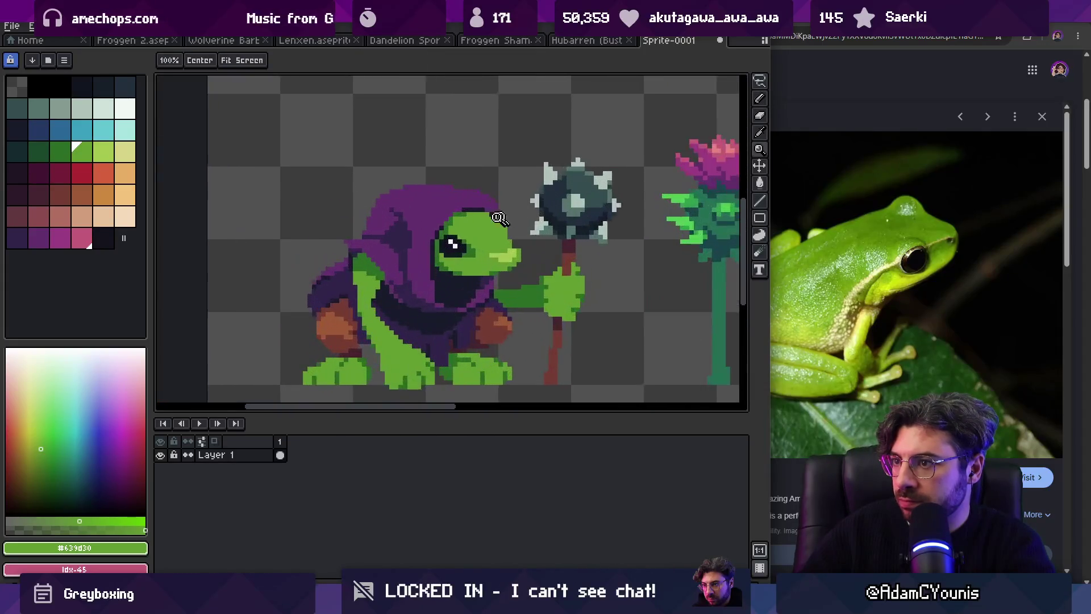
pyautogui.keyDown('alt'); pyautogui.click(433, 220); pyautogui.keyUp('alt')
pyautogui.moveTo(452, 233)
pyautogui.mouseDown()
pyautogui.moveTo(443, 219)
pyautogui.moveTo(480, 211)
pyautogui.moveTo(481, 220)
pyautogui.mouseUp()
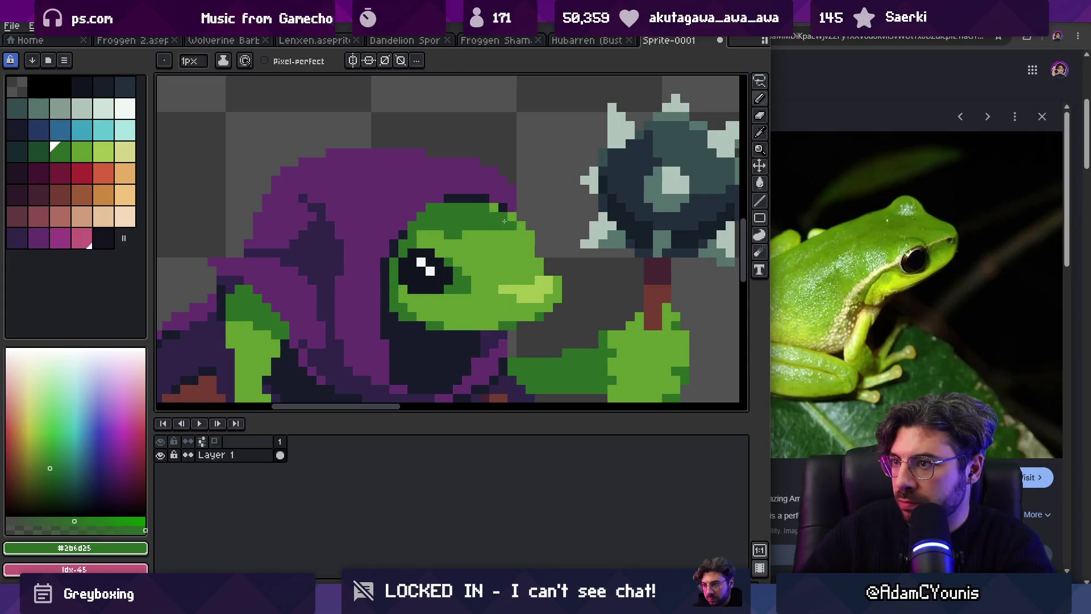
# Step: Pick the near-black #11151f outline colour and add a dark outline pixel on the head
pyautogui.keyDown('alt'); pyautogui.click(506, 223); pyautogui.keyUp('alt')
pyautogui.keyDown('alt'); pyautogui.click(503, 208); pyautogui.keyUp('alt')
pyautogui.click(530, 218)
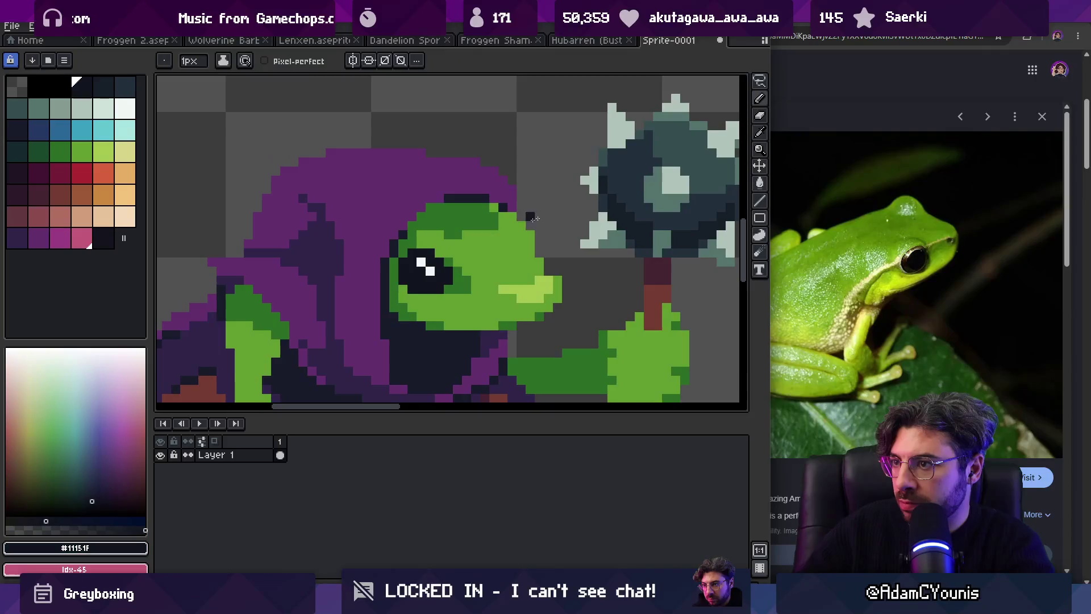
pyautogui.press('z')
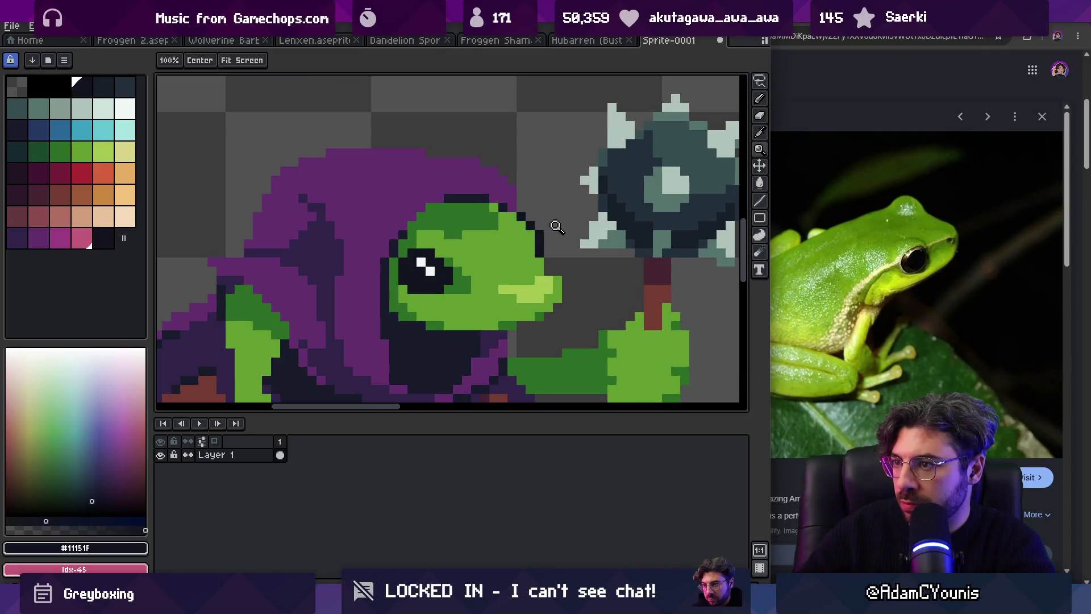
pyautogui.scroll(-5, 555, 225)
pyautogui.scroll(5, 535, 216)
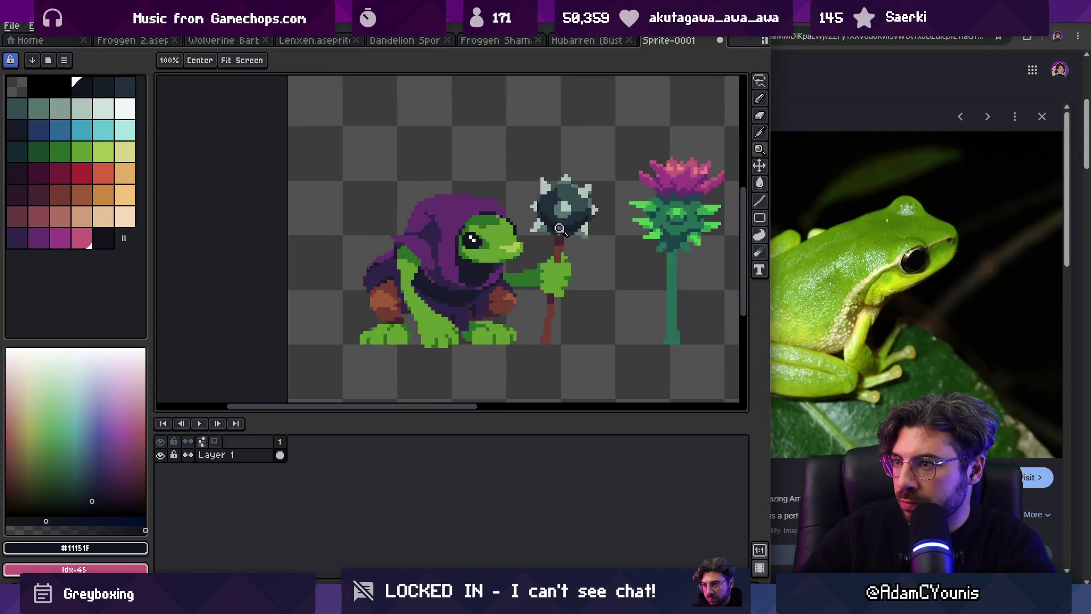
# Step: Extend the dark outline in a short vertical line behind the head
pyautogui.keyDown('alt'); pyautogui.click(505, 210); pyautogui.keyUp('alt')
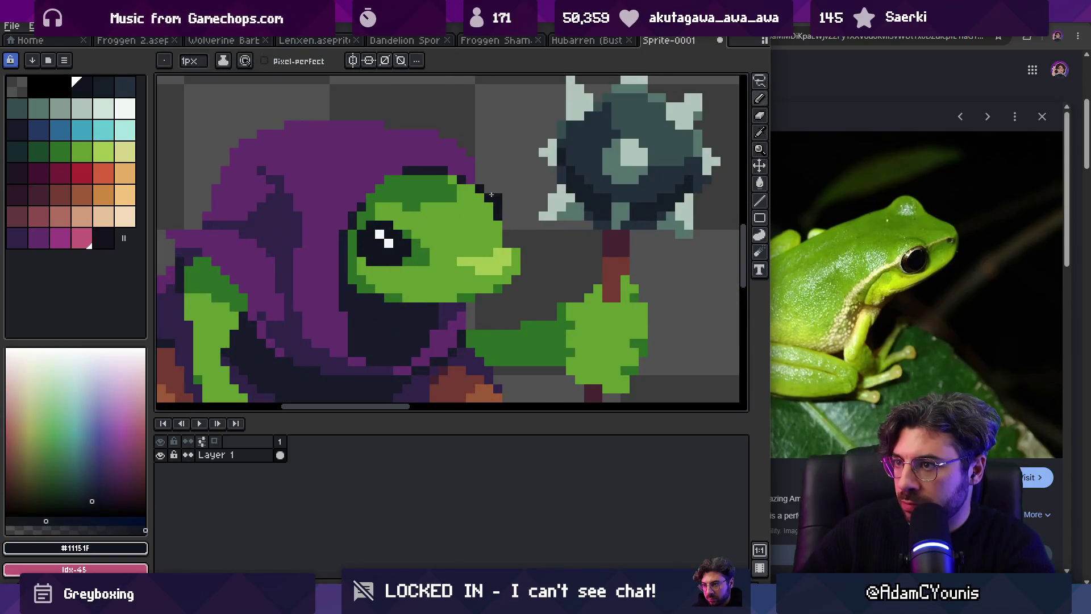
pyautogui.press('z')
pyautogui.scroll(-6, 512, 182)
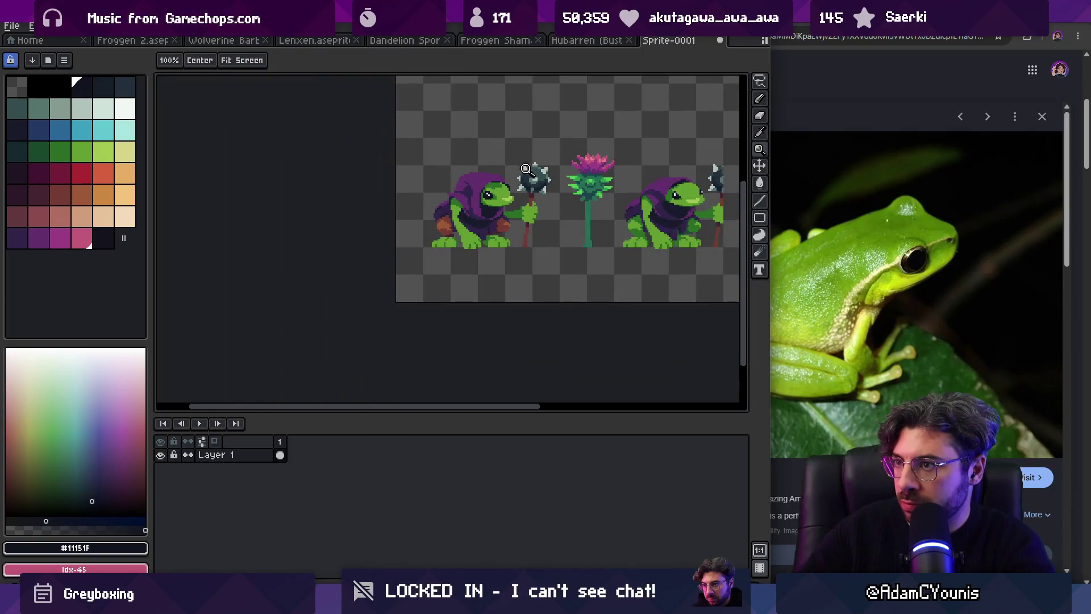
pyautogui.scroll(5, 532, 170)
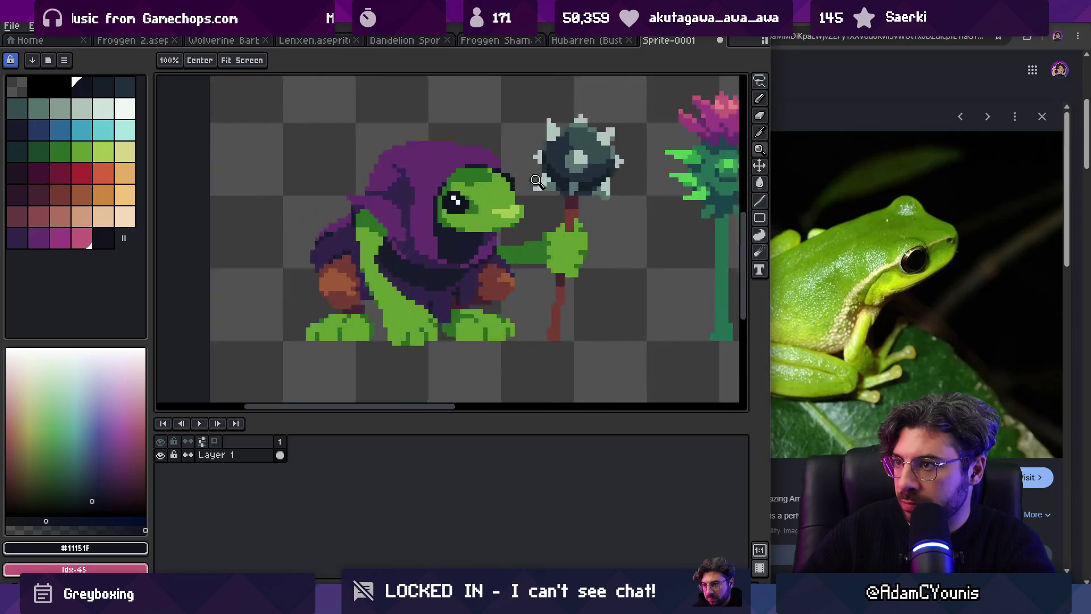
pyautogui.press('b')
pyautogui.moveTo(525, 189); pyautogui.dragTo(523, 207)
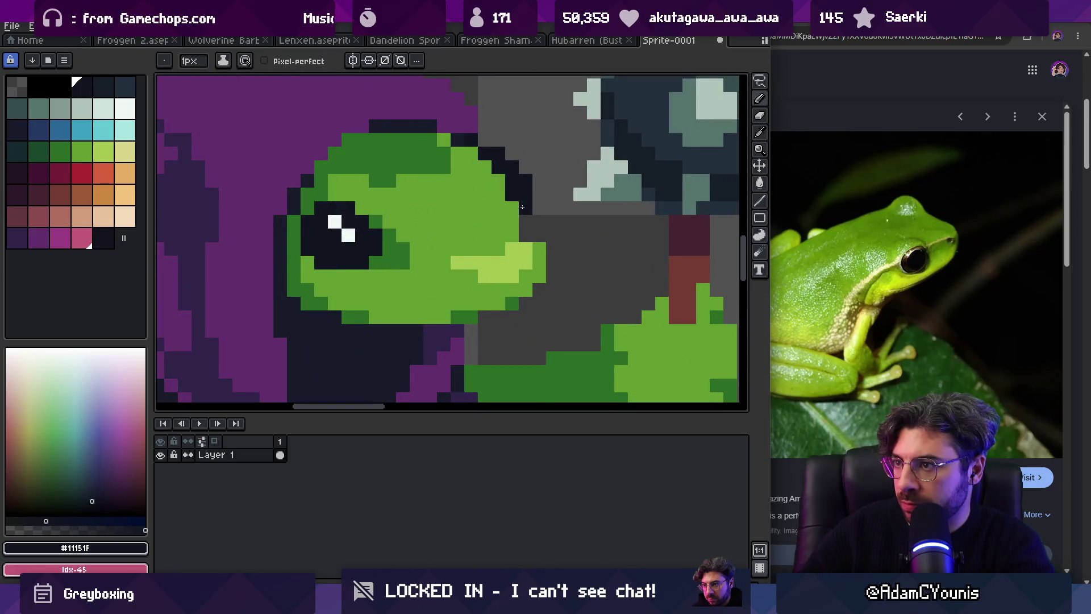
# Step: Sample the dark #191c2c outline colour from the canvas and zoom to check the head
pyautogui.press('i')
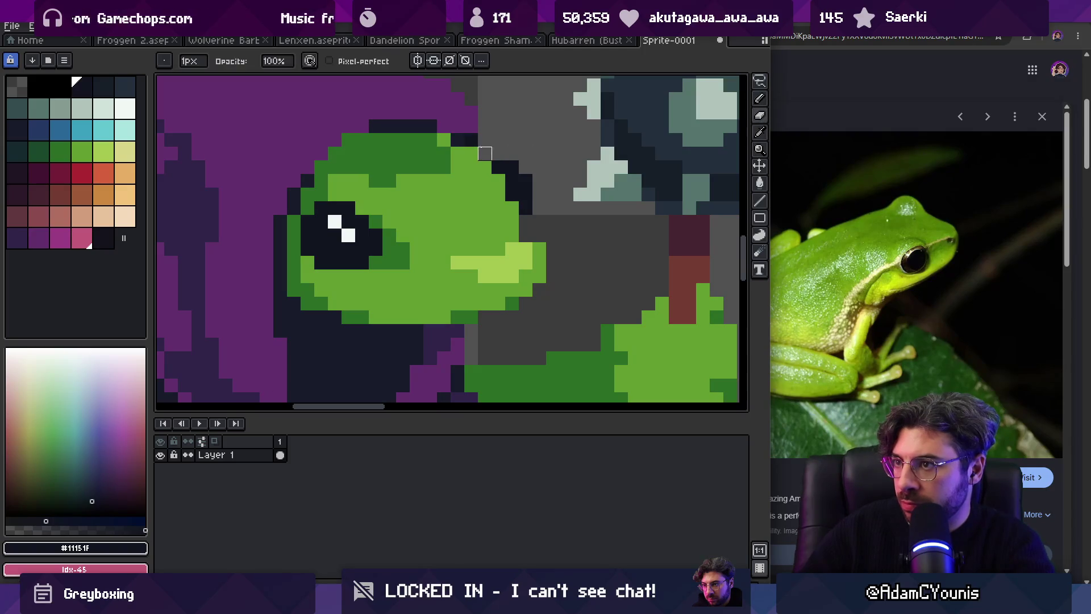
pyautogui.click(448, 130)
pyautogui.press('z')
pyautogui.scroll(-5, 445, 142)
pyautogui.scroll(2, 495, 170)
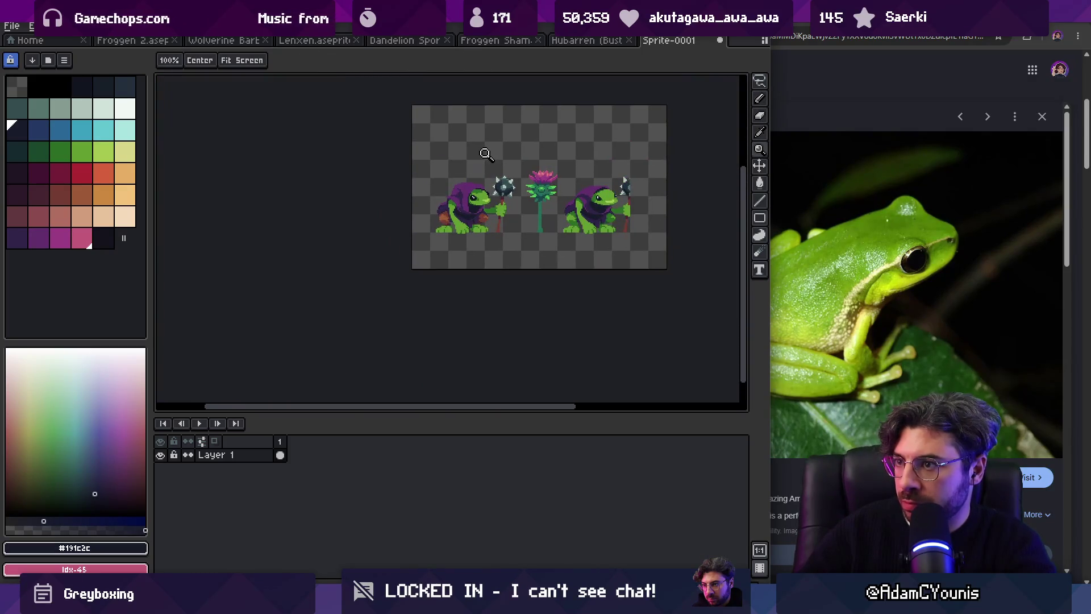
pyautogui.scroll(5, 507, 187)
# Step: Sample white #F1F8F5 from the eye highlight and add a white pixel in the eye
pyautogui.press('i')
pyautogui.click(354, 207)
pyautogui.press('b')
pyautogui.click(546, 166)
# Step: Zoom out and back in to check the refined head and outline
pyautogui.press('z')
pyautogui.scroll(-5, 461, 163)
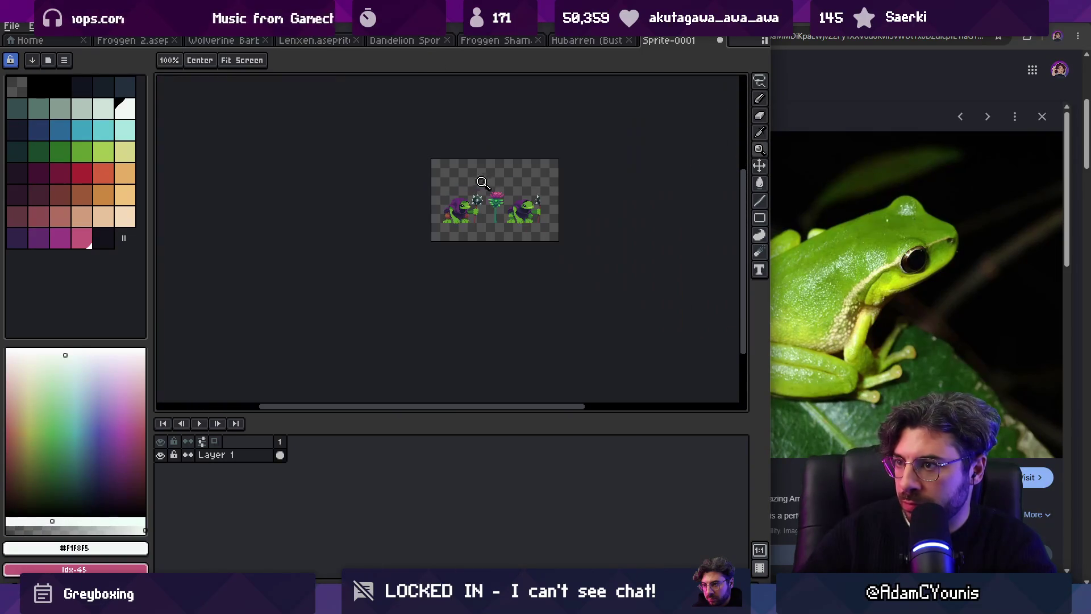
pyautogui.scroll(2, 484, 201)
pyautogui.scroll(3, 494, 207)
pyautogui.press('b')
pyautogui.press('z')
pyautogui.scroll(-4, 472, 207)
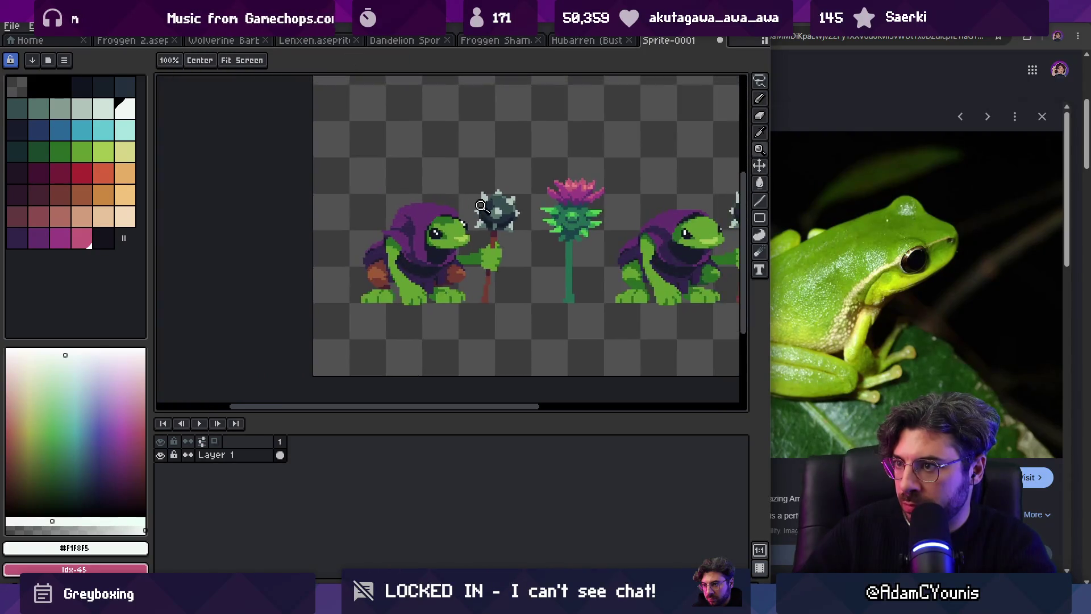
pyautogui.scroll(3, 508, 207)
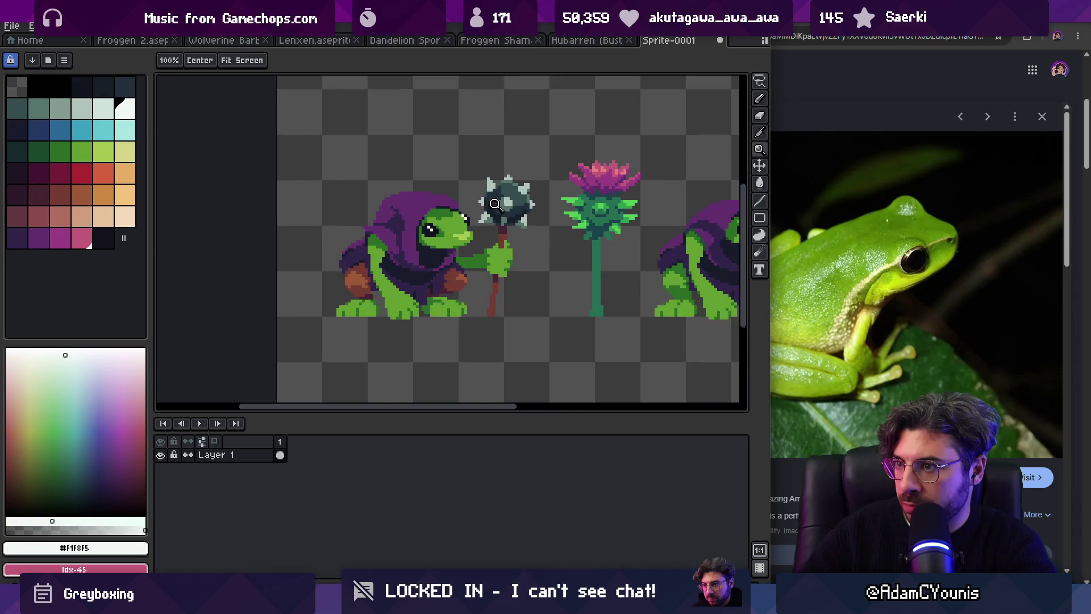
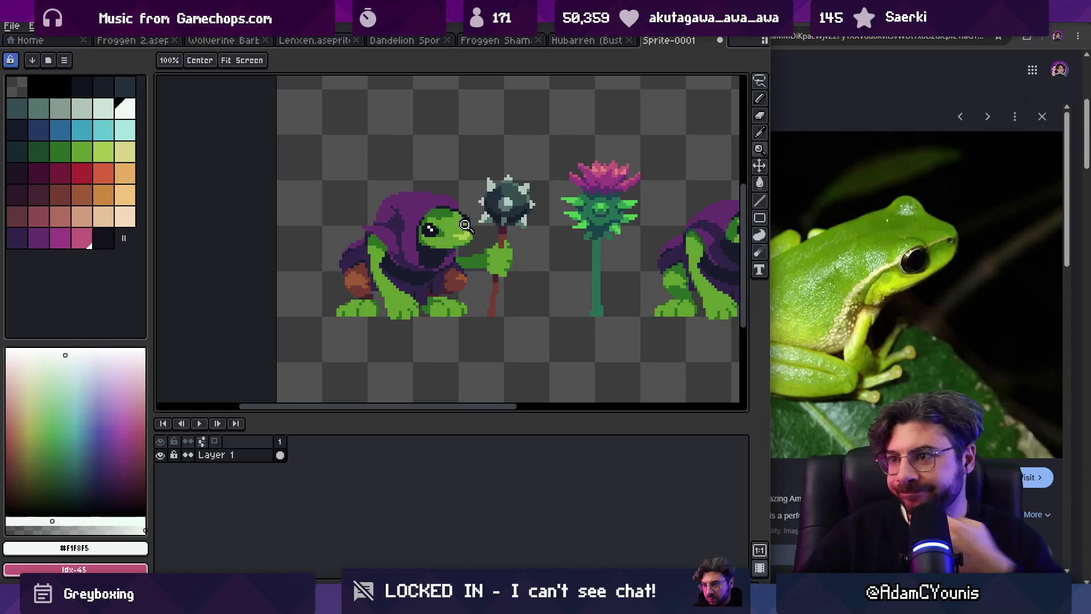
# Step: Sample the frog's dark and light face greens and repaint a chin pixel
pyautogui.scroll(3, 449, 236)
pyautogui.press('b')
pyautogui.keyDown('alt'); pyautogui.click(390, 244); pyautogui.keyUp('alt')
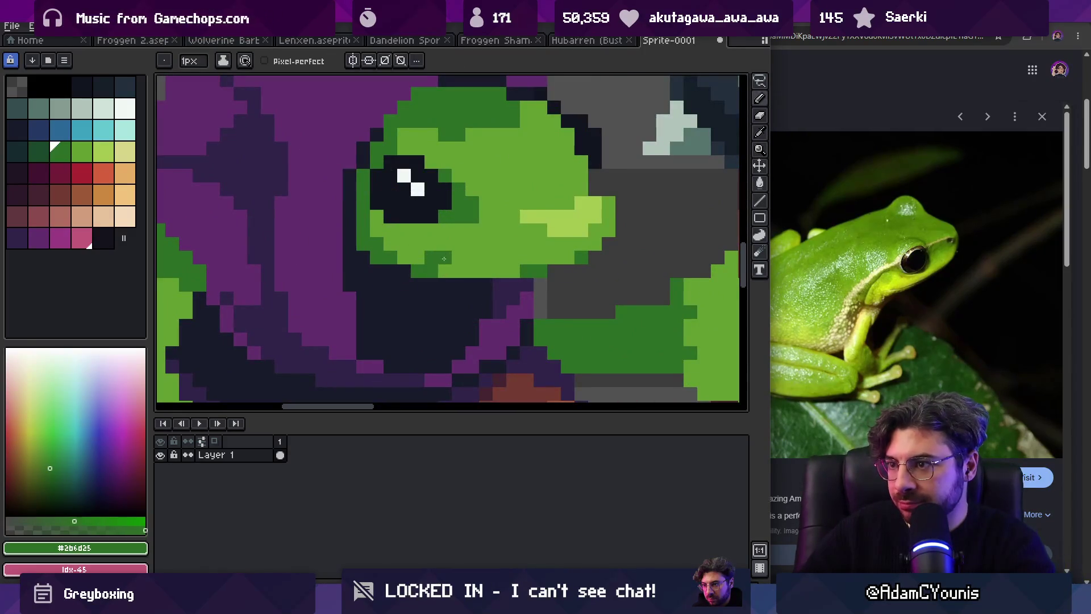
pyautogui.keyDown('alt'); pyautogui.click(449, 244); pyautogui.keyUp('alt')
pyautogui.click(431, 271)
pyautogui.press('z')
pyautogui.scroll(-5, 495, 228)
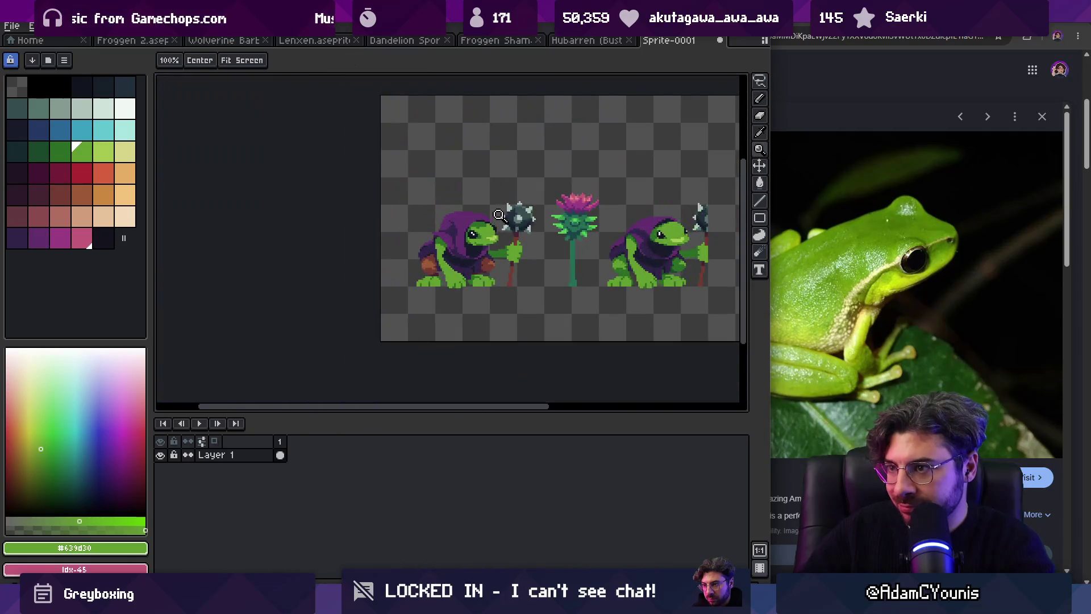
pyautogui.scroll(2, 499, 215)
# Step: Paint two more dark-green shading pixels on the frog's chin
pyautogui.keyDown('alt'); pyautogui.click(508, 211); pyautogui.keyUp('alt')
pyautogui.scroll(-2, 517, 205)
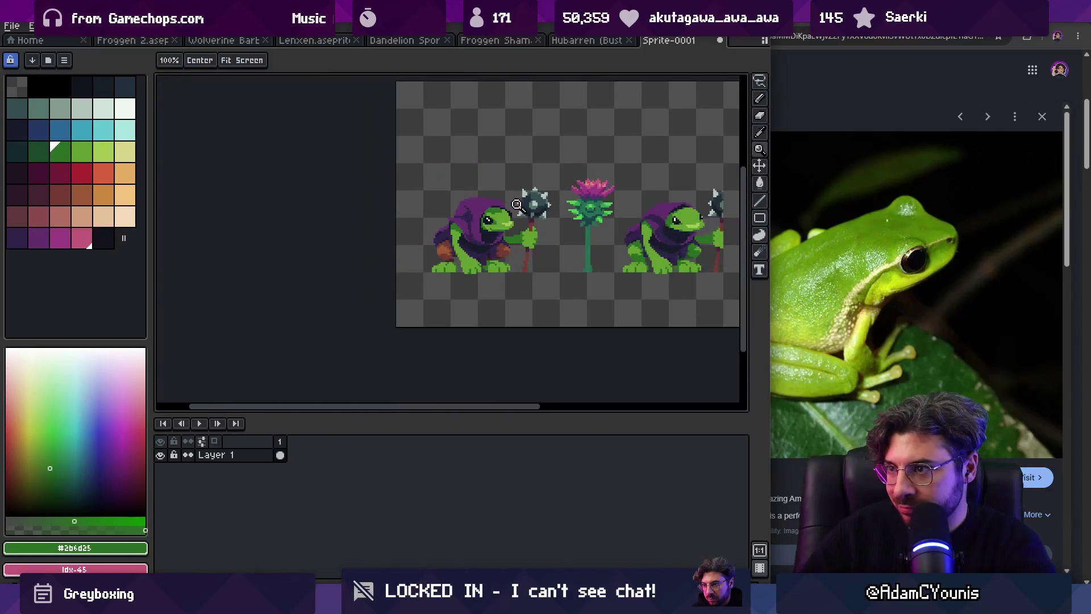
pyautogui.scroll(4, 518, 205)
pyautogui.press('b')
pyautogui.click(482, 268)
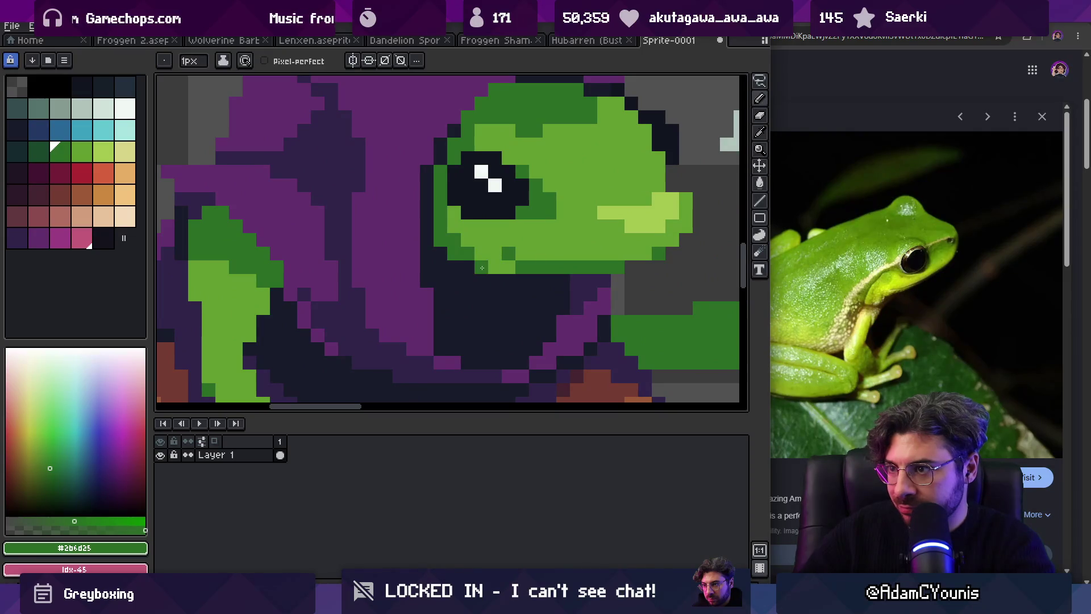
pyautogui.scroll(-4, 485, 270)
pyautogui.scroll(4, 426, 249)
pyautogui.click(425, 247)
pyautogui.press('z')
pyautogui.scroll(-4, 408, 237)
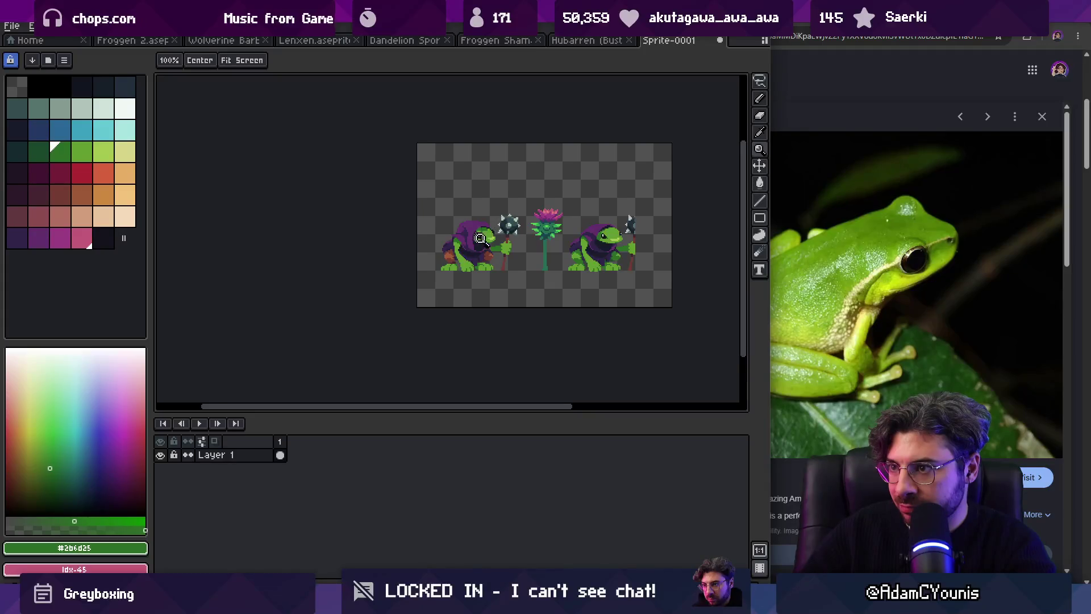
pyautogui.scroll(4, 480, 237)
# Step: Sample light green #a6c74f and add two highlight pixels just above the eye
pyautogui.press('i')
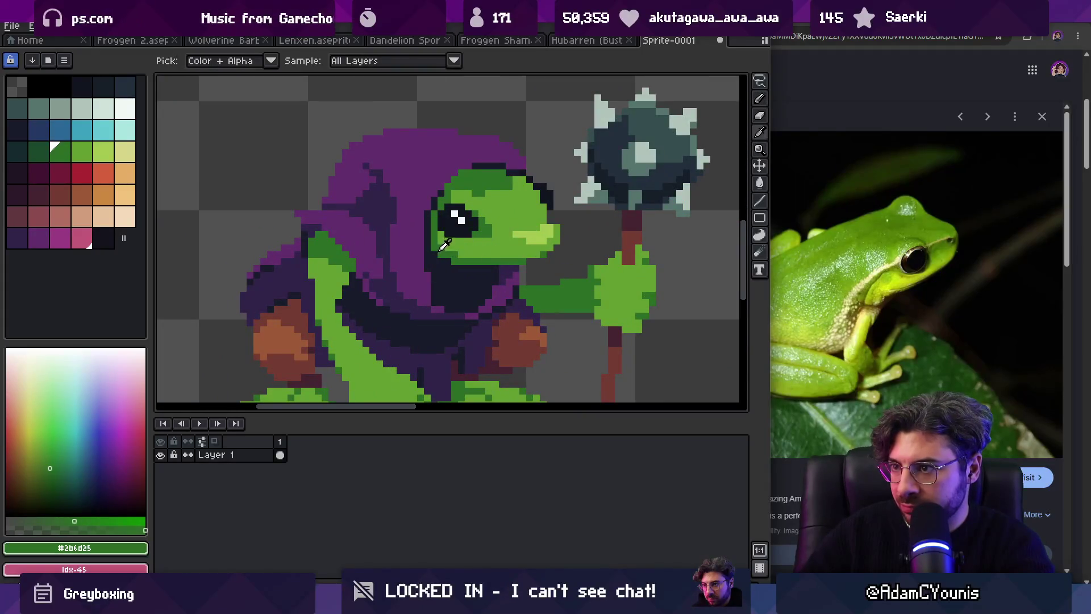
pyautogui.press('z')
pyautogui.scroll(-4, 444, 244)
pyautogui.scroll(3, 464, 254)
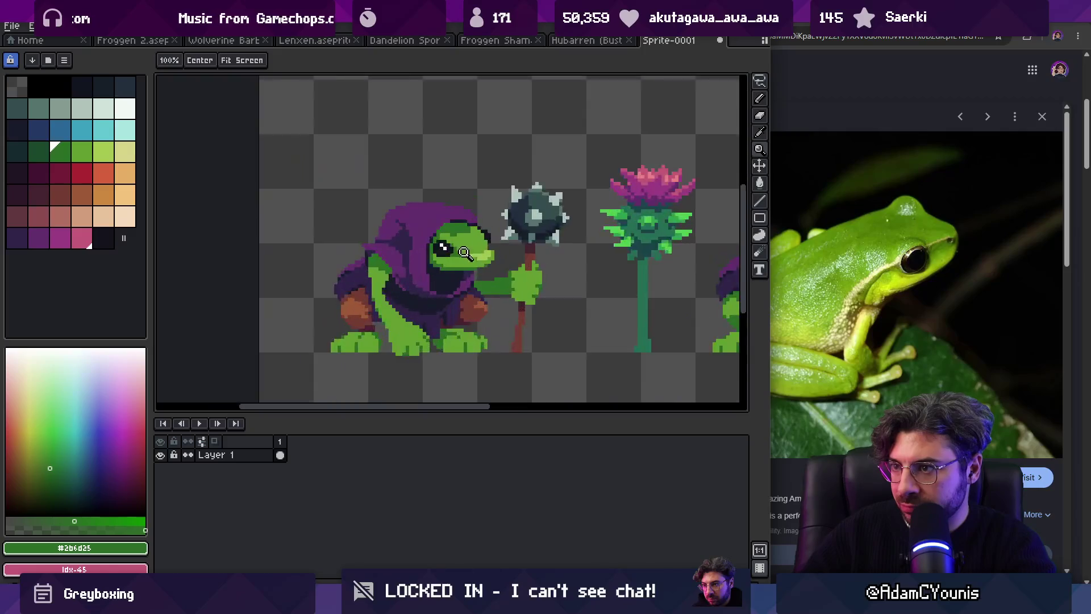
pyautogui.scroll(3, 465, 254)
pyautogui.press('i')
pyautogui.click(506, 263)
pyautogui.press('b')
pyautogui.click(392, 195)
pyautogui.click(383, 176)
pyautogui.click(411, 195)
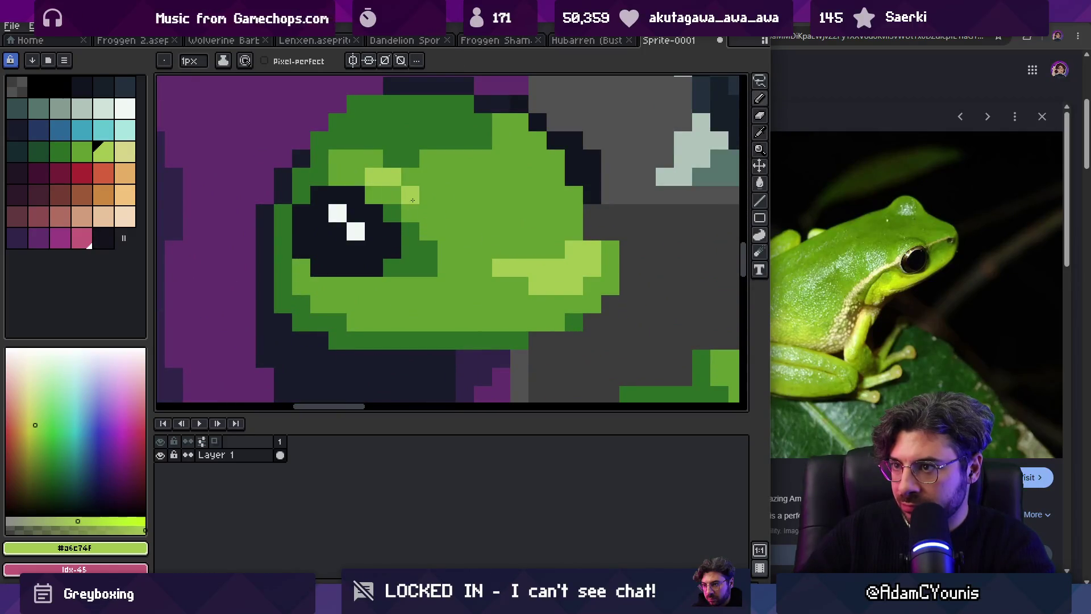
# Step: Re-sample the dark green #2b6d25 and the light green from the face
pyautogui.press('z')
pyautogui.scroll(-4, 482, 207)
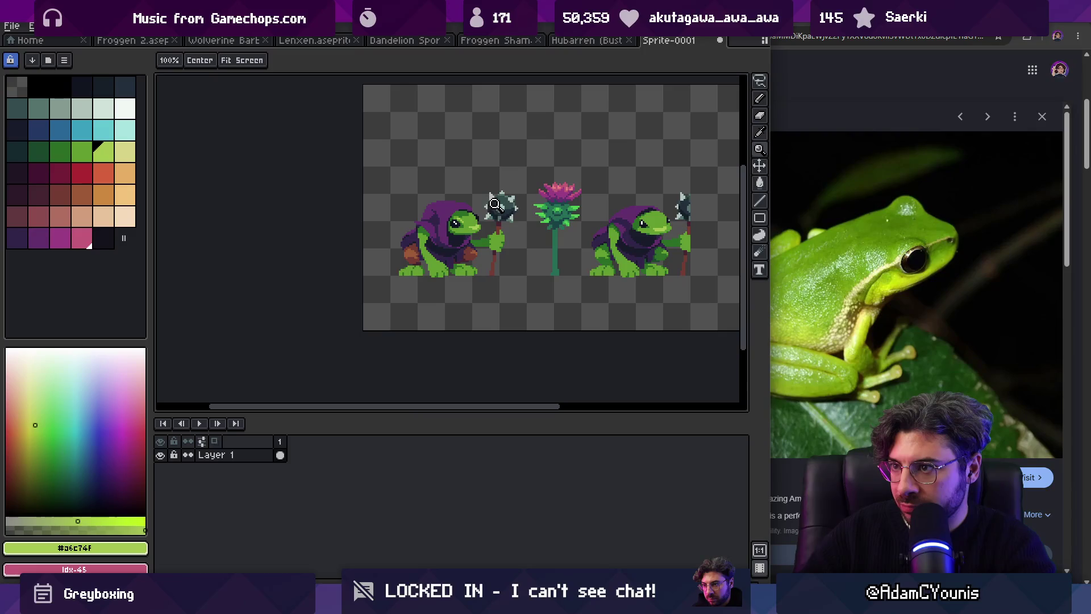
pyautogui.scroll(4, 484, 213)
pyautogui.press('i')
pyautogui.click(469, 220)
pyautogui.press('z')
pyautogui.press('b')
pyautogui.press('i')
pyautogui.click(477, 219)
# Step: Zoom in on the eye and sample its dark colour #11151f
pyautogui.press('z')
pyautogui.scroll(-4, 468, 175)
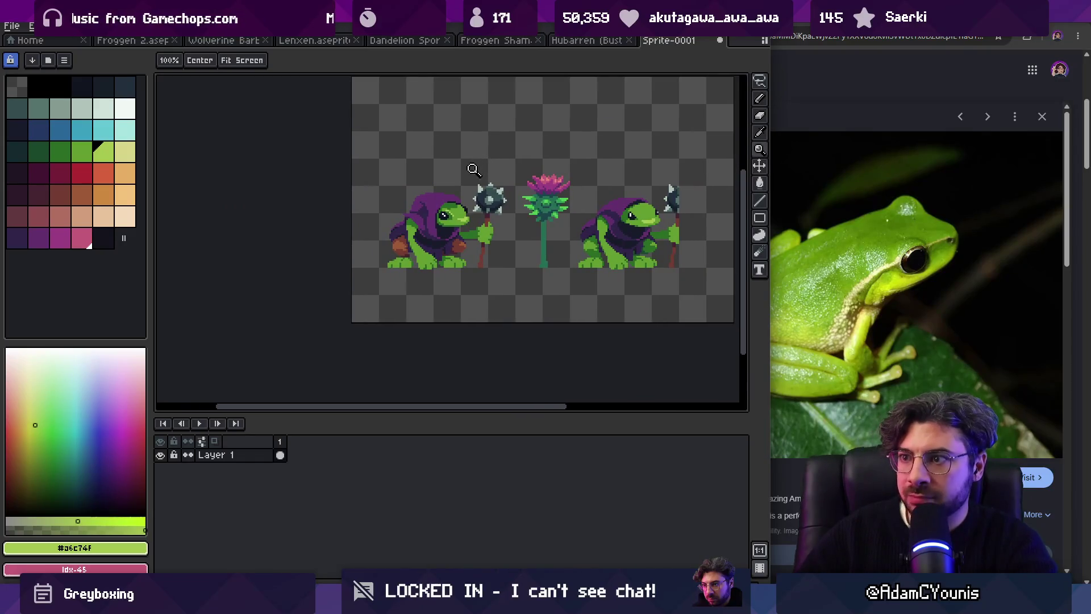
pyautogui.scroll(4, 482, 207)
pyautogui.scroll(2, 482, 207)
pyautogui.press('i')
pyautogui.click(471, 224)
pyautogui.press('z')
pyautogui.scroll(-4, 465, 186)
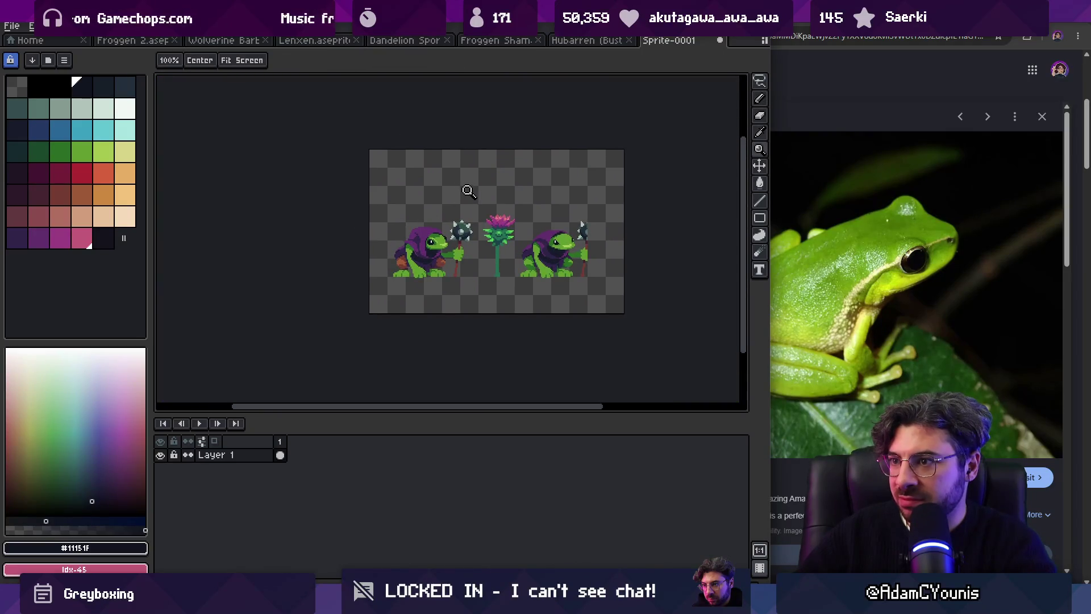
# Step: Sample the outline colour #191c2c and add a dark outline pixel near the head
pyautogui.scroll(4, 429, 234)
pyautogui.press('i')
pyautogui.click(431, 228)
pyautogui.press('b')
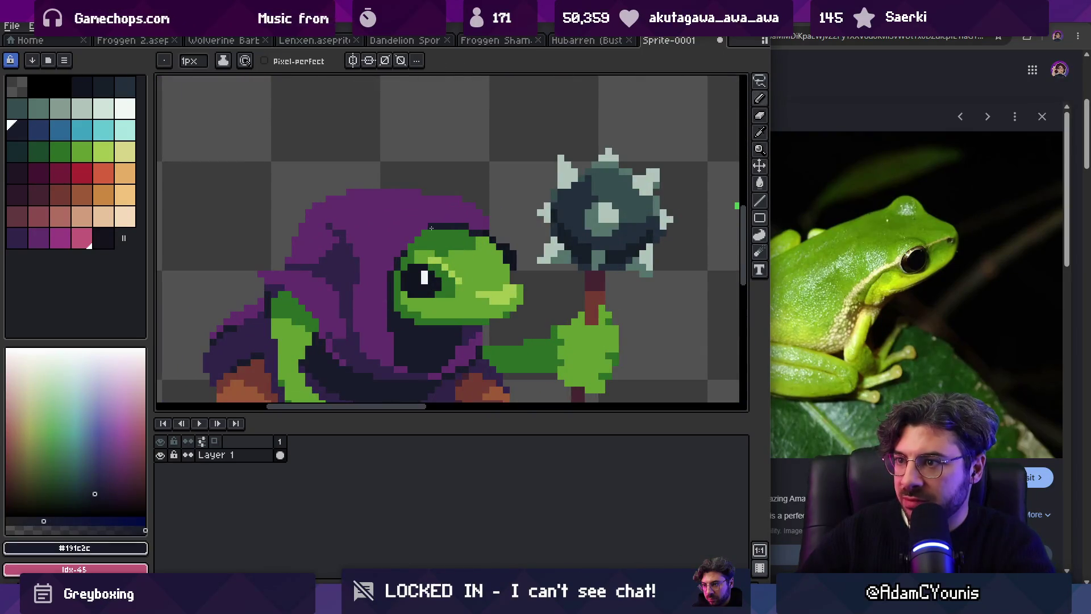
pyautogui.click(418, 233)
# Step: Sample the hood purple #632f6d, then re-sample the dark outline colour
pyautogui.press('i')
pyautogui.click(411, 224)
pyautogui.press('b')
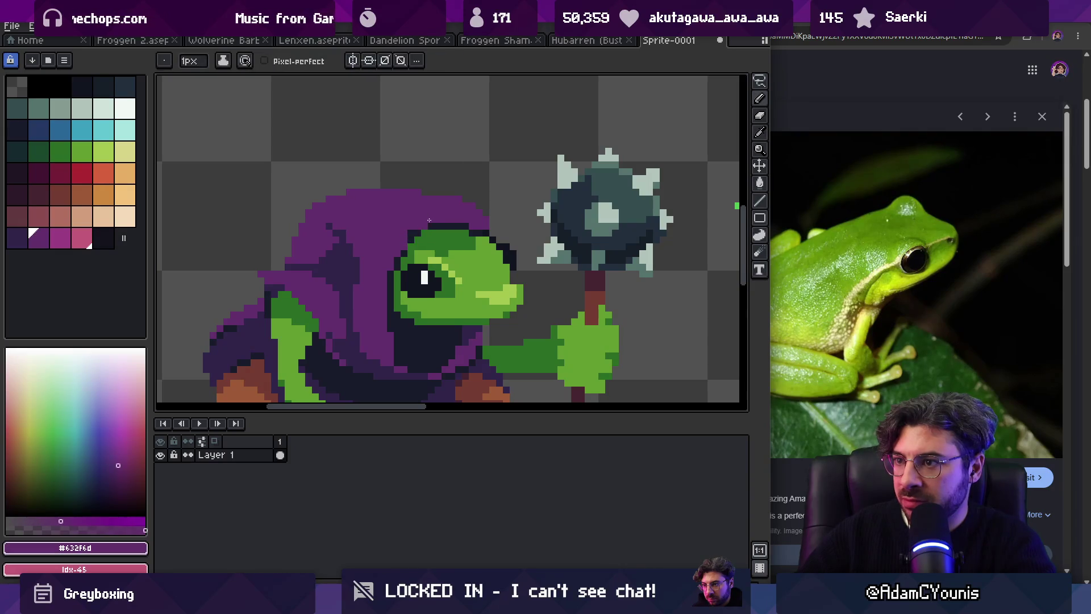
pyautogui.press('i')
pyautogui.click(424, 228)
pyautogui.press('z')
pyautogui.scroll(-4, 425, 205)
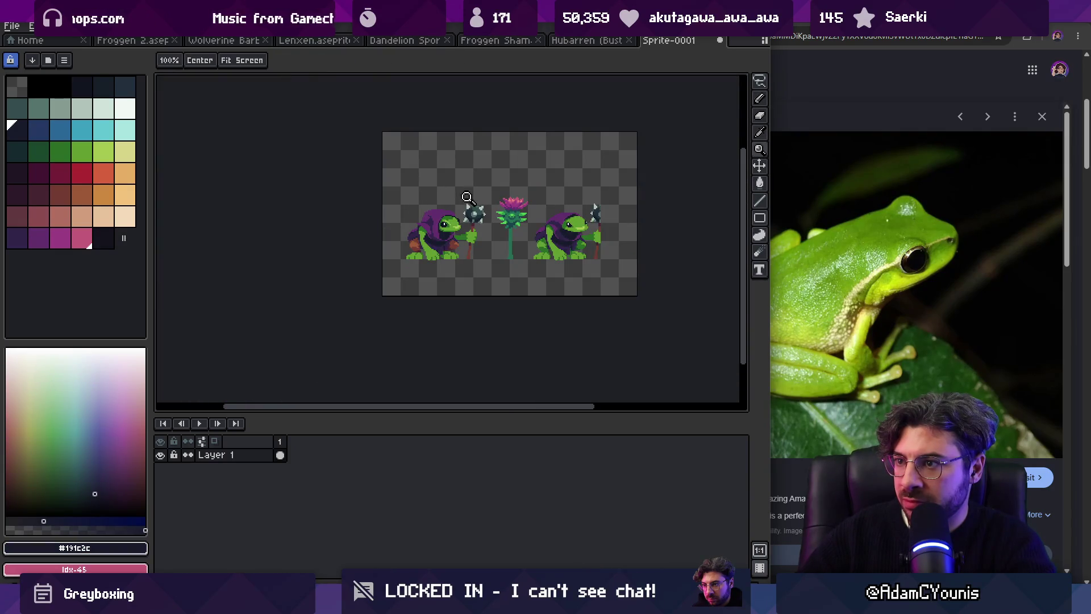
pyautogui.scroll(4, 467, 197)
pyautogui.press('i')
pyautogui.press('b')
# Step: Repaint the outline above the eye with a stroke of hood purple
pyautogui.press('i')
pyautogui.click(455, 216)
pyautogui.press('b')
pyautogui.moveTo(420, 256); pyautogui.dragTo(481, 226)
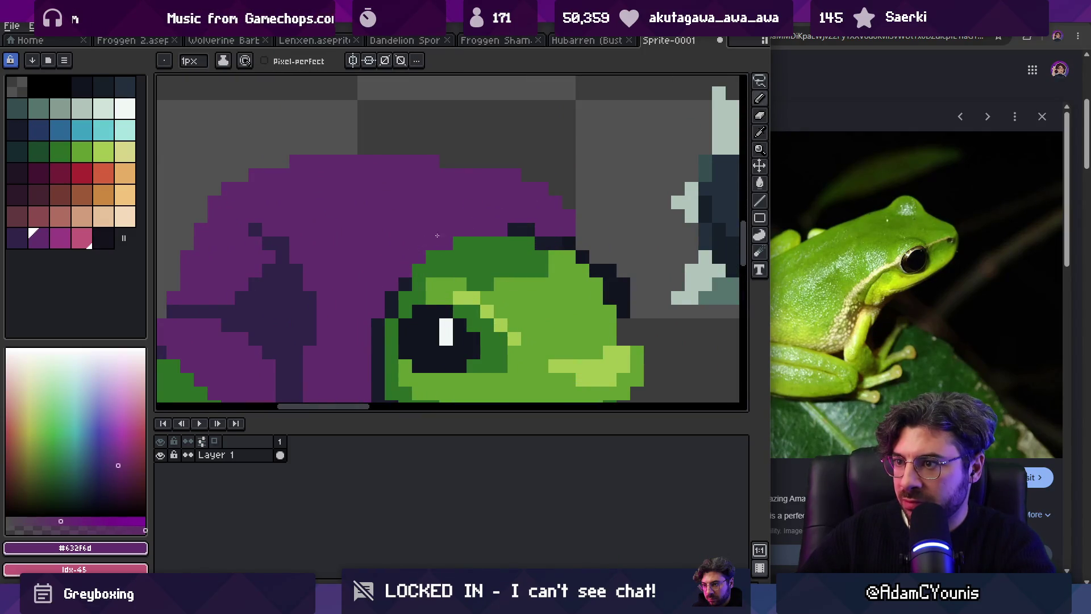
pyautogui.press('z')
pyautogui.scroll(-4, 520, 221)
pyautogui.scroll(4, 517, 216)
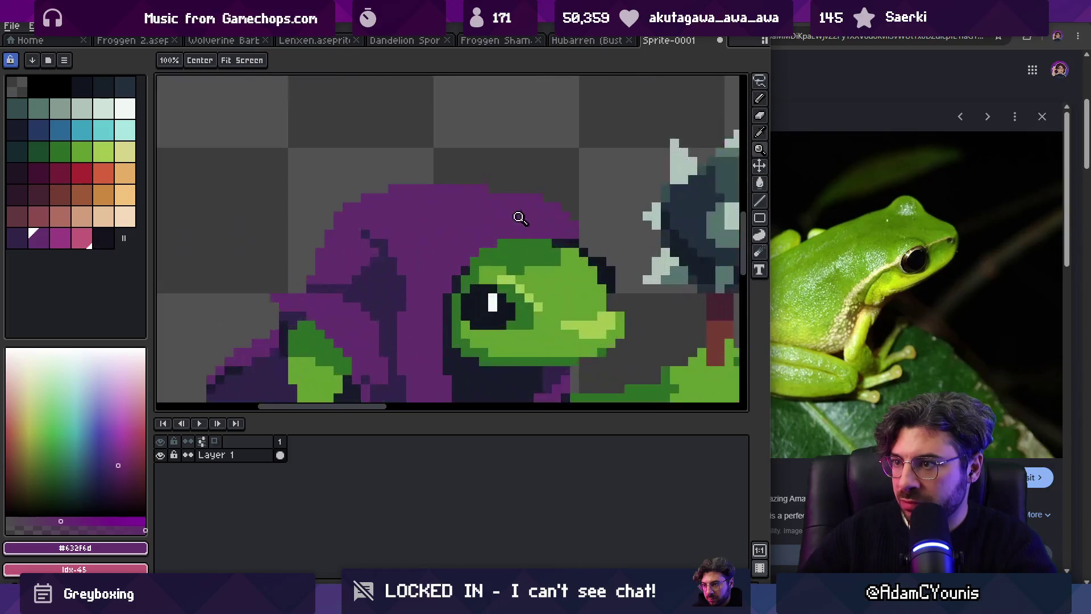
pyautogui.press('b')
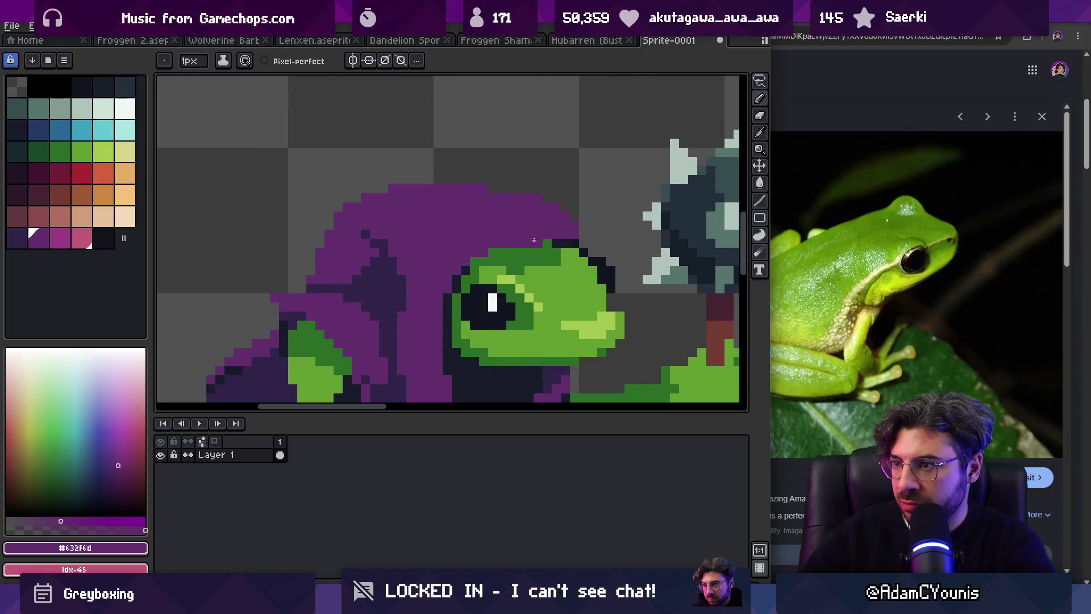
# Step: Check the head up close, sample outline #191c2c, then make hood purple active
pyautogui.press('z')
pyautogui.scroll(-4, 493, 249)
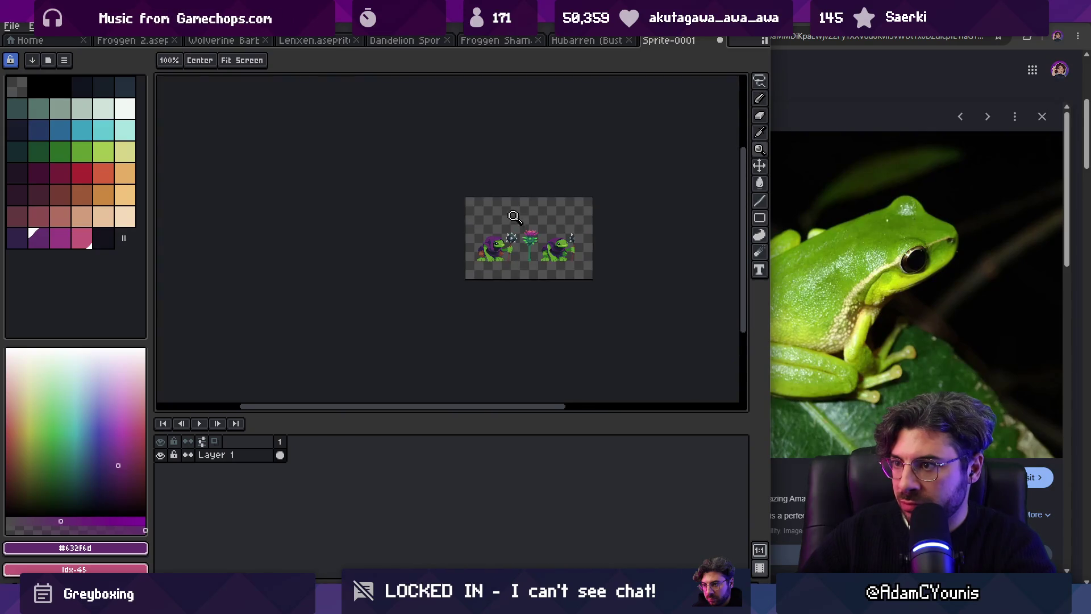
pyautogui.scroll(3, 517, 236)
pyautogui.scroll(1, 496, 253)
pyautogui.keyDown('alt'); pyautogui.click(516, 253); pyautogui.keyUp('alt')
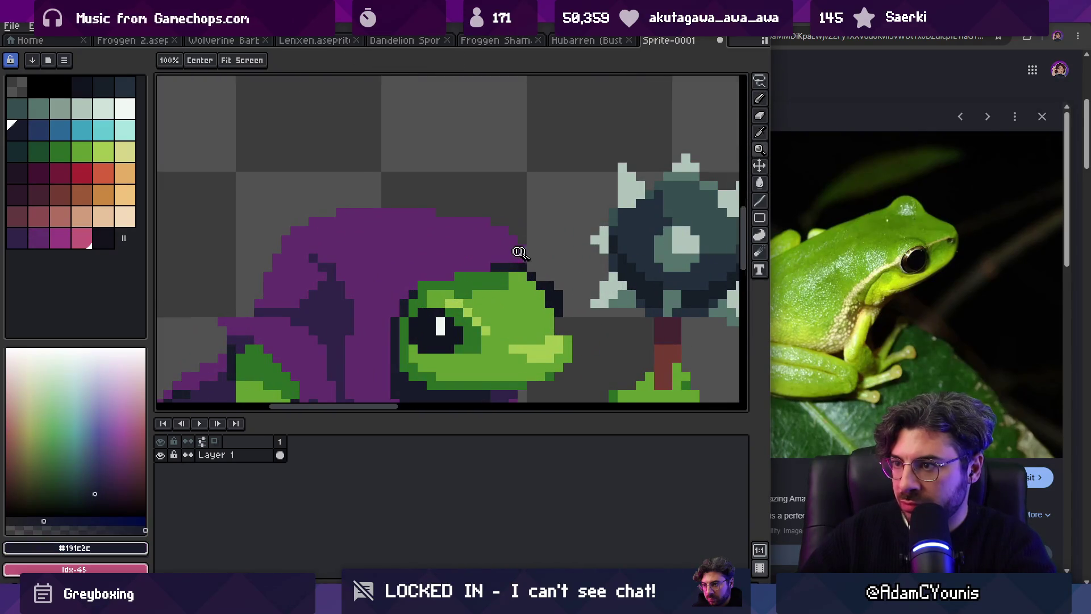
pyautogui.scroll(-2, 518, 238)
pyautogui.scroll(1, 519, 233)
pyautogui.scroll(-1, 521, 166)
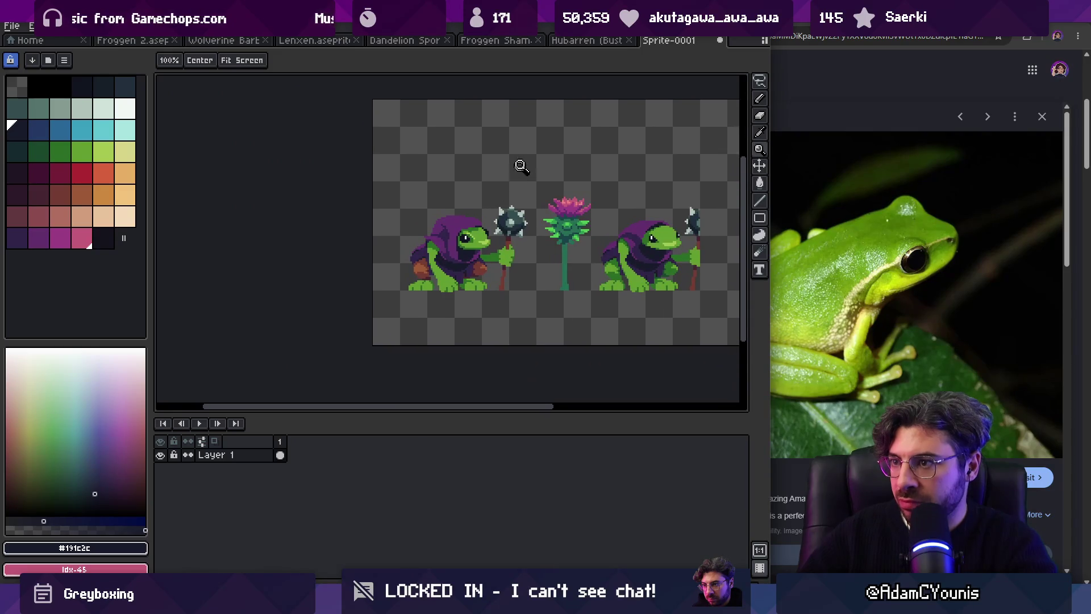
pyautogui.scroll(2, 479, 199)
pyautogui.keyDown('alt'); pyautogui.click(444, 216); pyautogui.keyUp('alt')
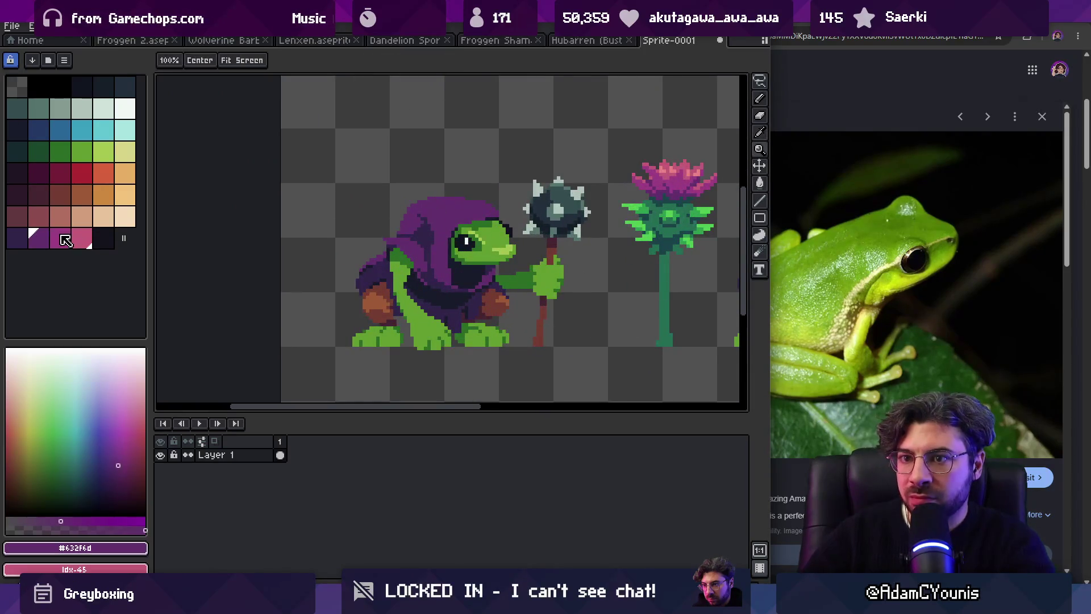
pyautogui.press('g')
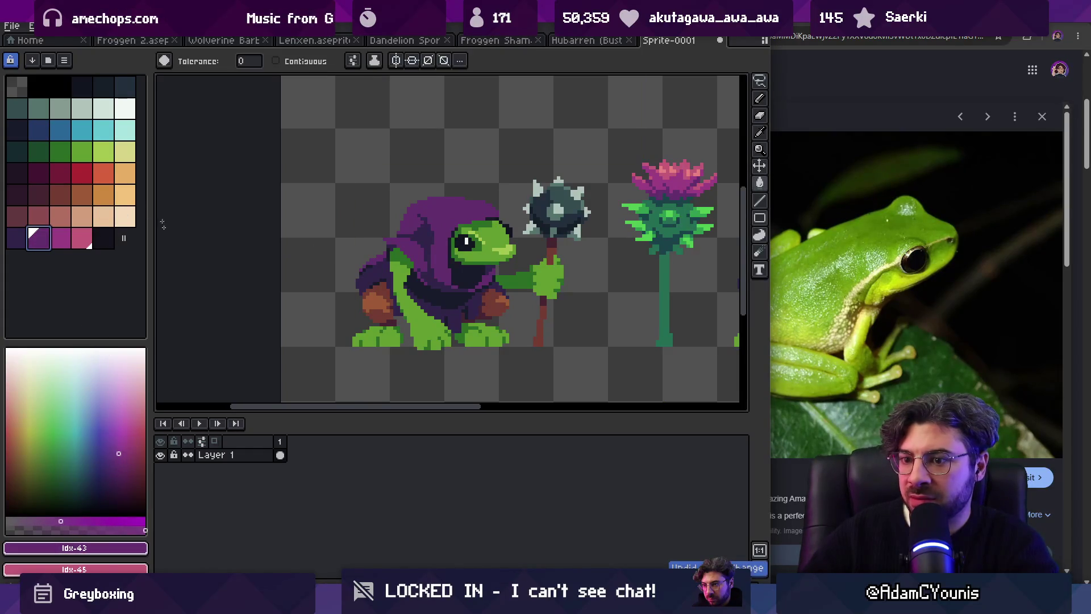
# Step: Convert the sprite to Indexed color mode, undoing and redoing the conversion
pyautogui.click(65, 25)
pyautogui.moveTo(114, 54)
pyautogui.click(214, 80)
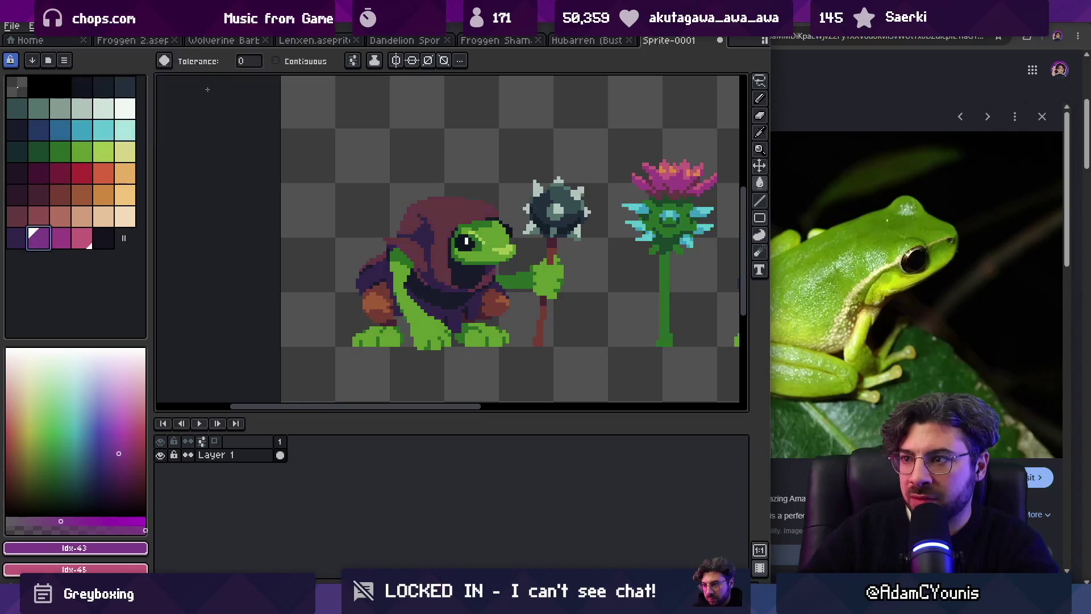
pyautogui.hotkey('ctrl', 'z')
pyautogui.hotkey('ctrl', 'z')
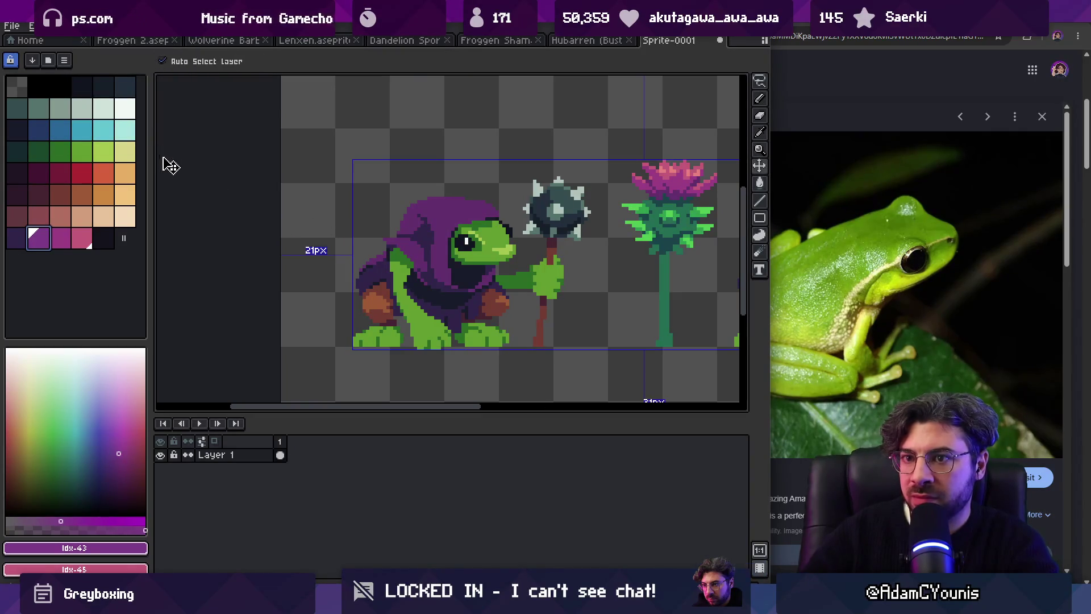
pyautogui.click(65, 26)
pyautogui.moveTo(114, 53)
pyautogui.click(219, 81)
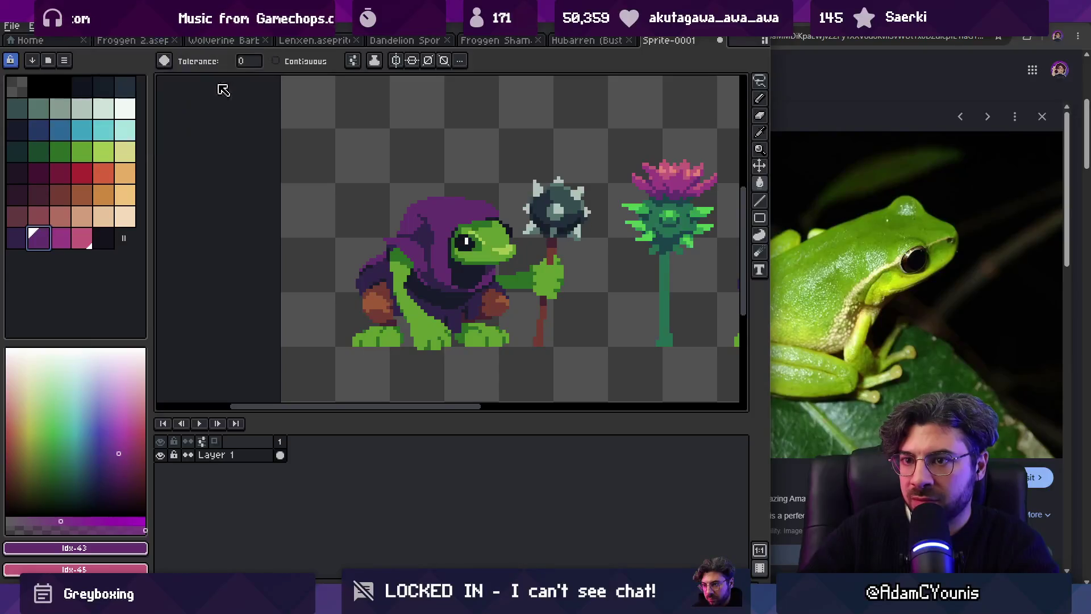
# Step: Shift the hood's palette entry to blue-purple, which turns the thistle leaves cyan
pyautogui.moveTo(119, 451); pyautogui.dragTo(121, 449)
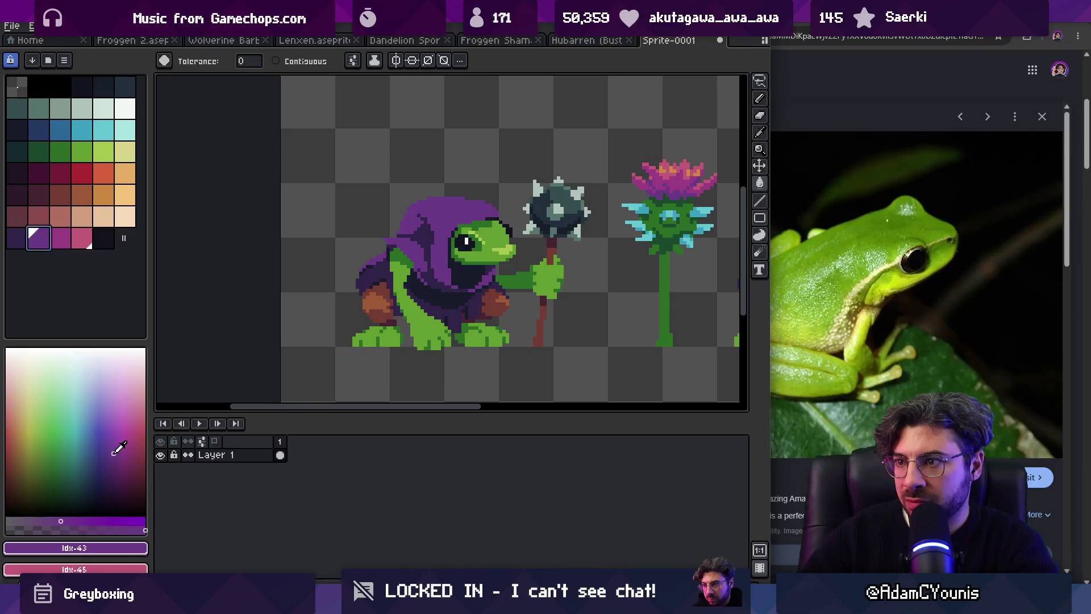
pyautogui.moveTo(119, 443); pyautogui.dragTo(98, 441)
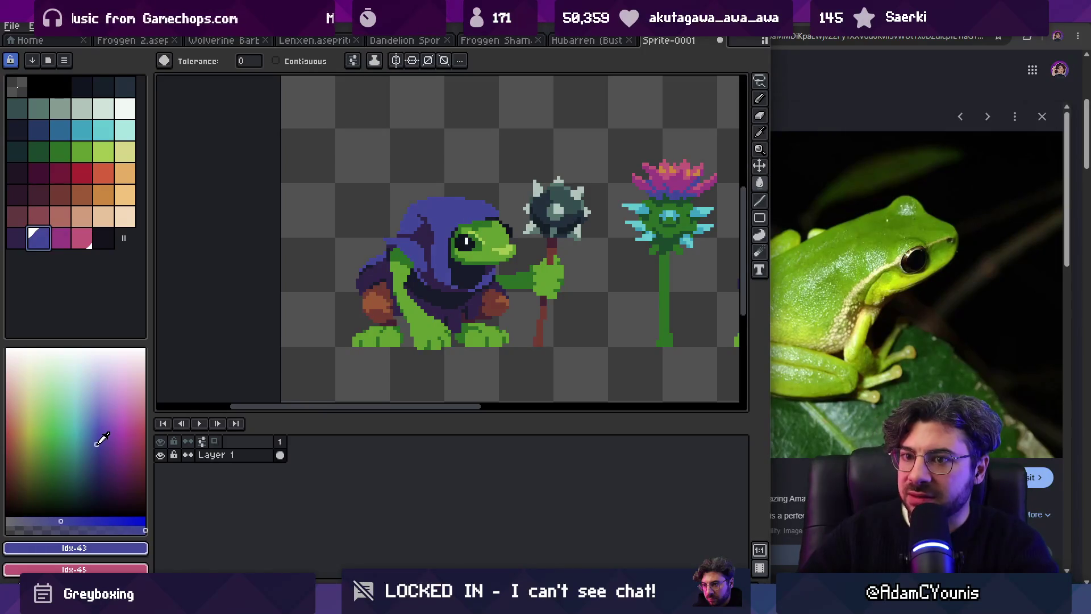
pyautogui.press('z')
pyautogui.scroll(-2, 493, 121)
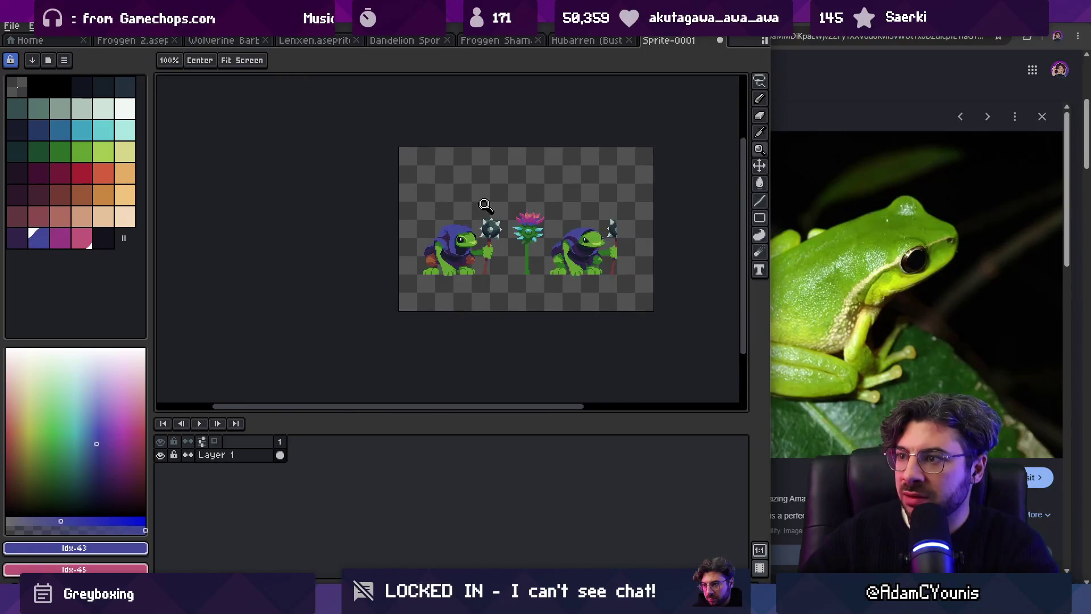
pyautogui.scroll(2, 483, 225)
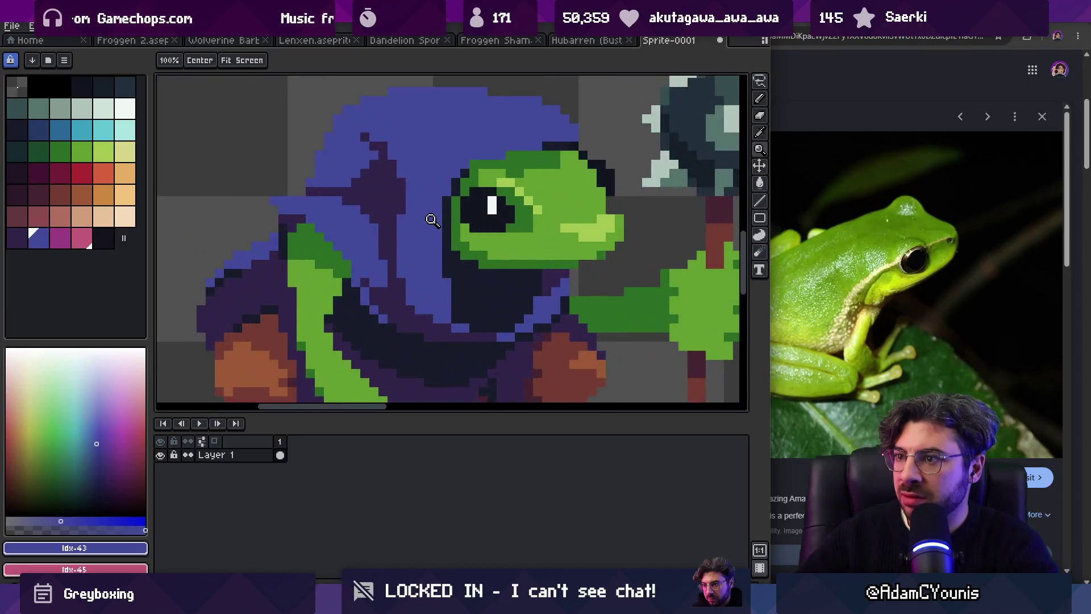
pyautogui.scroll(2, 424, 245)
pyautogui.keyDown('alt'); pyautogui.click(424, 244); pyautogui.keyUp('alt')
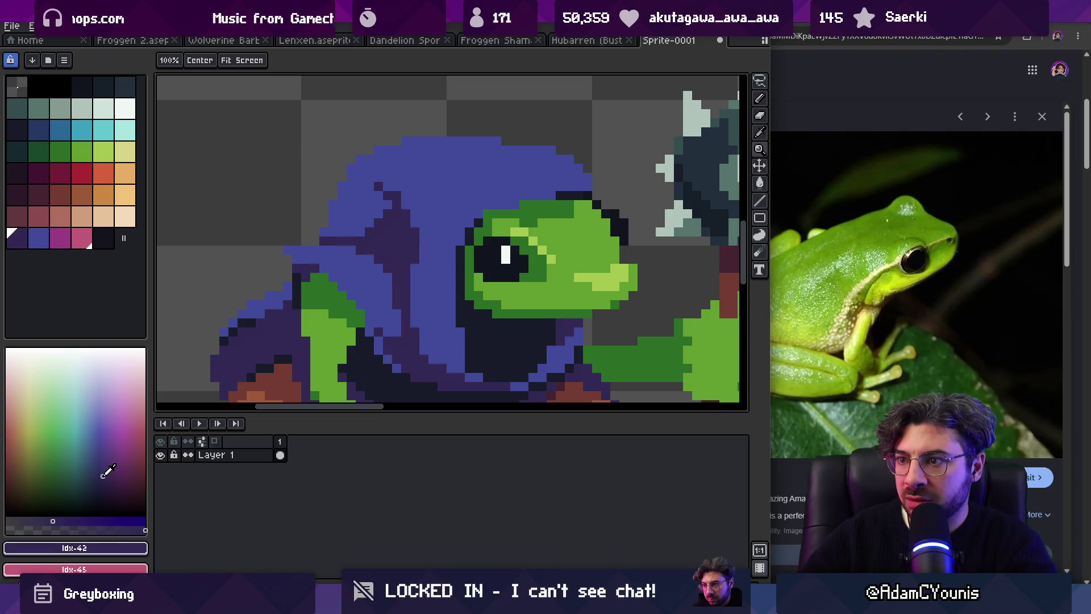
pyautogui.scroll(-3, 347, 310)
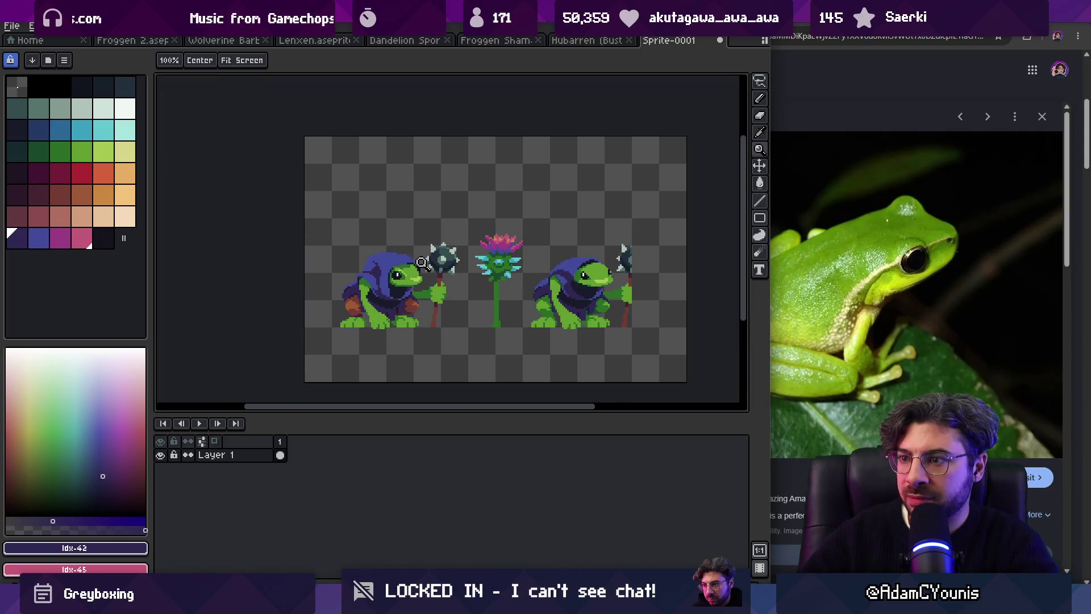
pyautogui.scroll(3, 424, 256)
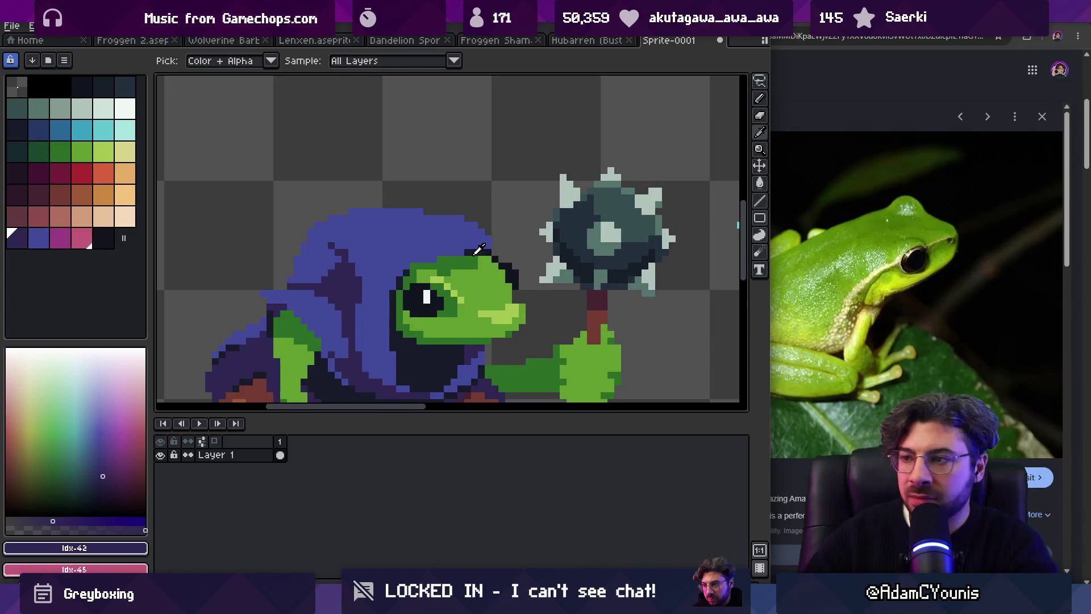
pyautogui.click(476, 251)
pyautogui.press('z')
pyautogui.scroll(-1, 398, 245)
pyautogui.scroll(1, 334, 231)
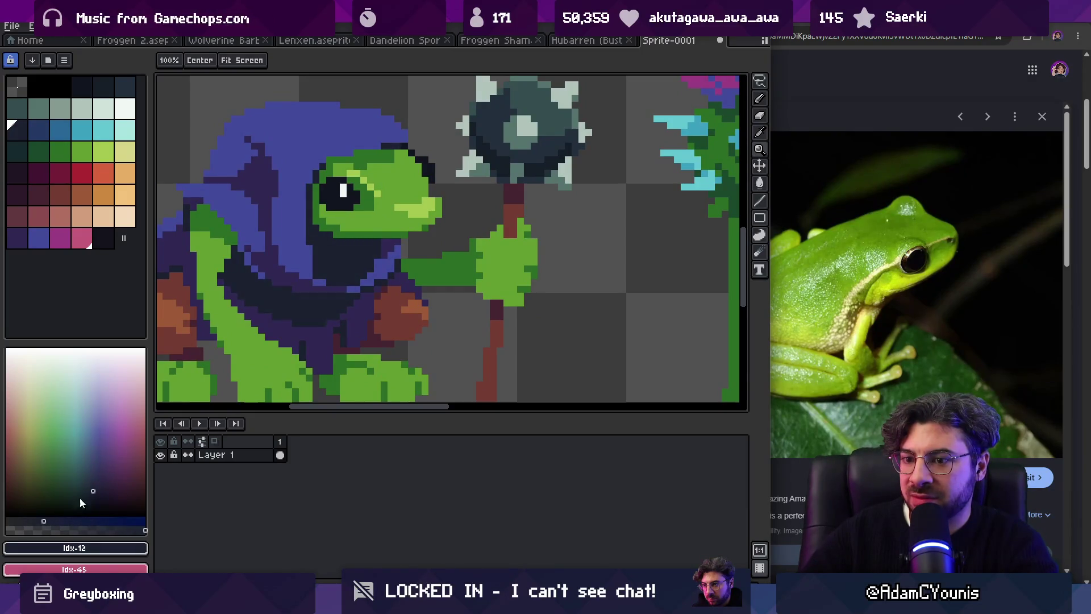
pyautogui.click(66, 520)
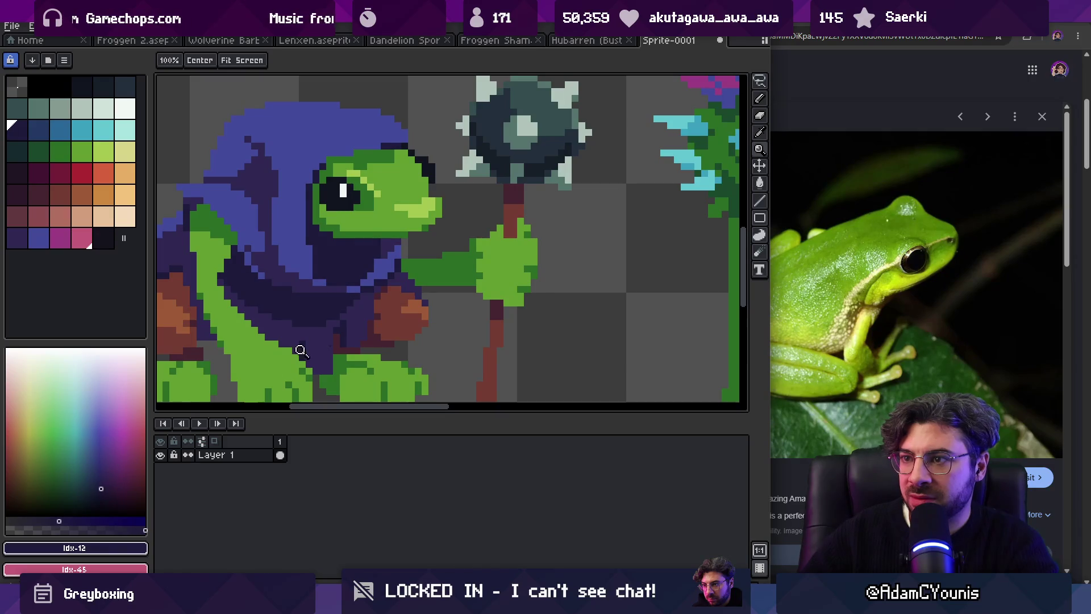
pyautogui.scroll(-3, 300, 351)
pyautogui.scroll(6, 217, 271)
pyautogui.press('i')
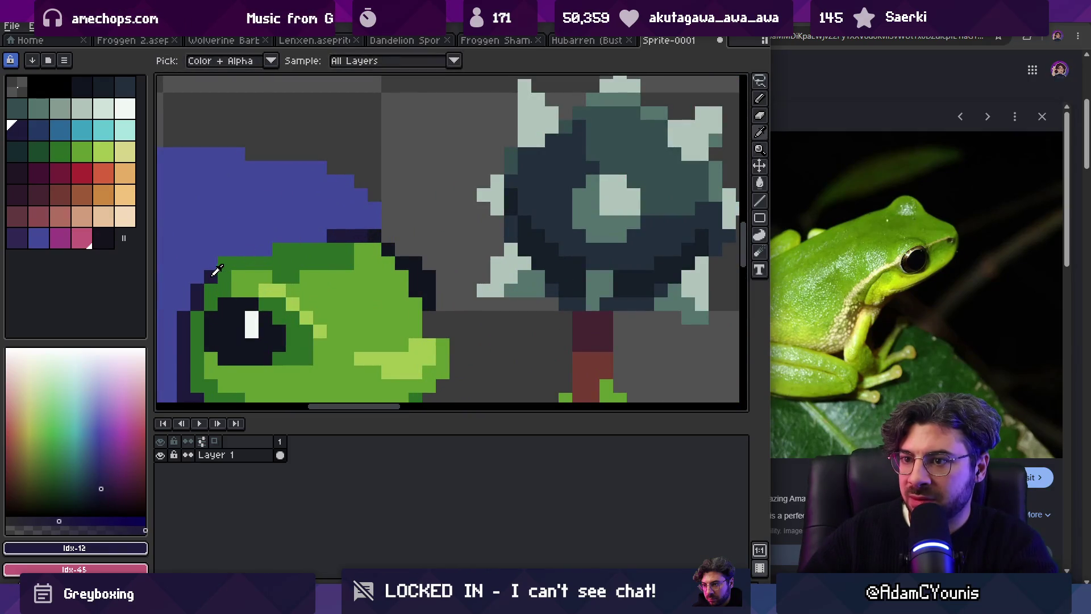
# Step: Extend the hood's edge over the head with dark purple and blue-purple pixels
pyautogui.click(328, 230)
pyautogui.press('b')
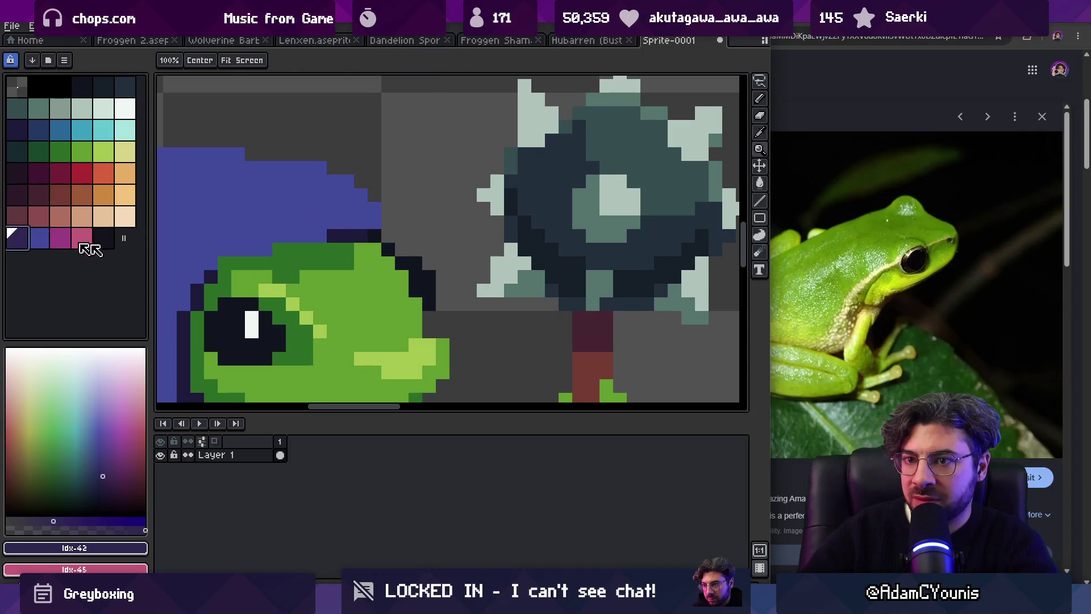
pyautogui.moveTo(337, 238); pyautogui.dragTo(379, 236)
pyautogui.click(395, 236)
pyautogui.keyDown('alt'); pyautogui.click(399, 240); pyautogui.keyUp('alt')
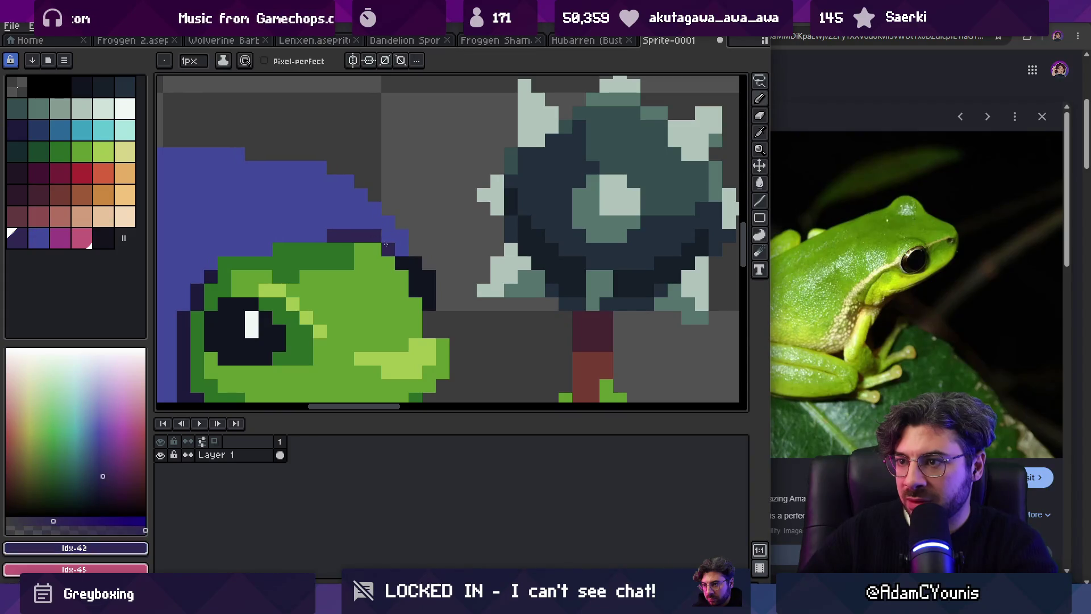
pyautogui.press('z')
pyautogui.scroll(-3, 398, 227)
pyautogui.click(407, 232)
pyautogui.click(392, 239)
# Step: Zoom in on the frog's eye and sample its black
pyautogui.press('i')
pyautogui.press('b')
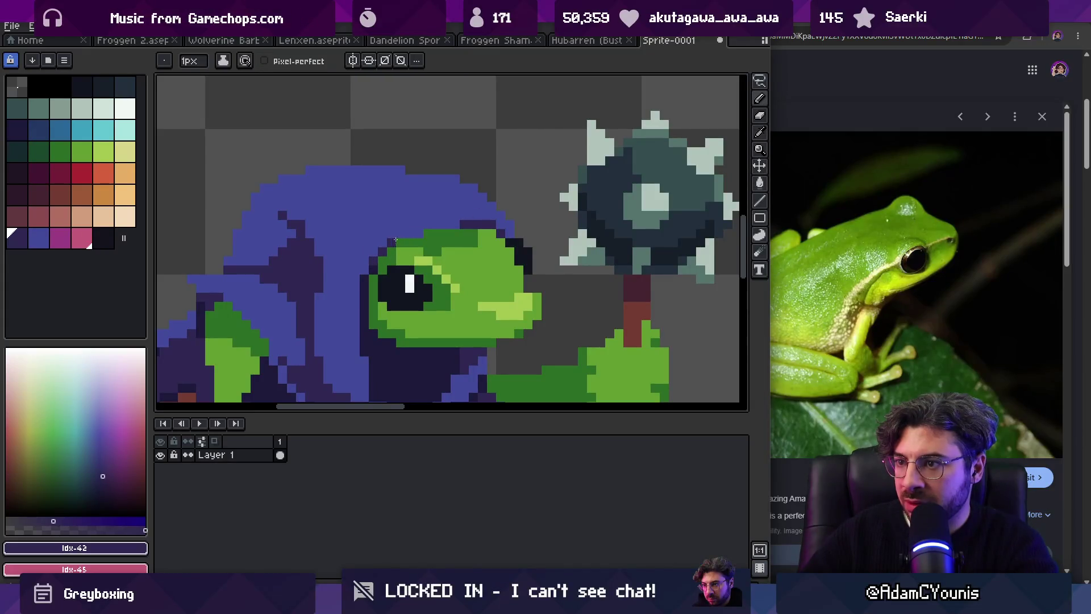
pyautogui.press('i')
pyautogui.press('z')
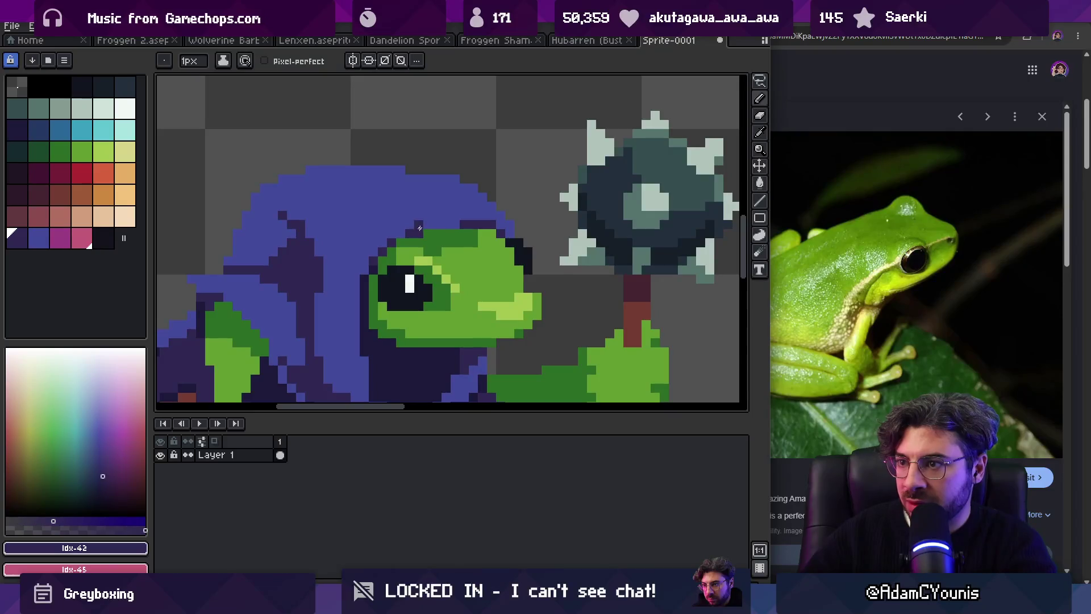
pyautogui.scroll(-5, 413, 194)
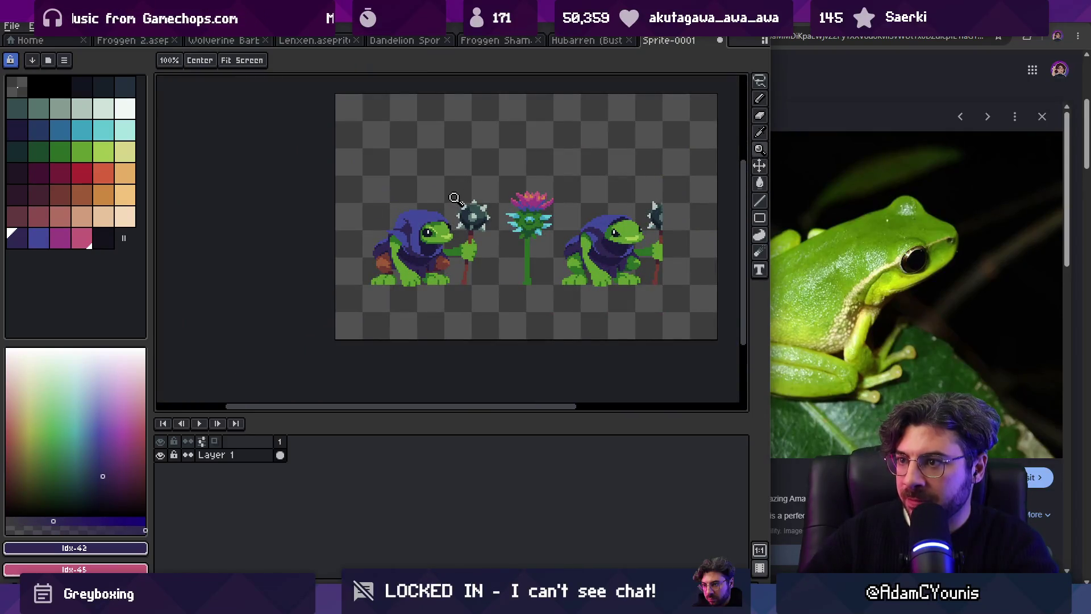
pyautogui.press('v')
pyautogui.press('z')
pyautogui.scroll(5, 443, 231)
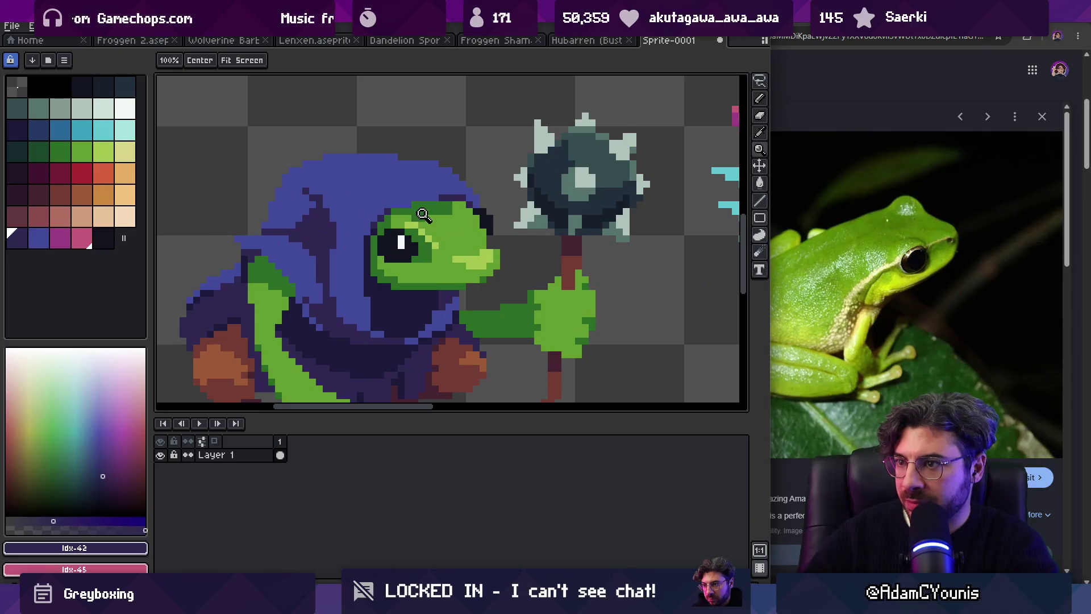
pyautogui.scroll(2, 397, 237)
pyautogui.press('b')
pyautogui.keyDown('alt'); pyautogui.click(401, 244); pyautogui.keyUp('alt')
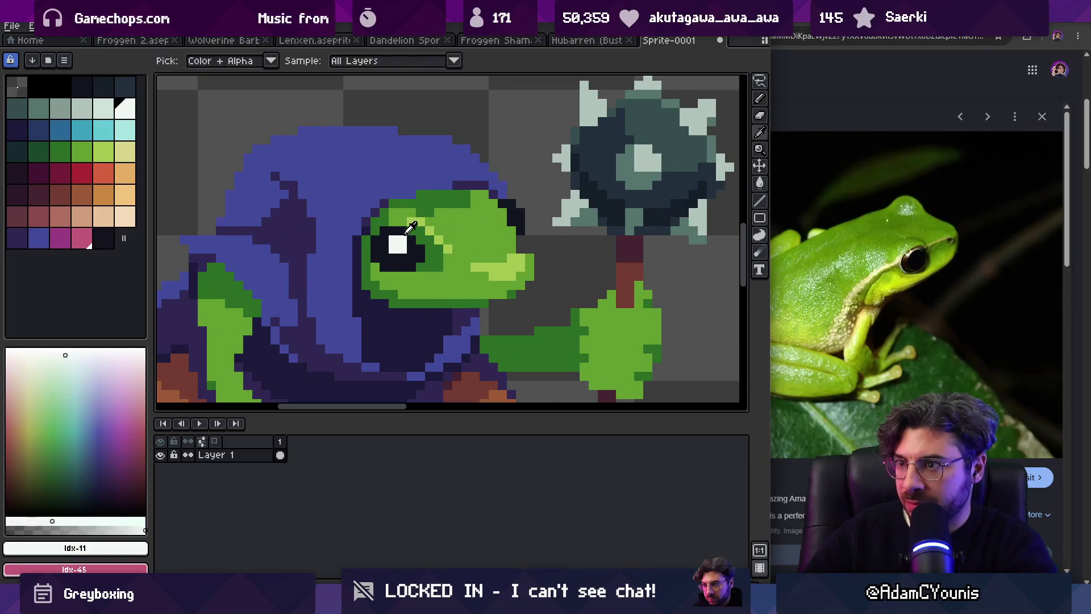
pyautogui.keyDown('alt'); pyautogui.click(404, 250); pyautogui.keyUp('alt')
pyautogui.scroll(-5, 404, 251)
pyautogui.scroll(6, 414, 275)
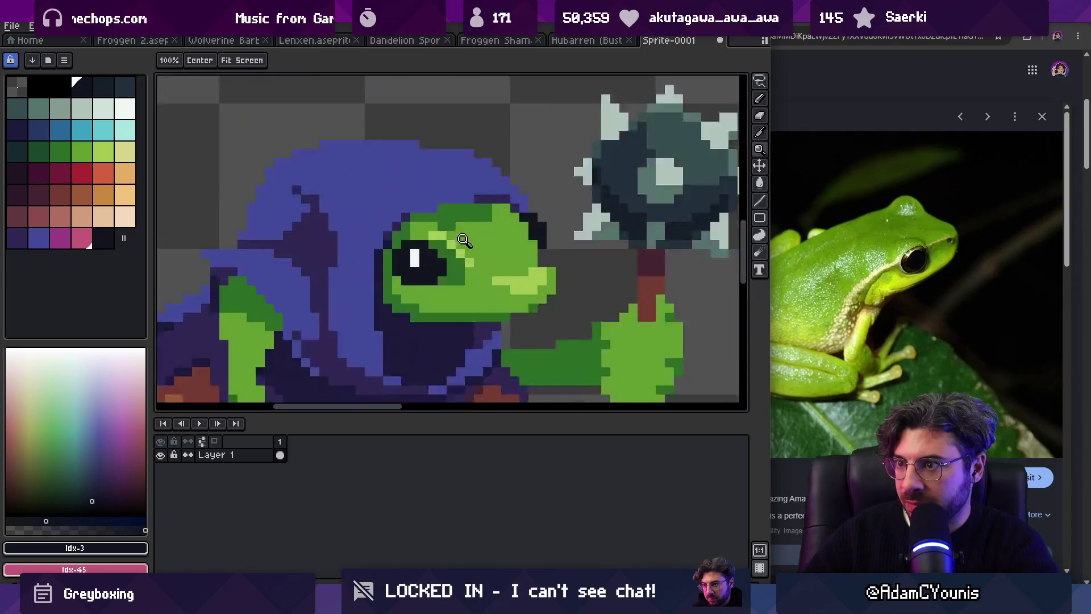
# Step: Shift the eye's white highlight one pixel right, covering the old pixel with black
pyautogui.keyDown('alt'); pyautogui.click(415, 275); pyautogui.keyUp('alt')
pyautogui.keyDown('alt'); pyautogui.click(415, 275); pyautogui.keyUp('alt')
pyautogui.press('z')
pyautogui.scroll(-4, 423, 262)
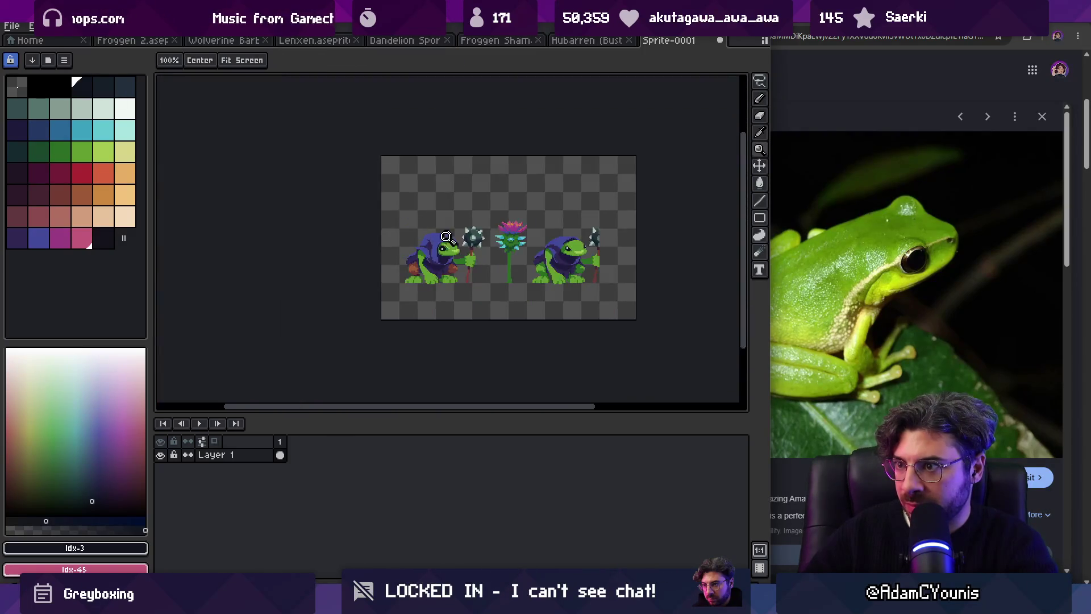
pyautogui.scroll(3, 434, 263)
pyautogui.scroll(3, 433, 262)
pyautogui.keyDown('alt'); pyautogui.click(381, 295); pyautogui.keyUp('alt')
pyautogui.click(409, 296)
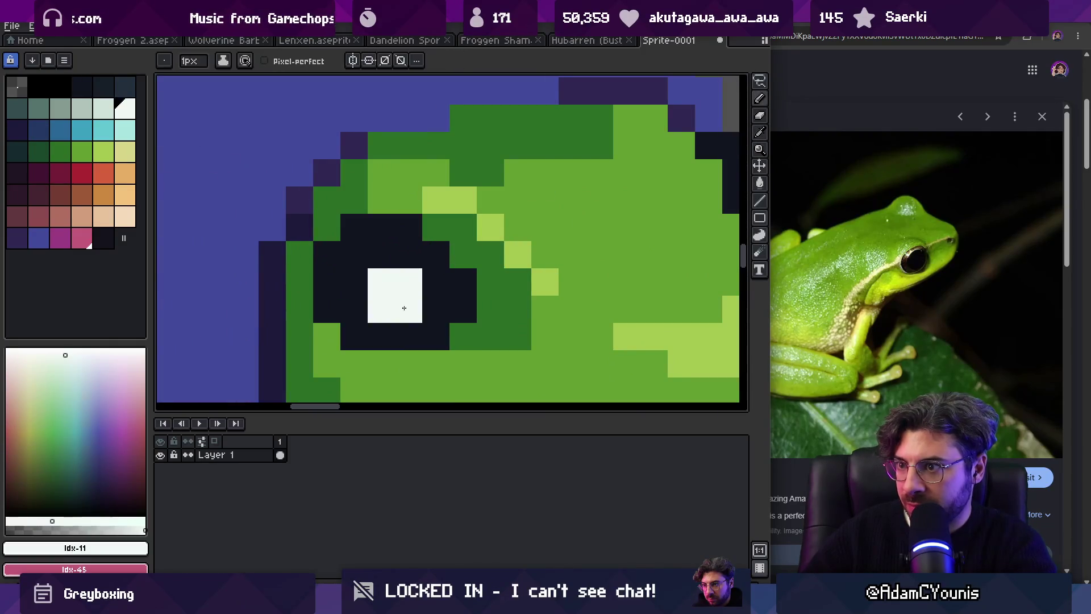
pyautogui.keyDown('alt'); pyautogui.click(409, 335); pyautogui.keyUp('alt')
pyautogui.click(386, 299)
# Step: Sample the frog's green and lighter green skin colours
pyautogui.scroll(-5, 393, 302)
pyautogui.scroll(1, 472, 259)
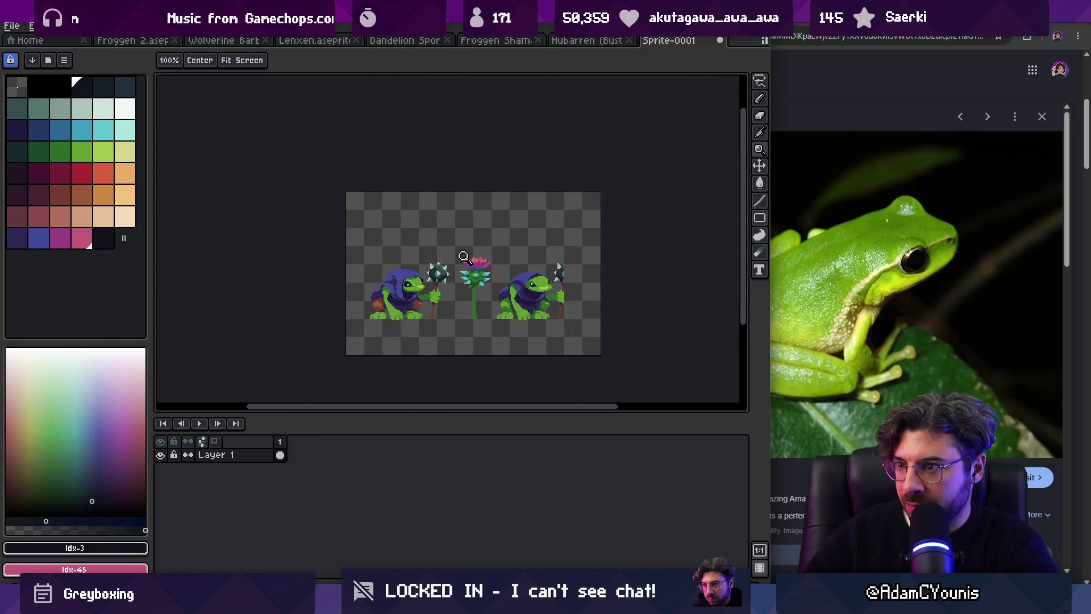
pyautogui.scroll(4, 459, 259)
pyautogui.press('b')
pyautogui.keyDown('alt'); pyautogui.click(398, 248); pyautogui.keyUp('alt')
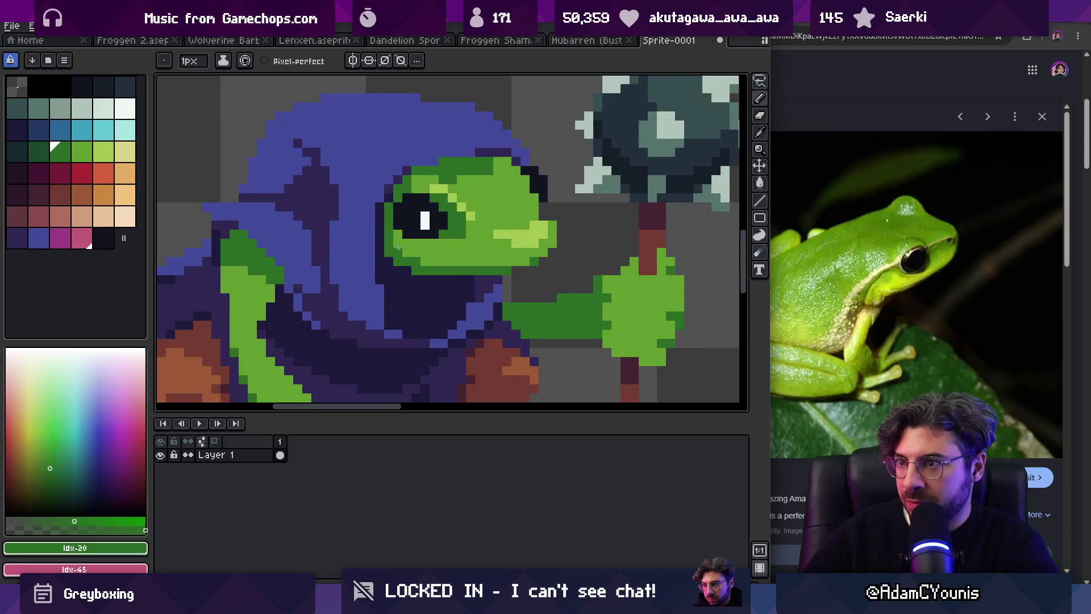
pyautogui.scroll(-5, 428, 263)
pyautogui.scroll(5, 464, 265)
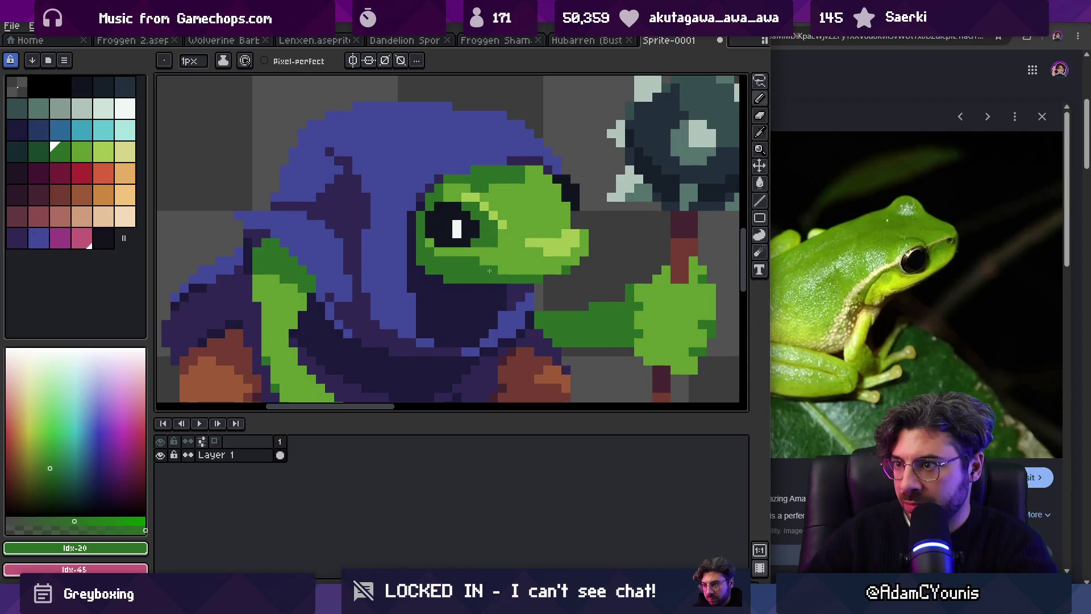
pyautogui.scroll(-5, 489, 271)
pyautogui.scroll(5, 433, 257)
pyautogui.keyDown('alt'); pyautogui.click(433, 257); pyautogui.keyUp('alt')
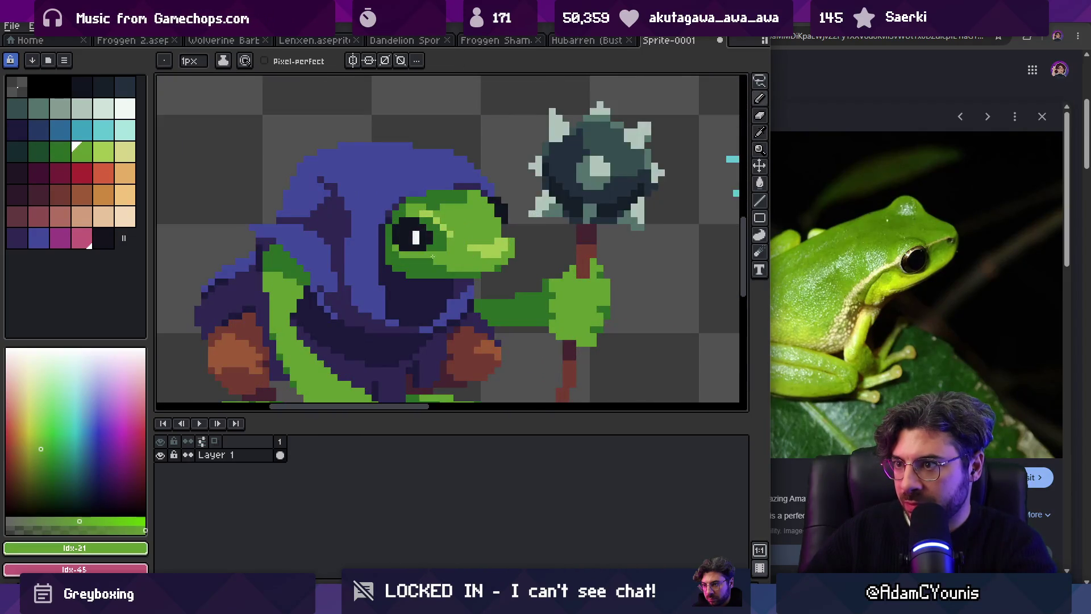
pyautogui.press('space')
pyautogui.scroll(-5, 453, 241)
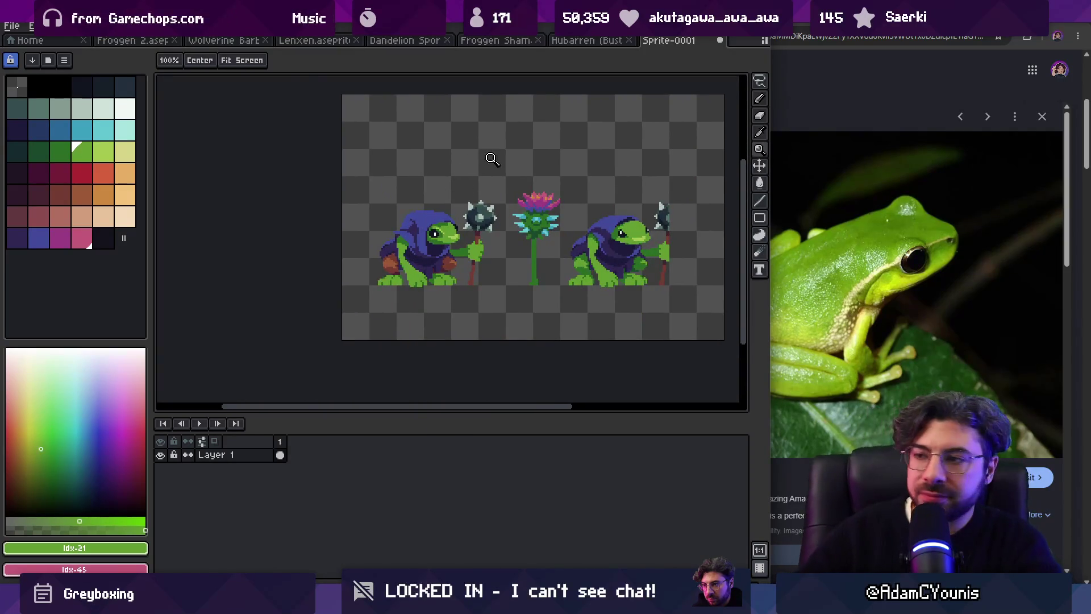
pyautogui.scroll(3, 438, 230)
# Step: Re-sample the eye's white and black, then select and deselect the highlight pixels
pyautogui.press('b')
pyautogui.keyDown('alt'); pyautogui.click(434, 229); pyautogui.keyUp('alt')
pyautogui.keyDown('alt'); pyautogui.click(424, 230); pyautogui.keyUp('alt')
pyautogui.press('z')
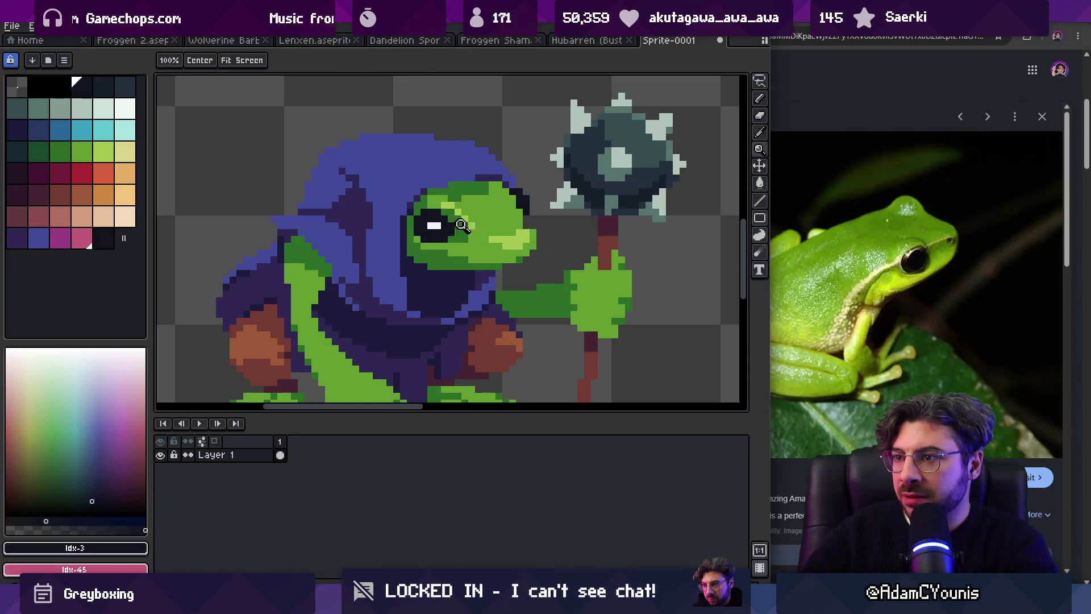
pyautogui.scroll(-4, 482, 185)
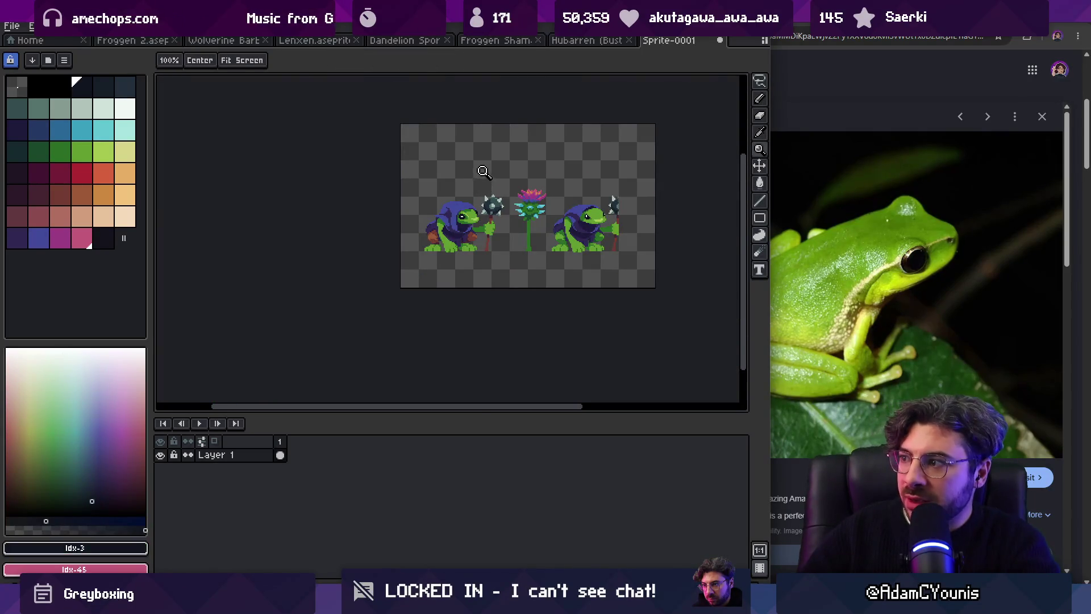
pyautogui.press('v')
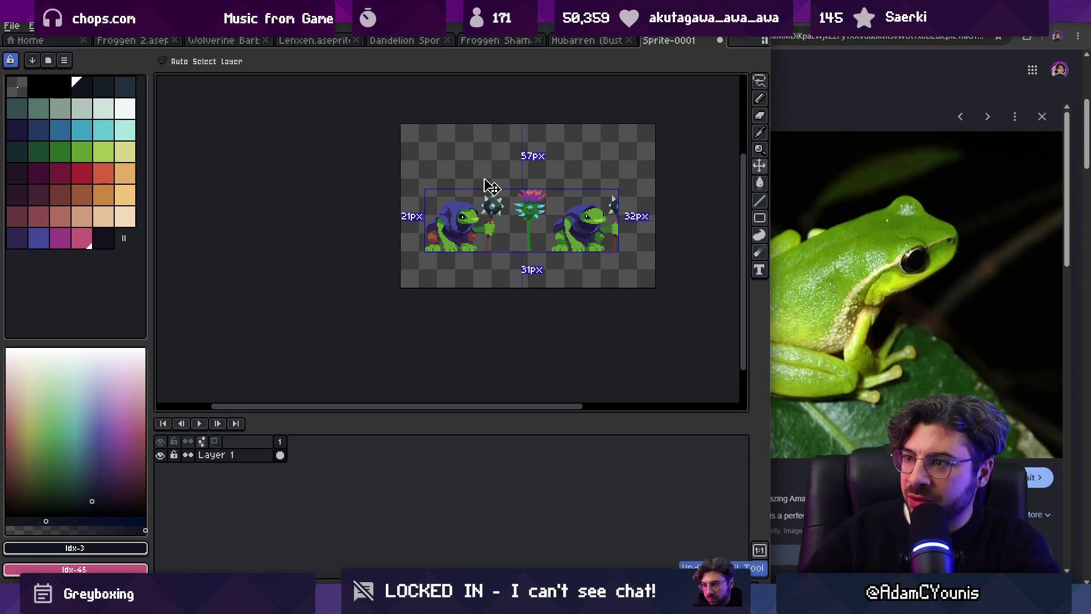
pyautogui.press('z')
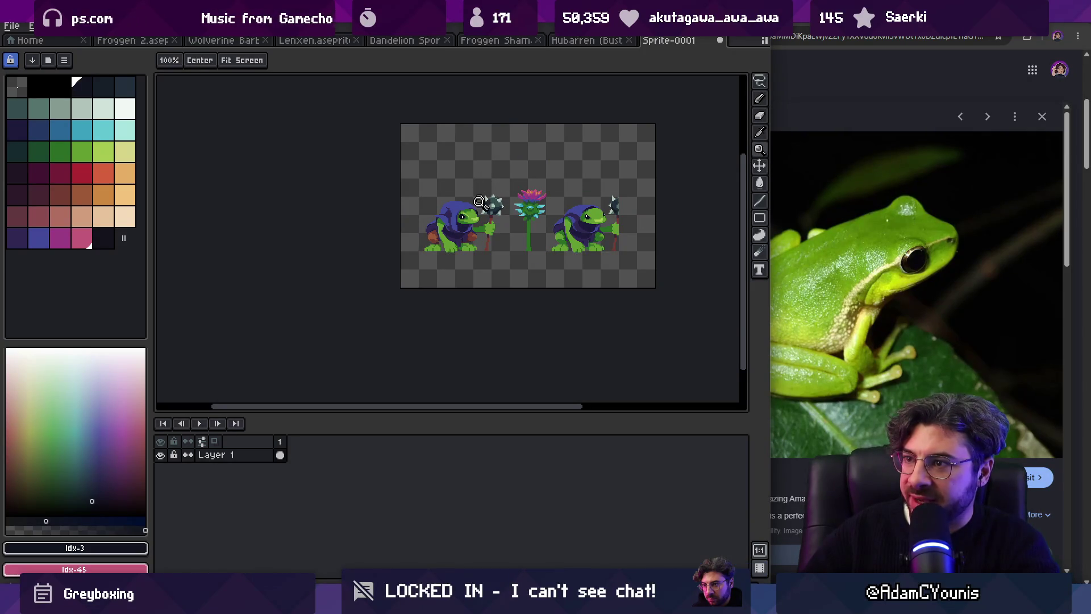
pyautogui.scroll(8, 482, 181)
pyautogui.press('m')
pyautogui.moveTo(518, 159); pyautogui.dragTo(544, 201)
pyautogui.hotkey('ctrl', 'd')
pyautogui.press('b')
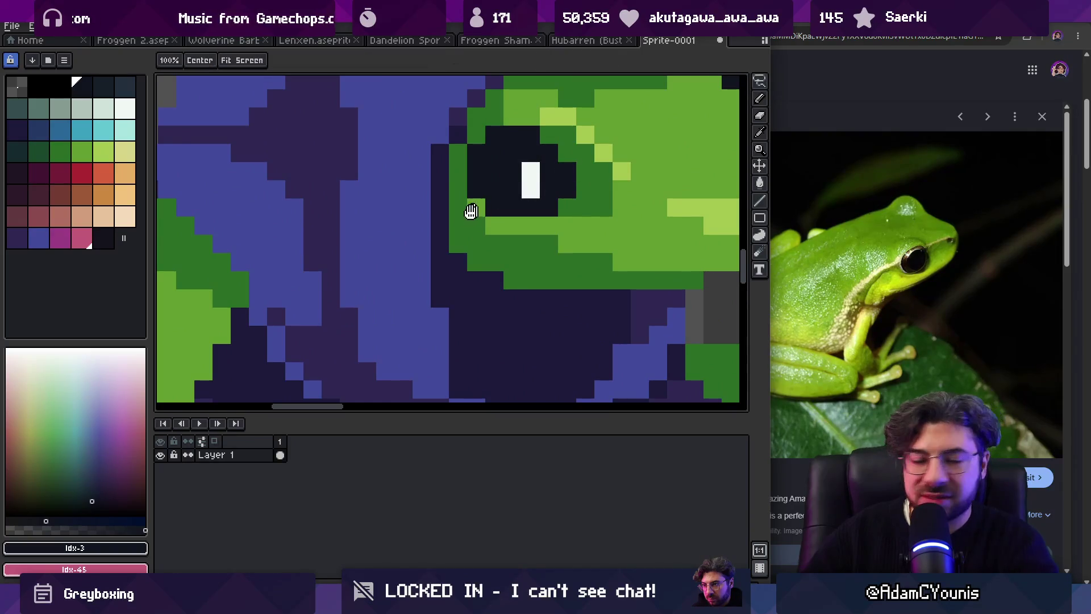
# Step: Widen the eye highlight with an extra white pixel on its left, then reframe the frog
pyautogui.moveTo(470, 212); pyautogui.dragTo(353, 260)
pyautogui.keyDown('alt'); pyautogui.click(413, 237); pyautogui.keyUp('alt')
pyautogui.click(401, 218)
pyautogui.keyDown('alt'); pyautogui.click(427, 230); pyautogui.keyUp('alt')
pyautogui.press('z')
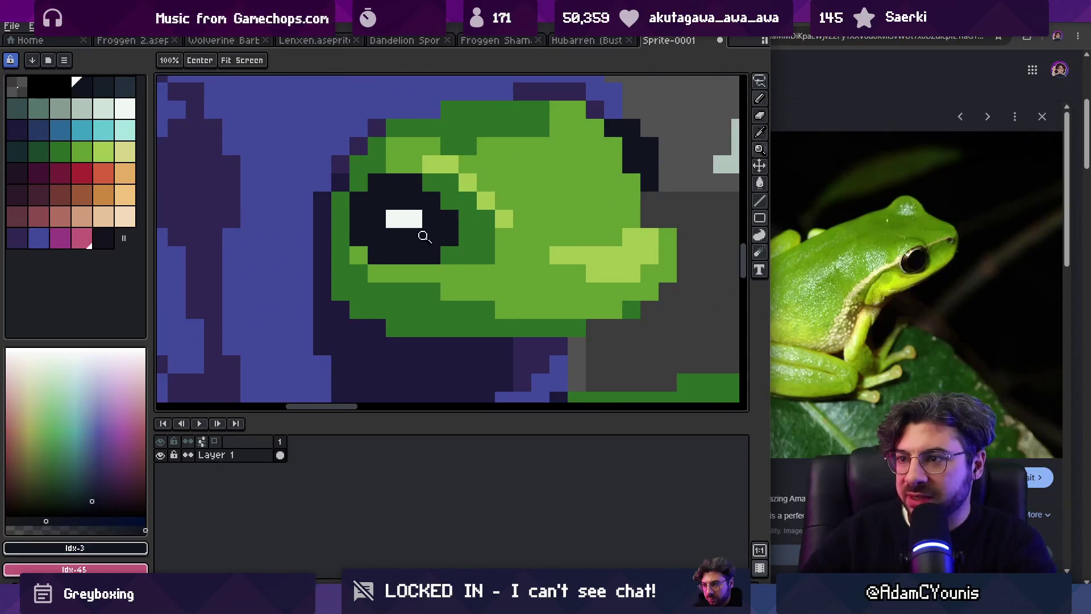
pyautogui.scroll(-8, 426, 231)
pyautogui.scroll(2, 441, 233)
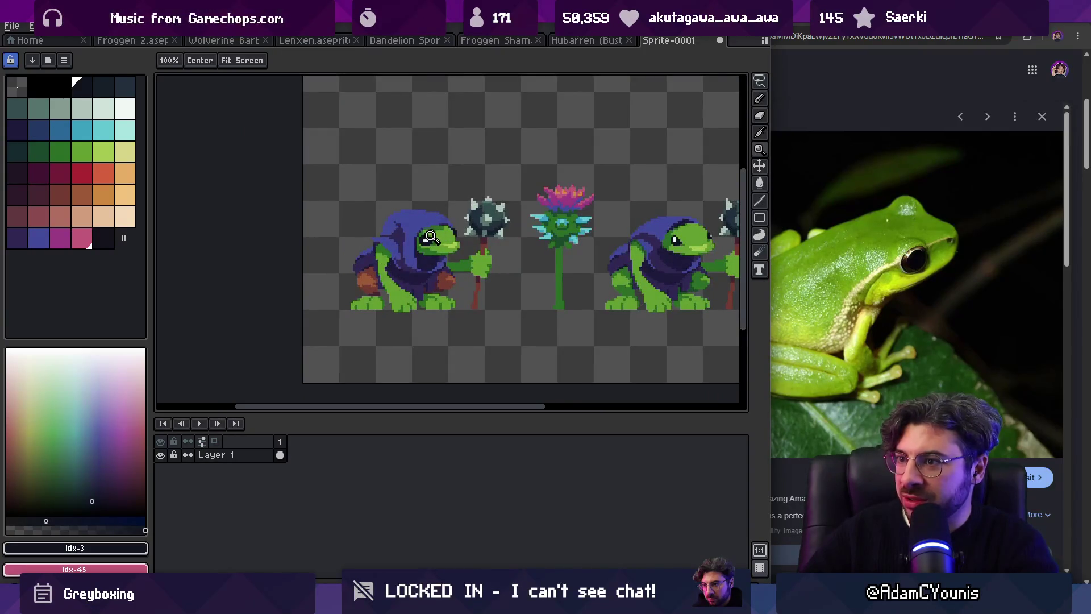
pyautogui.scroll(2, 430, 236)
pyautogui.scroll(-3, 396, 256)
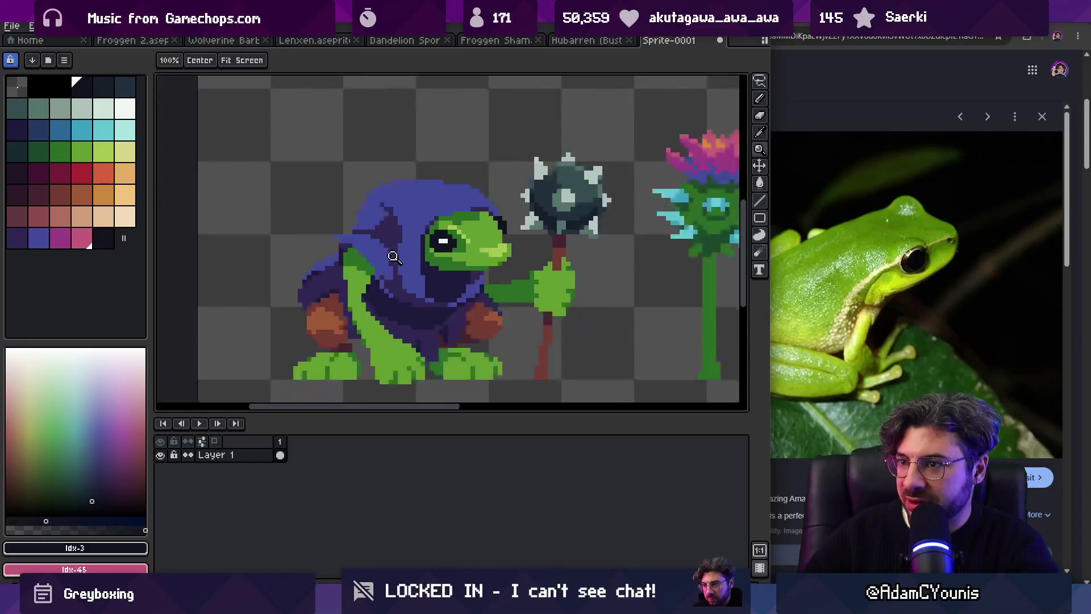
pyautogui.moveTo(419, 250); pyautogui.dragTo(406, 248)
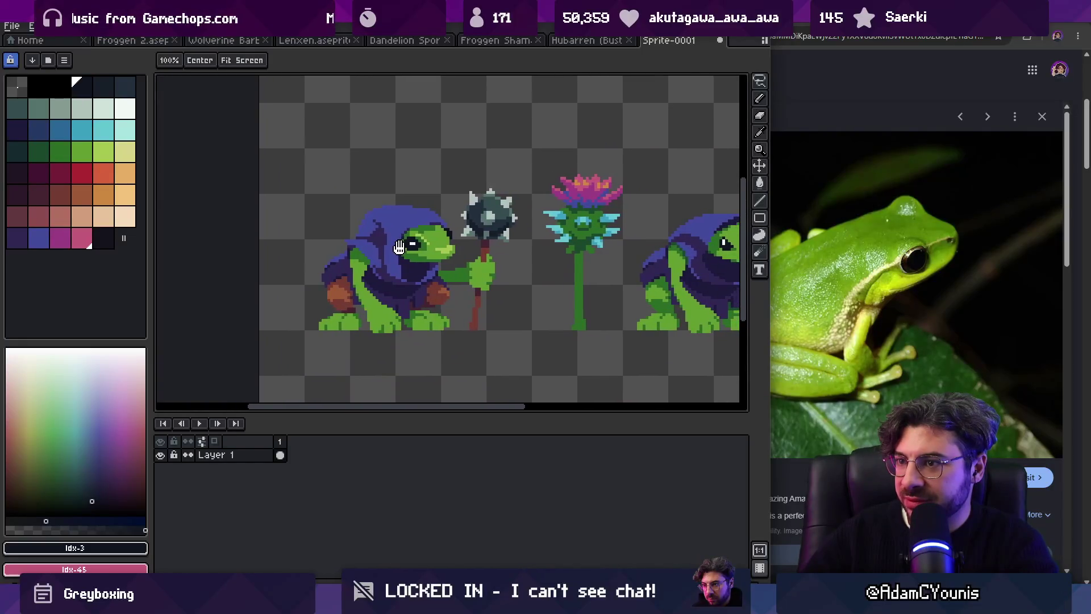
pyautogui.scroll(3, 390, 339)
pyautogui.keyDown('alt'); pyautogui.click(390, 339); pyautogui.keyUp('alt')
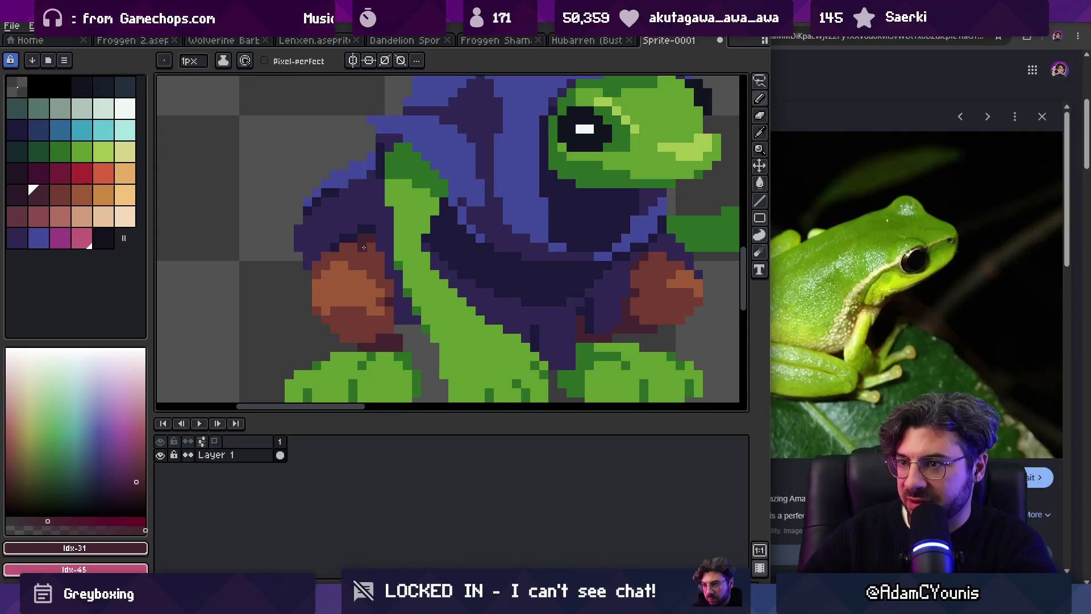
# Step: Try a blue Paint Bucket fill on the frog's dark body, then undo it
pyautogui.press('z')
pyautogui.scroll(-6, 375, 215)
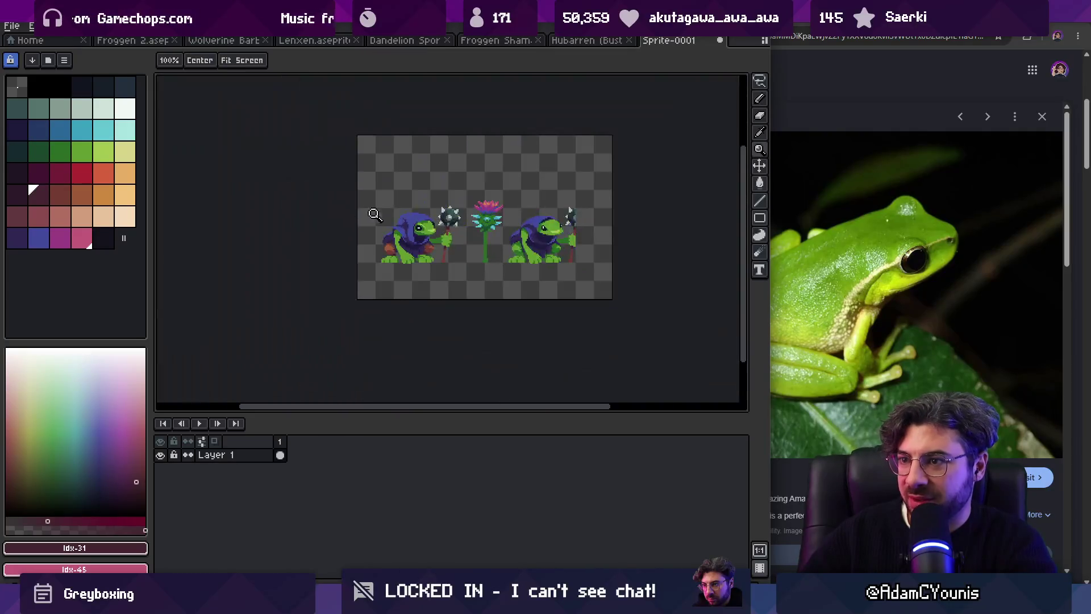
pyautogui.scroll(5, 401, 244)
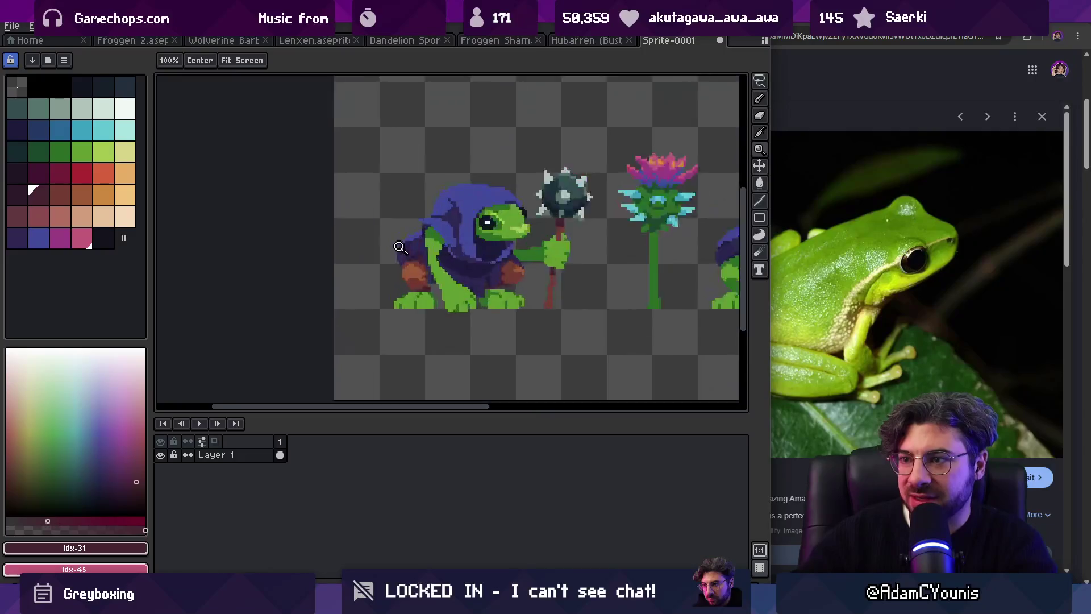
pyautogui.scroll(2, 422, 248)
pyautogui.keyDown('alt'); pyautogui.click(438, 186); pyautogui.keyUp('alt')
pyautogui.press('g')
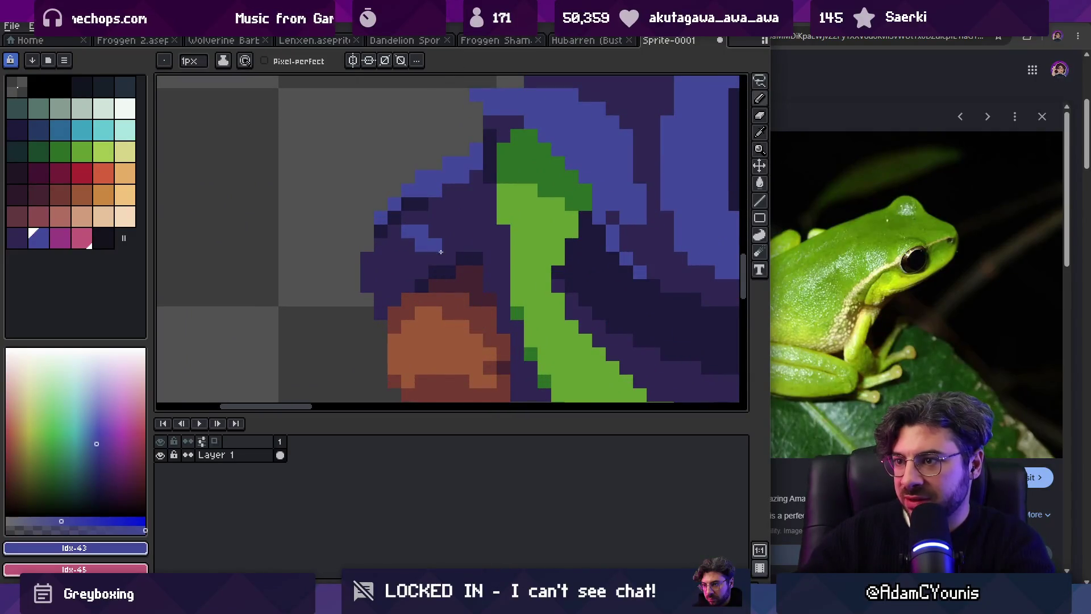
pyautogui.click(400, 262)
pyautogui.hotkey('ctrl', 'z')
pyautogui.click(400, 261)
# Step: Reframe the frog's body and sample its purple (idx-42)
pyautogui.press('z')
pyautogui.scroll(-7, 432, 218)
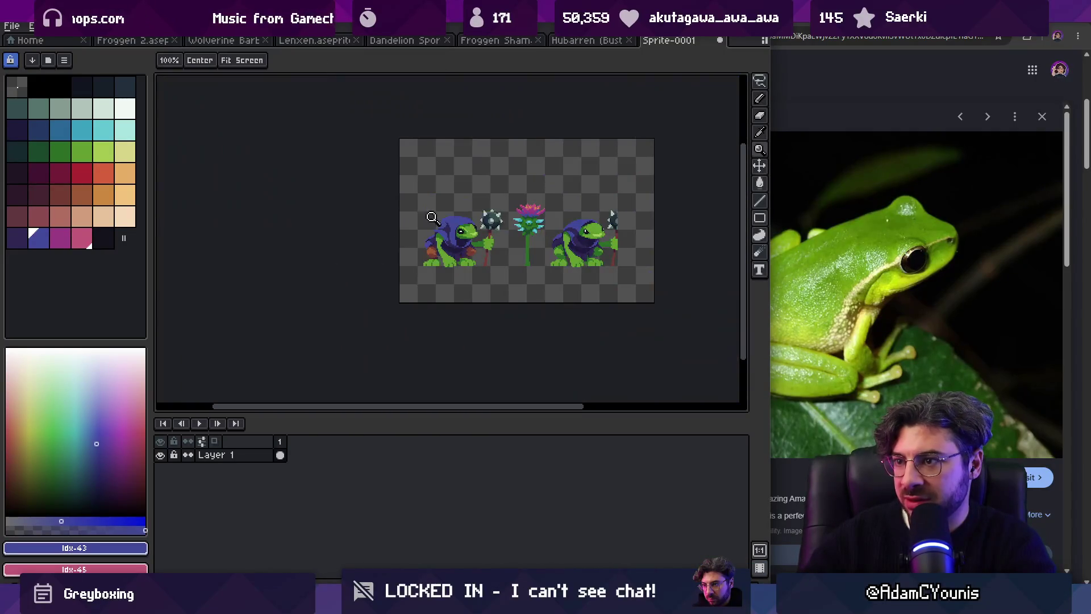
pyautogui.scroll(4, 450, 227)
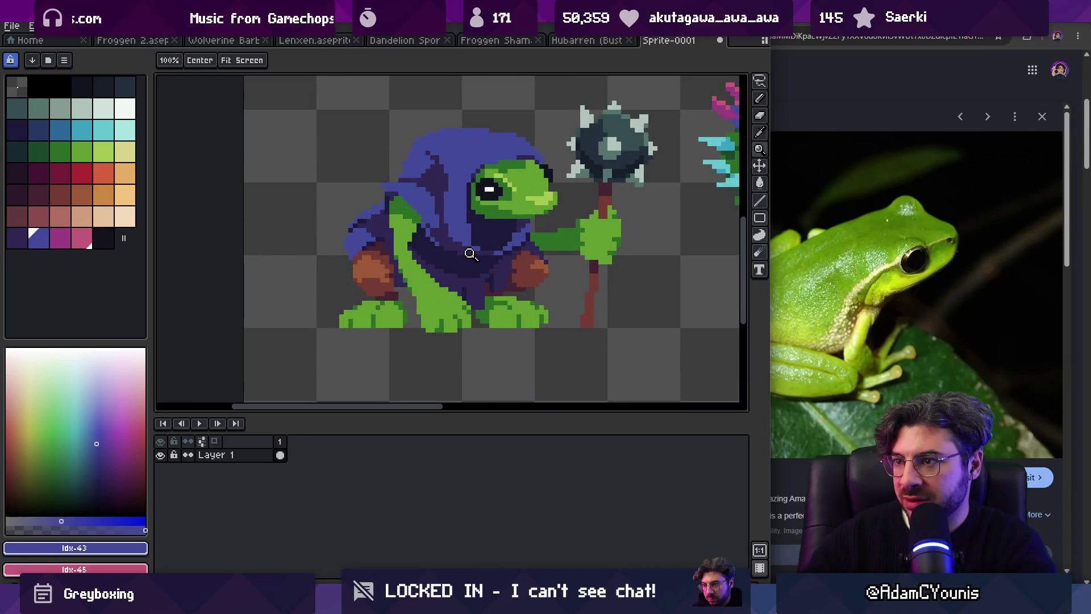
pyautogui.scroll(-3, 471, 253)
pyautogui.scroll(1, 471, 254)
pyautogui.scroll(3, 396, 252)
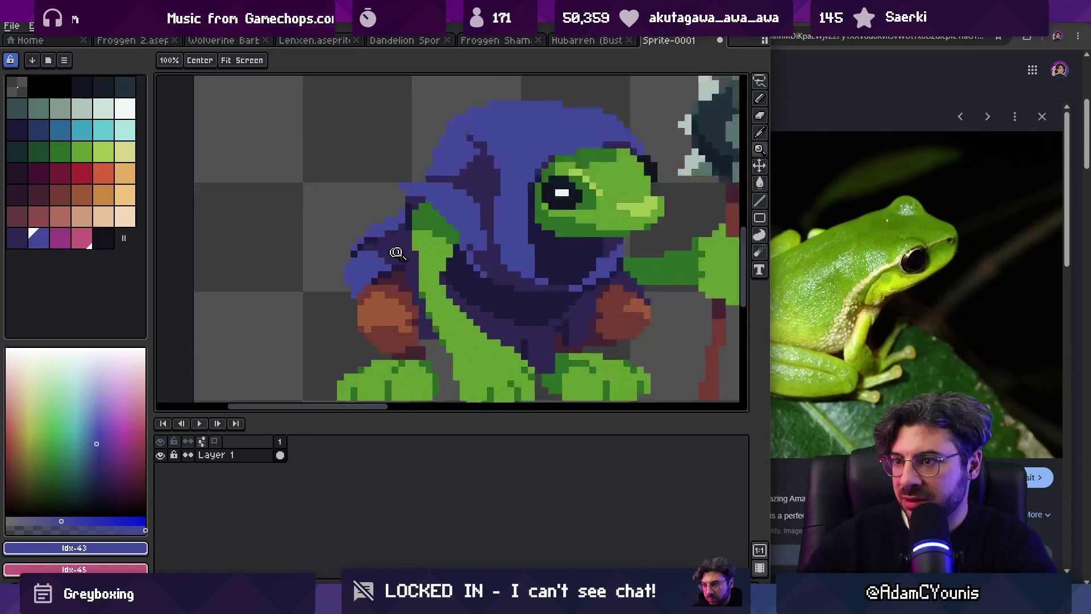
pyautogui.scroll(1, 396, 252)
pyautogui.press('b')
pyautogui.keyDown('alt'); pyautogui.click(391, 270); pyautogui.keyUp('alt')
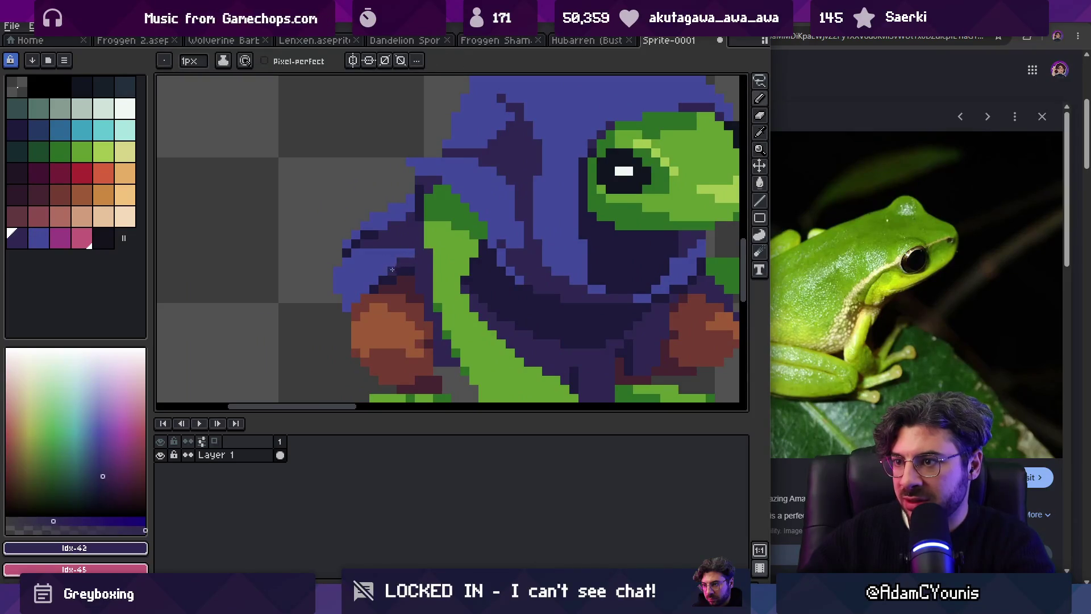
# Step: Draw a lighter purple strap line across the frog's body
pyautogui.press('z')
pyautogui.scroll(-5, 360, 261)
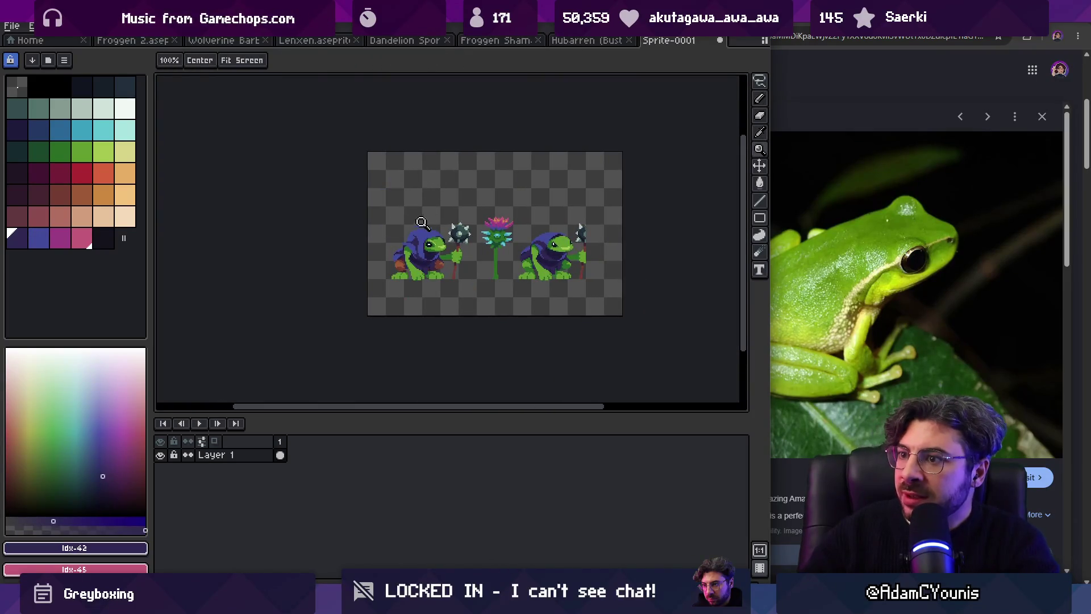
pyautogui.scroll(2, 421, 222)
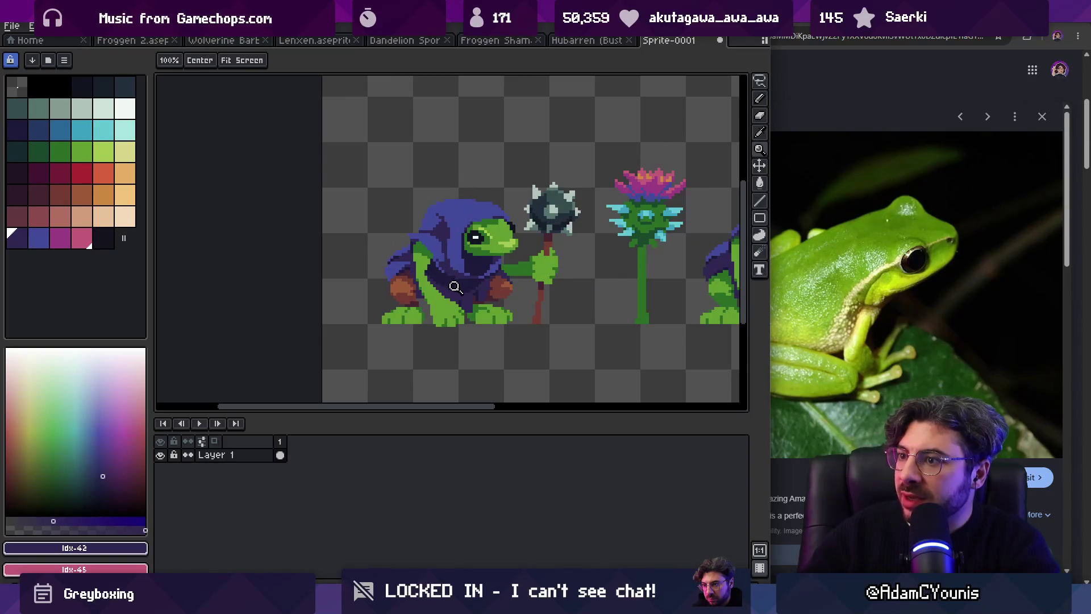
pyautogui.scroll(1, 455, 287)
pyautogui.scroll(1, 473, 294)
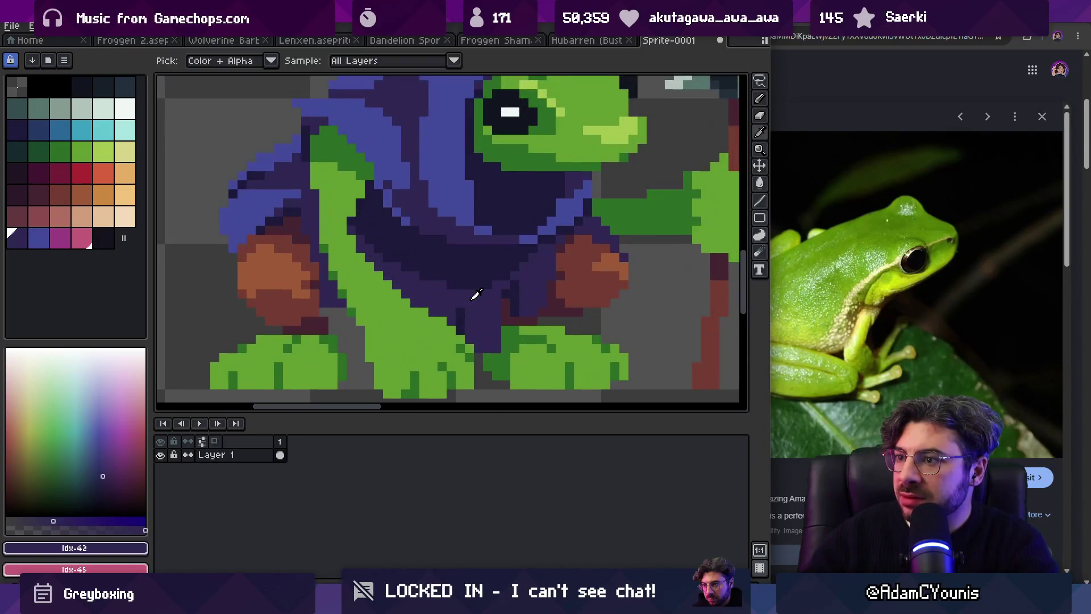
pyautogui.press('b')
pyautogui.moveTo(474, 280); pyautogui.dragTo(404, 271)
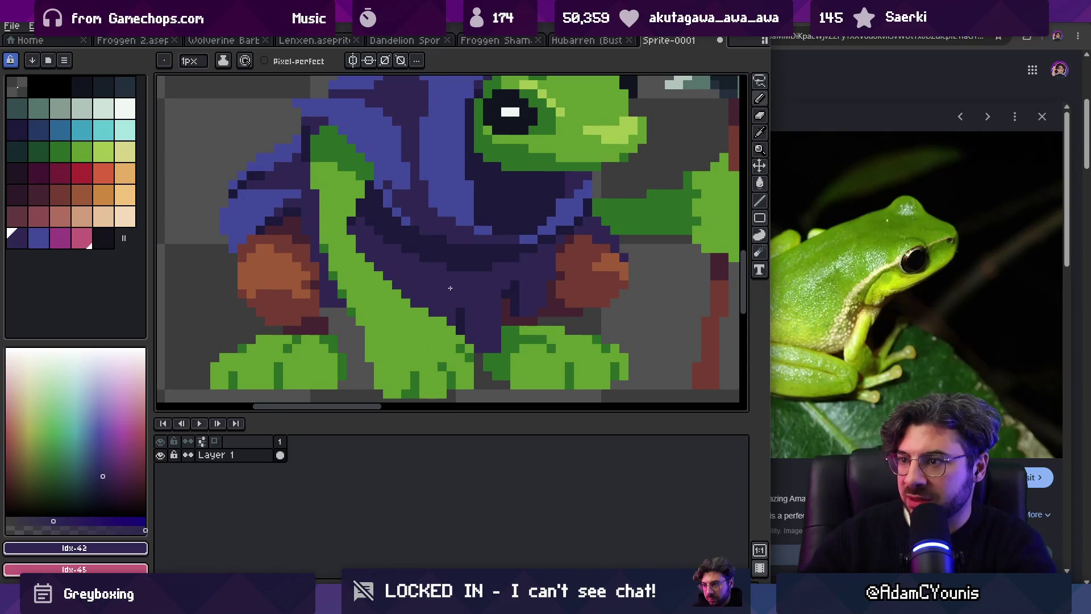
# Step: Sample the dark purple idx-12, then choose the light grey-green colour idx-8
pyautogui.keyDown('alt'); pyautogui.click(421, 296); pyautogui.keyUp('alt')
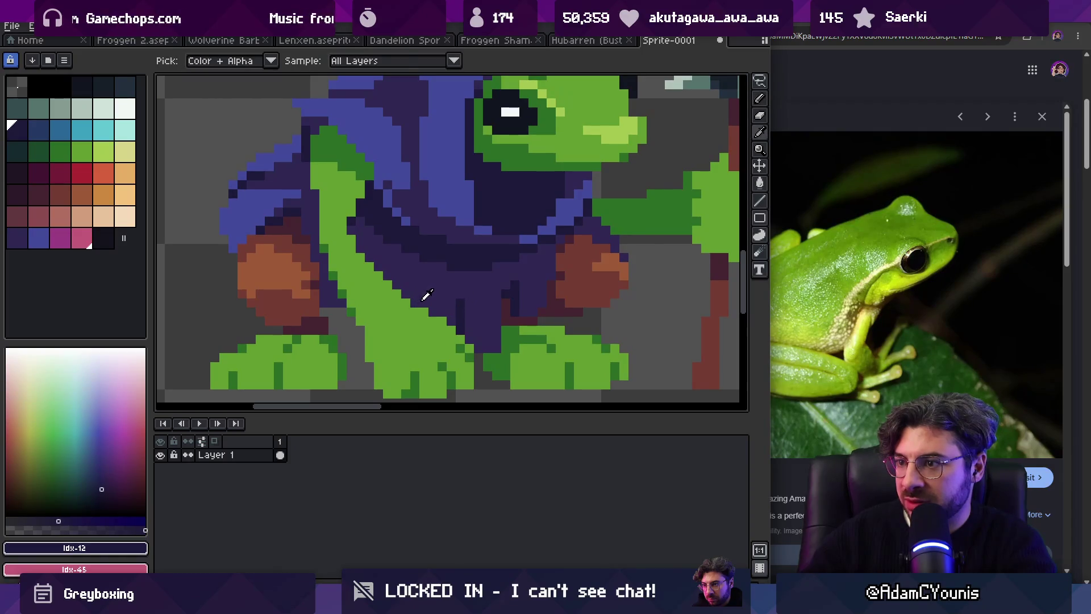
pyautogui.press('z')
pyautogui.scroll(-4, 462, 273)
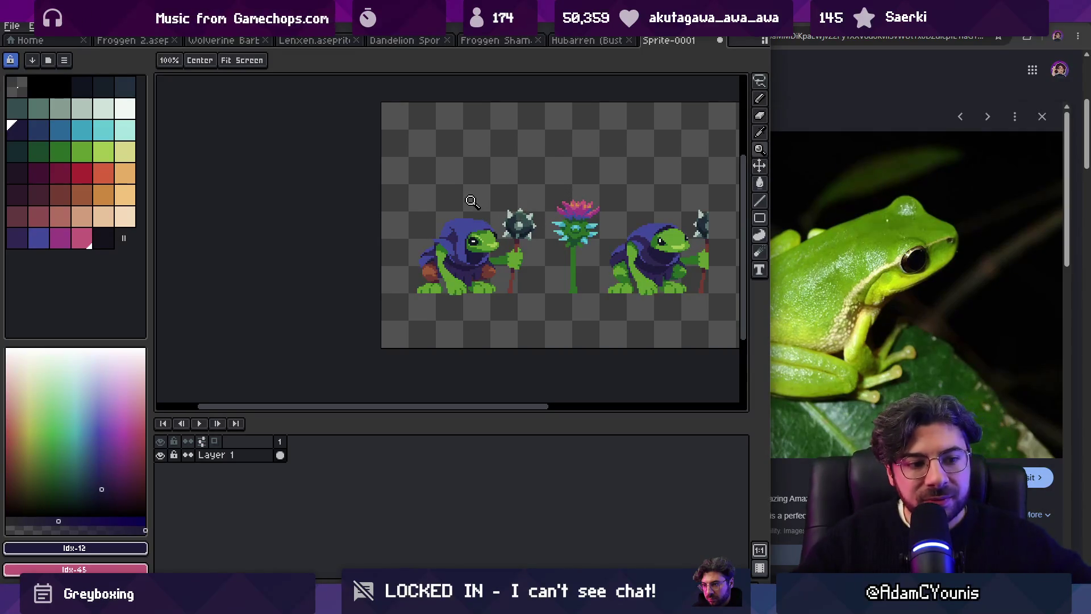
pyautogui.scroll(2, 474, 266)
pyautogui.scroll(2, 475, 266)
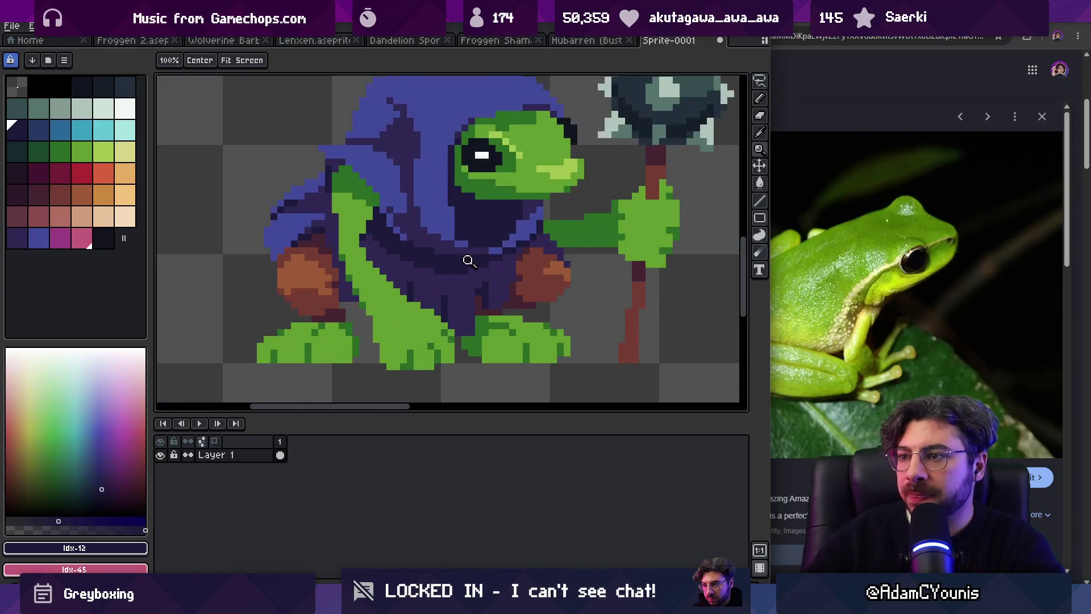
pyautogui.click(66, 107)
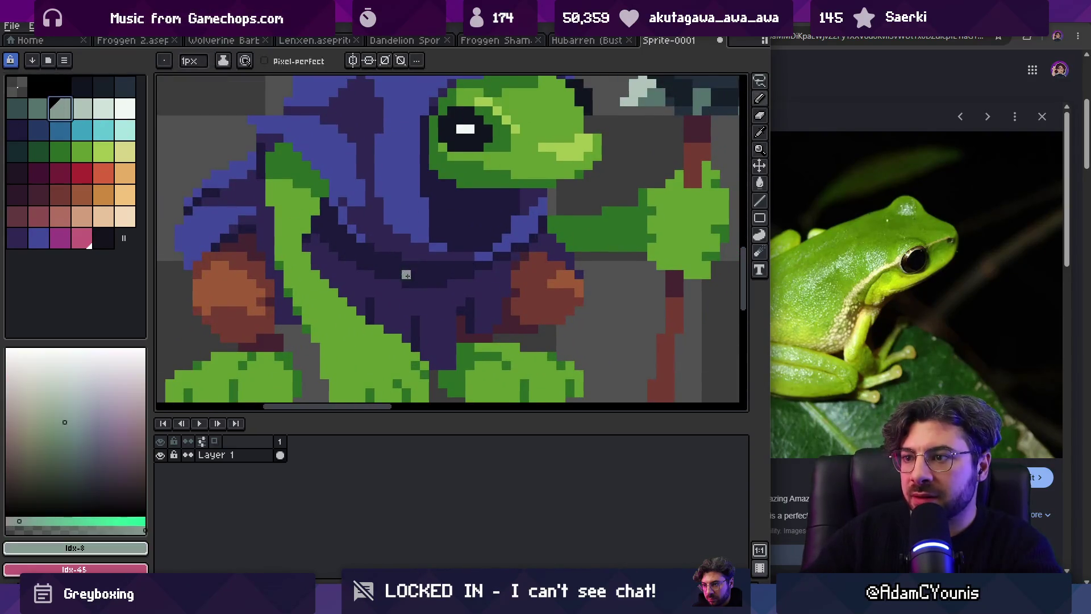
# Step: Start the buckle with a grey pixel and shade its lower edge in darker teal idx-7
pyautogui.click(413, 264)
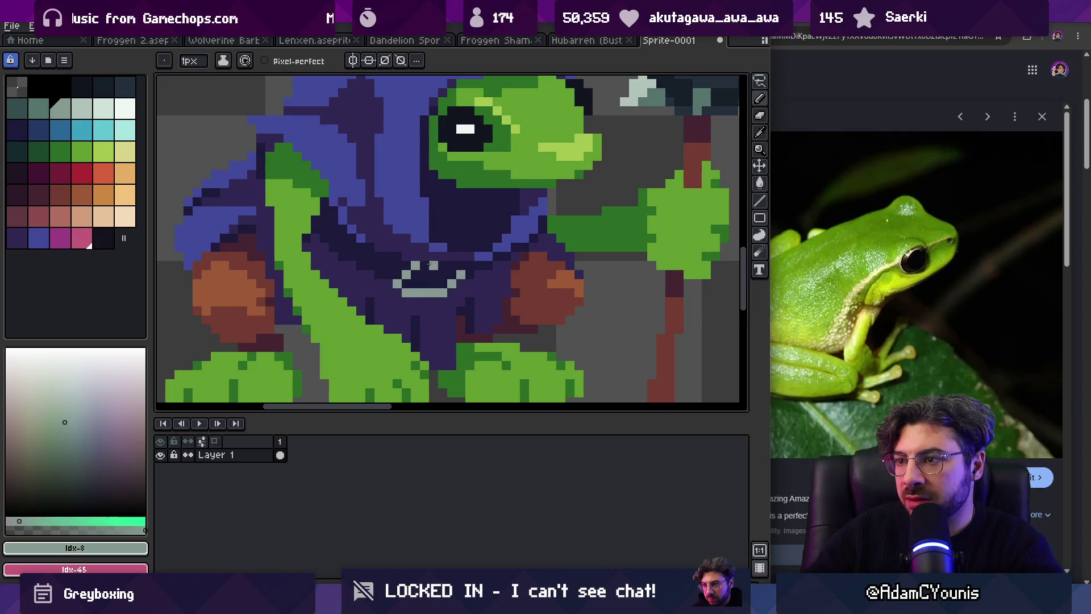
pyautogui.press('z')
pyautogui.scroll(-5, 449, 256)
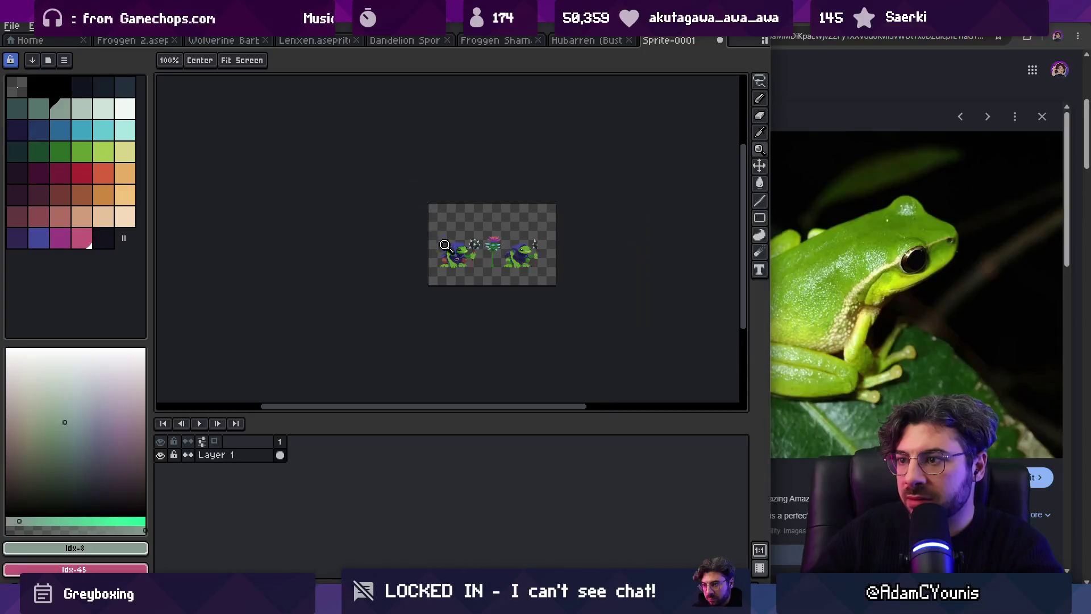
pyautogui.scroll(5, 459, 233)
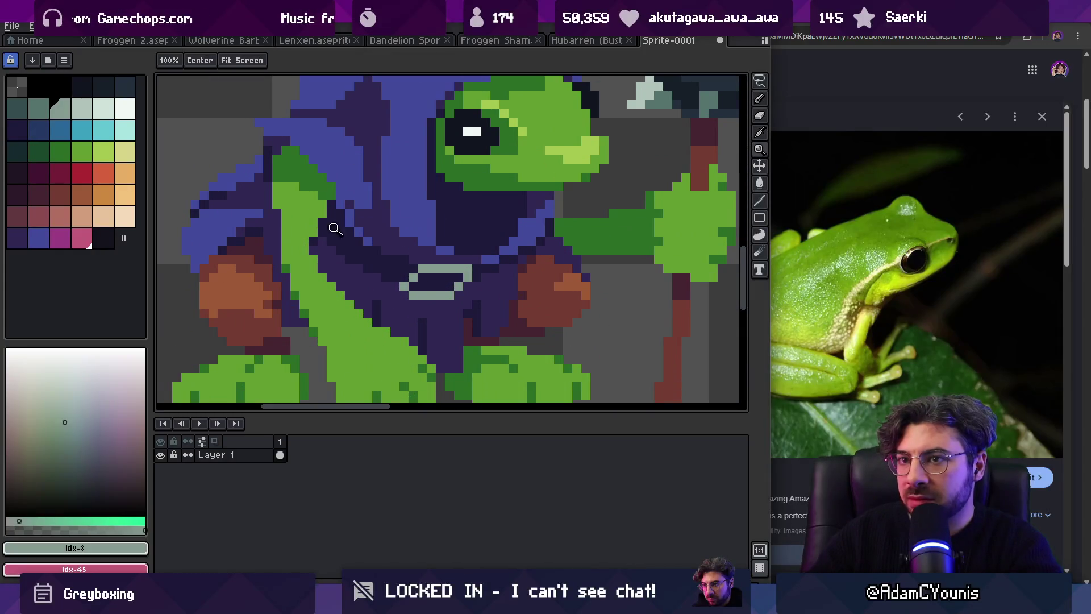
pyautogui.moveTo(64, 113); pyautogui.dragTo(38, 108)
pyautogui.press('b')
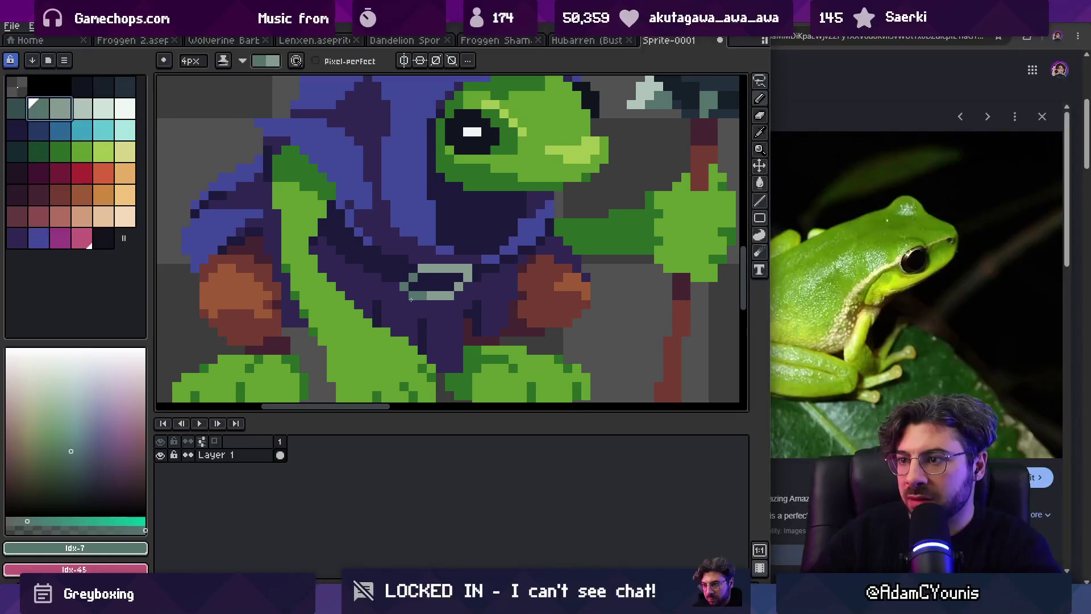
pyautogui.moveTo(412, 303); pyautogui.dragTo(464, 300)
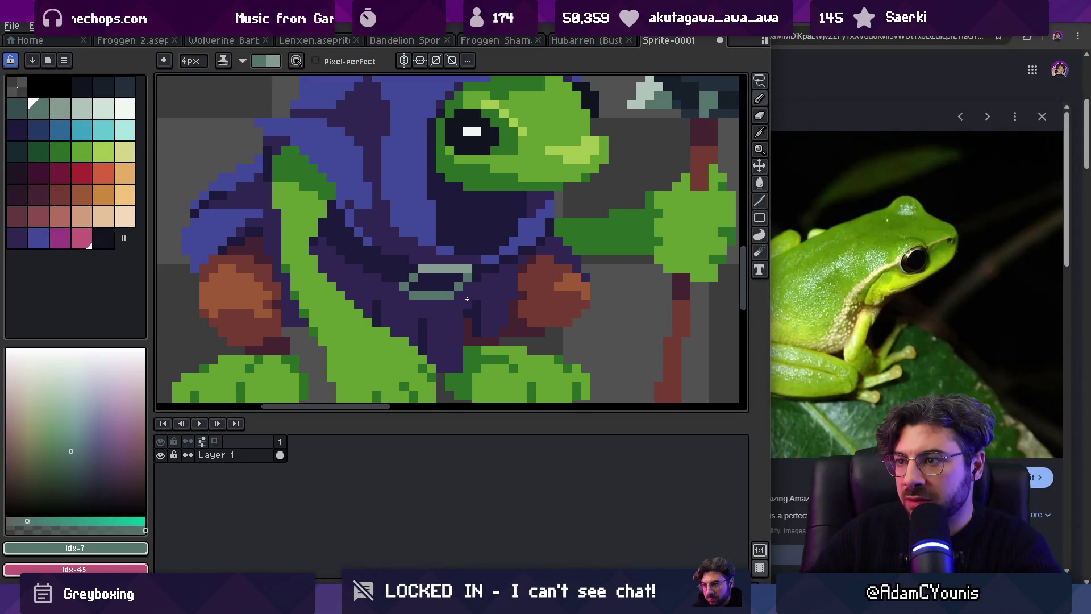
# Step: Sample the hood's blue idx-43 and the purple idx-42 beside the buckle
pyautogui.press('z')
pyautogui.scroll(-5, 468, 300)
pyautogui.scroll(5, 499, 241)
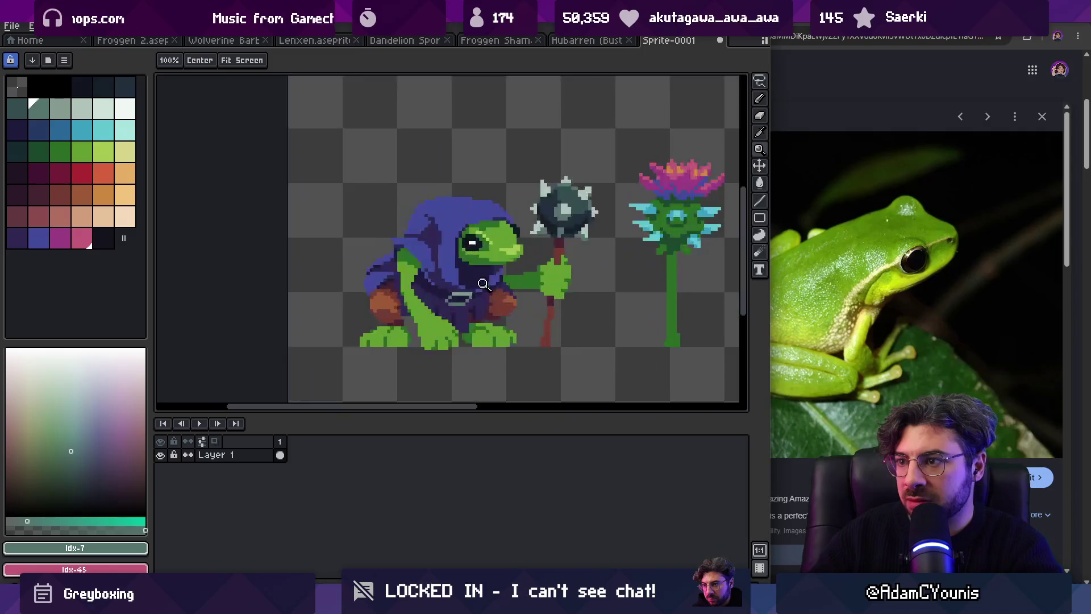
pyautogui.press('i')
pyautogui.click(432, 288)
pyautogui.click(414, 302)
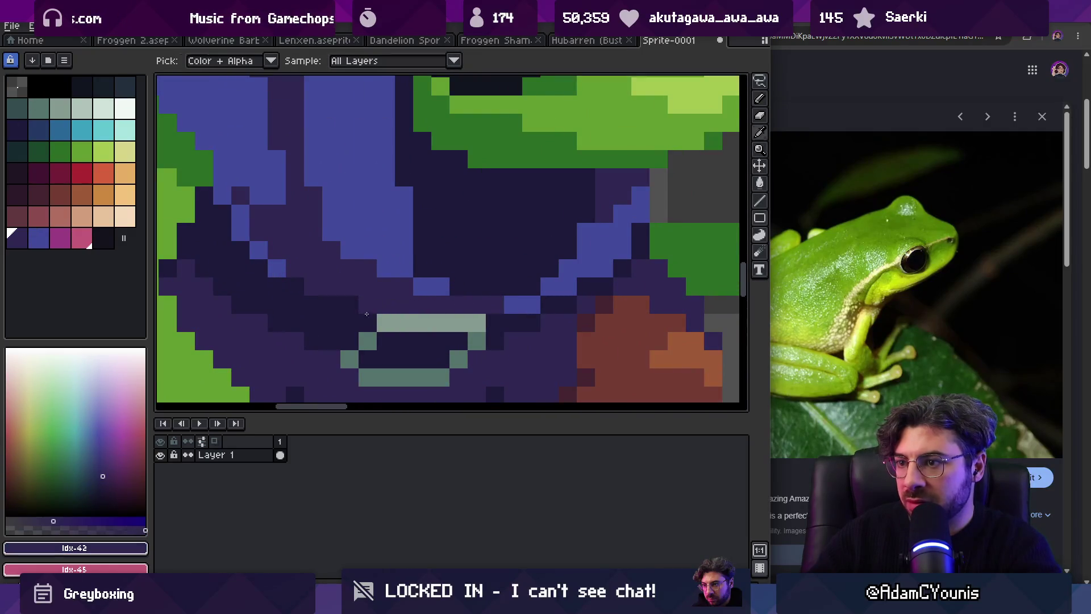
# Step: Paint teal pixels below the buckle highlight and sample dark purple idx-12 inside it
pyautogui.press('z')
pyautogui.scroll(-1, 414, 267)
pyautogui.scroll(1, 415, 243)
pyautogui.press('i')
pyautogui.moveTo(417, 220)
pyautogui.mouseDown()
pyautogui.moveTo(443, 239)
pyautogui.moveTo(500, 239)
pyautogui.moveTo(520, 223)
pyautogui.mouseUp()
pyautogui.click(412, 215)
# Step: Darken the buckle's top highlight row, then undo that stroke
pyautogui.press('b')
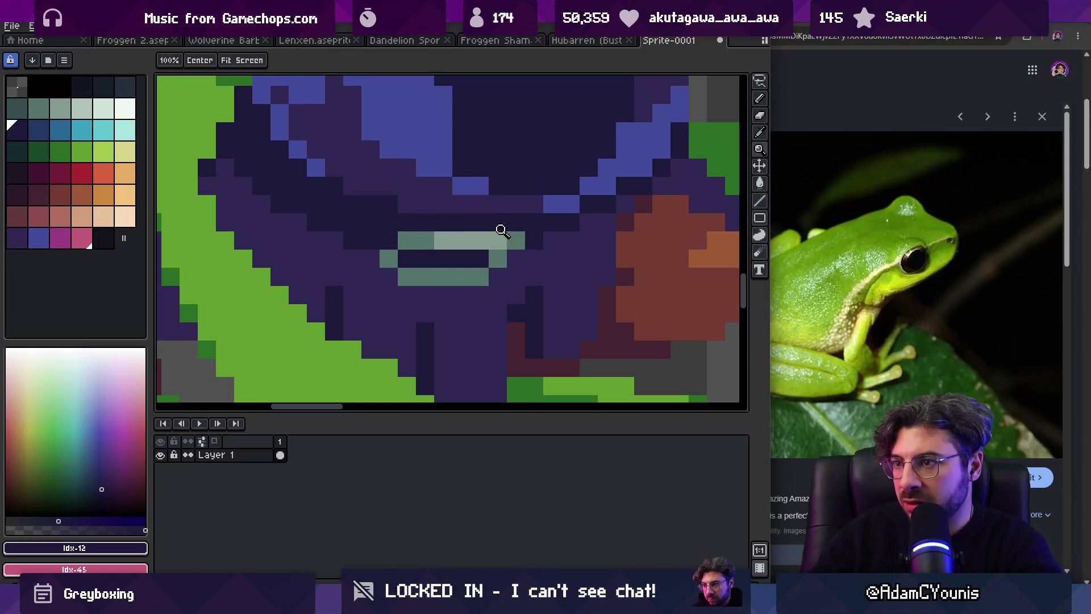
pyautogui.keyDown('alt'); pyautogui.click(500, 239); pyautogui.keyUp('alt')
pyautogui.keyDown('alt'); pyautogui.click(431, 241); pyautogui.keyUp('alt')
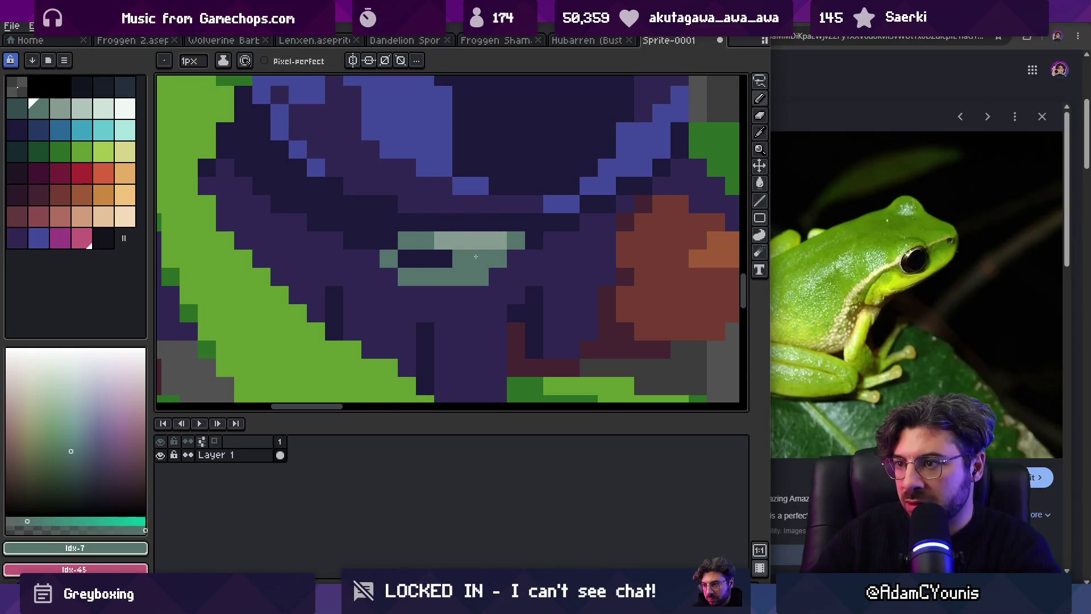
pyautogui.press('v')
pyautogui.scroll(-5, 478, 239)
pyautogui.hotkey('ctrl', 'z')
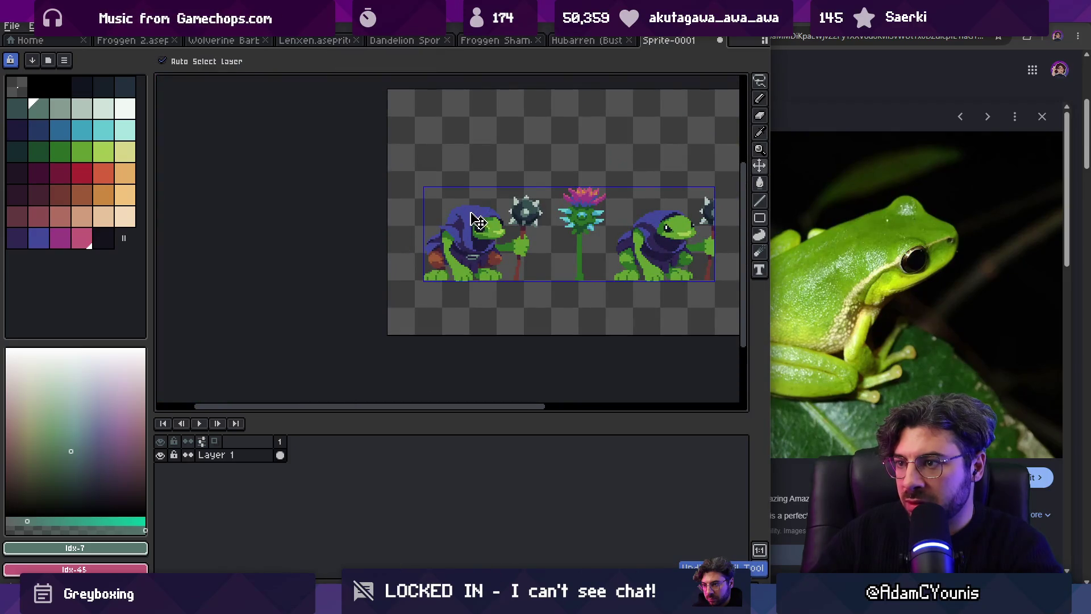
# Step: Resample purple idx-42 and dark purple idx-12 around the buckle
pyautogui.press('z')
pyautogui.scroll(-2, 479, 223)
pyautogui.scroll(6, 497, 235)
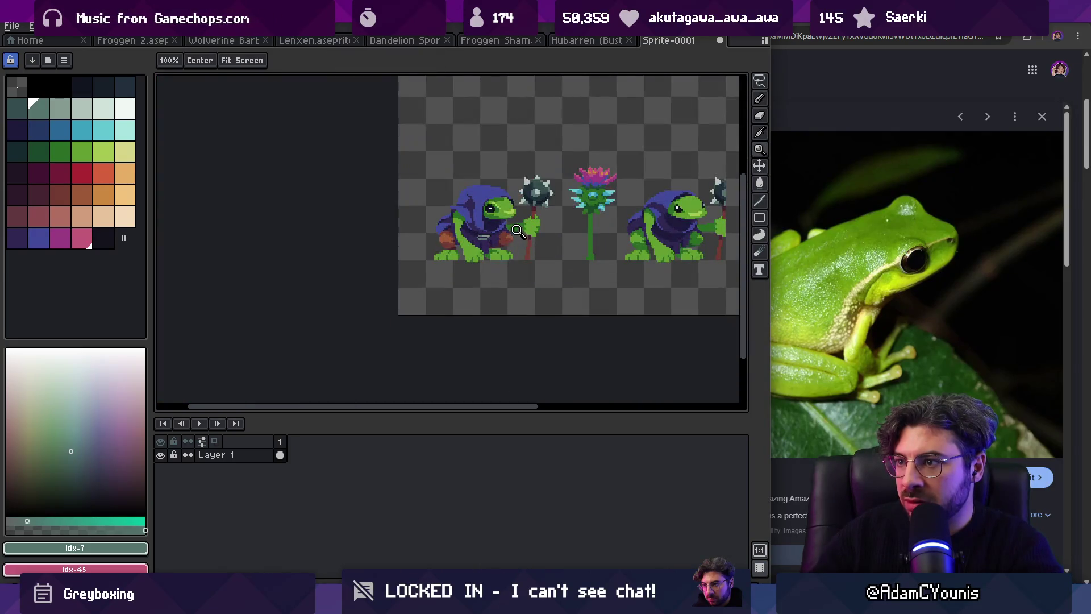
pyautogui.press('b')
pyautogui.scroll(-5, 476, 233)
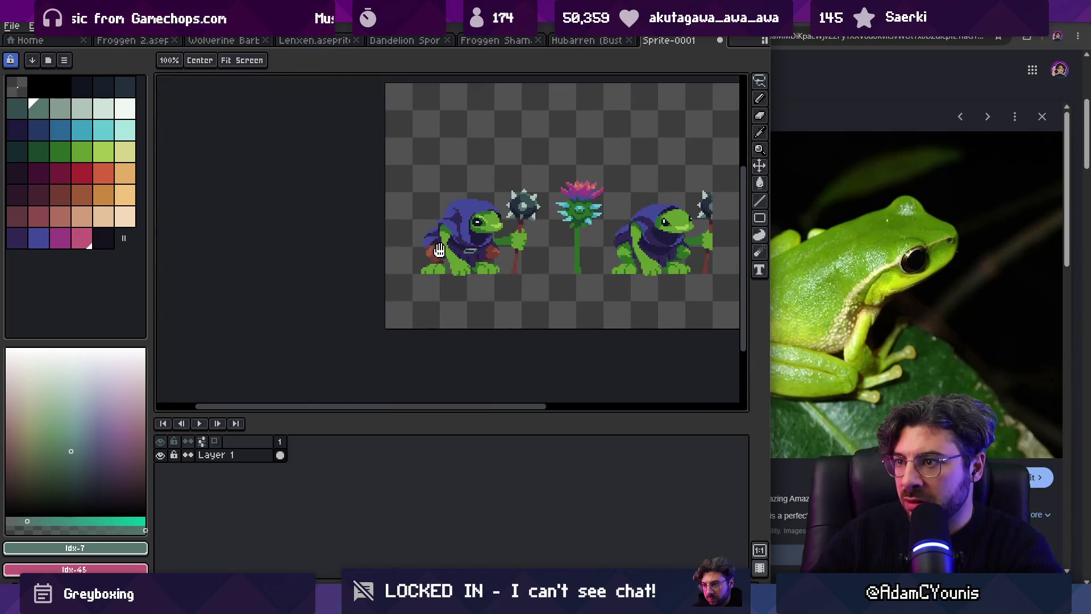
pyautogui.scroll(4, 460, 230)
pyautogui.keyDown('alt'); pyautogui.click(451, 230); pyautogui.keyUp('alt')
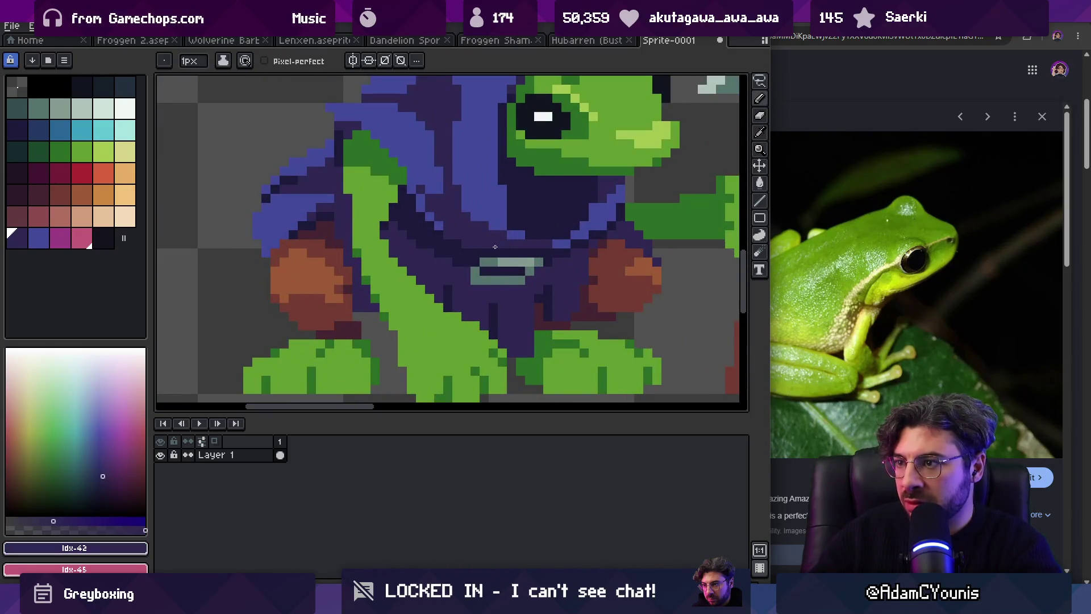
pyautogui.keyDown('alt'); pyautogui.click(557, 256); pyautogui.keyUp('alt')
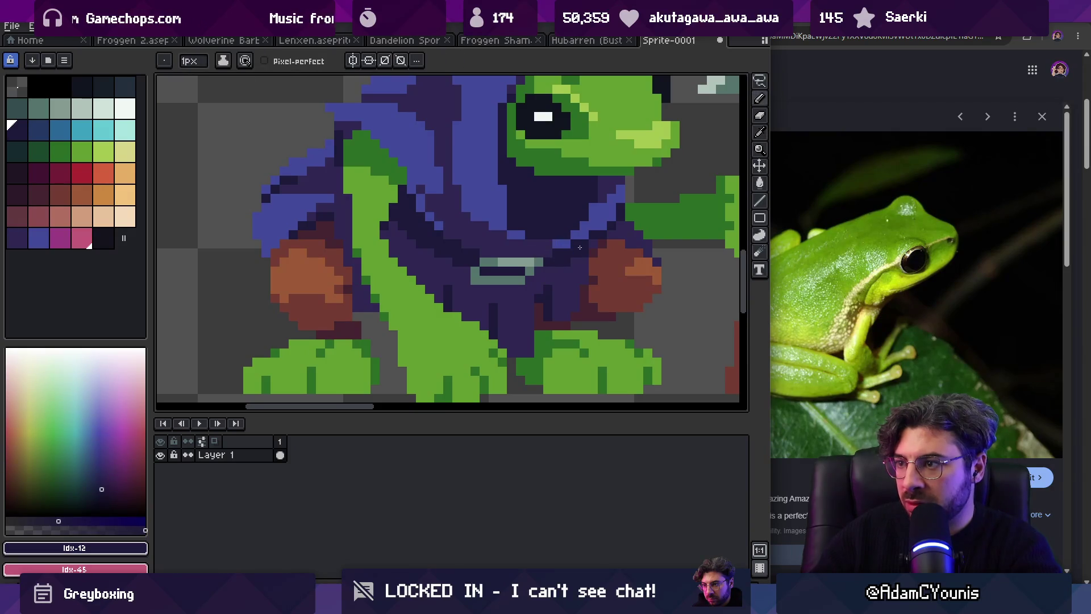
pyautogui.keyDown('alt'); pyautogui.click(555, 243); pyautogui.keyUp('alt')
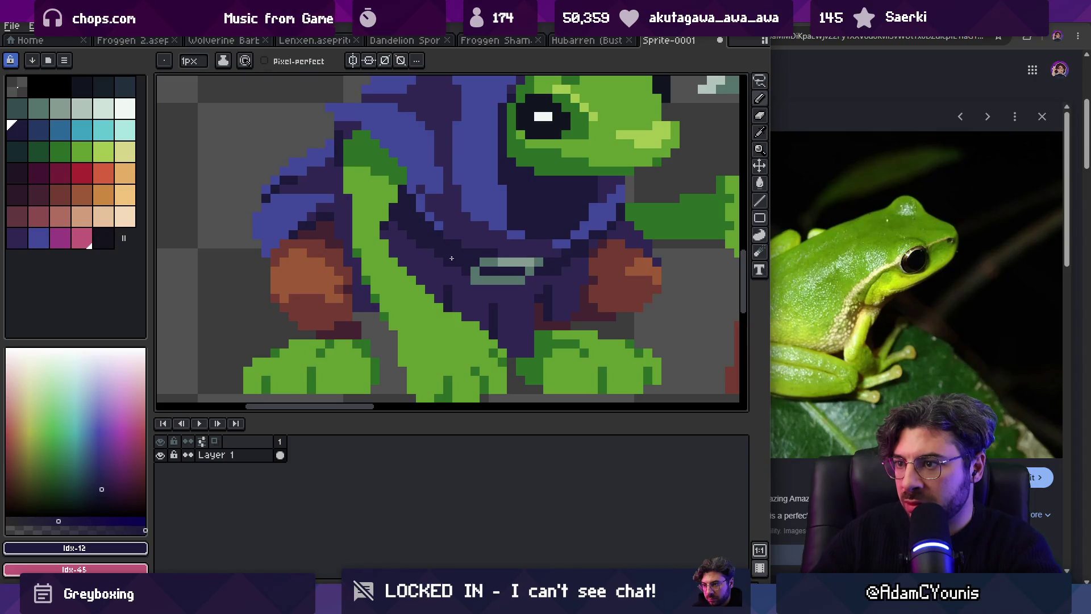
pyautogui.keyDown('alt'); pyautogui.click(458, 239); pyautogui.keyUp('alt')
# Step: Sample the light grey-green idx-8 and grey-teal colours from the buckle
pyautogui.press('z')
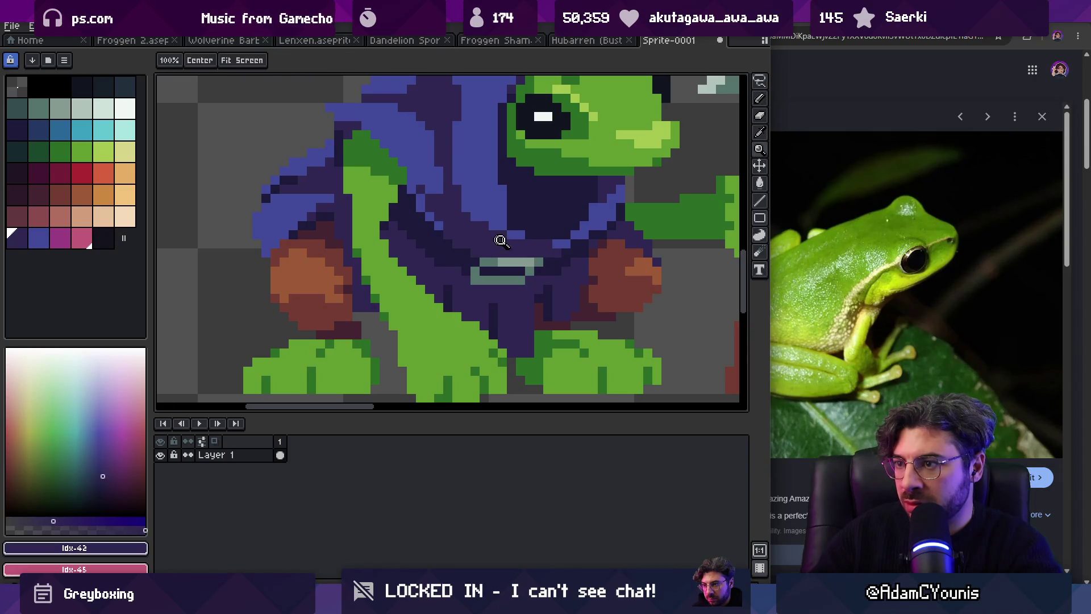
pyautogui.scroll(-6, 499, 239)
pyautogui.scroll(1, 528, 219)
pyautogui.scroll(2, 511, 194)
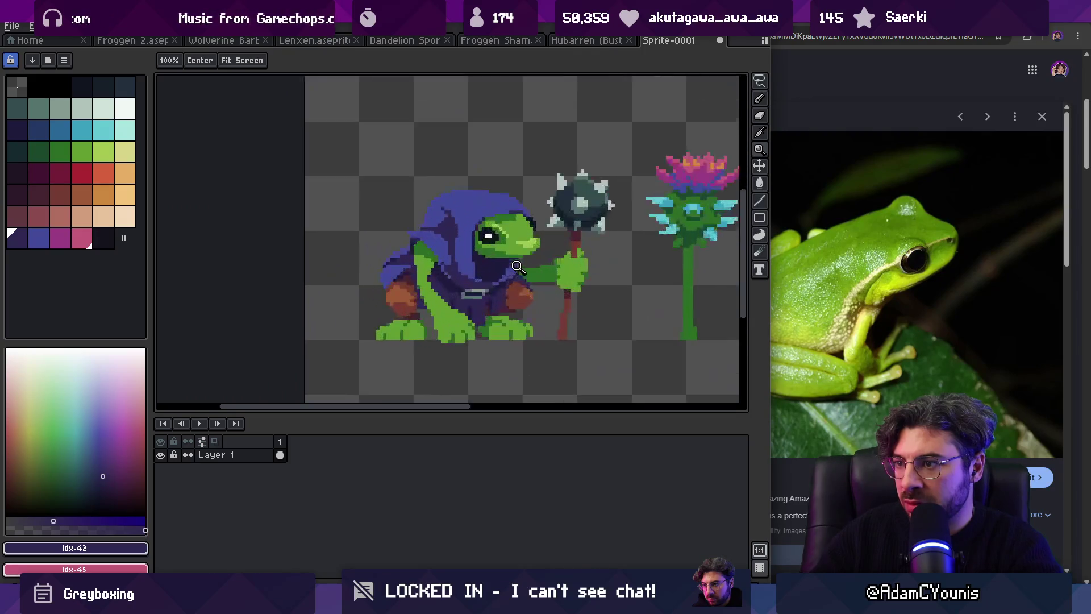
pyautogui.scroll(2, 488, 301)
pyautogui.keyDown('alt'); pyautogui.click(486, 296); pyautogui.keyUp('alt')
pyautogui.keyDown('alt'); pyautogui.click(472, 312); pyautogui.keyUp('alt')
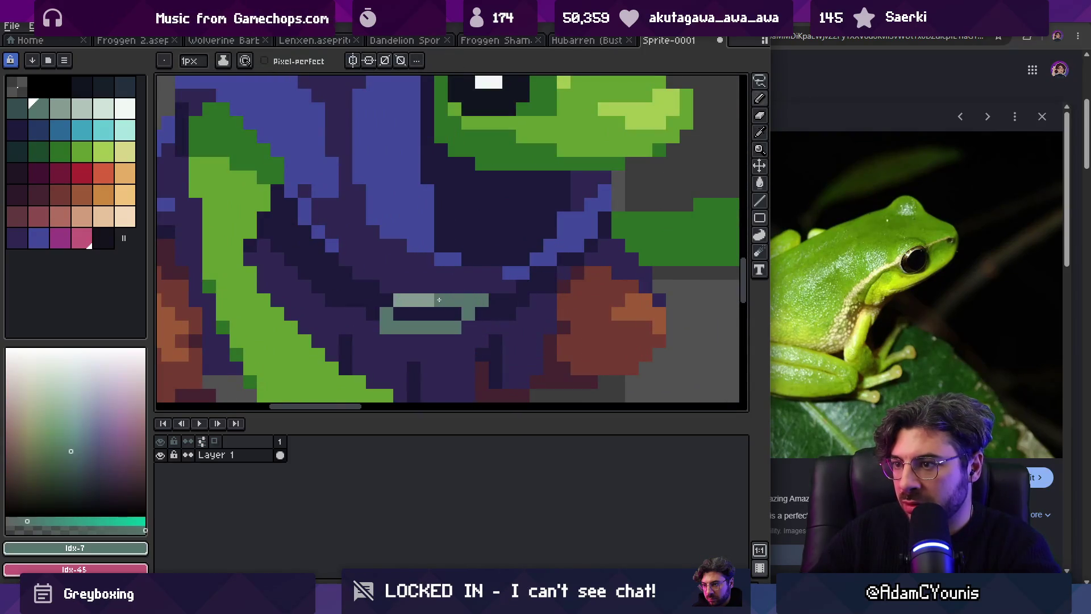
# Step: Sample the dark purple belt colour and check the buckle up close
pyautogui.scroll(-4, 423, 263)
pyautogui.scroll(4, 464, 238)
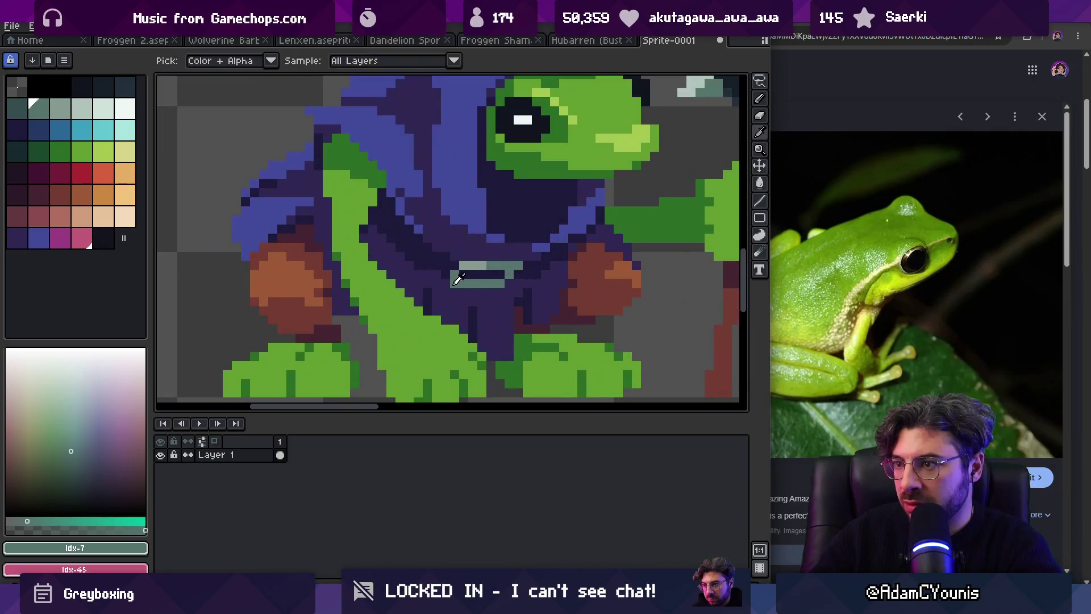
pyautogui.scroll(-4, 466, 234)
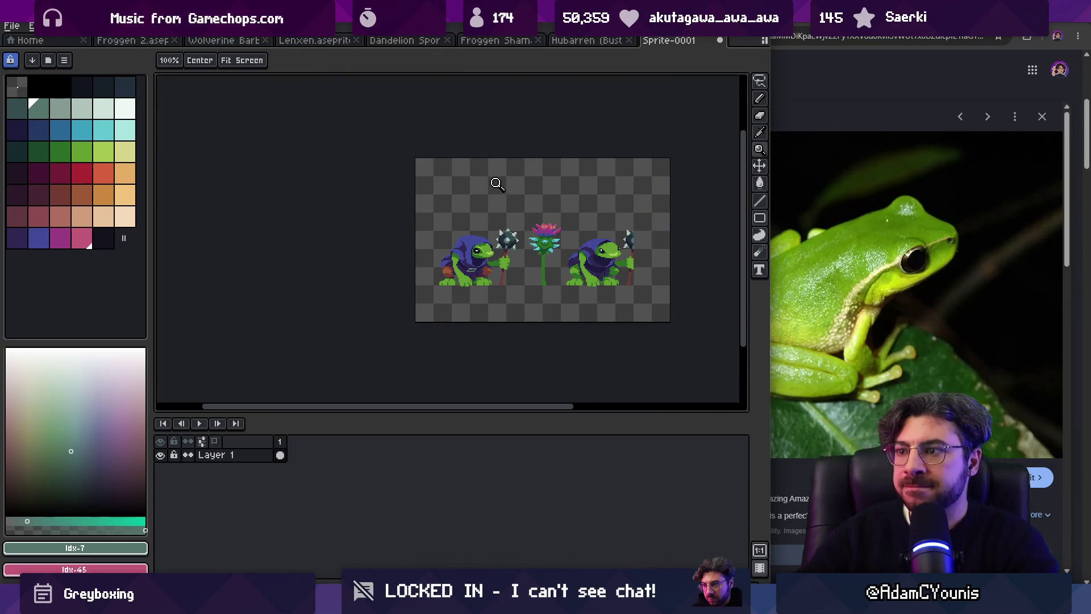
pyautogui.scroll(4, 471, 265)
pyautogui.scroll(2, 454, 266)
pyautogui.keyDown('alt'); pyautogui.click(416, 258); pyautogui.keyUp('alt')
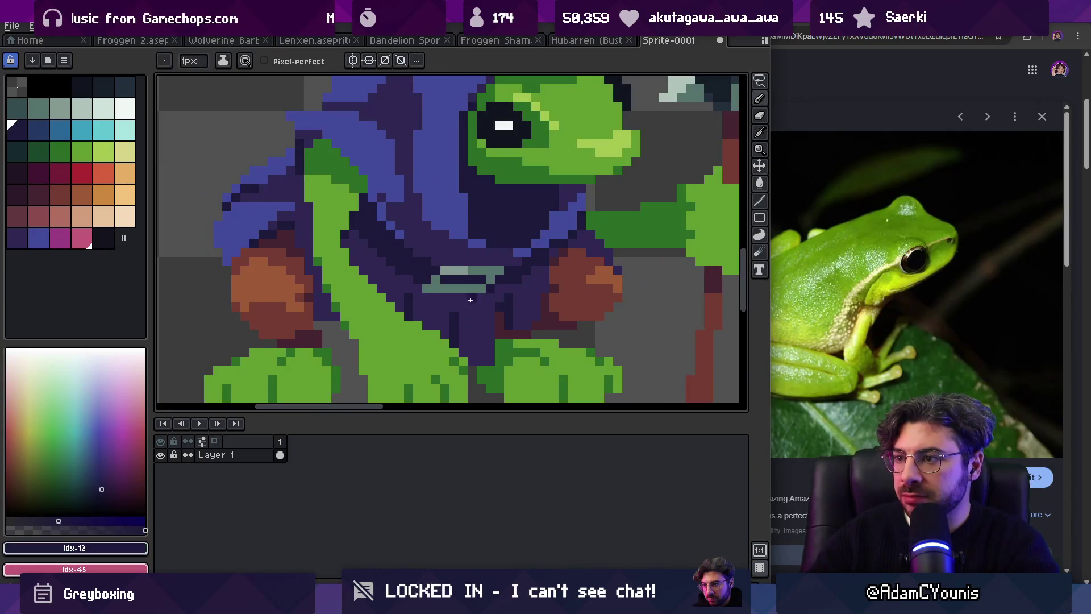
pyautogui.press('z')
pyautogui.scroll(-5, 428, 297)
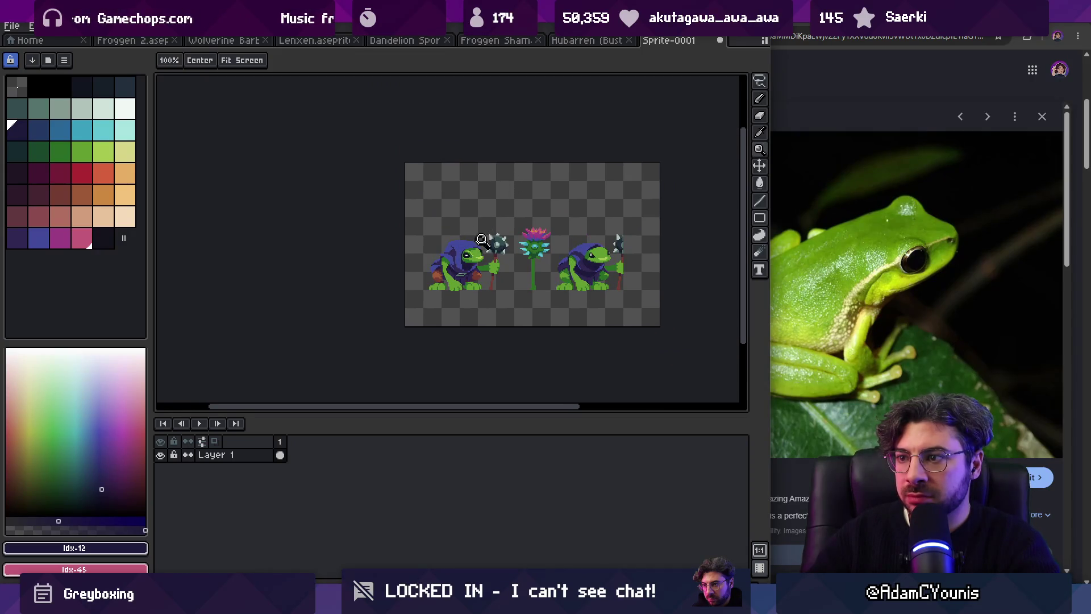
pyautogui.scroll(1, 501, 250)
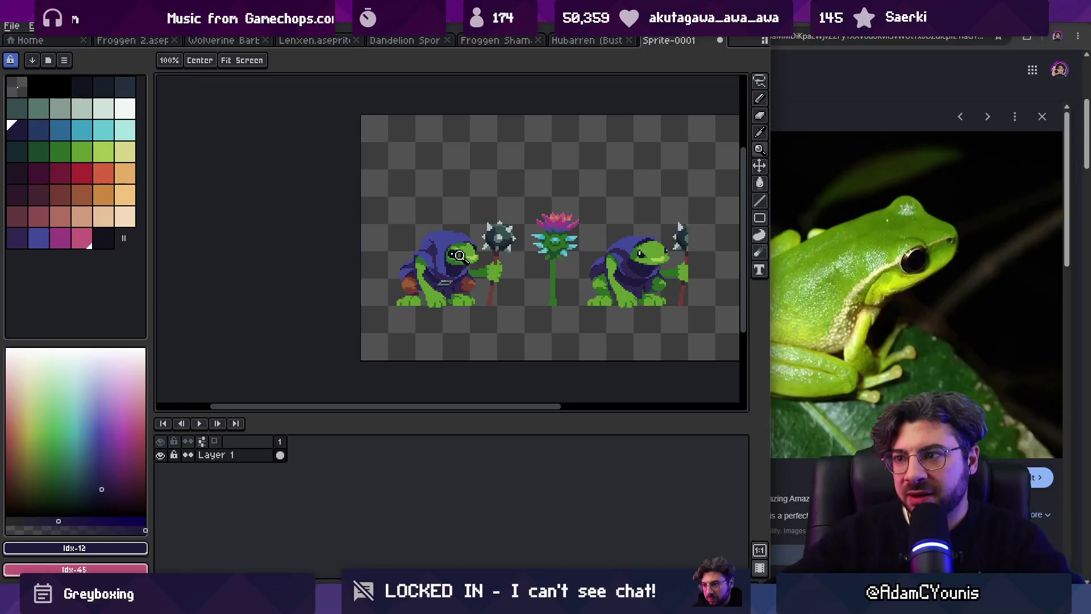
pyautogui.scroll(6, 487, 280)
pyautogui.press('i')
pyautogui.click(550, 295)
pyautogui.press('g')
pyautogui.click(394, 302)
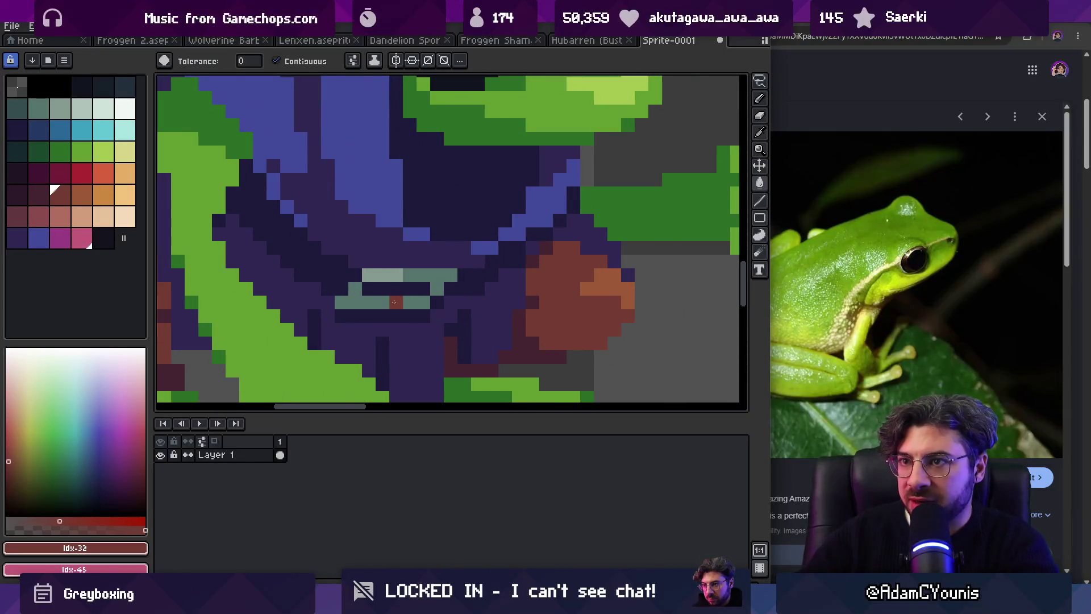
pyautogui.click(375, 302)
pyautogui.click(432, 275)
pyautogui.keyDown('alt'); pyautogui.click(608, 282); pyautogui.keyUp('alt')
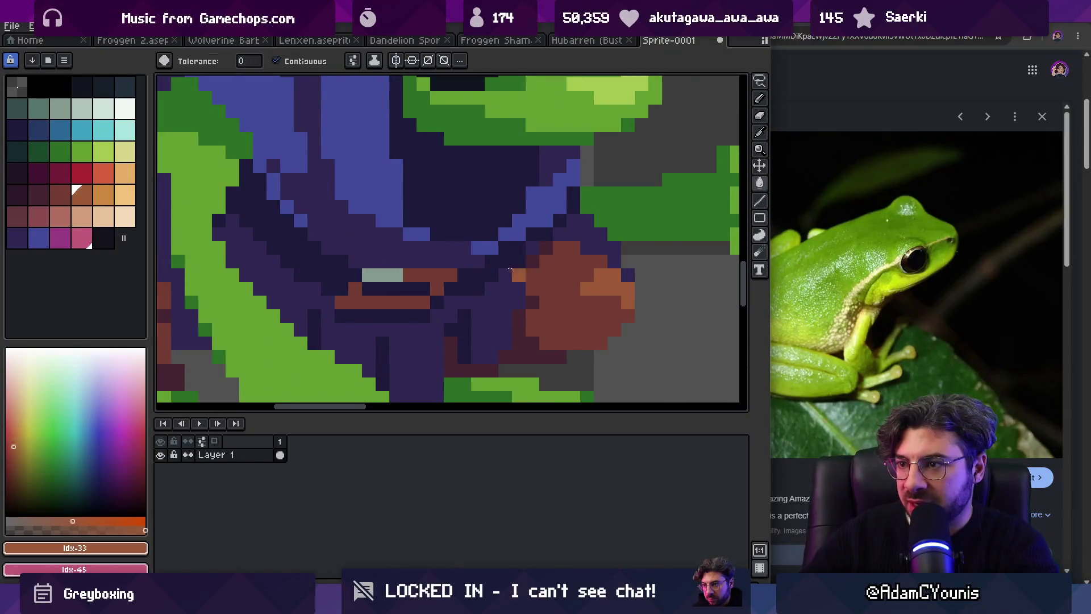
pyautogui.click(383, 275)
pyautogui.press('z')
pyautogui.scroll(-5, 432, 275)
pyautogui.scroll(5, 432, 274)
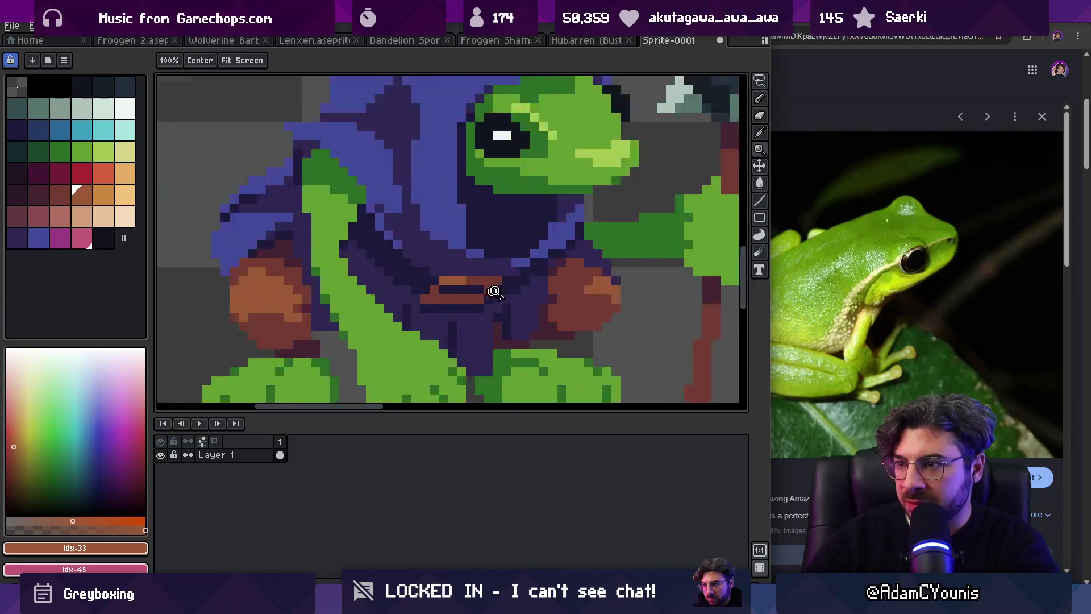
pyautogui.moveTo(59, 194); pyautogui.dragTo(132, 198)
pyautogui.press('b')
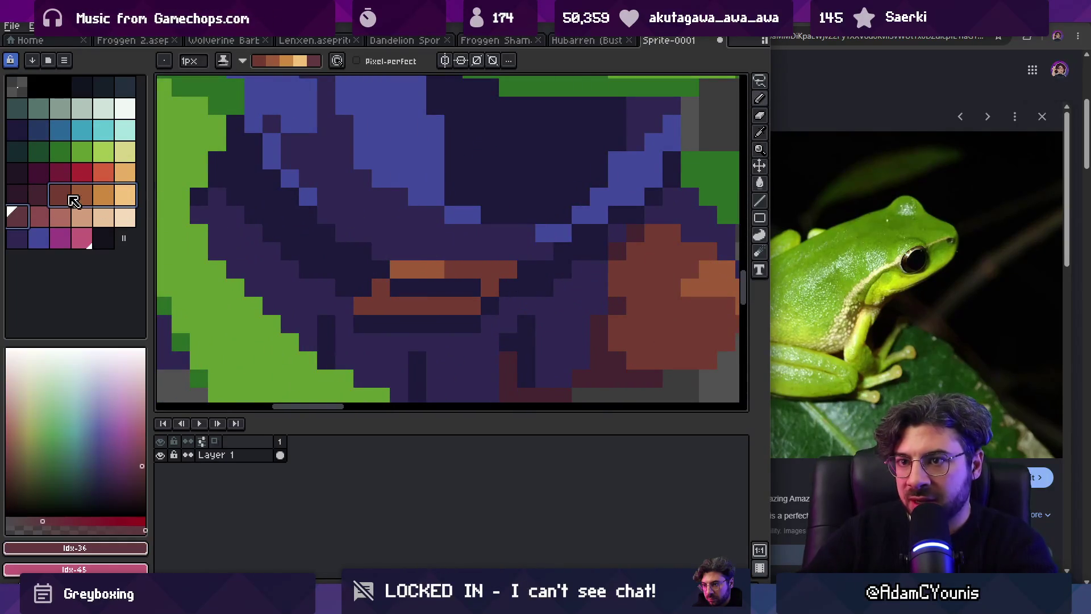
pyautogui.click(81, 237)
pyautogui.click(378, 286)
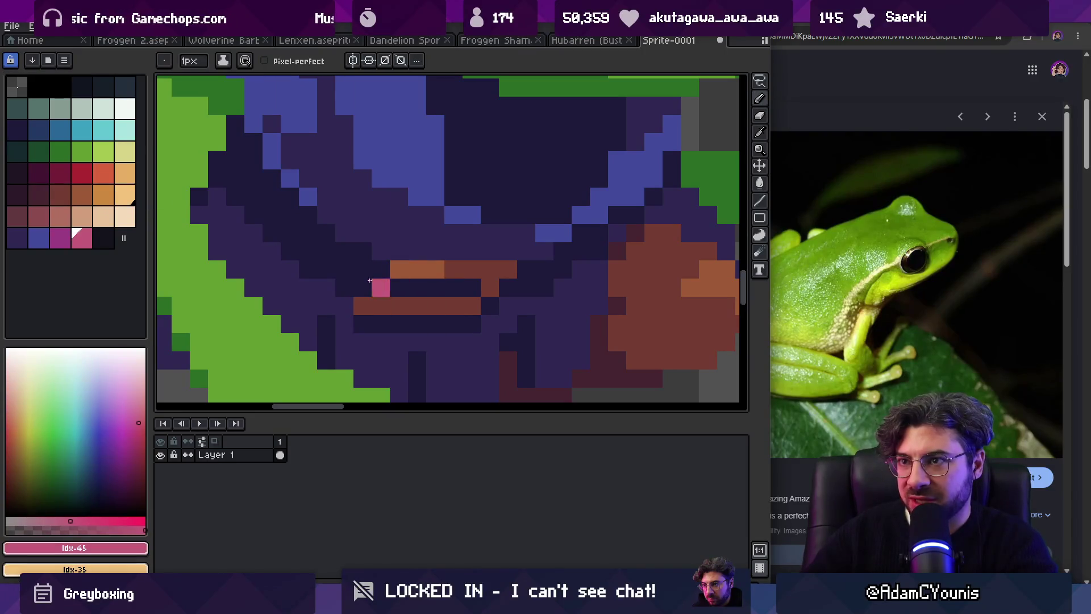
pyautogui.press('z')
pyautogui.scroll(-5, 458, 202)
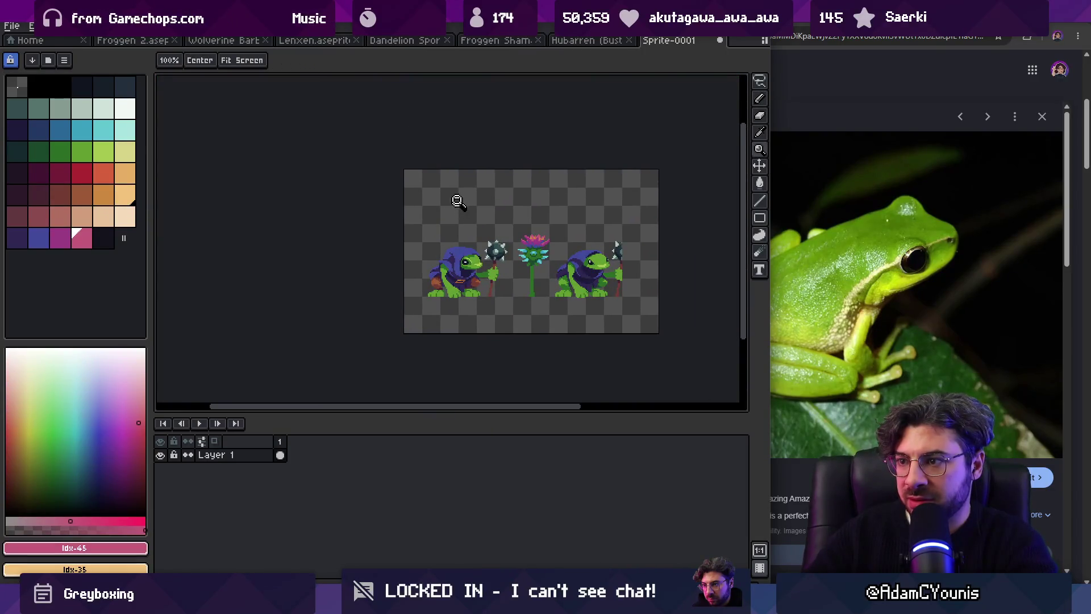
pyautogui.scroll(-2, 483, 265)
pyautogui.scroll(4, 493, 263)
pyautogui.press('v')
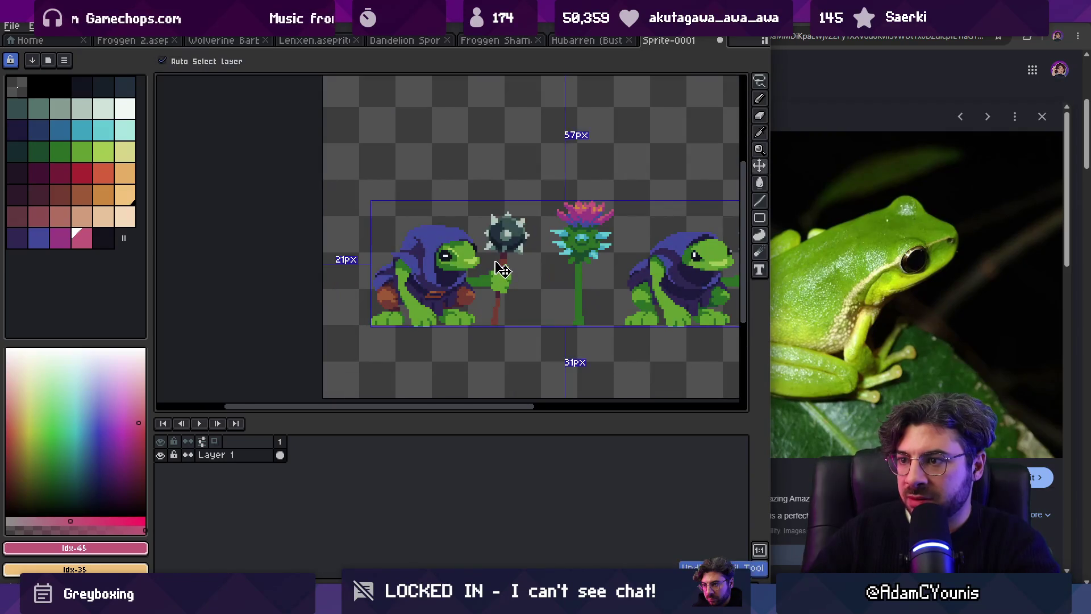
pyautogui.press('z')
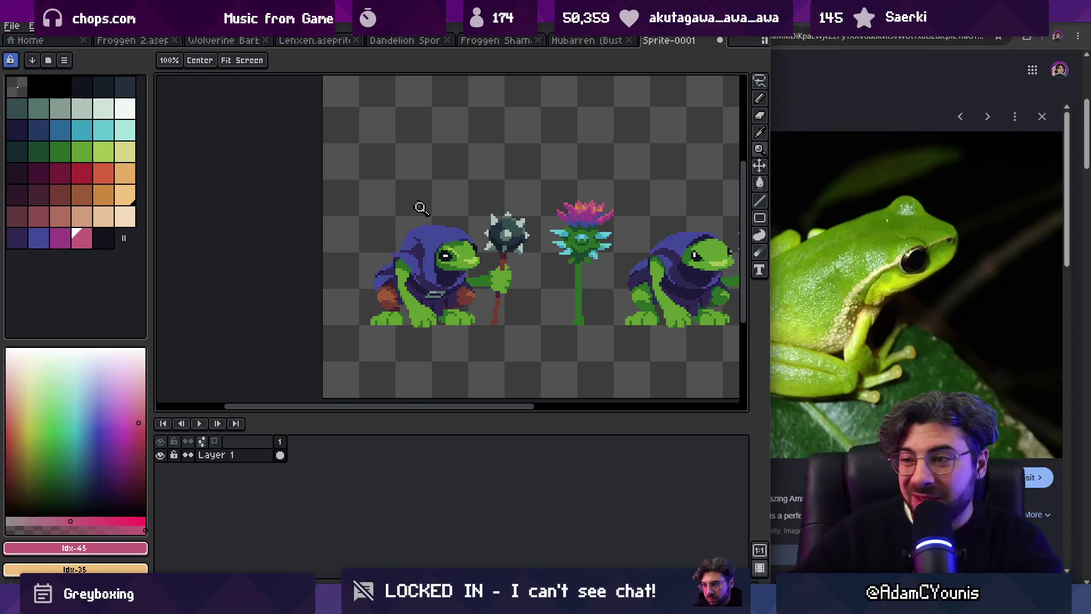
pyautogui.scroll(-2, 447, 268)
pyautogui.scroll(3, 455, 233)
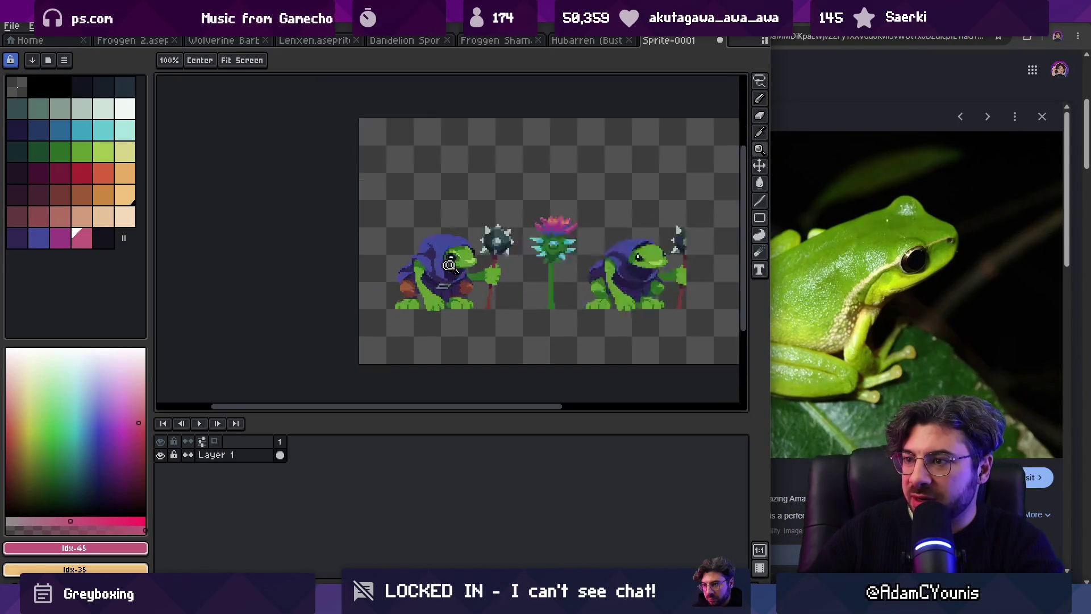
pyautogui.scroll(2, 468, 277)
pyautogui.press('v')
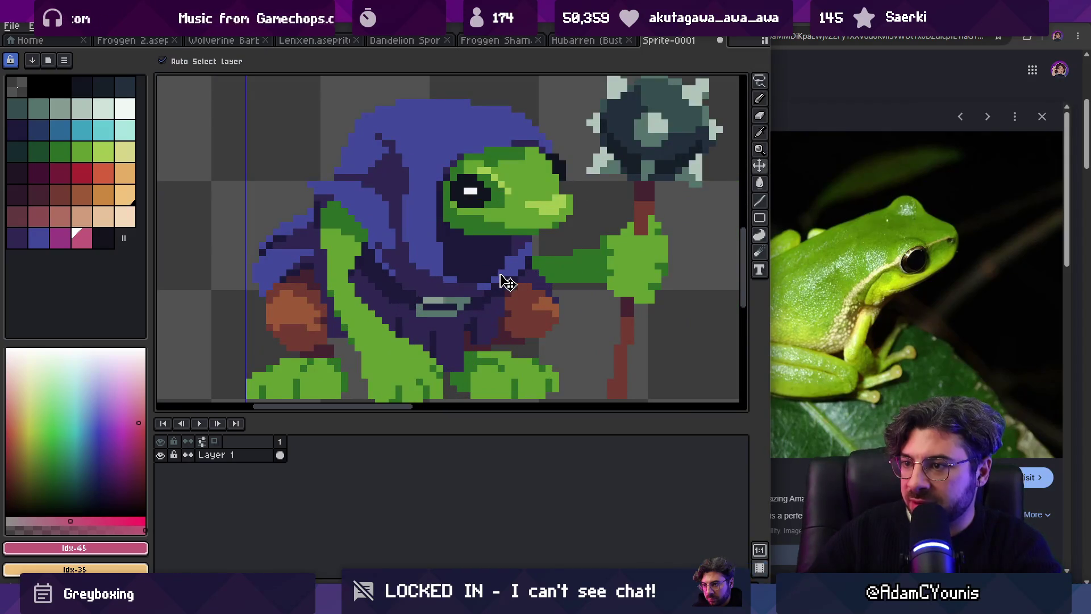
pyautogui.press('z')
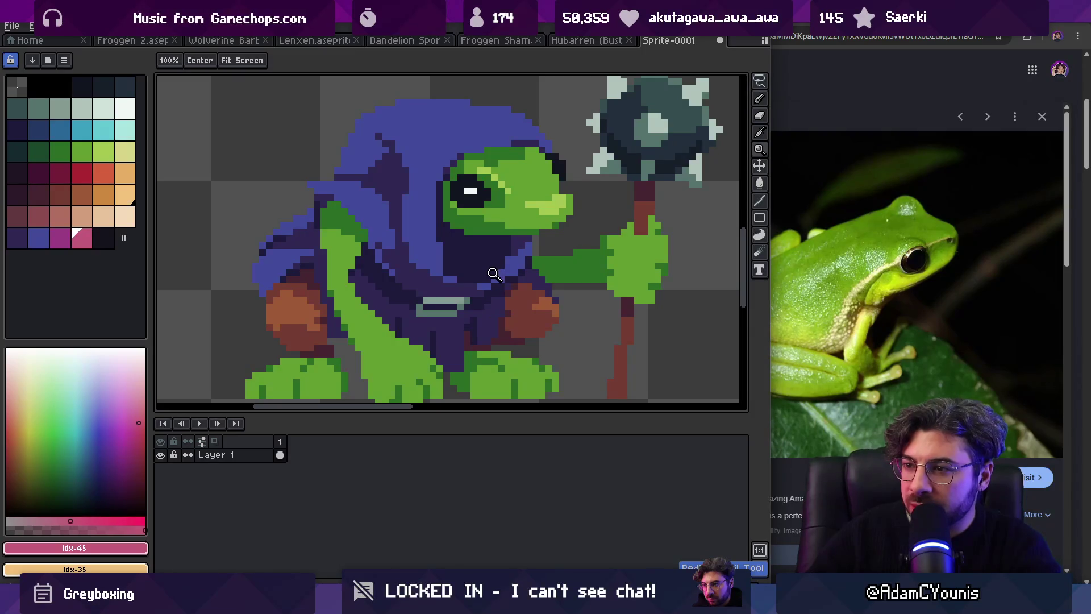
pyautogui.scroll(2, 435, 307)
pyautogui.press('i')
# Step: With a 1-pixel pencil, paint the buckle's left pixels dark purple
pyautogui.click(423, 306)
pyautogui.press('b')
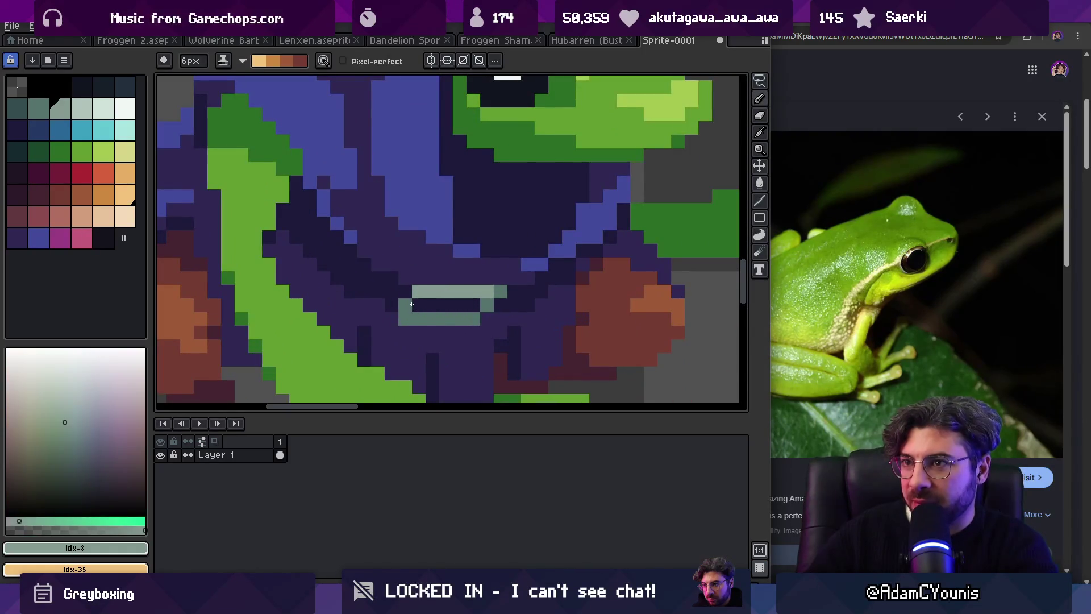
pyautogui.press('-')
pyautogui.press('-')
pyautogui.press('-')
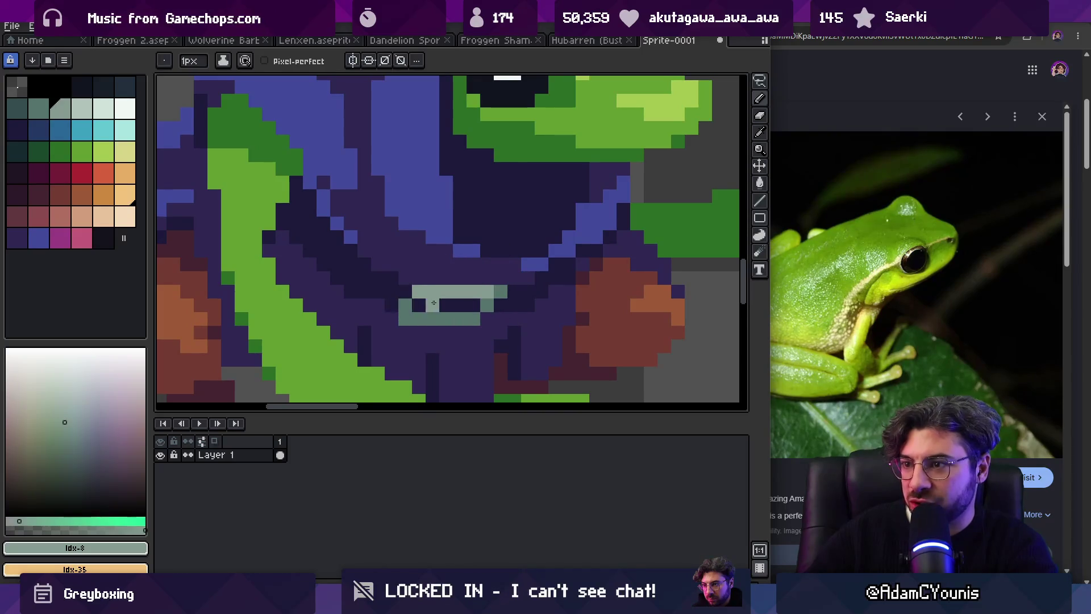
pyautogui.keyDown('alt'); pyautogui.click(412, 318); pyautogui.keyUp('alt')
pyautogui.click(412, 303)
pyautogui.press('+')
pyautogui.press('+')
pyautogui.press('+')
pyautogui.press('-')
pyautogui.press('-')
pyautogui.press('-')
pyautogui.keyDown('alt'); pyautogui.click(446, 305); pyautogui.keyUp('alt')
# Step: Redraw the buckle outline in grey-teal and darken its bottom and top-right pixels
pyautogui.click(433, 292)
pyautogui.keyDown('alt'); pyautogui.click(473, 319); pyautogui.keyUp('alt')
pyautogui.click(474, 306)
pyautogui.click(487, 319)
pyautogui.keyDown('alt'); pyautogui.click(494, 319); pyautogui.keyUp('alt')
pyautogui.moveTo(487, 319); pyautogui.dragTo(473, 319)
pyautogui.click(500, 292)
# Step: Zoom in and out to inspect the reshaped buckle
pyautogui.press('z')
pyautogui.scroll(-8, 493, 303)
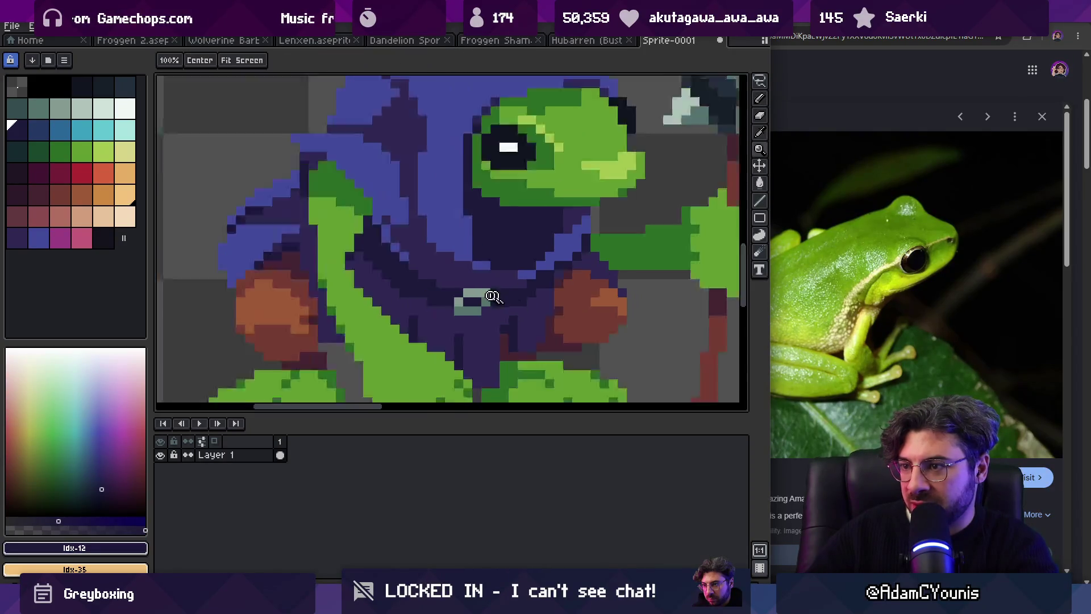
pyautogui.scroll(2, 512, 289)
pyautogui.scroll(6, 513, 292)
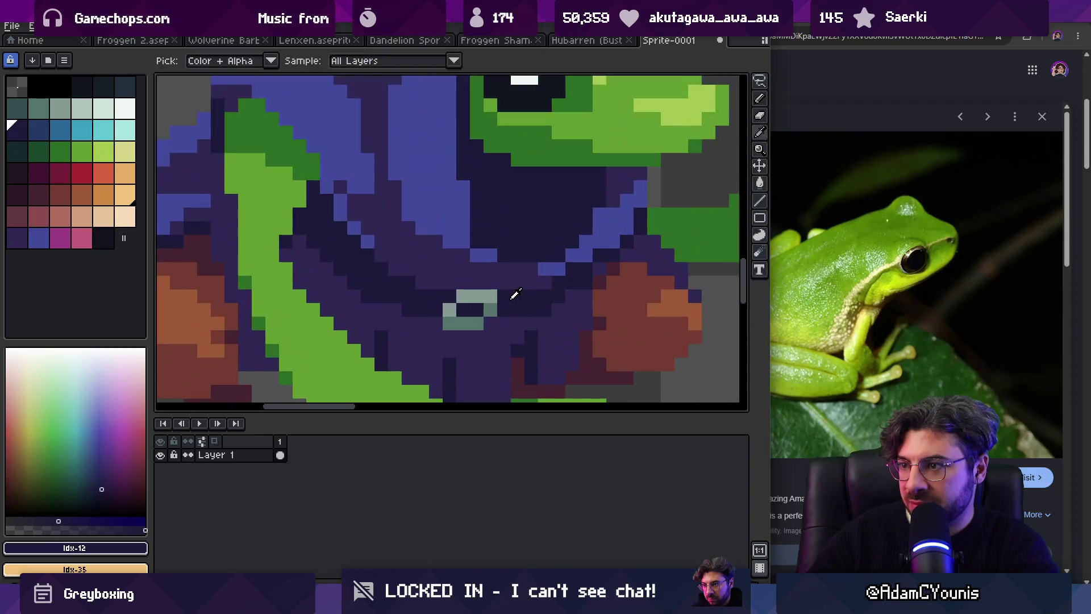
pyautogui.scroll(-7, 523, 287)
pyautogui.scroll(7, 540, 285)
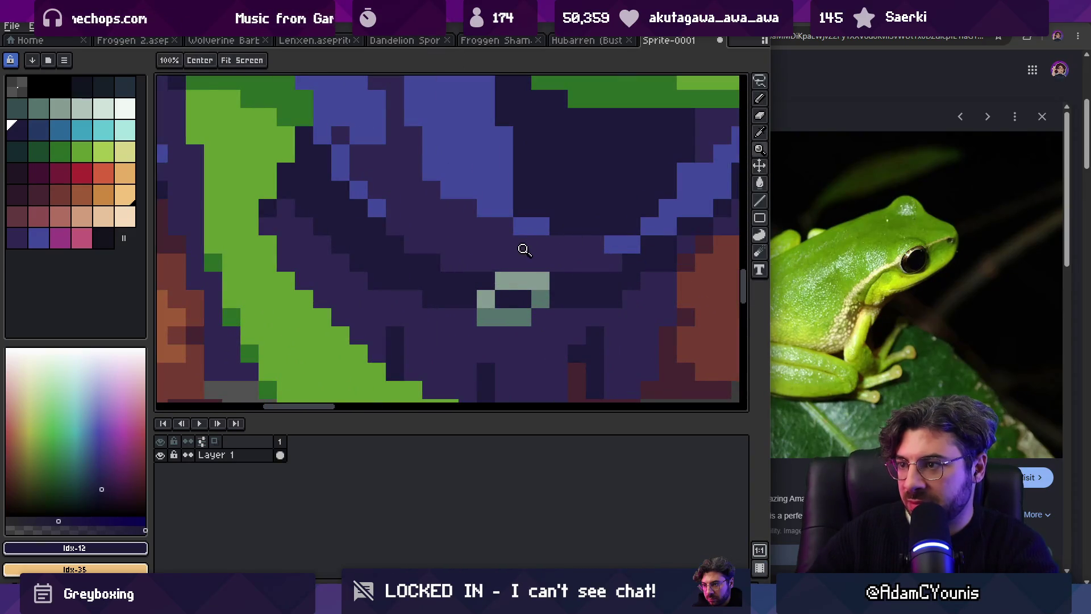
pyautogui.scroll(-7, 522, 247)
pyautogui.scroll(7, 487, 302)
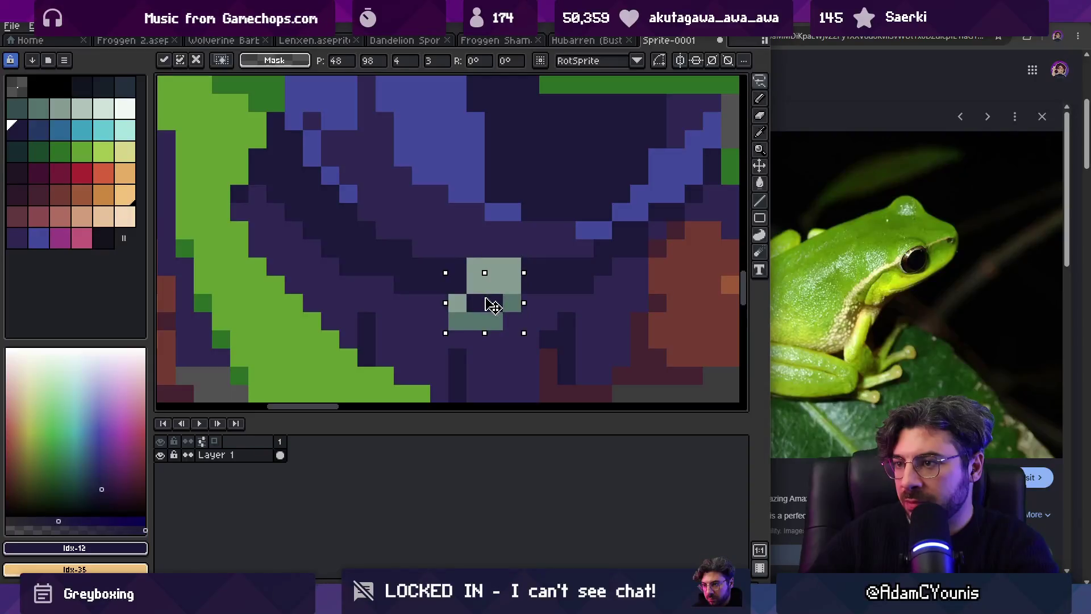
pyautogui.scroll(-7, 505, 280)
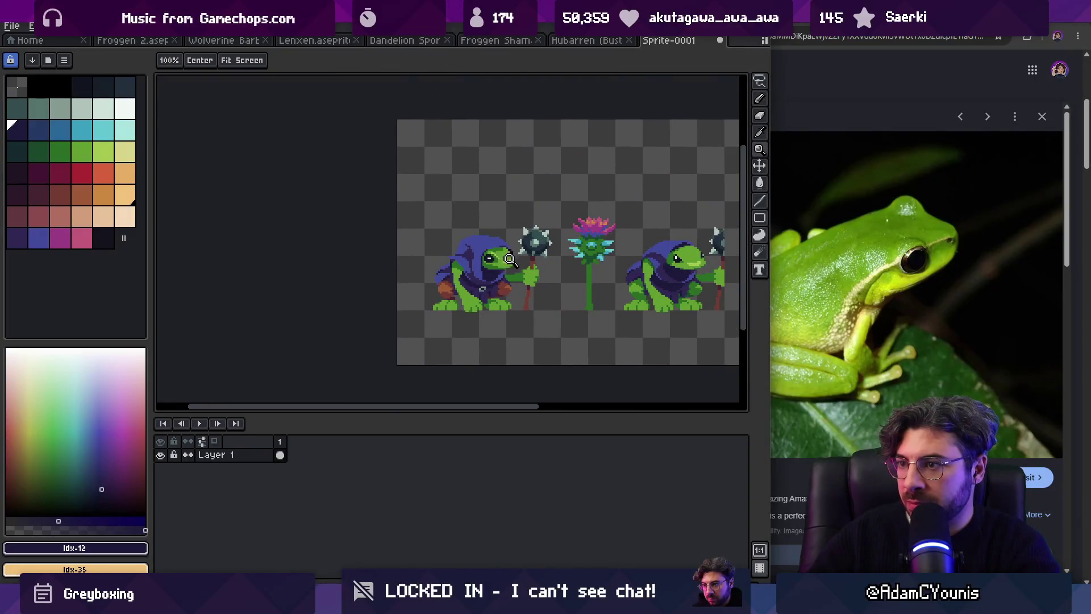
pyautogui.scroll(7, 510, 260)
pyautogui.press('b')
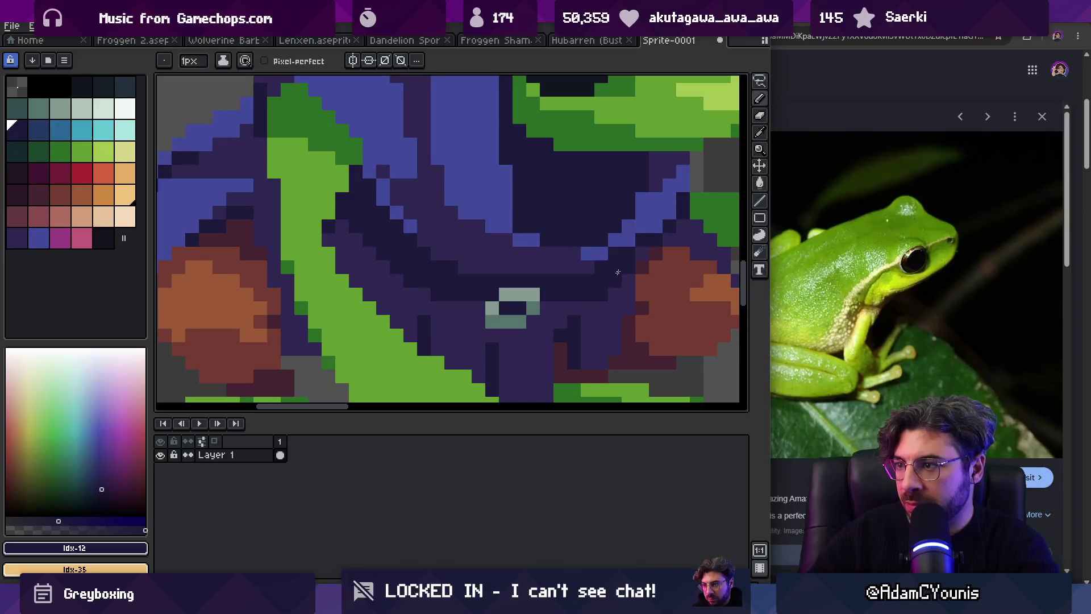
pyautogui.press('z')
pyautogui.scroll(-7, 489, 231)
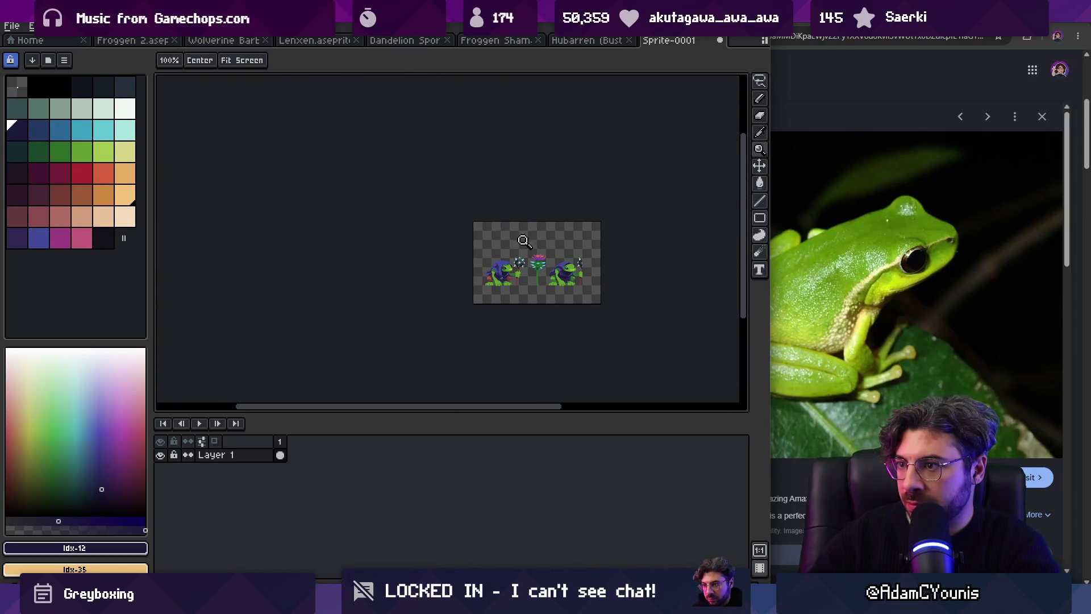
pyautogui.scroll(5, 524, 241)
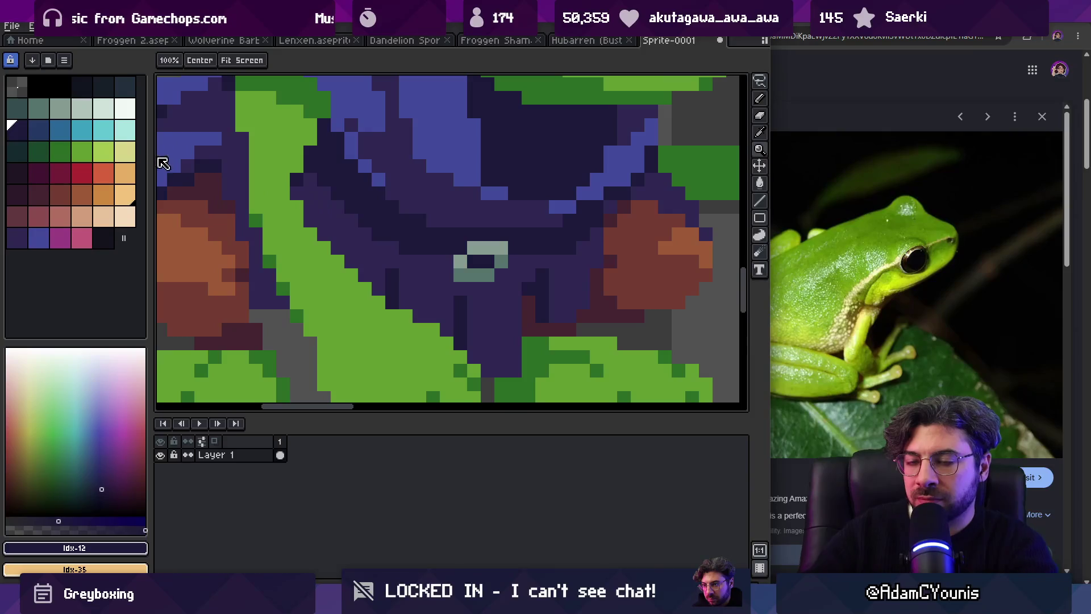
# Step: Repaint the buckle's top, bottom and right pixels in orange idx-34
pyautogui.click(106, 196)
pyautogui.press('b')
pyautogui.click(474, 250)
pyautogui.click(467, 273)
pyautogui.click(501, 261)
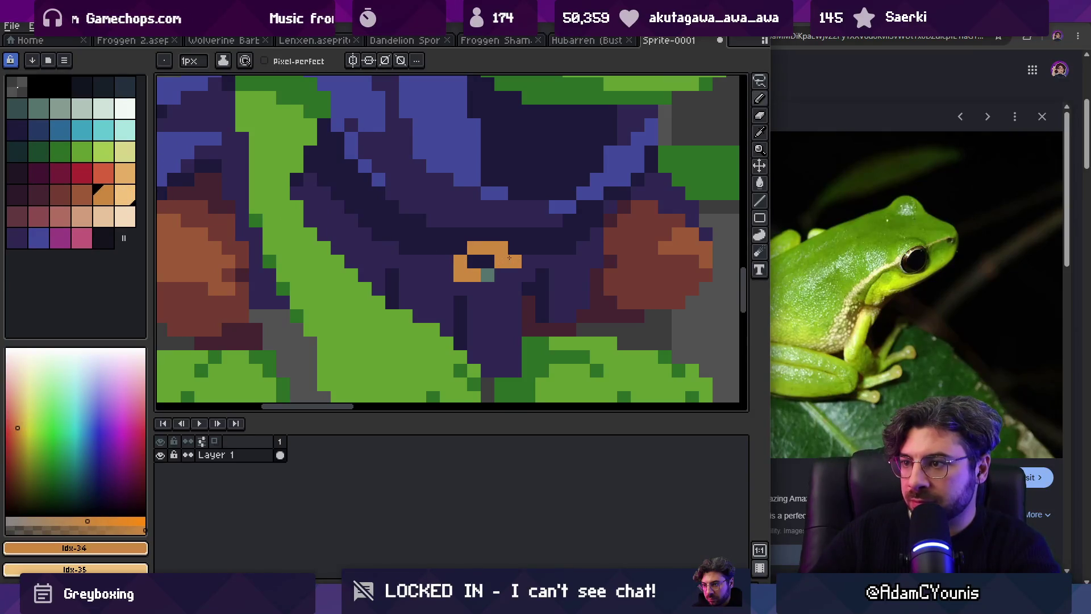
# Step: Add brown idx-33 pixels on the buckle and finish its orange top edge
pyautogui.click(488, 275)
pyautogui.keyDown('alt'); pyautogui.click(672, 243); pyautogui.keyUp('alt')
pyautogui.click(433, 261)
pyautogui.keyDown('alt'); pyautogui.click(461, 268); pyautogui.keyUp('alt')
pyautogui.click(454, 241)
pyautogui.click(447, 227)
pyautogui.scroll(-5, 473, 212)
pyautogui.scroll(-2, 473, 212)
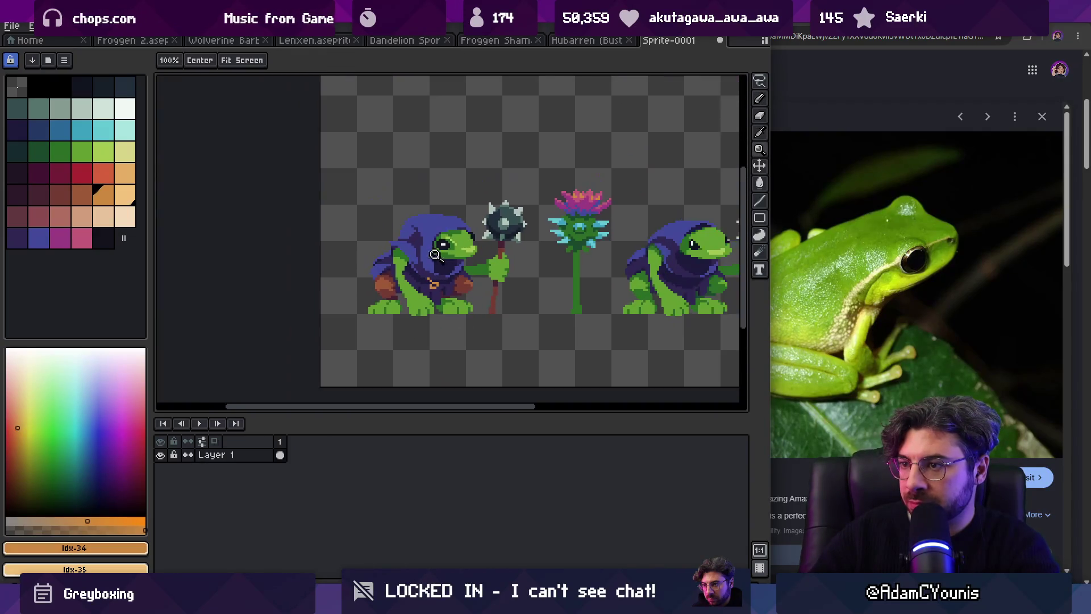
# Step: Inspect the buckle up close and sample the purple from the frog's cloak
pyautogui.press('v')
pyautogui.press('z')
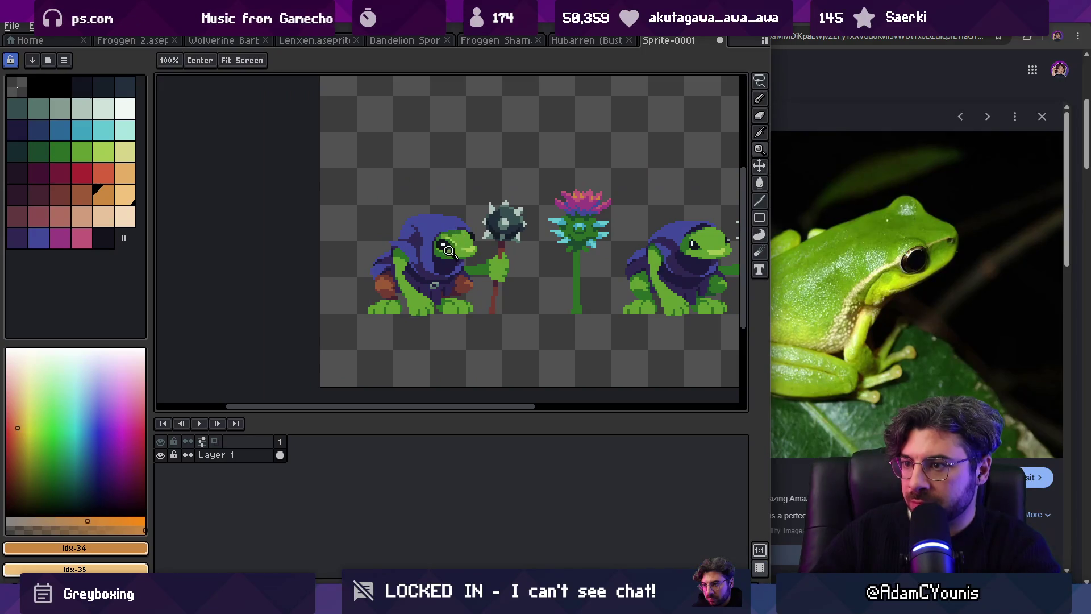
pyautogui.scroll(-2, 475, 233)
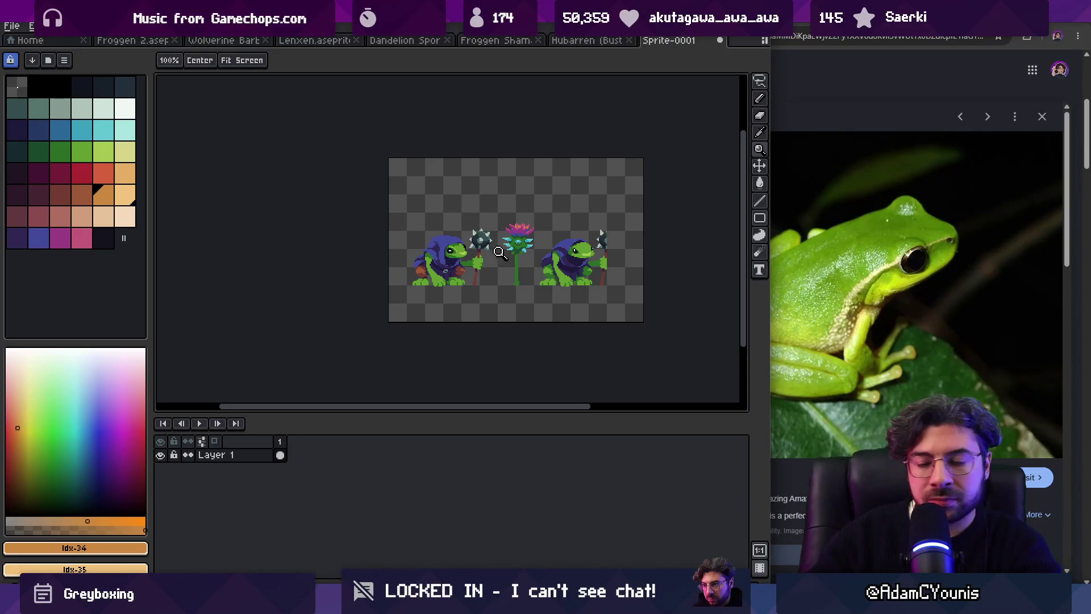
pyautogui.scroll(10, 453, 277)
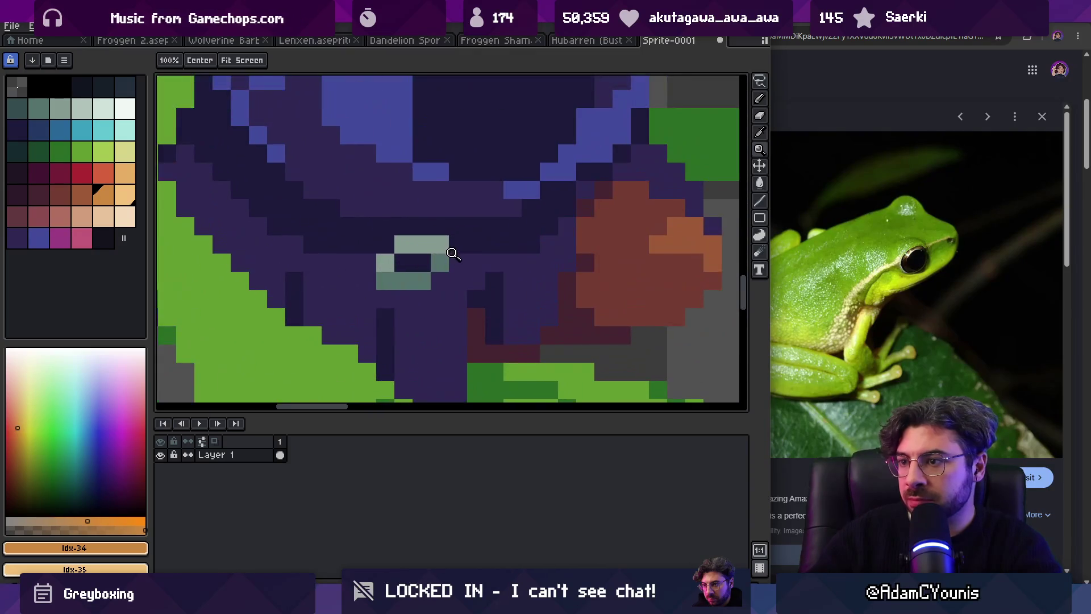
pyautogui.scroll(-3, 466, 228)
pyautogui.scroll(1, 465, 245)
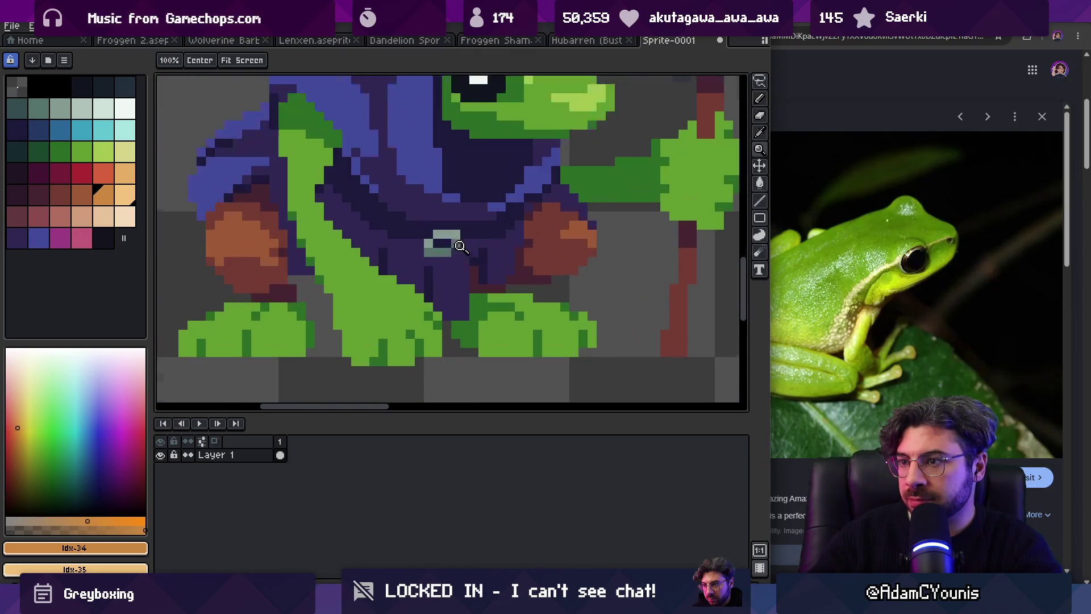
pyautogui.keyDown('alt'); pyautogui.click(449, 259); pyautogui.keyUp('alt')
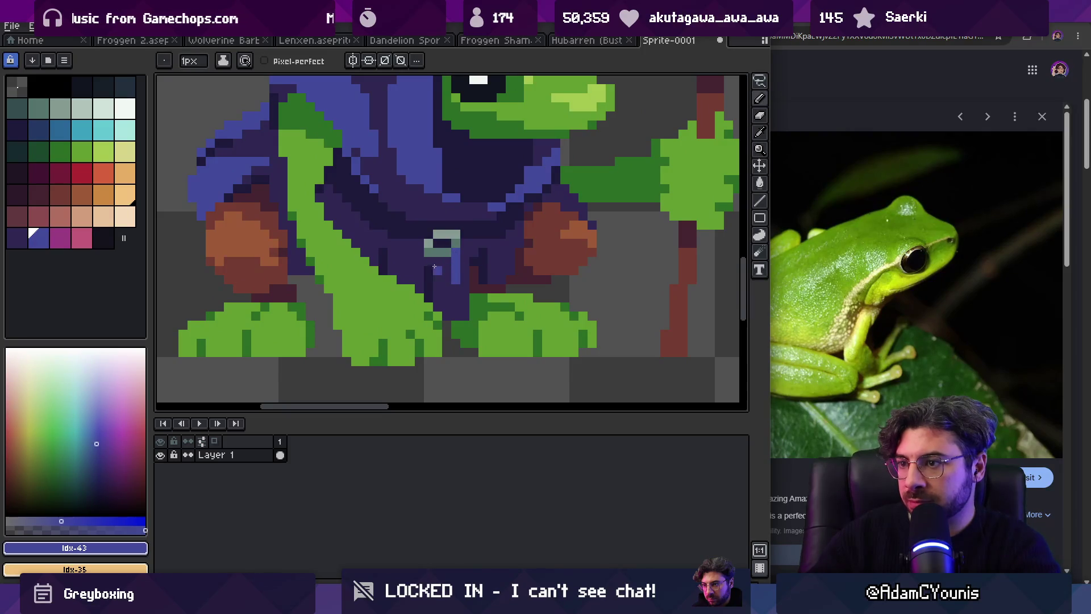
# Step: Recolour the buckle's top row and remaining teal pixel in pink
pyautogui.press('z')
pyautogui.scroll(-5, 477, 245)
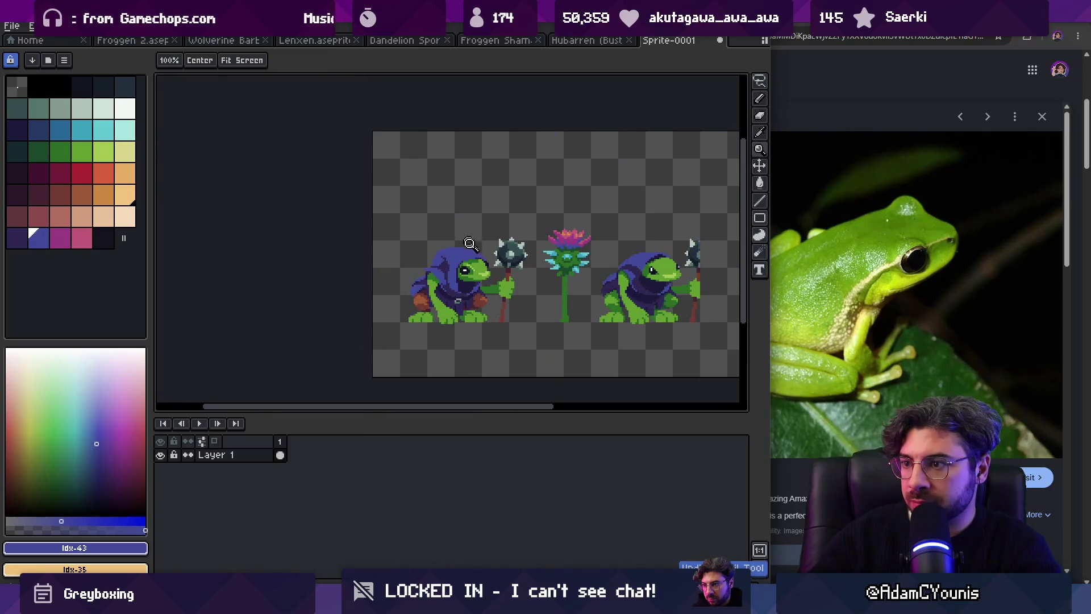
pyautogui.scroll(6, 470, 245)
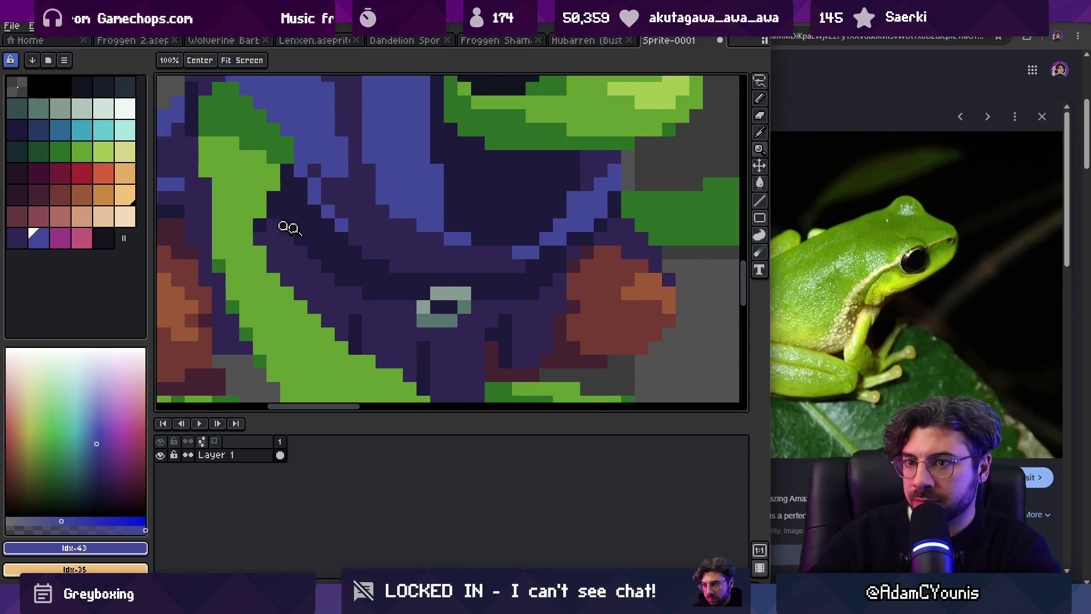
pyautogui.click(60, 216)
pyautogui.press('b')
pyautogui.click(441, 298)
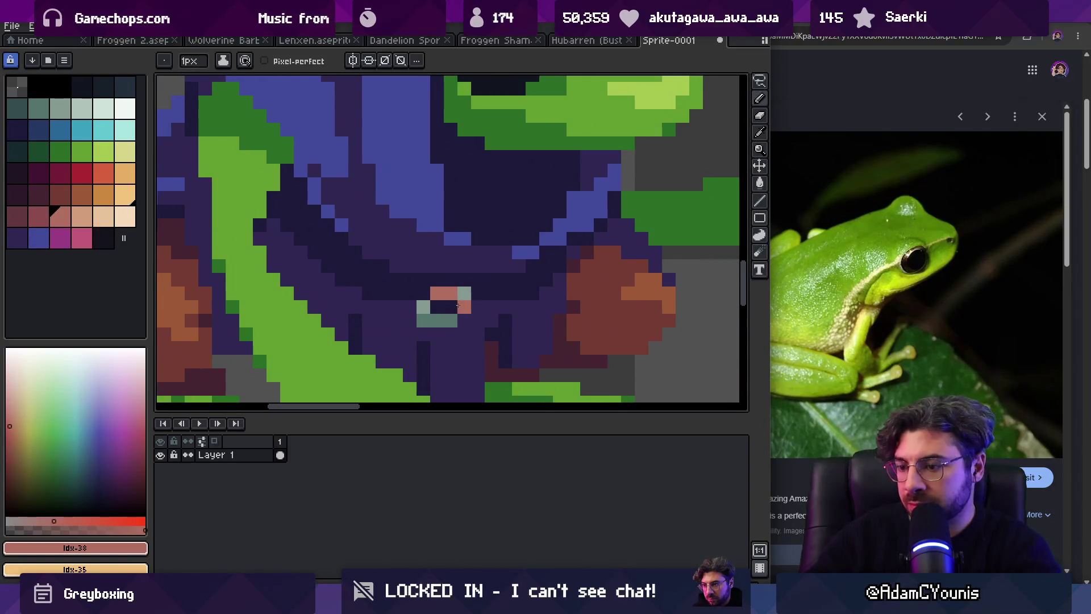
pyautogui.moveTo(458, 304); pyautogui.dragTo(436, 306)
pyautogui.keyDown('alt'); pyautogui.click(425, 309); pyautogui.keyUp('alt')
pyautogui.click(429, 315)
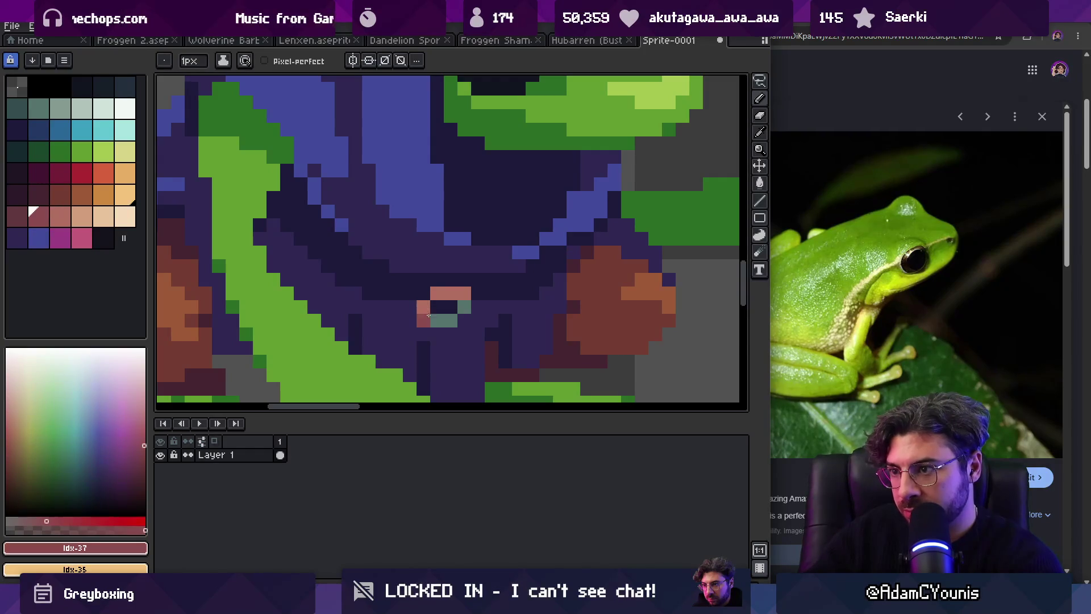
# Step: Add pink pixels above the buckle and a diagonal pink strap running up-left
pyautogui.press('z')
pyautogui.scroll(-5, 464, 250)
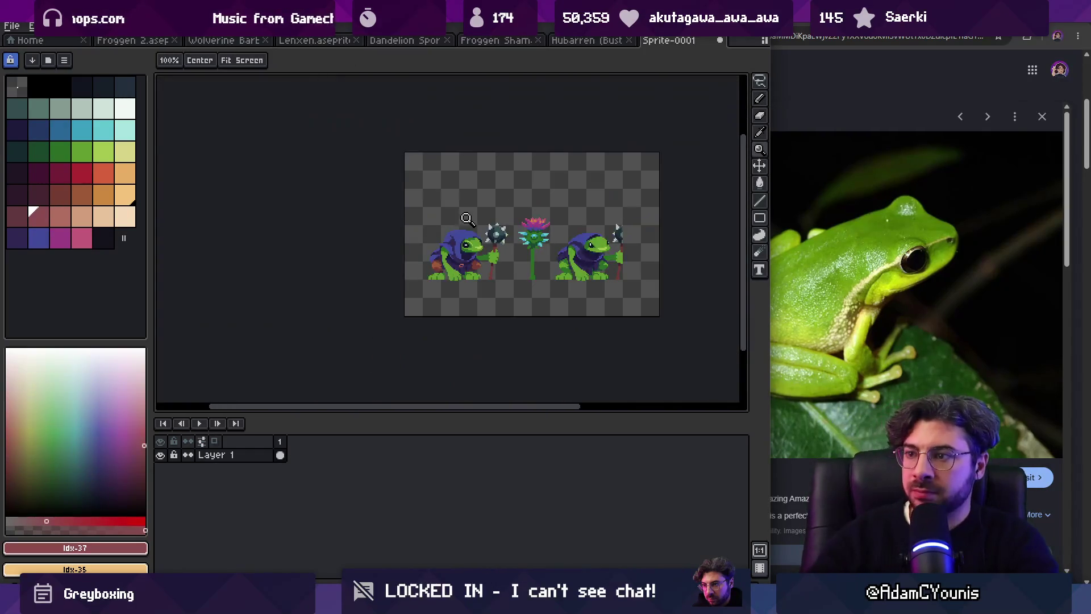
pyautogui.scroll(6, 466, 248)
pyautogui.press('b')
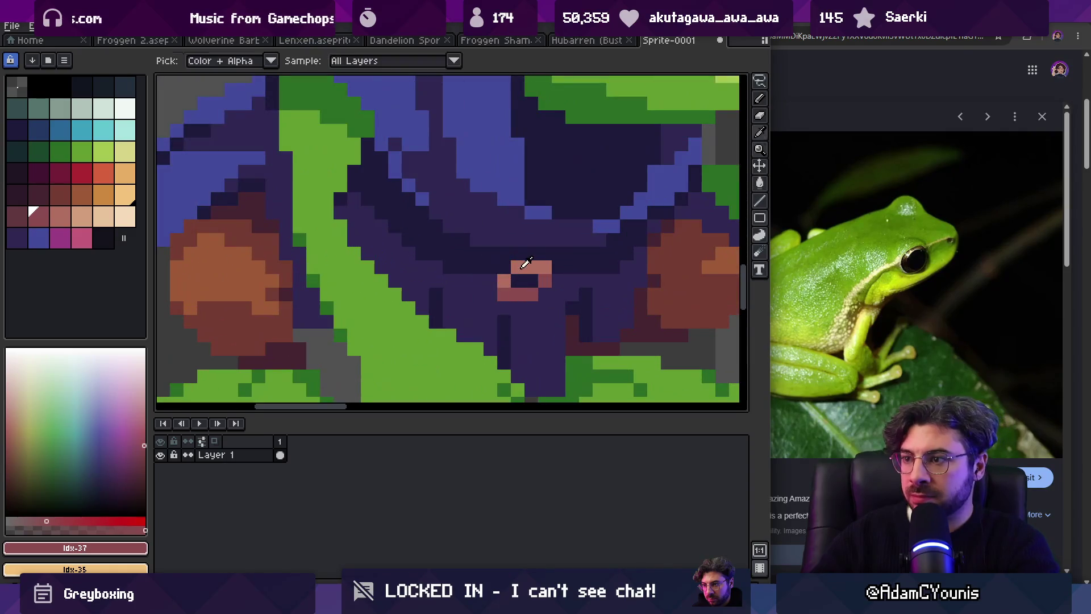
pyautogui.press('0')
pyautogui.click(437, 226)
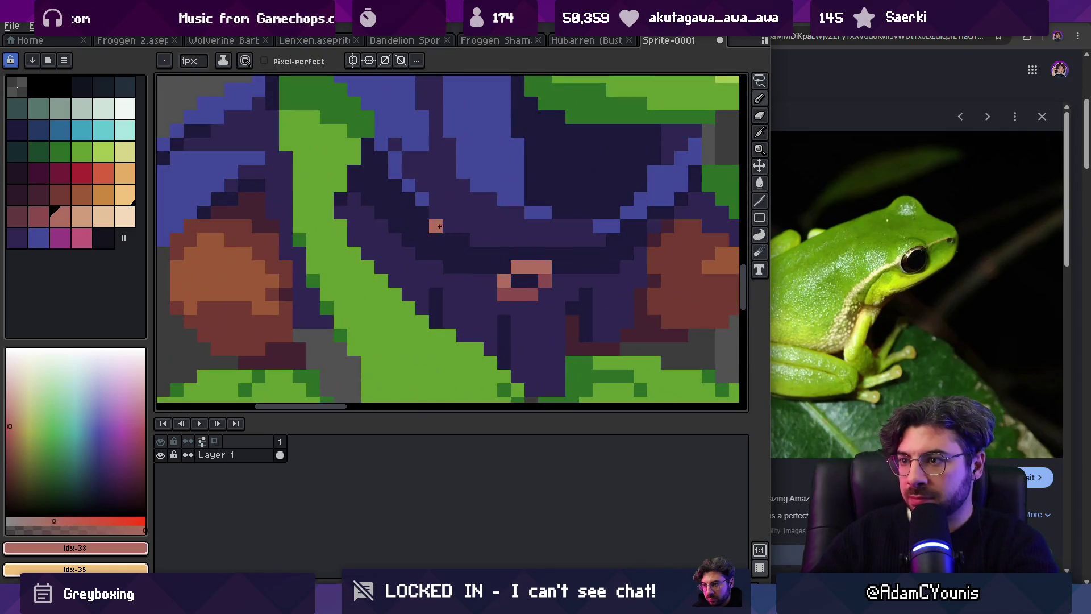
pyautogui.keyDown('alt'); pyautogui.click(504, 281); pyautogui.keyUp('alt')
pyautogui.click(448, 254)
pyautogui.moveTo(431, 258); pyautogui.dragTo(412, 240)
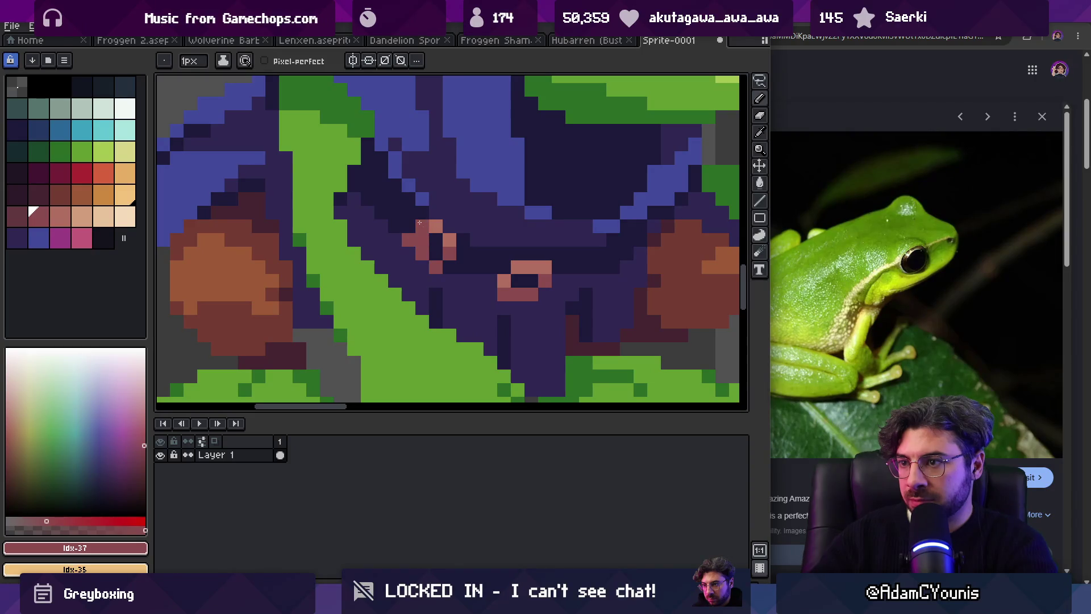
# Step: Zoom in on the frog's hand, arm and hood, then sample the hood's dark purple
pyautogui.press('v')
pyautogui.scroll(-4, 454, 226)
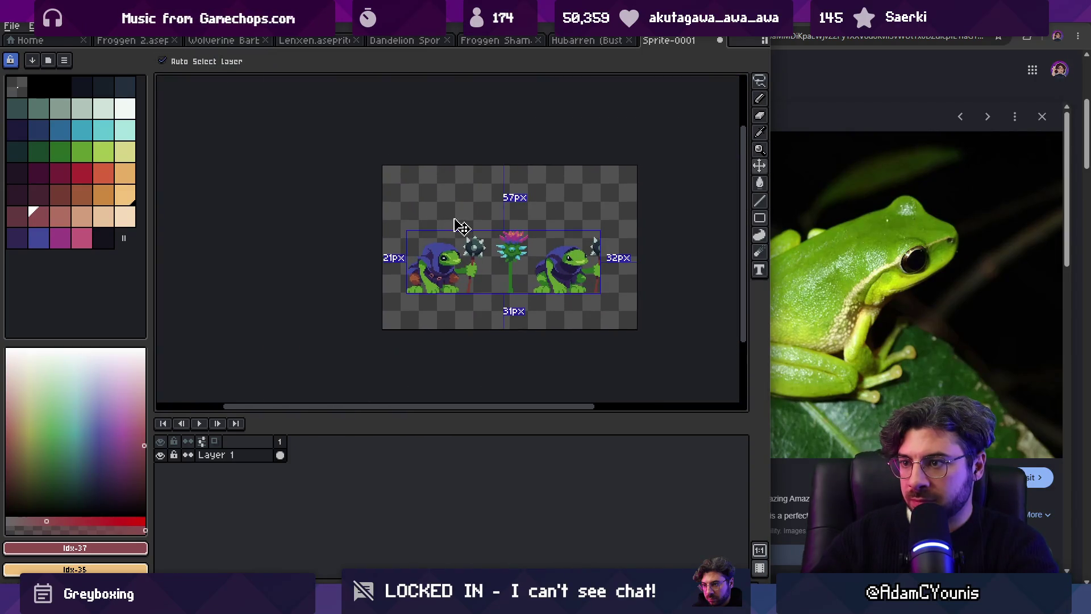
pyautogui.press('z')
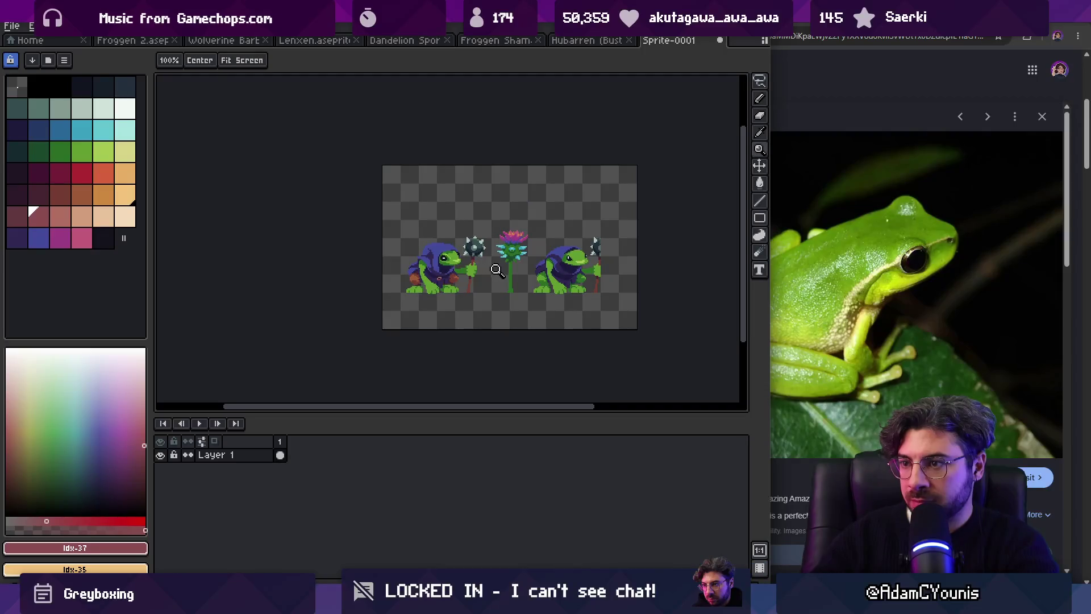
pyautogui.click(473, 262)
pyautogui.click(453, 266)
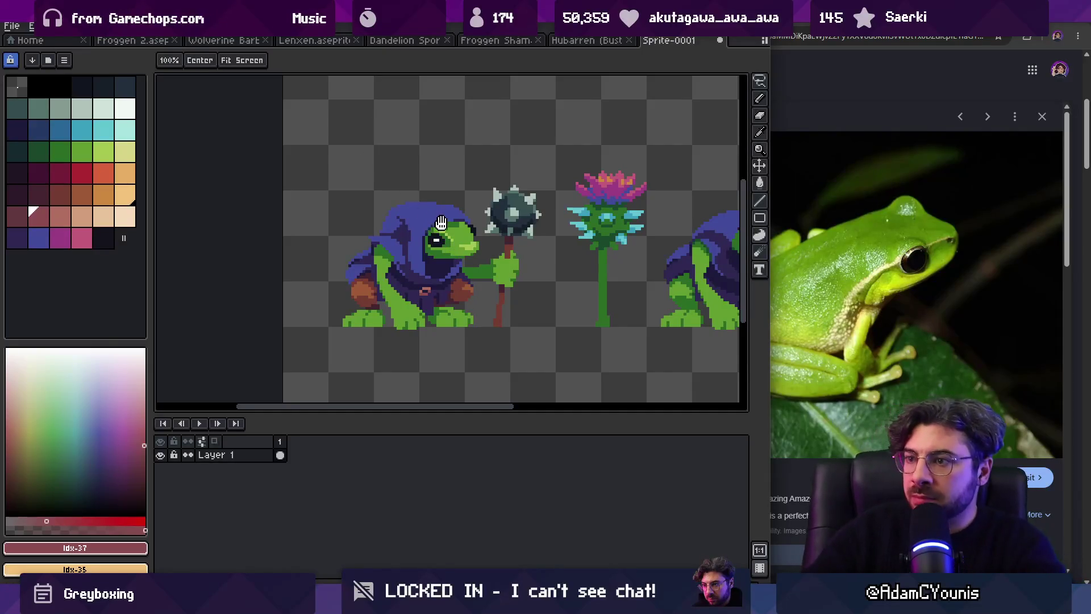
pyautogui.click(453, 254)
pyautogui.press('b')
pyautogui.keyDown('alt'); pyautogui.click(362, 252); pyautogui.keyUp('alt')
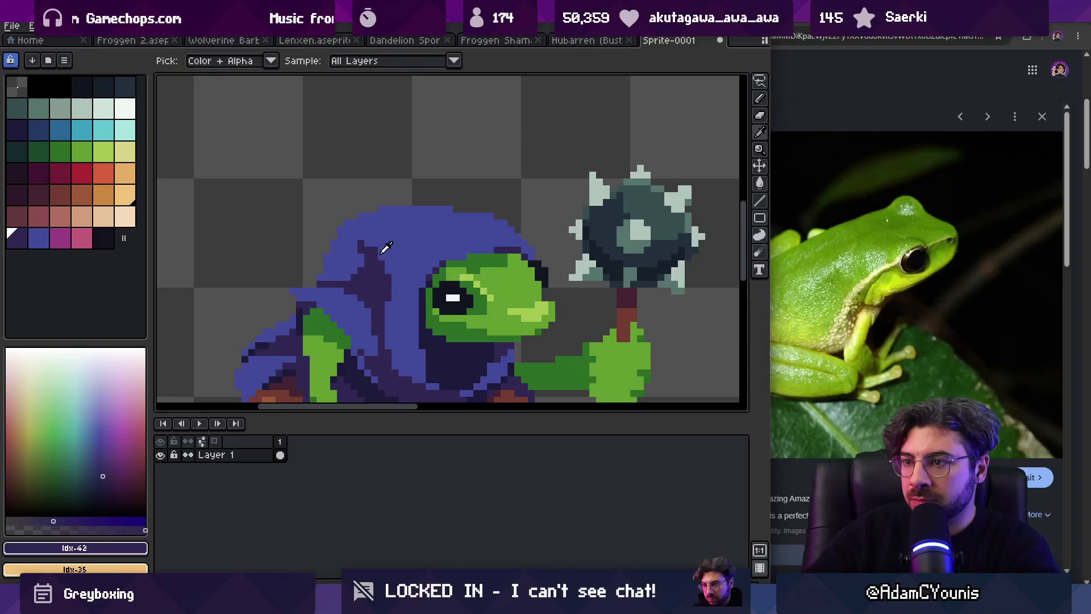
# Step: Sample the light and dark hood purples, trying a brighter shade before reverting it
pyautogui.keyDown('alt'); pyautogui.click(370, 244); pyautogui.keyUp('alt')
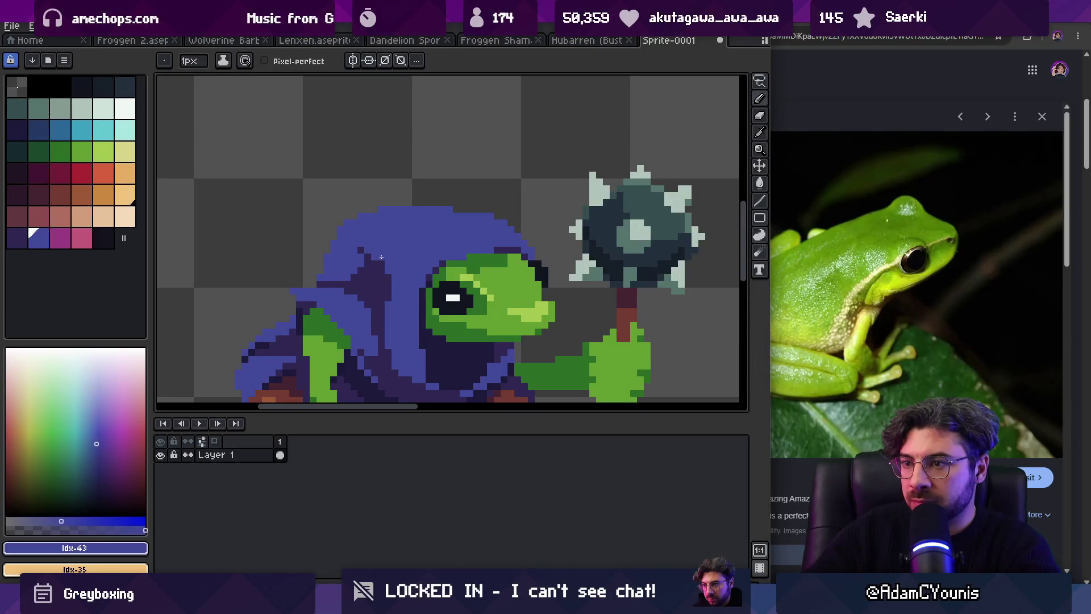
pyautogui.press('z')
pyautogui.scroll(-5, 444, 201)
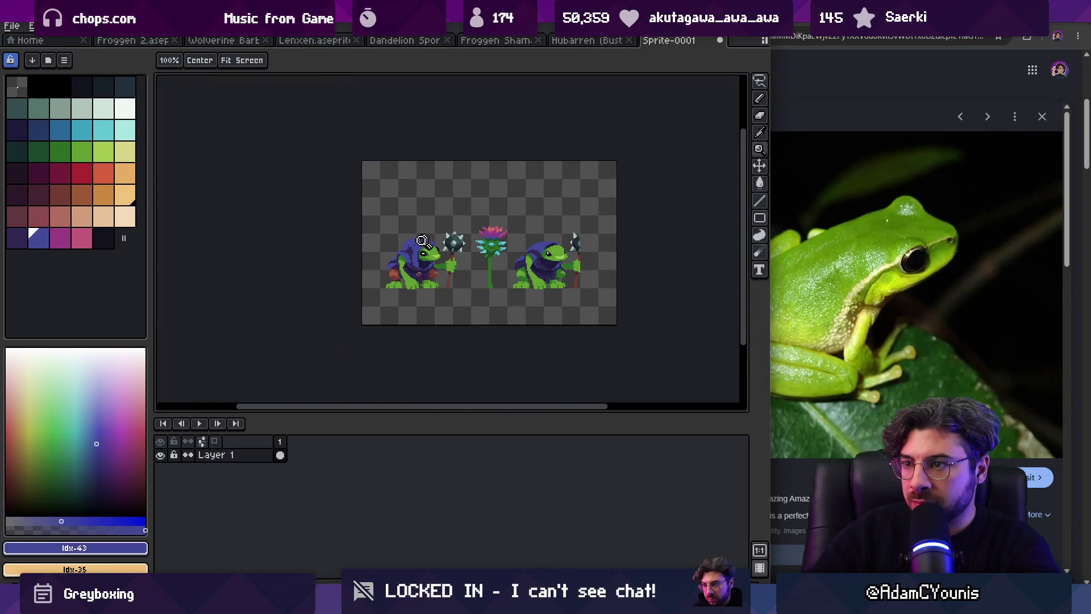
pyautogui.scroll(5, 422, 241)
pyautogui.keyDown('alt'); pyautogui.click(398, 250); pyautogui.keyUp('alt')
pyautogui.press('b')
pyautogui.press('z')
pyautogui.scroll(-4, 415, 239)
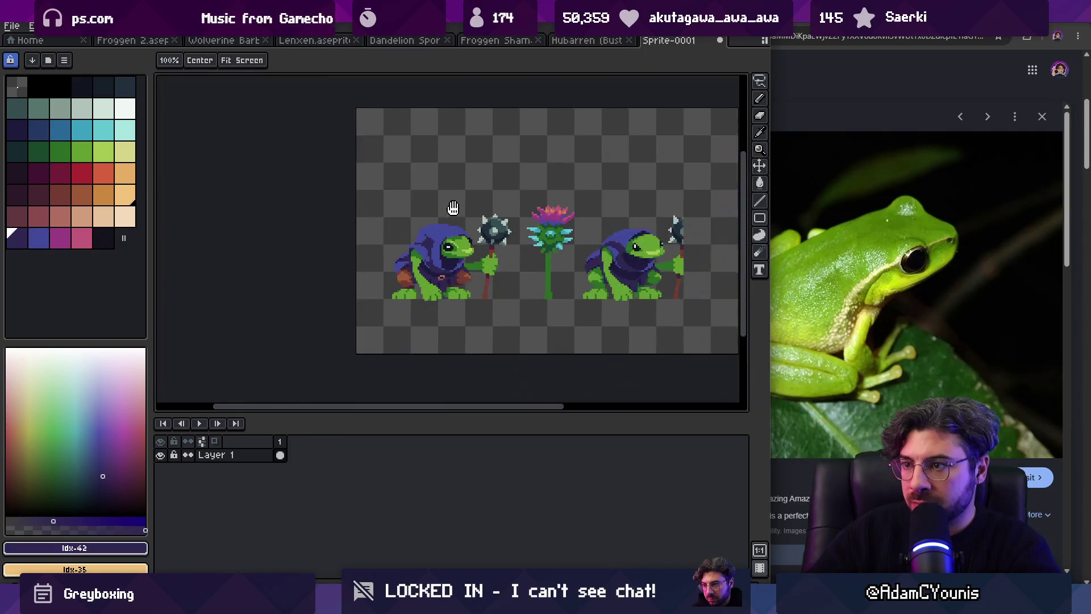
pyautogui.scroll(3, 423, 222)
pyautogui.keyDown('alt'); pyautogui.click(423, 221); pyautogui.keyUp('alt')
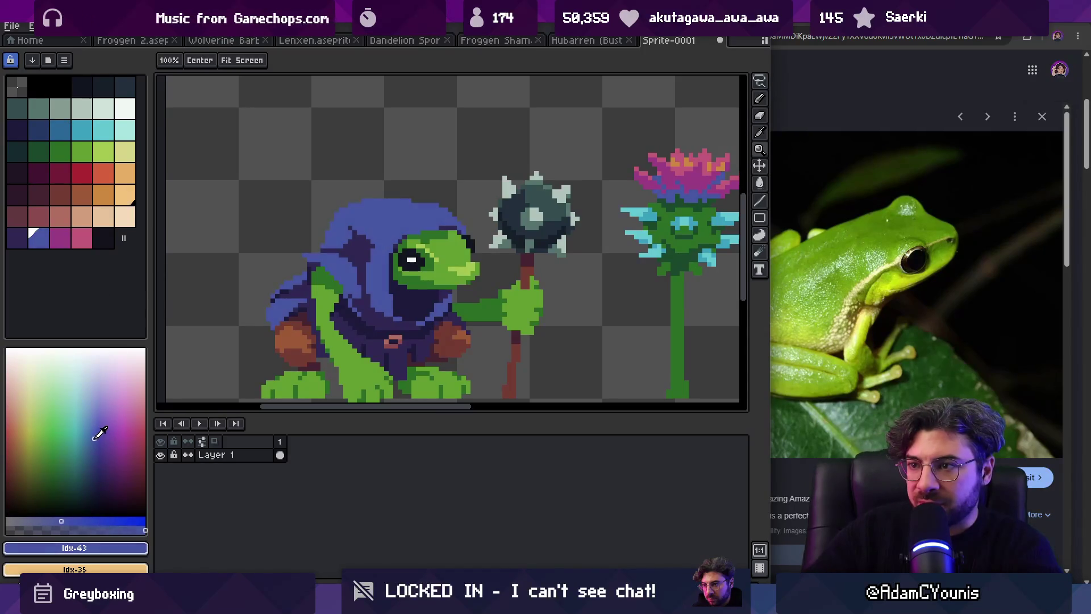
pyautogui.click(95, 437)
pyautogui.click(97, 437)
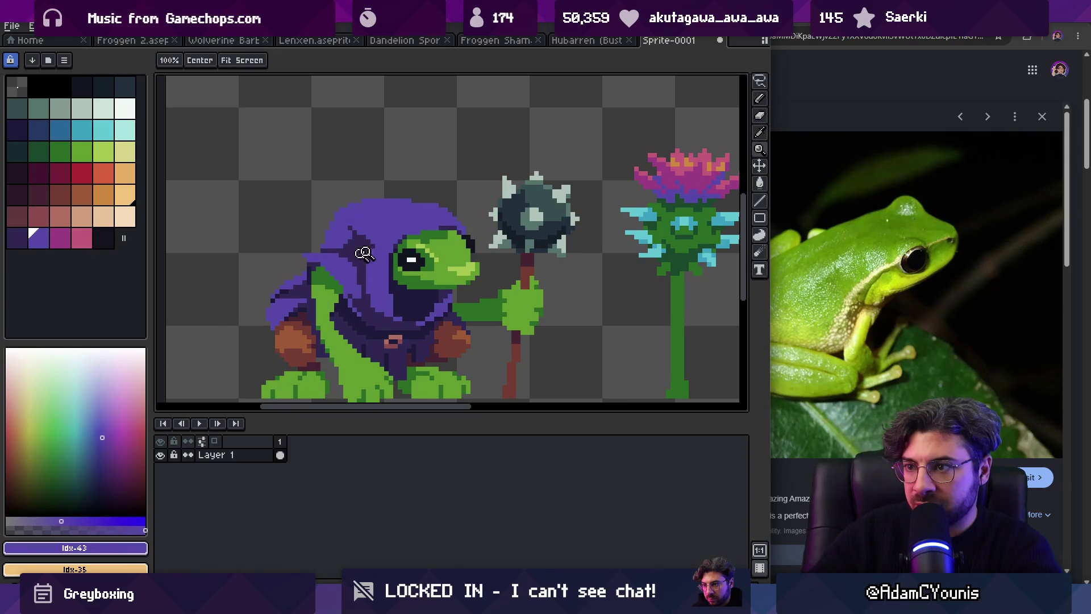
pyautogui.scroll(-4, 364, 253)
pyautogui.scroll(5, 378, 239)
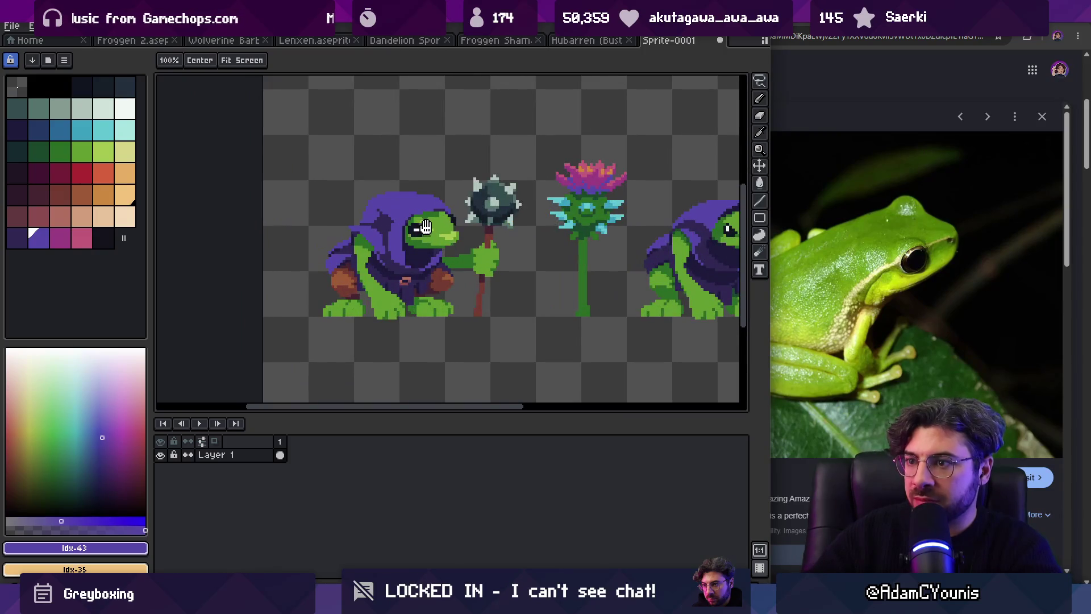
# Step: Eyedrop the dark hood purple and darken two green shoulder pixels at the hood's edge
pyautogui.press('i')
pyautogui.click(307, 227)
pyautogui.press('b')
pyautogui.click(326, 241)
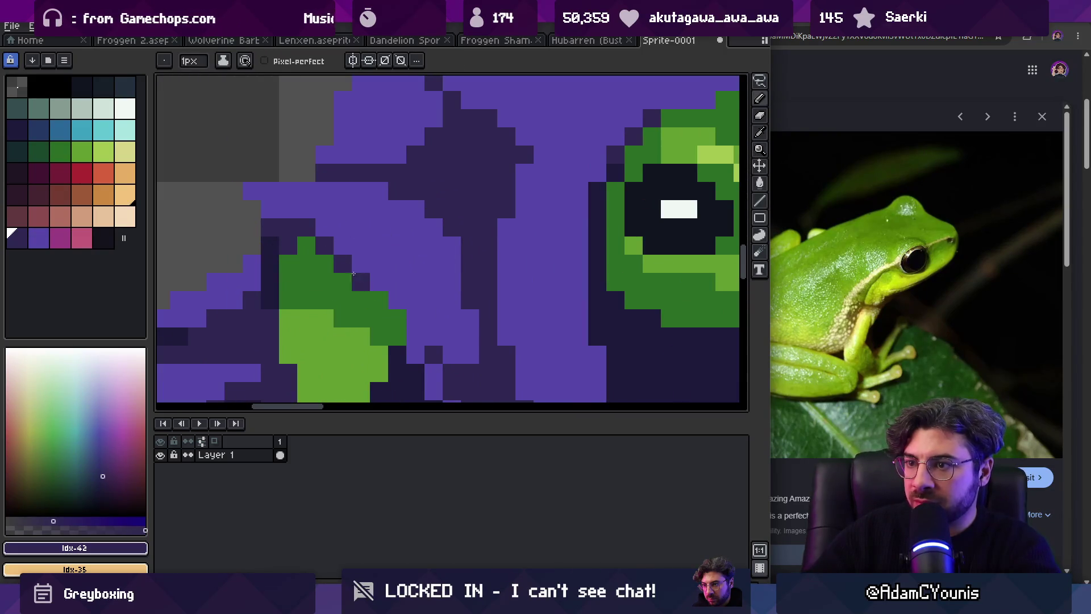
pyautogui.click(398, 318)
pyautogui.press('z')
pyautogui.scroll(-4, 392, 285)
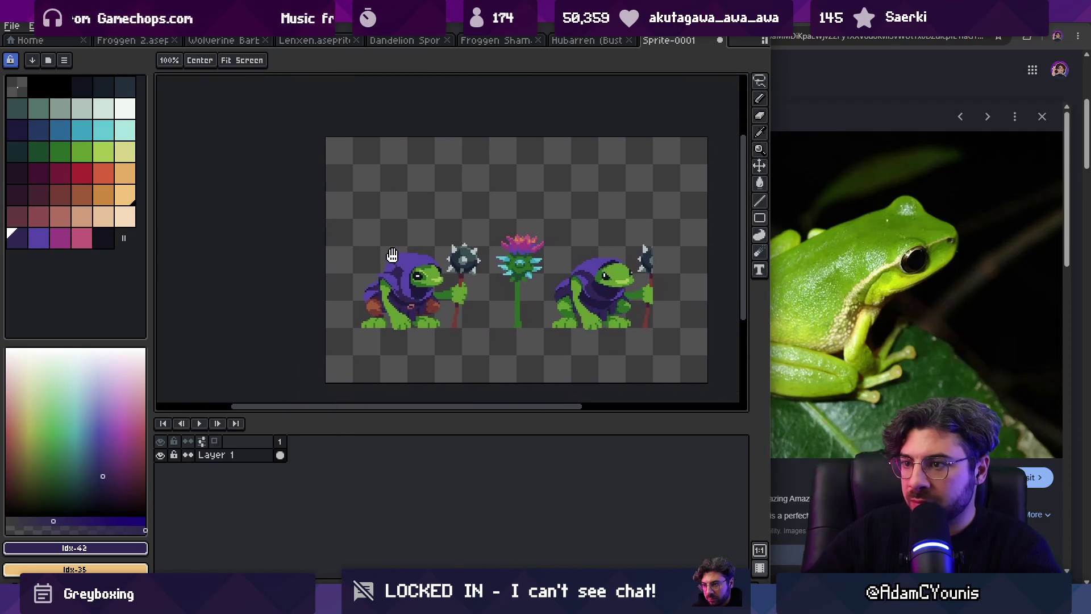
pyautogui.scroll(4, 405, 266)
pyautogui.click(405, 266)
# Step: Extend the dark purple diagonal edge over the shoulder and turn one stray pixel back to green
pyautogui.press('b')
pyautogui.click(323, 239)
pyautogui.click(349, 266)
pyautogui.click(377, 293)
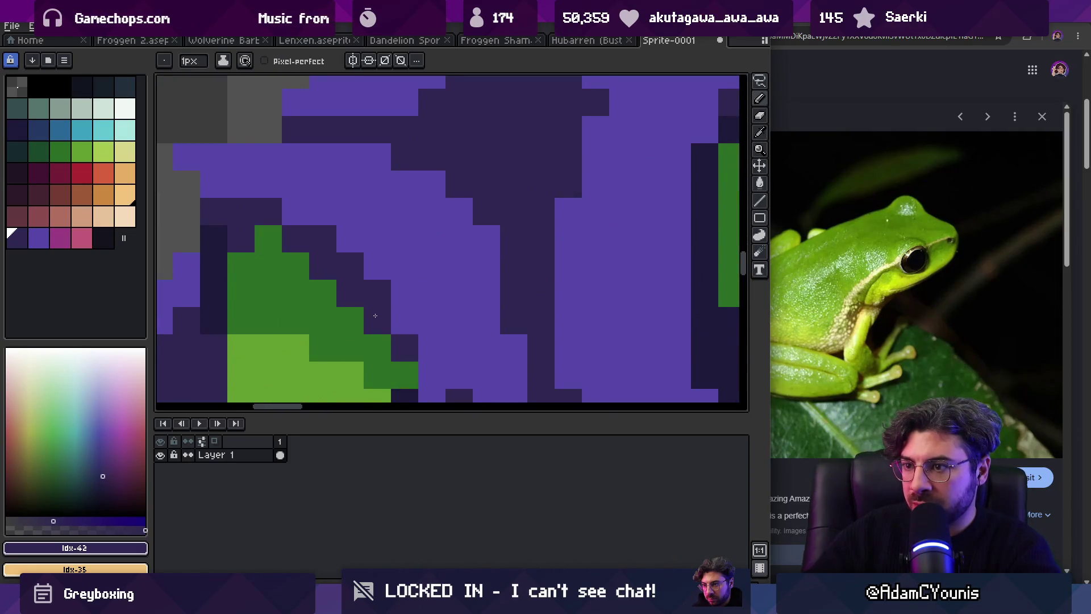
pyautogui.keyDown('alt'); pyautogui.click(341, 303); pyautogui.keyUp('alt')
pyautogui.click(341, 303)
pyautogui.press('z')
pyautogui.scroll(-2, 407, 297)
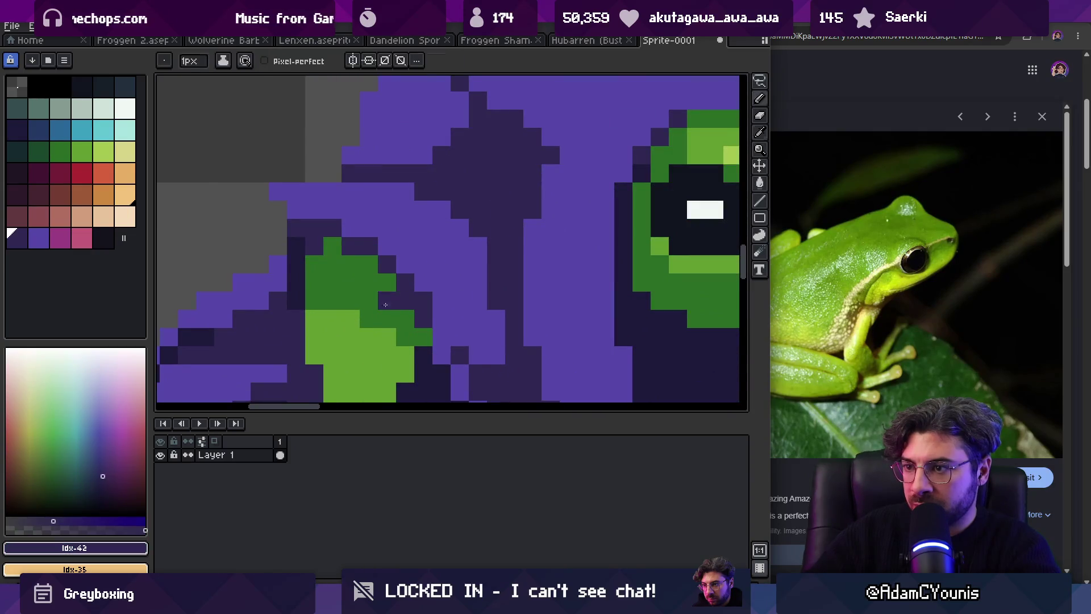
pyautogui.scroll(-2, 387, 295)
pyautogui.scroll(-2, 374, 292)
pyautogui.scroll(5, 398, 273)
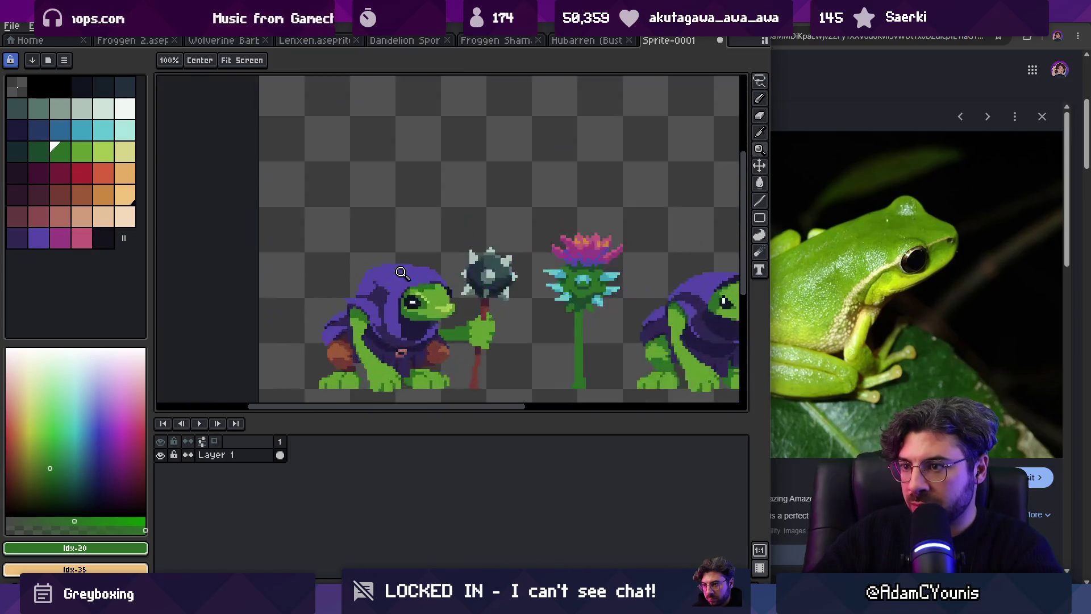
pyautogui.keyDown('alt'); pyautogui.click(375, 285); pyautogui.keyUp('alt')
pyautogui.keyDown('alt'); pyautogui.click(373, 305); pyautogui.keyUp('alt')
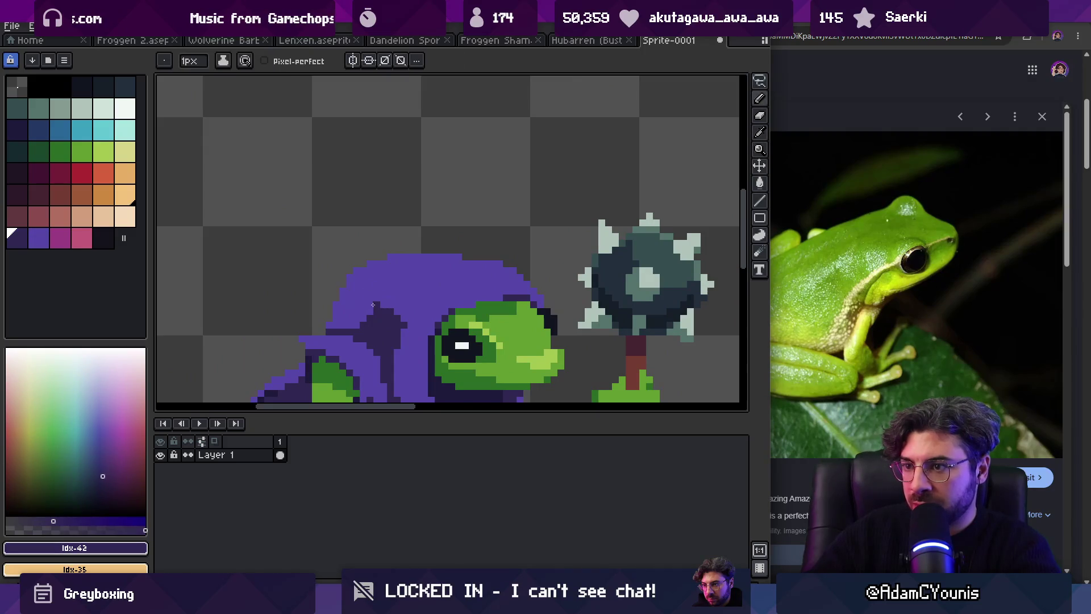
pyautogui.scroll(-4, 420, 285)
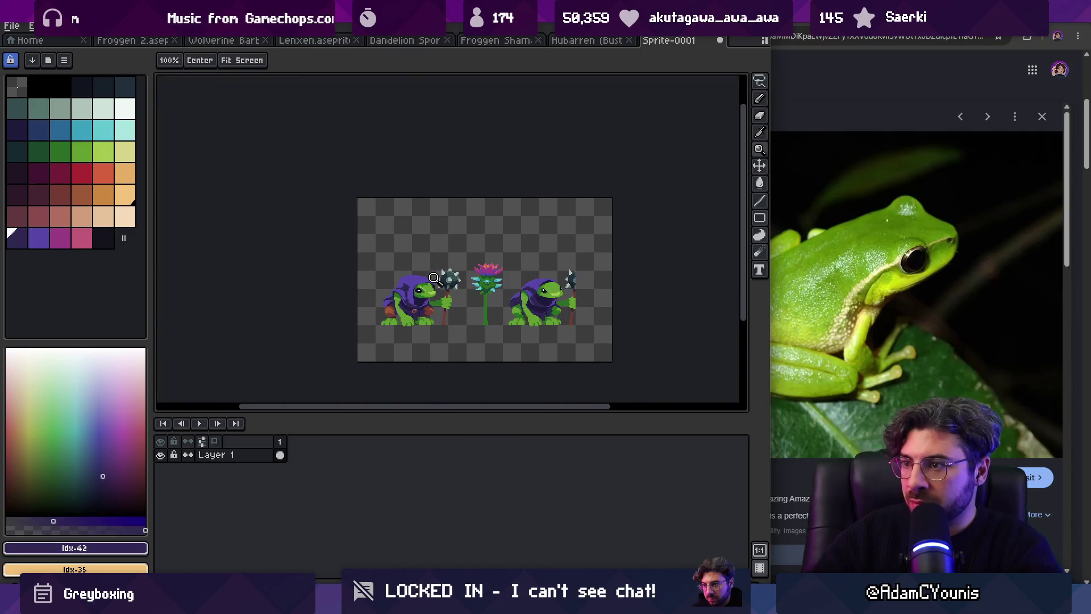
pyautogui.scroll(1, 434, 278)
# Step: Add a new layer below Layer 1 and bucket-fill it with the darker background green
pyautogui.press('v')
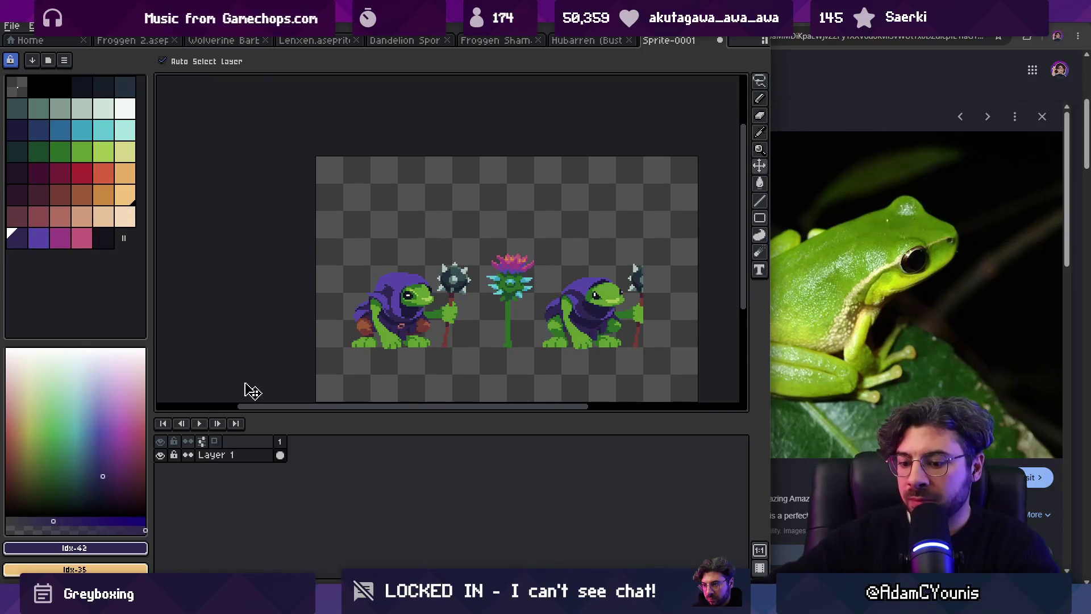
pyautogui.hotkey('shift', 'n')
pyautogui.moveTo(215, 455); pyautogui.dragTo(222, 473)
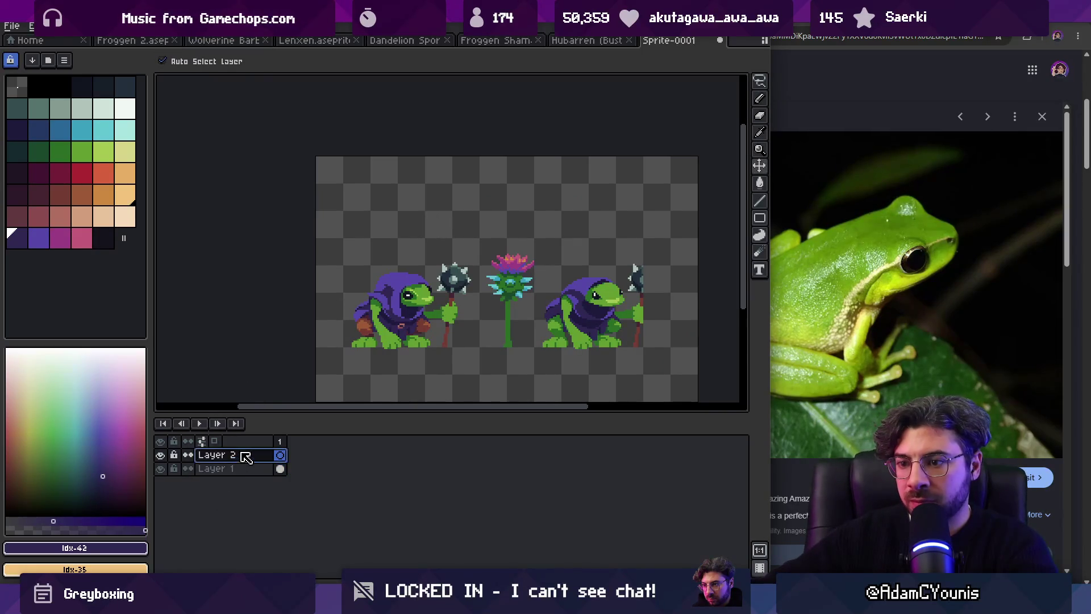
pyautogui.click(60, 151)
pyautogui.press('g')
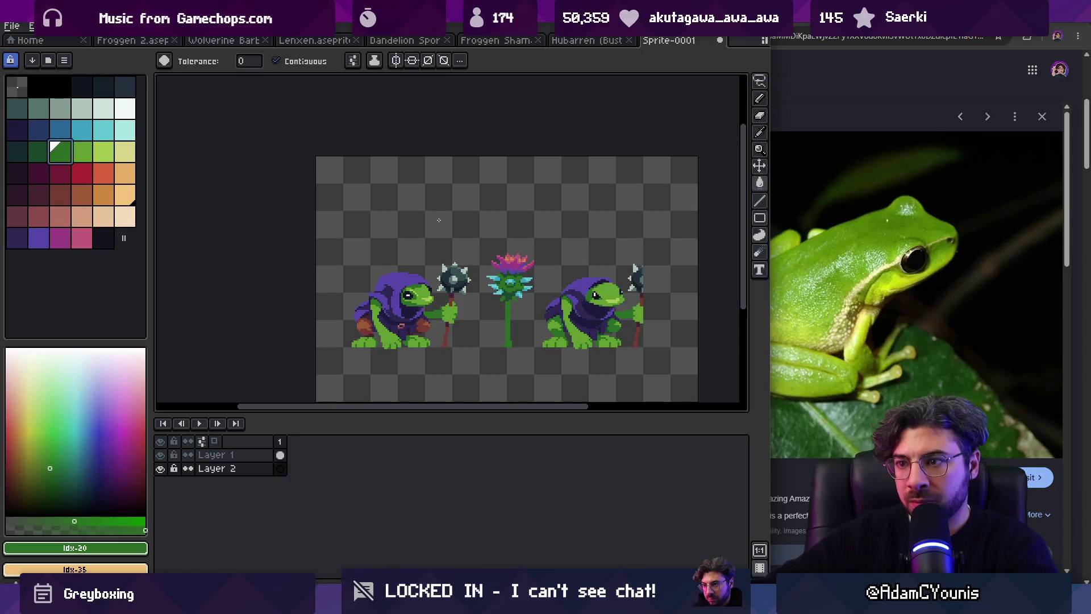
pyautogui.click(453, 234)
pyautogui.click(38, 151)
pyautogui.click(402, 195)
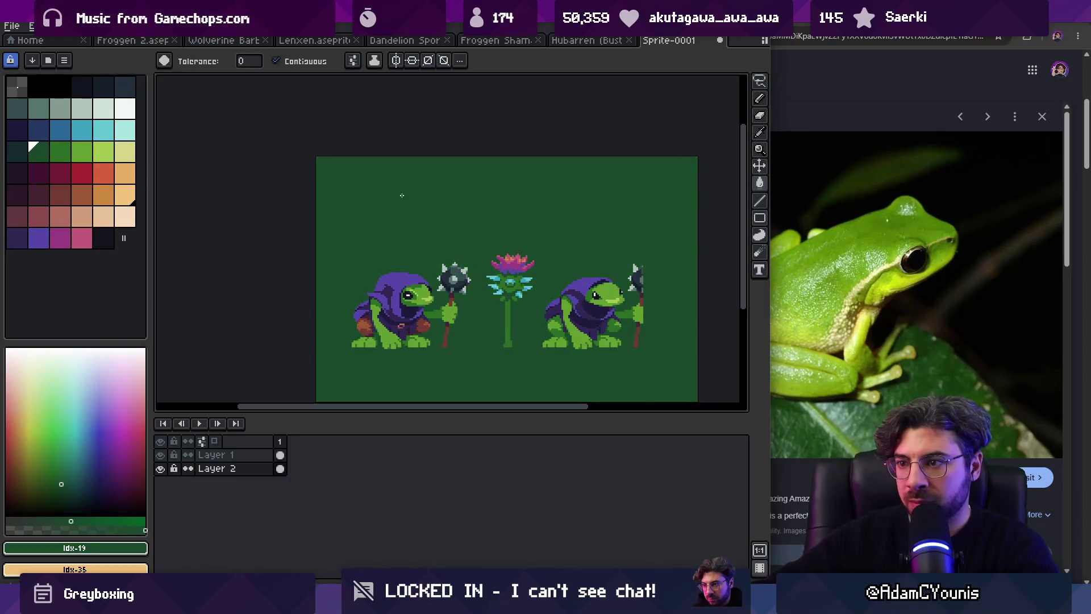
pyautogui.scroll(-1, 402, 196)
pyautogui.scroll(3, 420, 293)
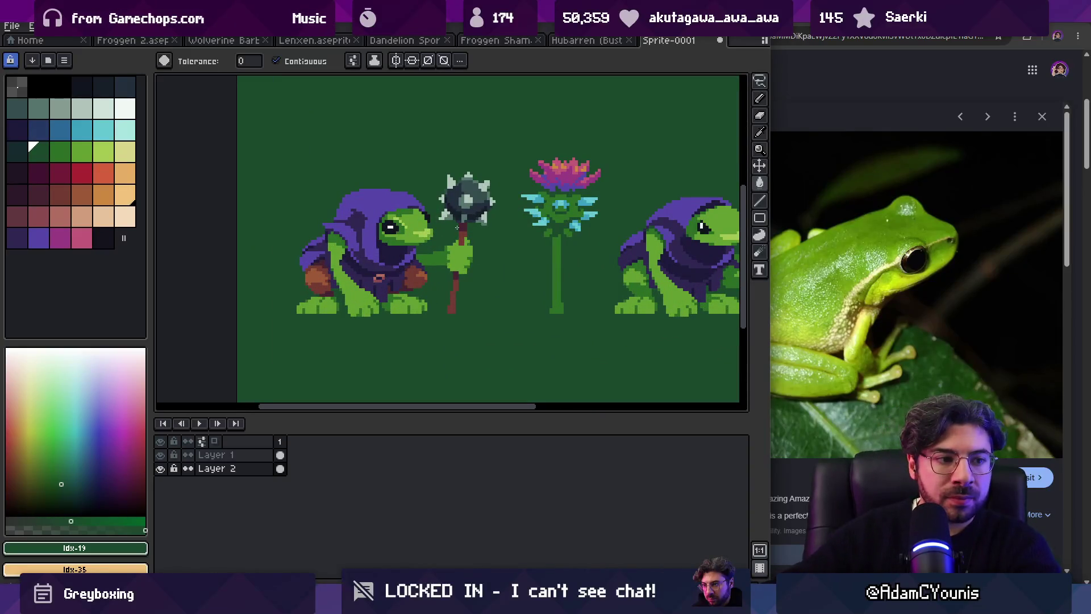
# Step: On the characters layer, pencil over the hood's top row with background green
pyautogui.press('b')
pyautogui.scroll(2, 397, 170)
pyautogui.press('Up')
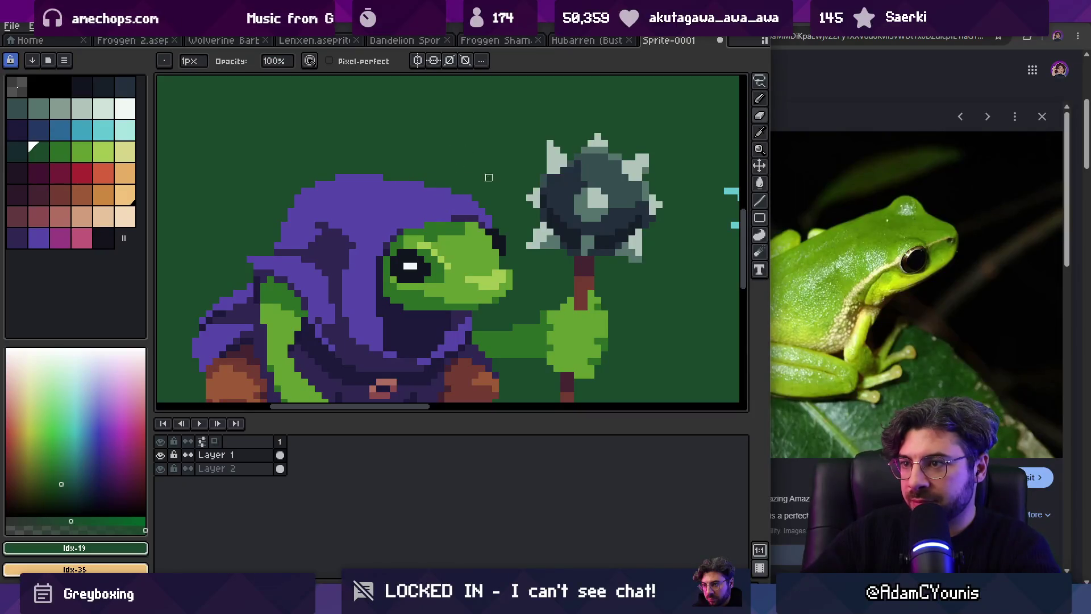
pyautogui.scroll(-4, 445, 168)
pyautogui.press('z')
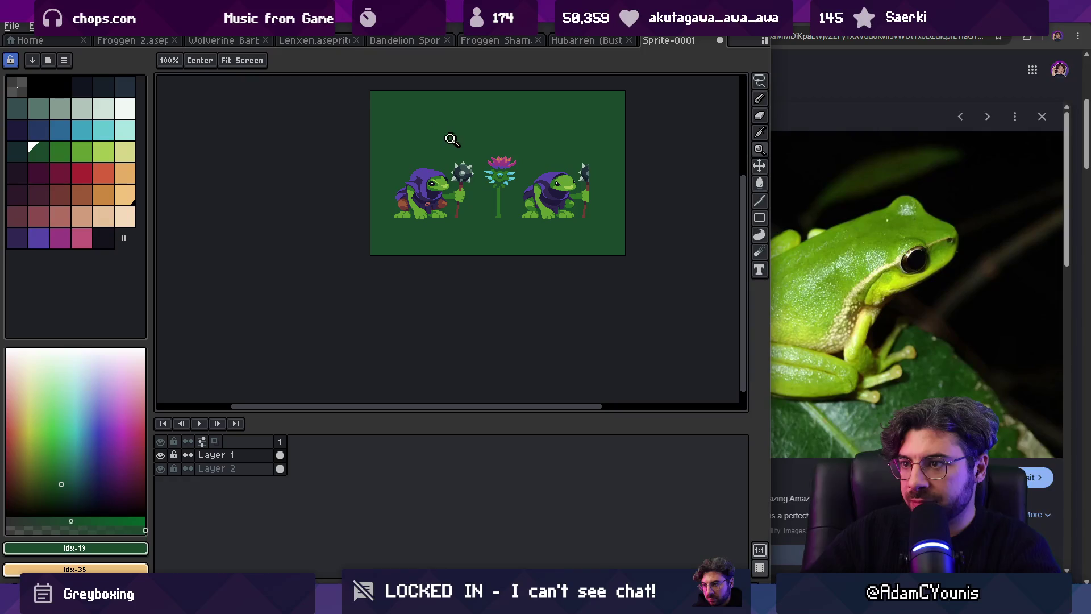
pyautogui.scroll(5, 440, 158)
pyautogui.press('b')
pyautogui.moveTo(392, 163); pyautogui.dragTo(473, 149)
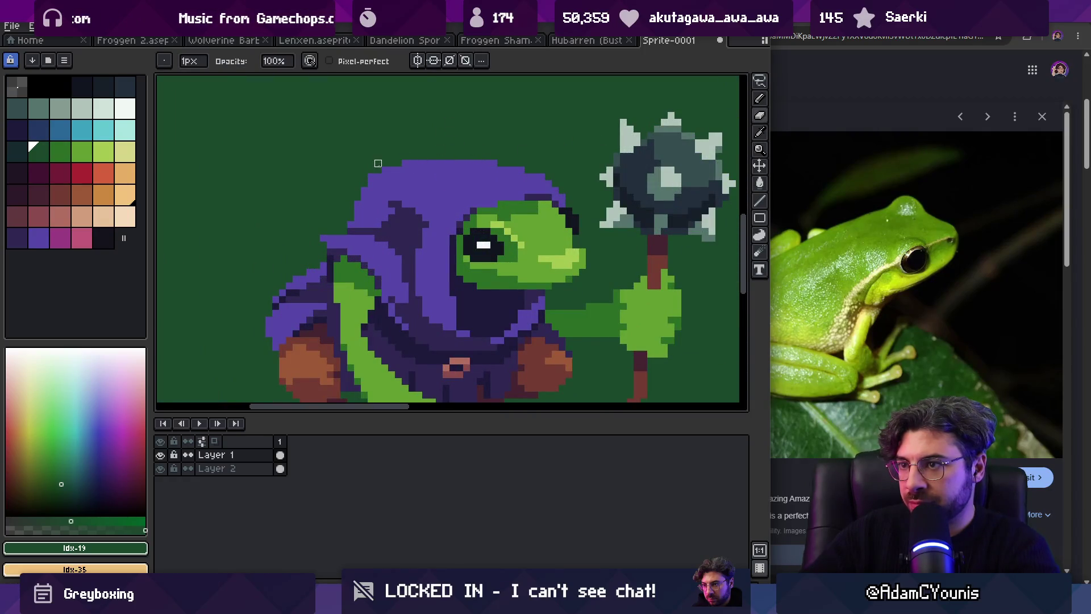
pyautogui.press('z')
pyautogui.scroll(-3, 385, 149)
pyautogui.scroll(5, 440, 143)
pyautogui.press('b')
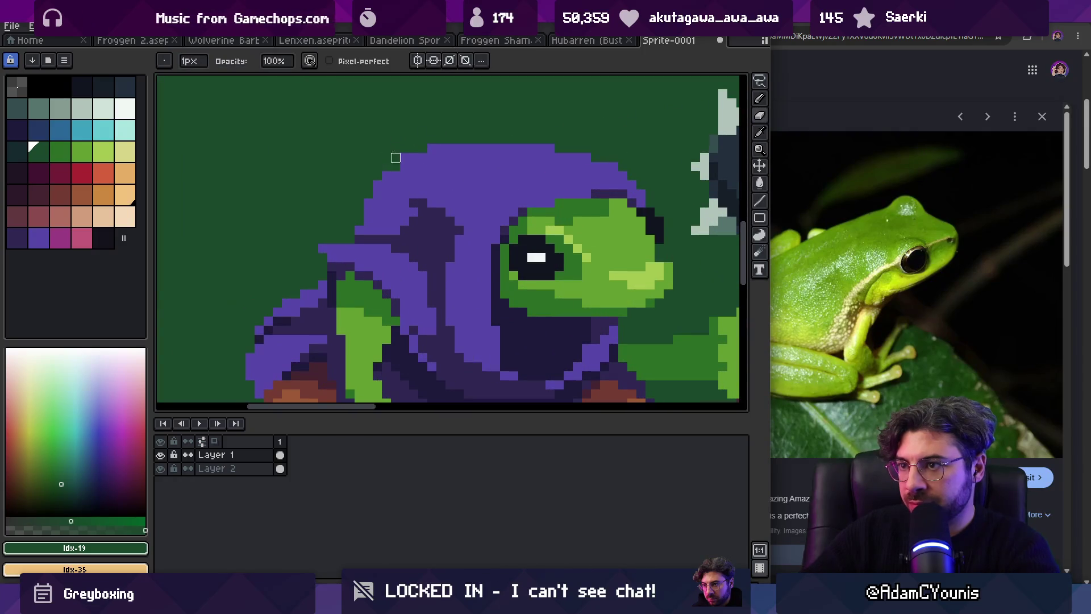
pyautogui.press('z')
pyautogui.scroll(-4, 402, 136)
pyautogui.scroll(5, 443, 142)
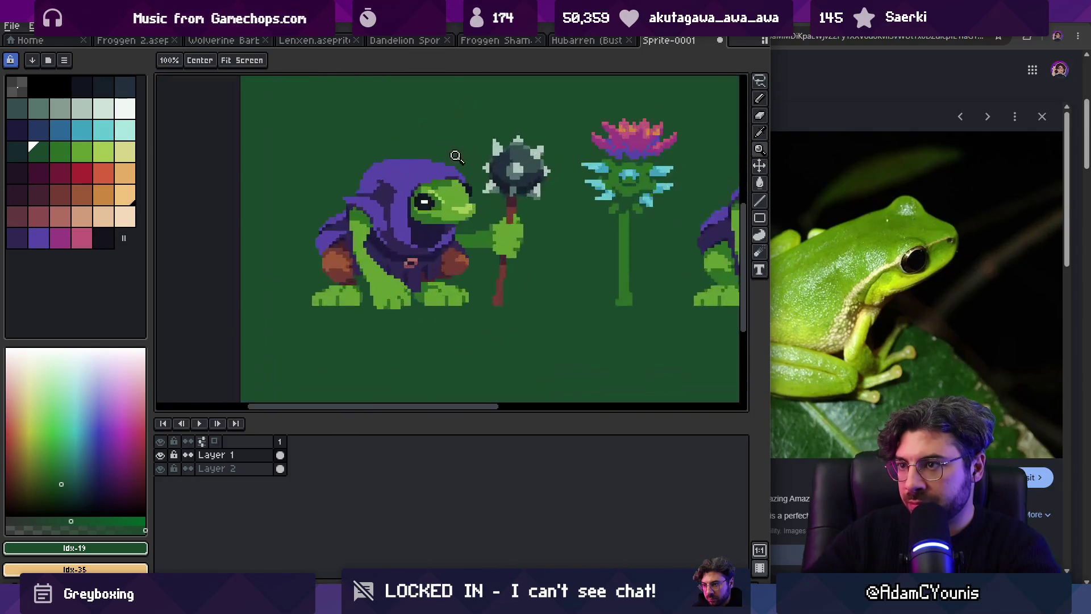
# Step: Sample the hood's purple shades and zoom in closely on the left frog
pyautogui.keyDown('alt'); pyautogui.click(429, 161); pyautogui.keyUp('alt')
pyautogui.press('b')
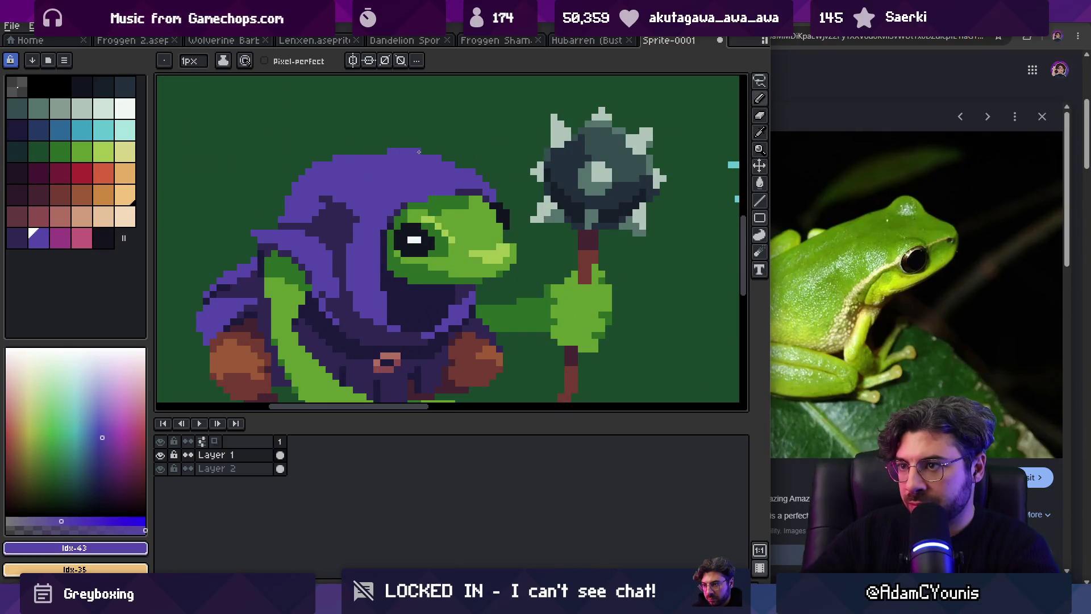
pyautogui.press('z')
pyautogui.scroll(-3, 463, 142)
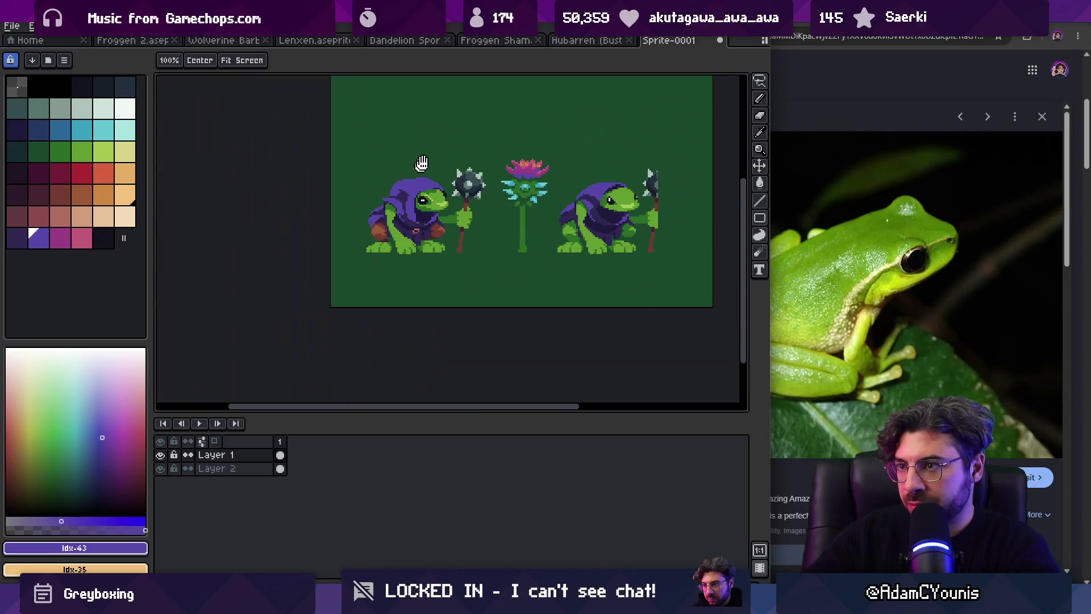
pyautogui.scroll(4, 427, 175)
pyautogui.press('b')
pyautogui.press('z')
pyautogui.scroll(-4, 398, 193)
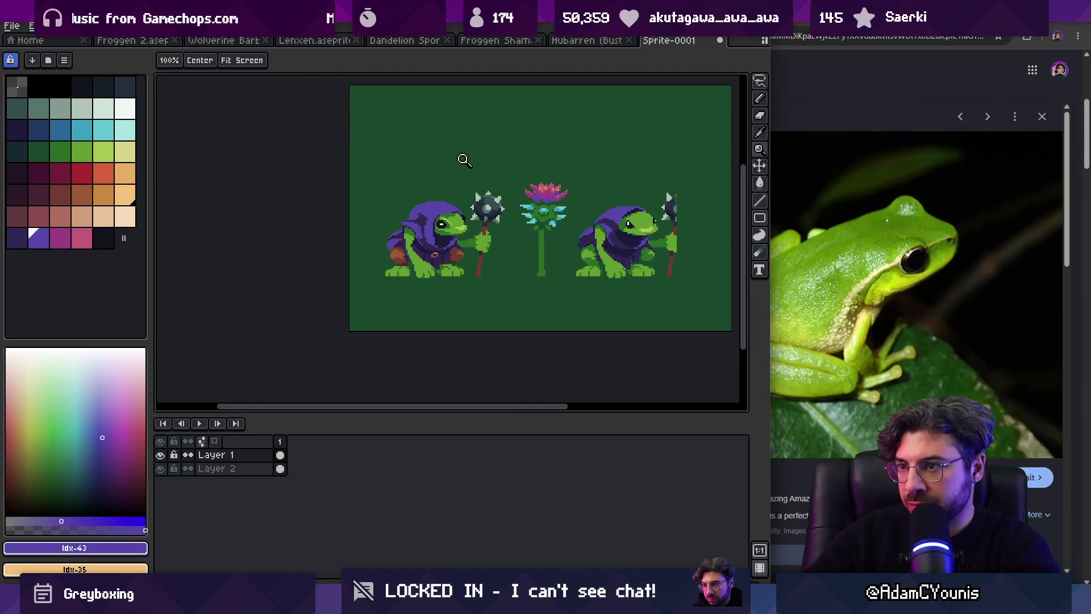
pyautogui.scroll(5, 401, 227)
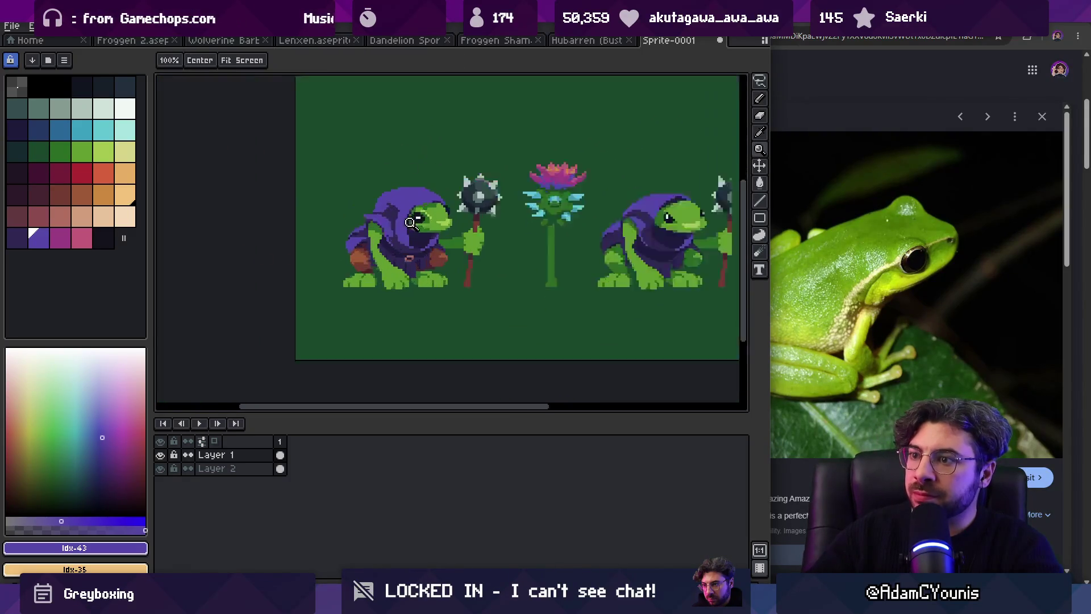
pyautogui.press('b')
pyautogui.keyDown('alt'); pyautogui.click(378, 232); pyautogui.keyUp('alt')
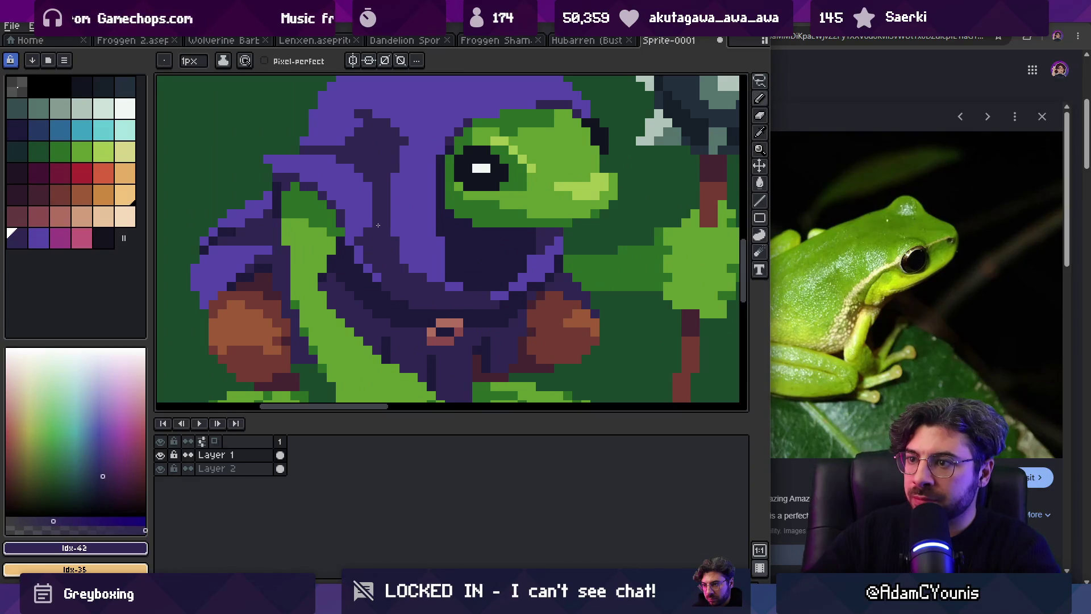
pyautogui.press('z')
pyautogui.scroll(-4, 426, 177)
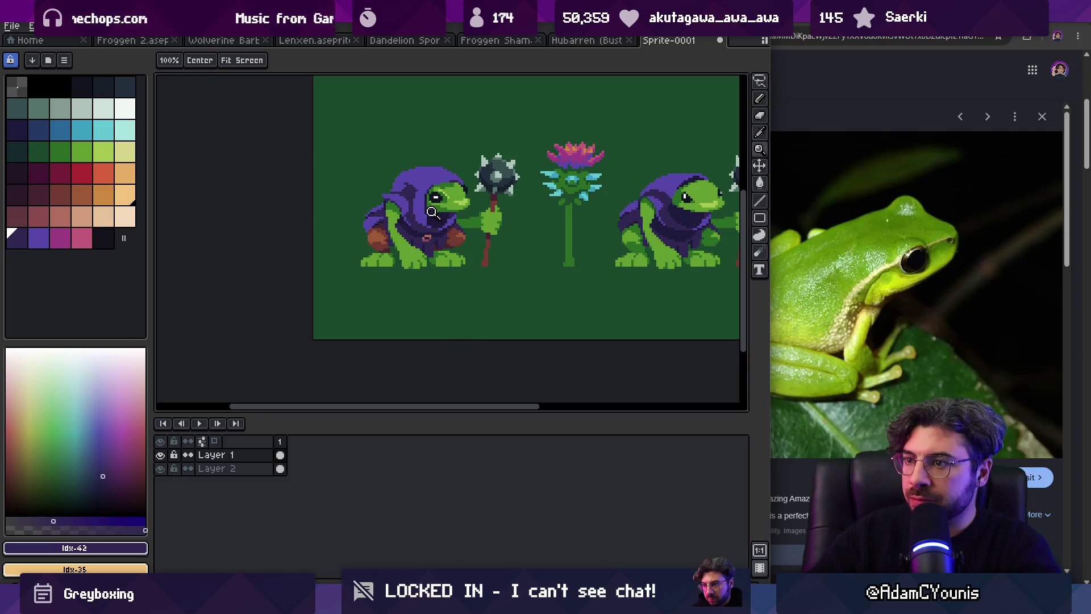
pyautogui.moveTo(431, 187); pyautogui.dragTo(383, 247)
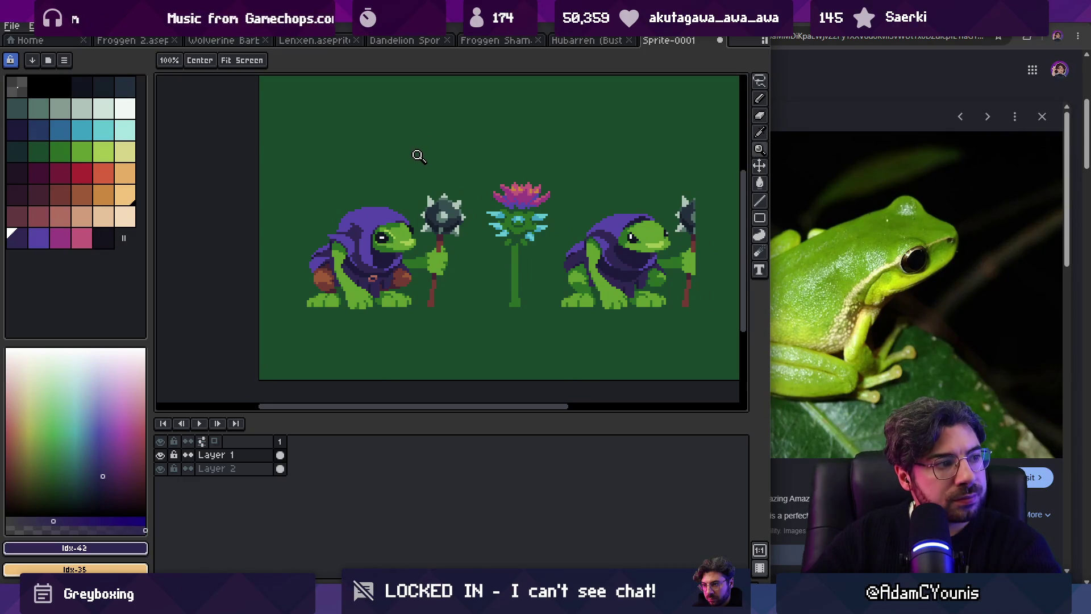
pyautogui.click(381, 249)
pyautogui.click(380, 249)
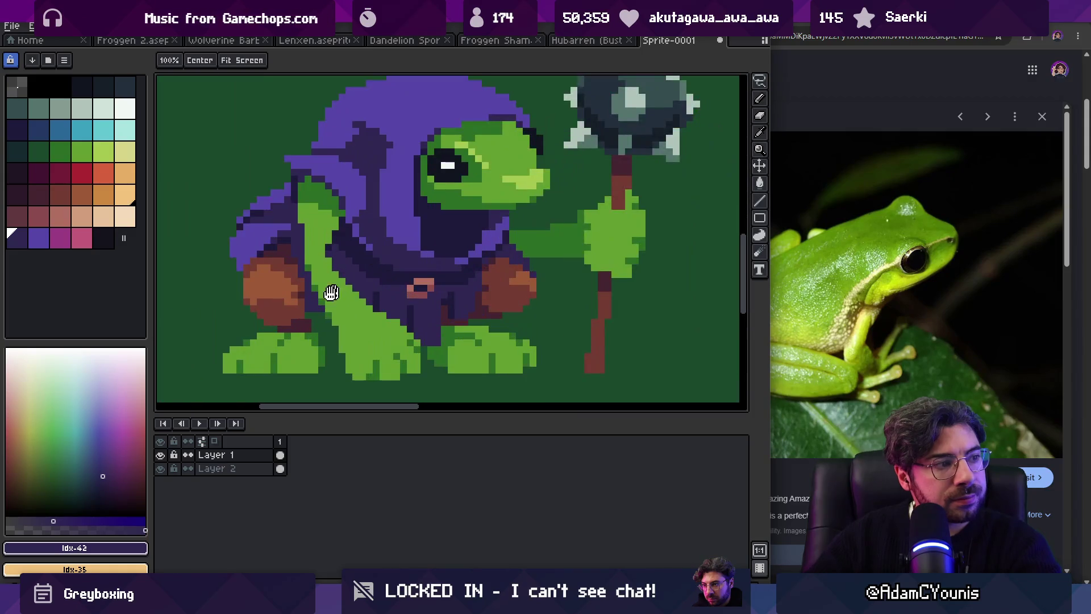
# Step: Bucket-fill the brown patch under the arm with body green and the dark red spot navy
pyautogui.press('i')
pyautogui.click(352, 320)
pyautogui.press('g')
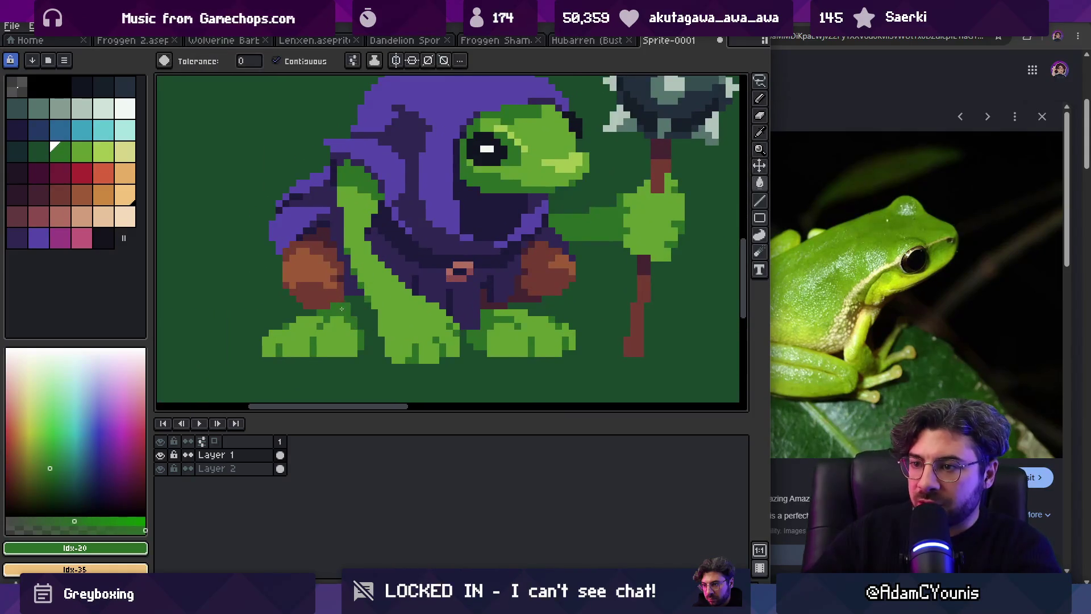
pyautogui.click(316, 301)
pyautogui.keyDown('alt'); pyautogui.click(495, 312); pyautogui.keyUp('alt')
pyautogui.keyDown('alt'); pyautogui.click(460, 221); pyautogui.keyUp('alt')
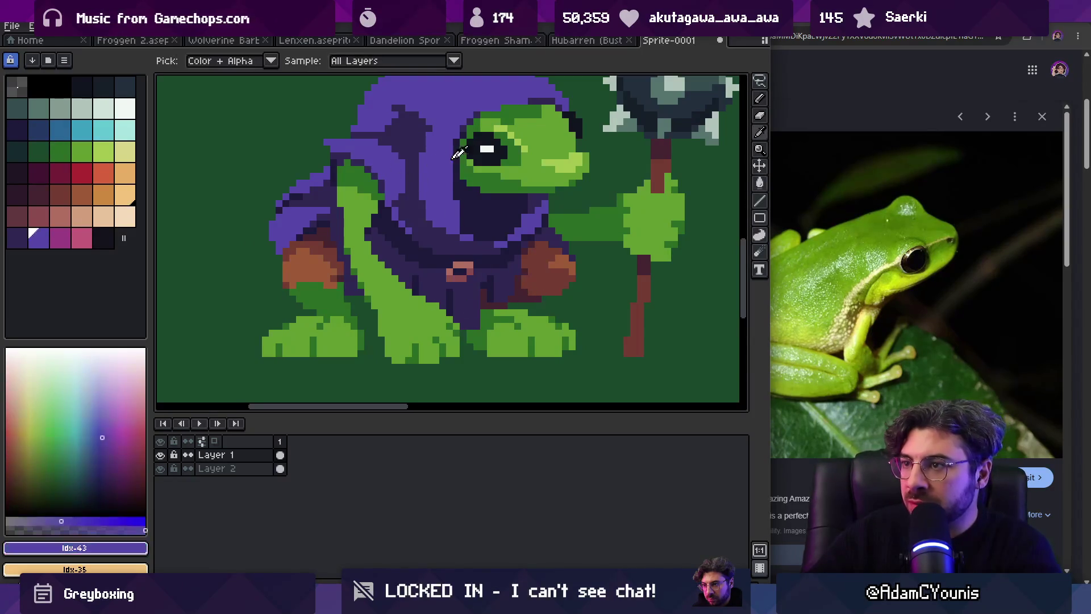
pyautogui.click(490, 310)
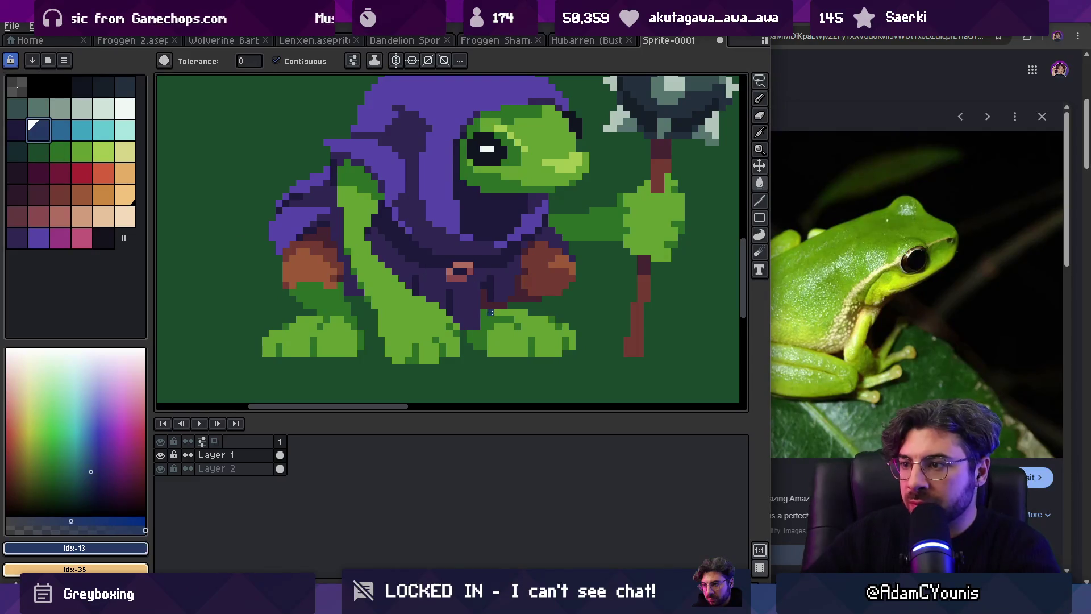
# Step: Choose the dark background green and make the background layer active
pyautogui.click(38, 151)
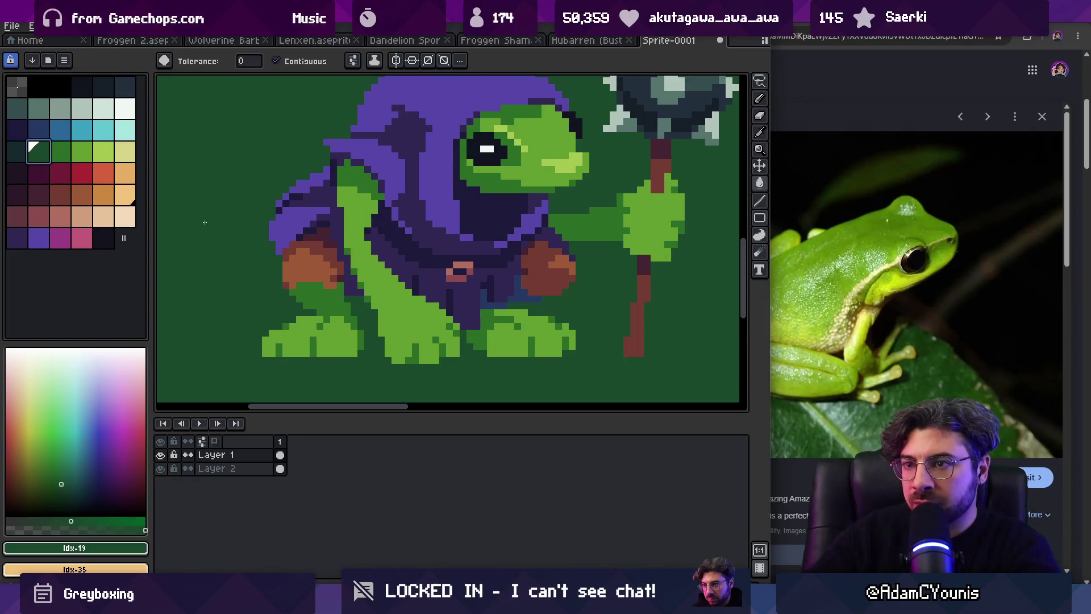
pyautogui.scroll(-3, 519, 296)
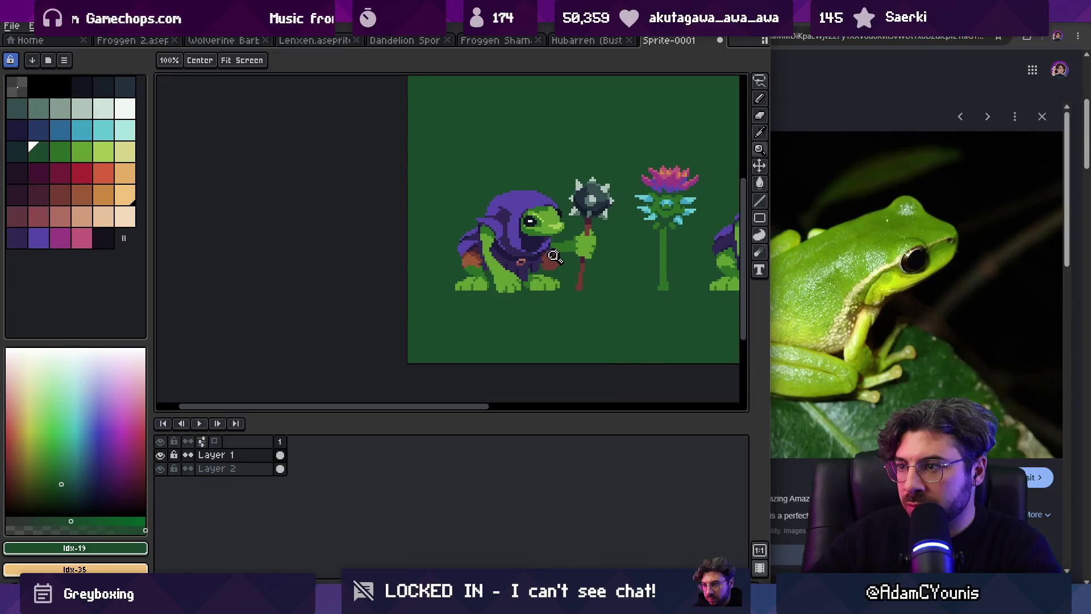
pyautogui.scroll(1, 568, 335)
pyautogui.keyDown('ctrl'); pyautogui.click(573, 337); pyautogui.keyUp('ctrl')
# Step: Fill the background with maroon Idx-26 and paint body greens over the brown patch
pyautogui.click(60, 173)
pyautogui.click(369, 353)
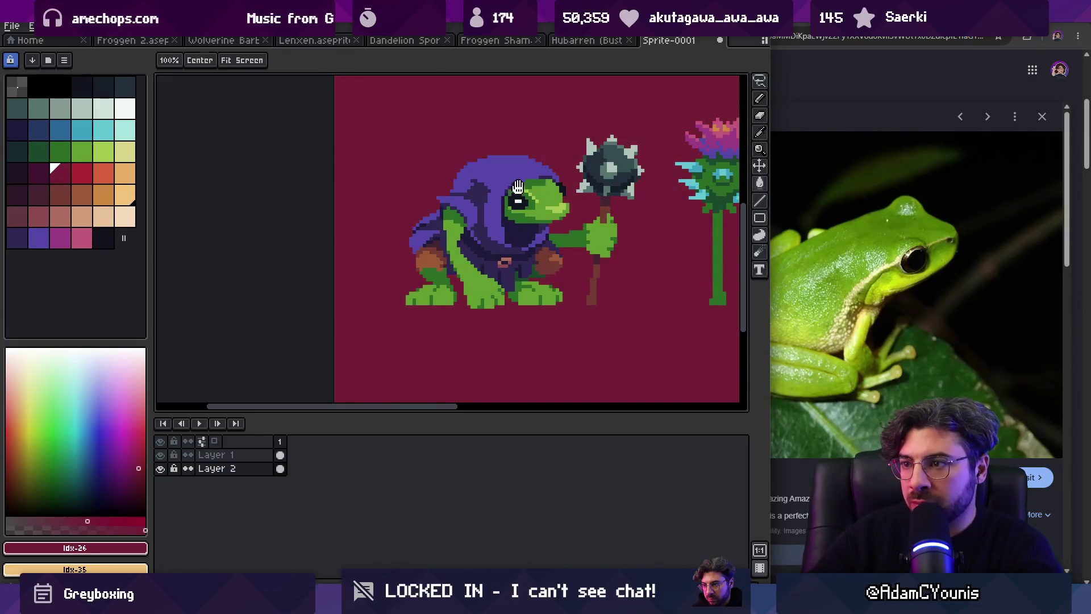
pyautogui.press('z')
pyautogui.scroll(-2, 378, 258)
pyautogui.scroll(3, 378, 259)
pyautogui.keyDown('ctrl'); pyautogui.click(366, 260); pyautogui.keyUp('ctrl')
pyautogui.press('b')
pyautogui.keyDown('alt'); pyautogui.click(357, 257); pyautogui.keyUp('alt')
pyautogui.moveTo(360, 232)
pyautogui.mouseDown()
pyautogui.moveTo(387, 243)
pyautogui.moveTo(347, 253)
pyautogui.mouseUp()
pyautogui.keyDown('alt'); pyautogui.click(341, 273); pyautogui.keyUp('alt')
pyautogui.moveTo(358, 273); pyautogui.dragTo(380, 273)
# Step: Undo the maroon fill and the painting, restoring the dark green background
pyautogui.press('z')
pyautogui.scroll(-5, 422, 244)
pyautogui.scroll(2, 402, 275)
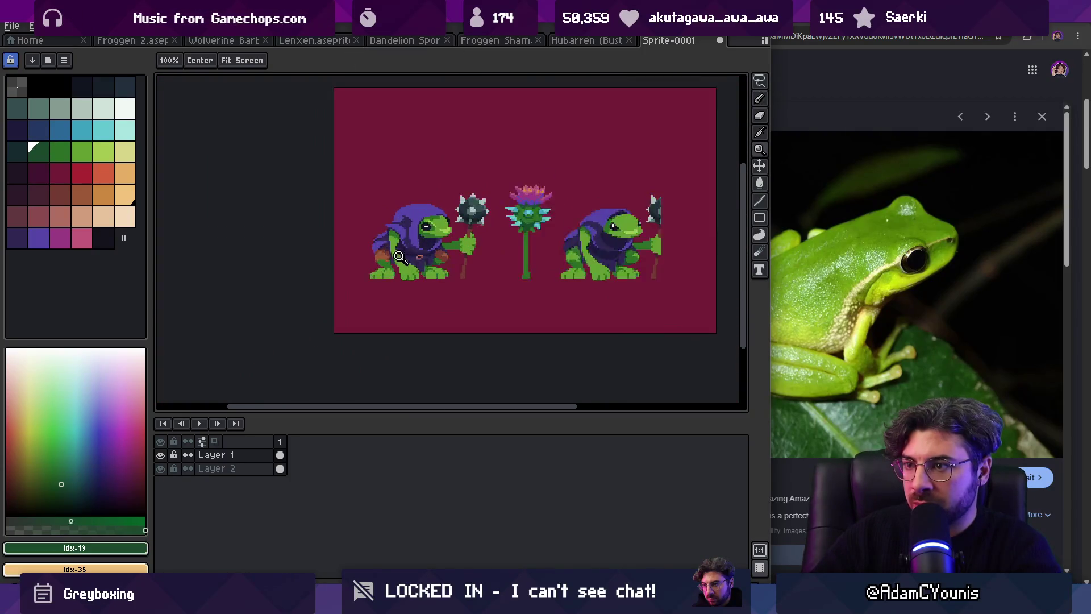
pyautogui.scroll(1, 415, 276)
pyautogui.moveTo(429, 265)
pyautogui.mouseDown()
pyautogui.moveTo(248, 308)
pyautogui.moveTo(287, 317)
pyautogui.mouseUp()
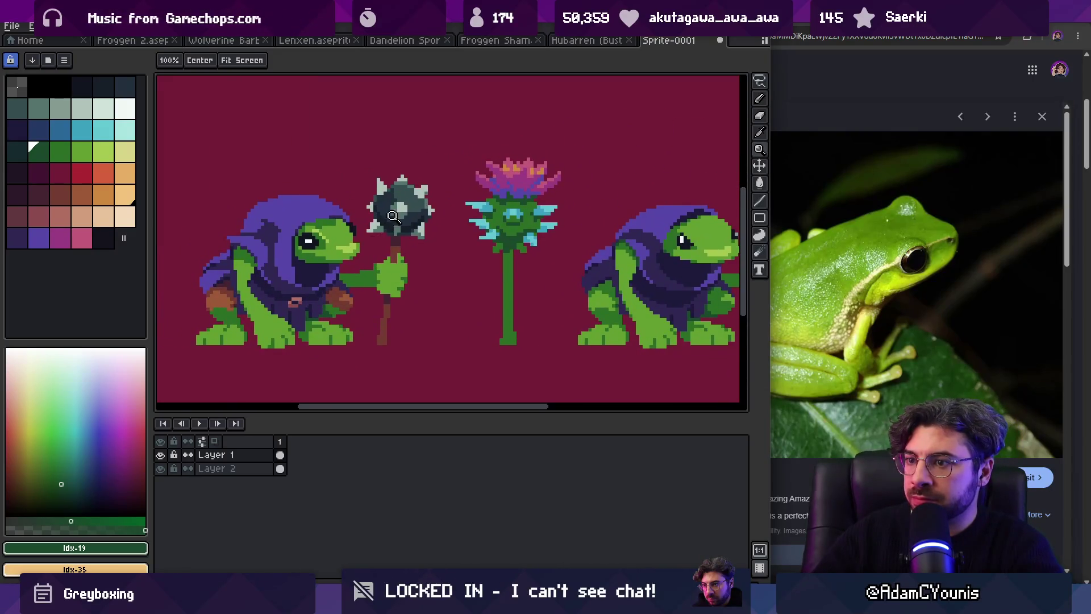
pyautogui.hotkey('ctrl', 'z')
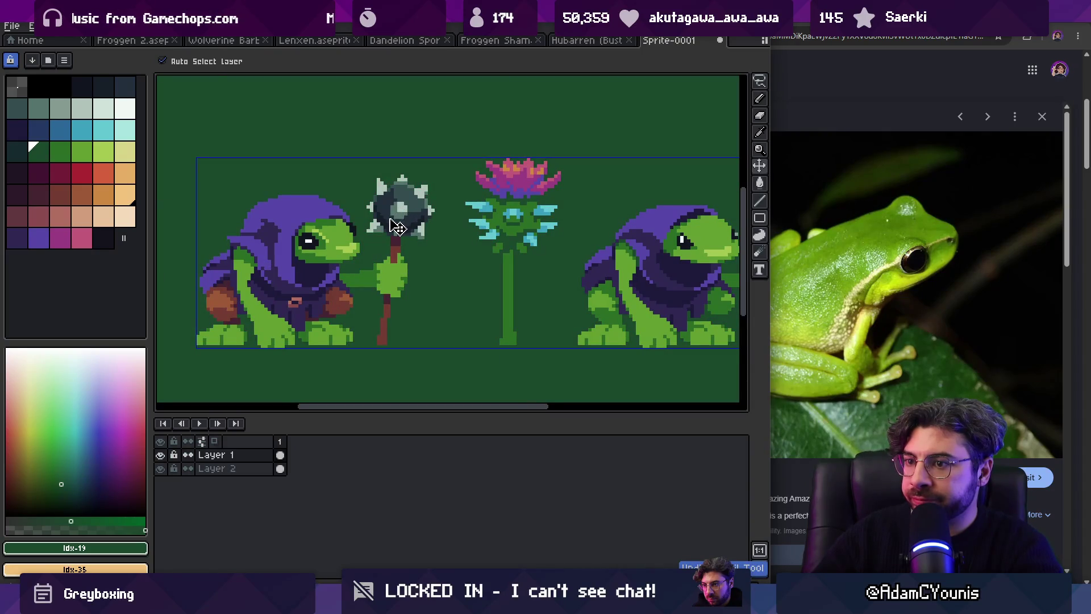
pyautogui.hotkey('ctrl', 'z')
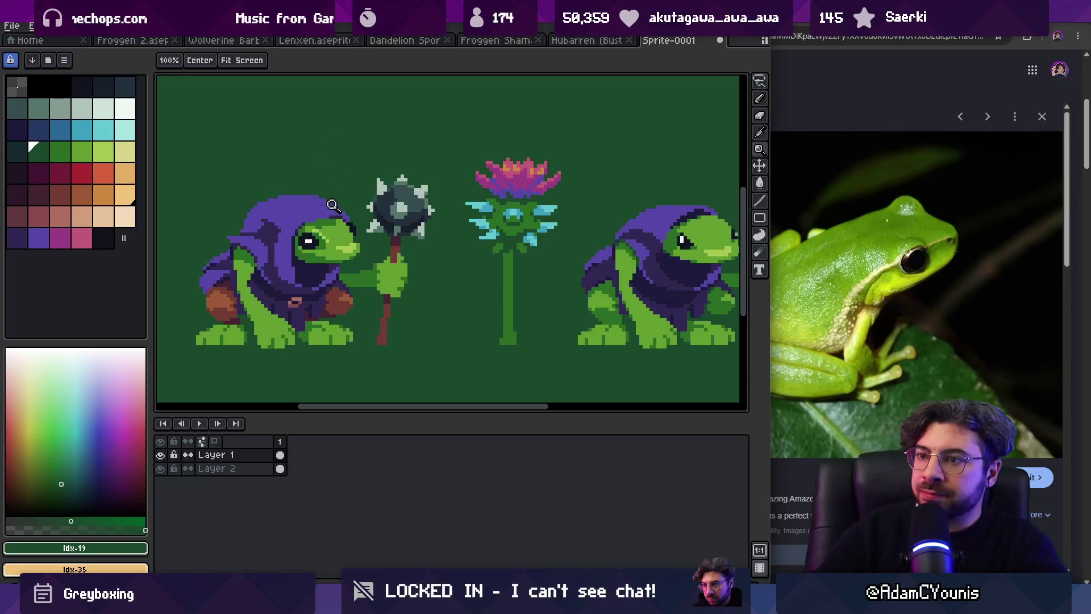
pyautogui.scroll(-3, 328, 171)
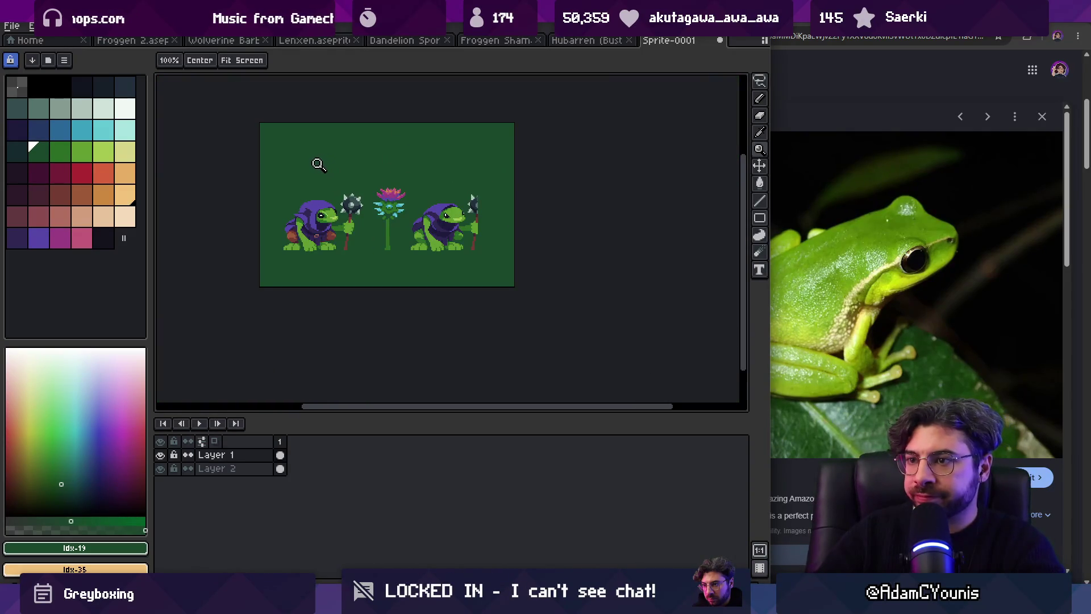
pyautogui.scroll(5, 318, 204)
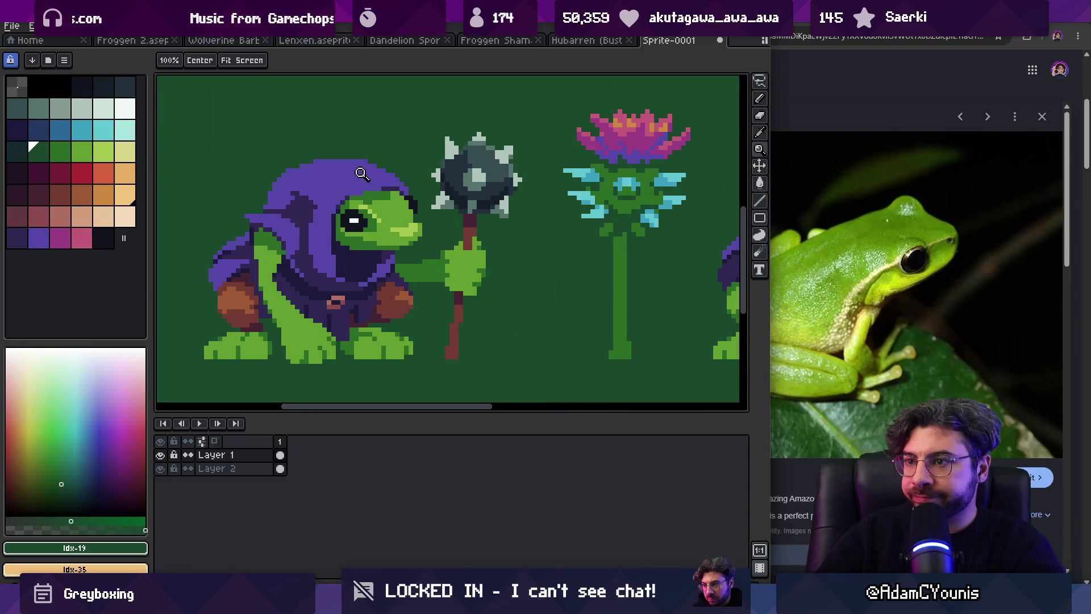
# Step: Place a dark navy pixel and a green column beside the left frog's eye
pyautogui.keyDown('alt'); pyautogui.click(340, 222); pyautogui.keyUp('alt')
pyautogui.press('b')
pyautogui.click(335, 252)
pyautogui.keyDown('alt'); pyautogui.click(352, 238); pyautogui.keyUp('alt')
pyautogui.moveTo(343, 225); pyautogui.dragTo(343, 255)
pyautogui.keyDown('alt'); pyautogui.click(349, 208); pyautogui.keyUp('alt')
pyautogui.keyDown('alt'); pyautogui.click(350, 206); pyautogui.keyUp('alt')
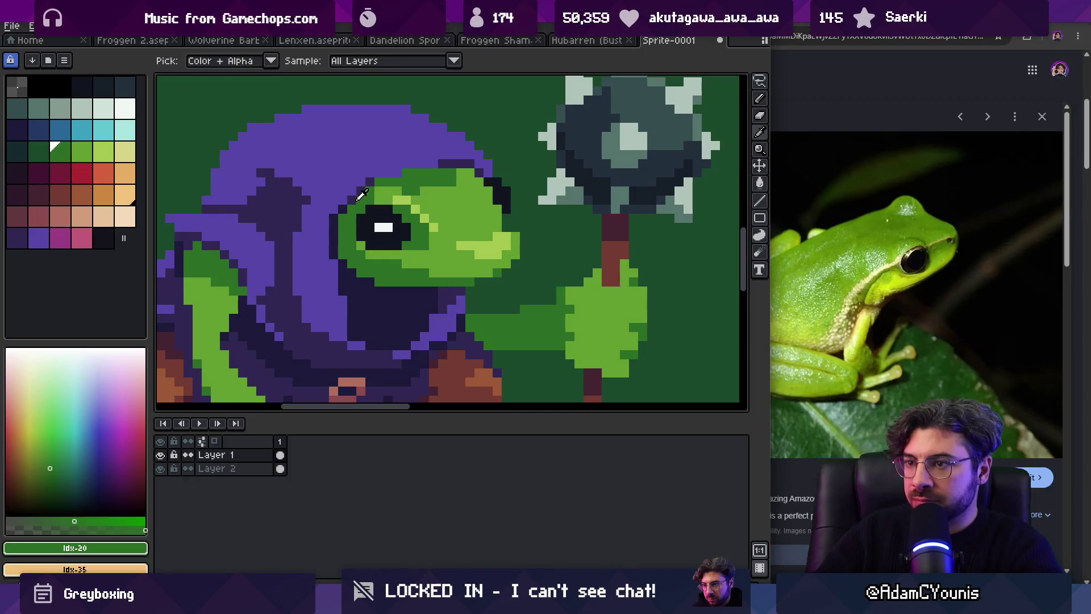
pyautogui.keyDown('alt'); pyautogui.click(348, 203); pyautogui.keyUp('alt')
pyautogui.keyDown('alt'); pyautogui.click(364, 187); pyautogui.keyUp('alt')
pyautogui.keyDown('alt'); pyautogui.click(351, 194); pyautogui.keyUp('alt')
pyautogui.keyDown('alt'); pyautogui.click(344, 202); pyautogui.keyUp('alt')
pyautogui.press('z')
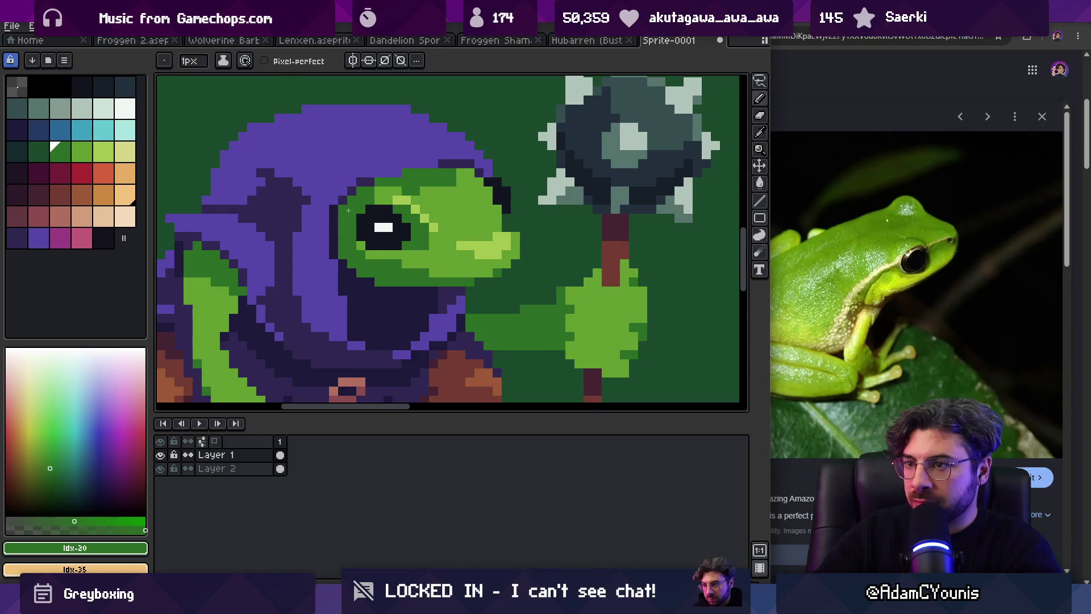
pyautogui.scroll(-5, 341, 206)
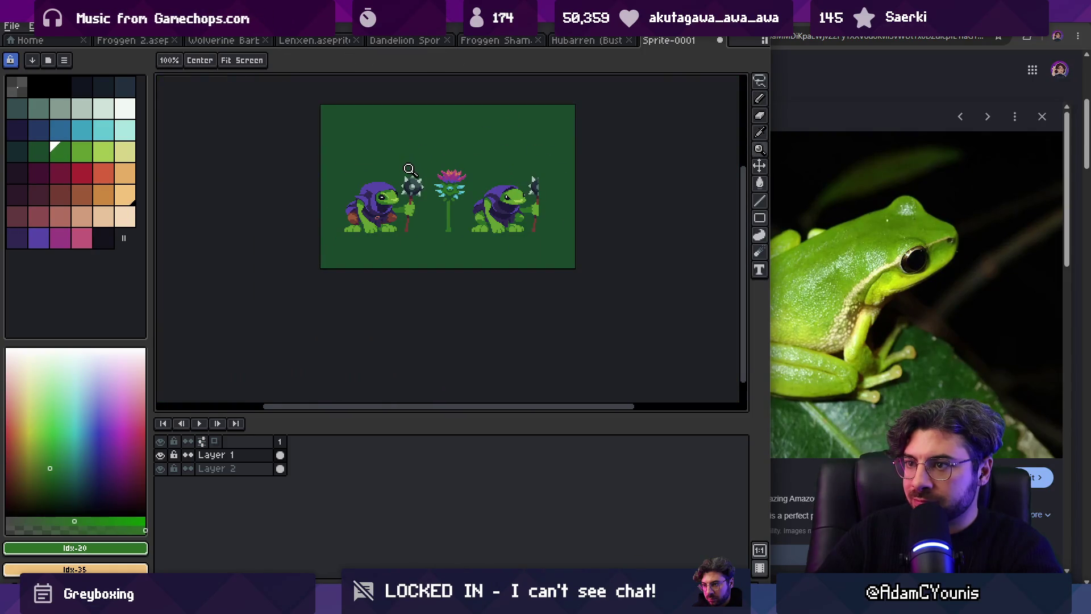
# Step: Zoom in on the left frog's hood and sample its purple shades
pyautogui.scroll(5, 392, 197)
pyautogui.keyDown('alt'); pyautogui.click(349, 233); pyautogui.keyUp('alt')
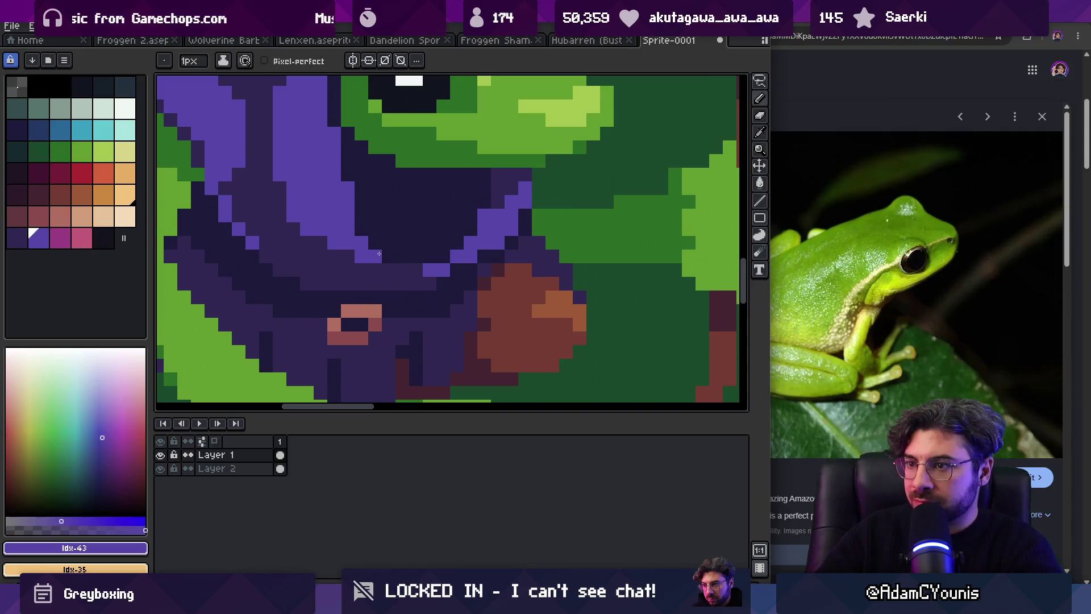
pyautogui.press('z')
pyautogui.scroll(-5, 333, 224)
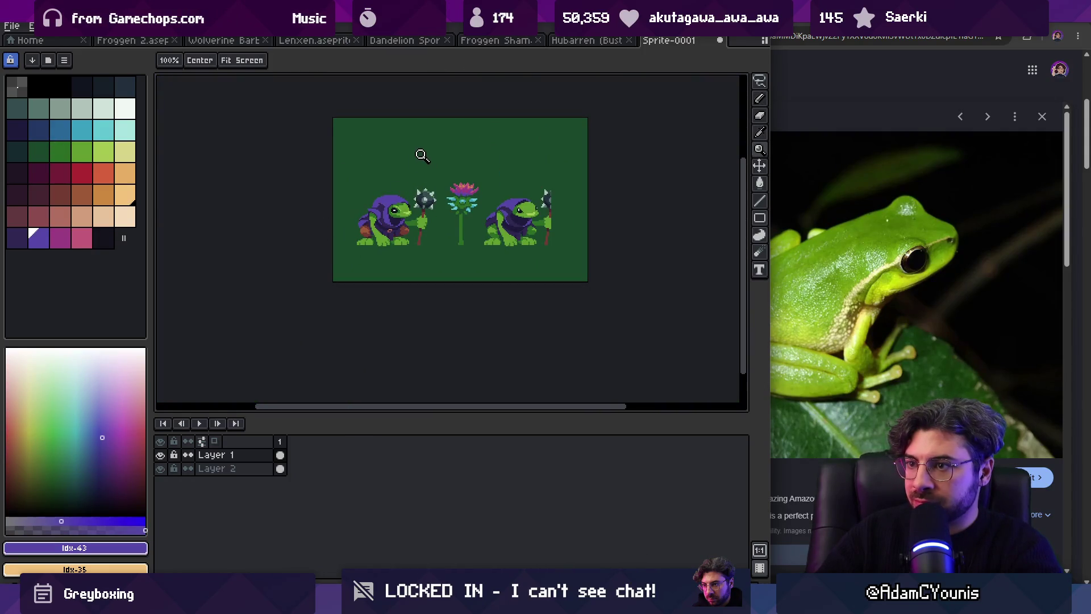
pyautogui.scroll(5, 426, 202)
pyautogui.keyDown('alt'); pyautogui.click(429, 218); pyautogui.keyUp('alt')
pyautogui.scroll(-5, 386, 216)
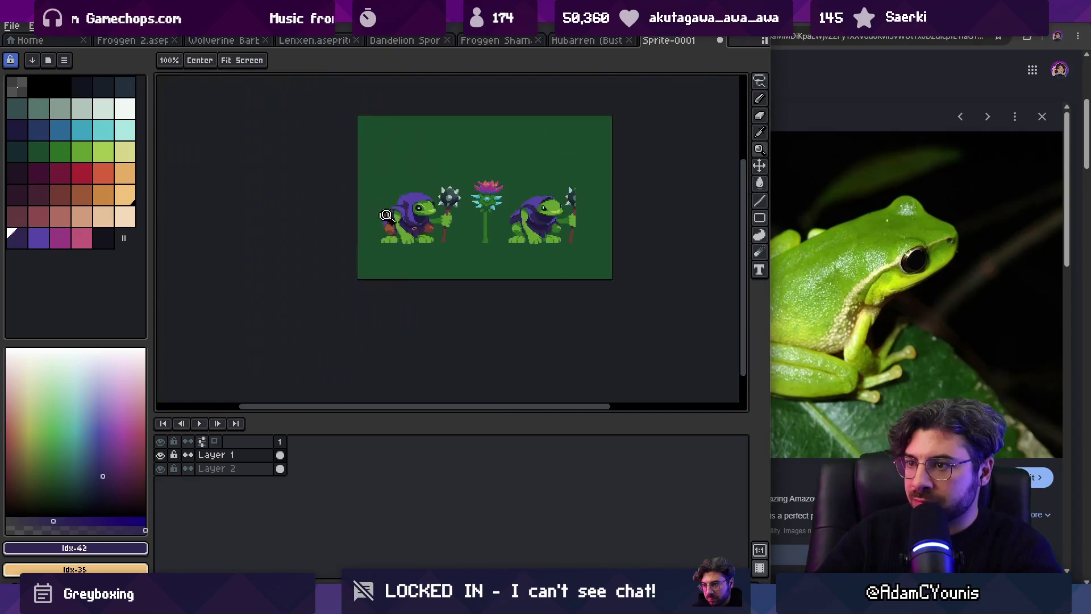
pyautogui.scroll(5, 427, 221)
pyautogui.press('b')
pyautogui.keyDown('alt'); pyautogui.click(359, 243); pyautogui.keyUp('alt')
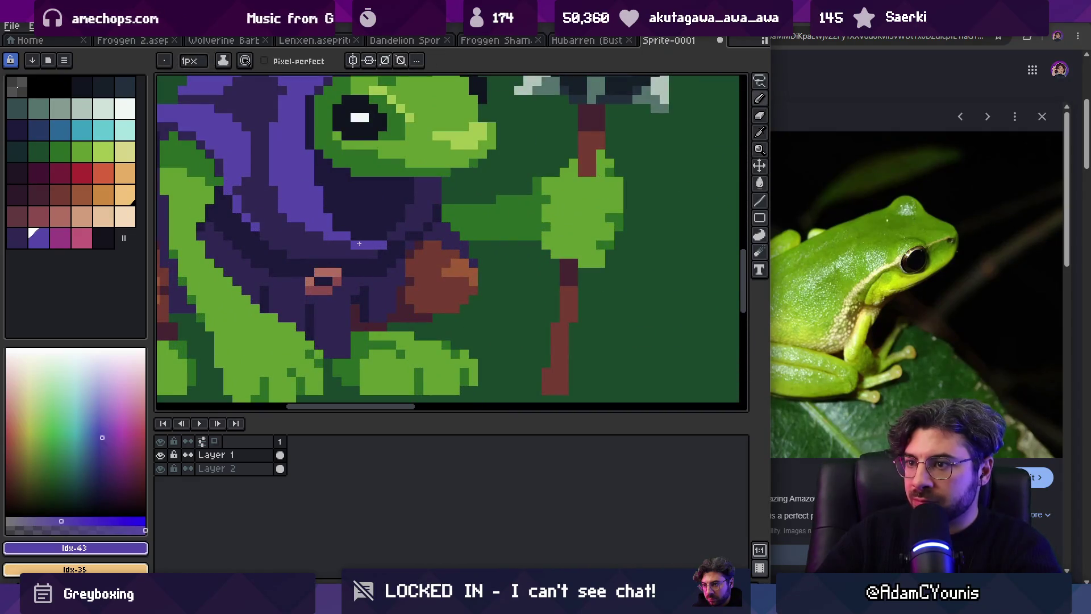
pyautogui.press('z')
pyautogui.scroll(-5, 376, 227)
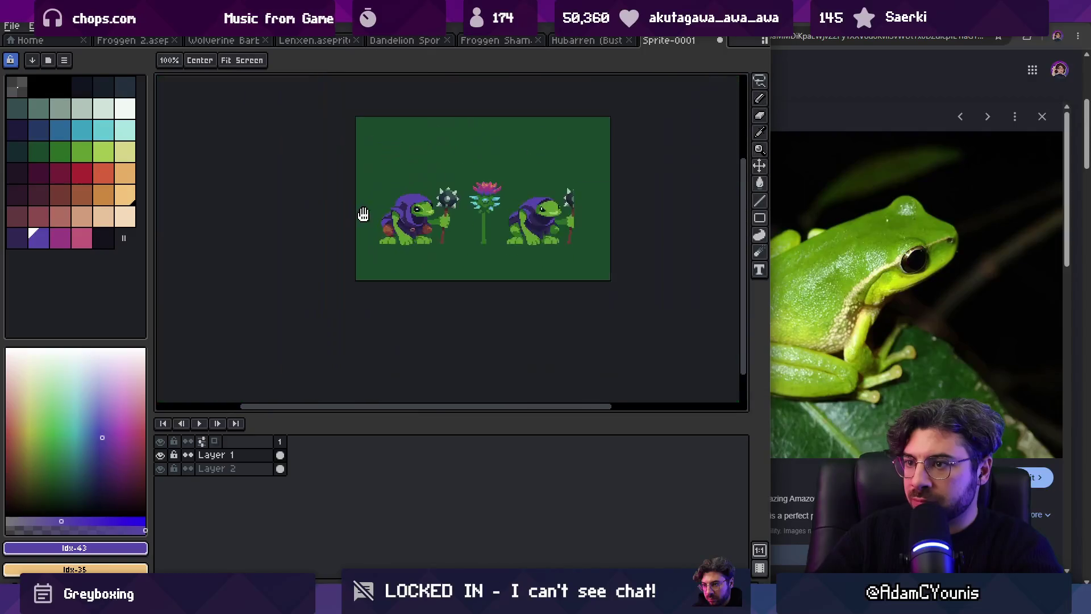
pyautogui.scroll(5, 427, 164)
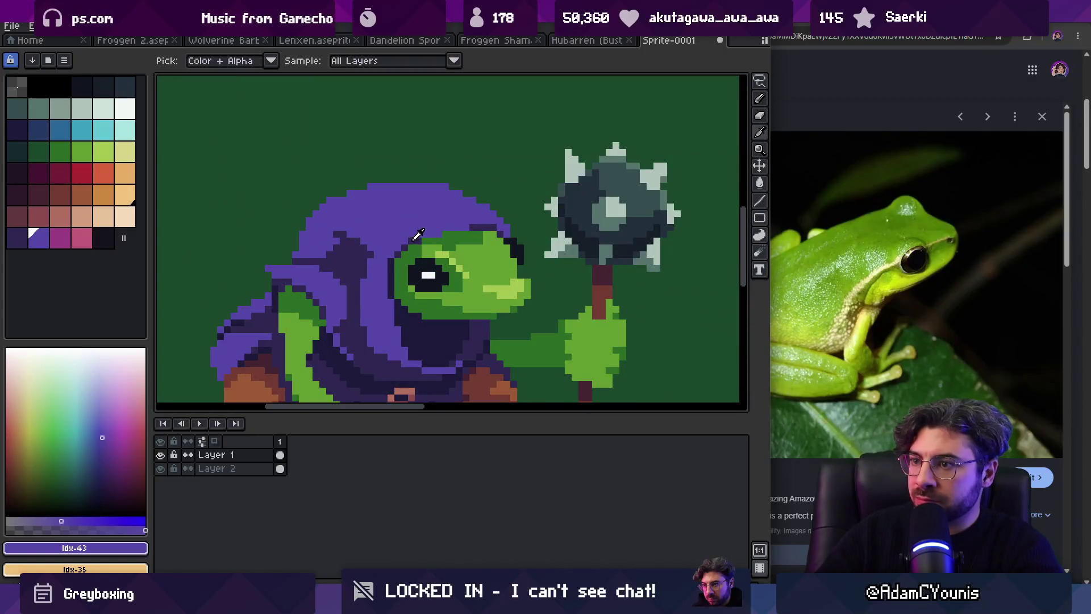
# Step: Resample the hood purple and the frog's skin green while zooming in and out
pyautogui.keyDown('alt'); pyautogui.click(425, 193); pyautogui.keyUp('alt')
pyautogui.scroll(-5, 422, 207)
pyautogui.scroll(5, 428, 227)
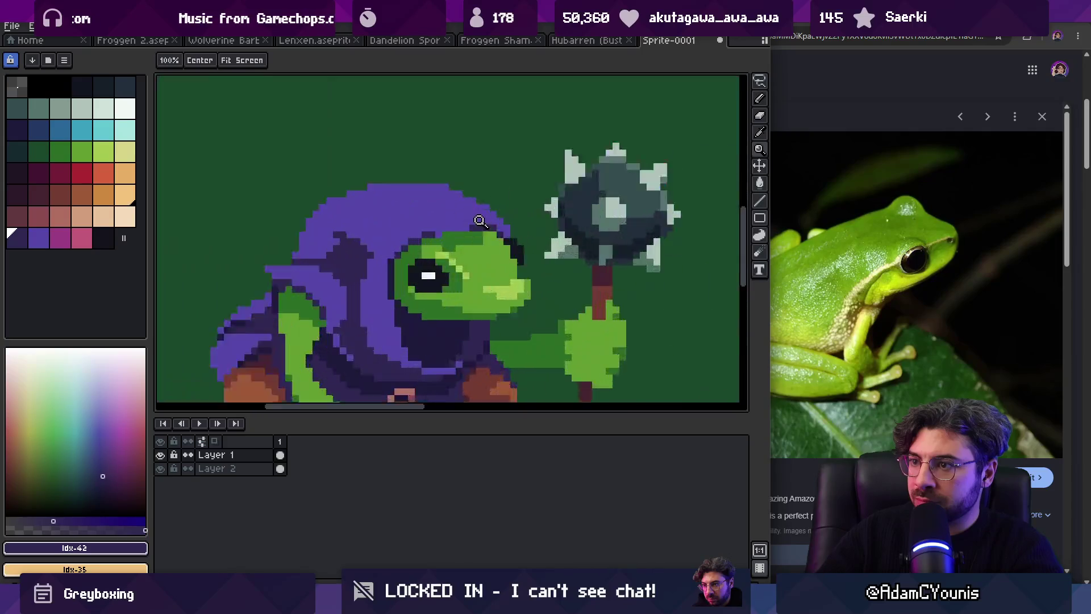
pyautogui.press('b')
pyautogui.keyDown('alt'); pyautogui.click(428, 250); pyautogui.keyUp('alt')
pyautogui.press('z')
pyautogui.scroll(-5, 393, 216)
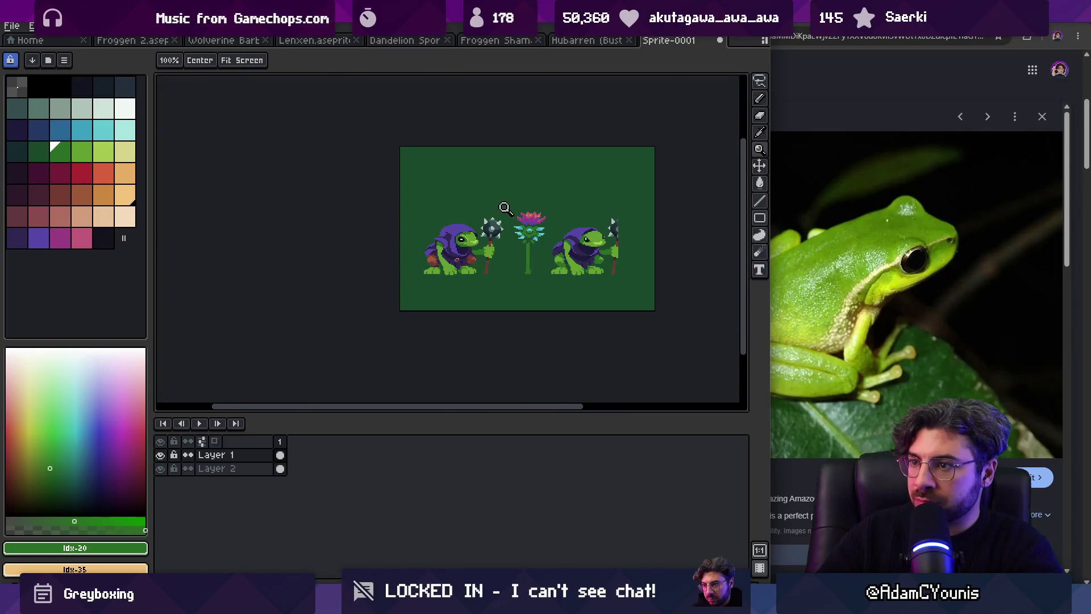
pyautogui.scroll(5, 505, 207)
pyautogui.keyDown('alt'); pyautogui.click(419, 239); pyautogui.keyUp('alt')
pyautogui.scroll(-5, 494, 207)
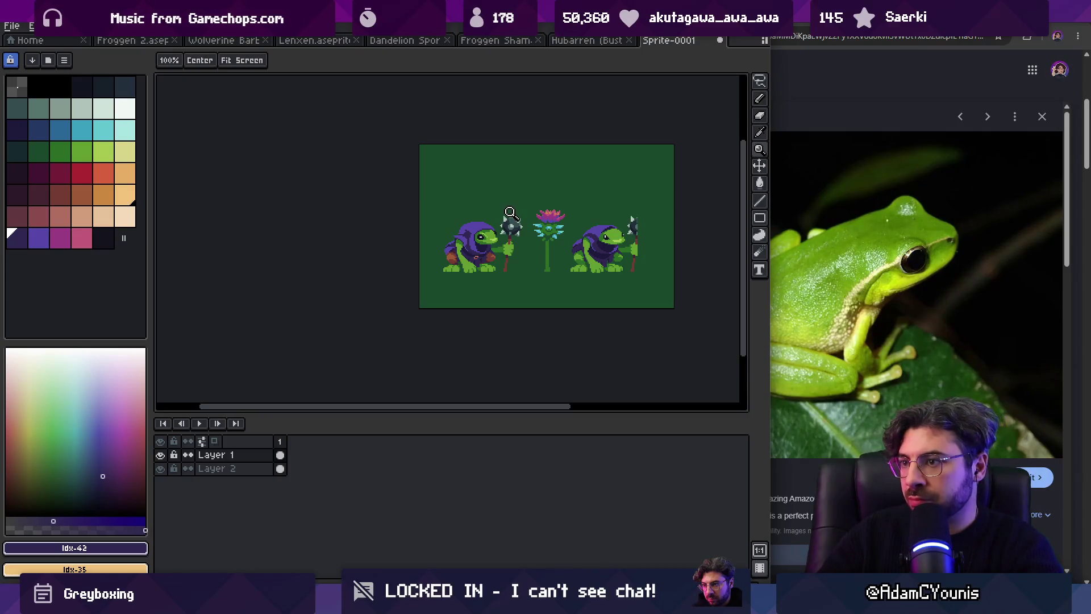
pyautogui.scroll(5, 509, 219)
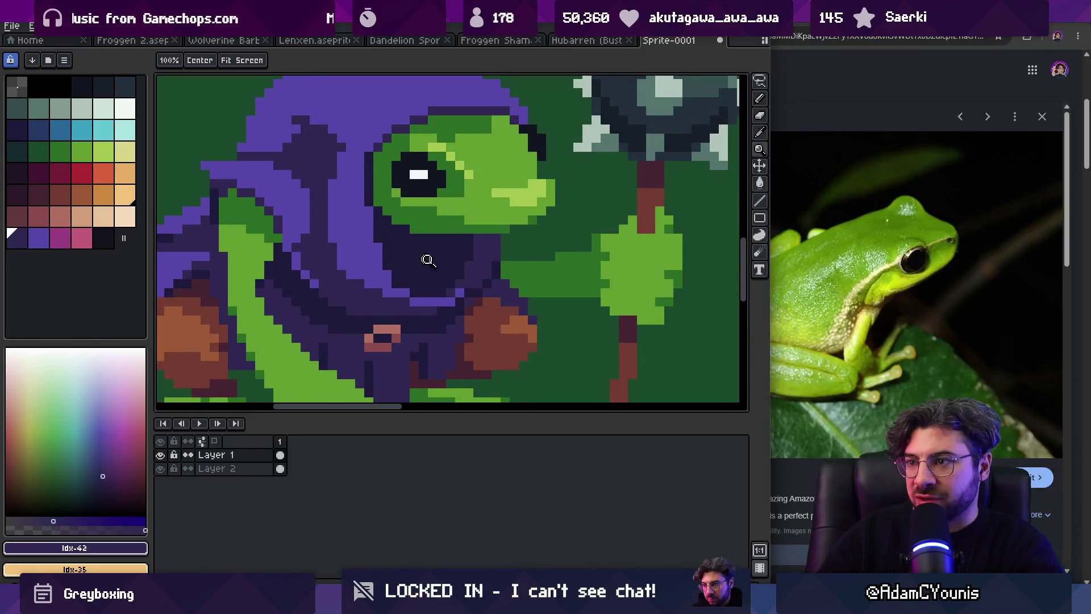
pyautogui.scroll(-3, 437, 257)
pyautogui.scroll(3, 463, 244)
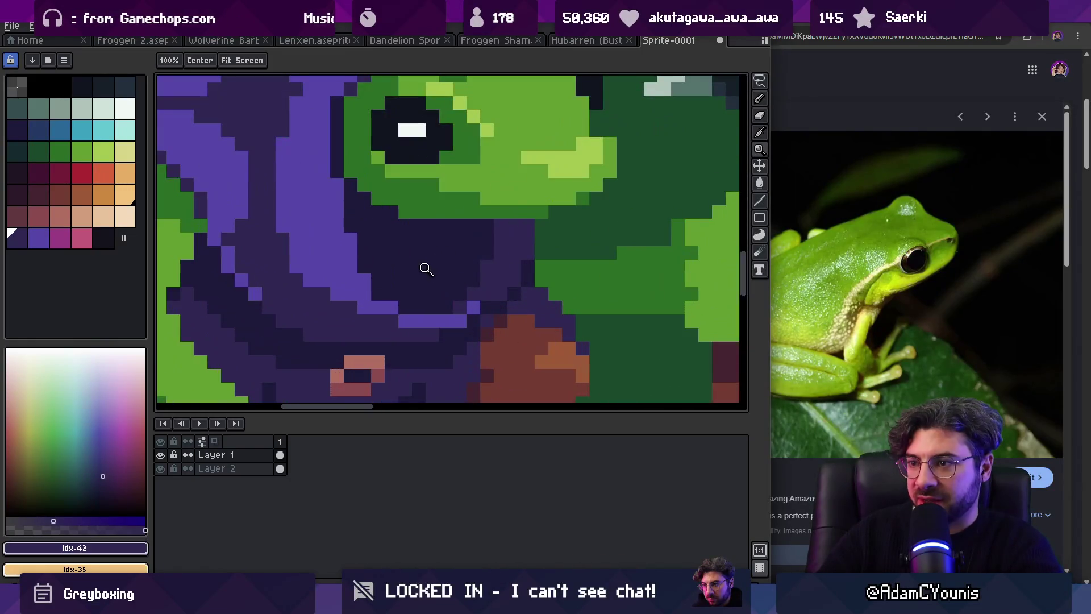
pyautogui.scroll(-1, 427, 268)
# Step: Sample the dark green and paint shading pixels under the left frog's chin, then zoom out
pyautogui.moveTo(418, 235); pyautogui.dragTo(420, 214)
pyautogui.press('i')
pyautogui.click(408, 332)
pyautogui.scroll(2, 451, 215)
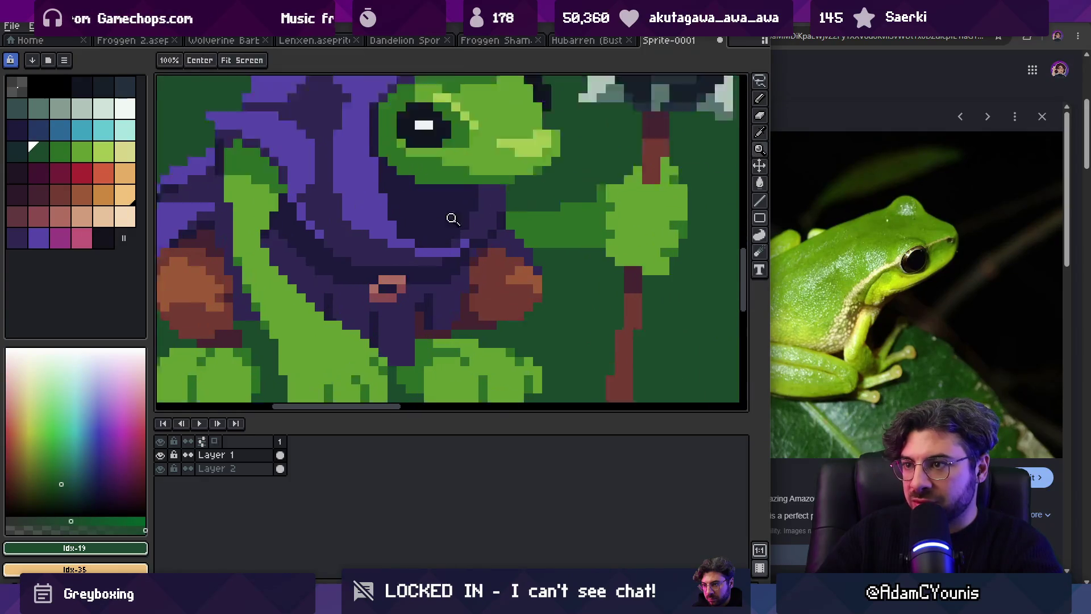
pyautogui.press('b')
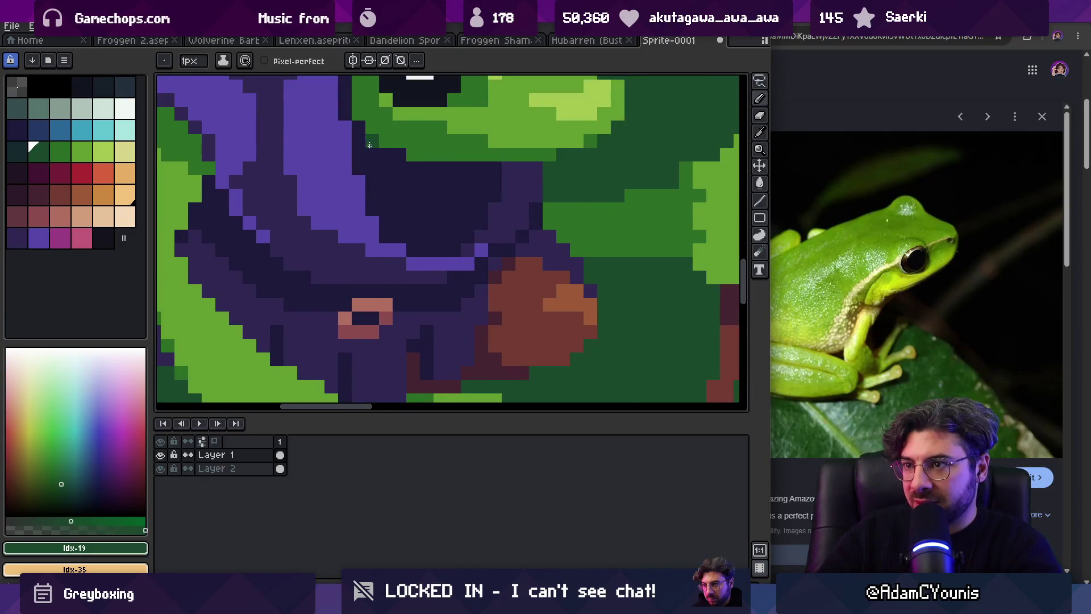
pyautogui.moveTo(367, 147); pyautogui.dragTo(399, 158)
pyautogui.press('z')
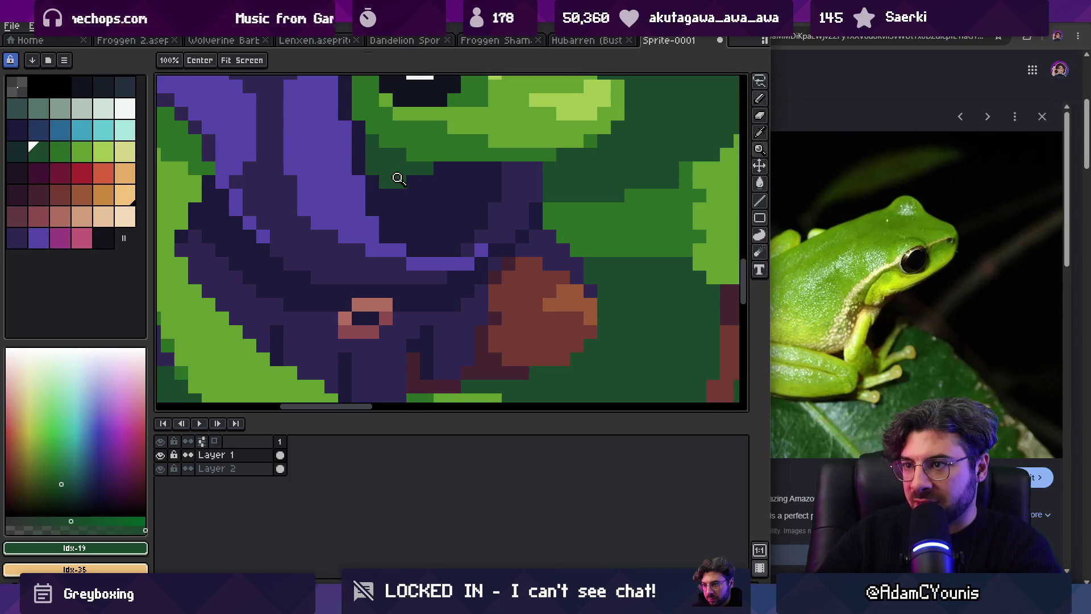
pyautogui.scroll(-4, 397, 178)
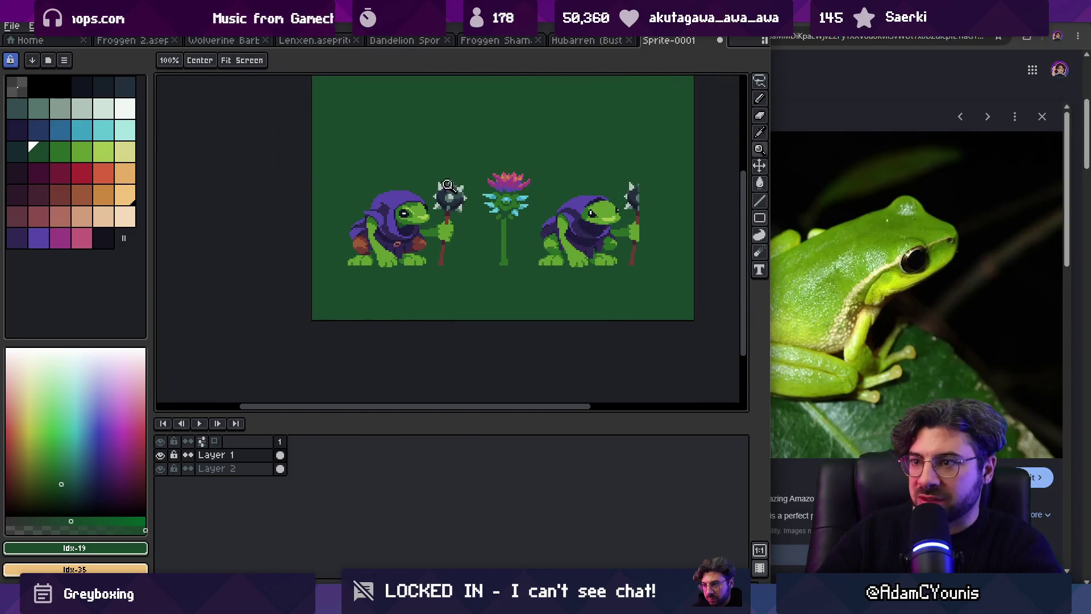
pyautogui.scroll(3, 407, 221)
pyautogui.press('b')
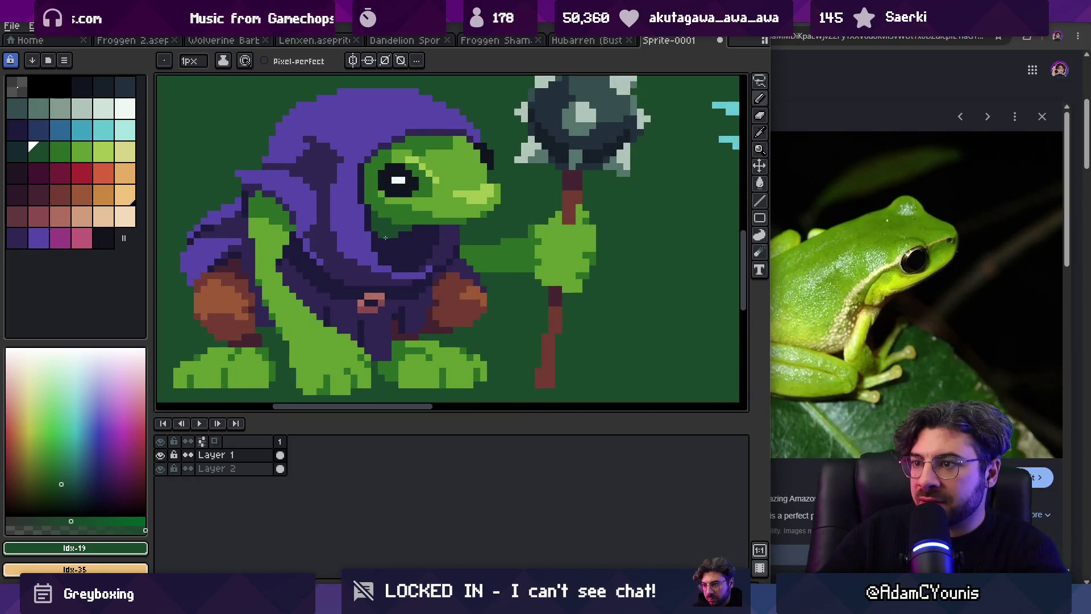
pyautogui.press('z')
pyautogui.scroll(-3, 435, 172)
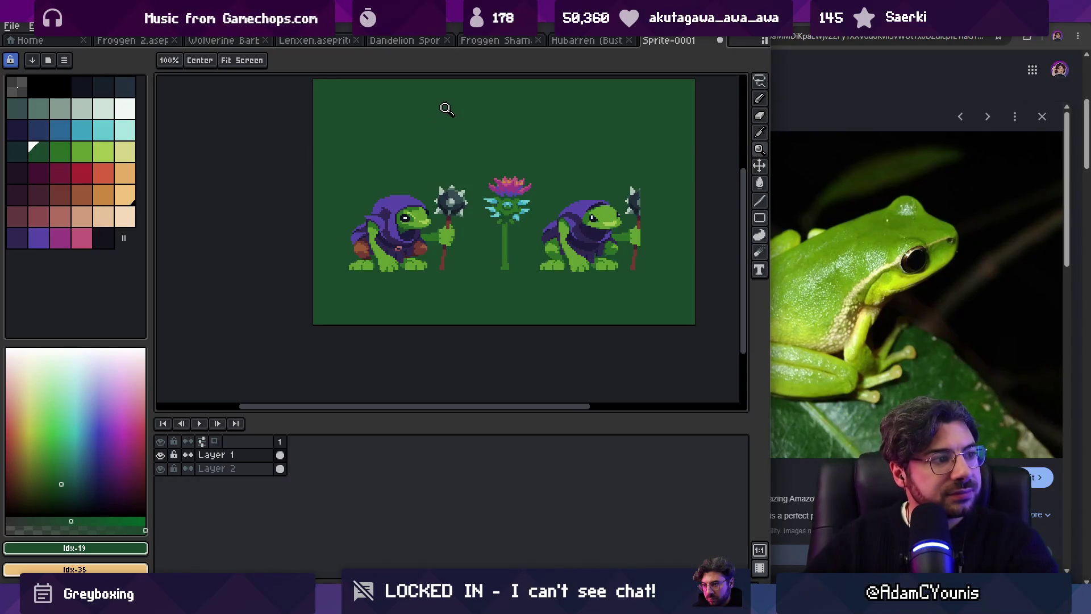
# Step: Repaint the left frog's light lower hood edge in dark purple
pyautogui.click(431, 218)
pyautogui.click(432, 228)
pyautogui.press('b')
pyautogui.keyDown('alt'); pyautogui.click(443, 236); pyautogui.keyUp('alt')
pyautogui.moveTo(423, 257); pyautogui.dragTo(378, 248)
# Step: Pick the lighter hood purple and add a pixel on the cheek beside the eye
pyautogui.press('z')
pyautogui.scroll(-5, 410, 185)
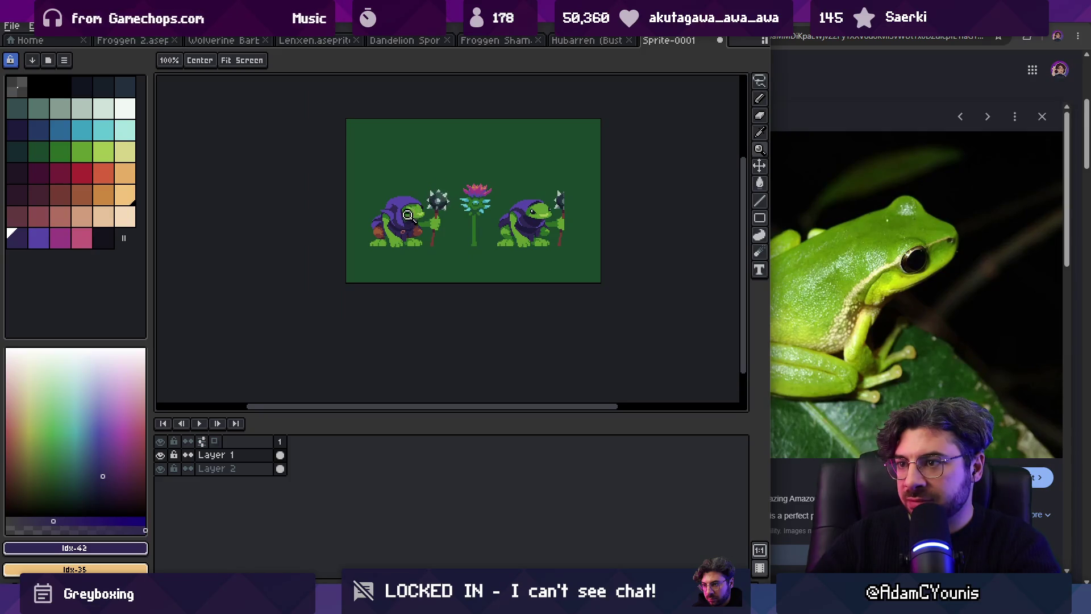
pyautogui.scroll(4, 407, 215)
pyautogui.scroll(-2, 440, 215)
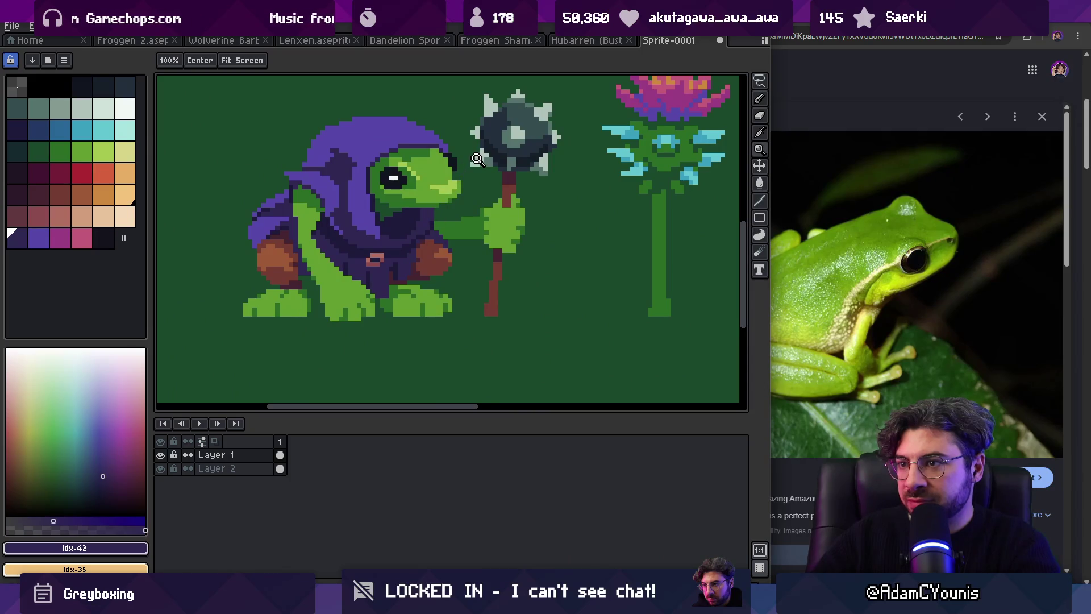
pyautogui.scroll(2, 378, 303)
pyautogui.press('b')
pyautogui.keyDown('alt'); pyautogui.click(378, 302); pyautogui.keyUp('alt')
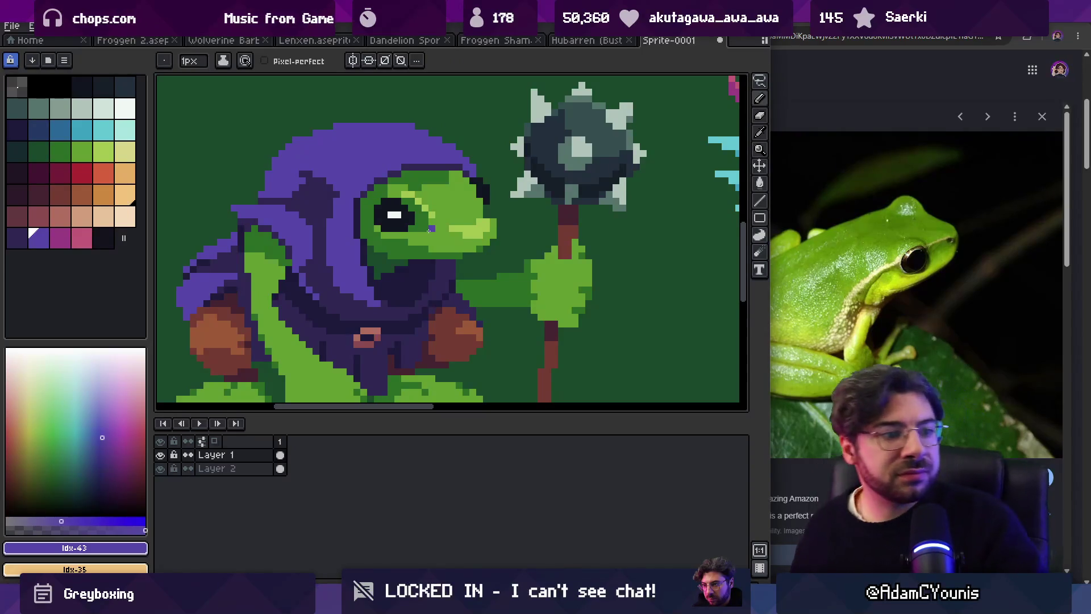
pyautogui.click(429, 230)
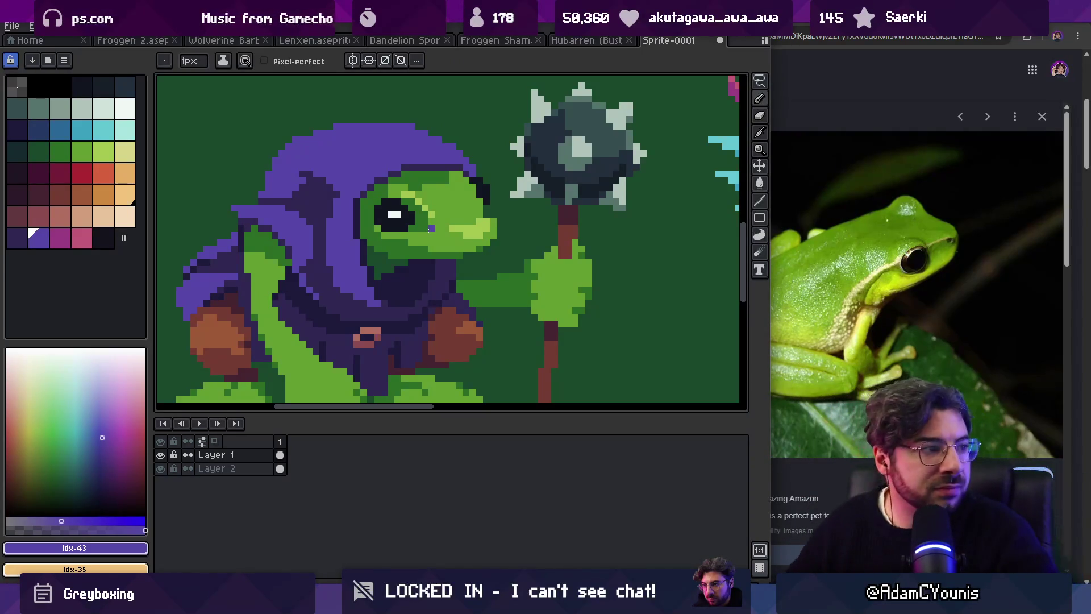
# Step: Zoom back in on the left frog's head
pyautogui.press('h')
pyautogui.scroll(-4, 438, 237)
pyautogui.press('z')
pyautogui.click(497, 238)
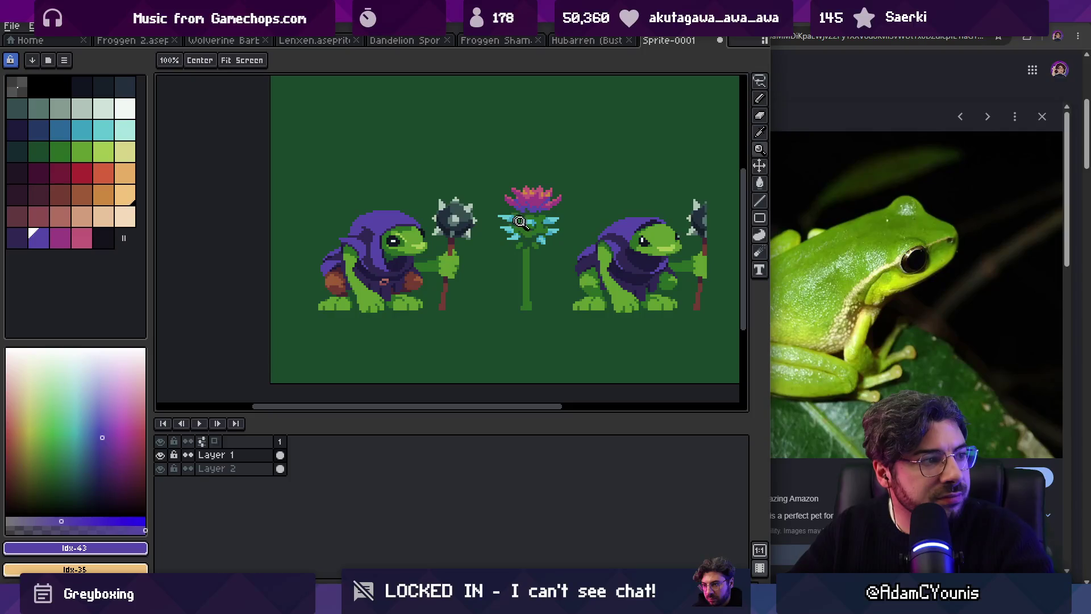
pyautogui.press('m')
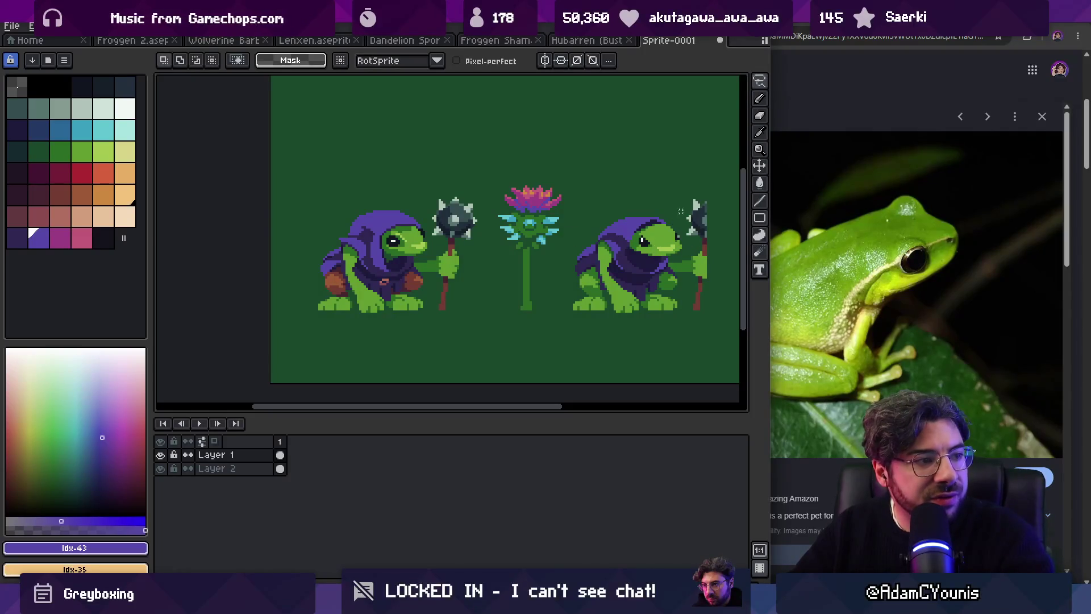
pyautogui.press('z')
pyautogui.moveTo(361, 238); pyautogui.dragTo(736, 238)
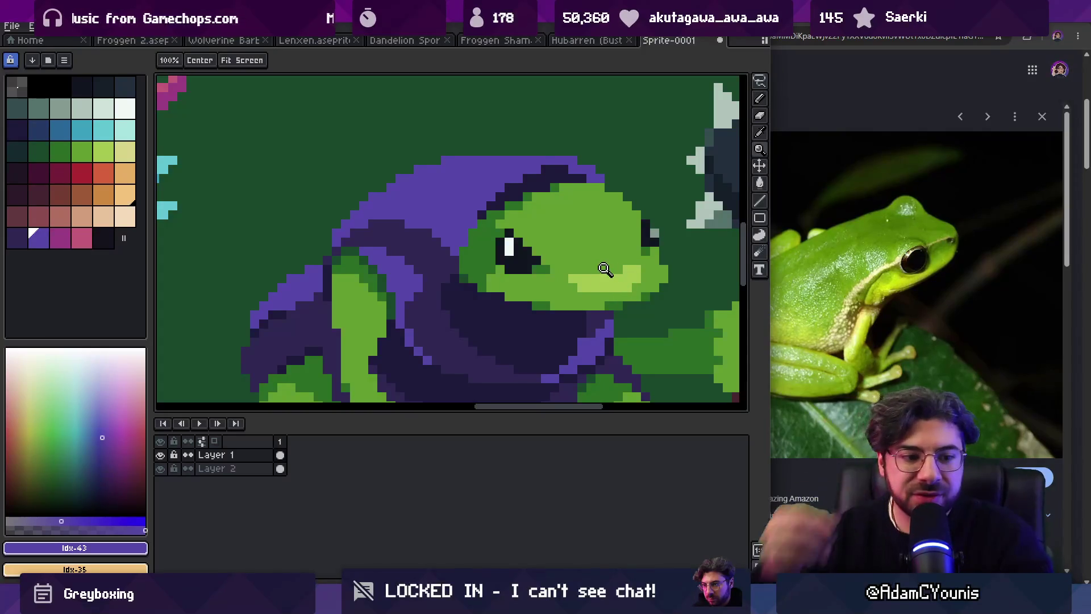
# Step: Sample the skin green and paint dark green pixels below the left frog's eye
pyautogui.scroll(-3, 608, 273)
pyautogui.moveTo(615, 282); pyautogui.dragTo(675, 252)
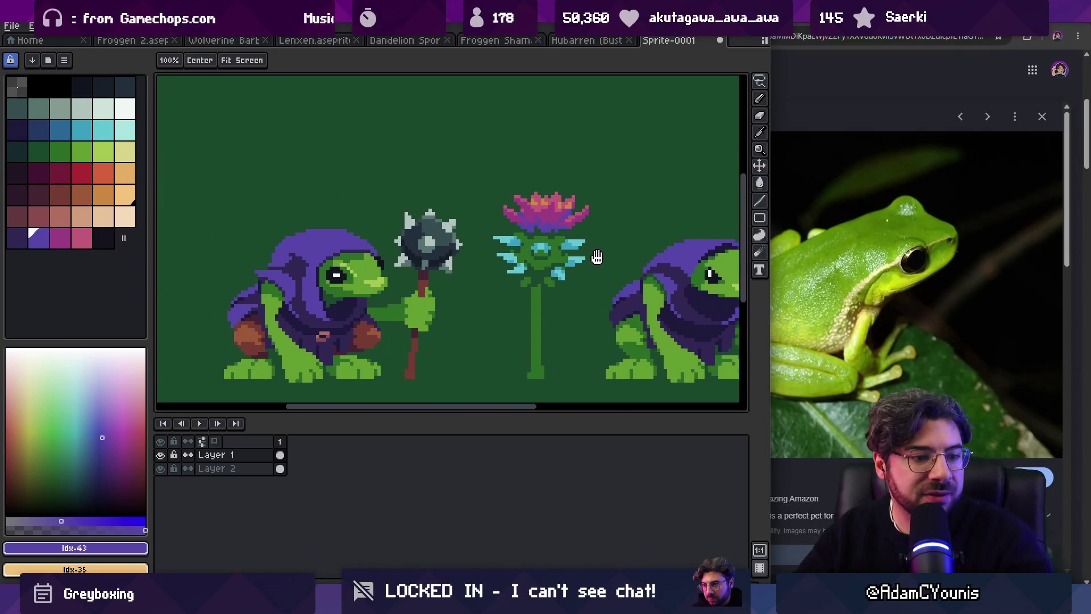
pyautogui.scroll(-1, 482, 245)
pyautogui.moveTo(418, 265); pyautogui.dragTo(402, 263)
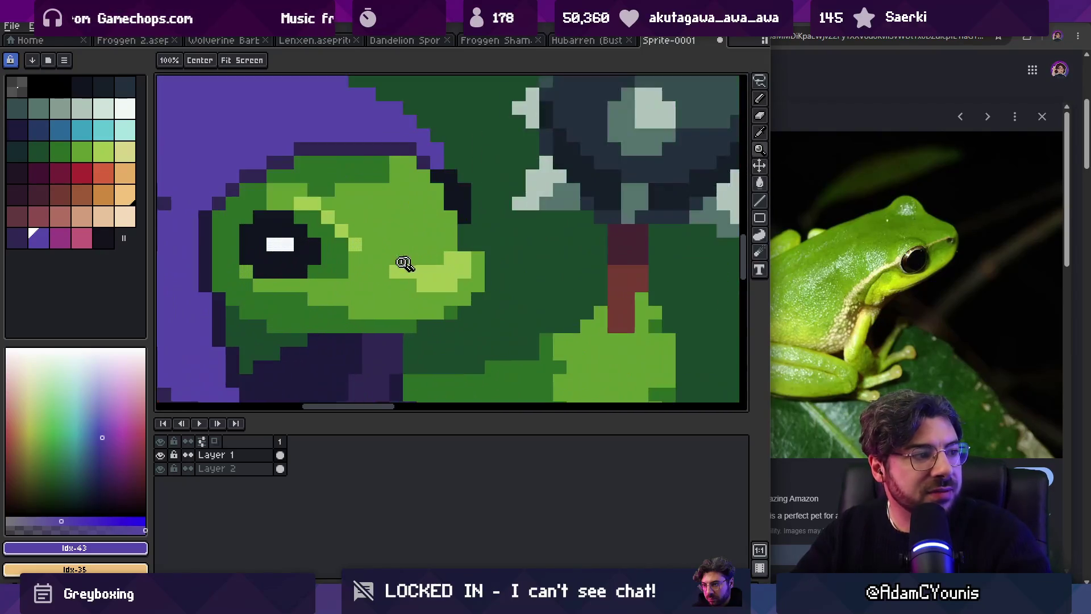
pyautogui.keyDown('alt'); pyautogui.click(347, 265); pyautogui.keyUp('alt')
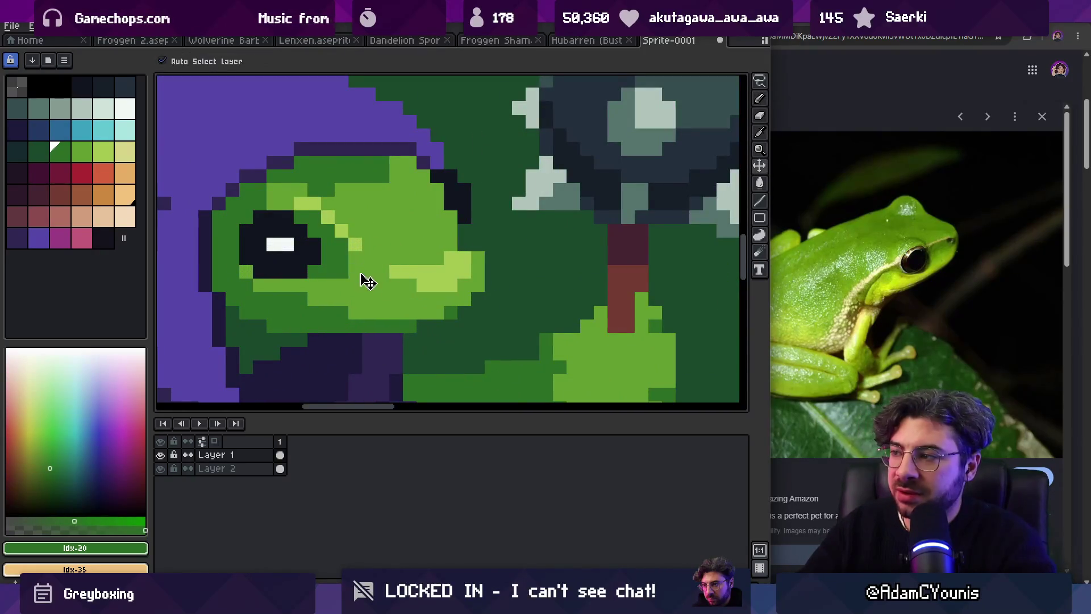
pyautogui.press('b')
pyautogui.moveTo(360, 268); pyautogui.dragTo(367, 284)
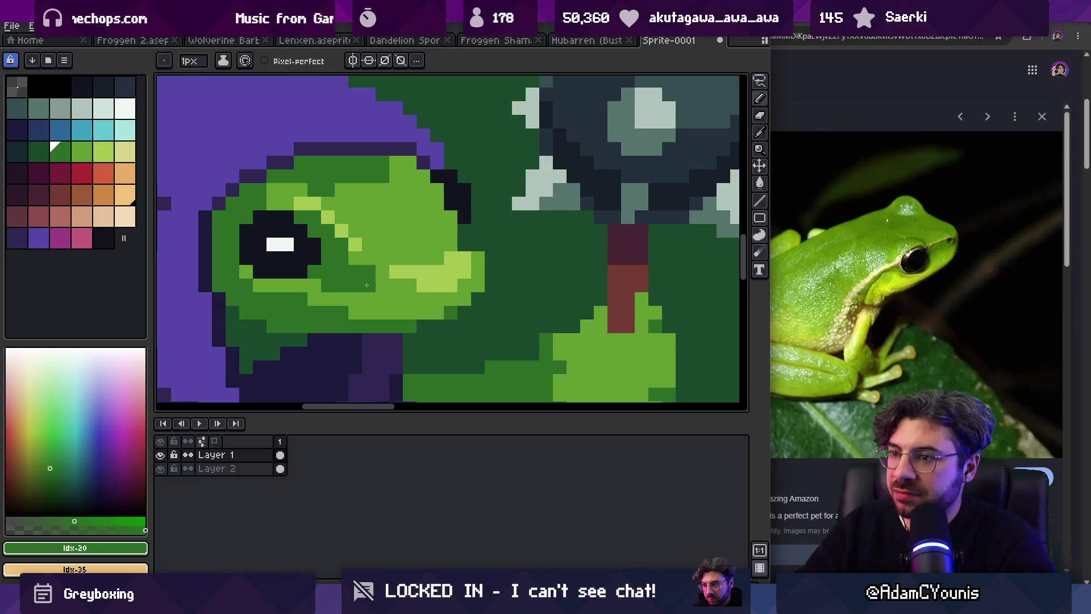
# Step: Swap foreground and background colours and resample the frog's skin green
pyautogui.press('x')
pyautogui.press('z')
pyautogui.scroll(-4, 431, 235)
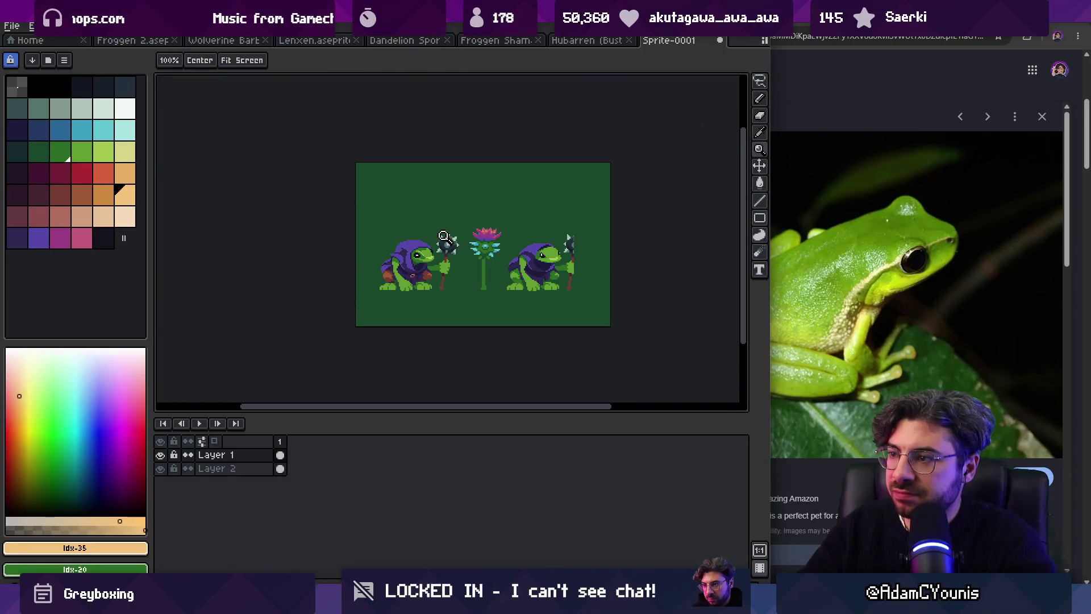
pyautogui.scroll(4, 450, 223)
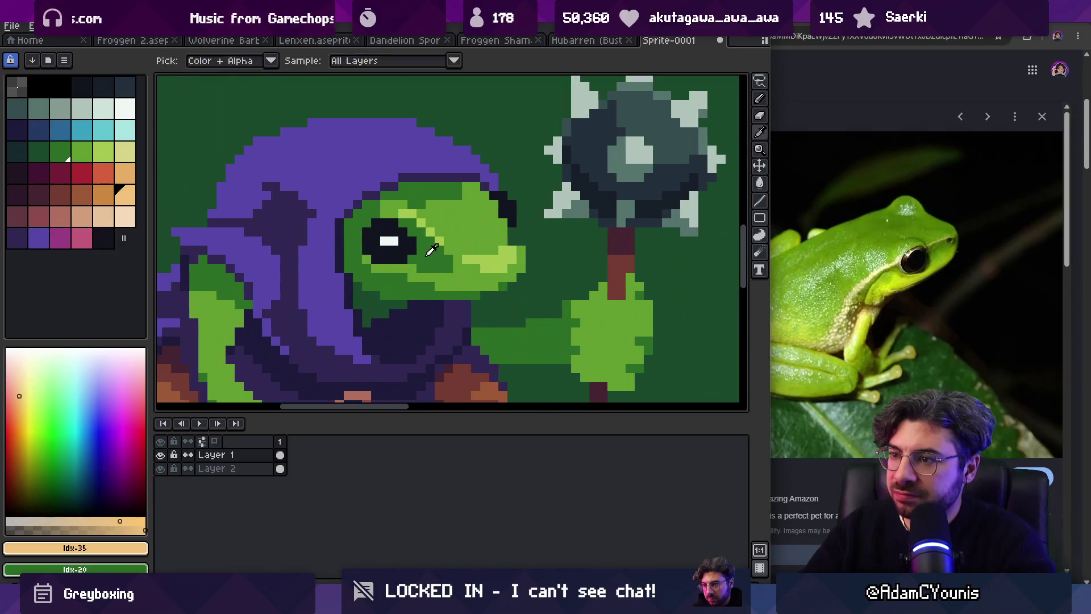
pyautogui.keyDown('alt'); pyautogui.click(426, 243); pyautogui.keyUp('alt')
pyautogui.scroll(-3, 431, 237)
pyautogui.scroll(-1, 437, 234)
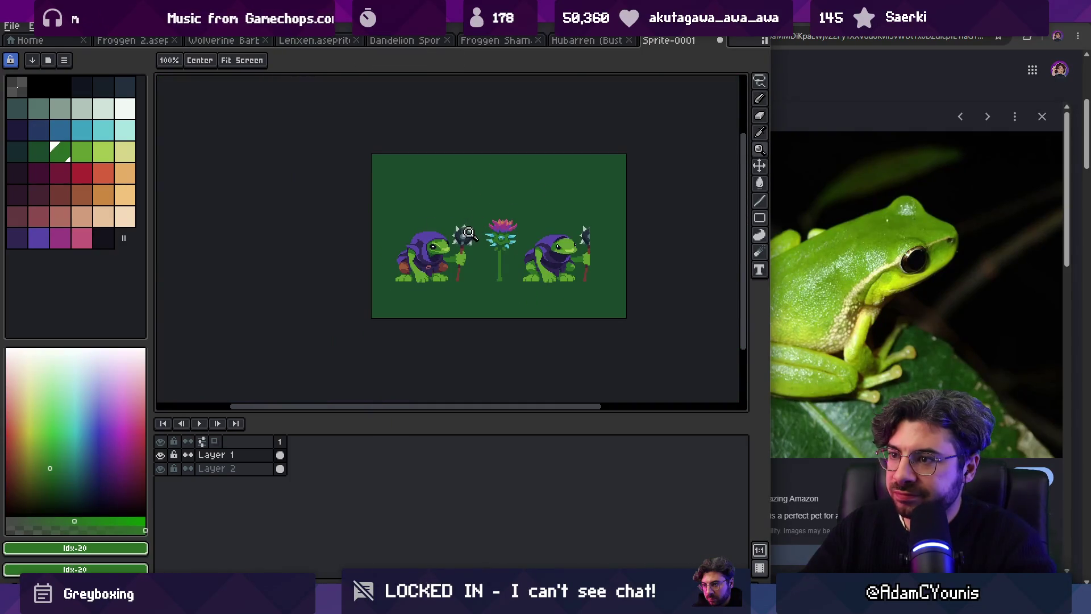
pyautogui.press('ctrl')
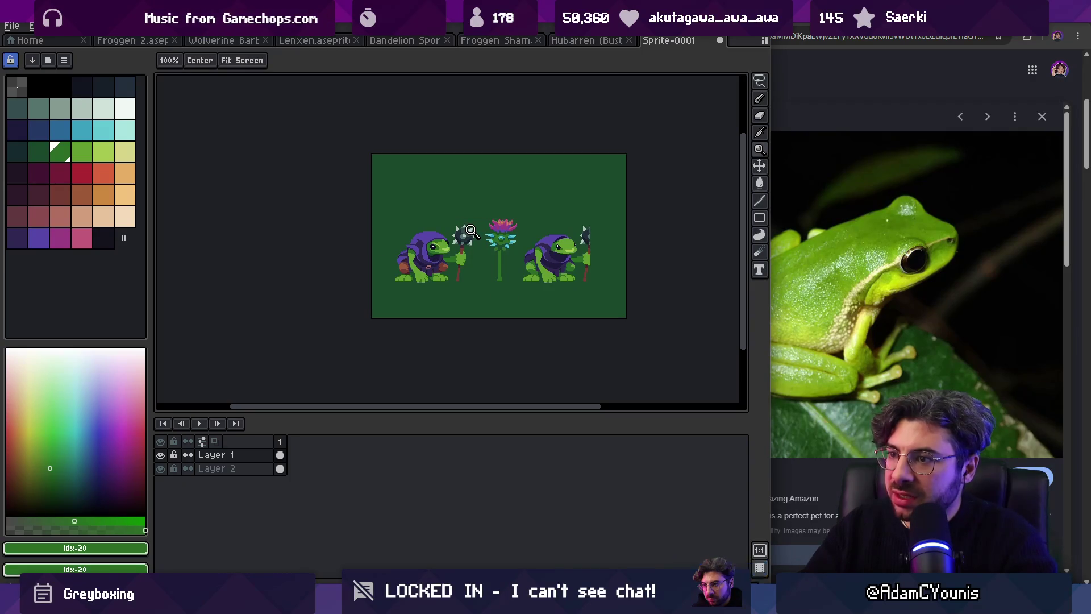
pyautogui.scroll(5, 466, 236)
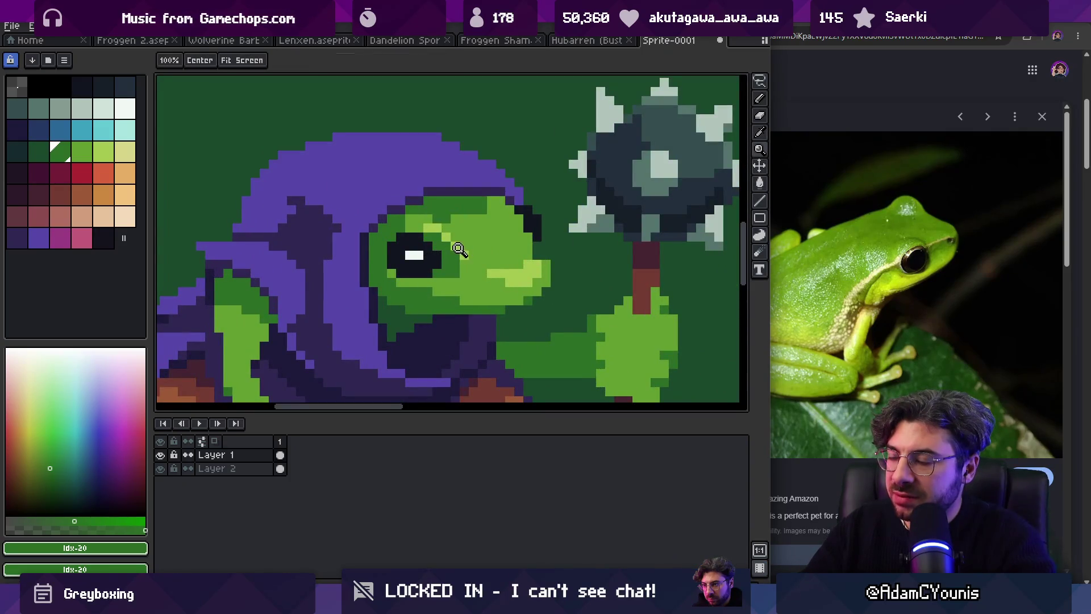
pyautogui.scroll(-5, 460, 250)
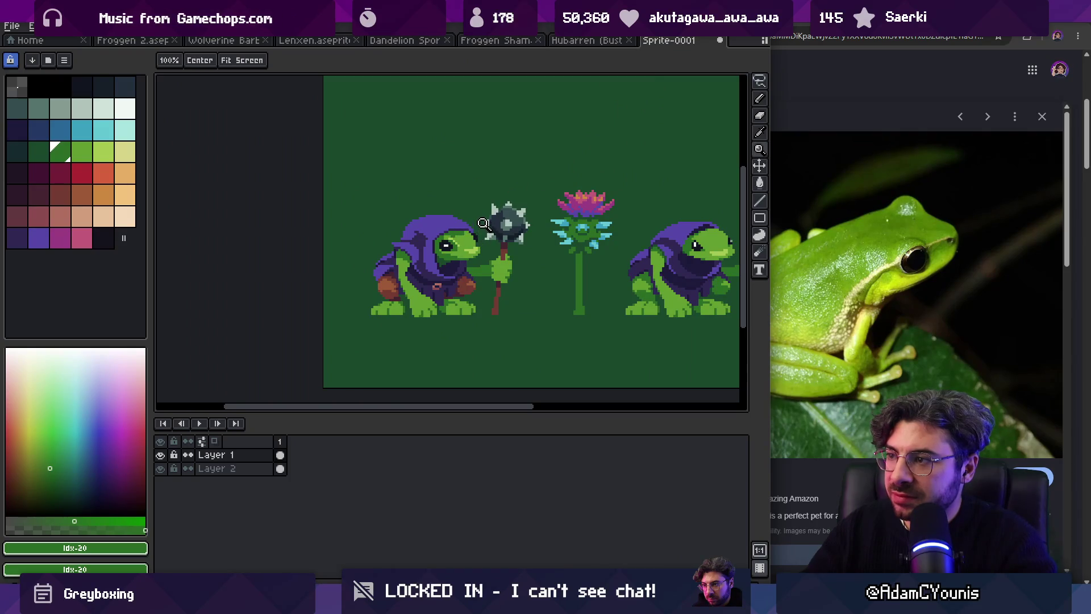
pyautogui.scroll(4, 487, 222)
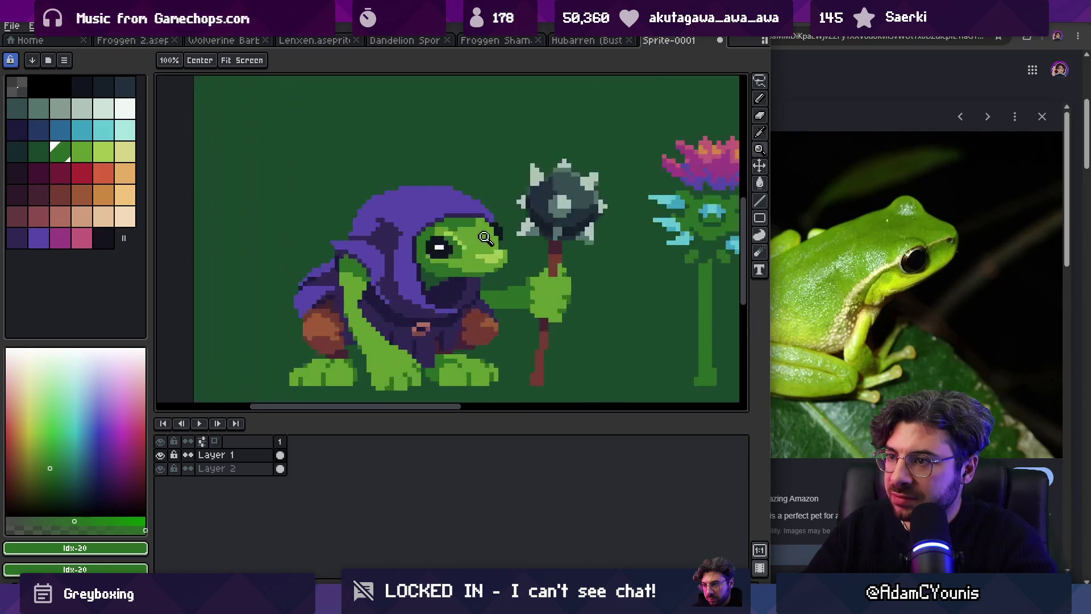
# Step: Pick the lighter face green and lasso the green pixels beside the eye
pyautogui.press('alt')
pyautogui.click(487, 276)
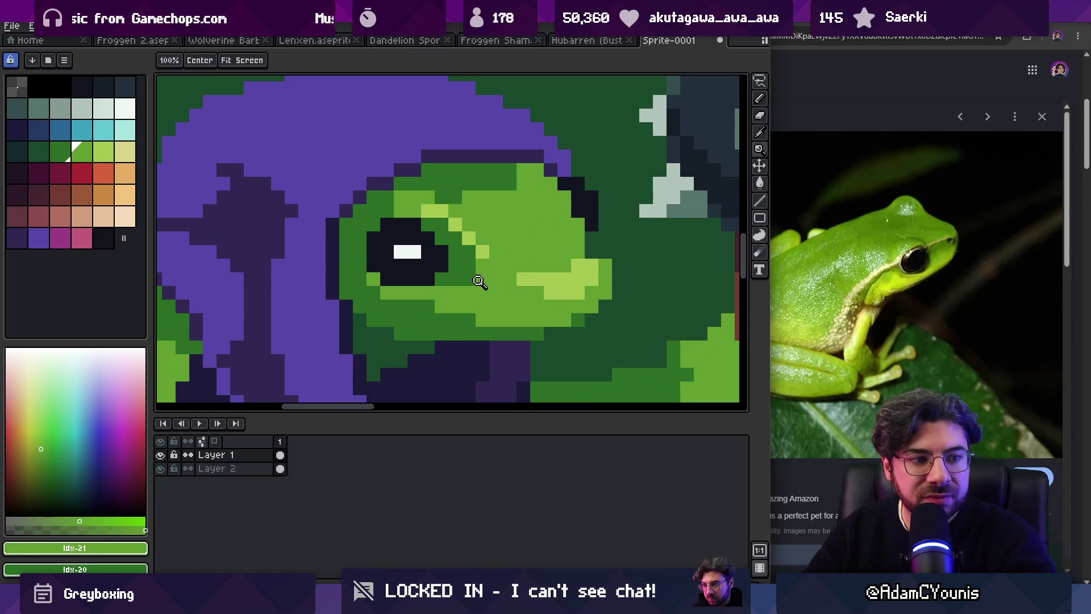
pyautogui.press('q')
pyautogui.moveTo(463, 217)
pyautogui.mouseDown()
pyautogui.moveTo(503, 245)
pyautogui.moveTo(483, 264)
pyautogui.moveTo(475, 253)
pyautogui.mouseUp()
# Step: Nudge the selection down a pixel and repaint the diagonal highlight pixels by the eye
pyautogui.hotkey('ctrl', 'd')
pyautogui.press('b')
pyautogui.click(441, 211)
pyautogui.keyDown('alt'); pyautogui.click(428, 212); pyautogui.keyUp('alt')
pyautogui.click(442, 224)
# Step: Sample the darker and lighter face greens around the left frog's eye
pyautogui.scroll(-3, 463, 273)
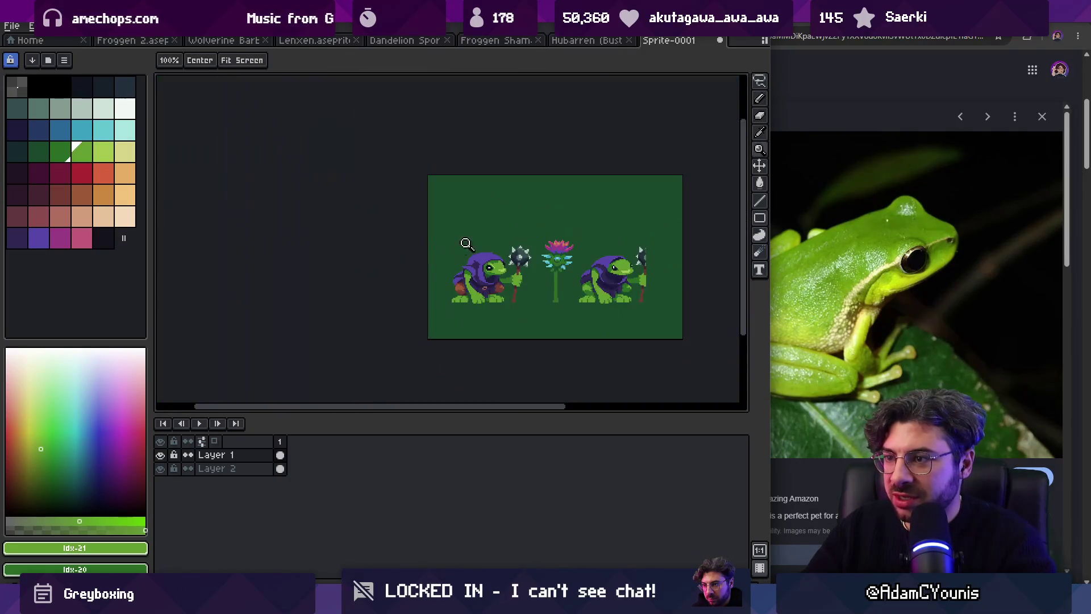
pyautogui.scroll(3, 495, 244)
pyautogui.keyDown('alt'); pyautogui.click(504, 252); pyautogui.keyUp('alt')
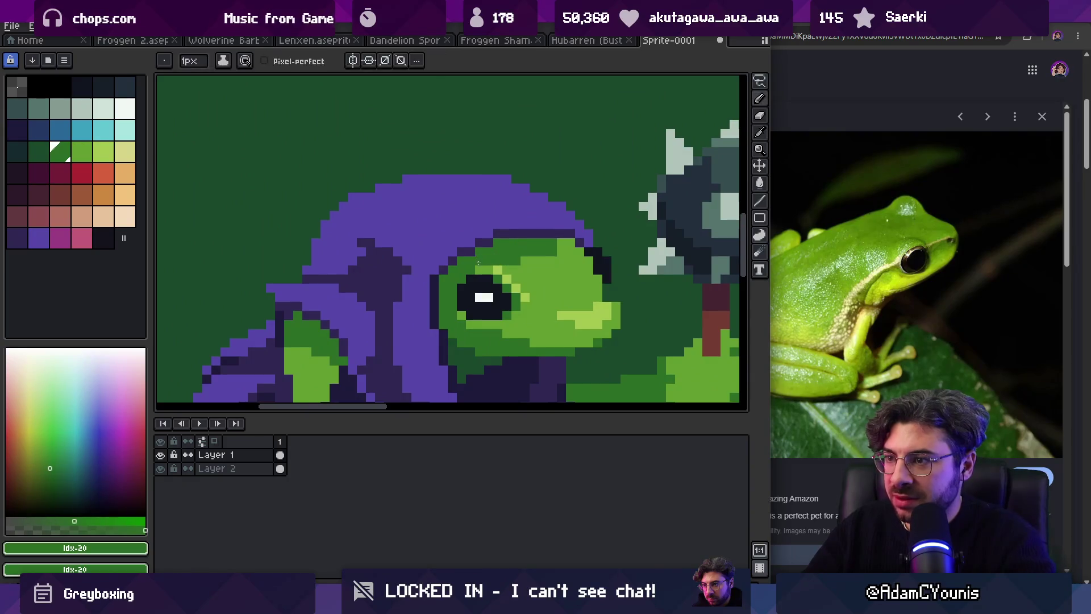
pyautogui.scroll(-4, 495, 248)
pyautogui.scroll(-1, 503, 248)
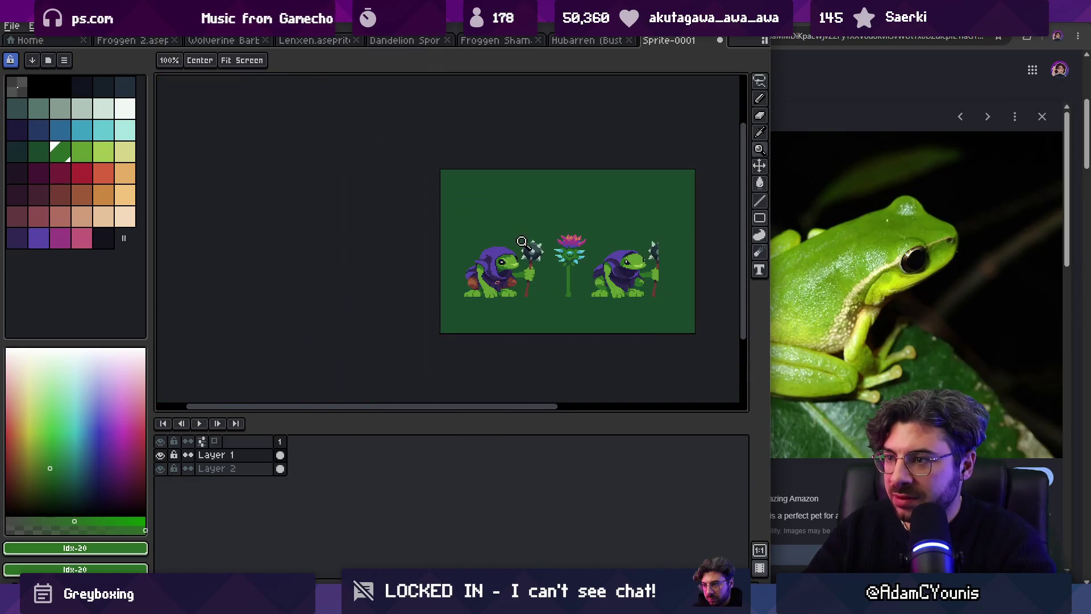
pyautogui.scroll(5, 522, 252)
pyautogui.keyDown('alt'); pyautogui.click(516, 241); pyautogui.keyUp('alt')
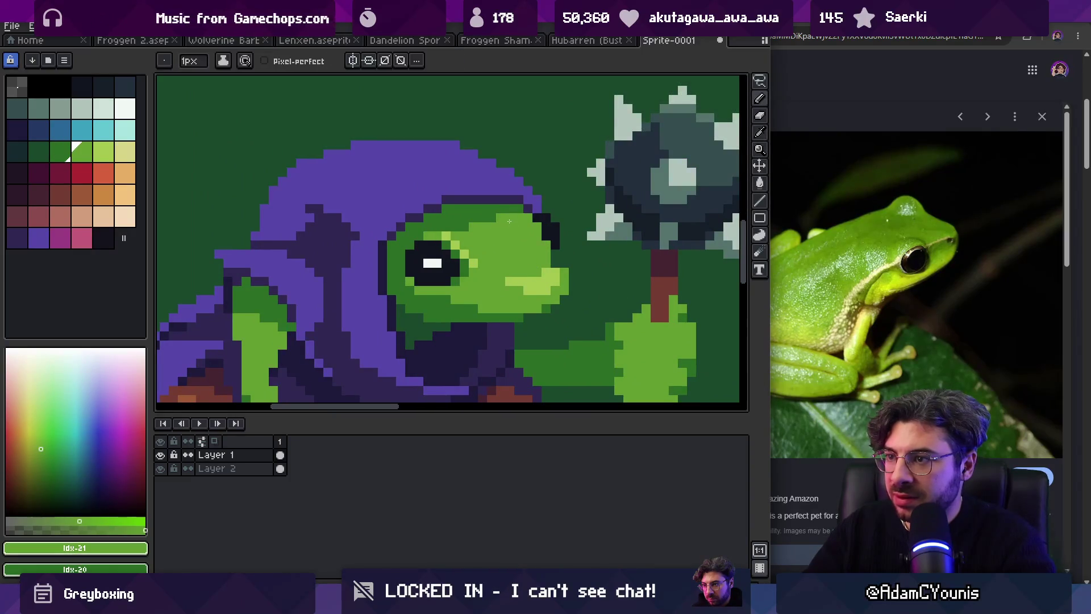
pyautogui.press('ctrl')
pyautogui.keyDown('alt'); pyautogui.click(516, 211); pyautogui.keyUp('alt')
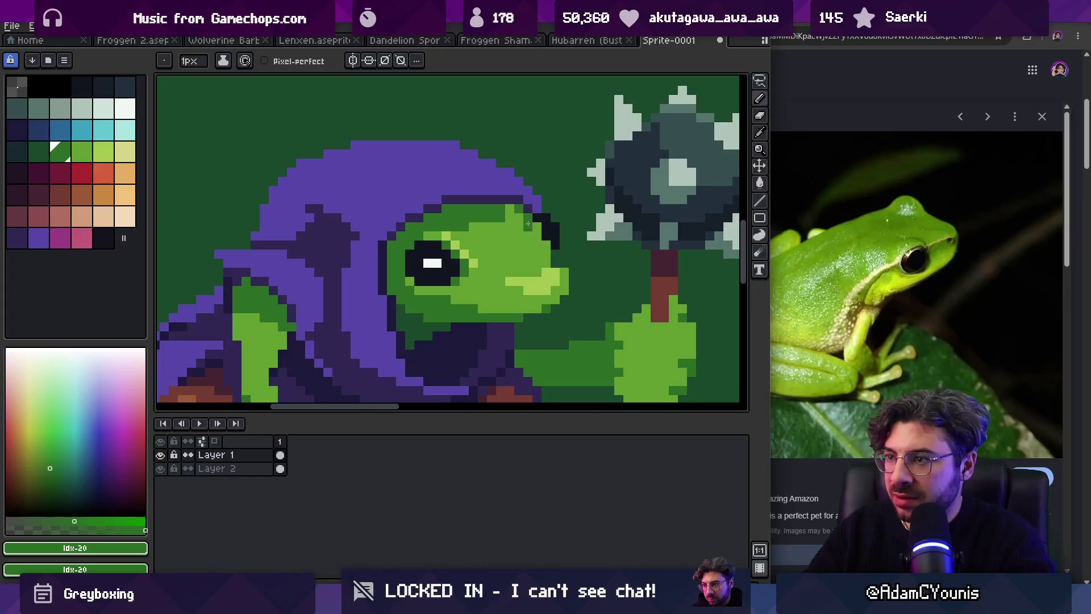
pyautogui.press('z')
pyautogui.scroll(-5, 537, 199)
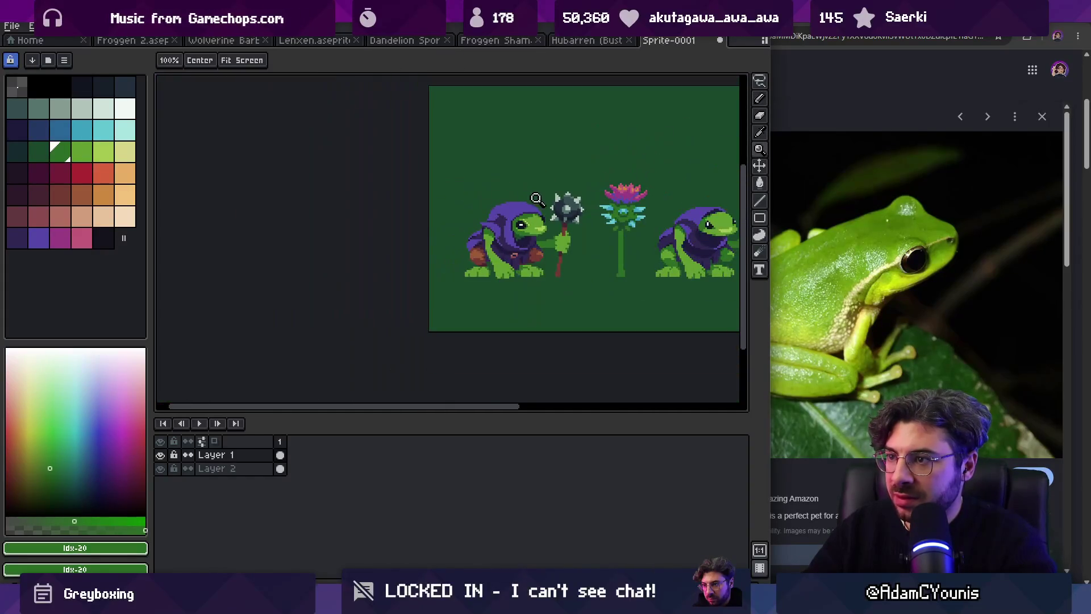
pyautogui.press('ctrl')
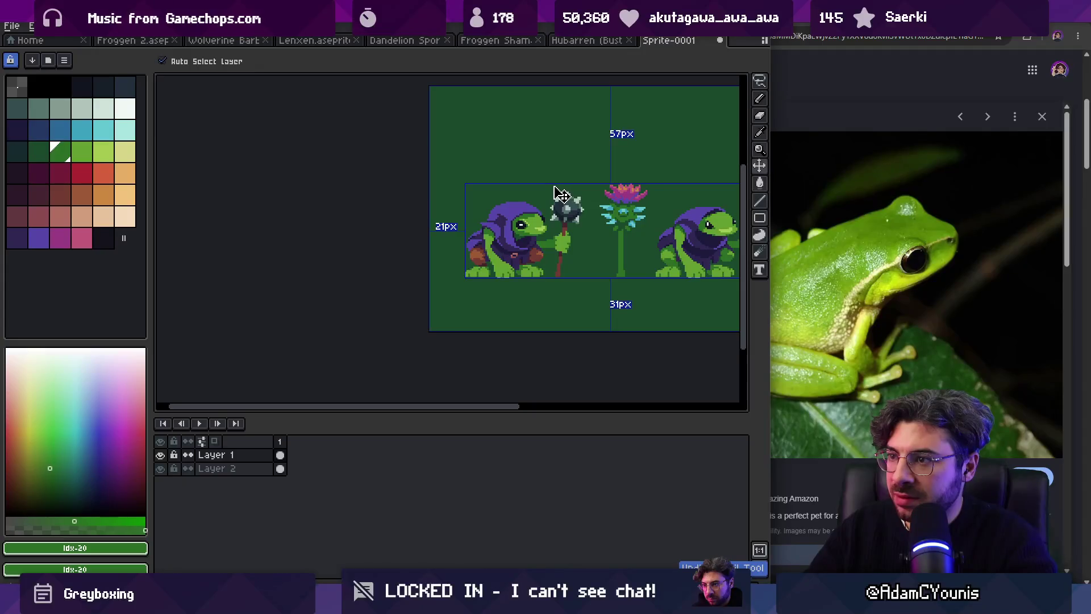
pyautogui.scroll(5, 529, 225)
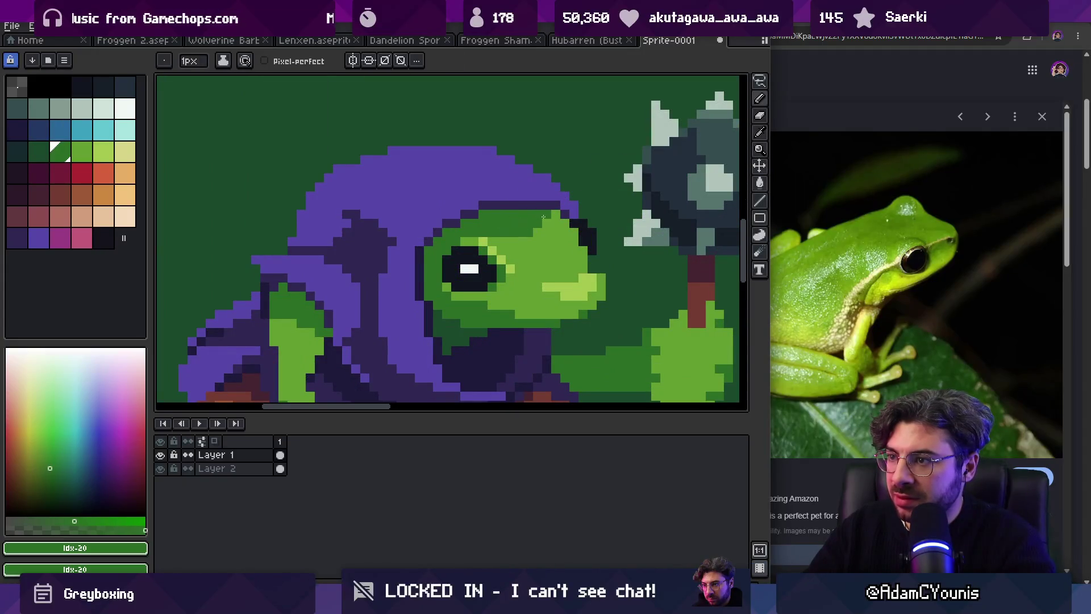
pyautogui.keyDown('alt'); pyautogui.click(544, 217); pyautogui.keyUp('alt')
# Step: Zoom out to review the whole scene, then switch to the web browser
pyautogui.press('z')
pyautogui.scroll(-5, 485, 230)
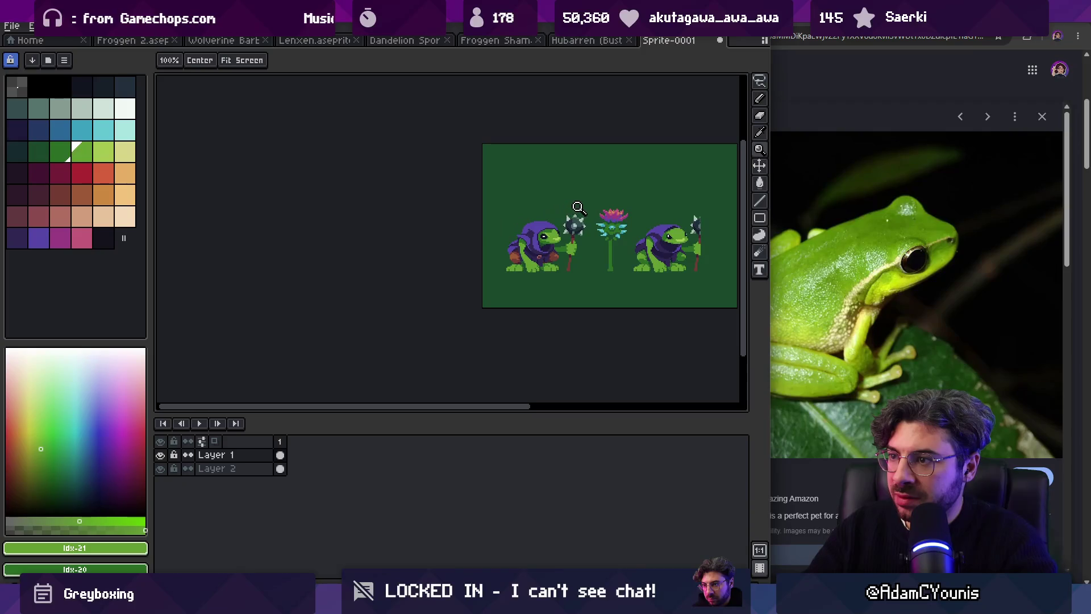
pyautogui.press('ctrl')
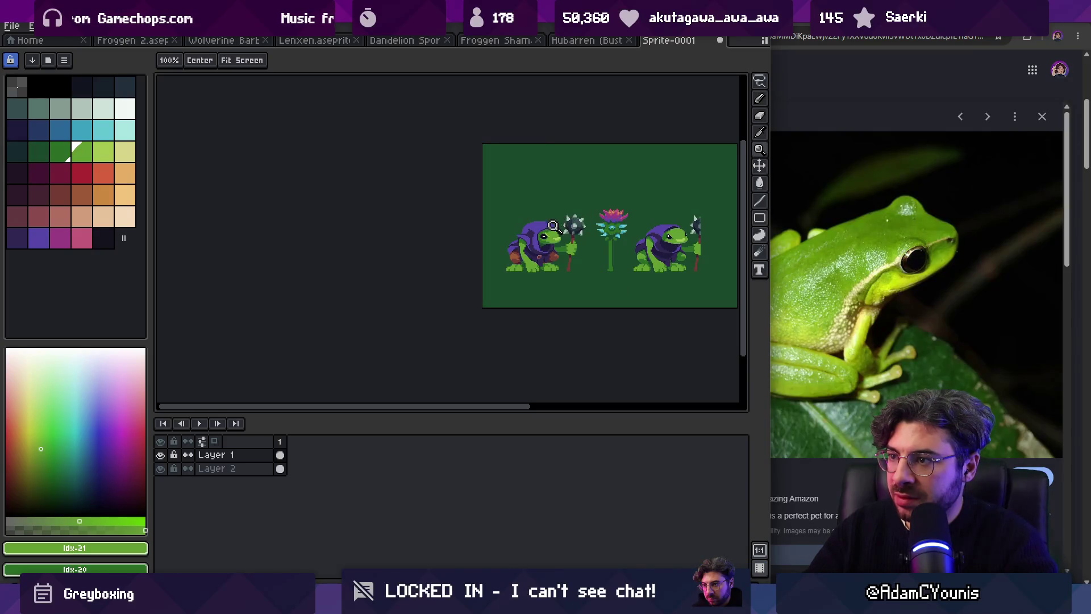
pyautogui.press('ctrl')
pyautogui.scroll(5, 529, 238)
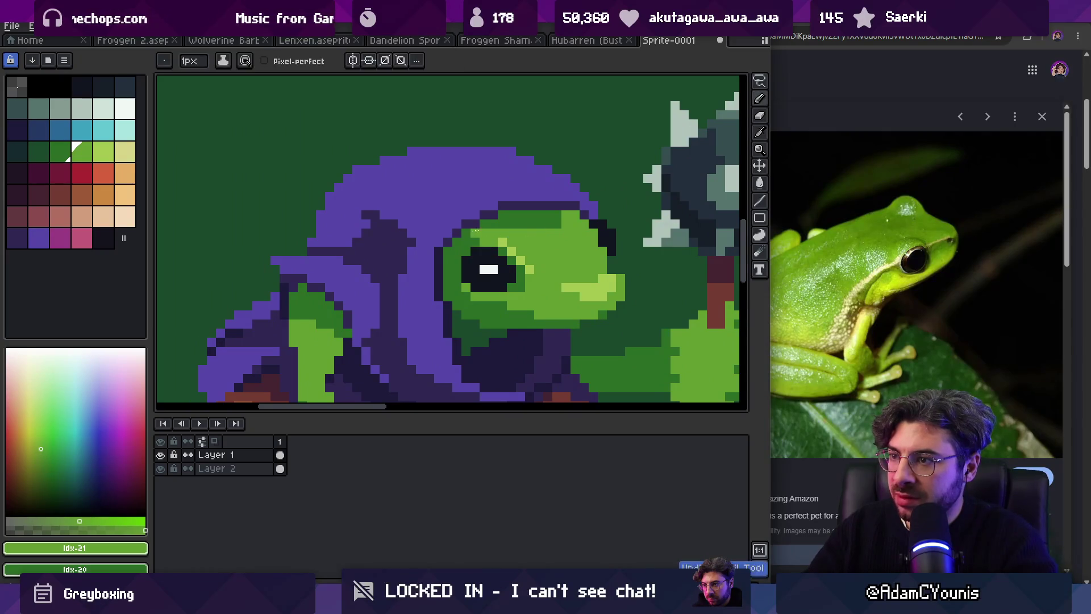
pyautogui.scroll(-5, 474, 235)
pyautogui.scroll(1, 560, 204)
pyautogui.scroll(5, 560, 204)
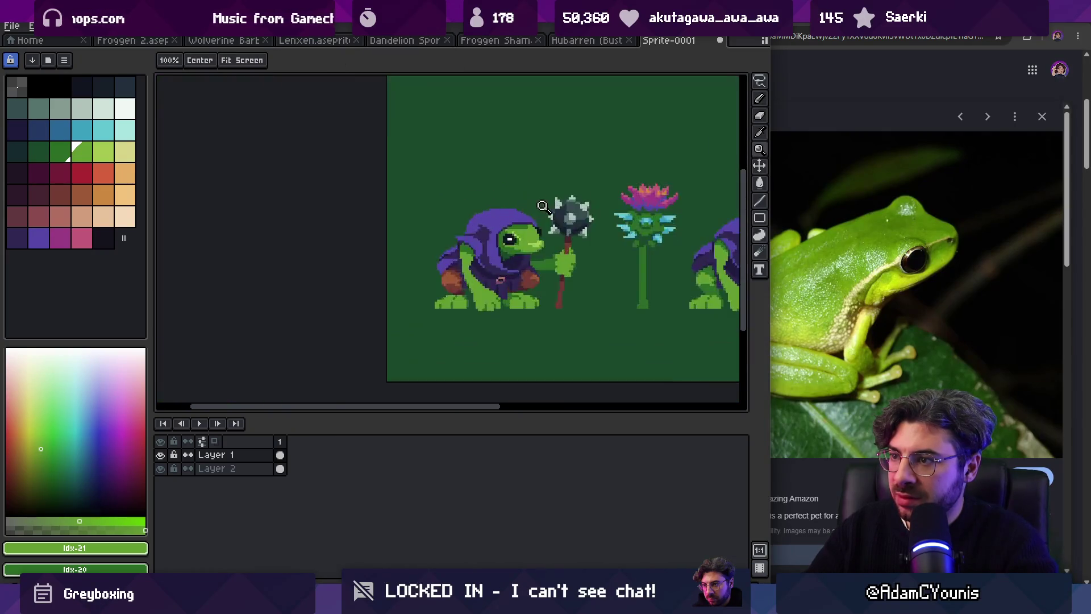
pyautogui.scroll(-5, 531, 200)
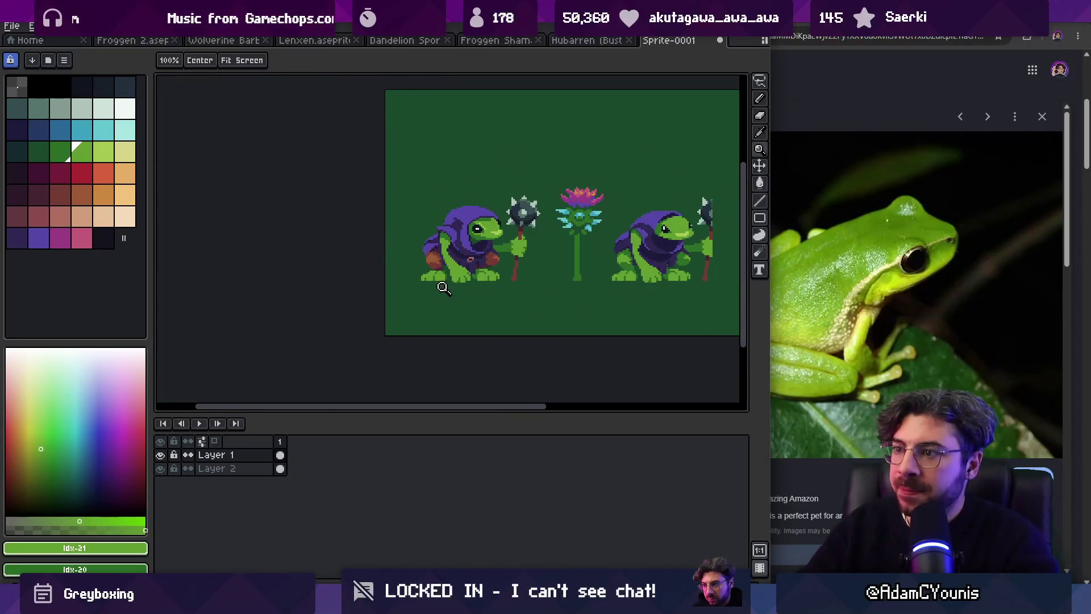
pyautogui.scroll(4, 498, 220)
pyautogui.scroll(2, 497, 220)
pyautogui.press('b')
pyautogui.keyDown('alt'); pyautogui.click(472, 237); pyautogui.keyUp('alt')
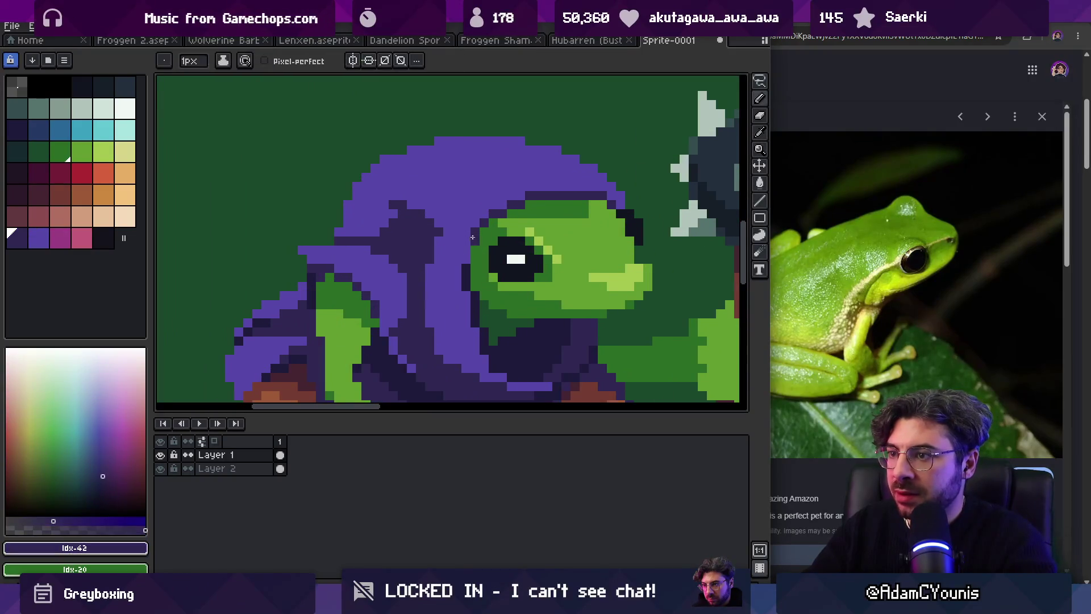
pyautogui.press('z')
pyautogui.scroll(-6, 492, 210)
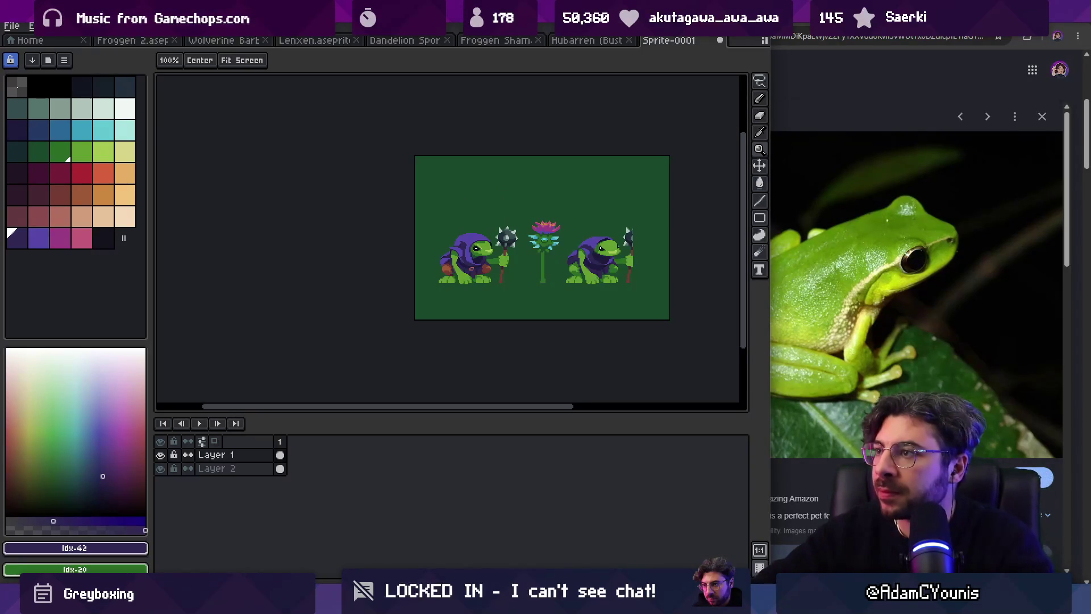
pyautogui.hotkey('alt', 'Tab')
pyautogui.click(581, 36)
# Step: Search Google Images for 'mediveal belt' references, then return to Aseprite zoomed on the frog
pyautogui.write('mediveal')
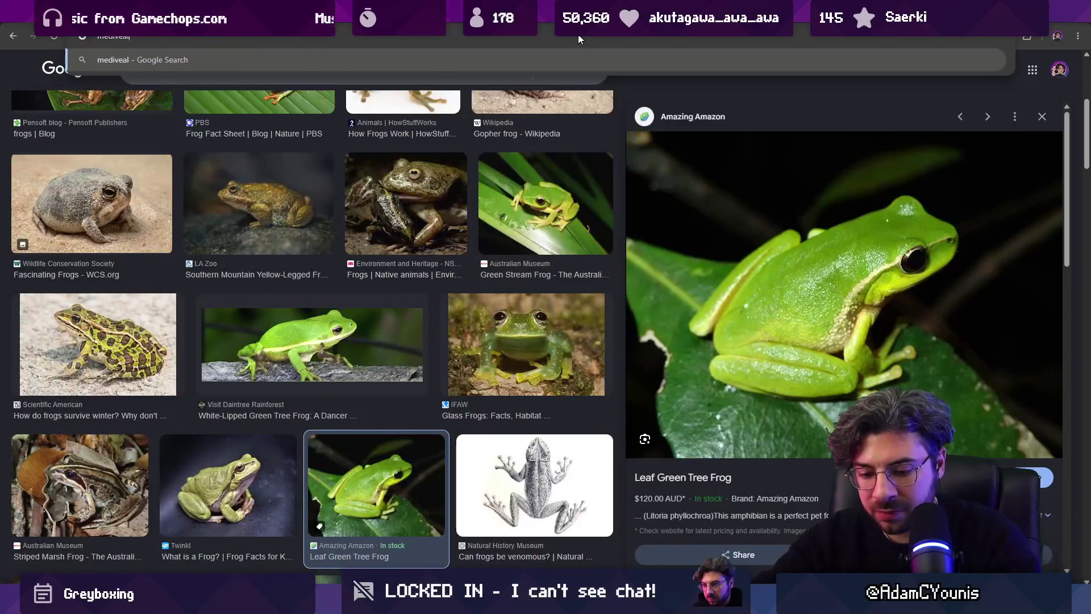
pyautogui.write(' belt')
pyautogui.press('Return')
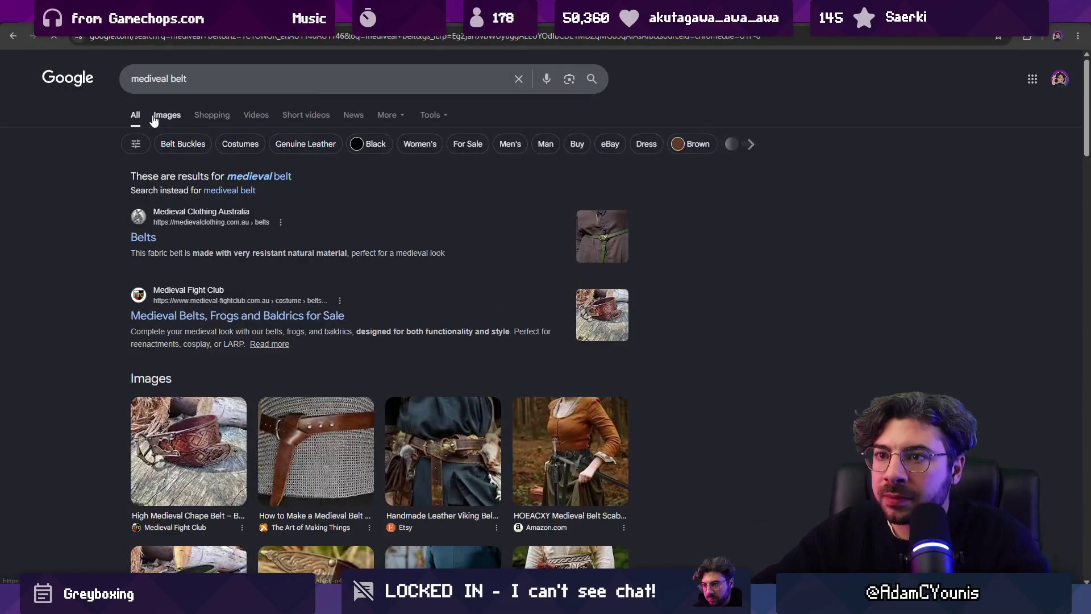
pyautogui.click(166, 119)
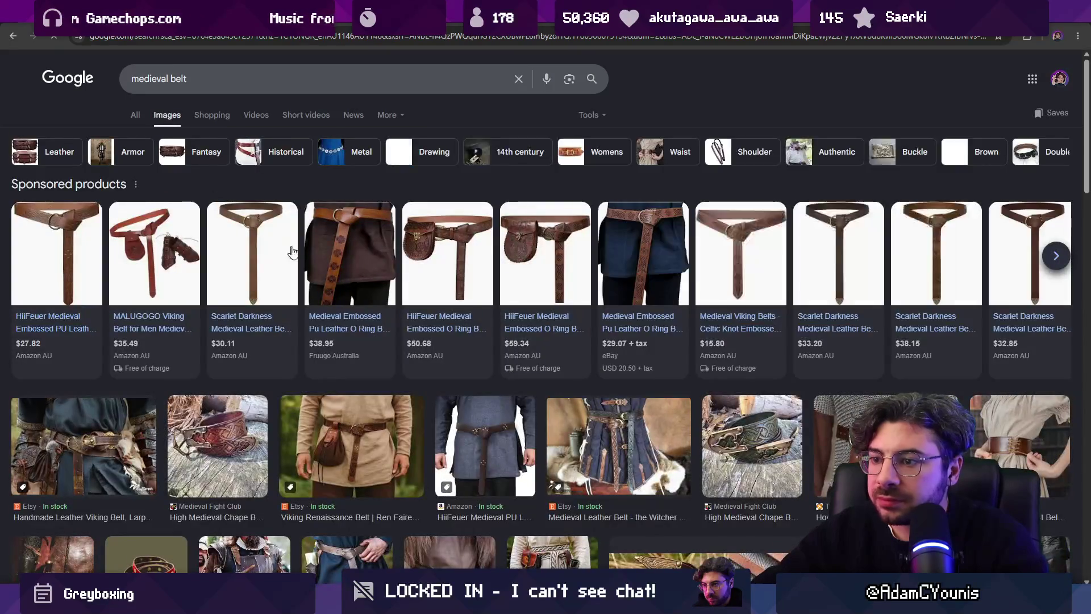
pyautogui.scroll(-3, 304, 250)
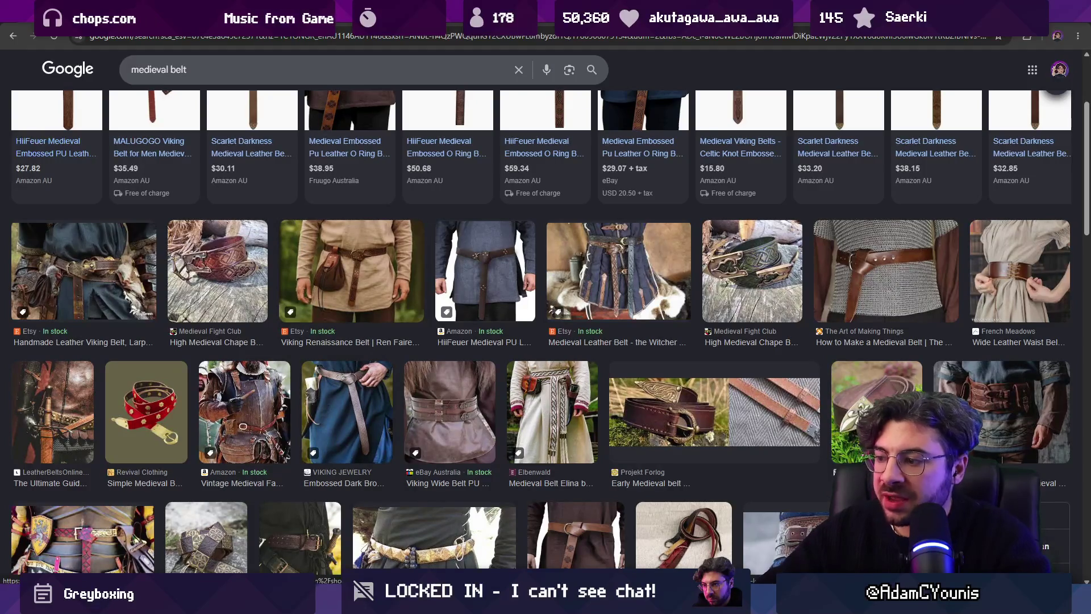
pyautogui.hotkey('alt', 'Tab')
pyautogui.click(494, 276)
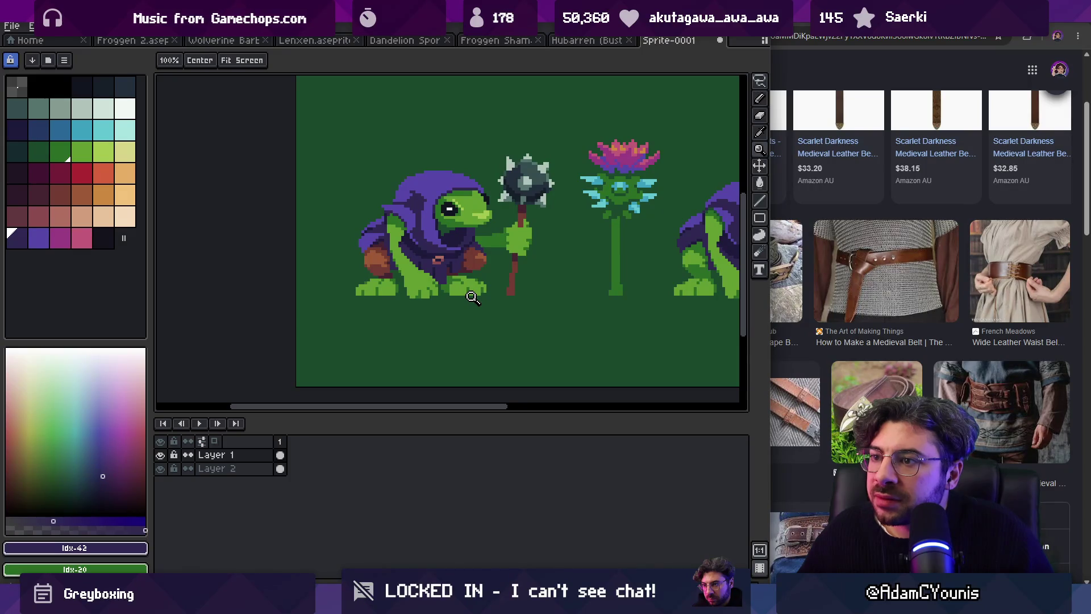
# Step: Sample the frog's violet hood colour with the pencil ready, zooming around the head
pyautogui.scroll(-2, 472, 297)
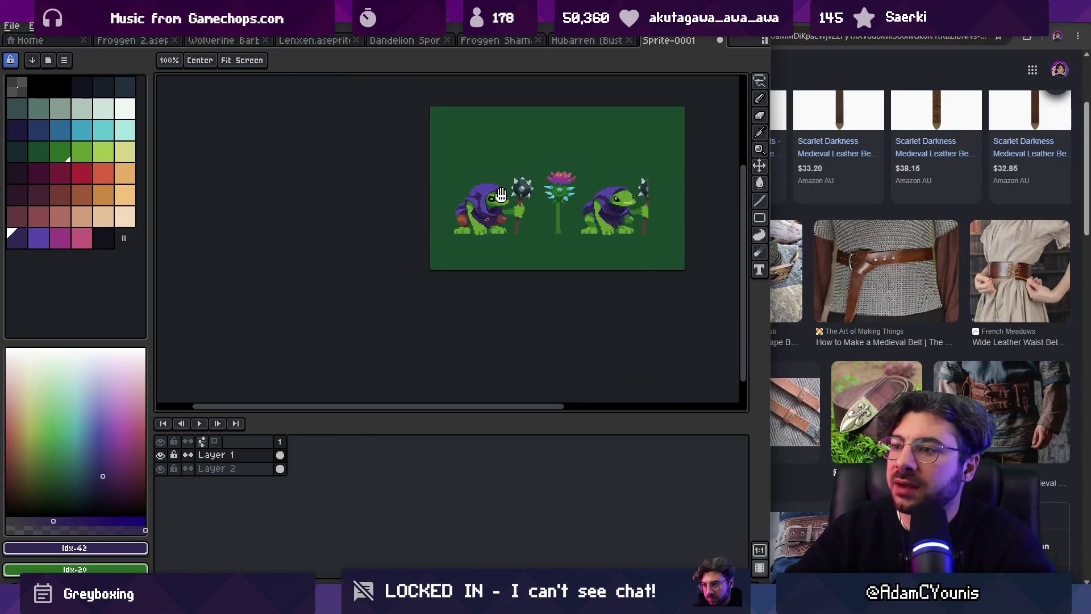
pyautogui.scroll(1, 448, 283)
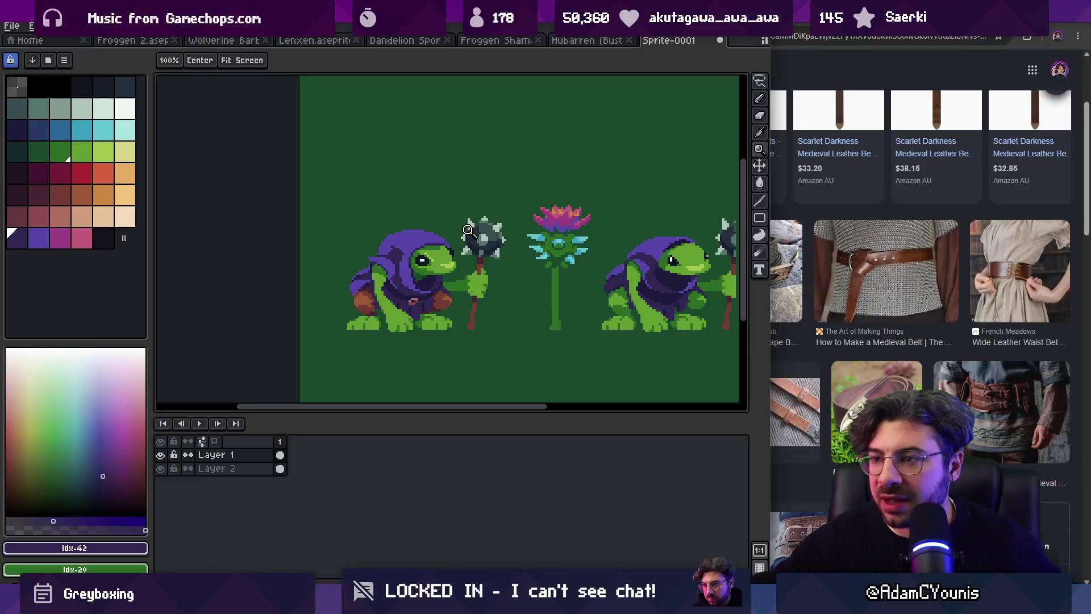
pyautogui.scroll(2, 384, 276)
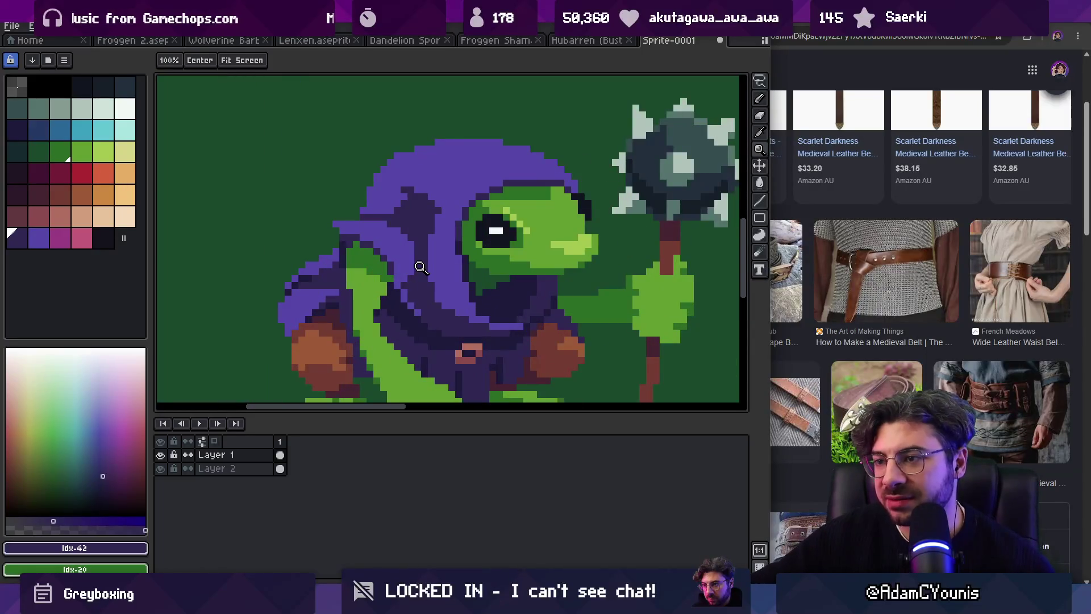
pyautogui.keyDown('alt'); pyautogui.click(378, 300); pyautogui.keyUp('alt')
pyautogui.press('b')
pyautogui.press('z')
pyautogui.scroll(-3, 425, 240)
pyautogui.scroll(1, 438, 264)
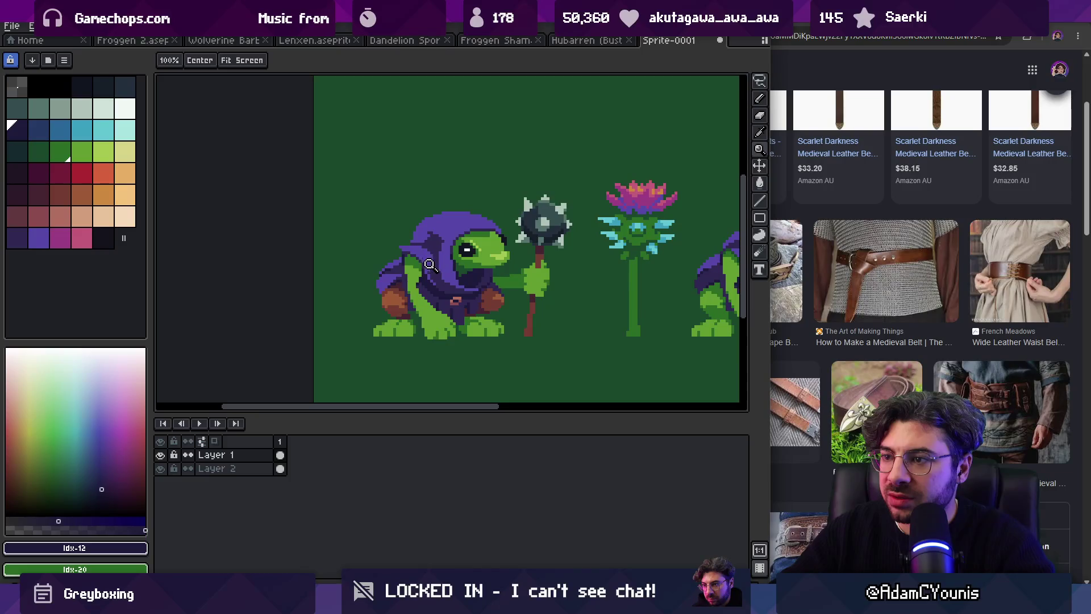
pyautogui.scroll(-1, 429, 264)
pyautogui.scroll(3, 420, 272)
# Step: Pick the browns of the shoulder pad and the belt strap from the artwork
pyautogui.keyDown('alt'); pyautogui.click(401, 286); pyautogui.keyUp('alt')
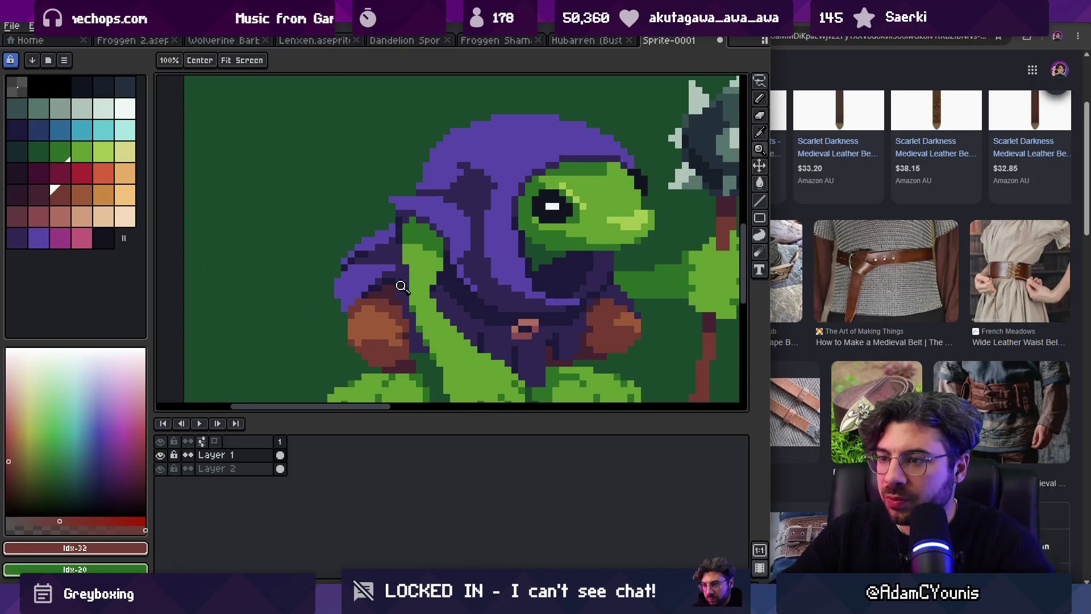
pyautogui.press('b')
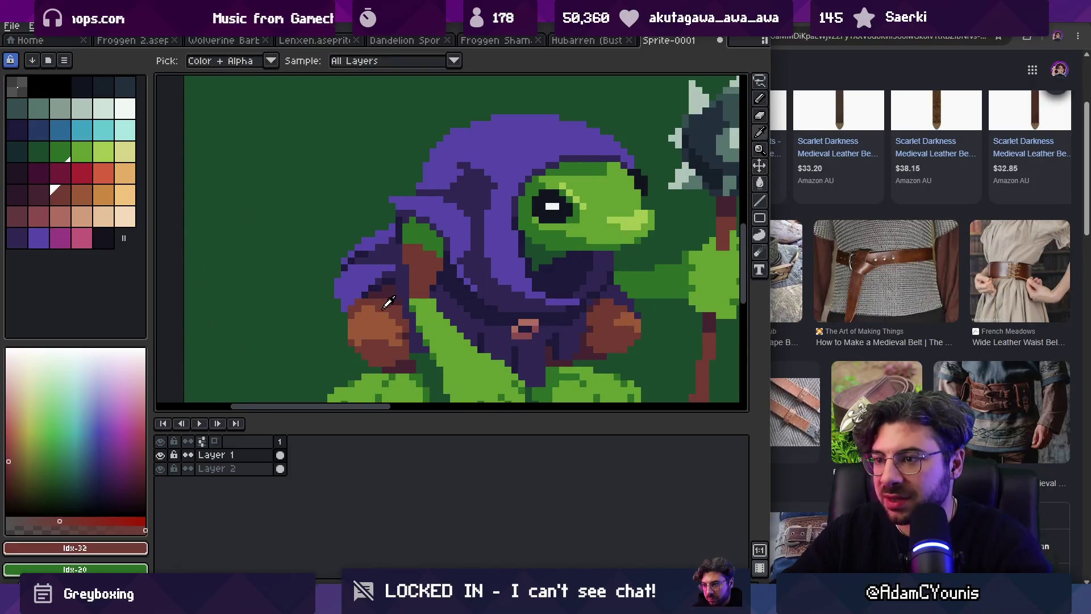
pyautogui.keyDown('alt'); pyautogui.click(386, 310); pyautogui.keyUp('alt')
pyautogui.press('z')
pyautogui.scroll(-3, 403, 238)
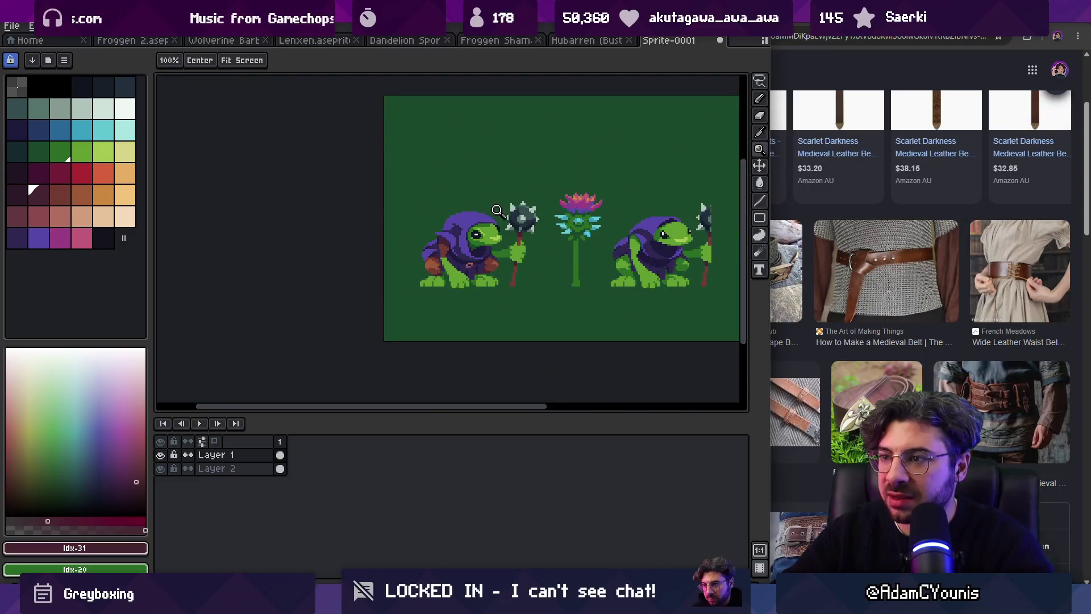
pyautogui.scroll(3, 475, 242)
# Step: Paint green body pixels and dark red shading under the hood on the shoulder
pyautogui.press('b')
pyautogui.keyDown('alt'); pyautogui.click(434, 268); pyautogui.keyUp('alt')
pyautogui.click(463, 251)
pyautogui.keyDown('alt'); pyautogui.click(449, 250); pyautogui.keyUp('alt')
pyautogui.click(449, 250)
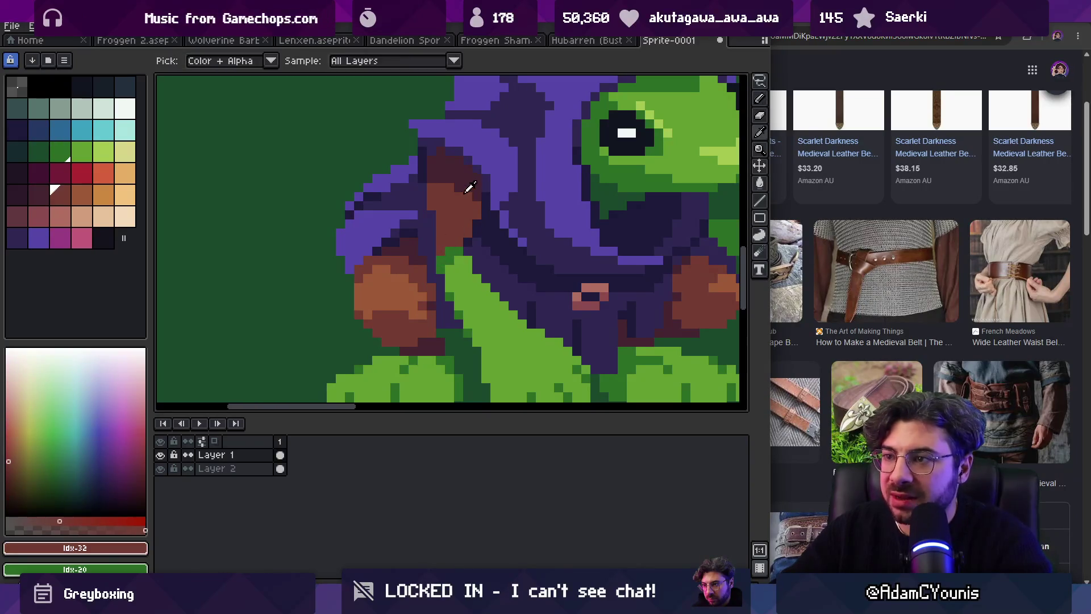
pyautogui.keyDown('alt'); pyautogui.click(439, 250); pyautogui.keyUp('alt')
pyautogui.click(438, 250)
# Step: Zoom out to view the whole scene, recheck the purple hood colour, then zoom out again
pyautogui.press('z')
pyautogui.scroll(-3, 458, 233)
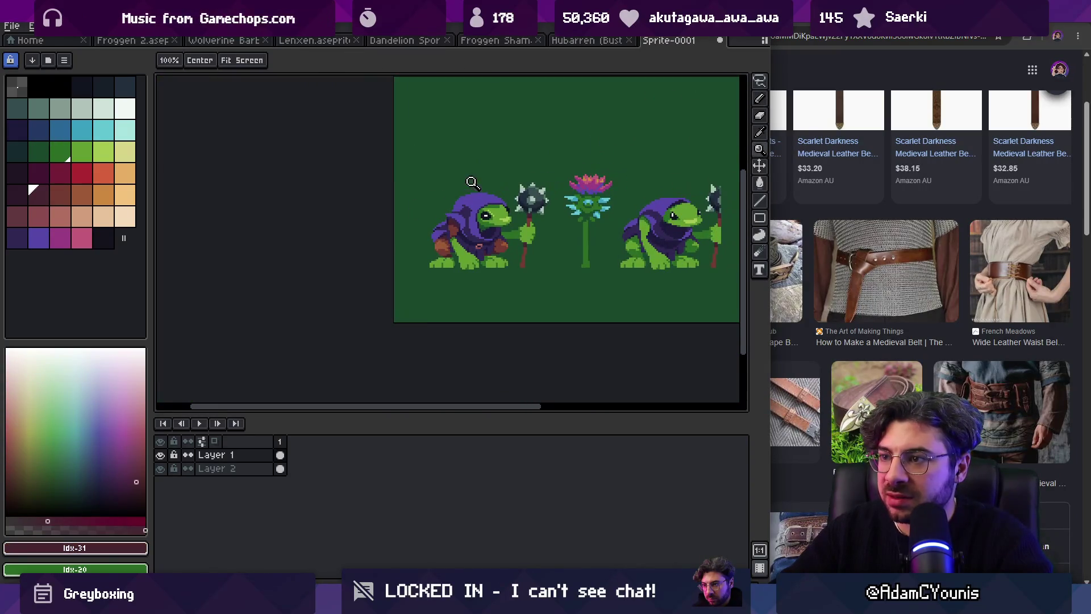
pyautogui.moveTo(486, 194); pyautogui.dragTo(471, 200)
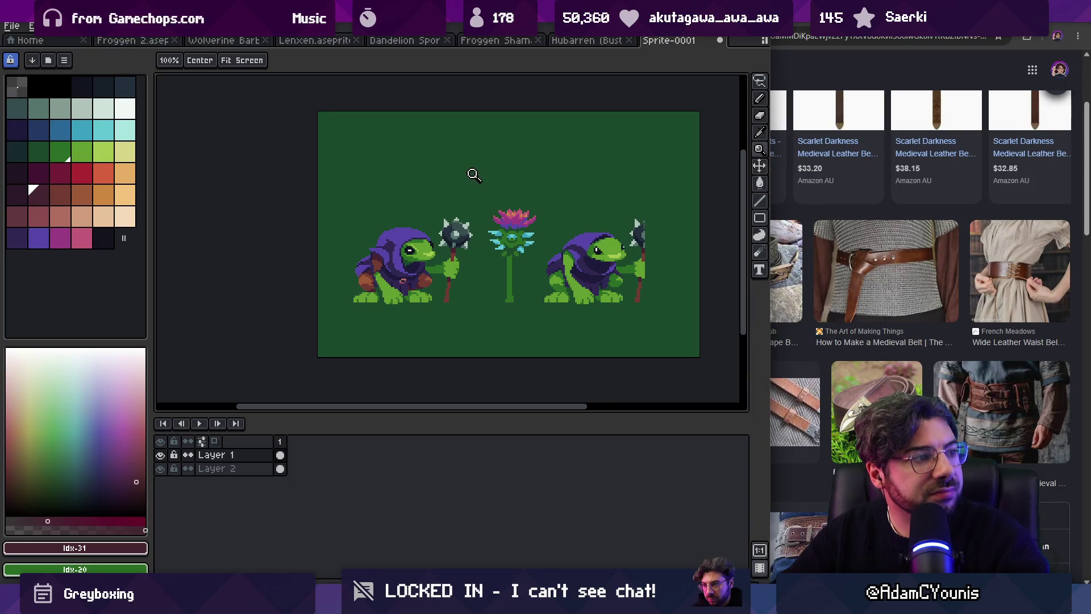
pyautogui.click(371, 238)
pyautogui.click(376, 307)
pyautogui.press('b')
pyautogui.keyDown('alt'); pyautogui.click(378, 309); pyautogui.keyUp('alt')
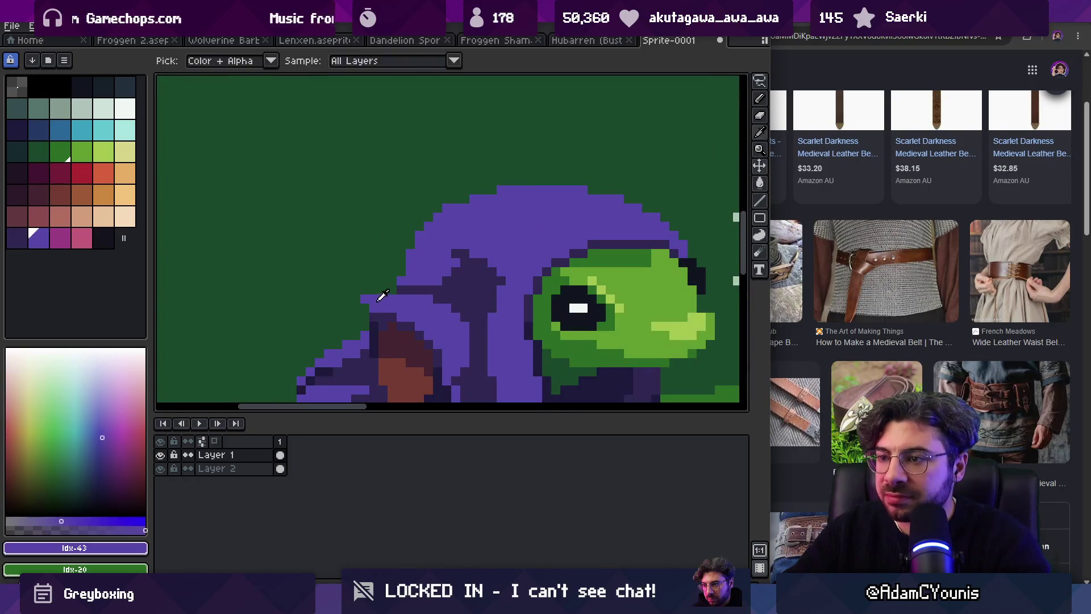
pyautogui.press('z')
pyautogui.scroll(-3, 355, 250)
pyautogui.scroll(3, 405, 272)
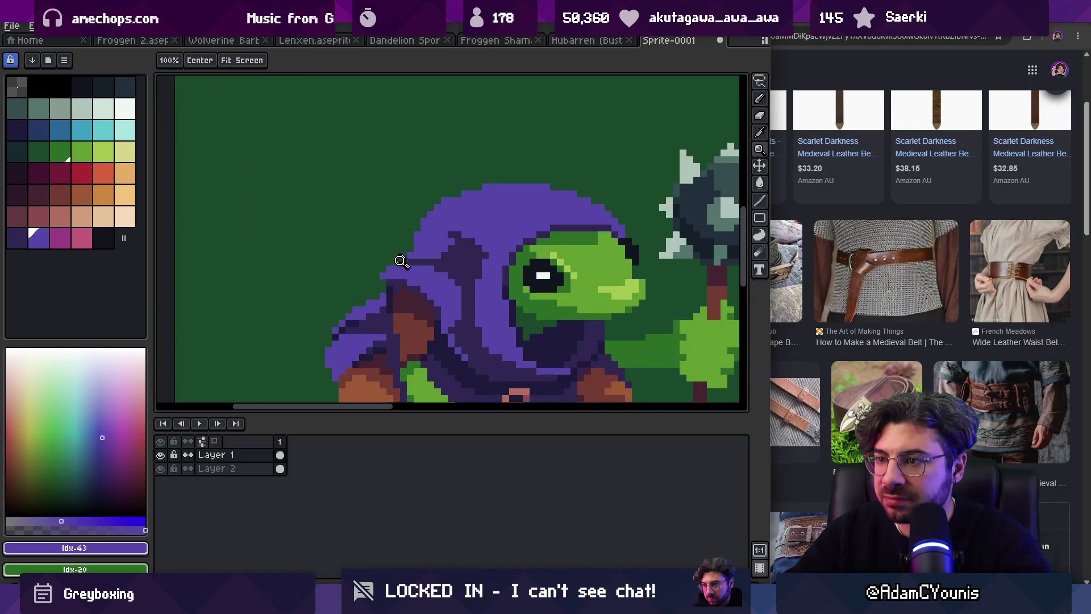
pyautogui.press('b')
pyautogui.press('z')
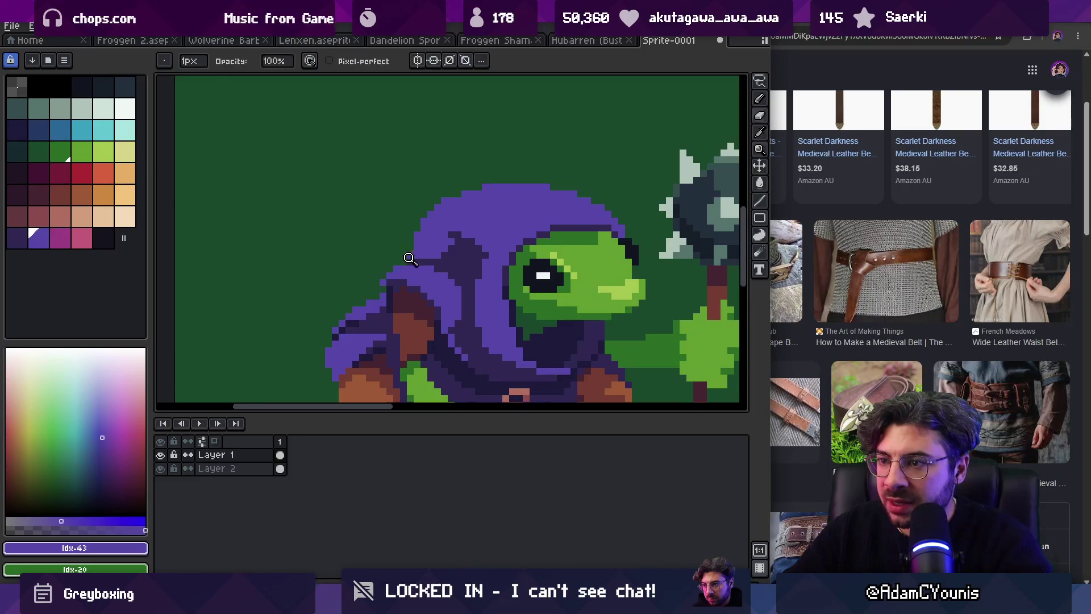
pyautogui.scroll(-3, 433, 230)
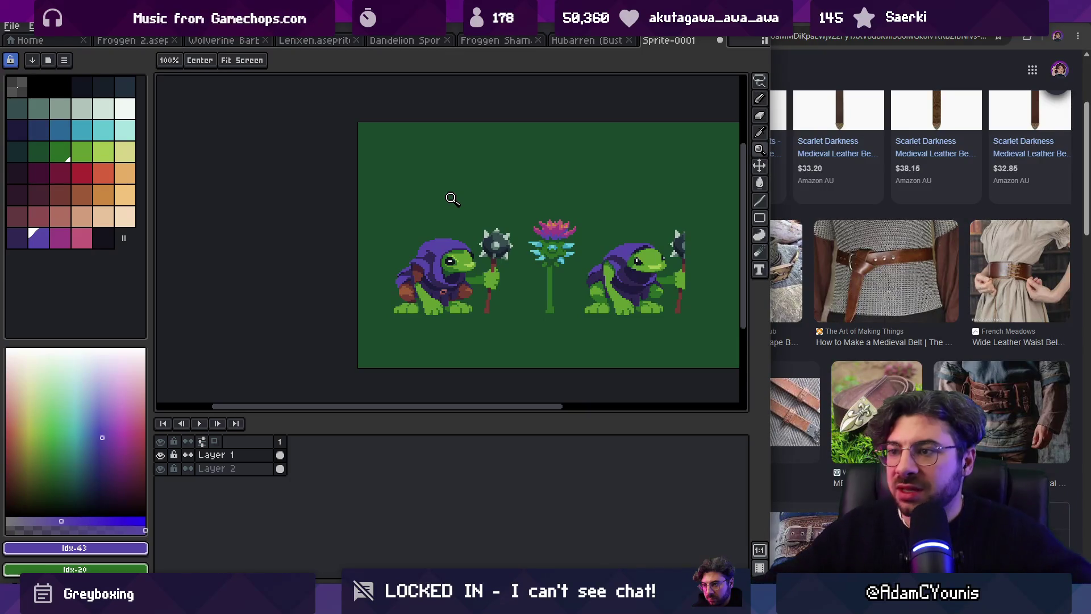
# Step: Zoom in on the frog's face and pick its dark green (Idx-19)
pyautogui.click(455, 280)
pyautogui.keyDown('alt'); pyautogui.click(441, 288); pyautogui.keyUp('alt')
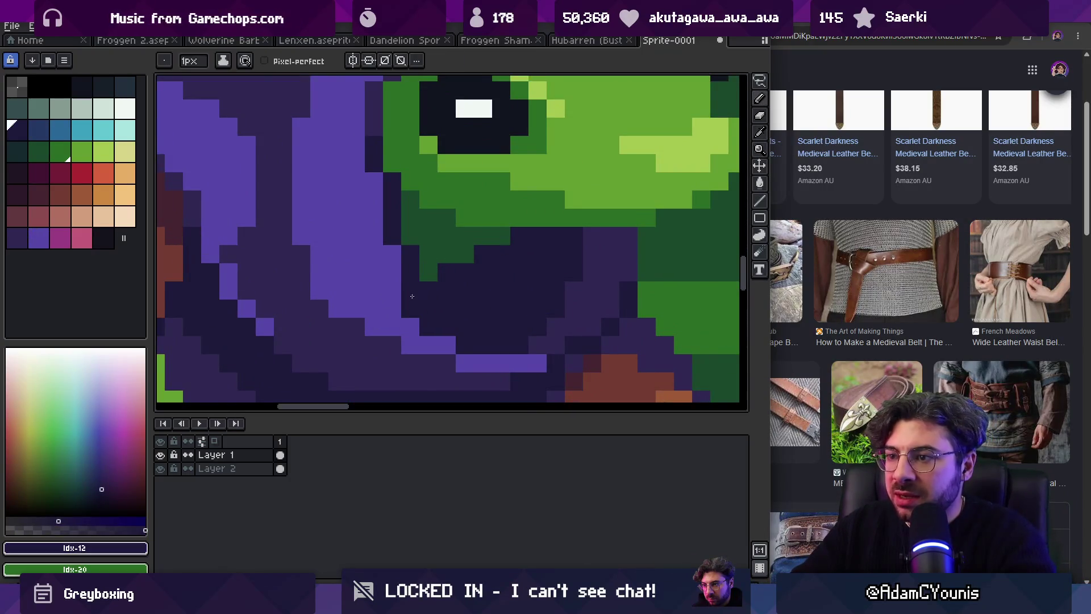
pyautogui.keyDown('alt'); pyautogui.click(430, 277); pyautogui.keyUp('alt')
pyautogui.press('z')
pyautogui.scroll(-5, 441, 253)
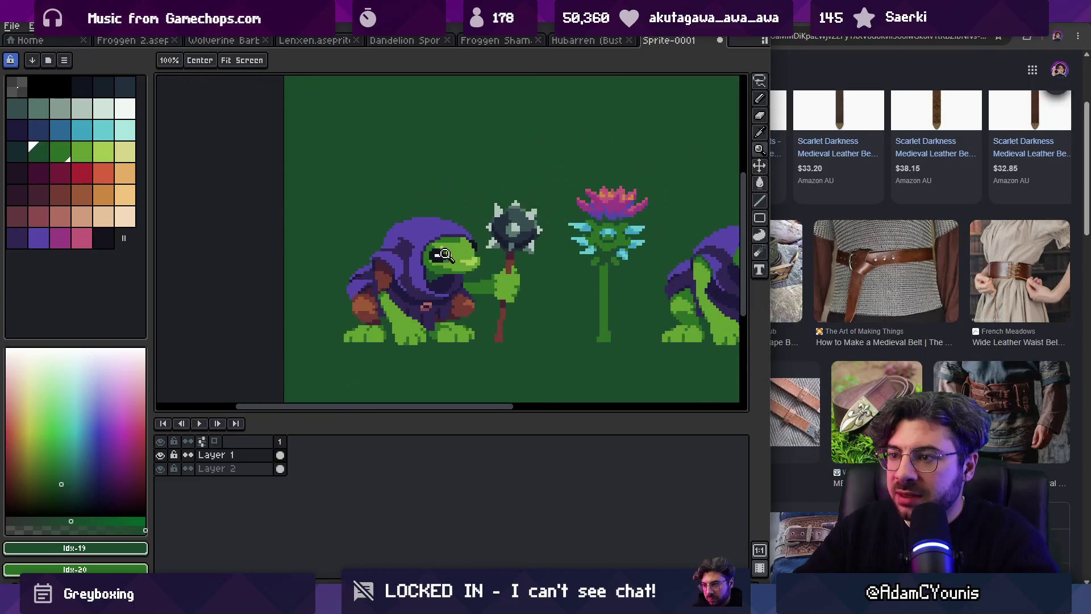
pyautogui.scroll(5, 427, 268)
# Step: Shade the jaw edge in dark green against the dark purple hood interior, then bring Chrome forward
pyautogui.keyDown('alt'); pyautogui.click(421, 277); pyautogui.keyUp('alt')
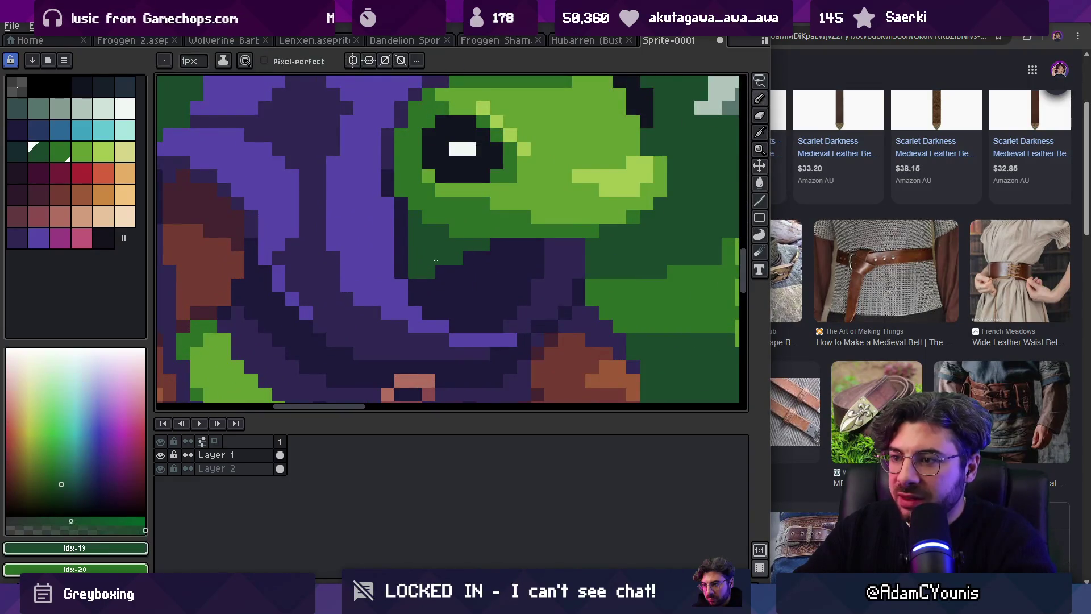
pyautogui.scroll(2, 420, 251)
pyautogui.keyDown('alt'); pyautogui.click(441, 236); pyautogui.keyUp('alt')
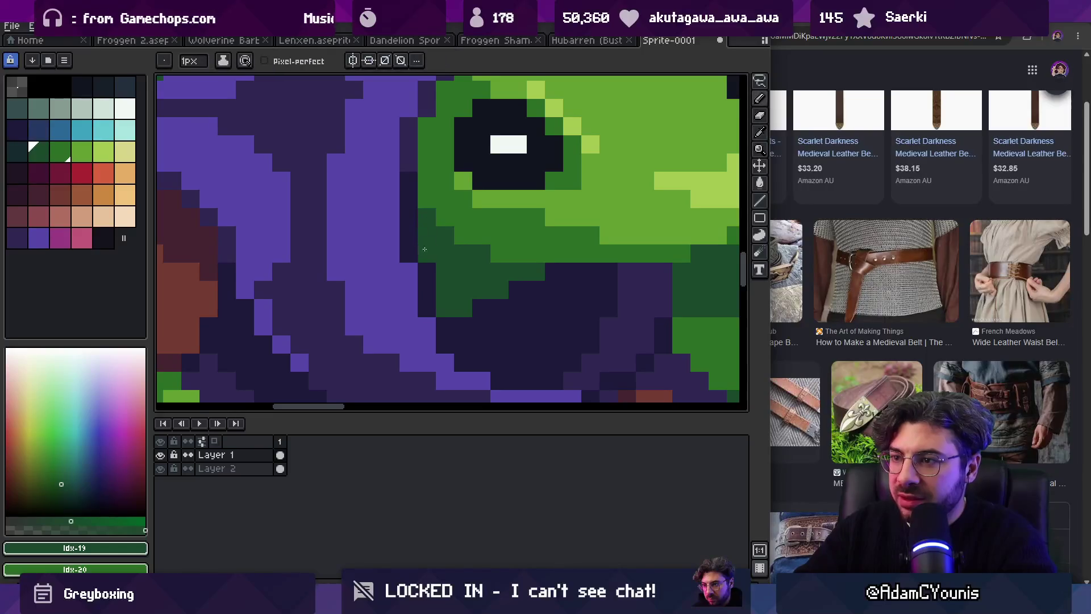
pyautogui.press('z')
pyautogui.scroll(-6, 395, 231)
pyautogui.scroll(-1, 494, 199)
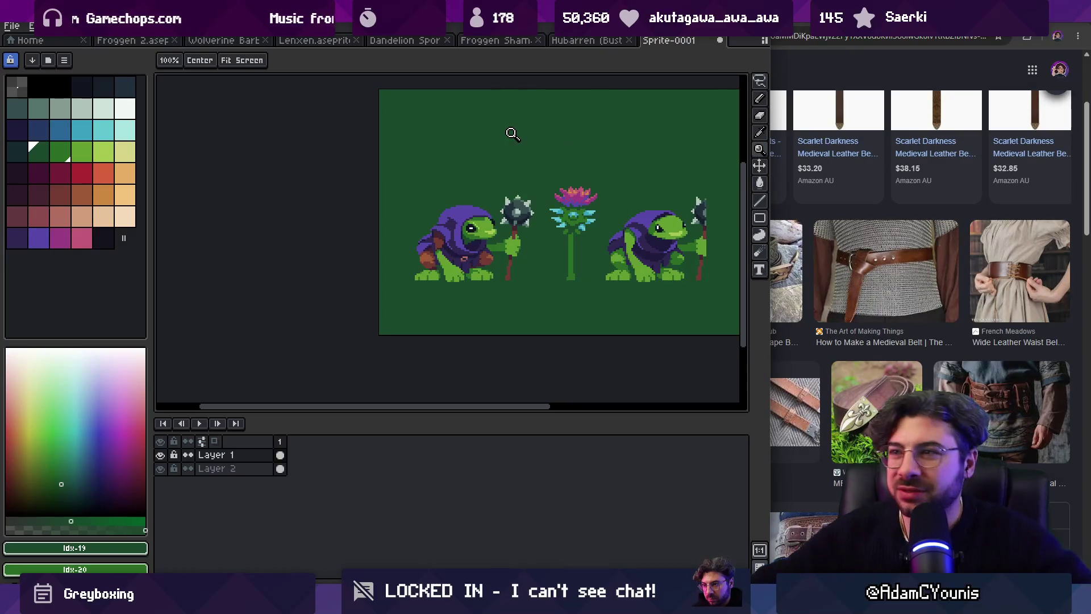
pyautogui.click(798, 33)
# Step: Search Google Images for 'hobgoblins' and scroll through the results for reference
pyautogui.write('hobgoblins')
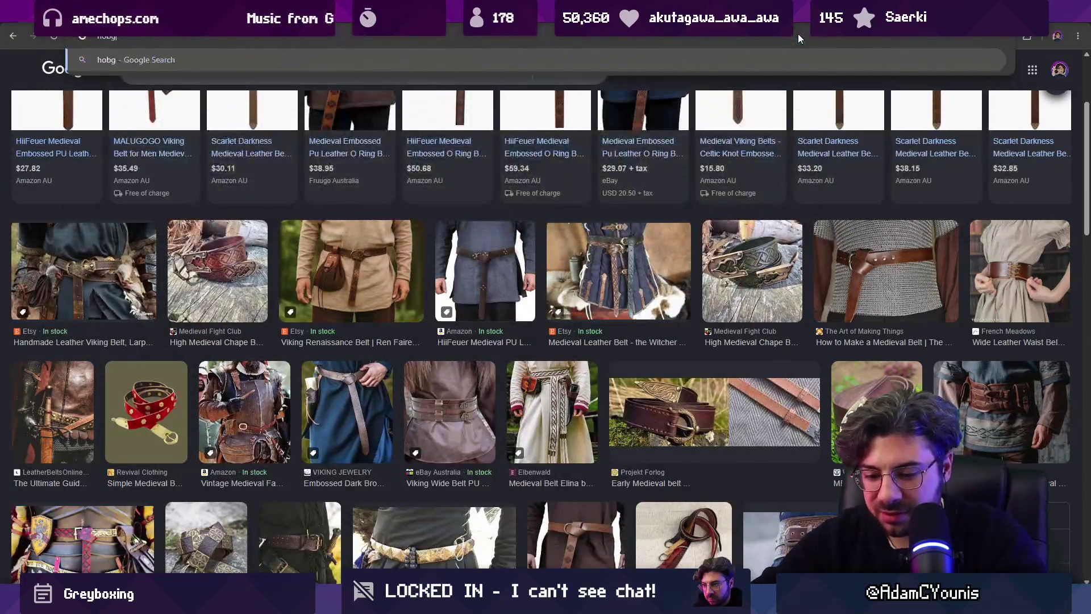
pyautogui.press('Return')
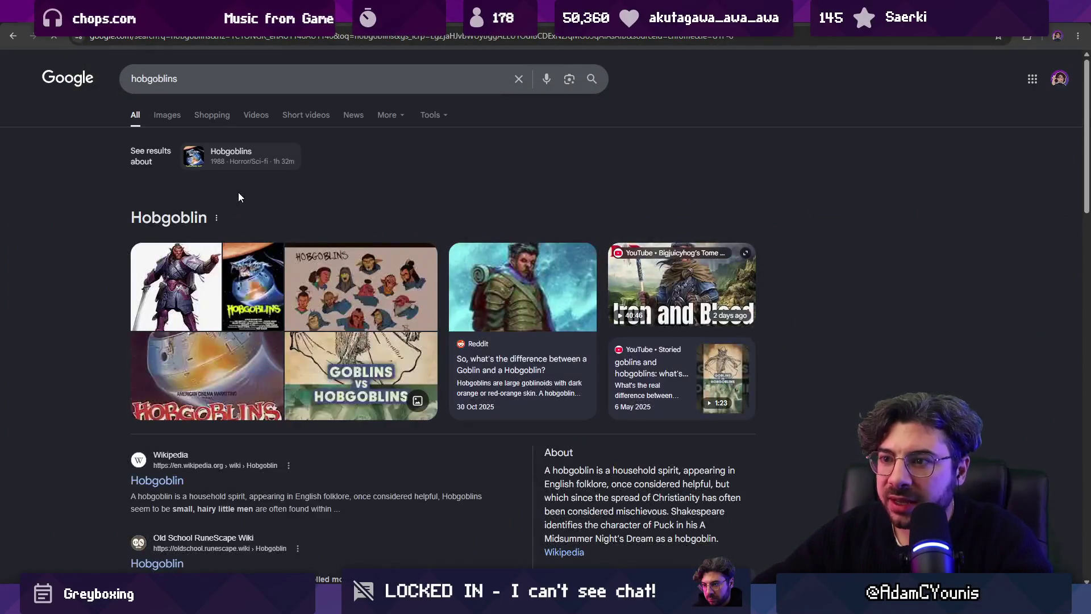
pyautogui.click(168, 117)
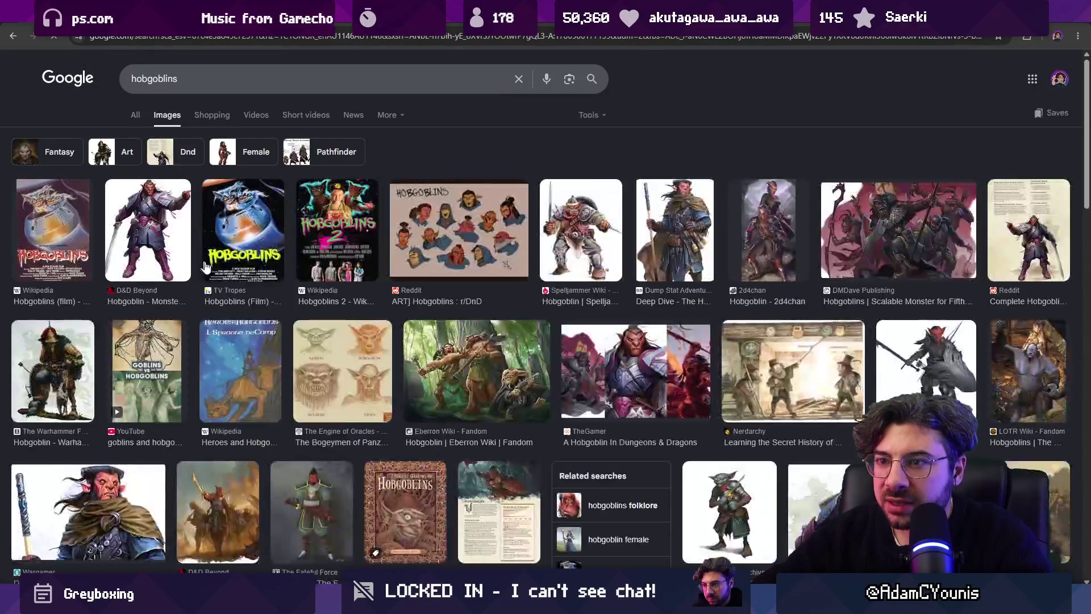
pyautogui.scroll(-6, 484, 307)
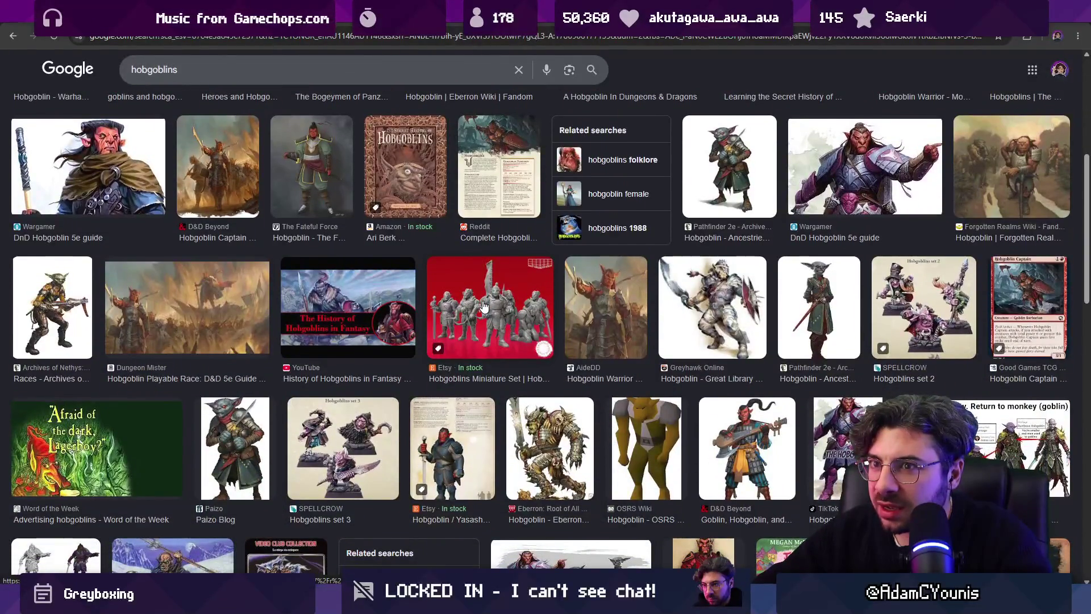
pyautogui.scroll(-6, 484, 306)
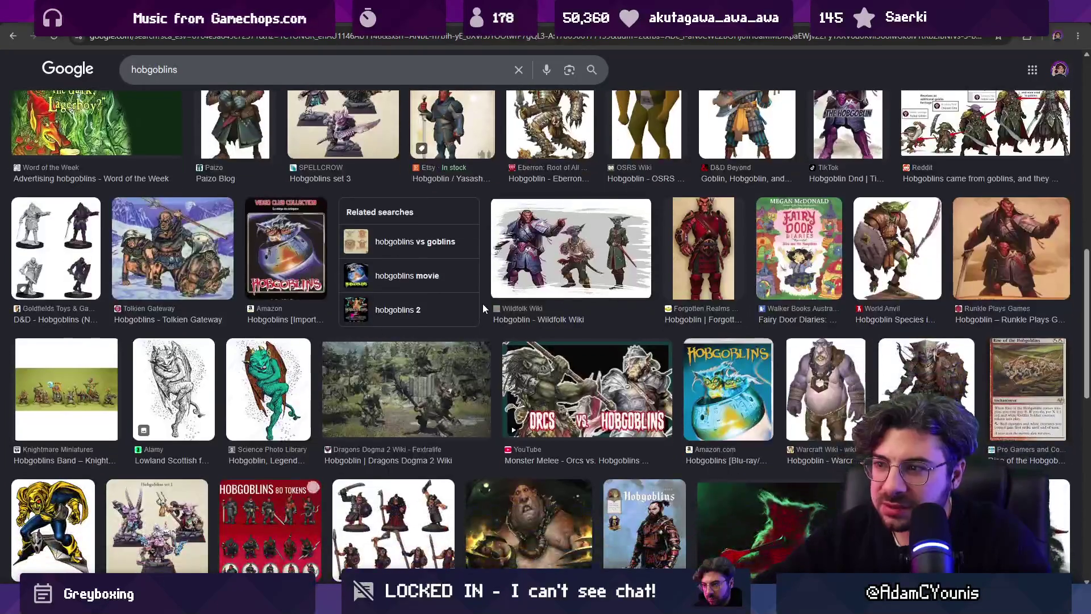
pyautogui.scroll(-2, 483, 302)
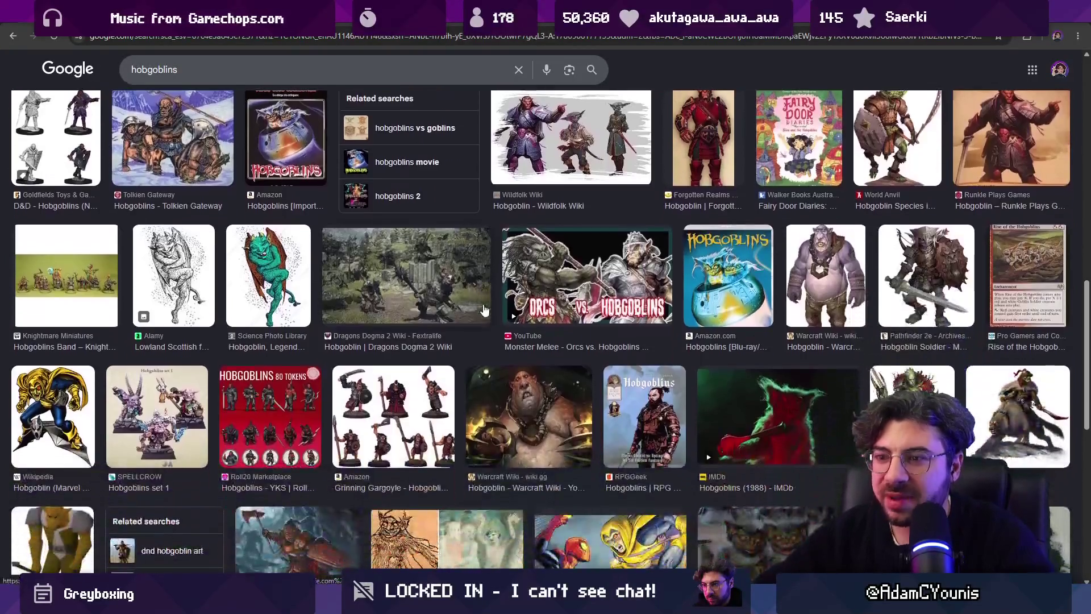
pyautogui.scroll(-5, 471, 328)
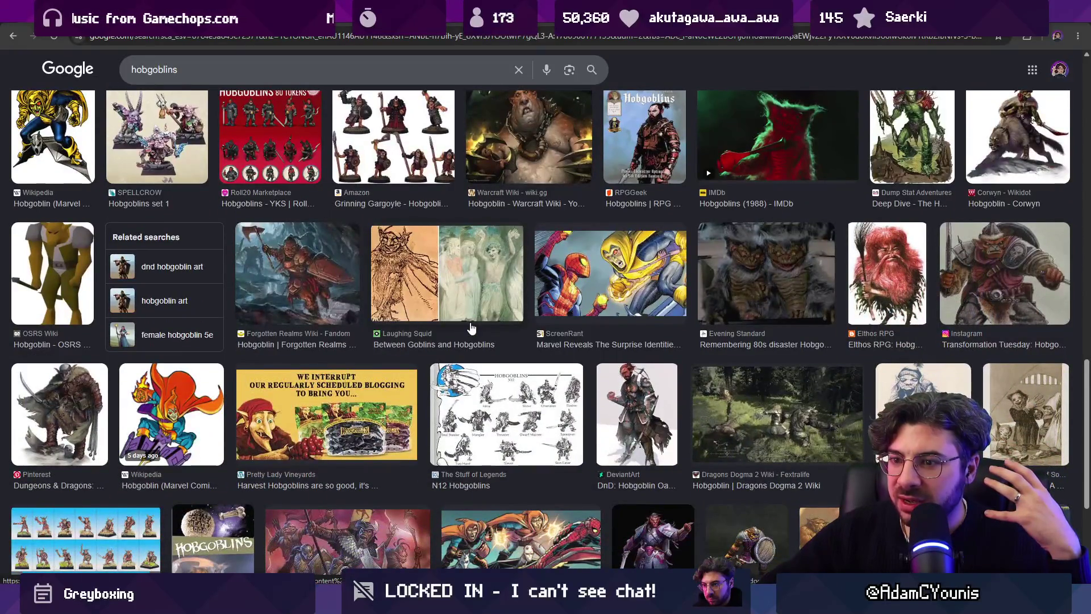
pyautogui.scroll(-2, 471, 327)
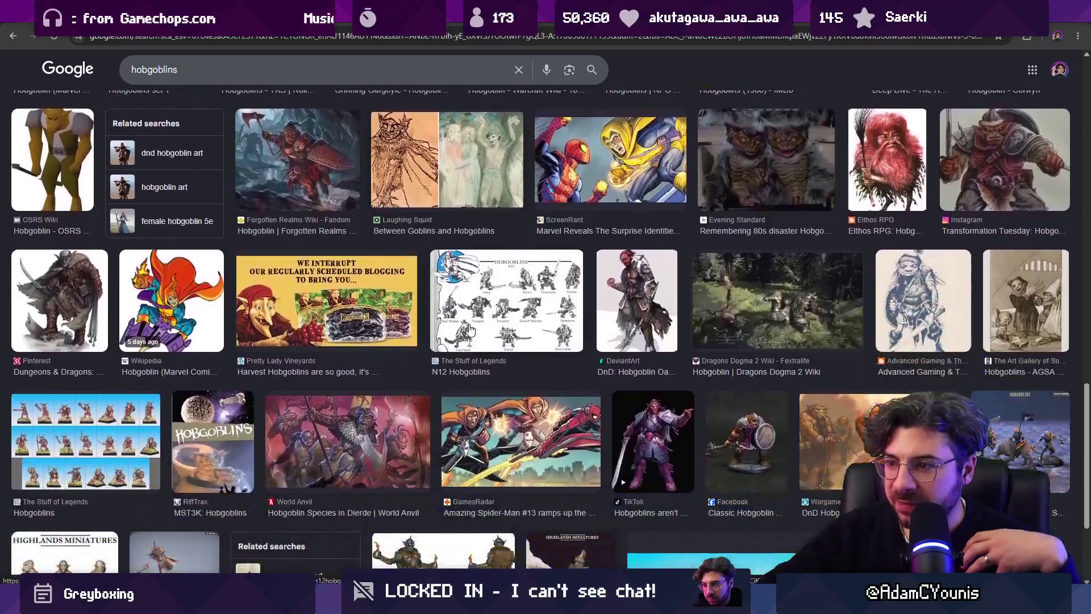
pyautogui.scroll(-1, 482, 324)
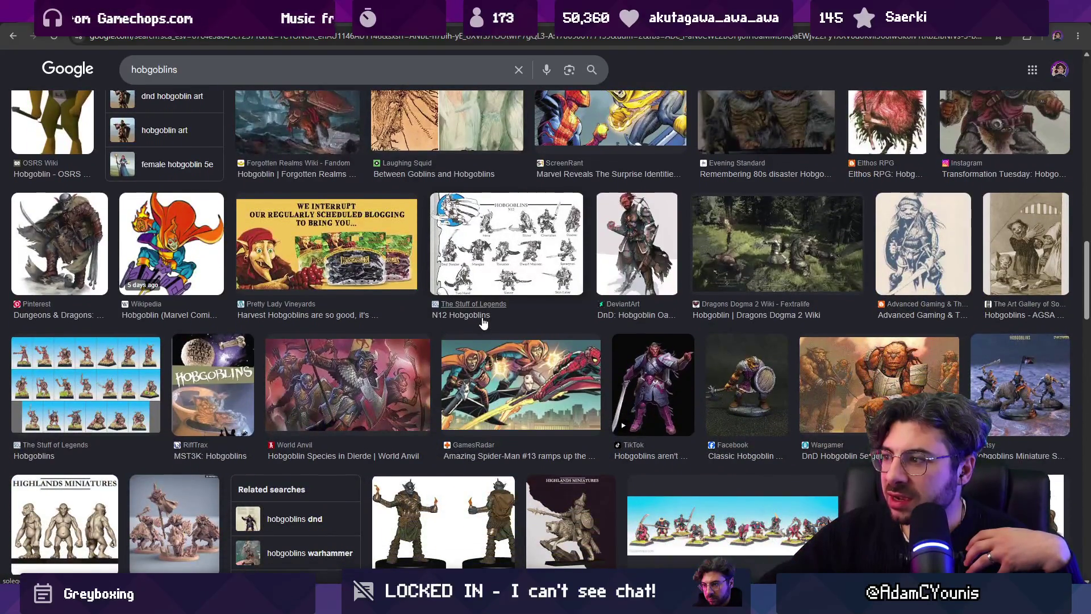
pyautogui.scroll(-3, 482, 324)
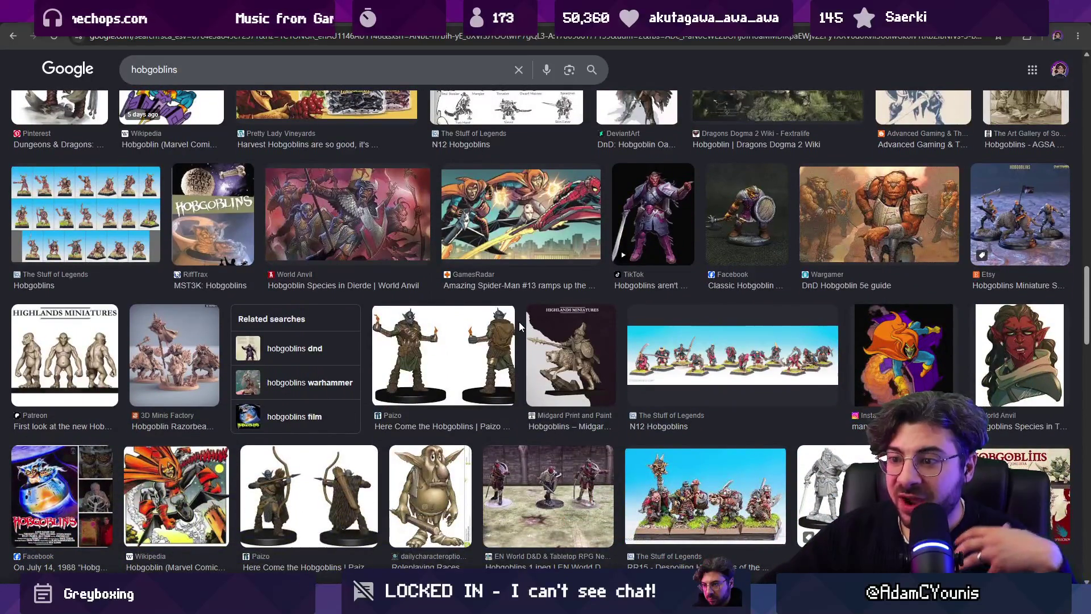
pyautogui.scroll(-3, 519, 326)
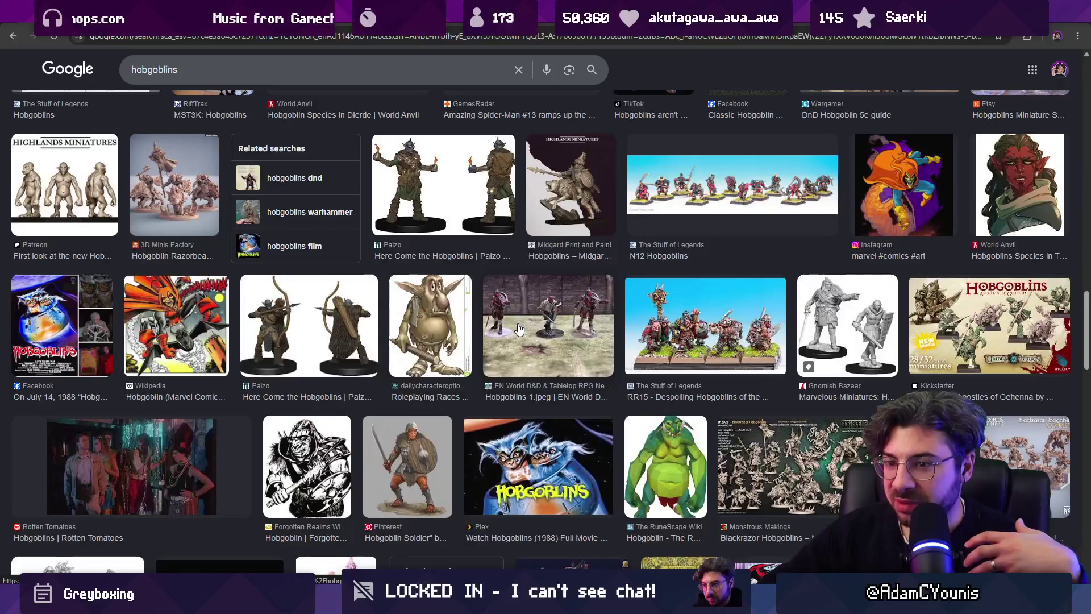
pyautogui.scroll(-3, 519, 329)
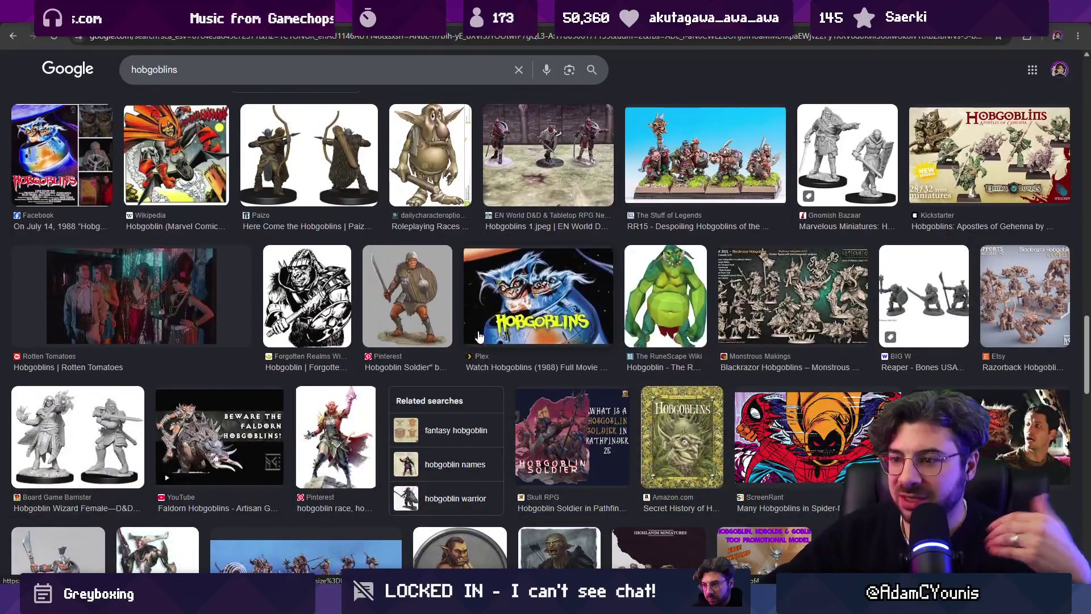
pyautogui.scroll(-3, 478, 337)
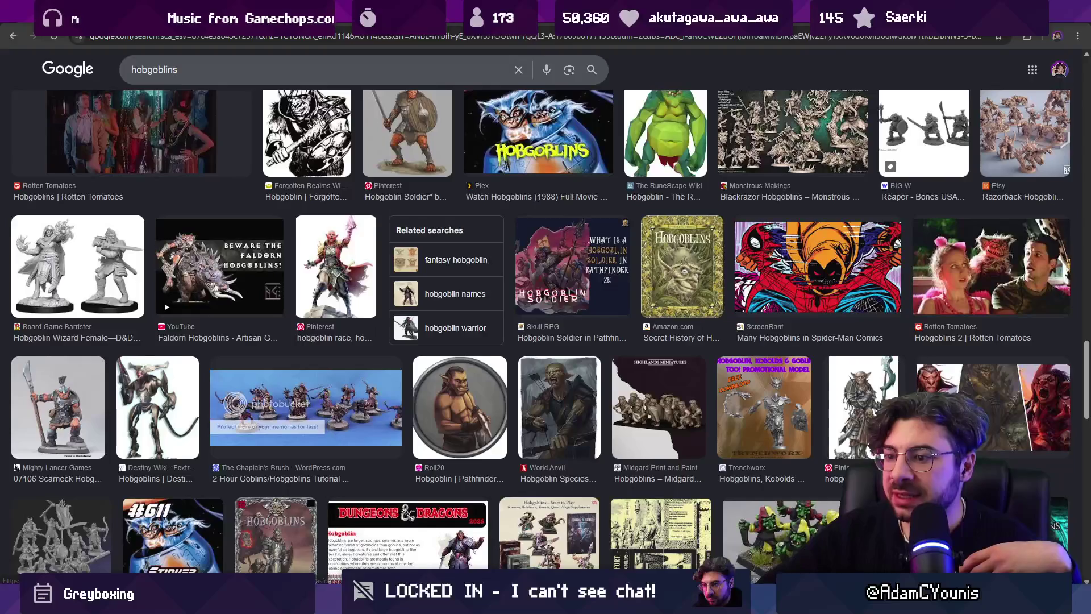
# Step: Return to Aseprite and the hooded frog sprite
pyautogui.hotkey('alt', 'Tab')
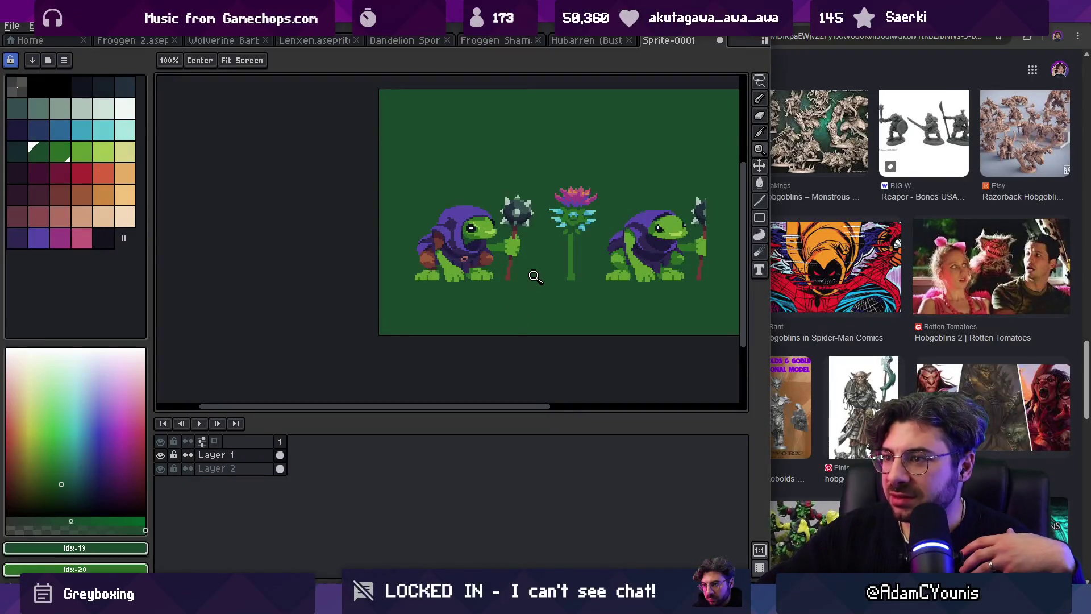
pyautogui.scroll(2, 470, 324)
pyautogui.scroll(1, 435, 318)
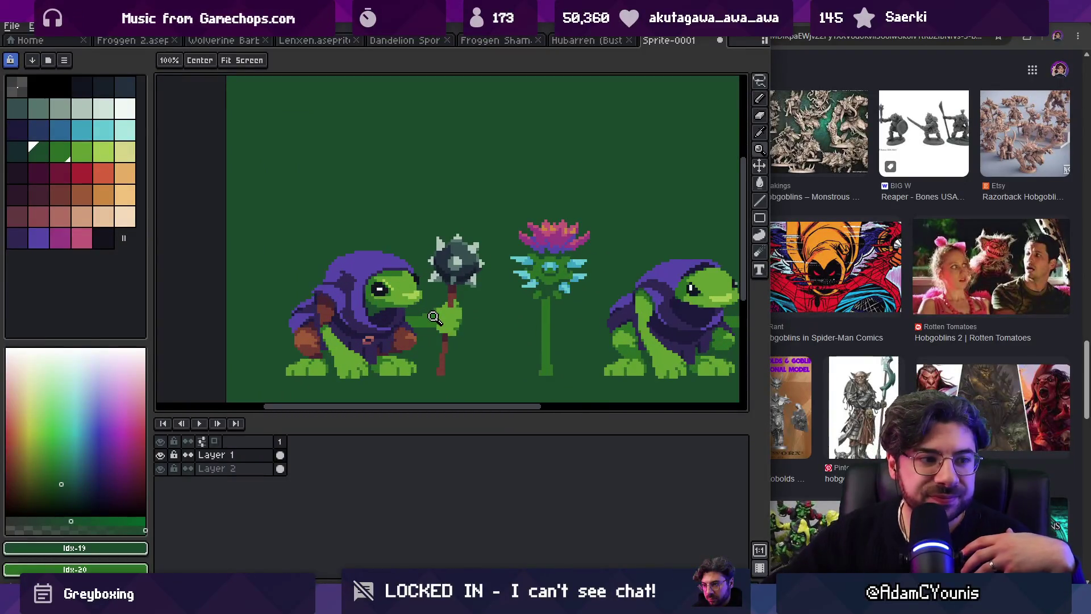
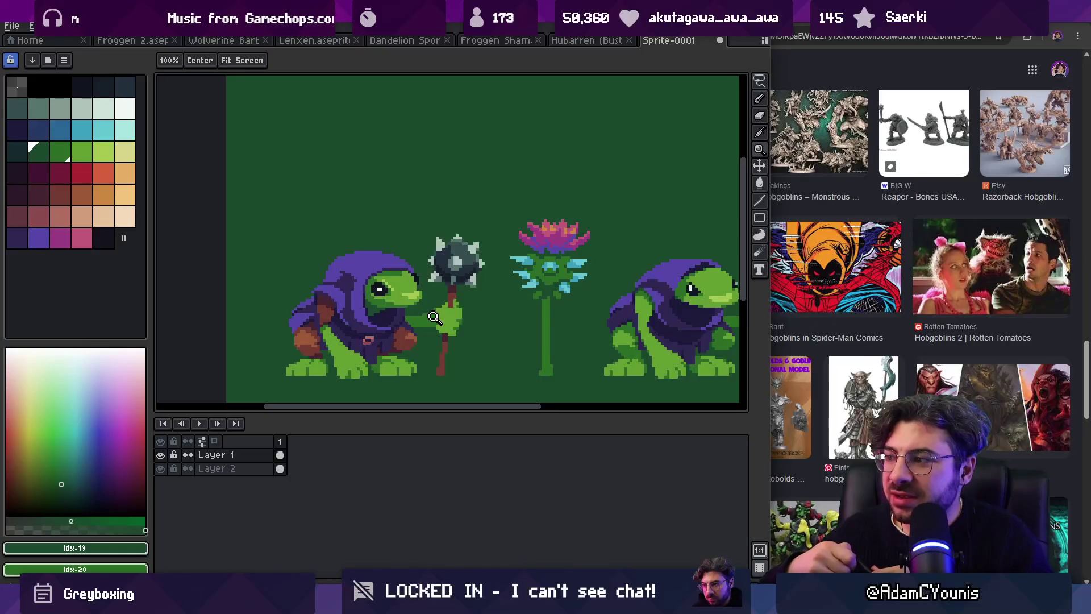
# Step: Search Google for 'skaven' in Chrome
pyautogui.click(837, 43)
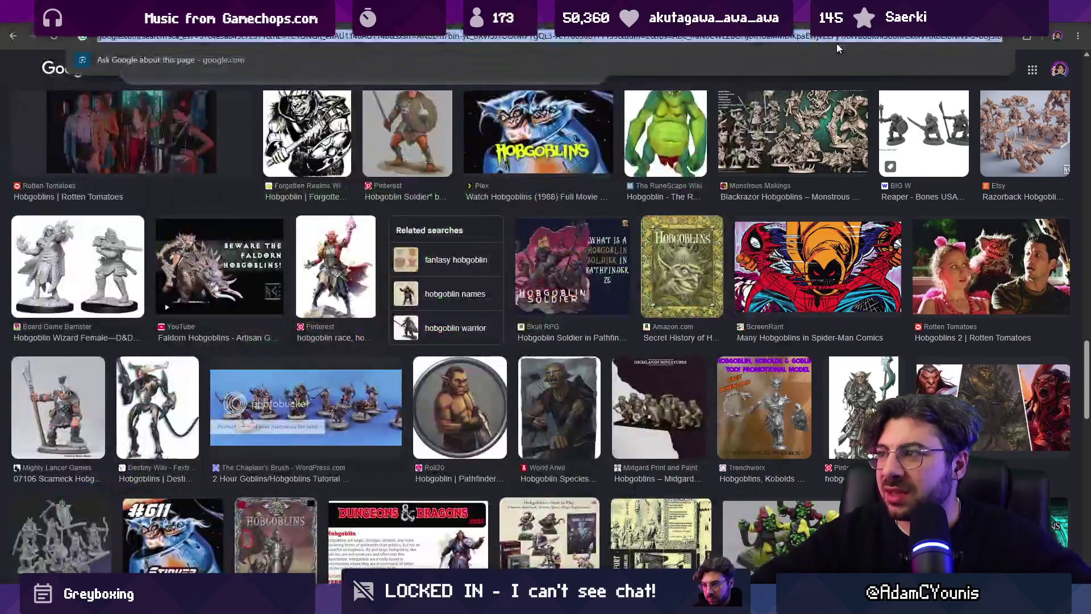
pyautogui.write('skaven')
pyautogui.press('Return')
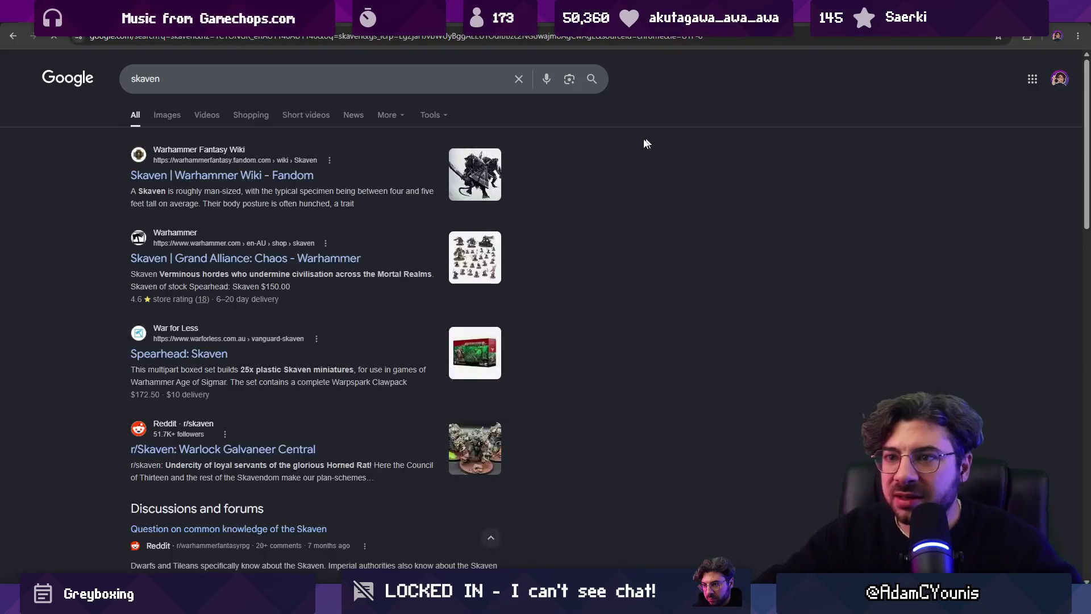
# Step: Browse the skaven image results and preview one painting, then return to the frog sprite in Aseprite
pyautogui.click(171, 115)
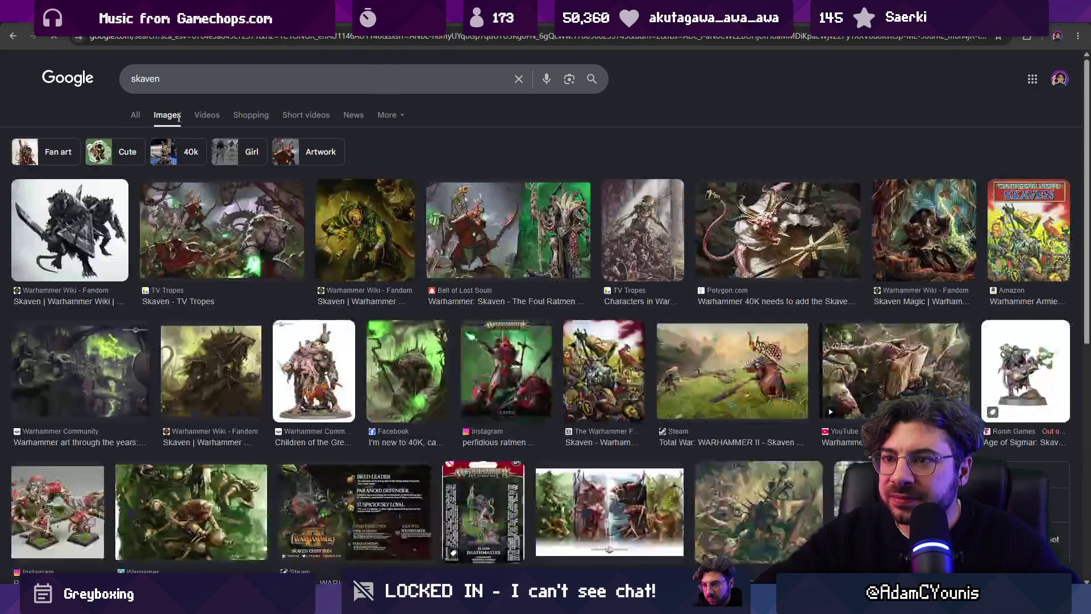
pyautogui.scroll(-3, 244, 311)
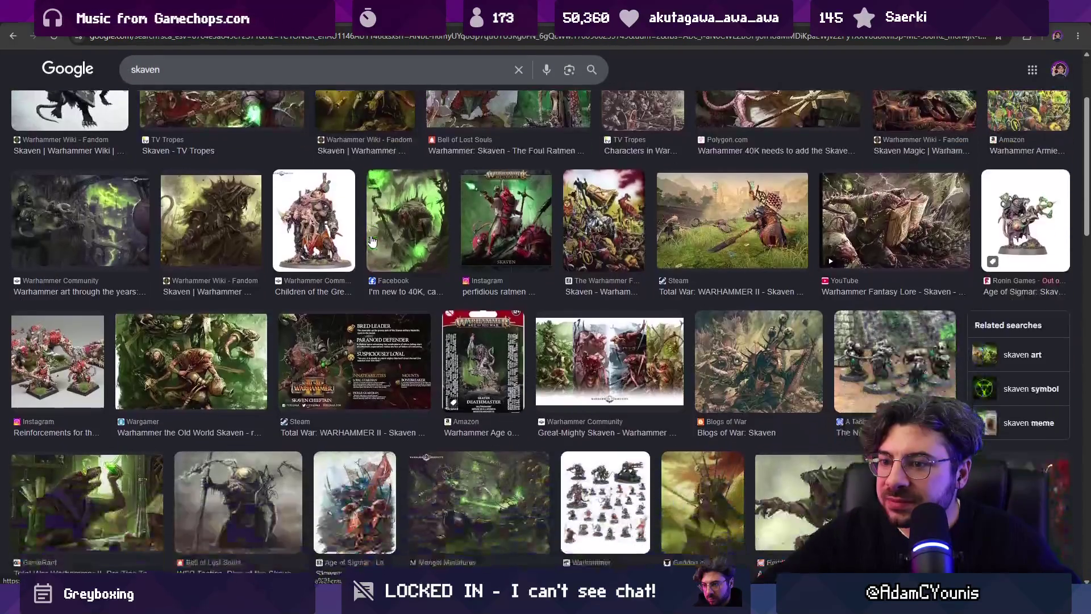
pyautogui.click(243, 311)
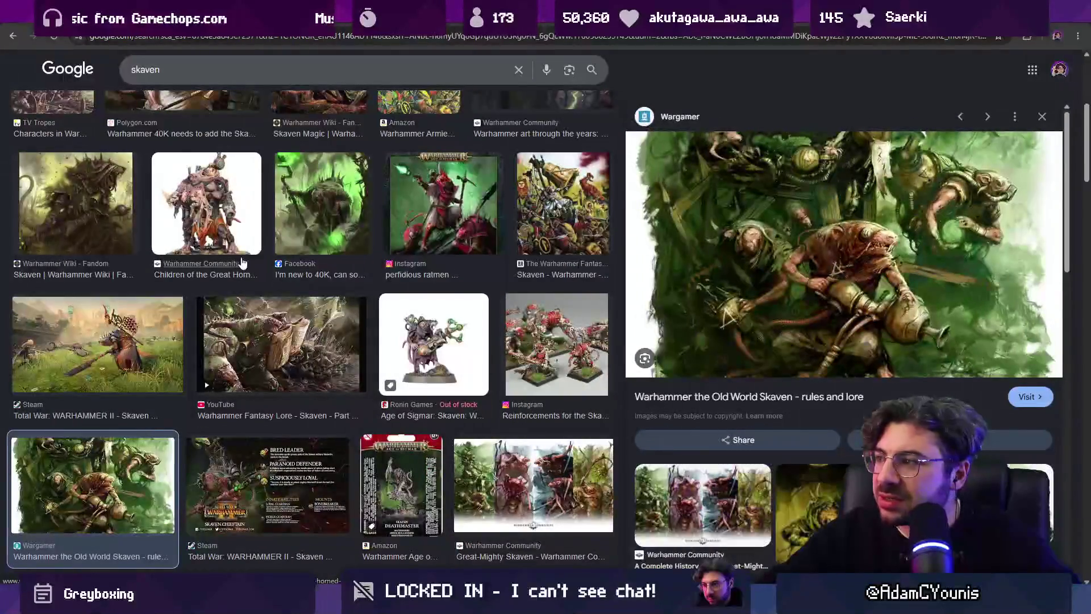
pyautogui.click(17, 39)
pyautogui.click(17, 39)
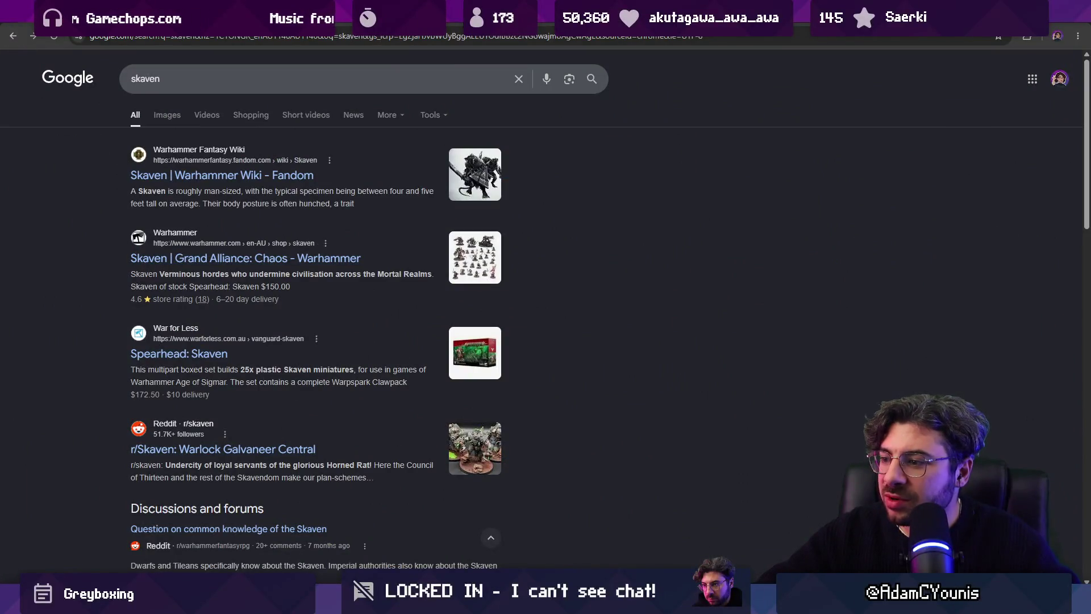
pyautogui.hotkey('alt', 'Tab')
pyautogui.scroll(-1, 520, 318)
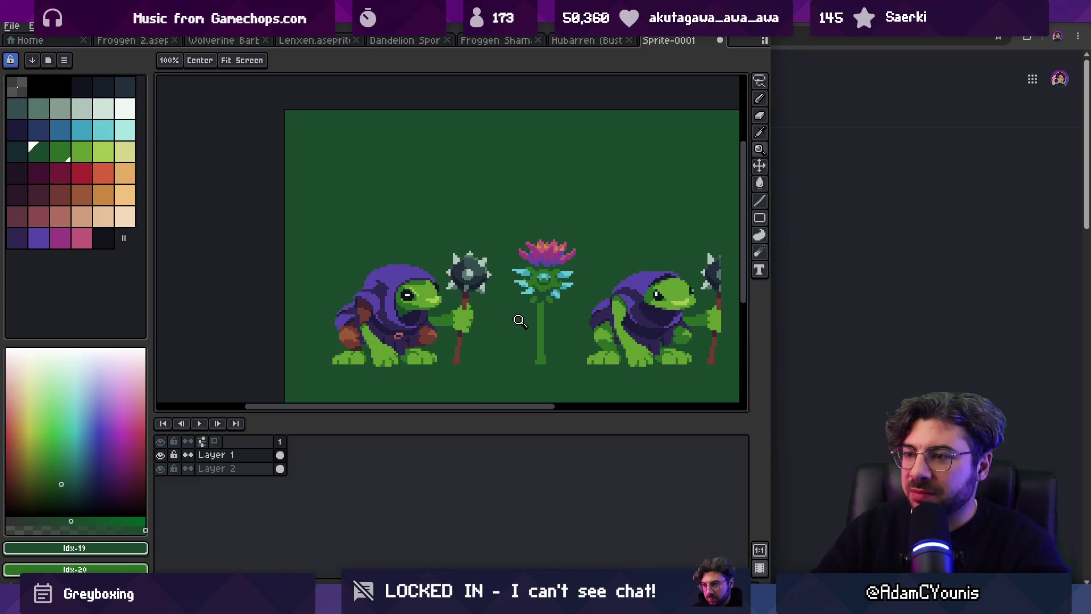
pyautogui.scroll(-2, 517, 319)
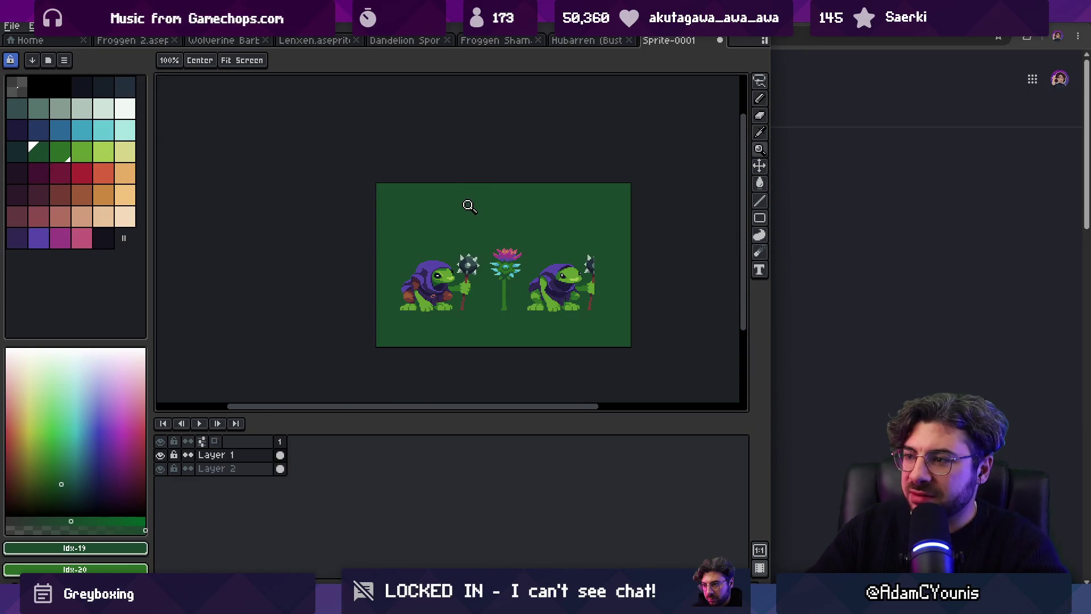
pyautogui.scroll(2, 470, 206)
pyautogui.press('q')
pyautogui.moveTo(591, 216)
pyautogui.mouseDown()
pyautogui.moveTo(597, 223)
pyautogui.moveTo(514, 223)
pyautogui.mouseUp()
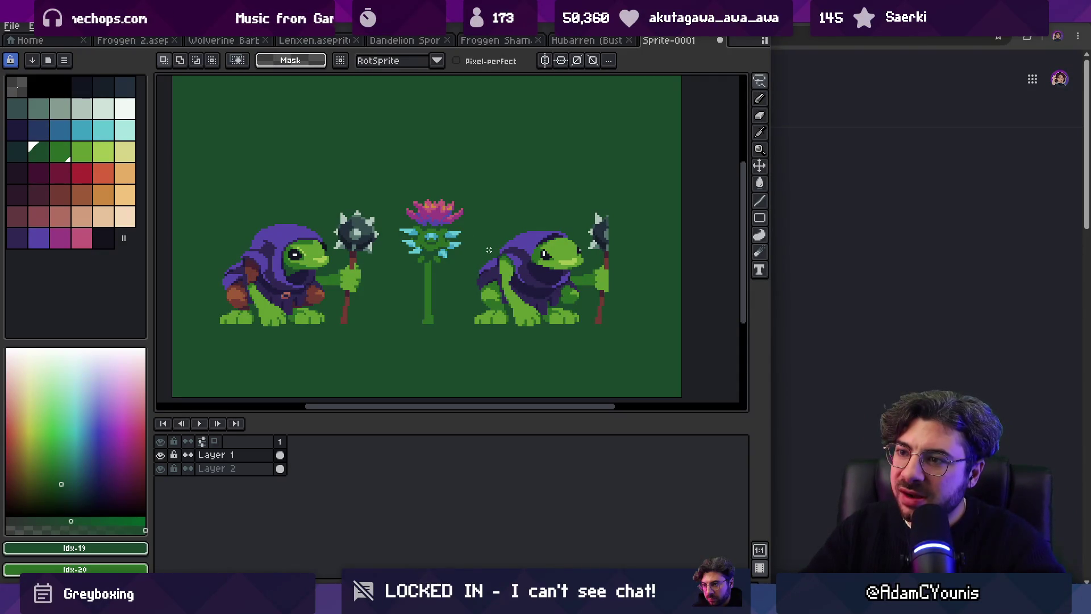
pyautogui.press('z')
pyautogui.click(356, 236)
pyautogui.click(357, 240)
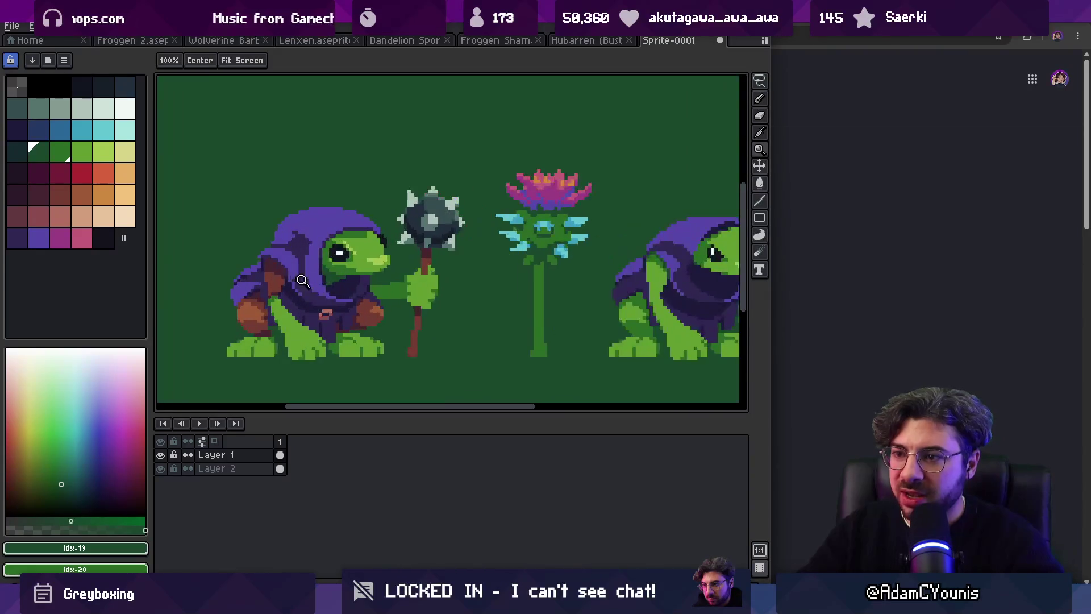
pyautogui.click(359, 244)
pyautogui.press('v')
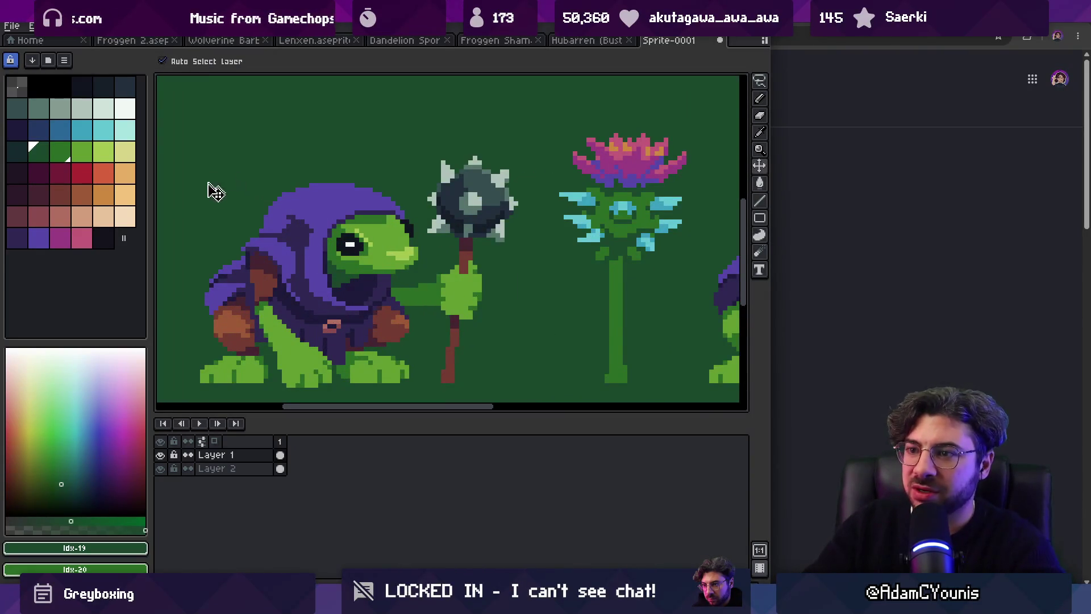
pyautogui.click(82, 195)
pyautogui.press('g')
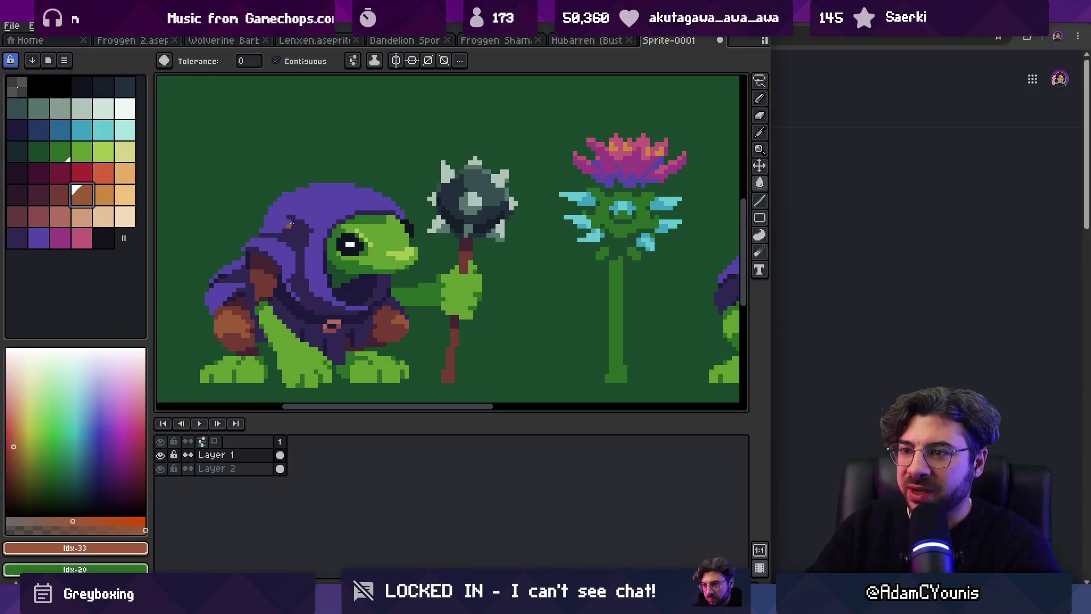
pyautogui.click(321, 215)
pyautogui.press('[')
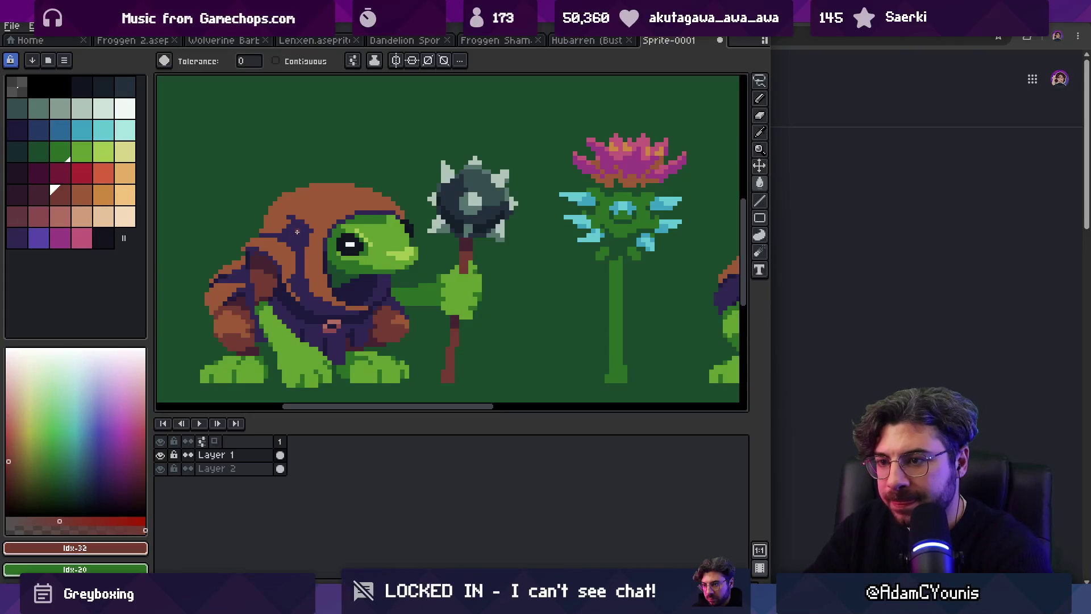
pyautogui.click(293, 234)
pyautogui.scroll(-5, 297, 232)
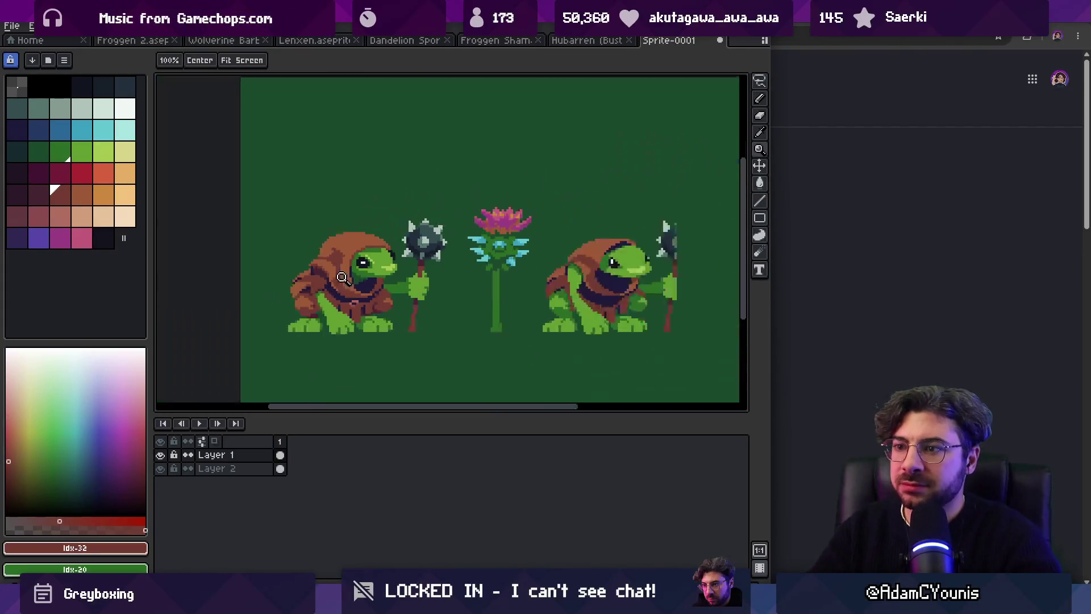
pyautogui.press('ctrl')
pyautogui.hotkey('ctrl', 'z')
pyautogui.hotkey('ctrl', 'z')
pyautogui.scroll(4, 358, 276)
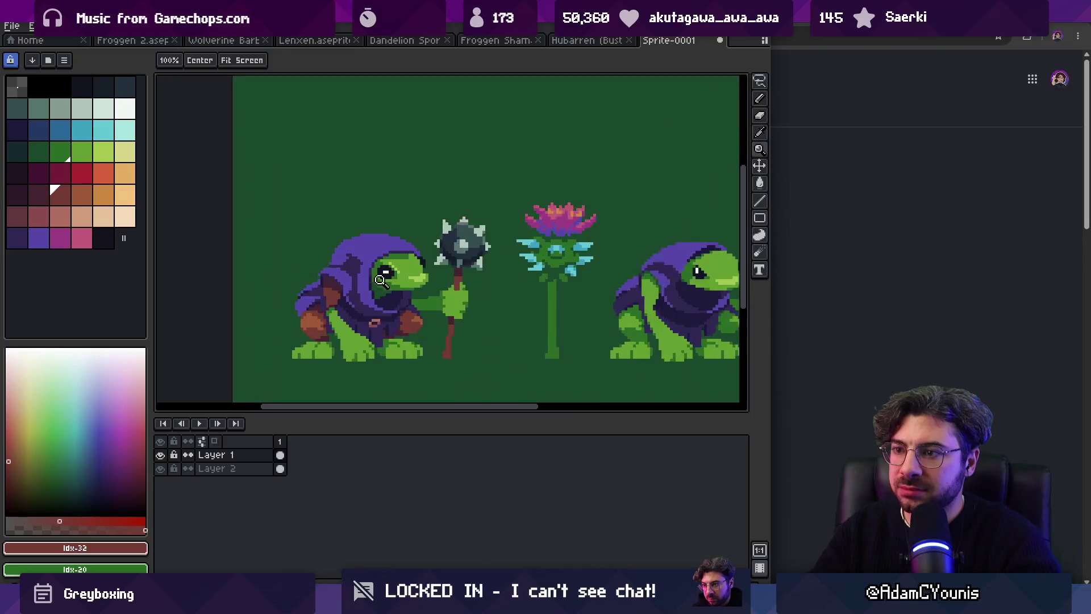
pyautogui.scroll(1, 359, 276)
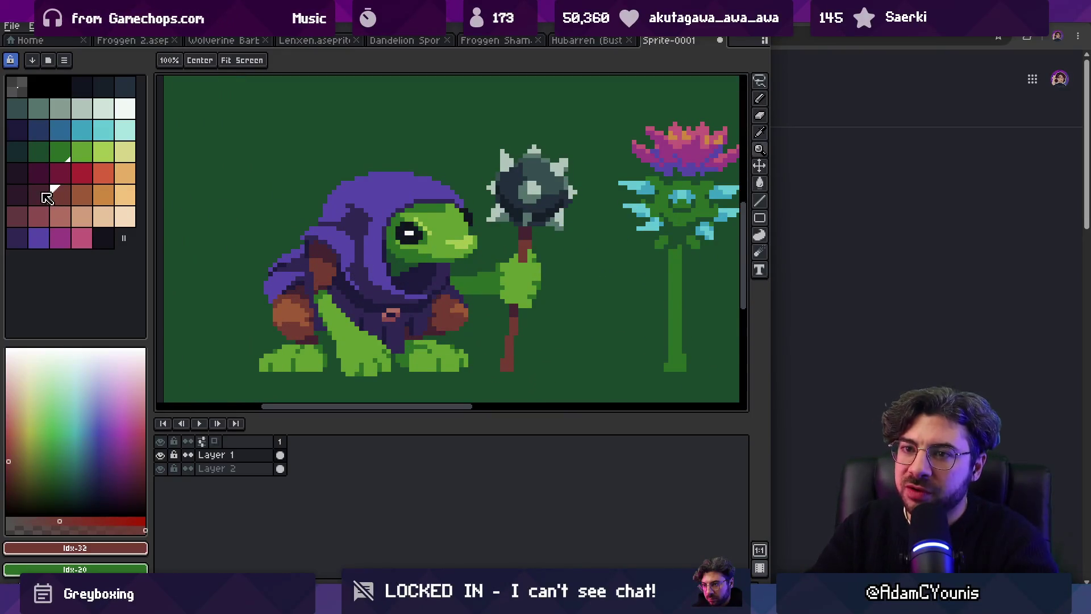
pyautogui.click(17, 193)
pyautogui.press('g')
pyautogui.click(358, 276)
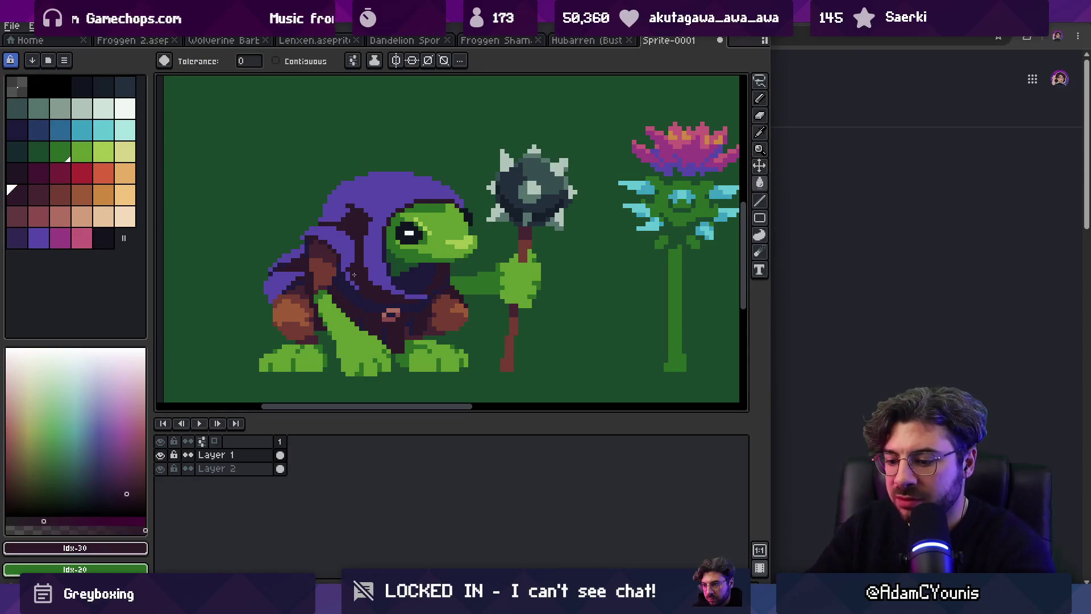
pyautogui.press(']')
pyautogui.click(344, 246)
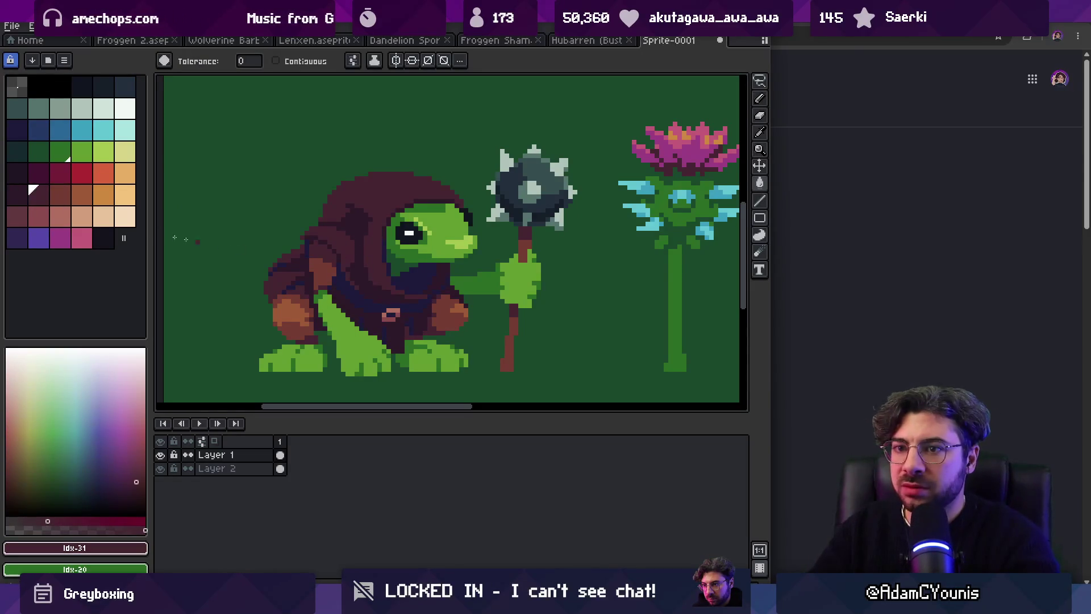
pyautogui.click(18, 173)
pyautogui.press('z')
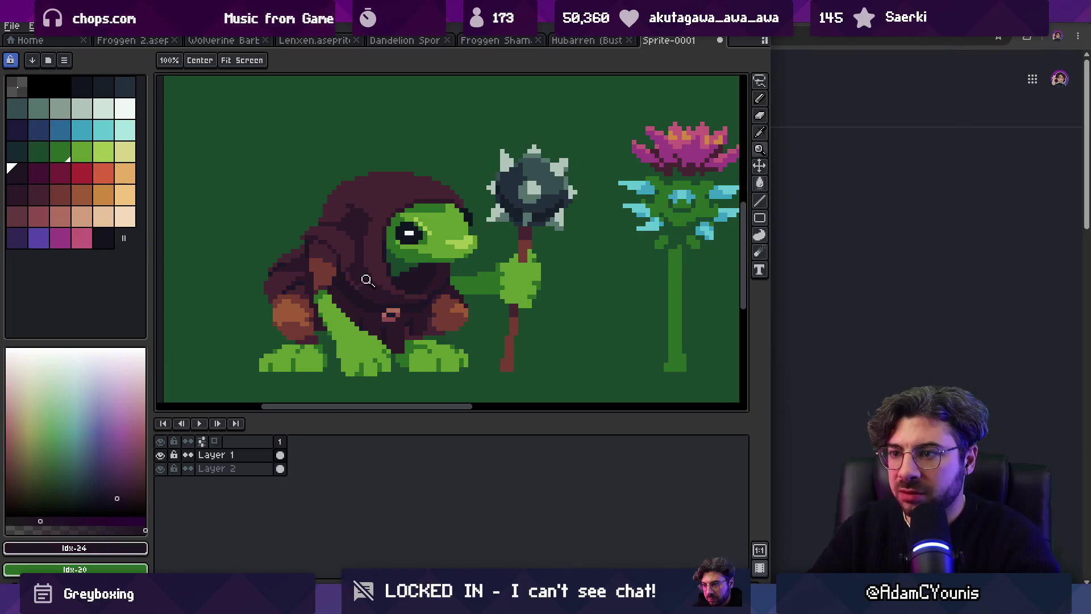
pyautogui.scroll(-3, 366, 280)
pyautogui.scroll(3, 427, 201)
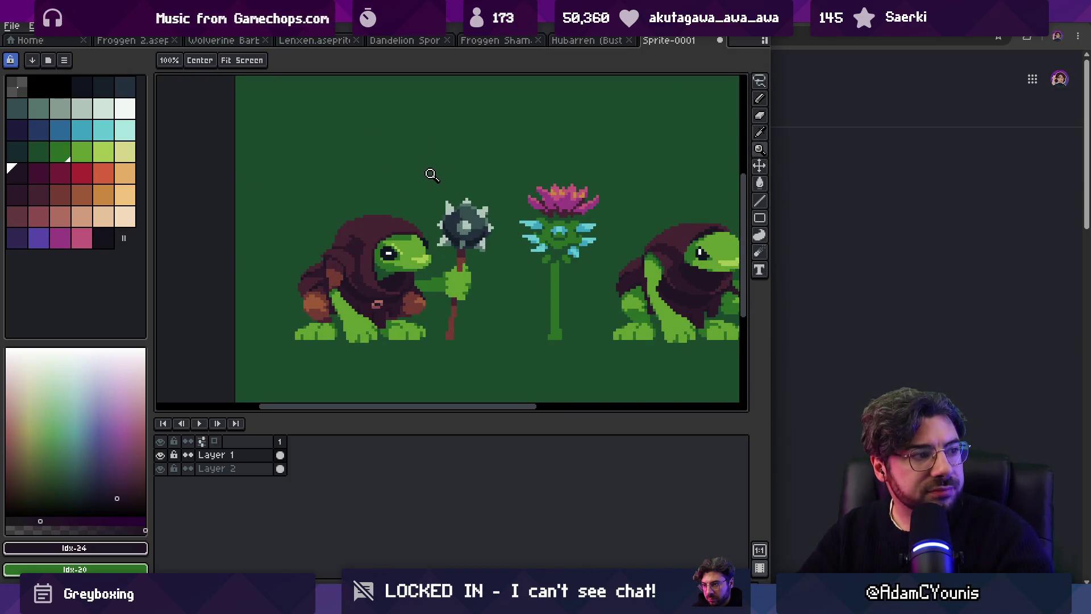
pyautogui.hotkey('ctrl', 'a')
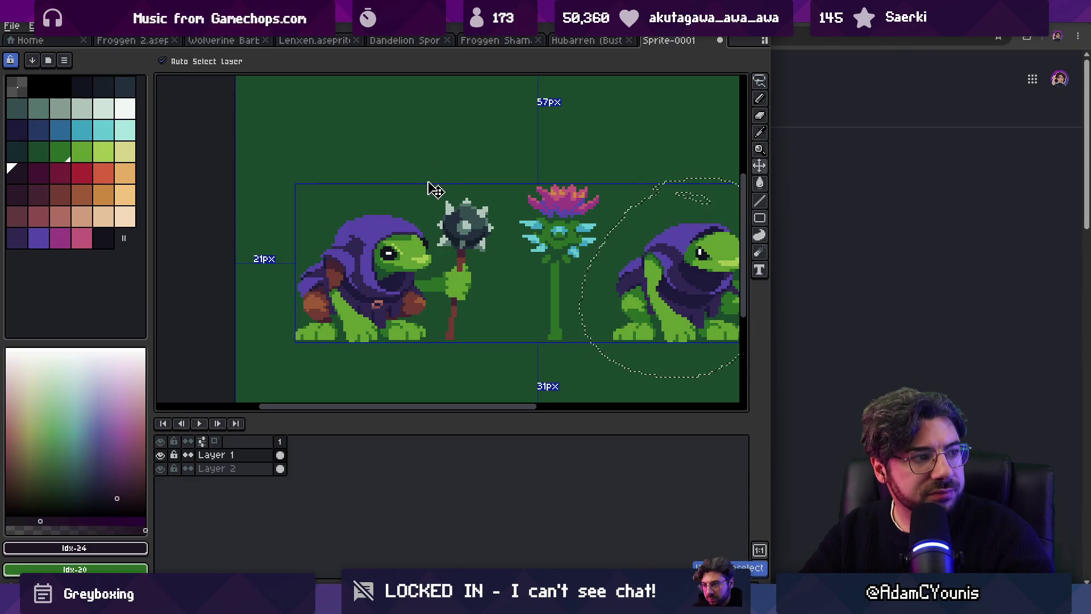
pyautogui.hotkey('ctrl', 'd')
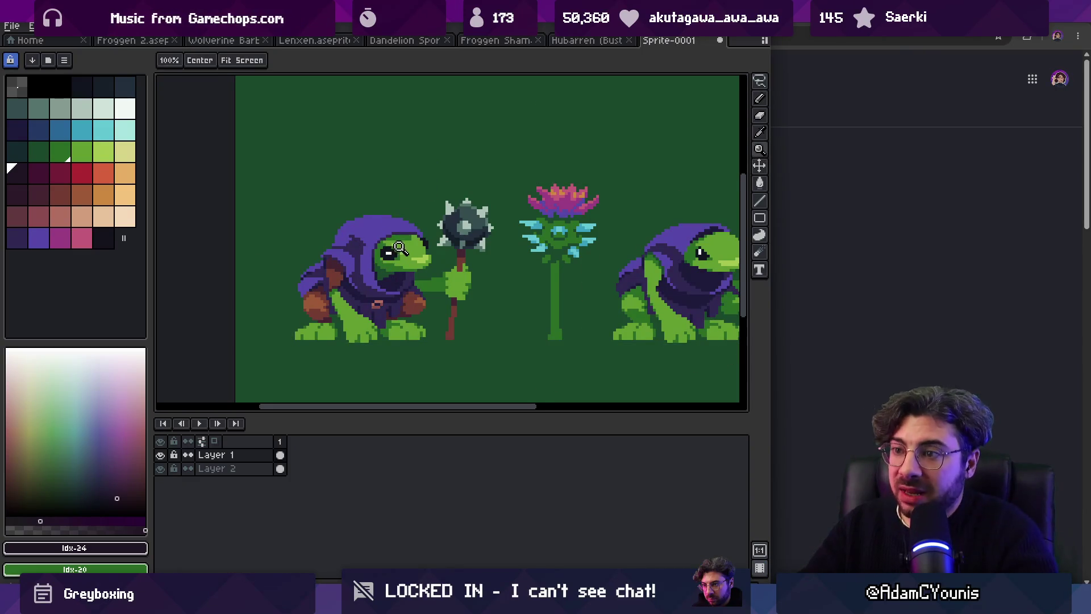
pyautogui.hscroll(2, 393, 244)
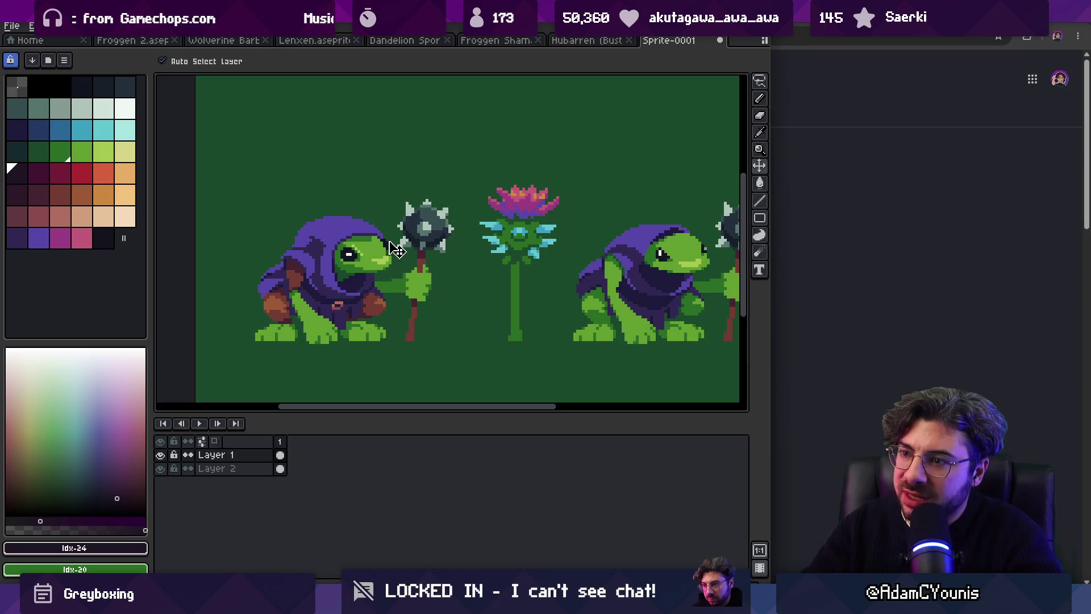
pyautogui.press('z')
pyautogui.scroll(-2, 392, 250)
pyautogui.scroll(5, 355, 242)
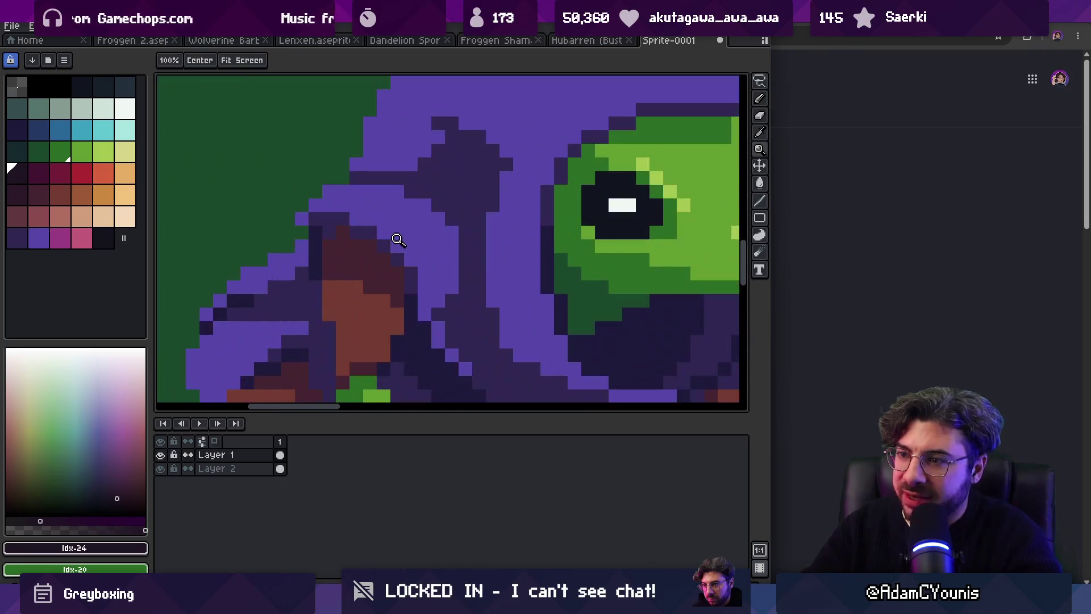
pyautogui.press('b')
pyautogui.keyDown('alt'); pyautogui.click(409, 233); pyautogui.keyUp('alt')
pyautogui.click(397, 244)
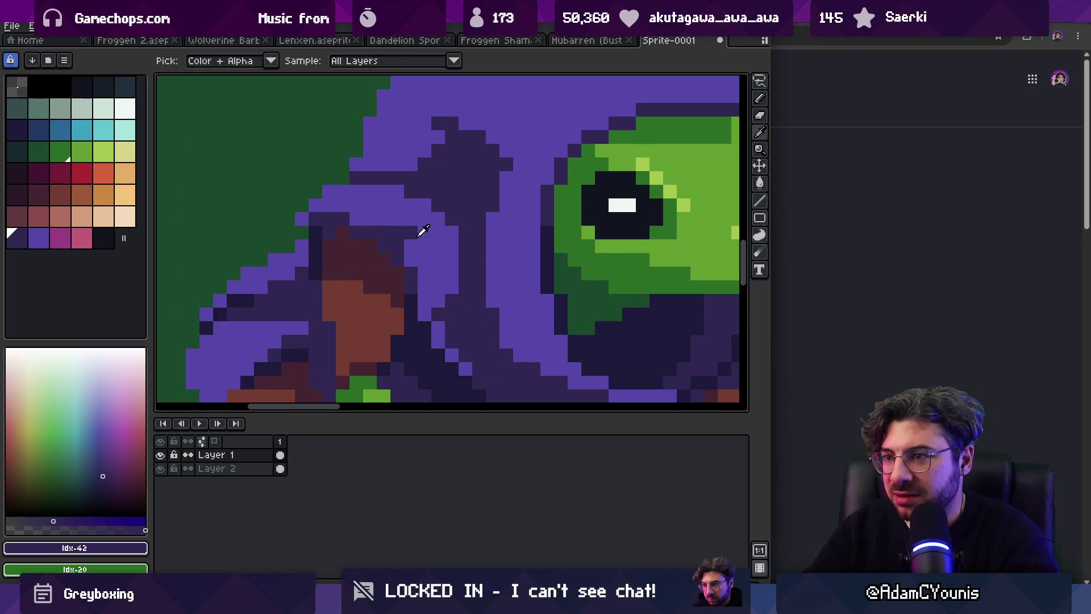
pyautogui.keyDown('alt'); pyautogui.click(401, 250); pyautogui.keyUp('alt')
pyautogui.click(399, 250)
pyautogui.press('z')
pyautogui.scroll(-4, 471, 225)
pyautogui.scroll(4, 472, 224)
pyautogui.press('b')
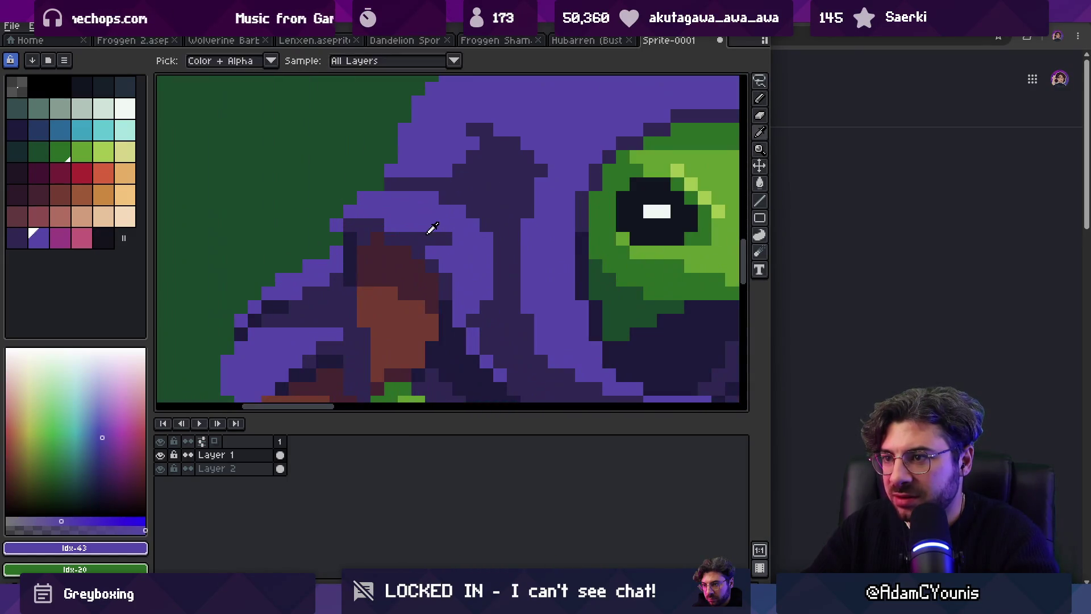
pyautogui.keyDown('alt'); pyautogui.click(430, 228); pyautogui.keyUp('alt')
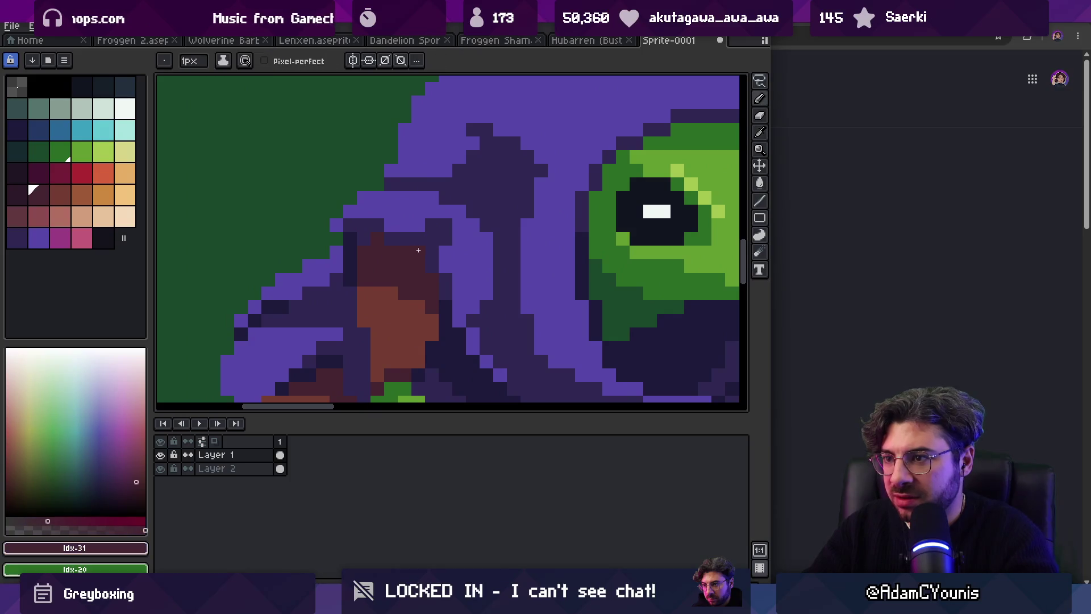
pyautogui.scroll(-4, 428, 213)
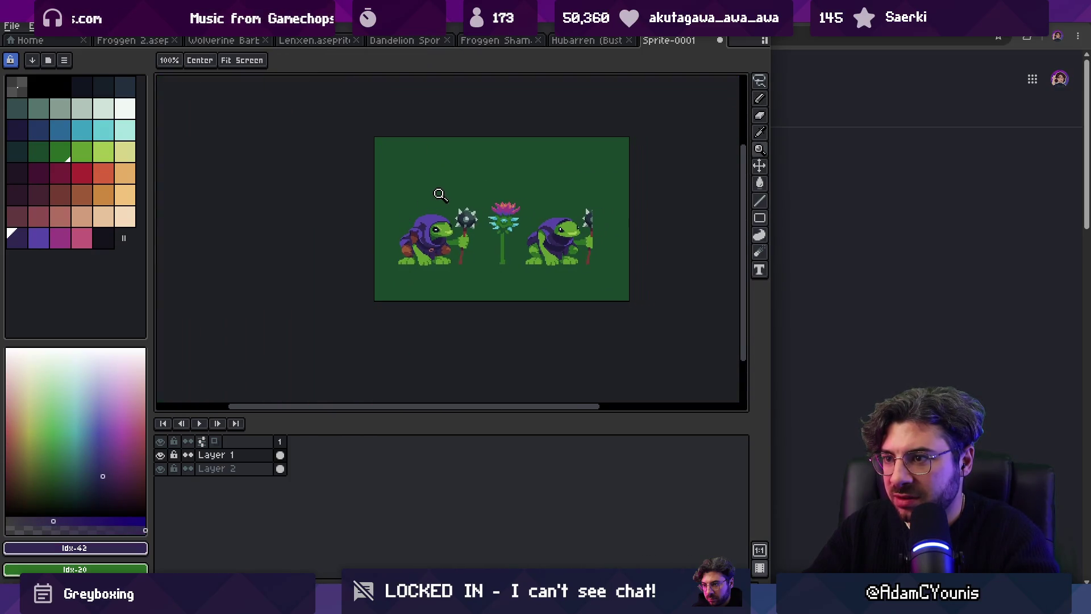
pyautogui.scroll(4, 435, 216)
pyautogui.keyDown('alt'); pyautogui.click(420, 241); pyautogui.keyUp('alt')
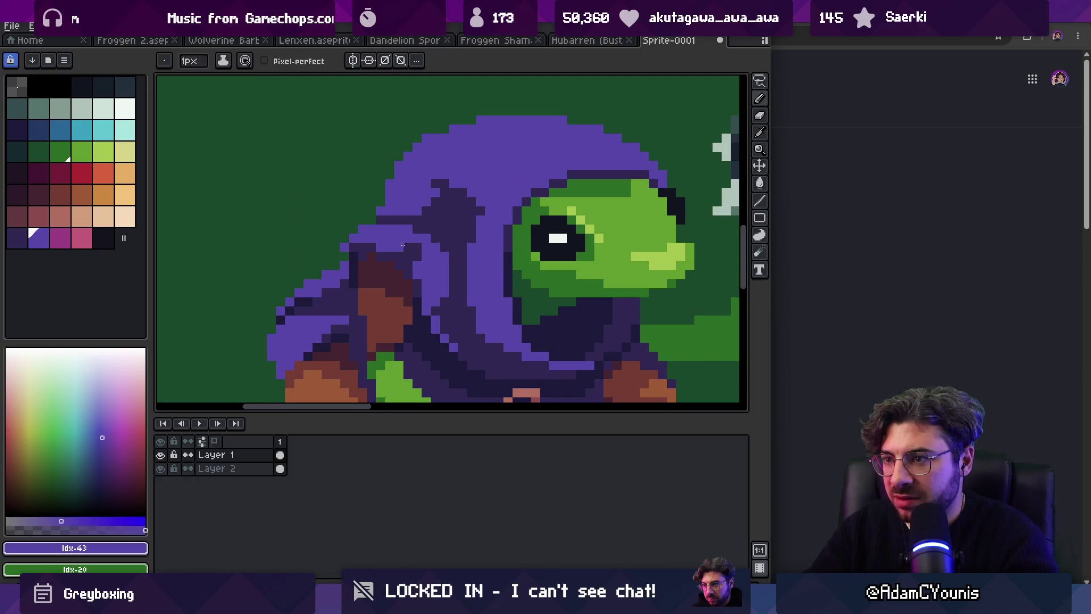
pyautogui.keyDown('alt'); pyautogui.click(452, 264); pyautogui.keyUp('alt')
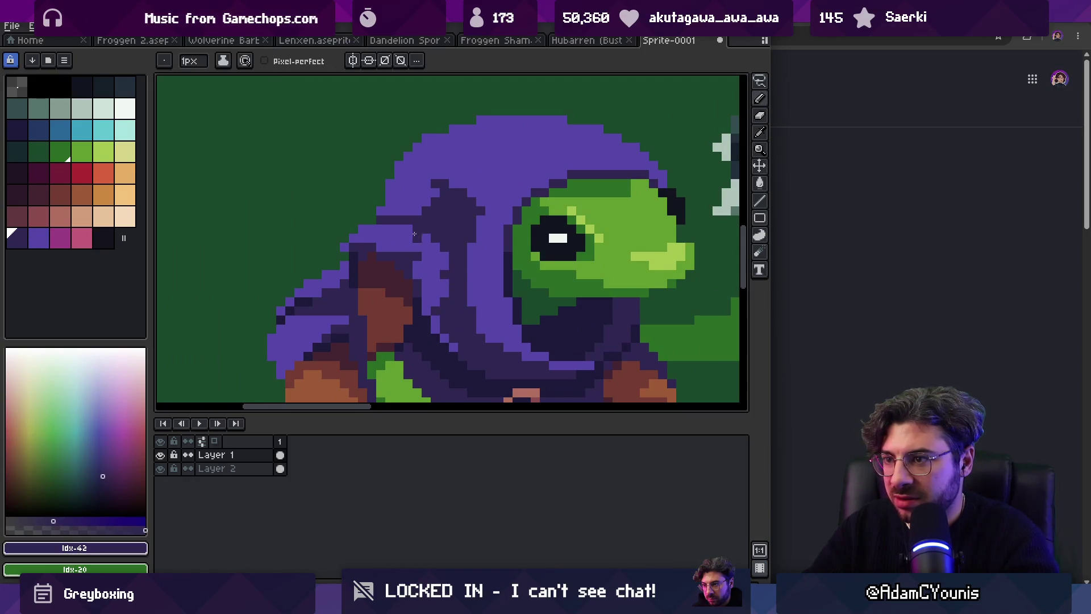
pyautogui.scroll(-4, 392, 230)
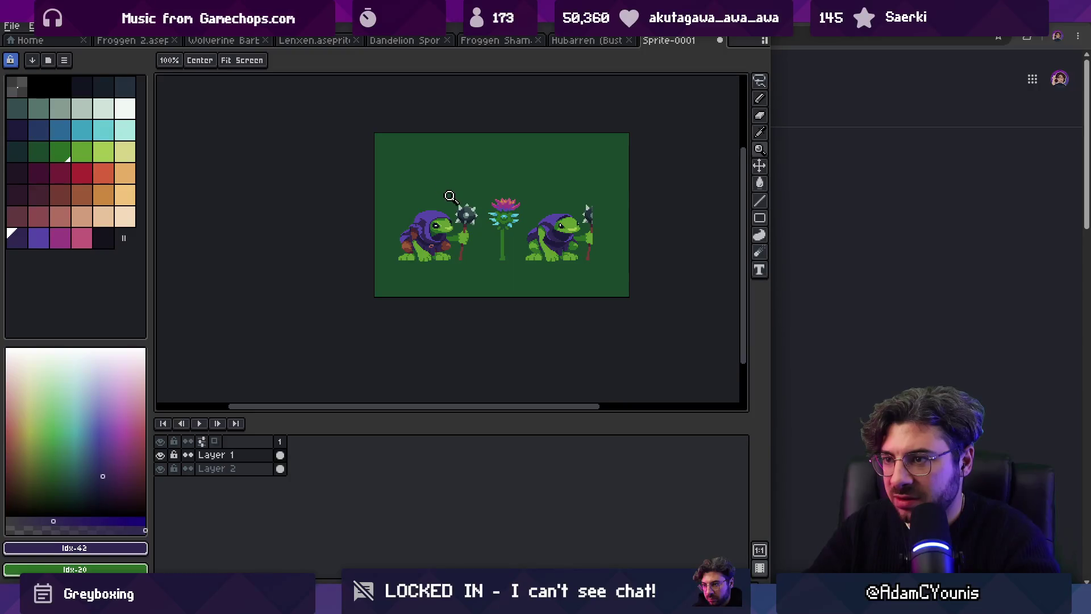
pyautogui.scroll(4, 450, 197)
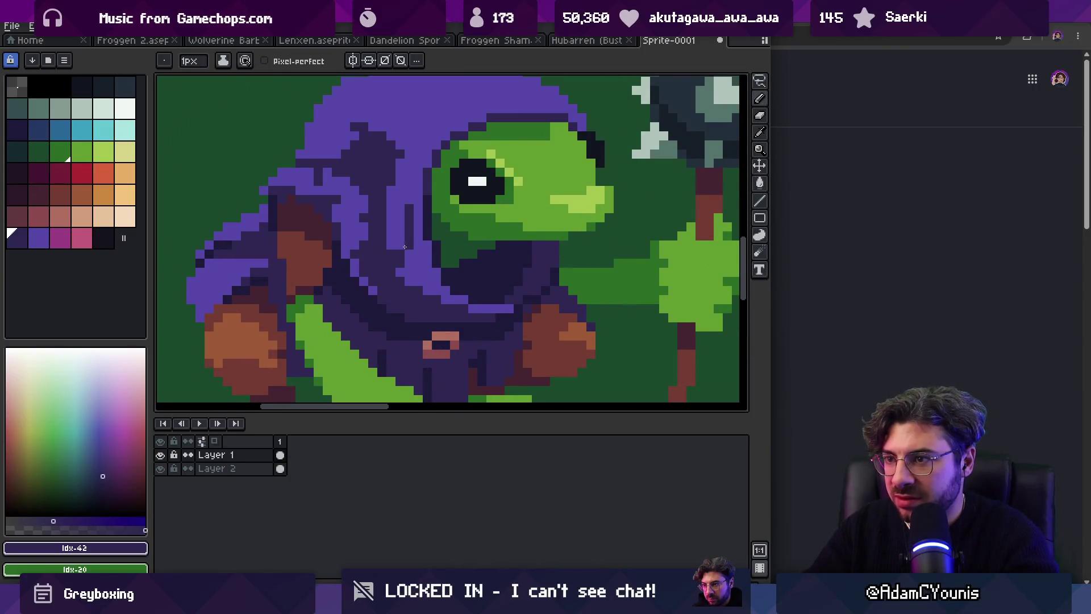
pyautogui.keyDown('alt'); pyautogui.click(401, 216); pyautogui.keyUp('alt')
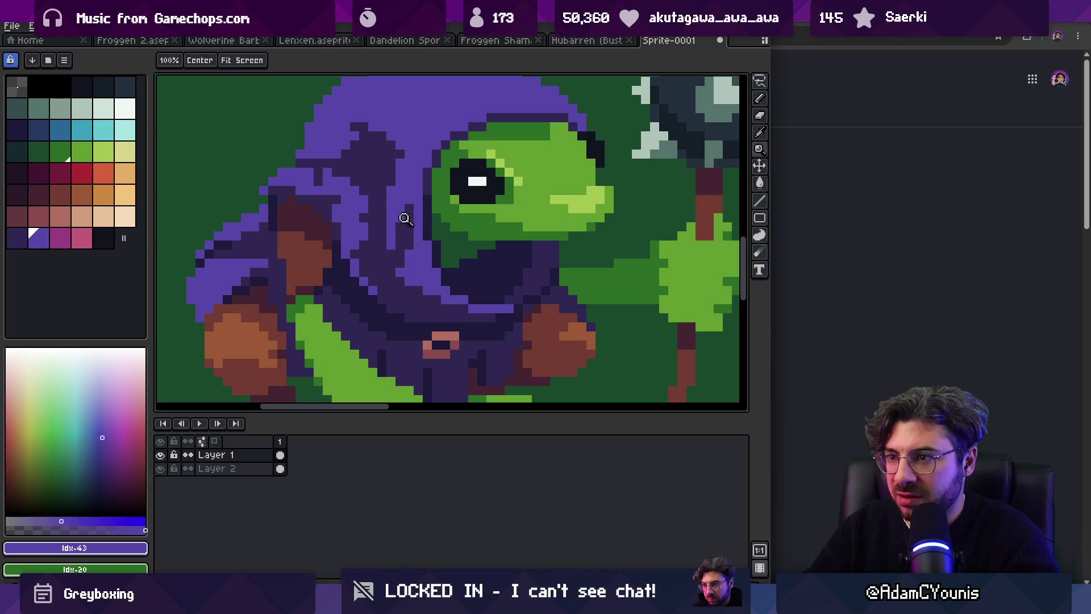
pyautogui.scroll(-4, 402, 214)
pyautogui.scroll(1, 419, 194)
pyautogui.hotkey('ctrl', 'z')
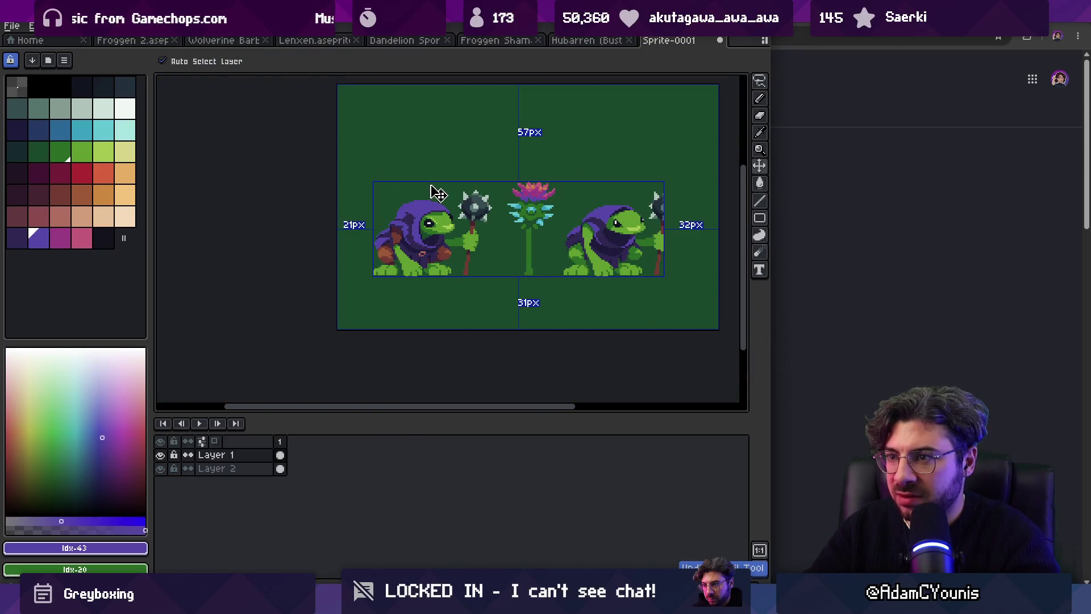
pyautogui.hotkey('ctrl', 'y')
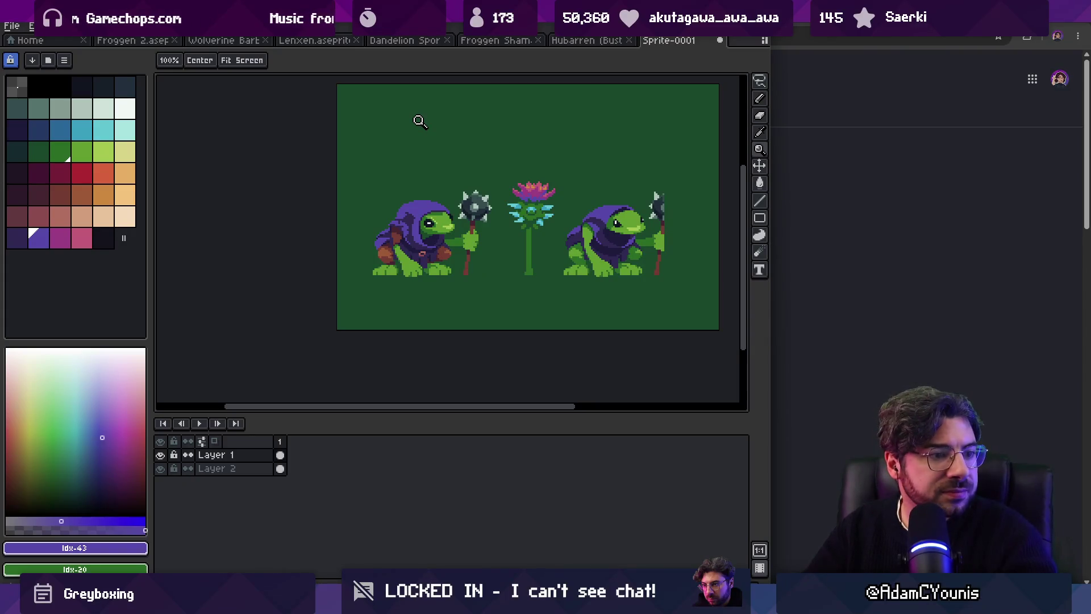
pyautogui.scroll(2, 443, 191)
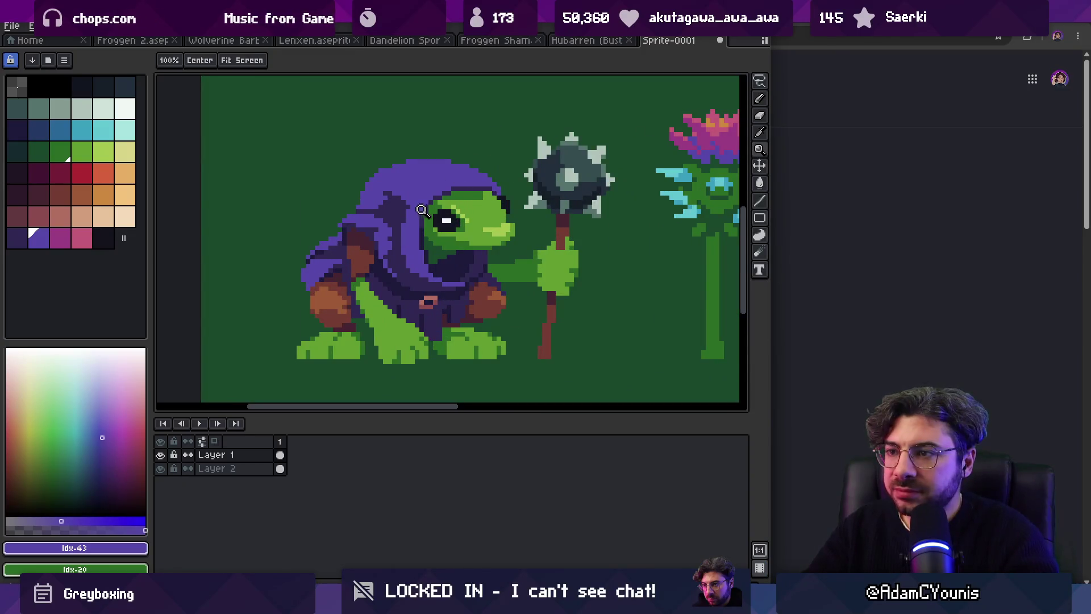
pyautogui.scroll(-2, 404, 216)
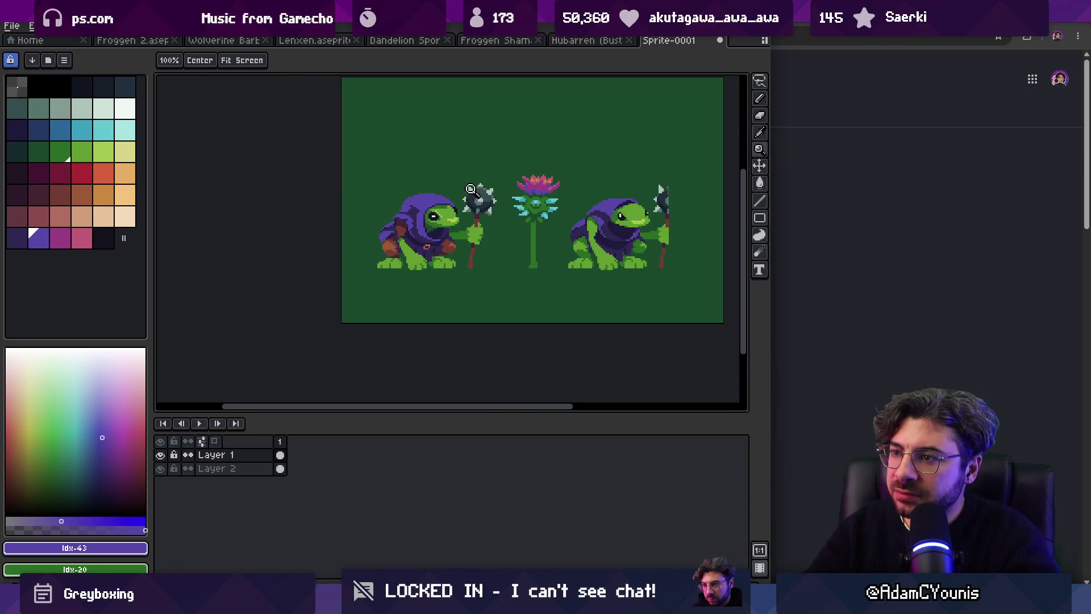
pyautogui.scroll(2, 435, 202)
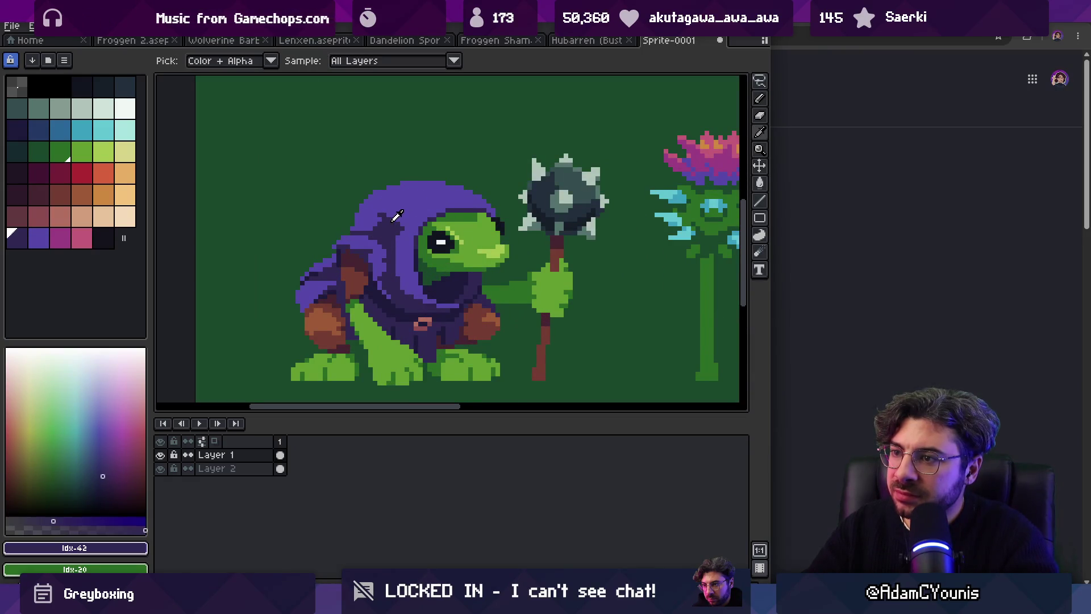
# Step: Start the patch with a brown pixel on the left frog's purple hood
pyautogui.click(60, 216)
pyautogui.press('b')
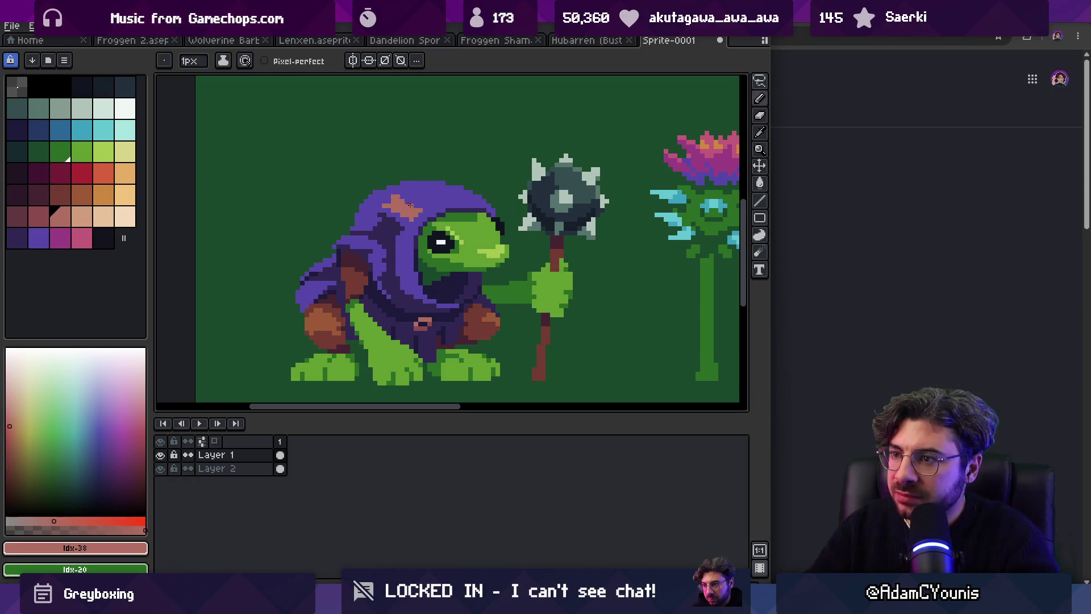
pyautogui.keyDown('alt'); pyautogui.click(421, 189); pyautogui.keyUp('alt')
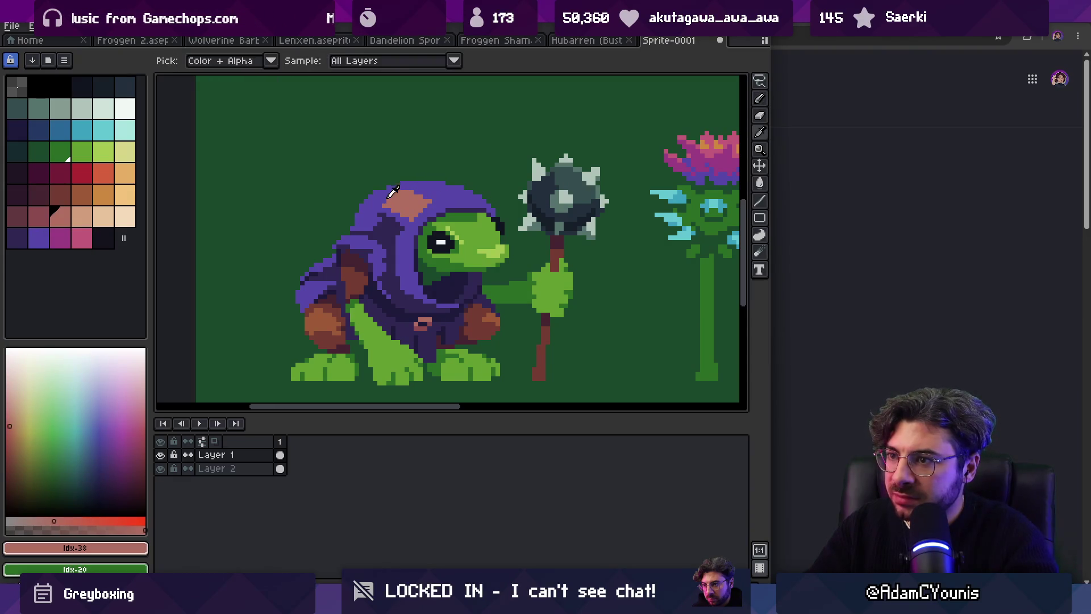
pyautogui.click(59, 195)
pyautogui.click(410, 190)
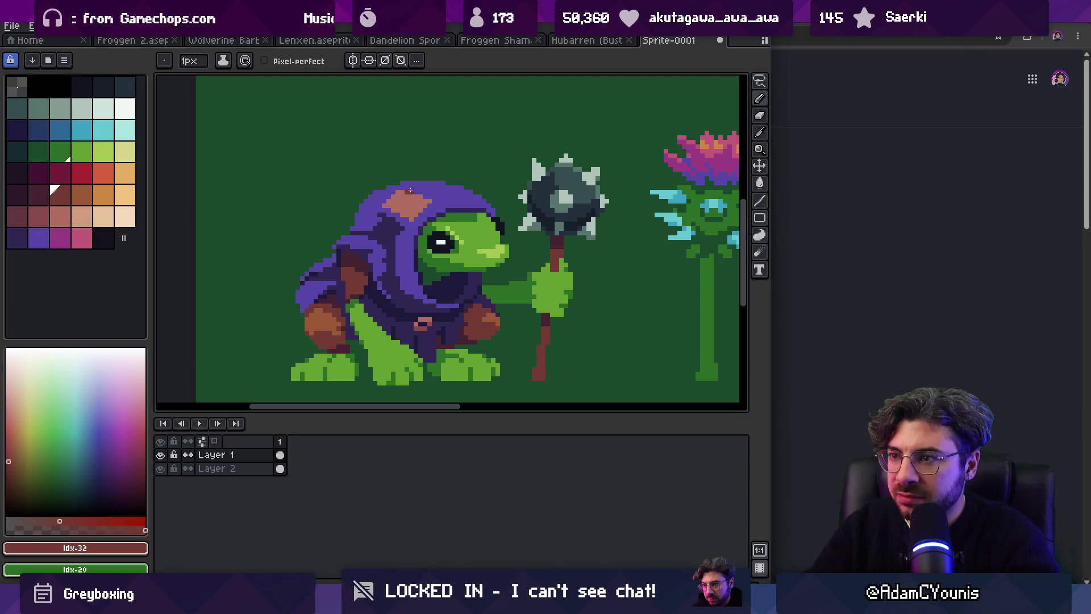
# Step: Add dark purple stitch pixels around the hood patch, undoing one misplaced pixel
pyautogui.scroll(3, 435, 213)
pyautogui.keyDown('alt'); pyautogui.click(307, 249); pyautogui.keyUp('alt')
pyautogui.click(359, 154)
pyautogui.click(377, 137)
pyautogui.click(391, 178)
pyautogui.click(404, 165)
pyautogui.click(432, 151)
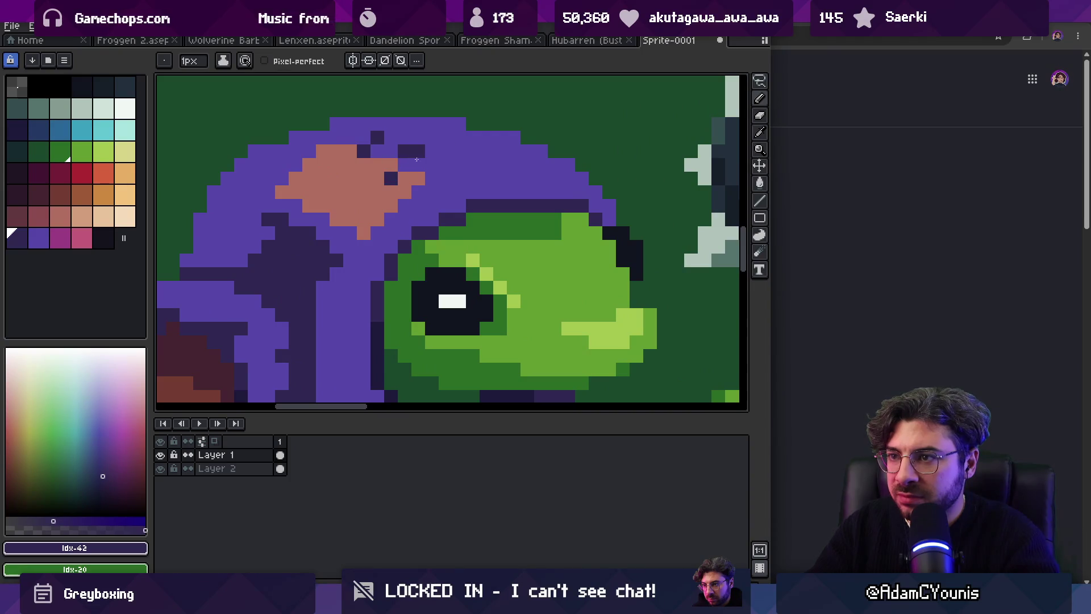
pyautogui.hotkey('ctrl', 'z')
pyautogui.click(377, 219)
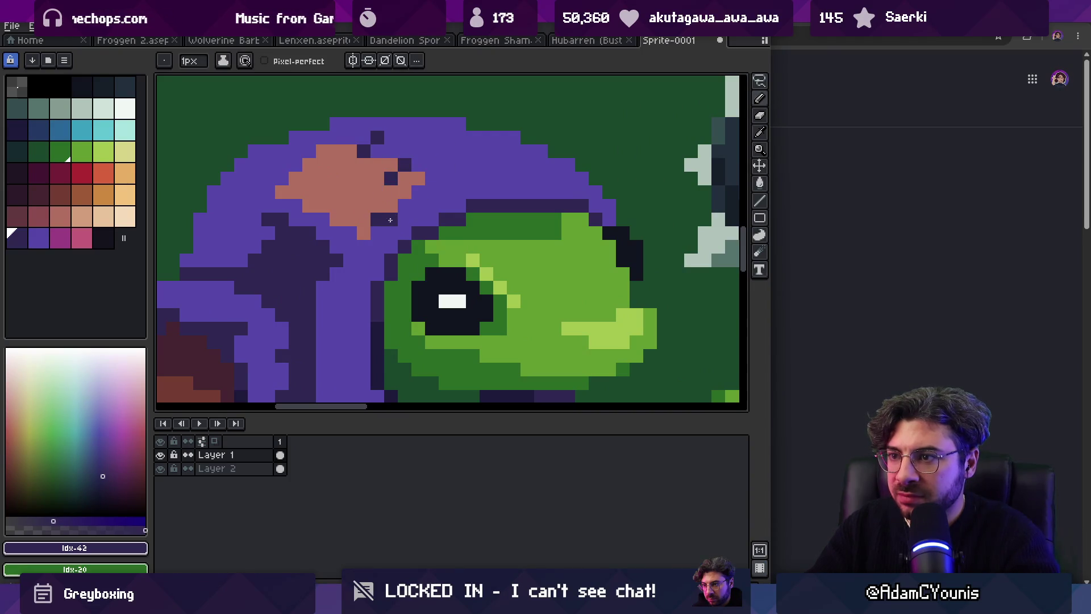
pyautogui.click(365, 208)
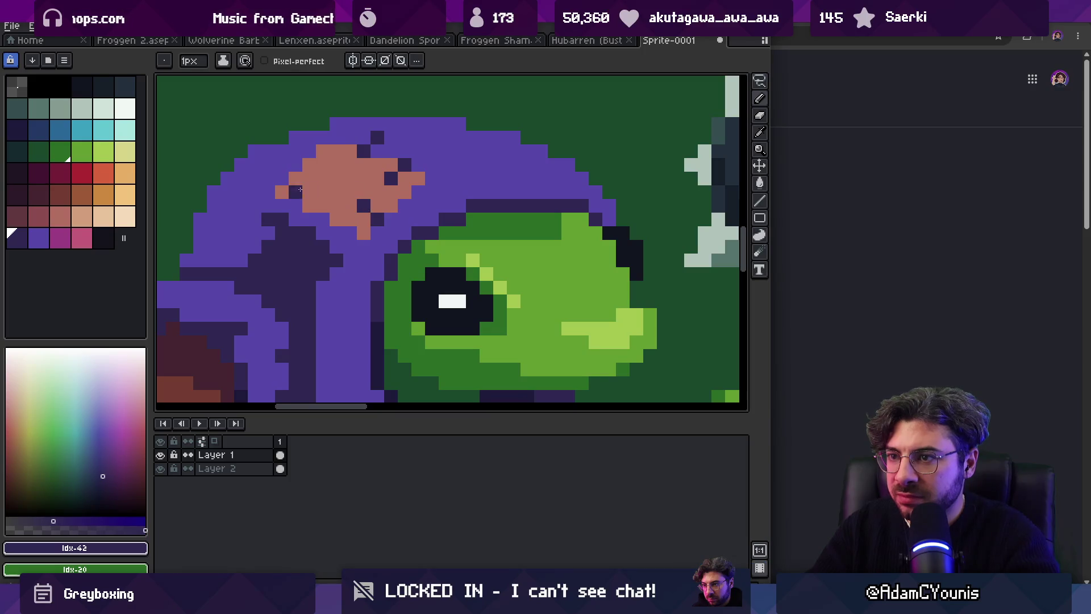
# Step: Darken a few hood pixels beside the patch
pyautogui.press('z')
pyautogui.scroll(-5, 370, 143)
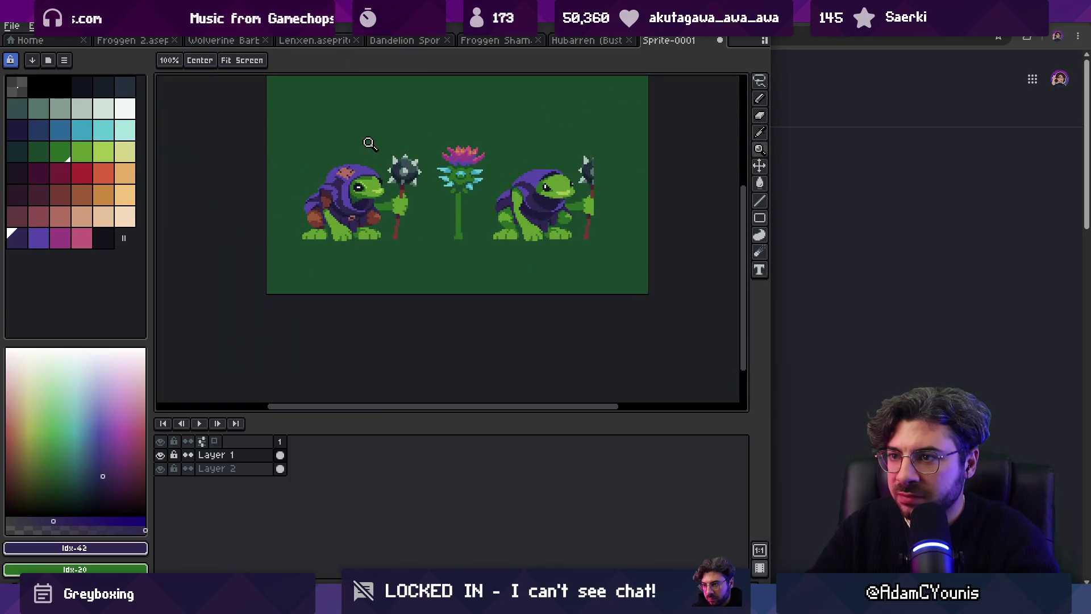
pyautogui.scroll(5, 366, 148)
pyautogui.press('b')
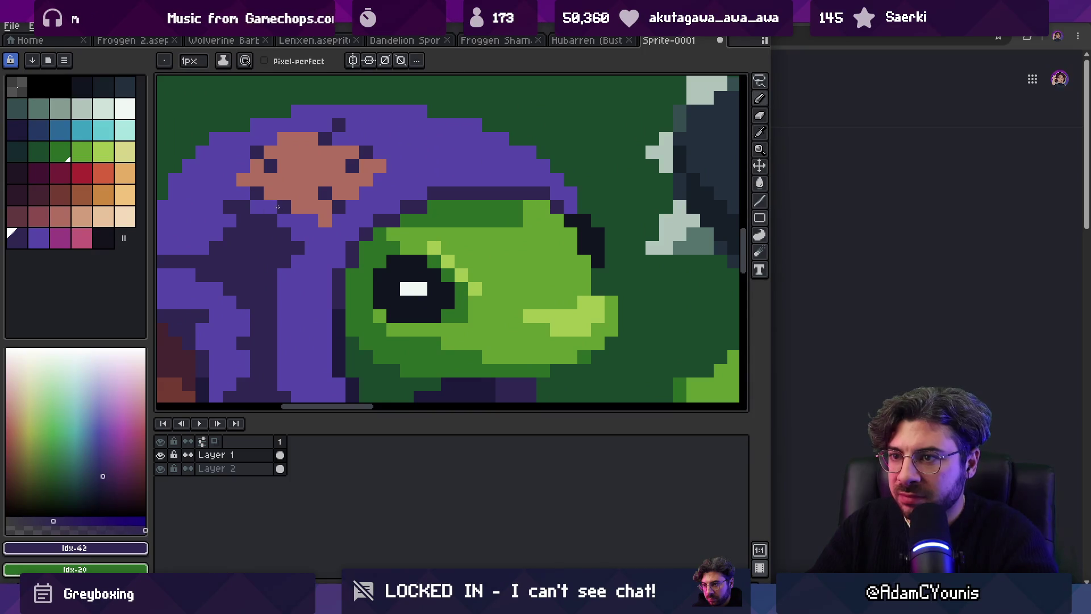
pyautogui.moveTo(272, 206); pyautogui.dragTo(299, 221)
pyautogui.keyDown('alt'); pyautogui.click(277, 223); pyautogui.keyUp('alt')
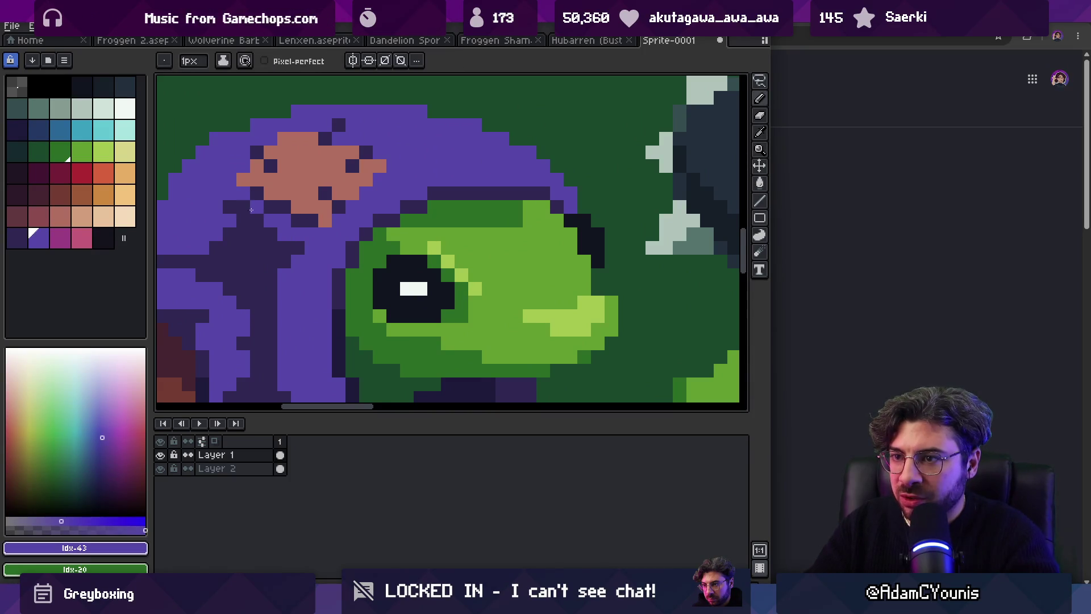
# Step: Undo the last two stitch pixels on the patch
pyautogui.press('z')
pyautogui.scroll(-5, 364, 160)
pyautogui.scroll(5, 365, 172)
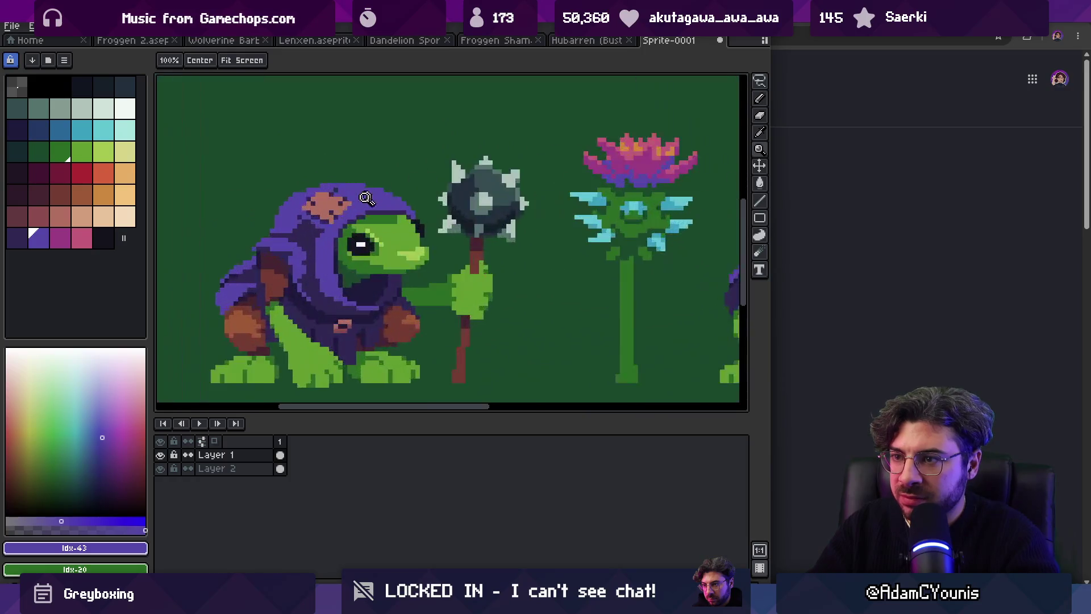
pyautogui.keyDown('alt'); pyautogui.click(347, 226); pyautogui.keyUp('alt')
pyautogui.hotkey('ctrl', 'z')
pyautogui.keyDown('alt'); pyautogui.click(347, 179); pyautogui.keyUp('alt')
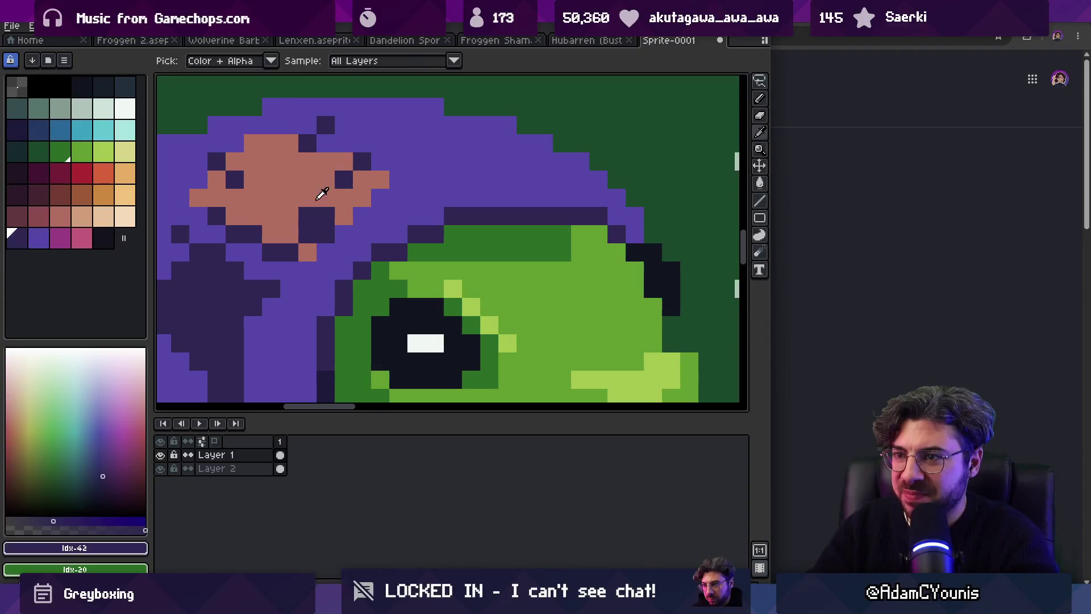
# Step: Extend the peach patch by a few pixels and add a dark stitch pixel
pyautogui.keyDown('alt'); pyautogui.click(319, 190); pyautogui.keyUp('alt')
pyautogui.moveTo(302, 221); pyautogui.dragTo(312, 236)
pyautogui.keyDown('alt'); pyautogui.click(311, 235); pyautogui.keyUp('alt')
pyautogui.click(361, 203)
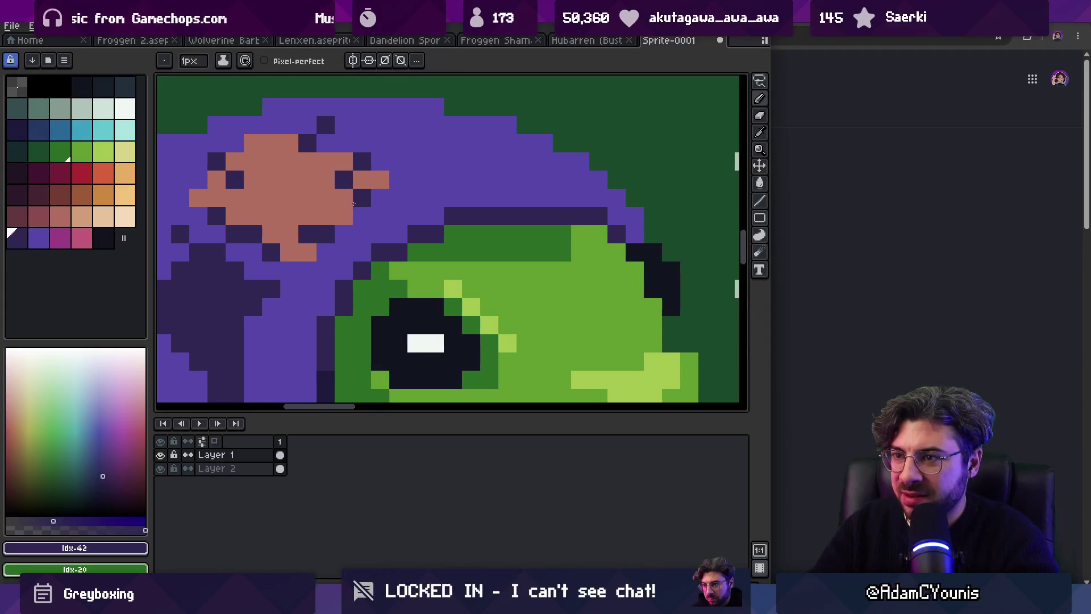
pyautogui.keyDown('alt'); pyautogui.click(367, 180); pyautogui.keyUp('alt')
# Step: Choose the brown colour for the patch edge
pyautogui.press('z')
pyautogui.scroll(-5, 380, 170)
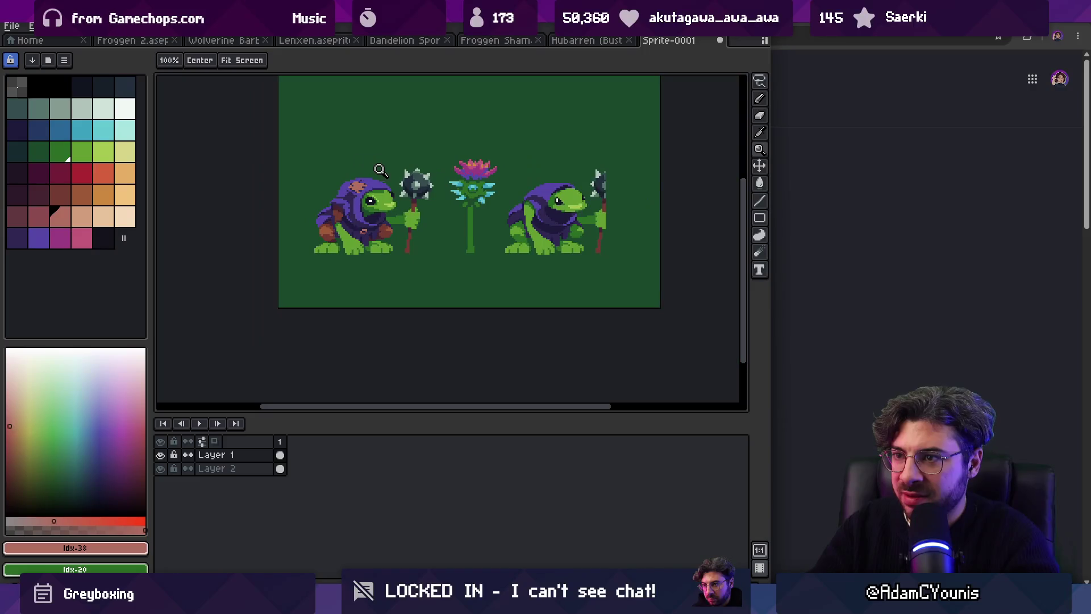
pyautogui.scroll(4, 364, 178)
pyautogui.keyDown('alt'); pyautogui.click(343, 213); pyautogui.keyUp('alt')
pyautogui.press('b')
# Step: Paint brown and tan pixels along the patch edge
pyautogui.press('z')
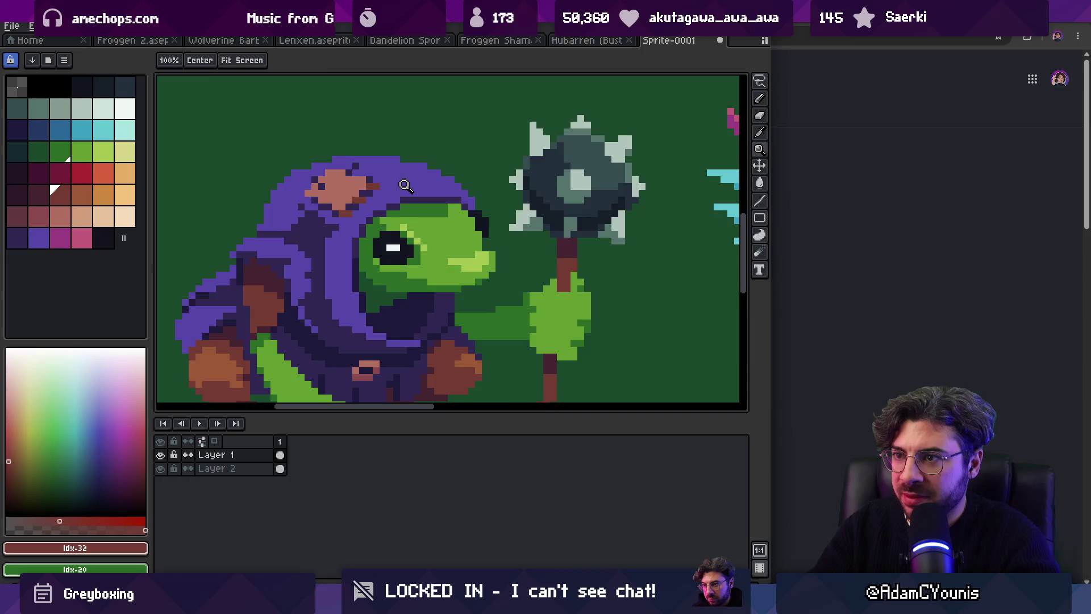
pyautogui.scroll(-4, 408, 171)
pyautogui.moveTo(398, 194); pyautogui.dragTo(386, 197)
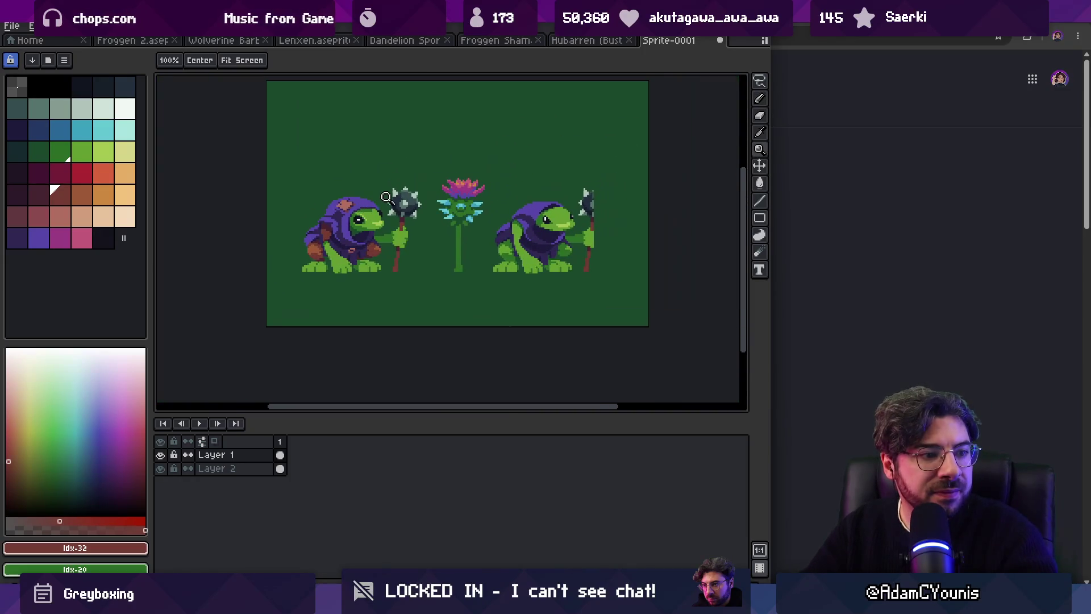
pyautogui.scroll(5, 386, 182)
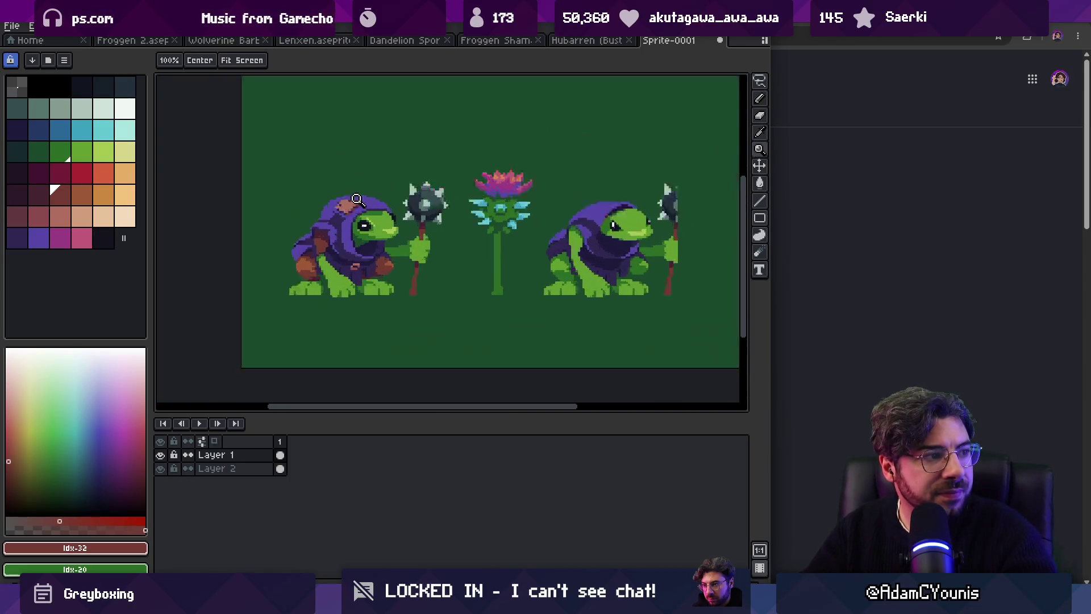
pyautogui.keyDown('alt'); pyautogui.click(412, 262); pyautogui.keyUp('alt')
pyautogui.press('b')
pyautogui.click(437, 265)
pyautogui.keyDown('alt'); pyautogui.click(464, 264); pyautogui.keyUp('alt')
pyautogui.click(409, 237)
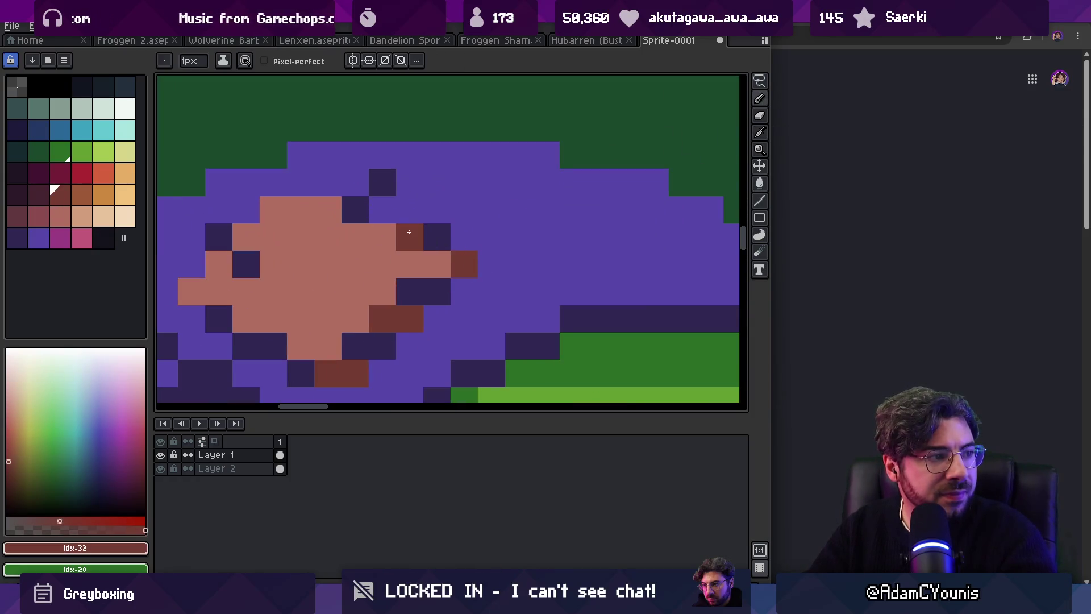
pyautogui.keyDown('alt'); pyautogui.click(370, 245); pyautogui.keyUp('alt')
# Step: Recolour the dark brown patch pixels to mauve (Idx-37)
pyautogui.click(39, 217)
pyautogui.press('g')
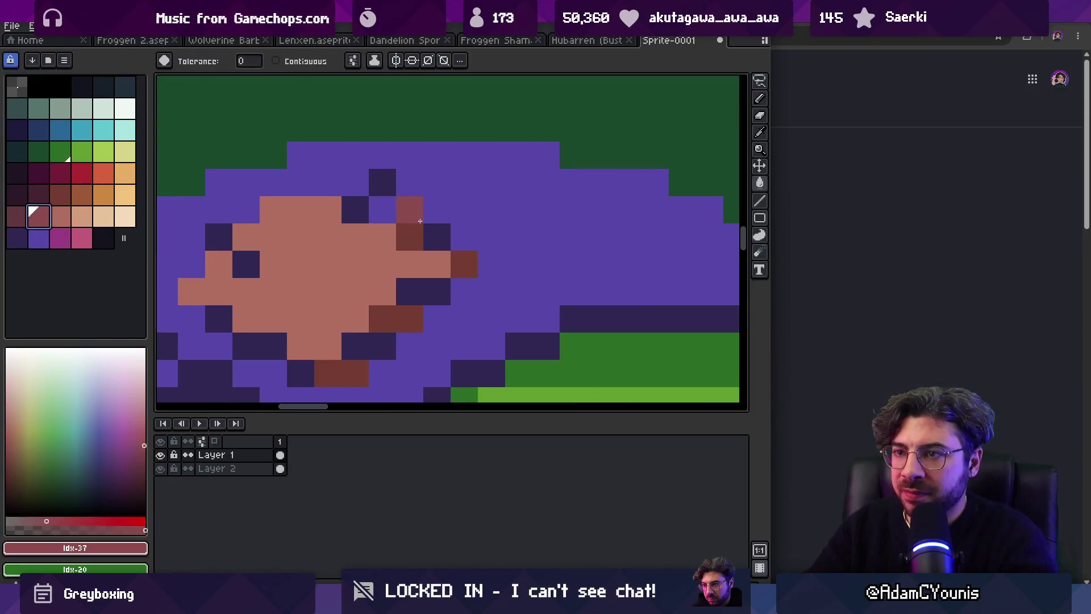
pyautogui.click(412, 232)
pyautogui.press('b')
pyautogui.click(464, 264)
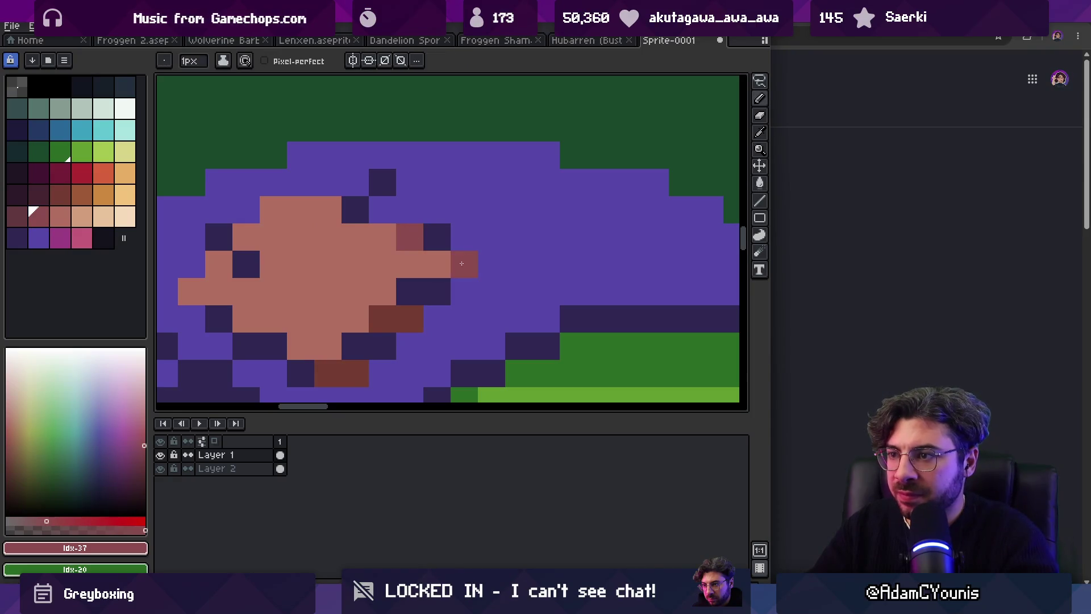
pyautogui.click(410, 319)
pyautogui.click(382, 319)
pyautogui.click(356, 374)
pyautogui.click(328, 373)
# Step: Choose the pinkish-brown patch colour with the pencil ready
pyautogui.press('z')
pyautogui.scroll(-8, 343, 344)
pyautogui.scroll(1, 402, 288)
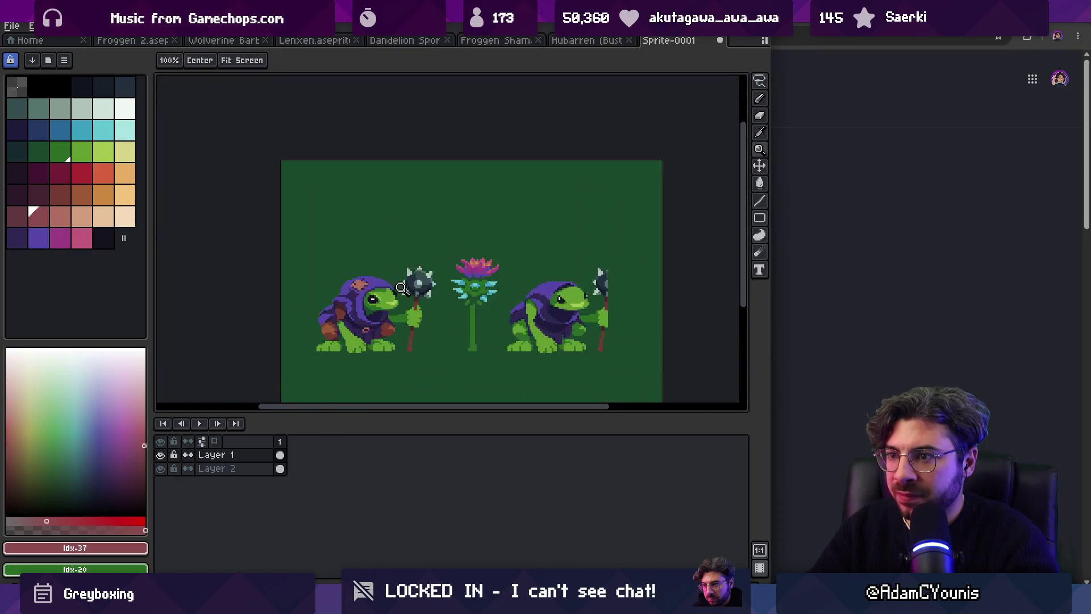
pyautogui.scroll(2, 389, 293)
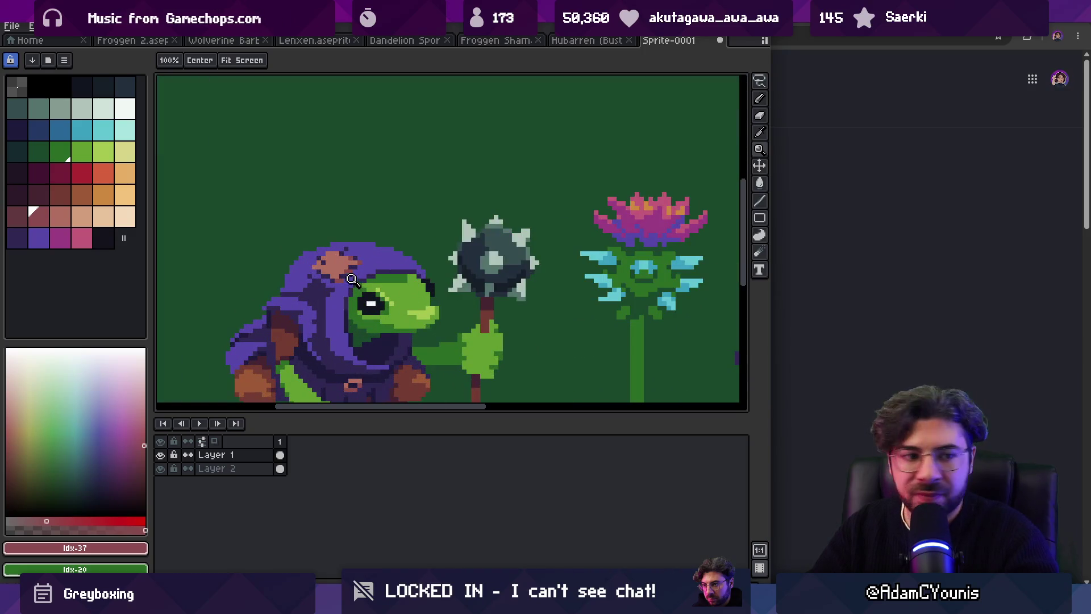
pyautogui.scroll(-2, 357, 239)
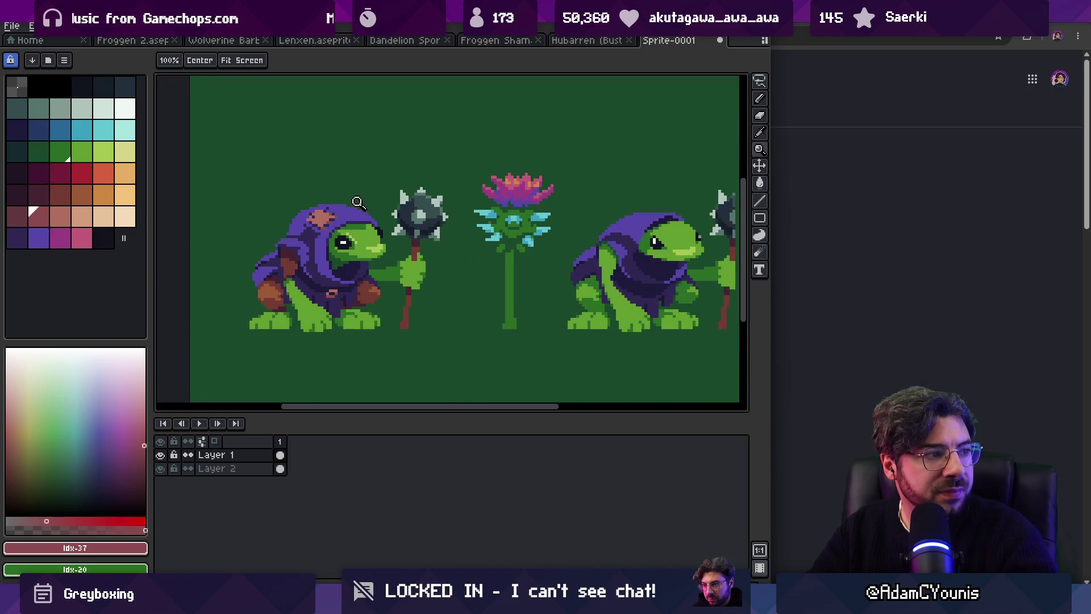
pyautogui.scroll(4, 357, 201)
pyautogui.keyDown('alt'); pyautogui.click(341, 244); pyautogui.keyUp('alt')
pyautogui.press('b')
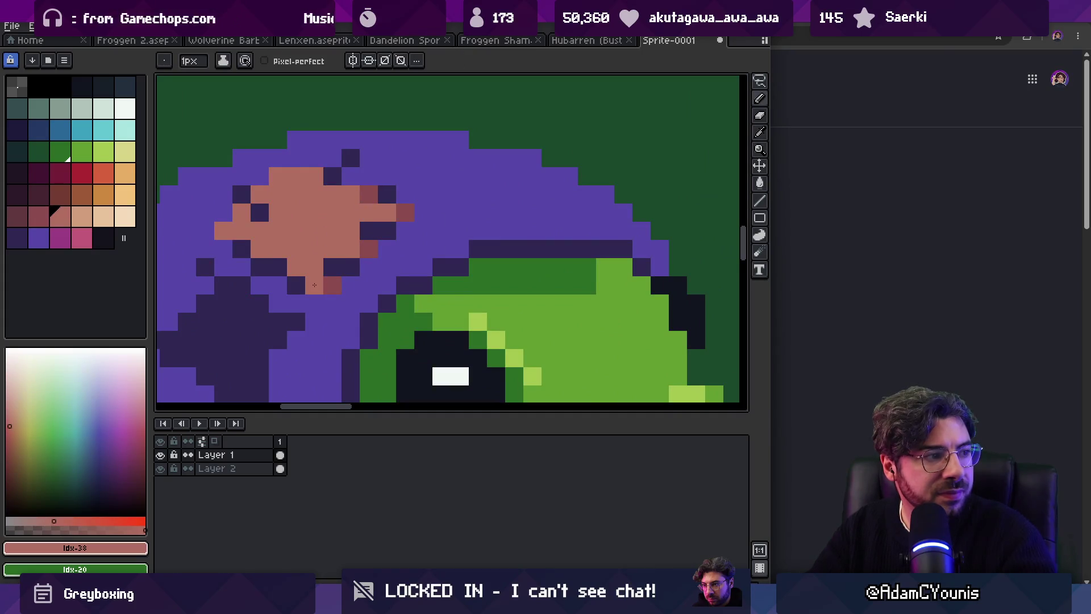
pyautogui.press('z')
pyautogui.scroll(-7, 312, 237)
pyautogui.scroll(1, 412, 257)
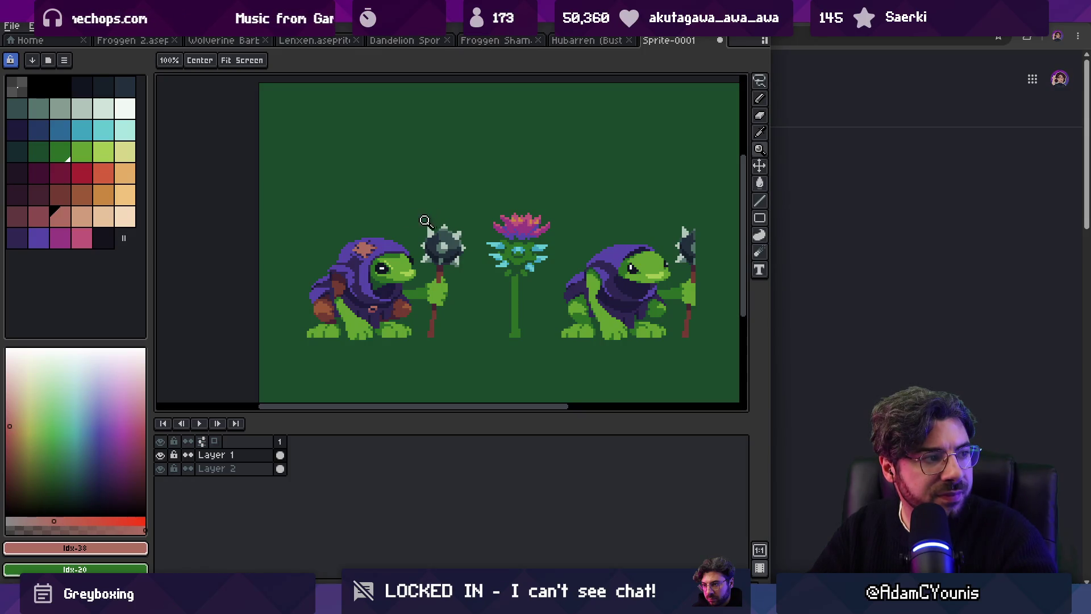
# Step: Draw a pink seam along the left frog's hood top edge
pyautogui.scroll(5, 415, 214)
pyautogui.press('b')
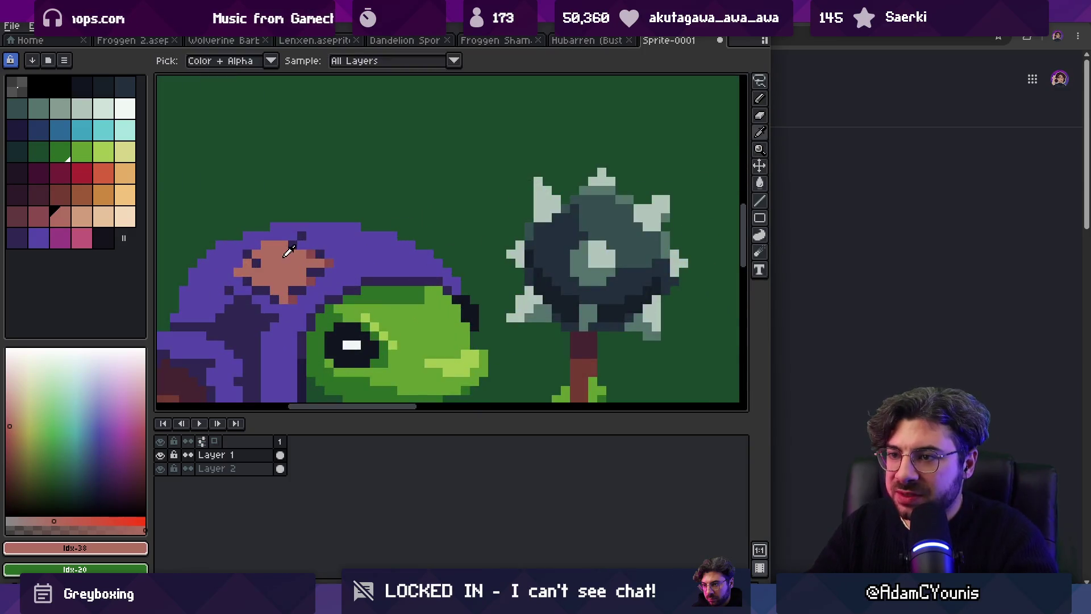
pyautogui.moveTo(366, 228); pyautogui.dragTo(424, 253)
# Step: Touch up the hood edge with two dark purple pixels
pyautogui.keyDown('alt'); pyautogui.click(390, 242); pyautogui.keyUp('alt')
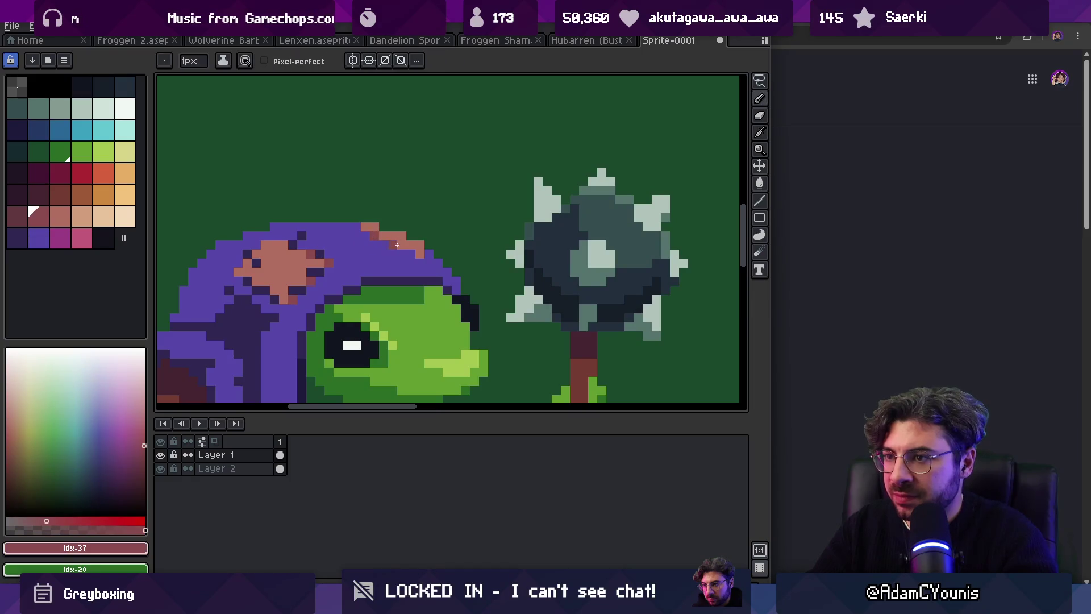
pyautogui.press('alt')
pyautogui.keyDown('alt'); pyautogui.click(301, 237); pyautogui.keyUp('alt')
pyautogui.click(366, 236)
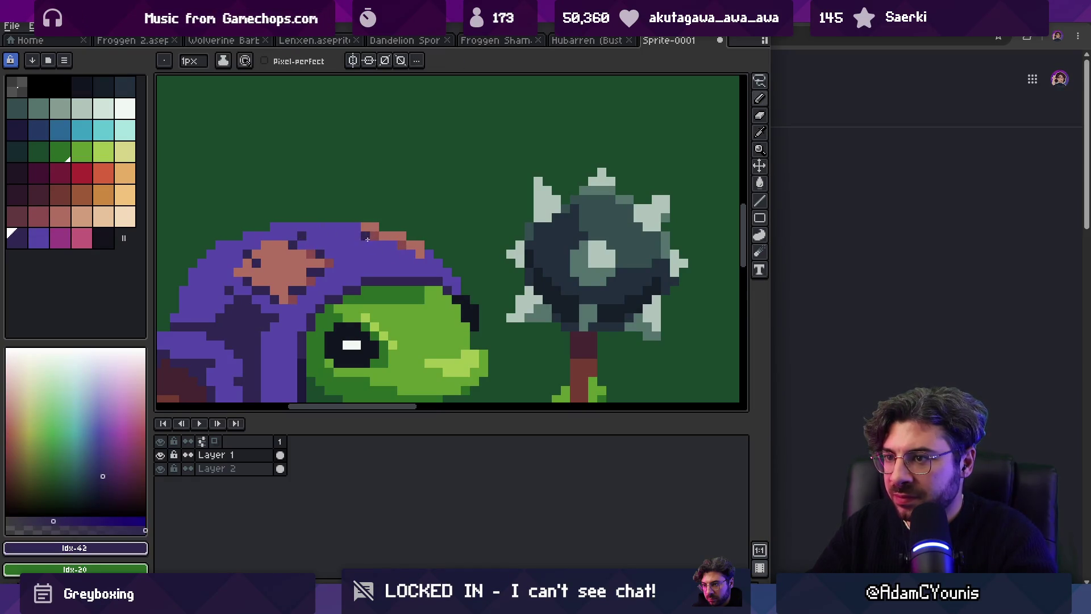
pyautogui.click(392, 246)
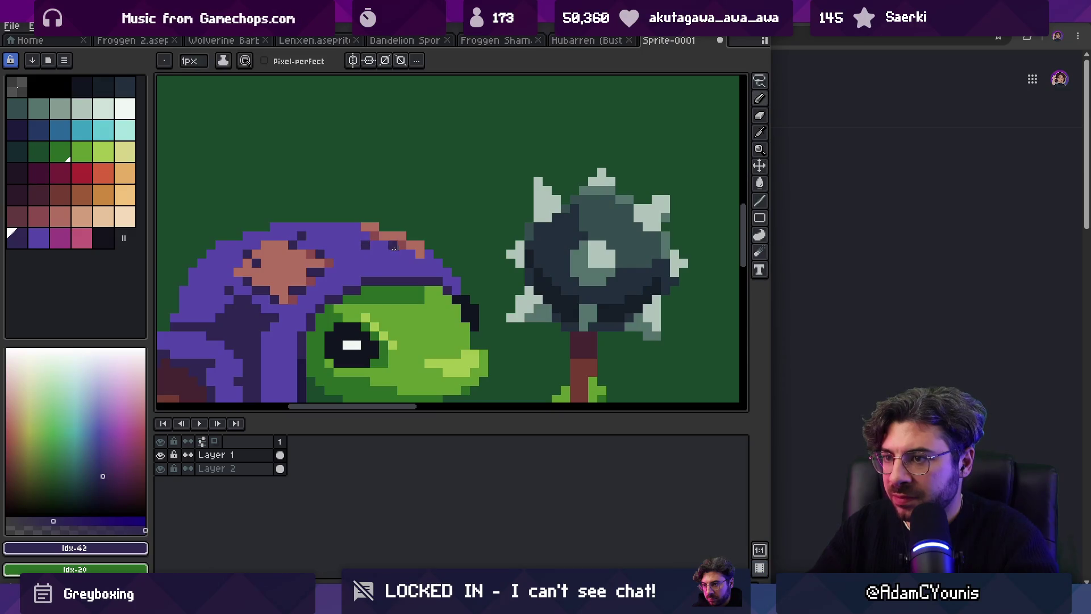
# Step: Zoom out to view the whole sprite, then zoom in on the left frog's mace and head
pyautogui.press('z')
pyautogui.scroll(-3, 402, 254)
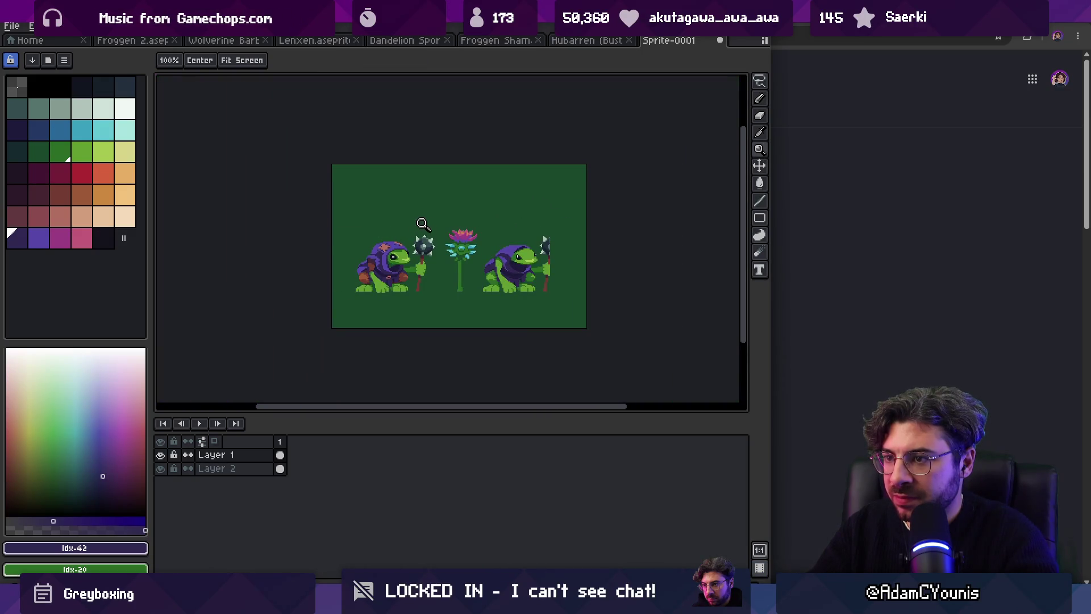
pyautogui.press('v')
pyautogui.press('z')
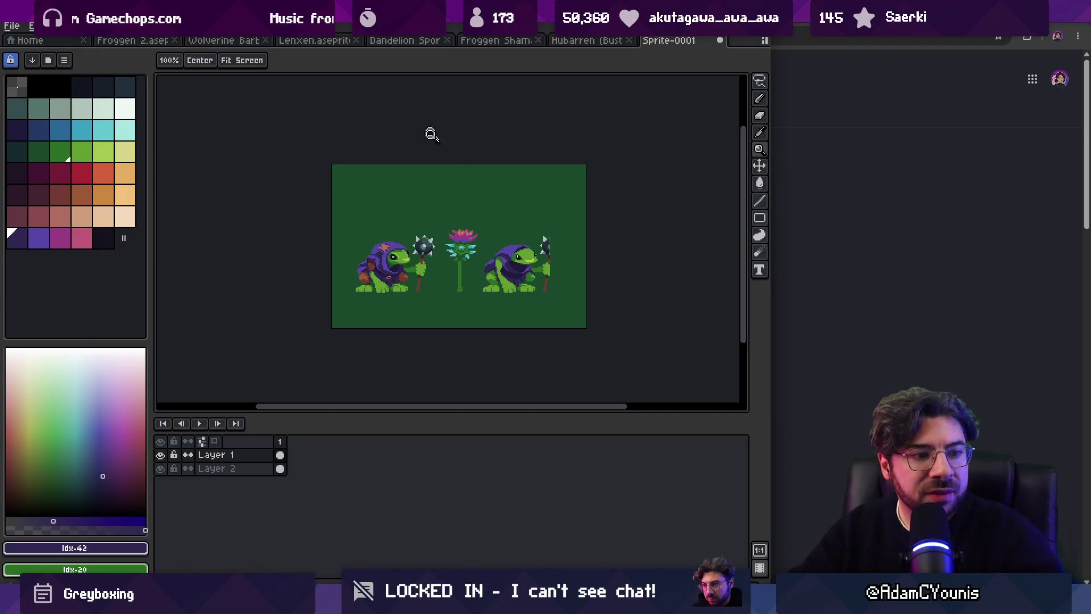
pyautogui.click(428, 243)
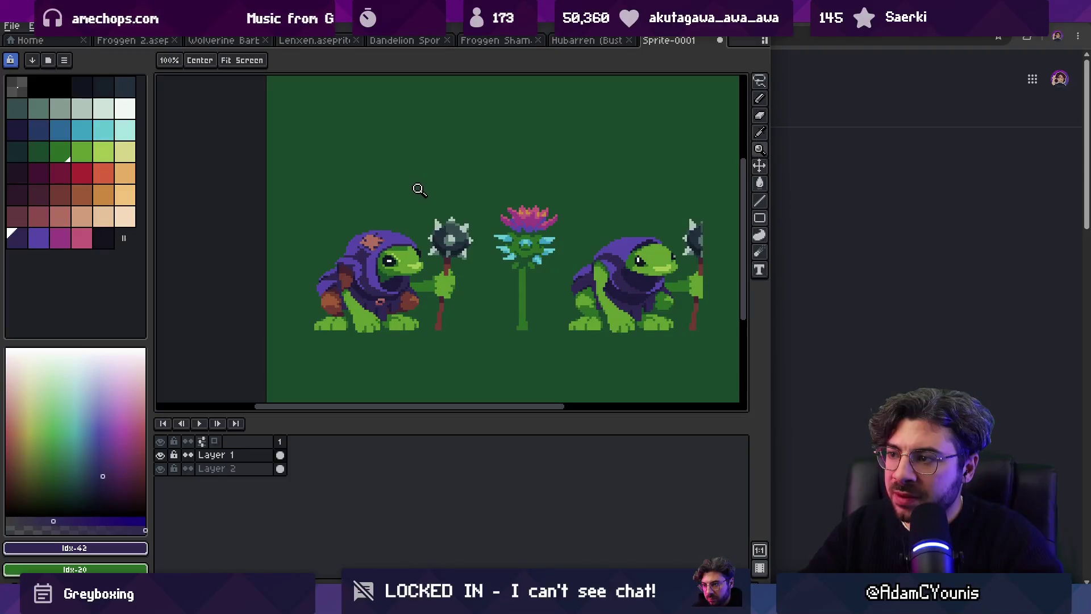
pyautogui.click(395, 275)
# Step: Sample the frog's dark green and a dark palette colour, viewing the left frog and mace
pyautogui.press('b')
pyautogui.keyDown('alt'); pyautogui.click(366, 280); pyautogui.keyUp('alt')
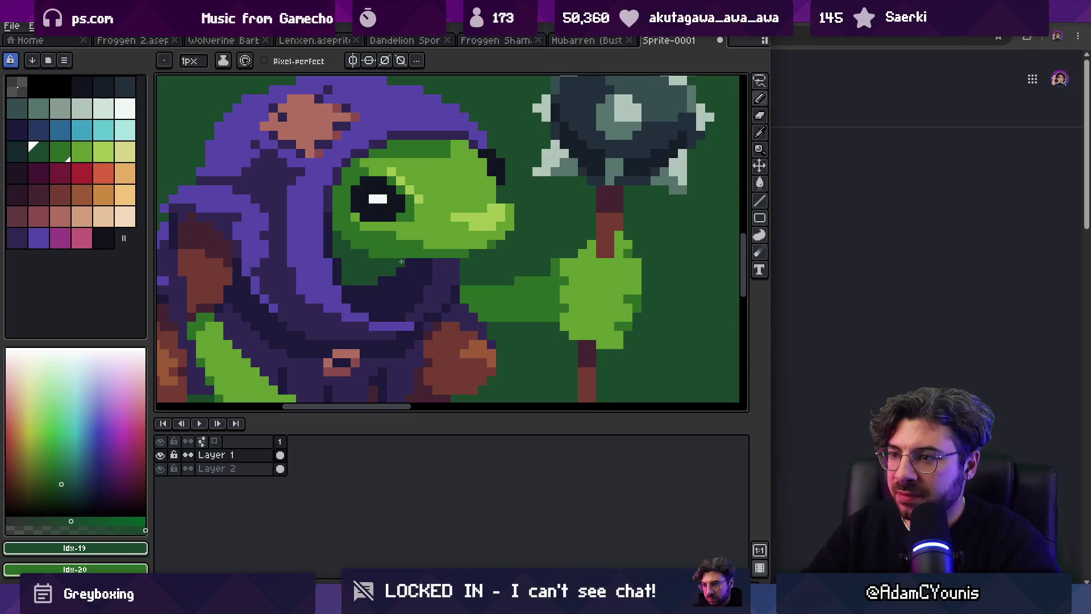
pyautogui.keyDown('alt'); pyautogui.click(420, 274); pyautogui.keyUp('alt')
pyautogui.scroll(-5, 420, 274)
pyautogui.press('z')
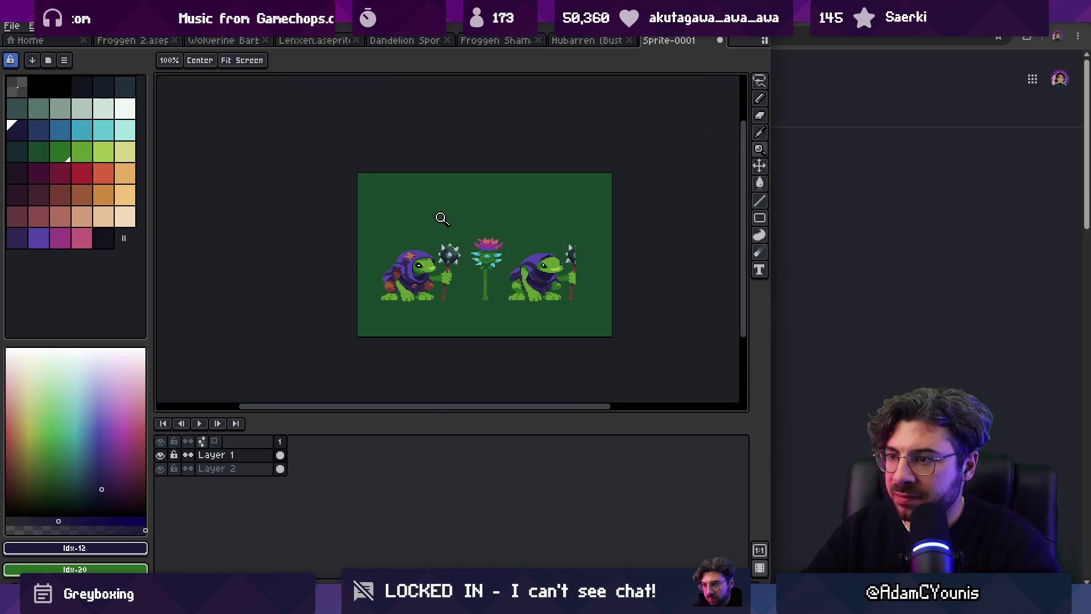
pyautogui.click(435, 246)
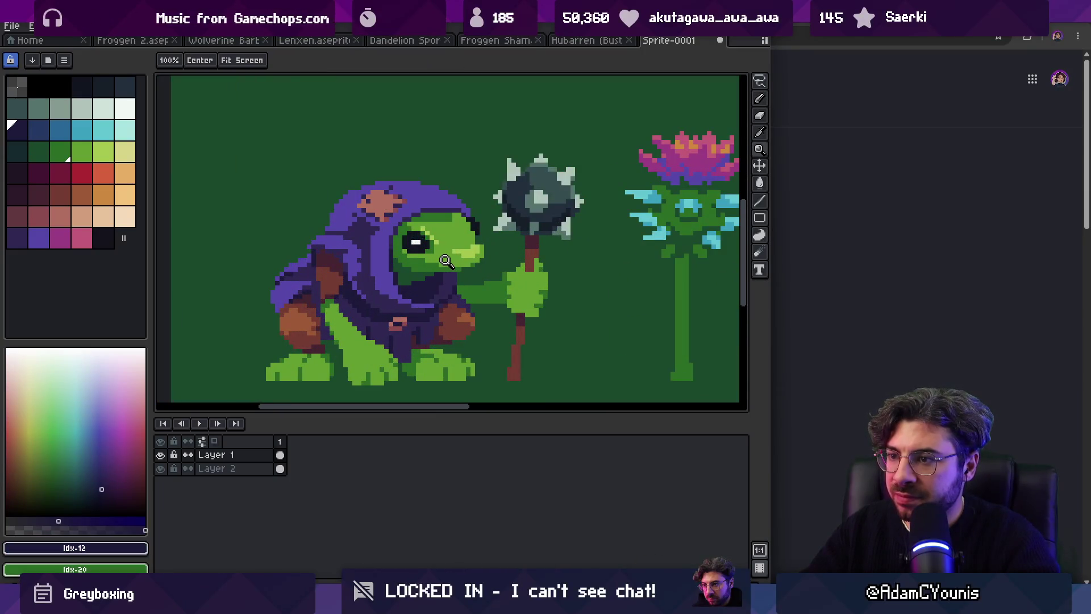
pyautogui.scroll(-2, 446, 261)
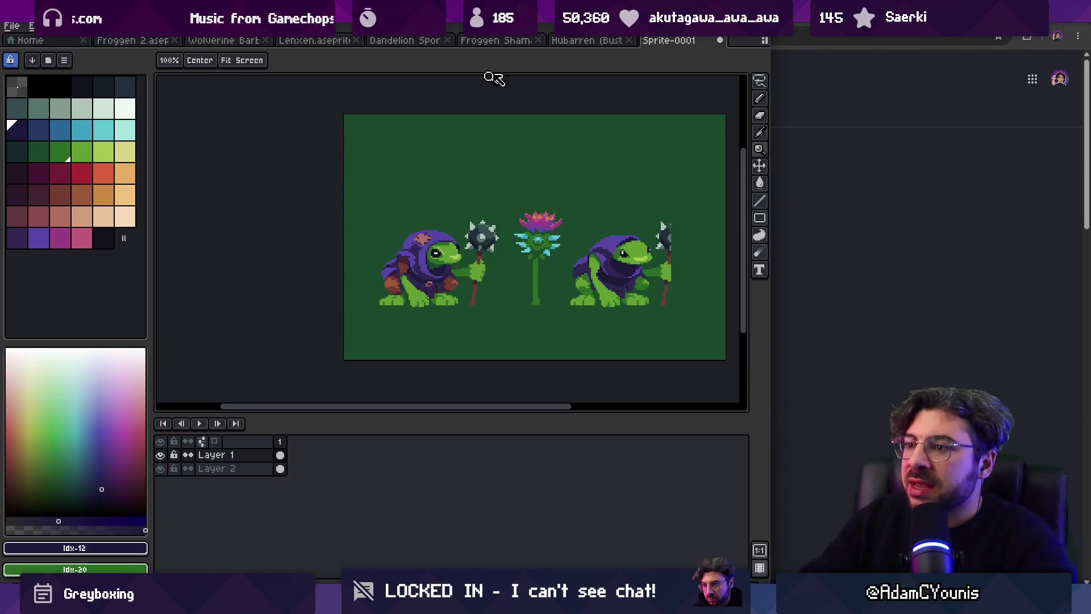
pyautogui.scroll(4, 404, 254)
pyautogui.press('i')
pyautogui.click(513, 196)
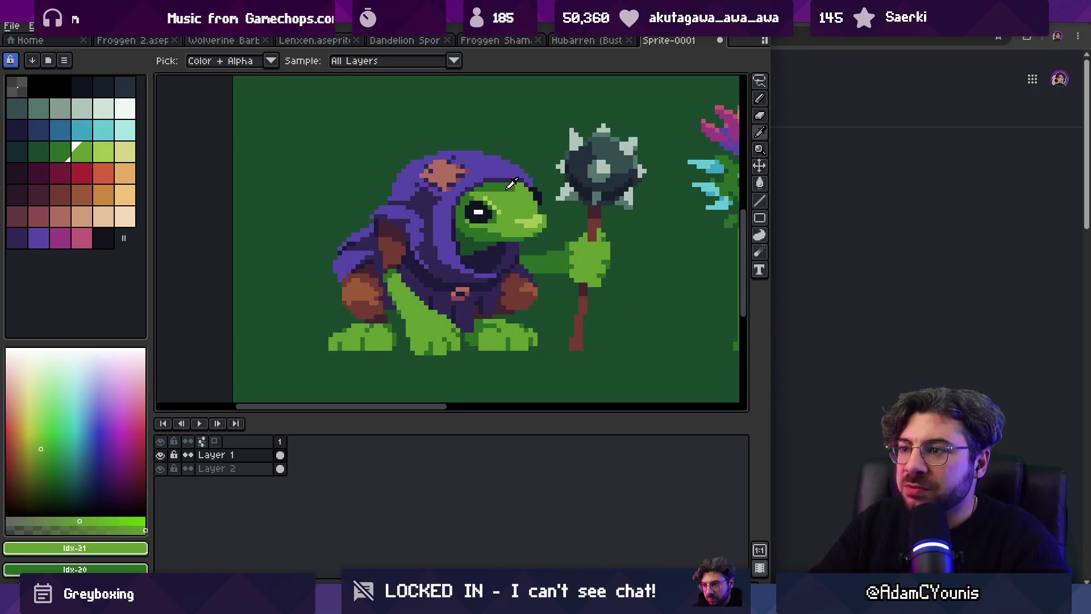
pyautogui.press('b')
pyautogui.click(125, 108)
pyautogui.moveTo(518, 197)
pyautogui.mouseDown()
pyautogui.moveTo(527, 185)
pyautogui.moveTo(380, 182)
pyautogui.moveTo(542, 191)
pyautogui.moveTo(501, 232)
pyautogui.mouseUp()
pyautogui.hotkey('ctrl', 'z')
pyautogui.moveTo(393, 195)
pyautogui.mouseDown()
pyautogui.moveTo(344, 262)
pyautogui.moveTo(497, 262)
pyautogui.mouseUp()
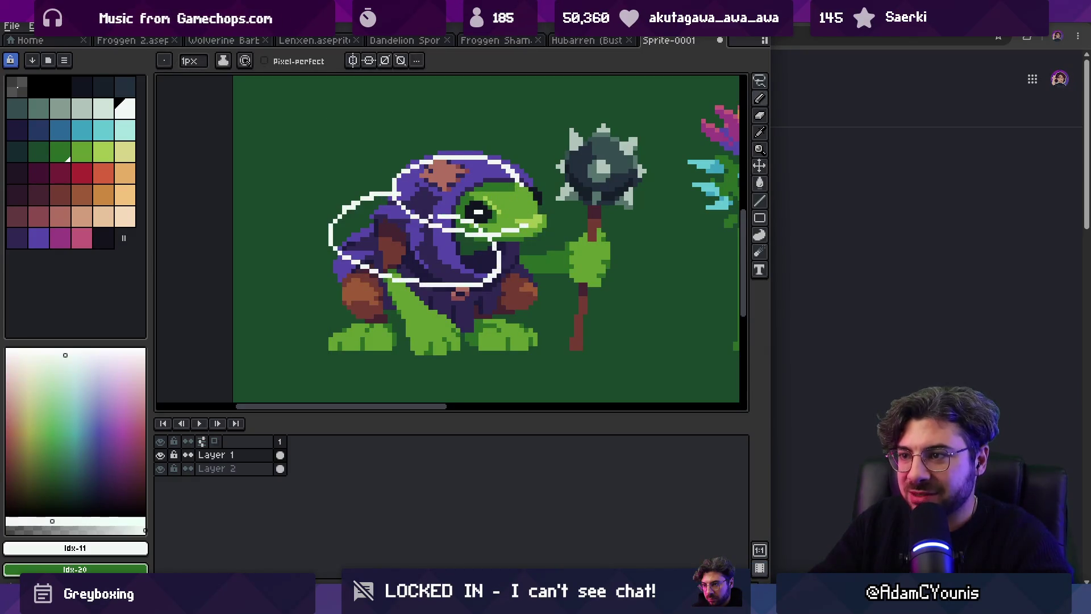
pyautogui.hotkey('ctrl', 'z')
pyautogui.moveTo(392, 200)
pyautogui.mouseDown()
pyautogui.moveTo(370, 260)
pyautogui.moveTo(515, 279)
pyautogui.moveTo(472, 230)
pyautogui.mouseUp()
pyautogui.press('v')
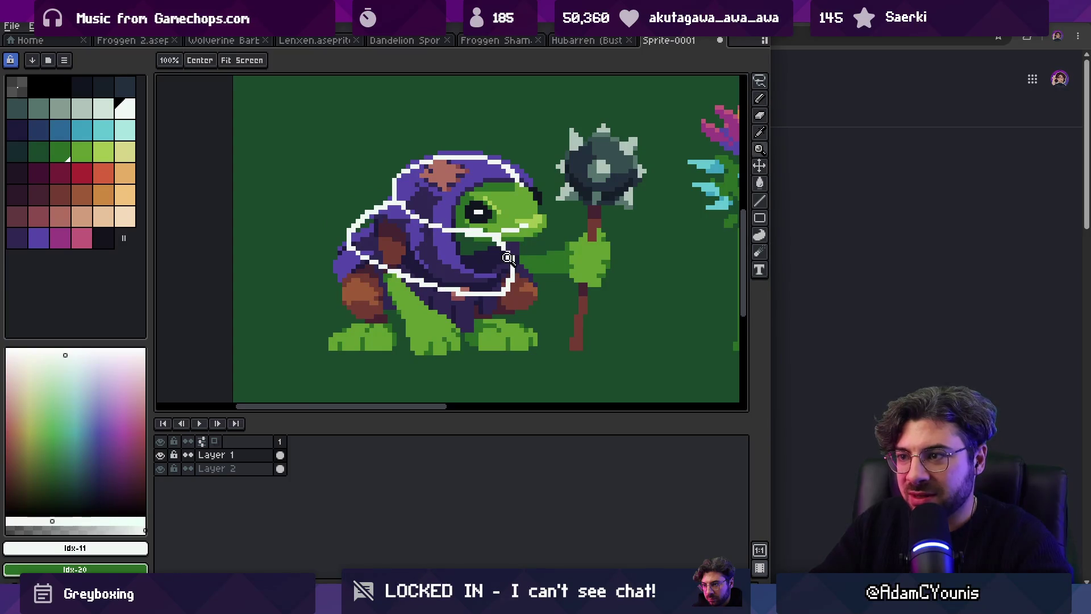
pyautogui.scroll(-2, 375, 245)
pyautogui.hotkey('ctrl', 'z')
pyautogui.press('b')
pyautogui.moveTo(349, 228)
pyautogui.mouseDown()
pyautogui.moveTo(341, 284)
pyautogui.moveTo(376, 247)
pyautogui.mouseUp()
pyautogui.hotkey('ctrl', 'z')
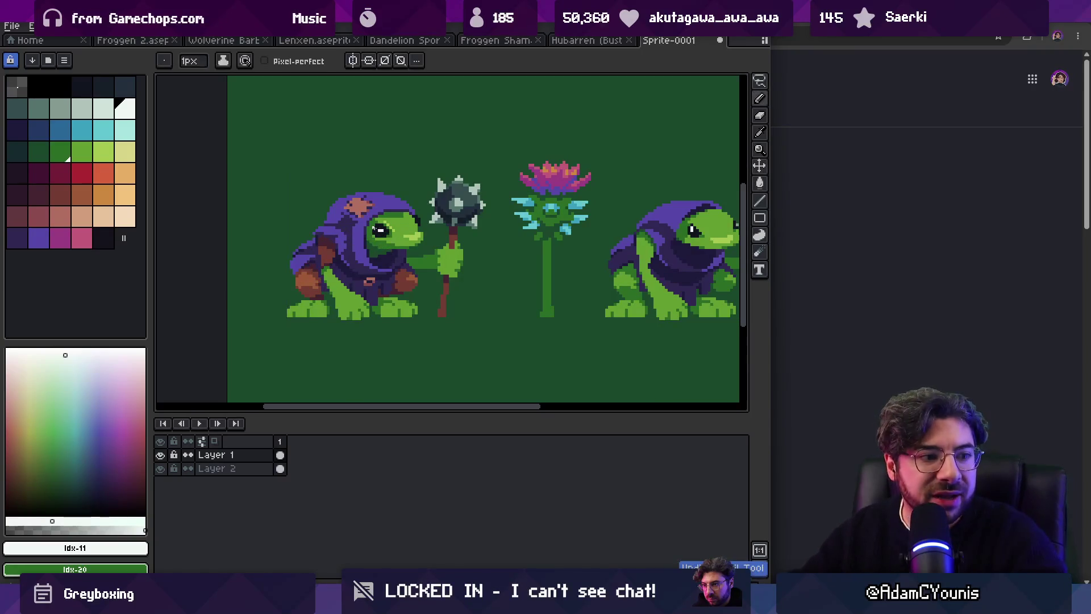
pyautogui.moveTo(307, 250)
pyautogui.mouseDown()
pyautogui.moveTo(390, 214)
pyautogui.moveTo(316, 239)
pyautogui.moveTo(418, 253)
pyautogui.moveTo(302, 251)
pyautogui.mouseUp()
pyautogui.hotkey('ctrl', 'z')
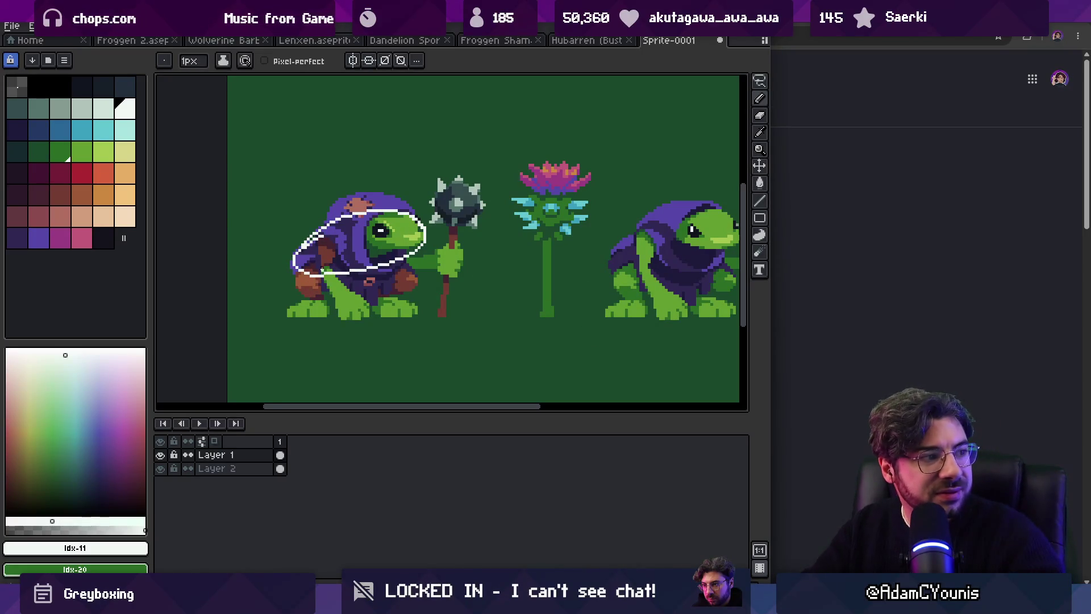
pyautogui.hotkey('ctrl', 'z')
pyautogui.press('b')
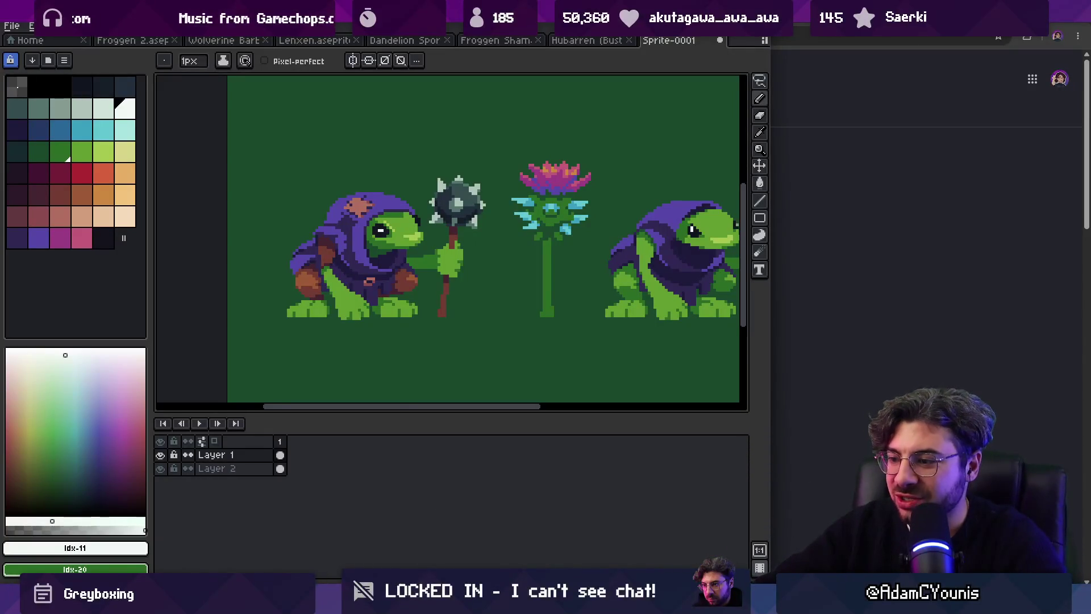
pyautogui.moveTo(534, 605)
pyautogui.click(575, 535)
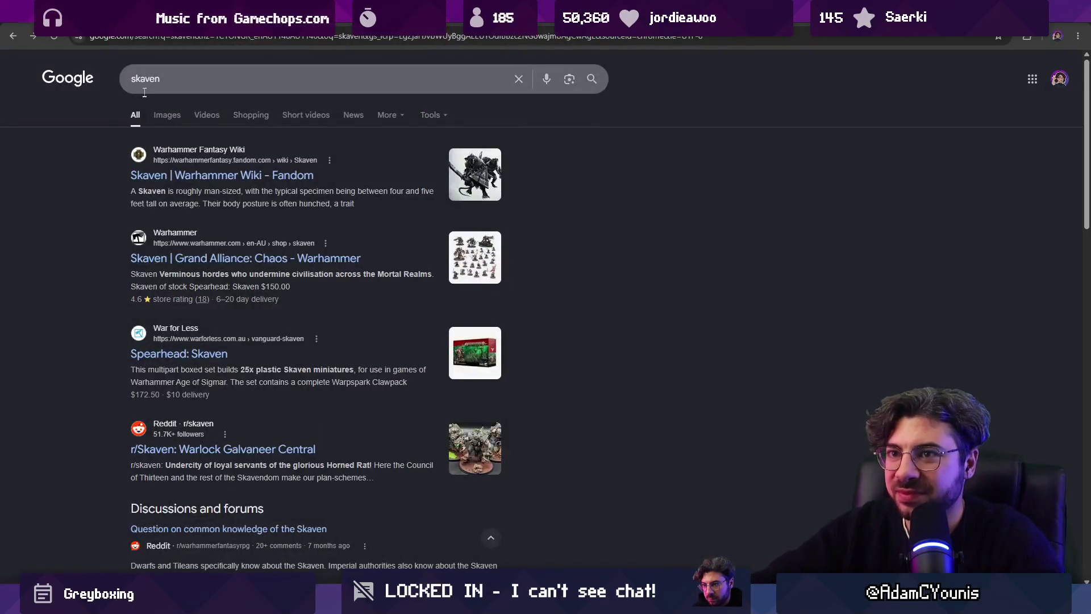
pyautogui.click(210, 11)
pyautogui.hotkey('ctrl', 'l')
pyautogui.write('frog')
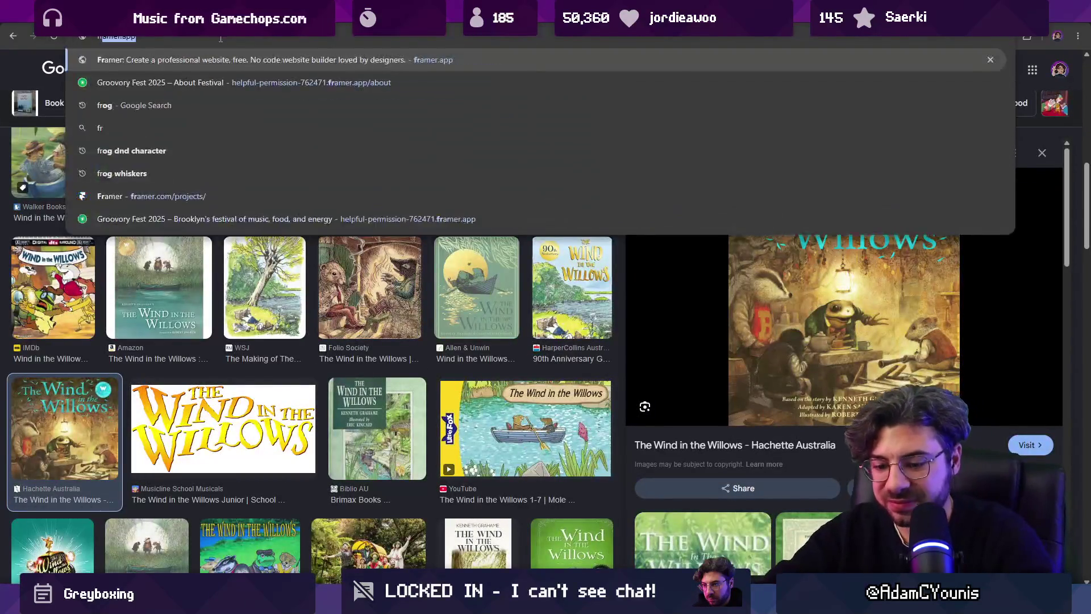
pyautogui.press('Return')
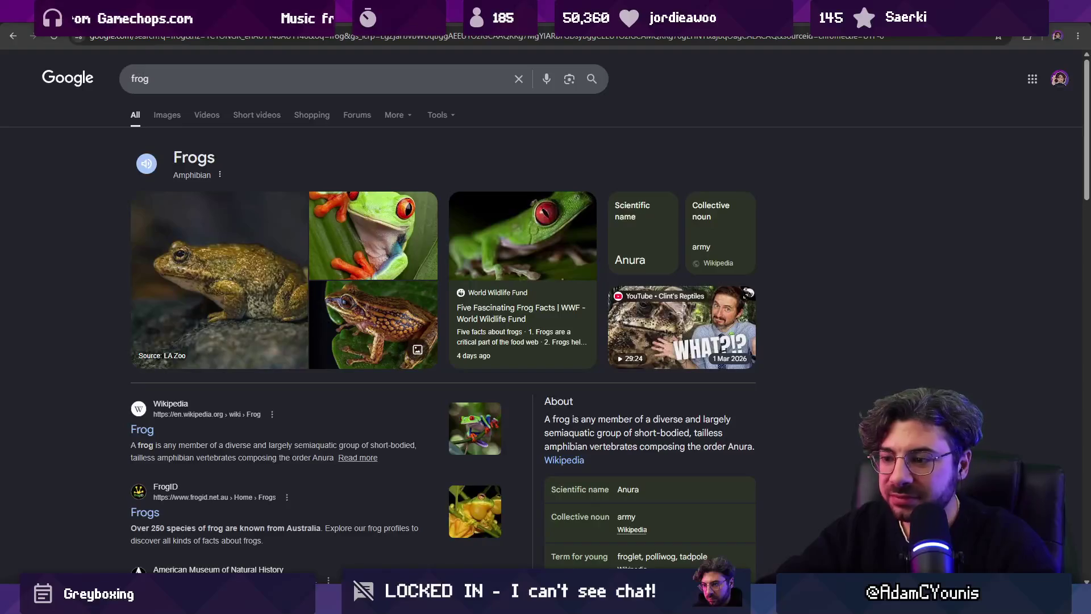
pyautogui.moveTo(733, 602)
pyautogui.click(733, 545)
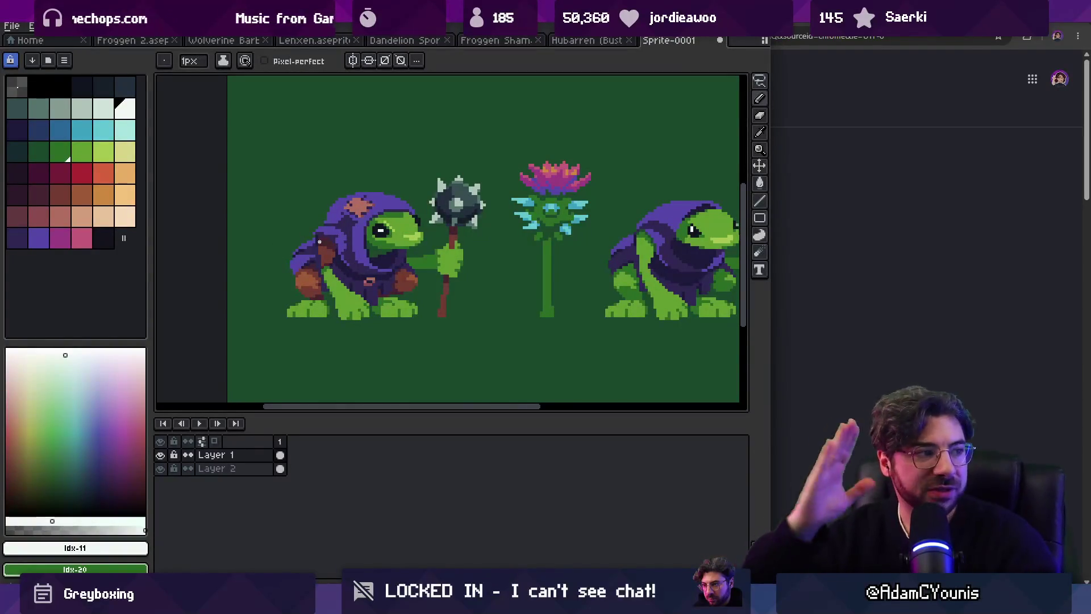
pyautogui.press('v')
pyautogui.scroll(2, 335, 233)
pyautogui.keyDown('alt'); pyautogui.click(343, 209); pyautogui.keyUp('alt')
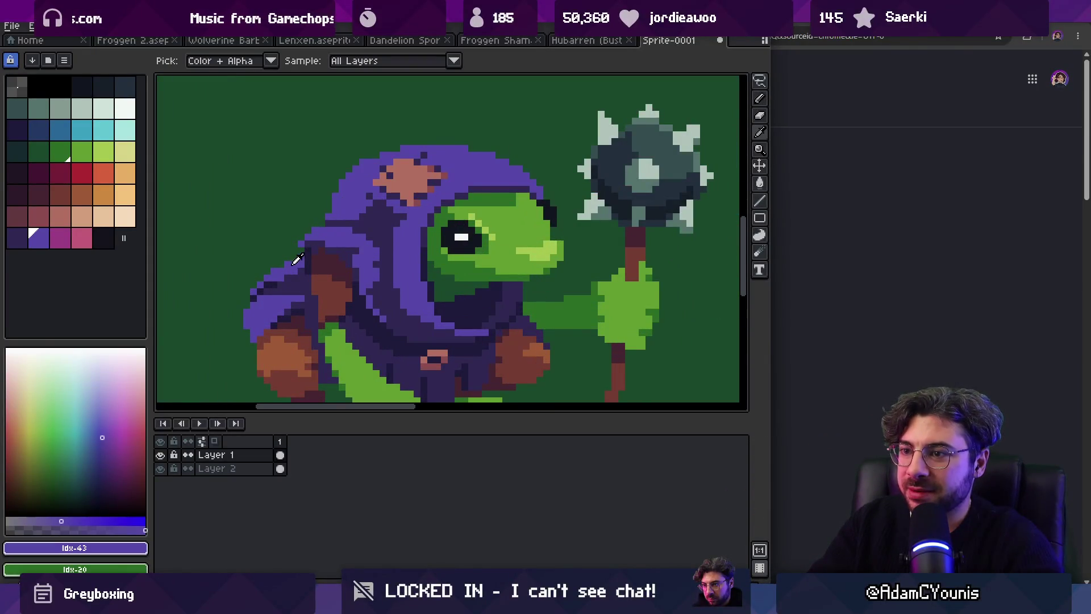
pyautogui.press('e')
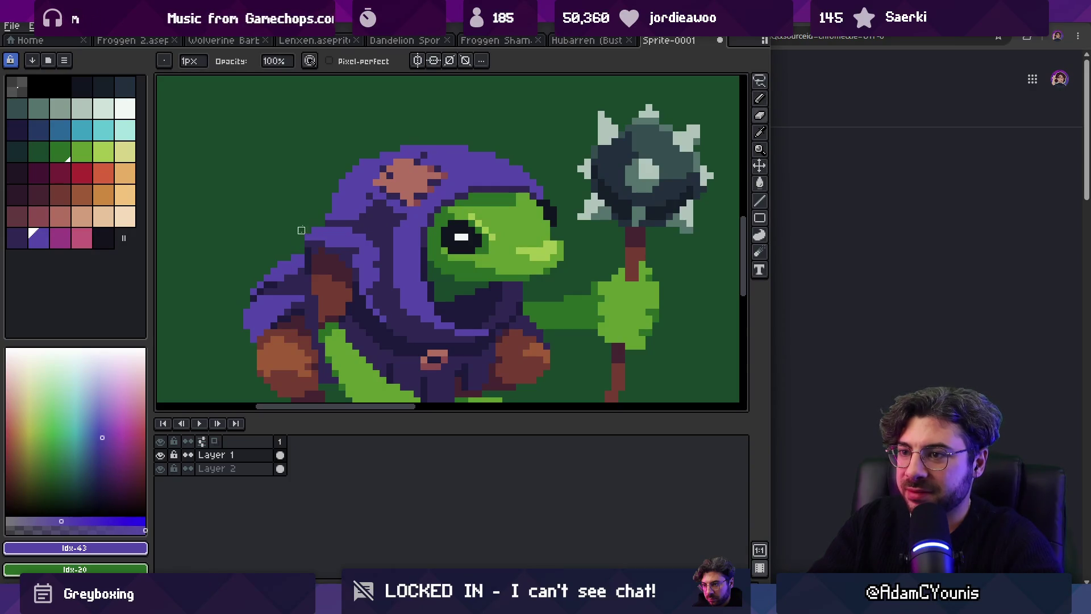
pyautogui.press('z')
pyautogui.scroll(-3, 373, 187)
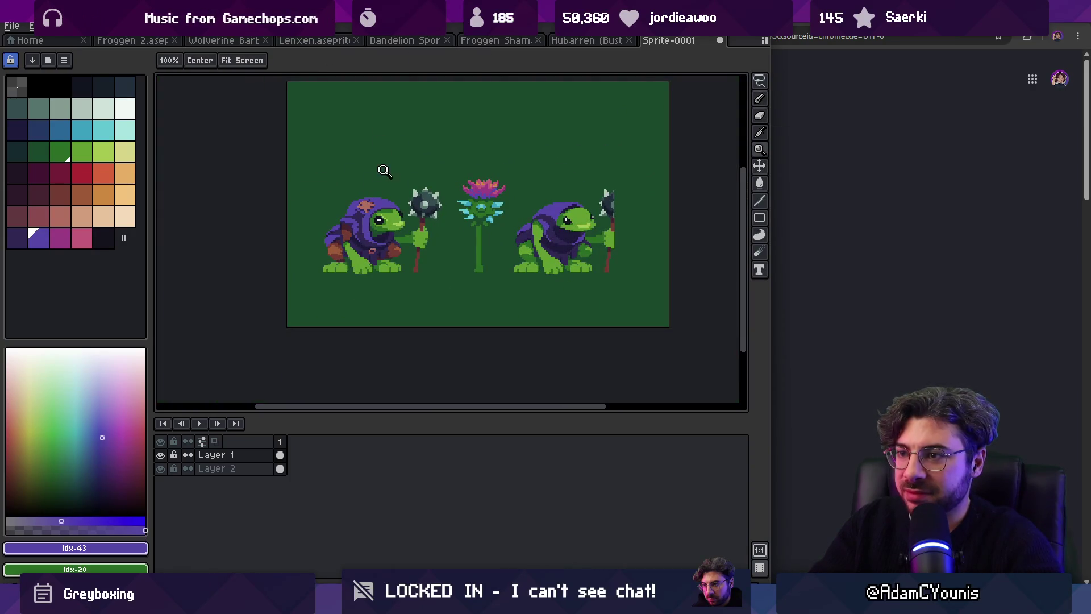
pyautogui.scroll(2, 409, 205)
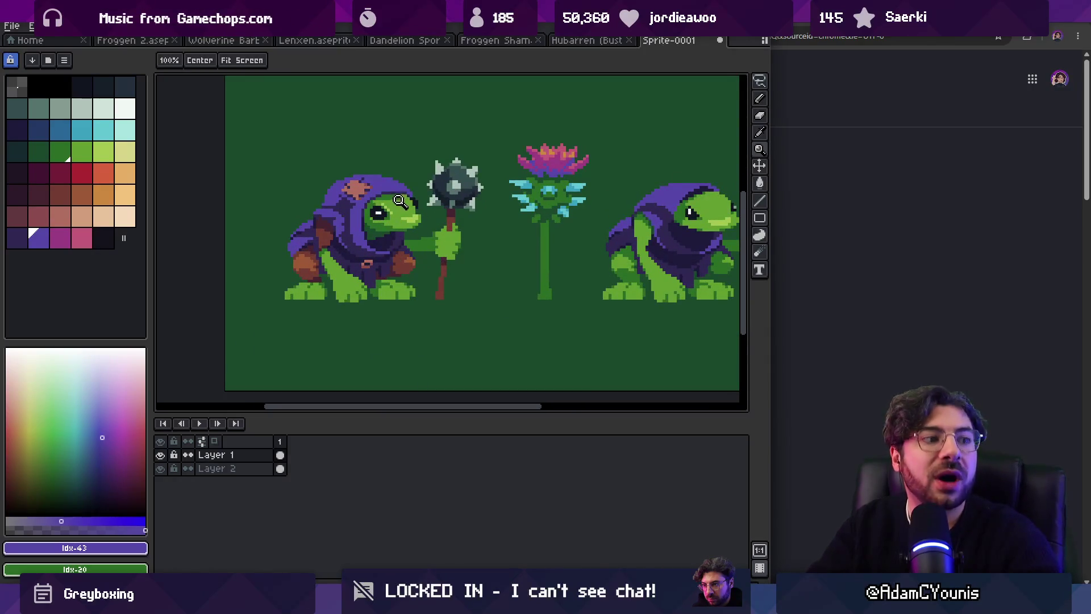
pyautogui.scroll(4, 400, 200)
pyautogui.press('b')
pyautogui.keyDown('alt'); pyautogui.click(377, 194); pyautogui.keyUp('alt')
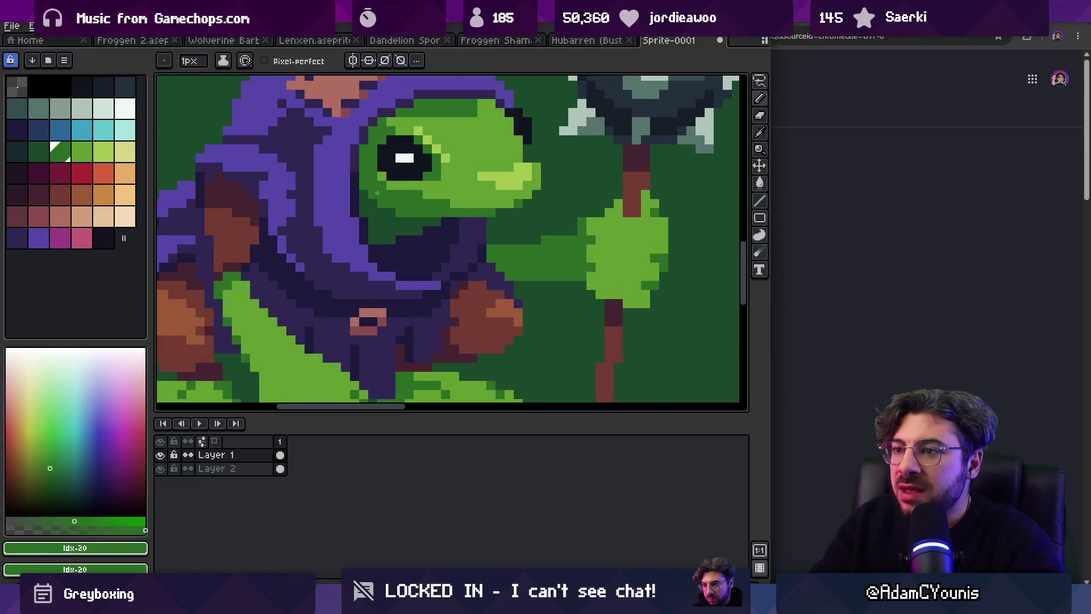
pyautogui.press('z')
pyautogui.scroll(-6, 438, 182)
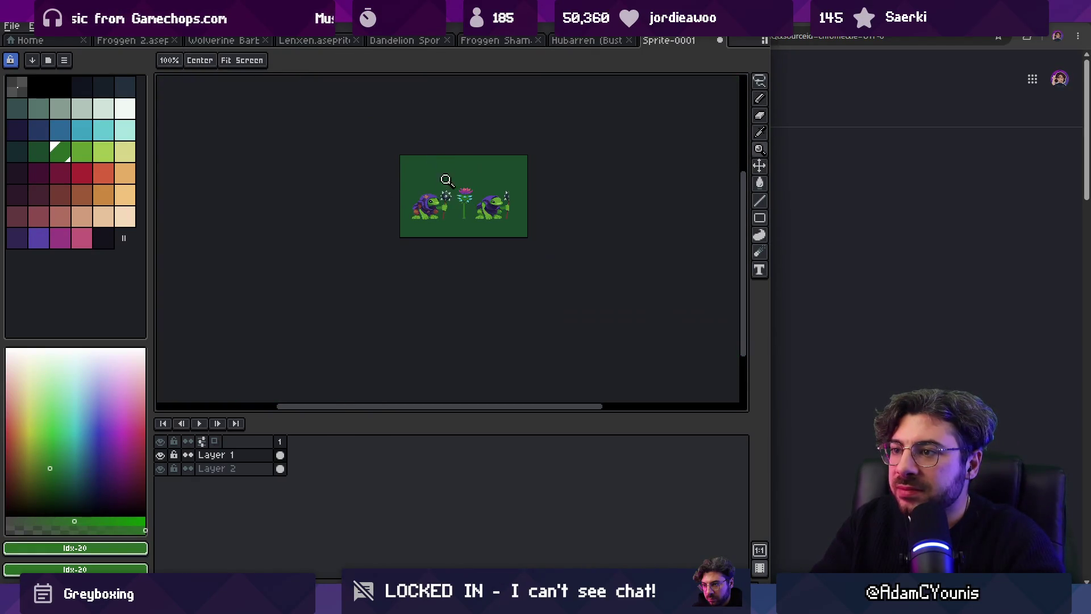
pyautogui.scroll(2, 464, 177)
pyautogui.scroll(3, 406, 206)
pyautogui.keyDown('alt'); pyautogui.click(406, 206); pyautogui.keyUp('alt')
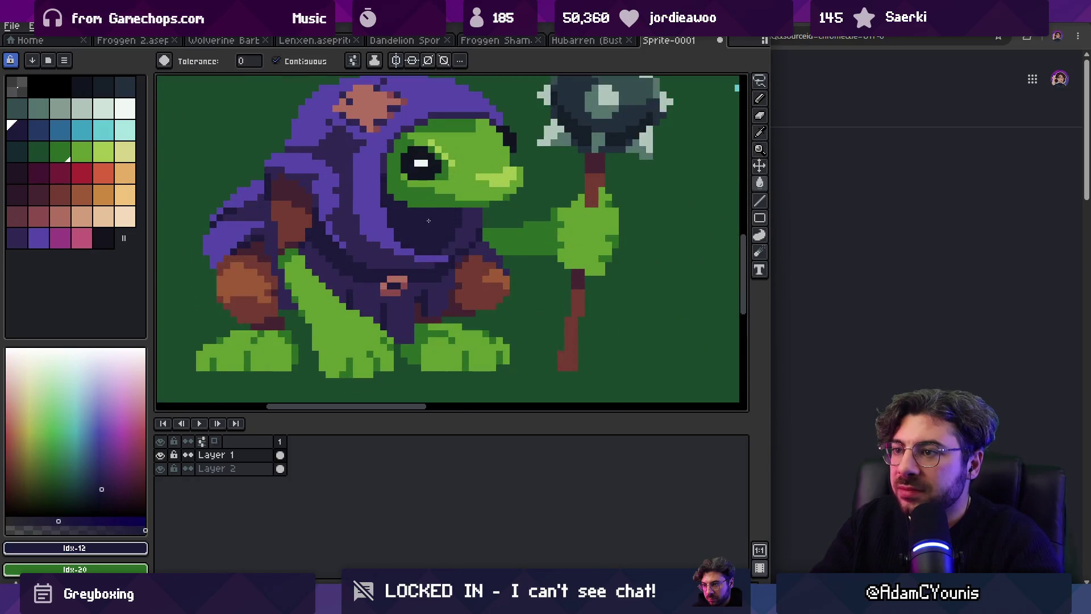
pyautogui.scroll(-4, 432, 188)
pyautogui.hotkey('ctrl', 'z')
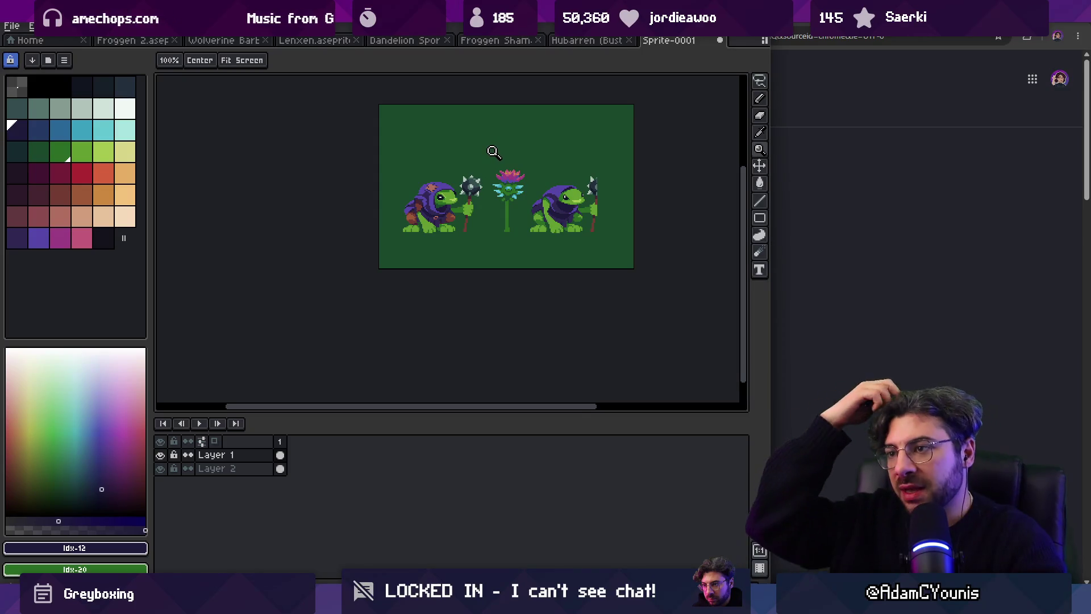
pyautogui.scroll(3, 472, 193)
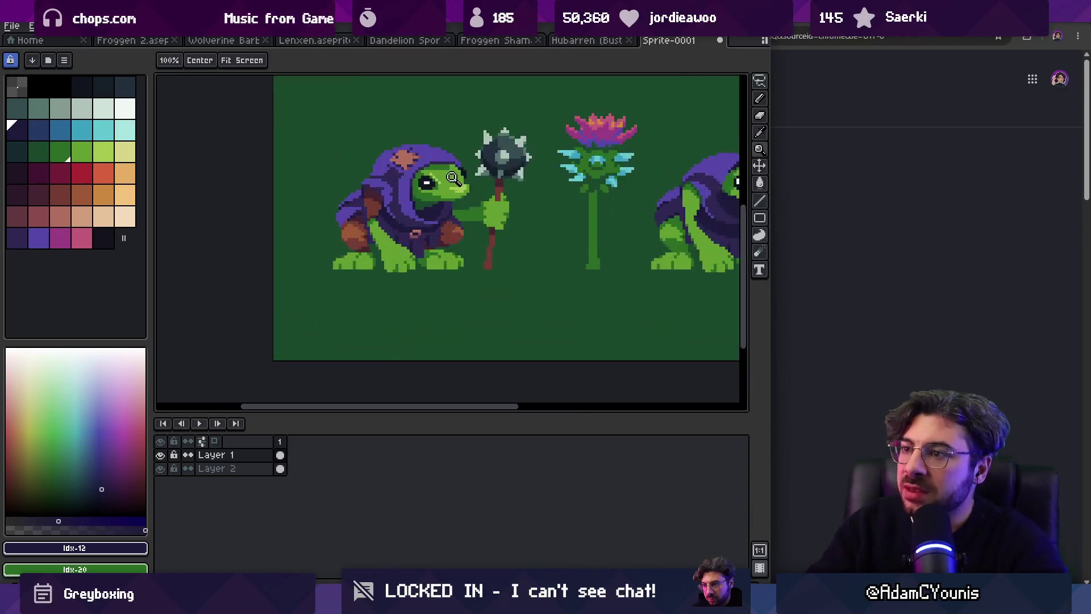
pyautogui.click(418, 195)
pyautogui.press('b')
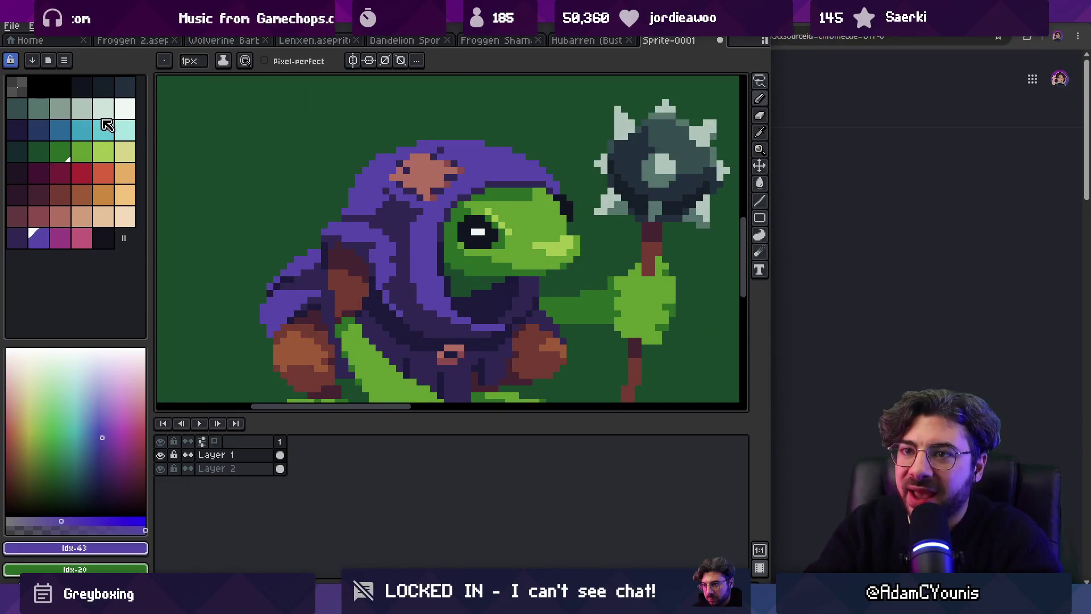
pyautogui.click(125, 89)
pyautogui.press('g')
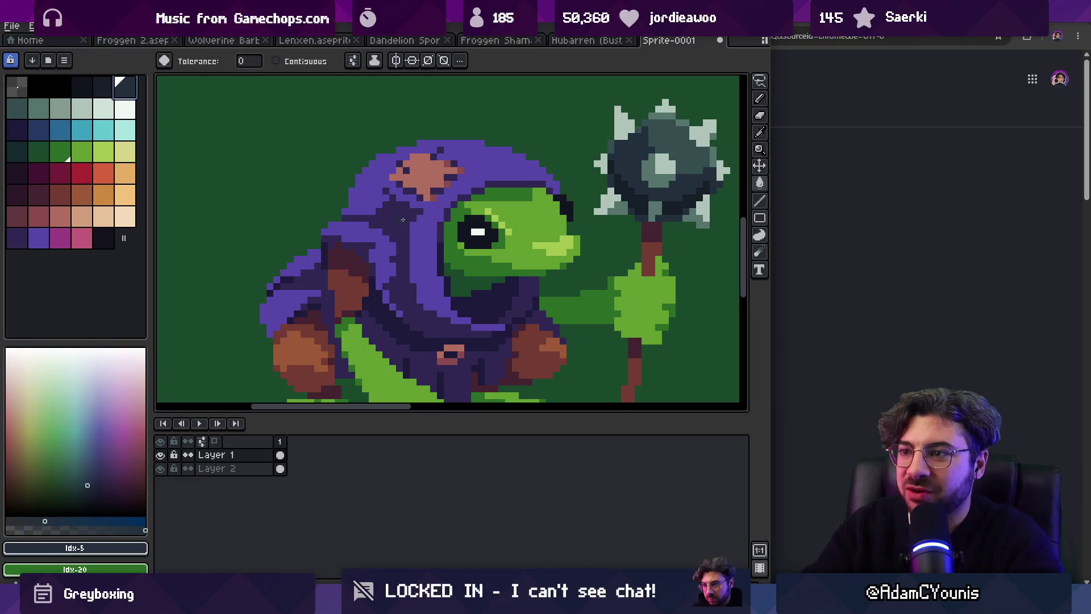
# Step: Fill the hood's light purple with the lighter teal-grey, undoing a too-dark slate fill
pyautogui.click(419, 250)
pyautogui.hotkey('ctrl', 'z')
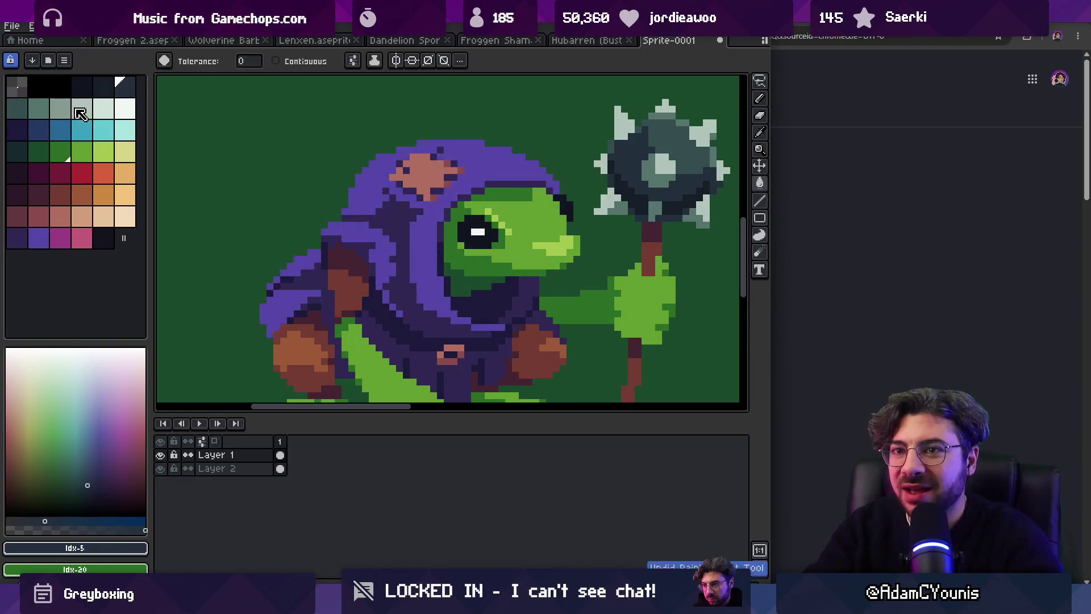
pyautogui.click(17, 109)
pyautogui.click(426, 242)
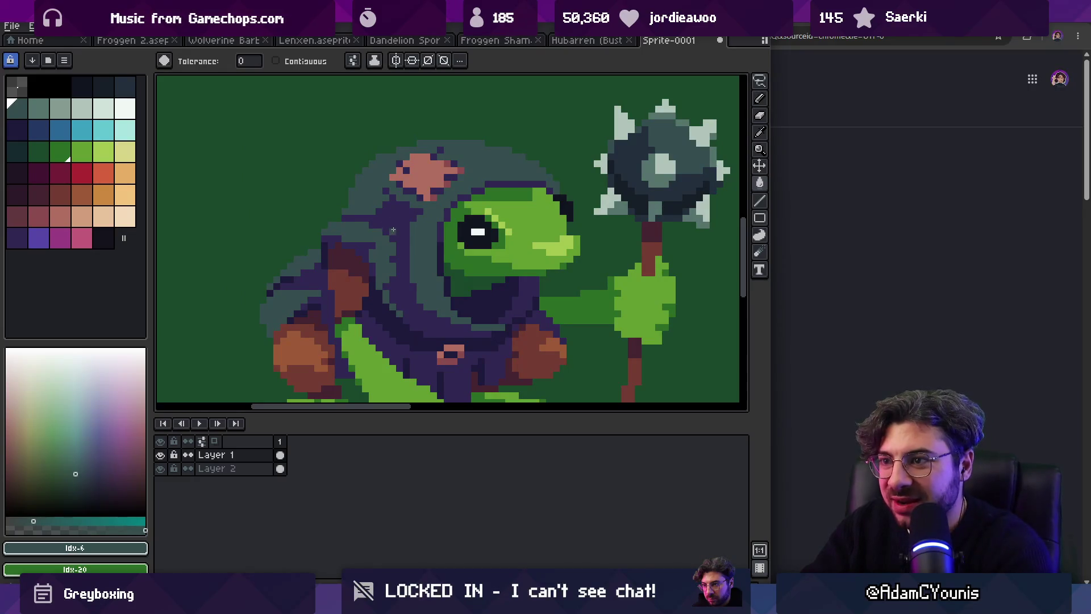
# Step: Step to darker teal-grey palette shades, then select the green background layer
pyautogui.press('9')
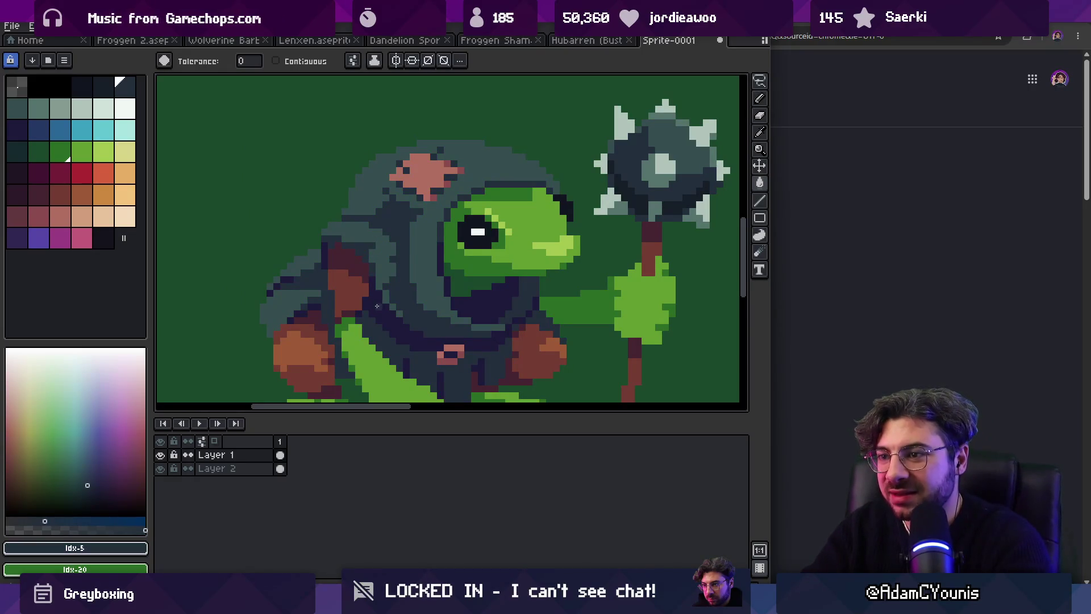
pyautogui.press('9')
pyautogui.press('z')
pyautogui.scroll(-4, 414, 235)
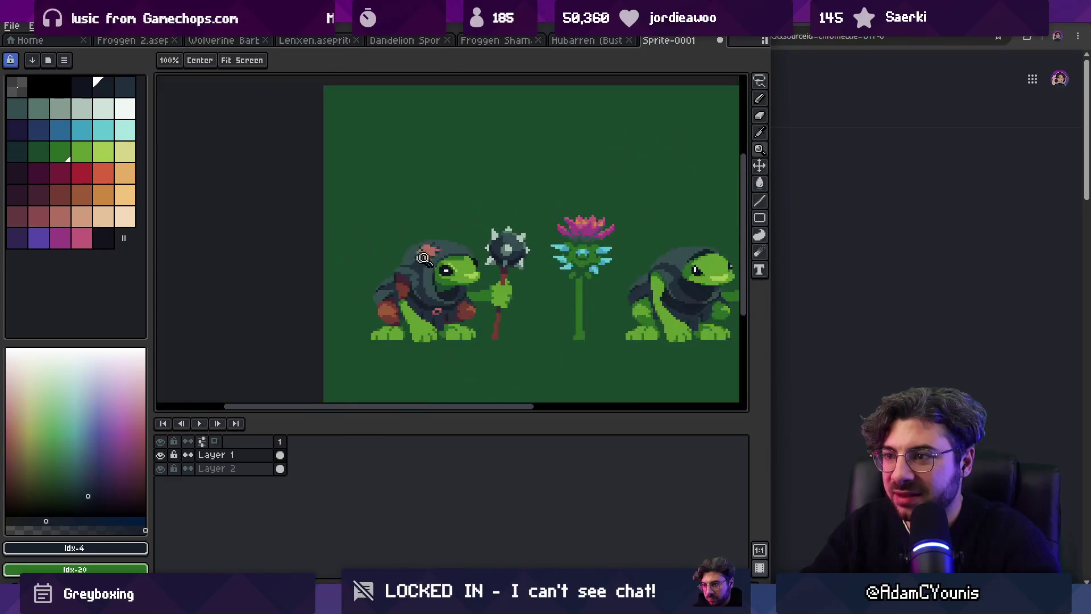
pyautogui.hscroll(2, 415, 216)
pyautogui.scroll(5, 397, 236)
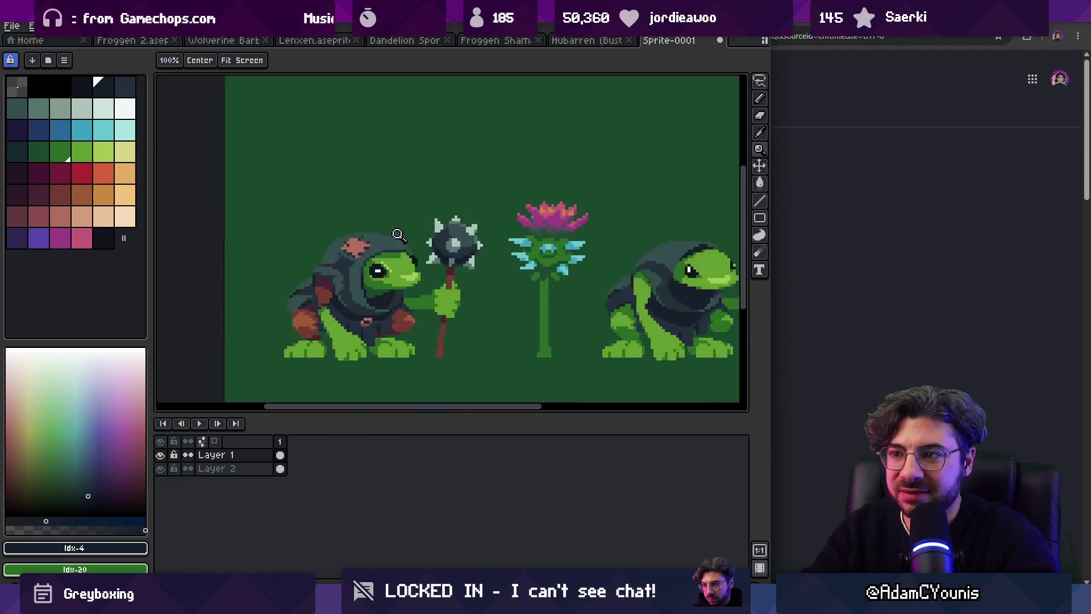
pyautogui.press('b')
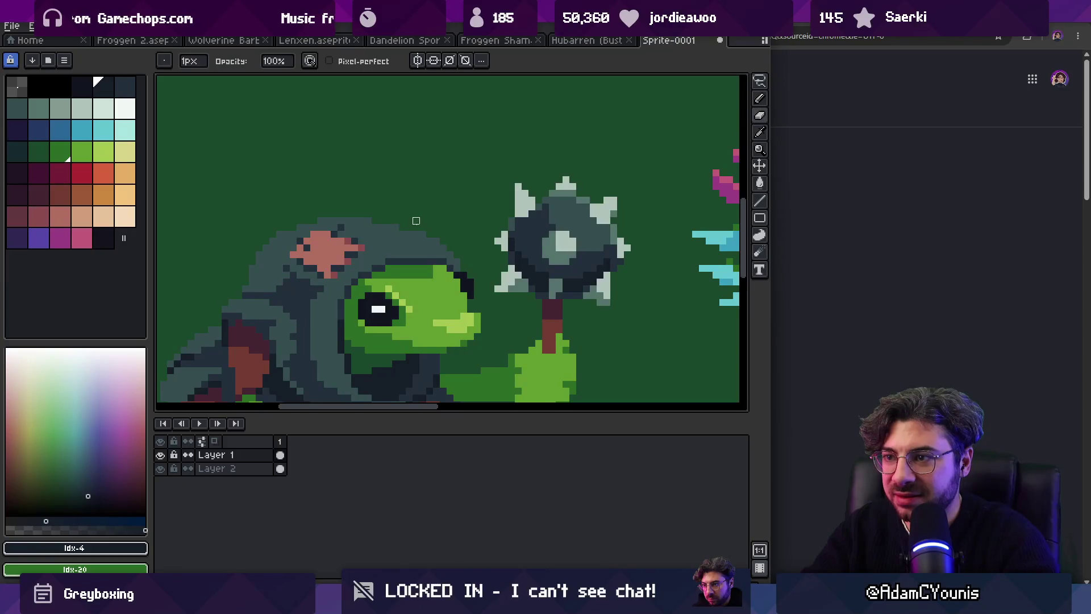
pyautogui.press('z')
pyautogui.scroll(-4, 398, 194)
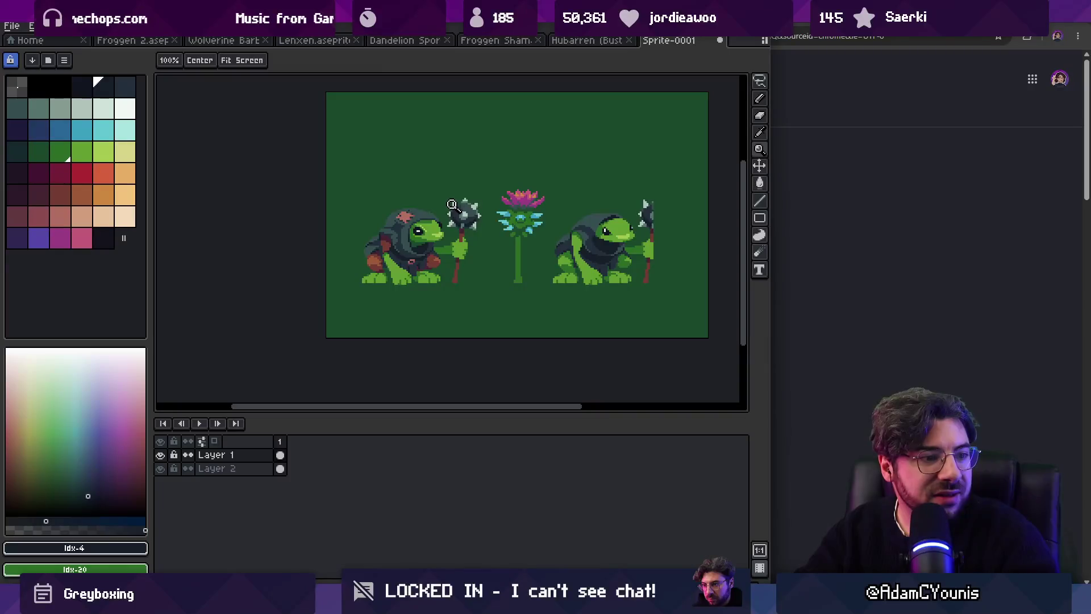
pyautogui.scroll(1, 466, 226)
pyautogui.press('v')
pyautogui.click(483, 311)
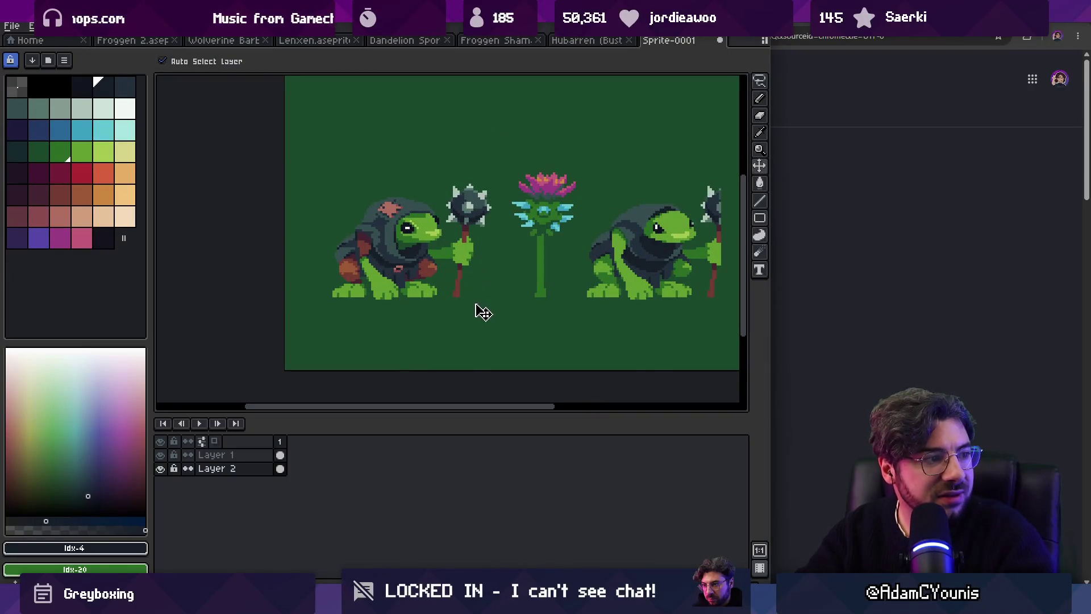
# Step: Hide the green background layer to leave a transparent background
pyautogui.click(161, 469)
pyautogui.press('z')
pyautogui.scroll(-2, 319, 348)
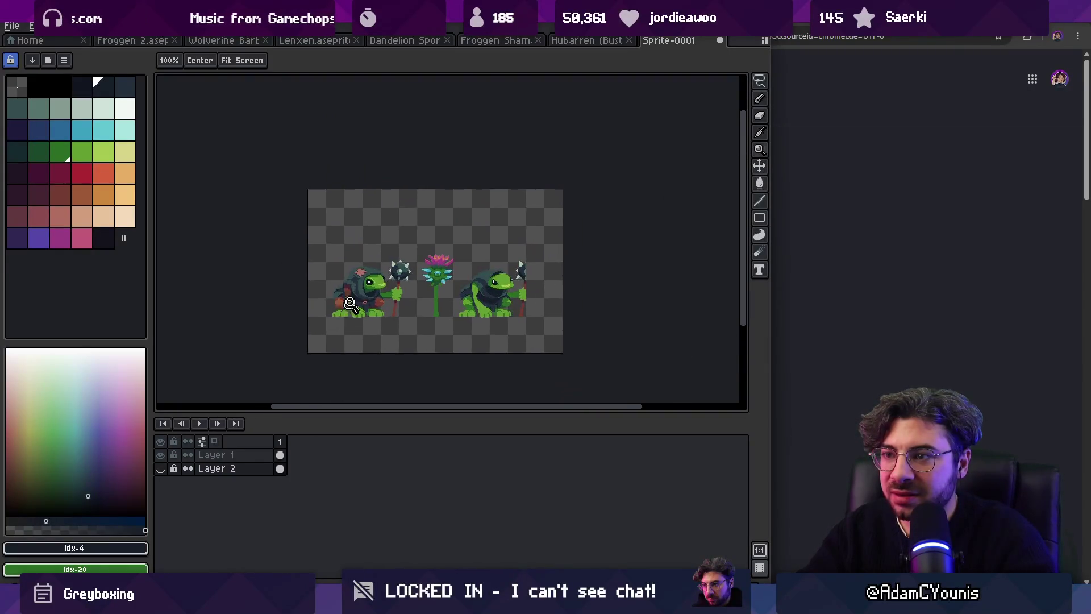
pyautogui.scroll(5, 364, 269)
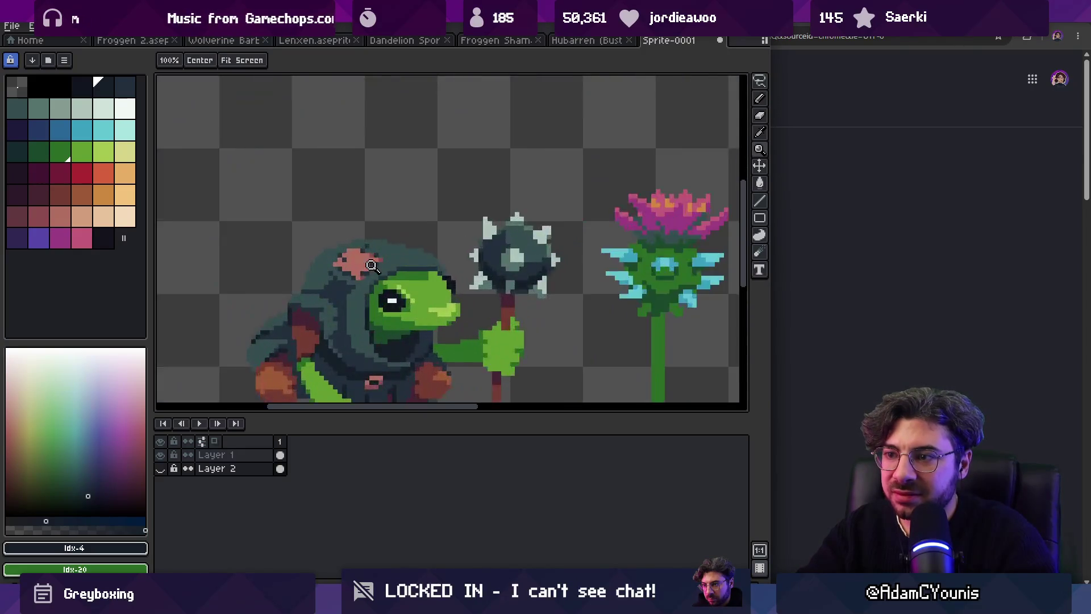
# Step: Bucket-fill the pink hood patch with the frog's dark red
pyautogui.press('i')
pyautogui.click(275, 362)
pyautogui.press('v')
pyautogui.click(353, 262)
pyautogui.press('g')
pyautogui.click(353, 261)
pyautogui.press('z')
pyautogui.scroll(-4, 376, 255)
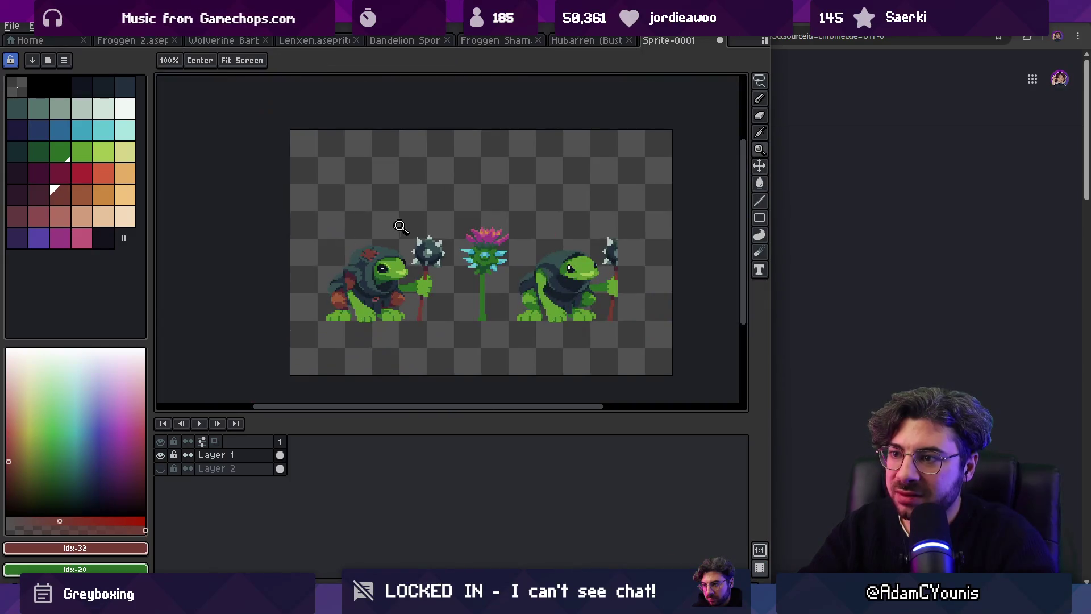
pyautogui.scroll(3, 376, 256)
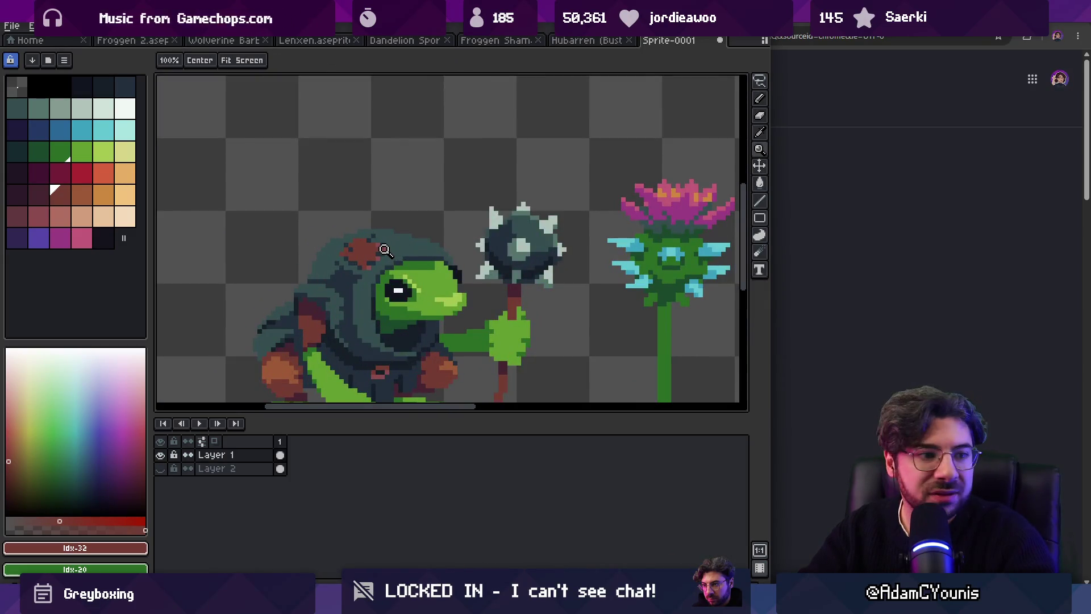
pyautogui.scroll(1, 389, 250)
# Step: Fill part of the hood patch with the darker maroon
pyautogui.click(39, 194)
pyautogui.press('g')
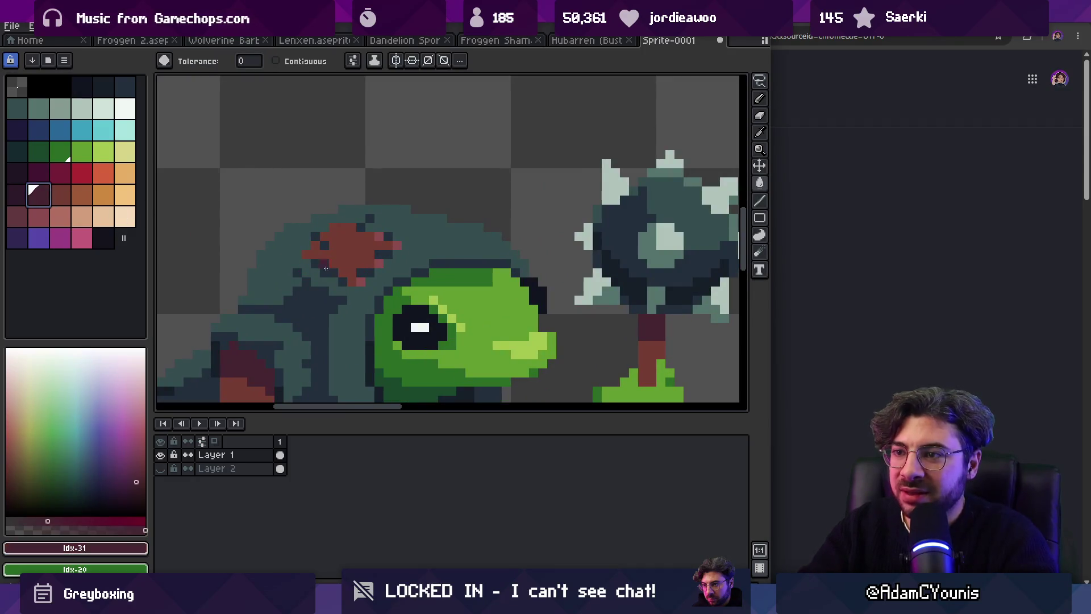
pyautogui.click(357, 282)
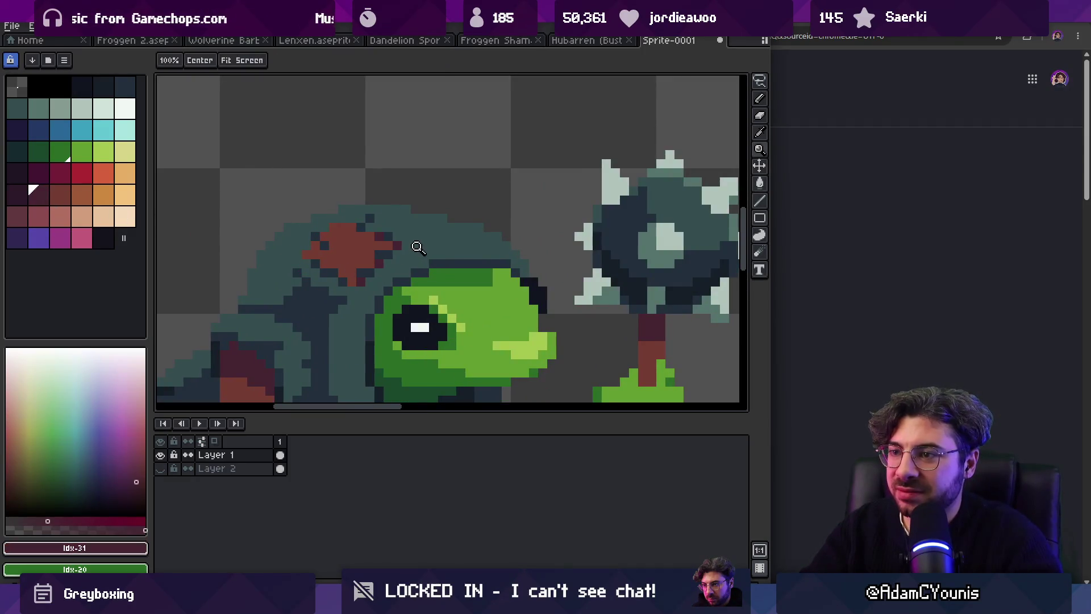
pyautogui.press('z')
pyautogui.scroll(-5, 415, 238)
pyautogui.scroll(4, 426, 222)
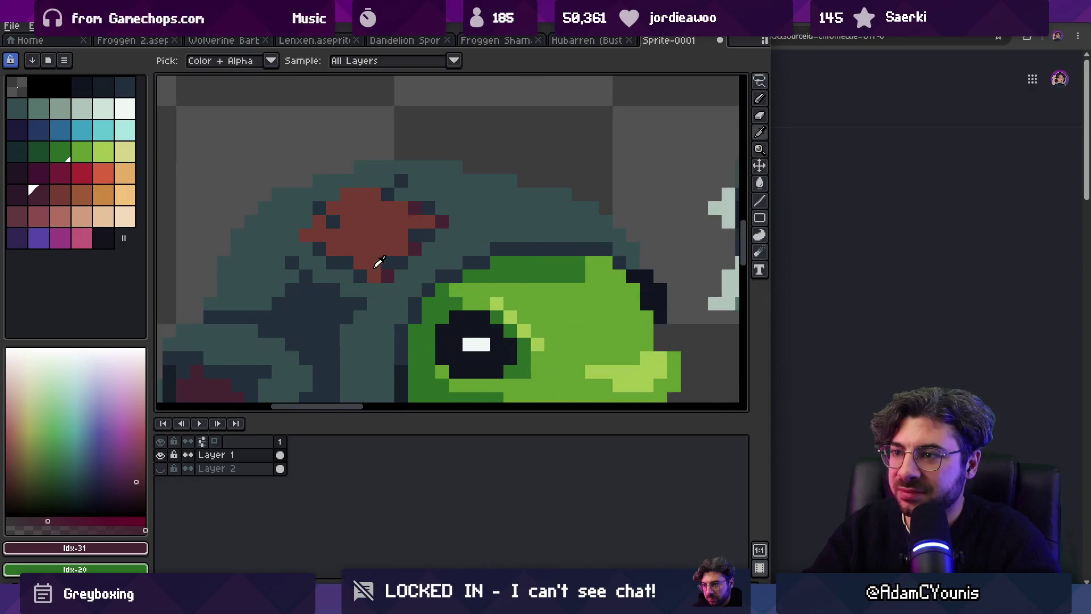
# Step: Add a dark maroon shading pixel to the hood patch
pyautogui.keyDown('alt'); pyautogui.click(377, 260); pyautogui.keyUp('alt')
pyautogui.scroll(-3, 422, 222)
pyautogui.scroll(-2, 422, 222)
pyautogui.scroll(5, 438, 212)
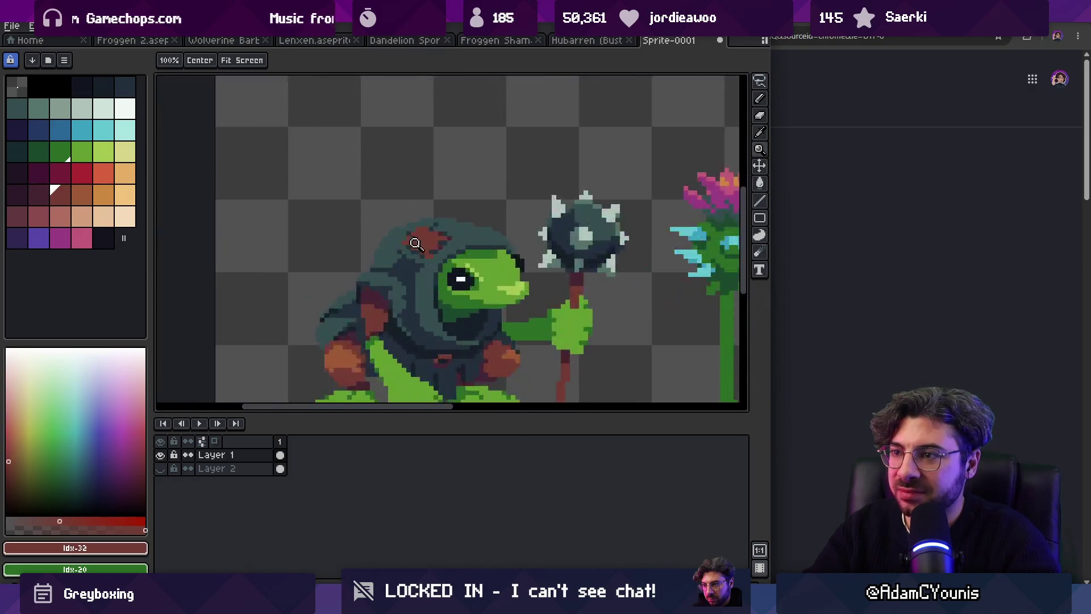
pyautogui.keyDown('alt'); pyautogui.click(497, 253); pyautogui.keyUp('alt')
pyautogui.click(396, 257)
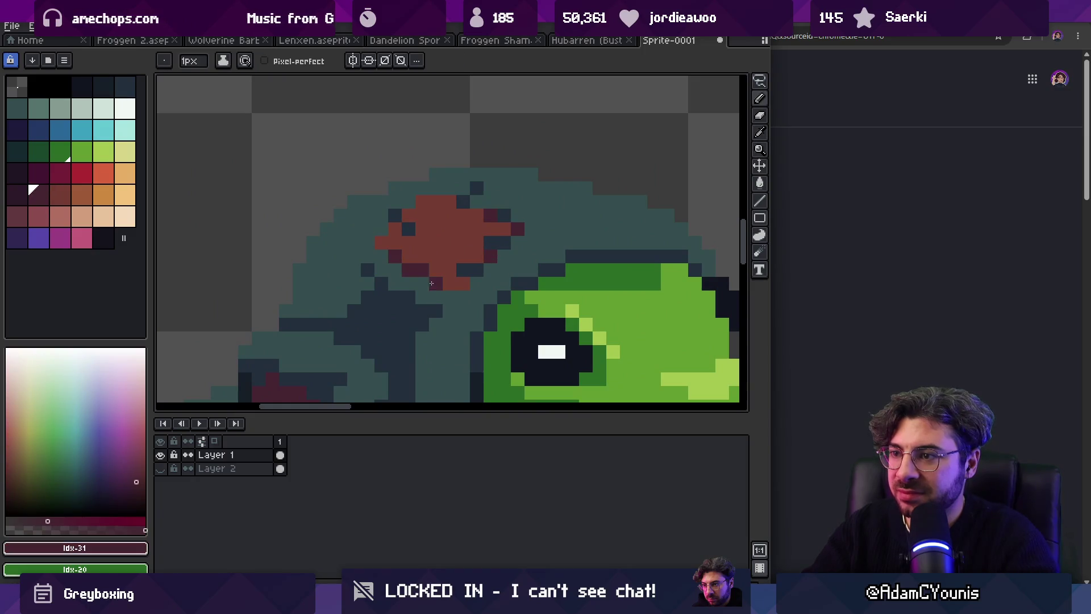
pyautogui.hotkey('ctrl', '0')
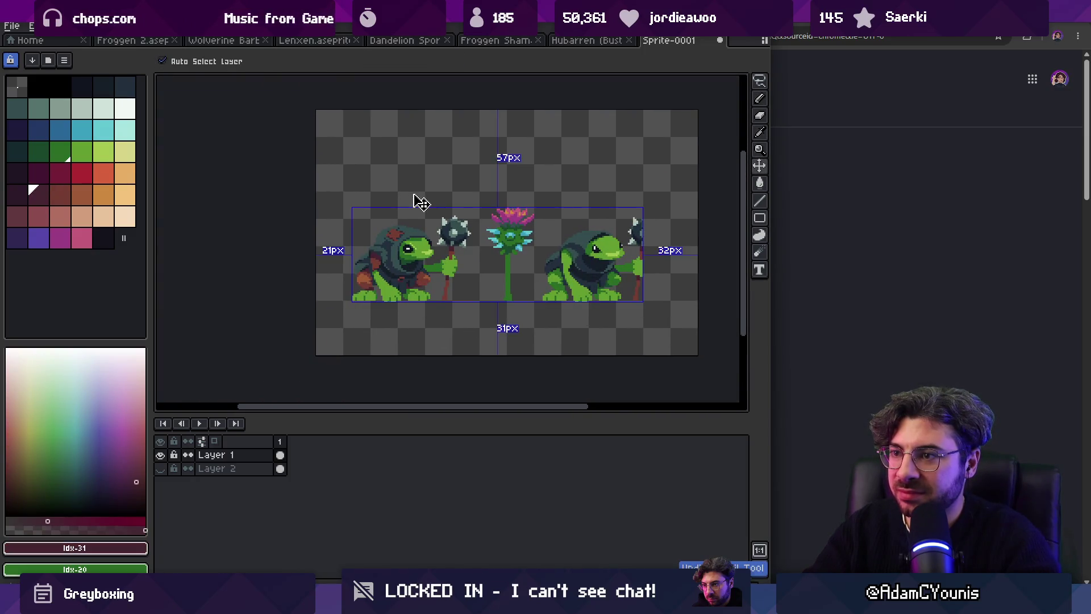
# Step: Erase the mace head, mace shaft and thistle flower beside the left frog, then bring up Froggen 2
pyautogui.press('z')
pyautogui.click(426, 235)
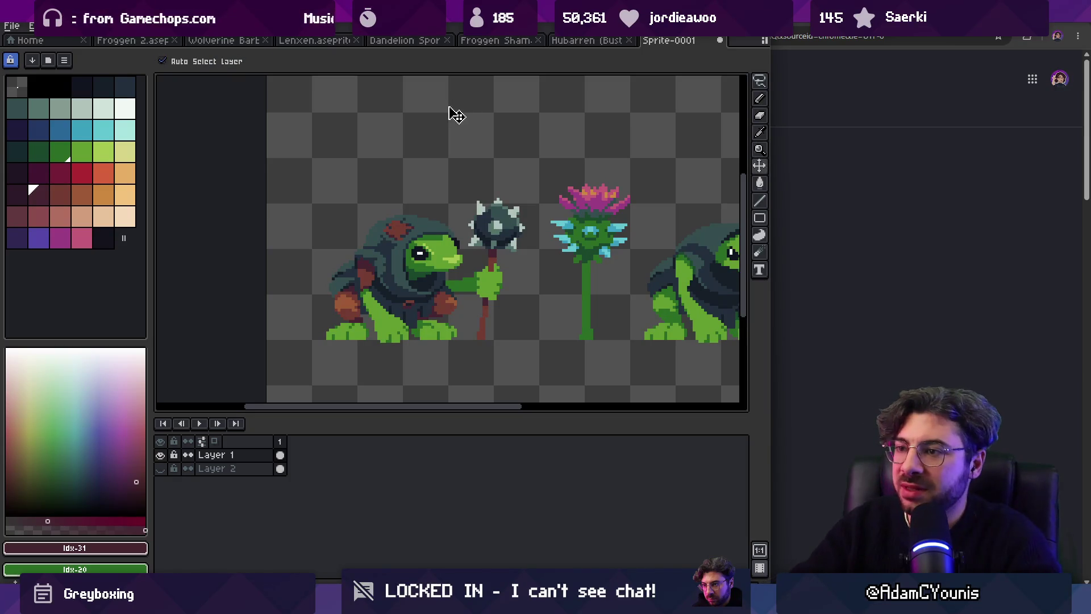
pyautogui.moveTo(496, 260); pyautogui.dragTo(476, 254)
pyautogui.press('e')
pyautogui.moveTo(488, 210)
pyautogui.mouseDown()
pyautogui.moveTo(458, 236)
pyautogui.moveTo(489, 224)
pyautogui.moveTo(469, 242)
pyautogui.mouseUp()
pyautogui.moveTo(463, 329); pyautogui.dragTo(465, 346)
pyautogui.moveTo(560, 199)
pyautogui.mouseDown()
pyautogui.moveTo(546, 285)
pyautogui.moveTo(609, 208)
pyautogui.mouseUp()
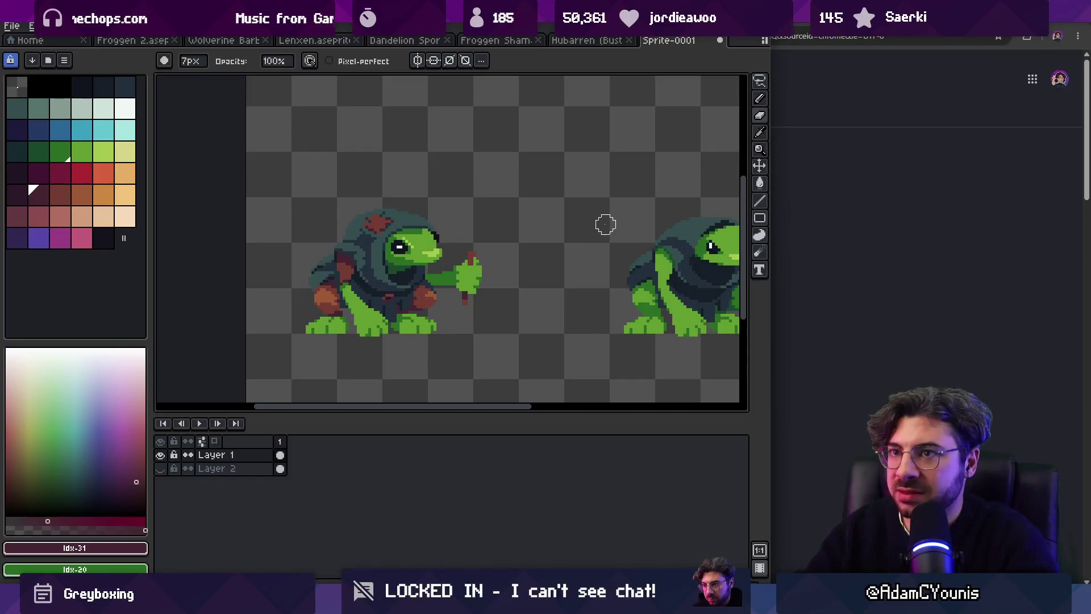
pyautogui.click(132, 40)
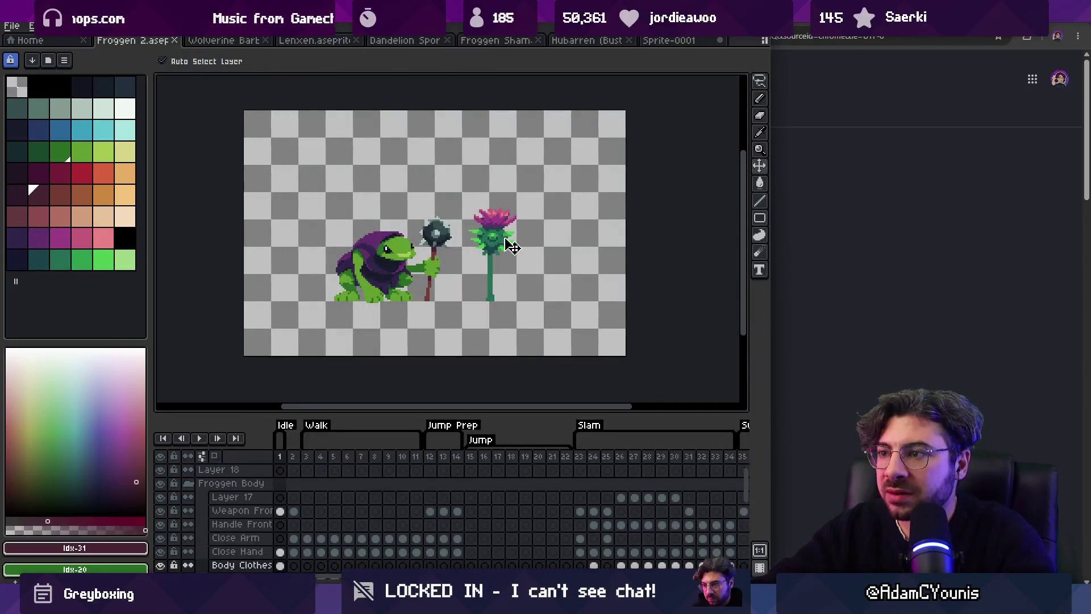
# Step: Paste the thistle flower into Sprite-0001 and place it beside the left frog
pyautogui.hotkey('ctrl', 'v')
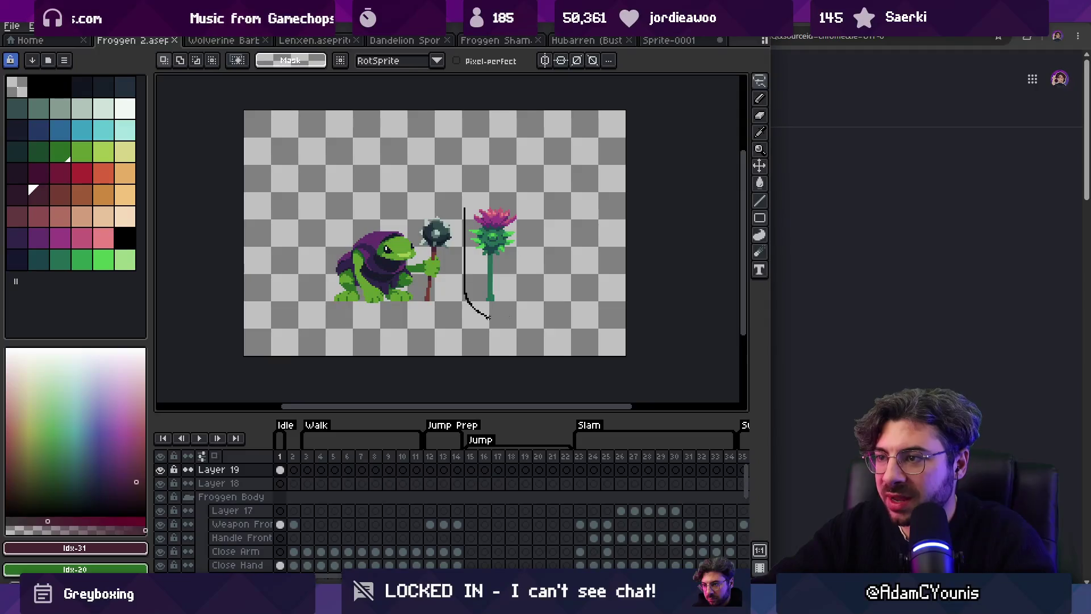
pyautogui.click(588, 40)
pyautogui.click(665, 41)
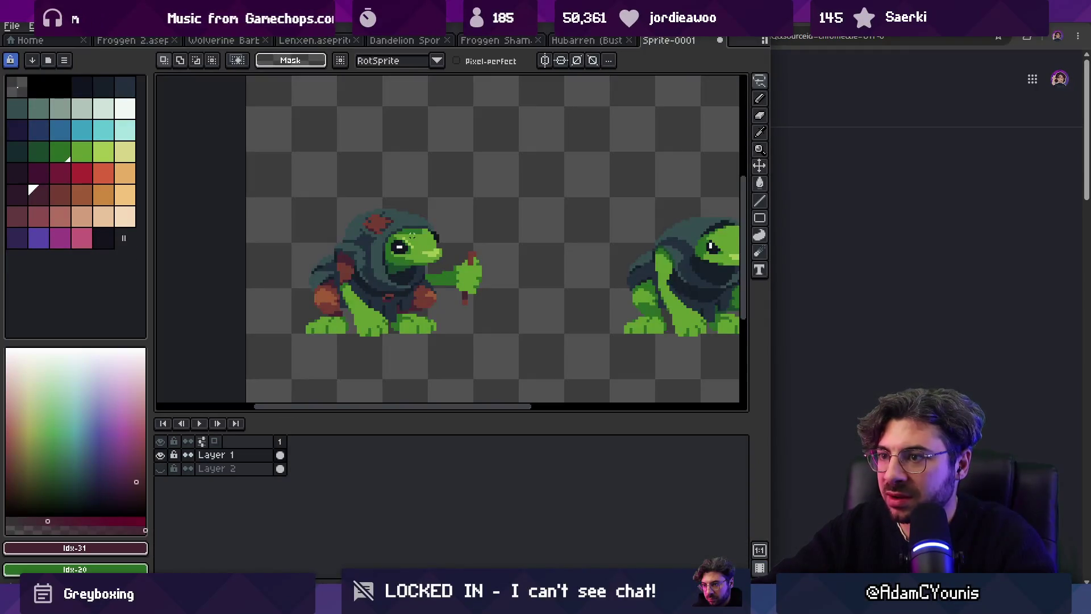
pyautogui.hotkey('ctrl', 'v')
pyautogui.moveTo(652, 236)
pyautogui.mouseDown()
pyautogui.moveTo(457, 226)
pyautogui.moveTo(537, 230)
pyautogui.moveTo(537, 218)
pyautogui.mouseUp()
pyautogui.press('Return')
# Step: Shift the lower part of the flower stem one pixel left
pyautogui.press('q')
pyautogui.moveTo(526, 278); pyautogui.dragTo(546, 327)
pyautogui.press('Left')
pyautogui.press('Return')
pyautogui.press('b')
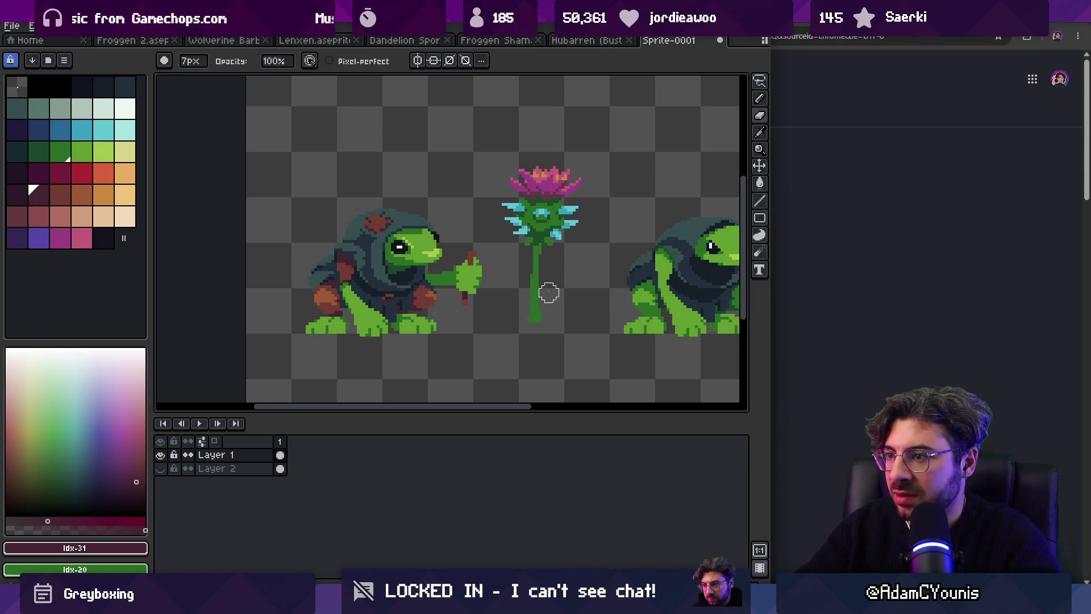
# Step: Move the whole flower onto the frog's hand and pick bright green for the pencil
pyautogui.press('q')
pyautogui.moveTo(531, 120)
pyautogui.mouseDown()
pyautogui.moveTo(514, 357)
pyautogui.moveTo(537, 120)
pyautogui.mouseUp()
pyautogui.moveTo(556, 212); pyautogui.dragTo(487, 221)
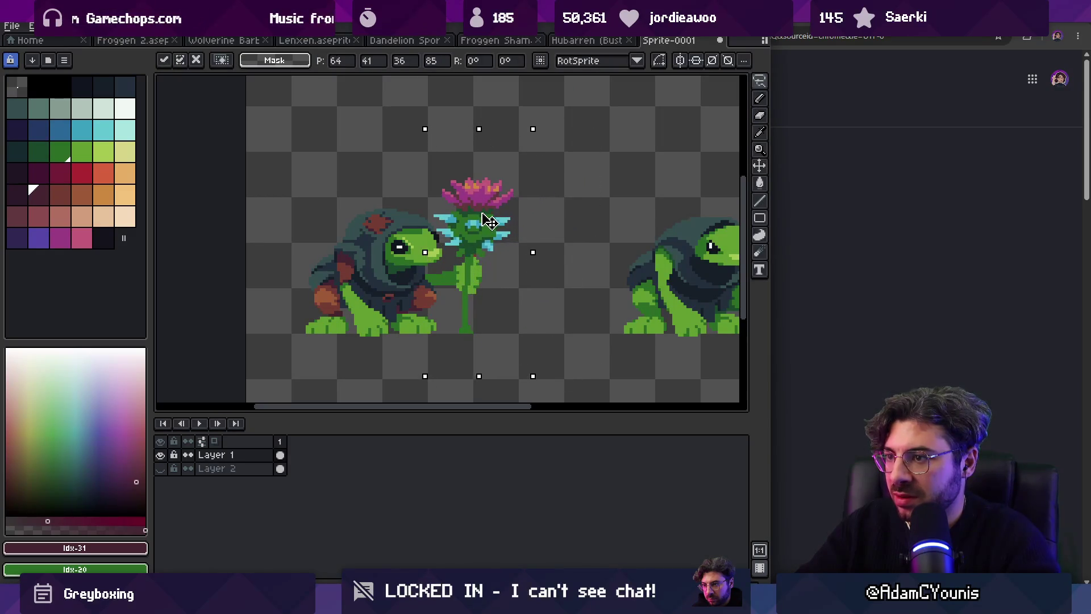
pyautogui.hotkey('ctrl', 'd')
pyautogui.keyDown('alt'); pyautogui.click(468, 283); pyautogui.keyUp('alt')
pyautogui.press('b')
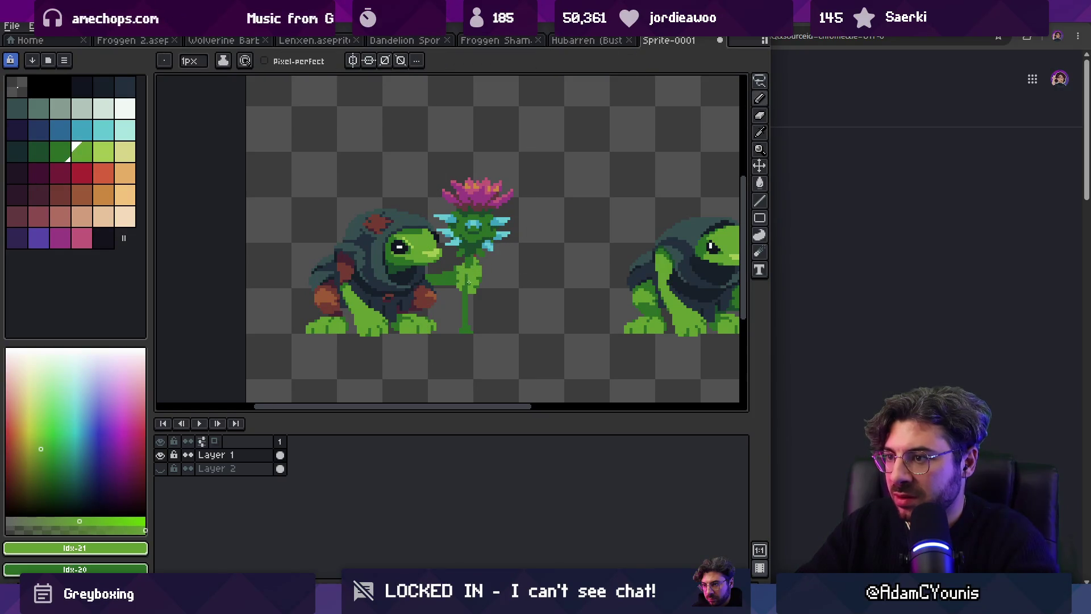
pyautogui.press('z')
pyautogui.scroll(-3, 494, 230)
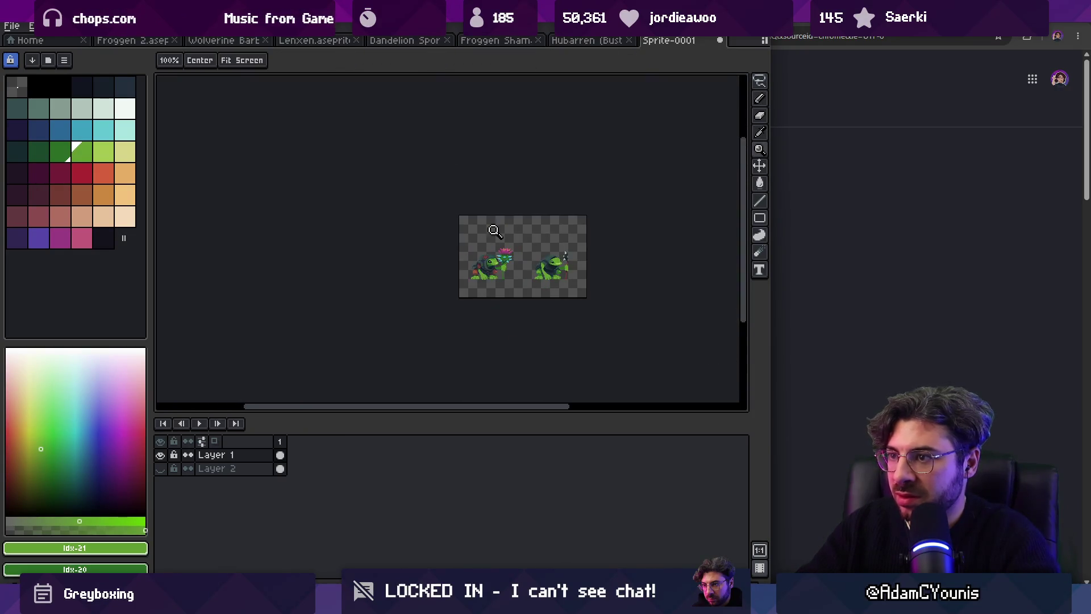
# Step: Check Sprite-0001's colour mode options, leaving them unchanged
pyautogui.scroll(4, 517, 269)
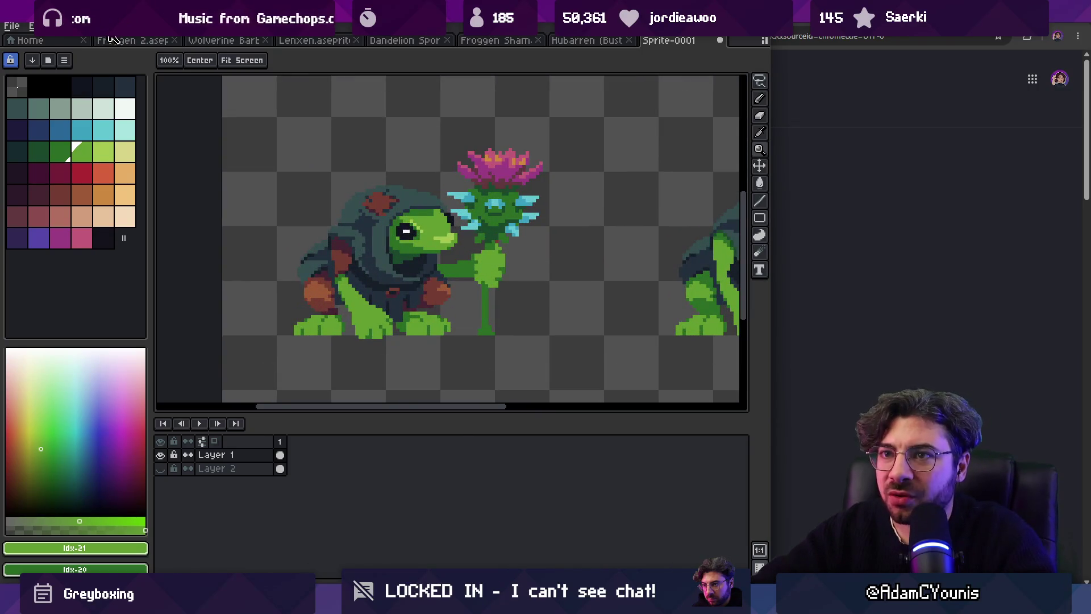
pyautogui.click(129, 40)
pyautogui.click(665, 41)
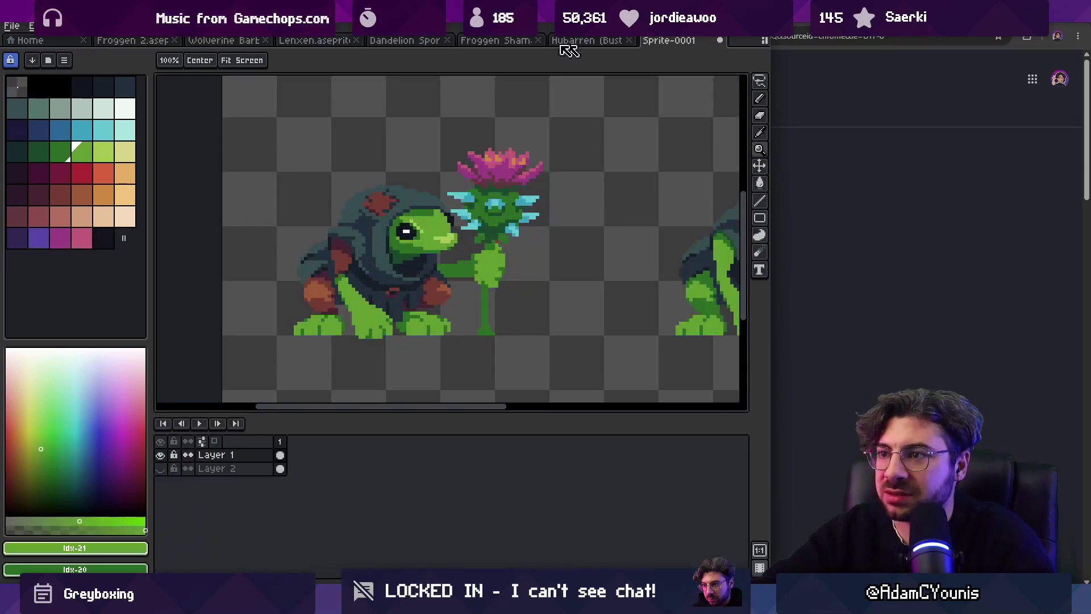
pyautogui.click(64, 26)
pyautogui.click(119, 46)
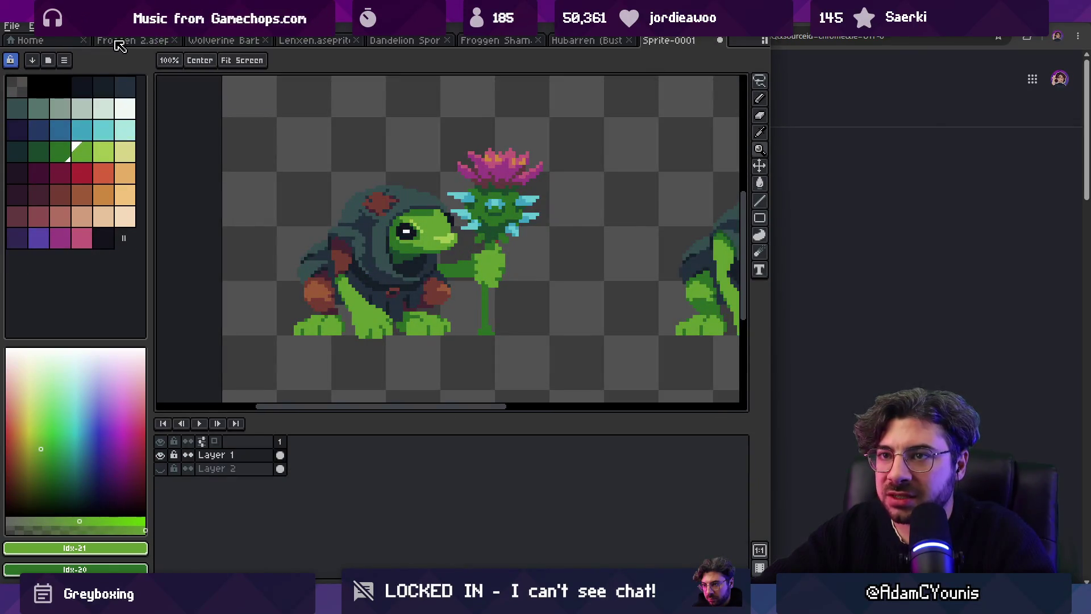
# Step: Copy the green-leaved flower from Froggen 2 and paste it over the old one in Sprite-0001
pyautogui.click(130, 40)
pyautogui.press('q')
pyautogui.moveTo(482, 169)
pyautogui.mouseDown()
pyautogui.moveTo(489, 268)
pyautogui.moveTo(483, 171)
pyautogui.moveTo(460, 193)
pyautogui.moveTo(468, 200)
pyautogui.mouseUp()
pyautogui.hotkey('ctrl', 'c')
pyautogui.click(665, 41)
pyautogui.hotkey('ctrl', 'v')
pyautogui.press('Return')
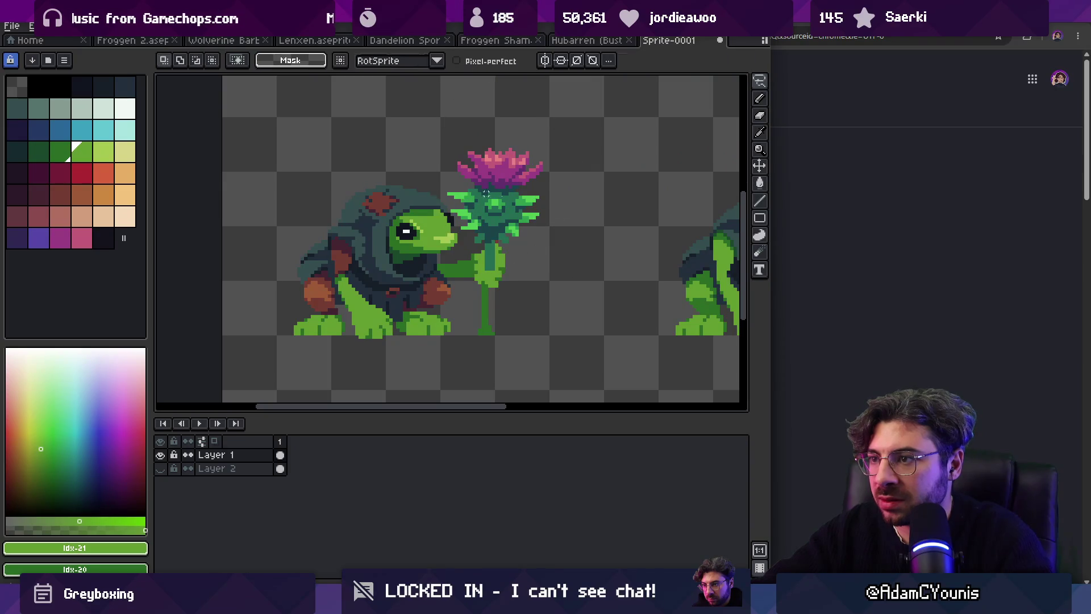
# Step: Sample the stem's green colour and zoom around the flower to inspect it
pyautogui.scroll(-1, 515, 243)
pyautogui.scroll(1, 514, 242)
pyautogui.press('b')
pyautogui.keyDown('alt'); pyautogui.click(501, 238); pyautogui.keyUp('alt')
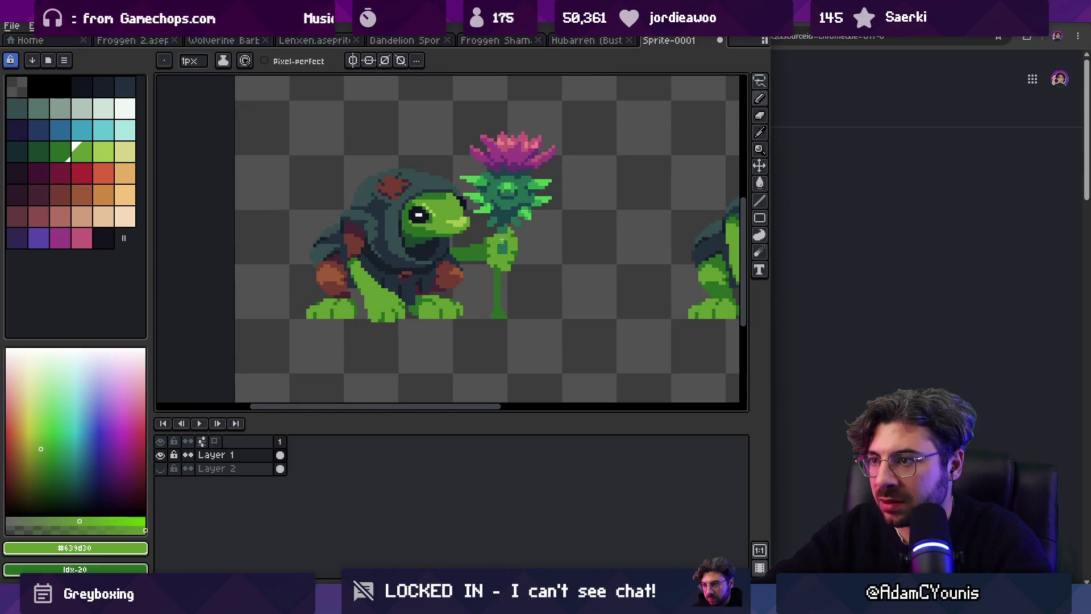
pyautogui.scroll(-4, 499, 245)
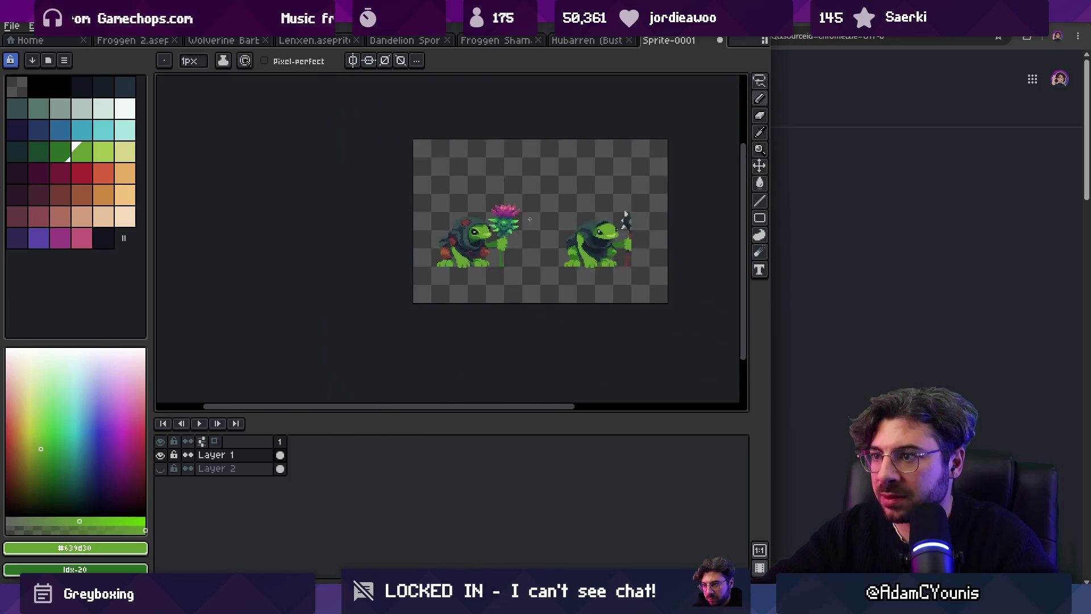
pyautogui.scroll(2, 529, 248)
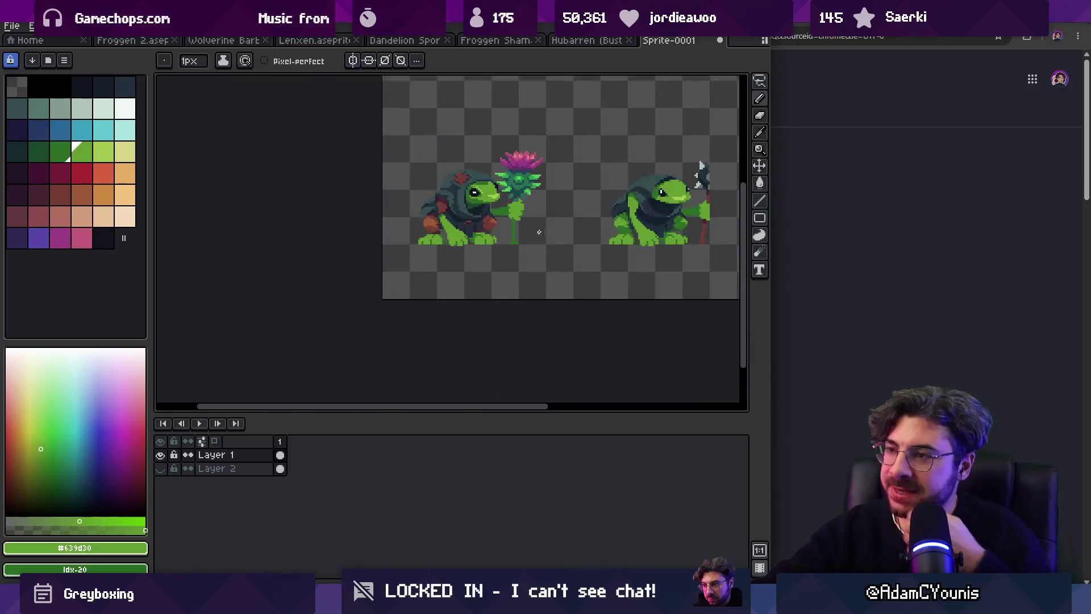
pyautogui.press('z')
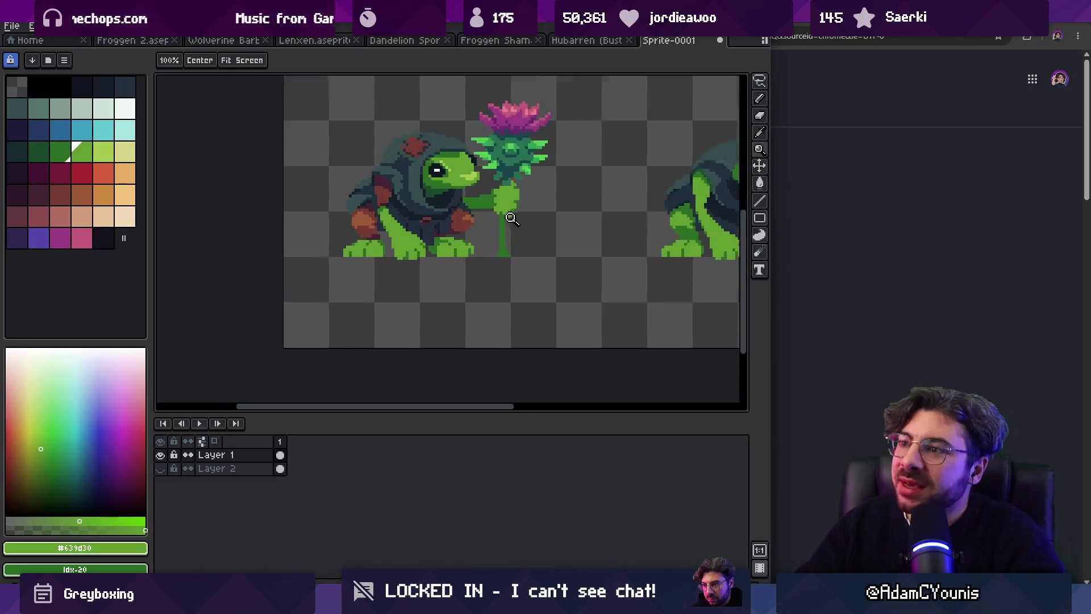
pyautogui.scroll(-3, 523, 216)
pyautogui.scroll(4, 501, 216)
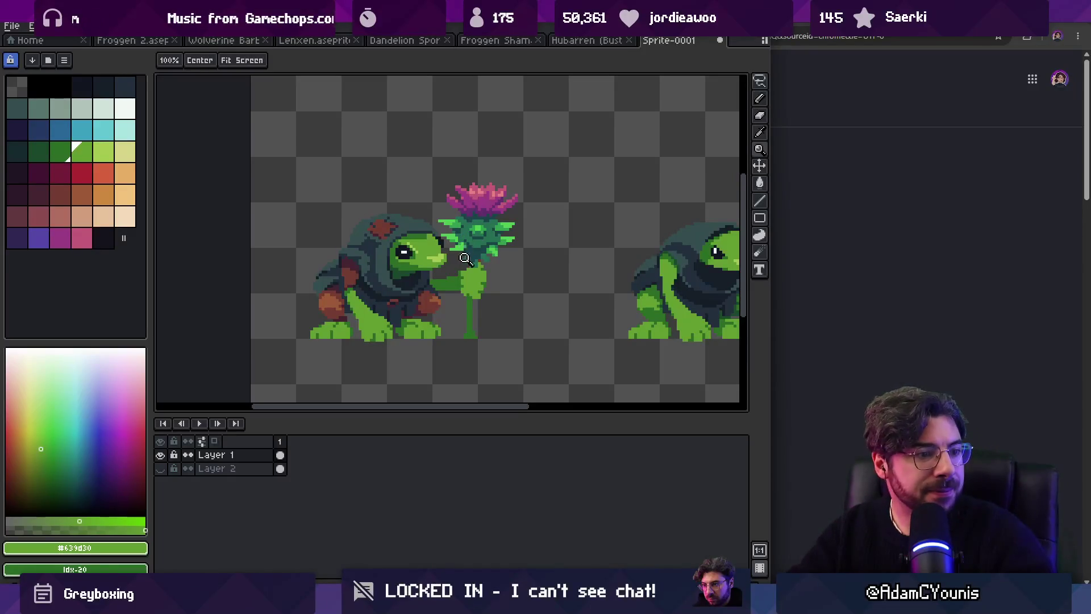
pyautogui.scroll(-2, 519, 190)
pyautogui.scroll(2, 496, 220)
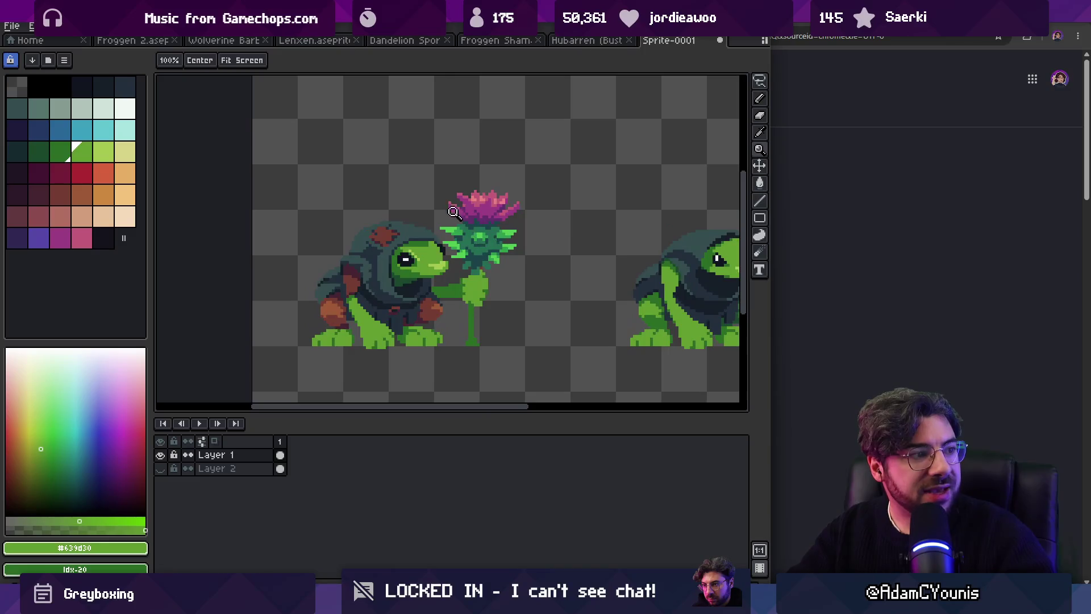
pyautogui.hscroll(2, 438, 250)
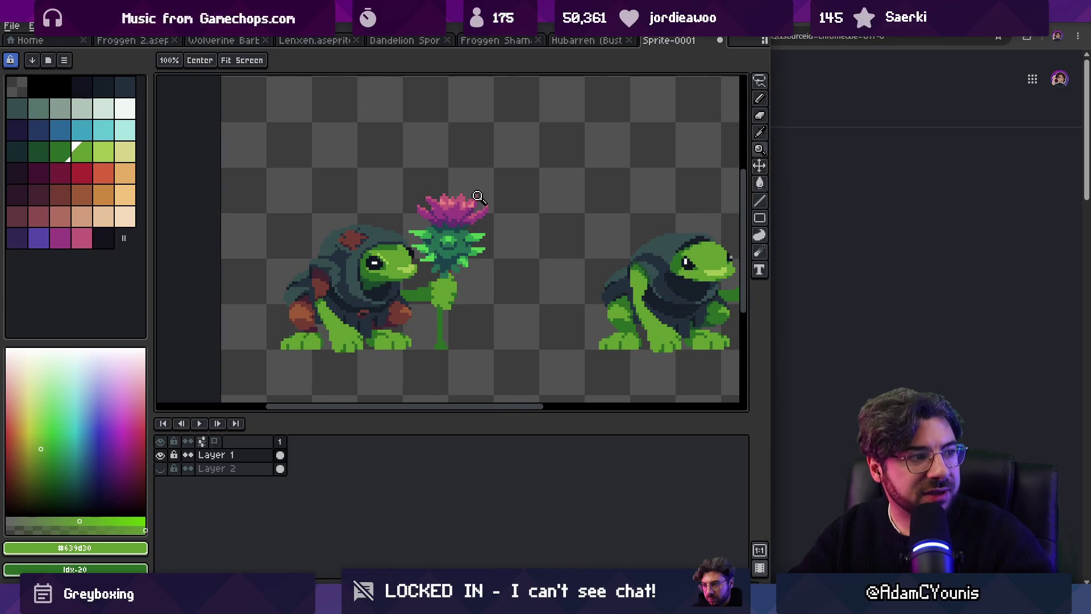
pyautogui.scroll(3, 475, 246)
pyautogui.press('v')
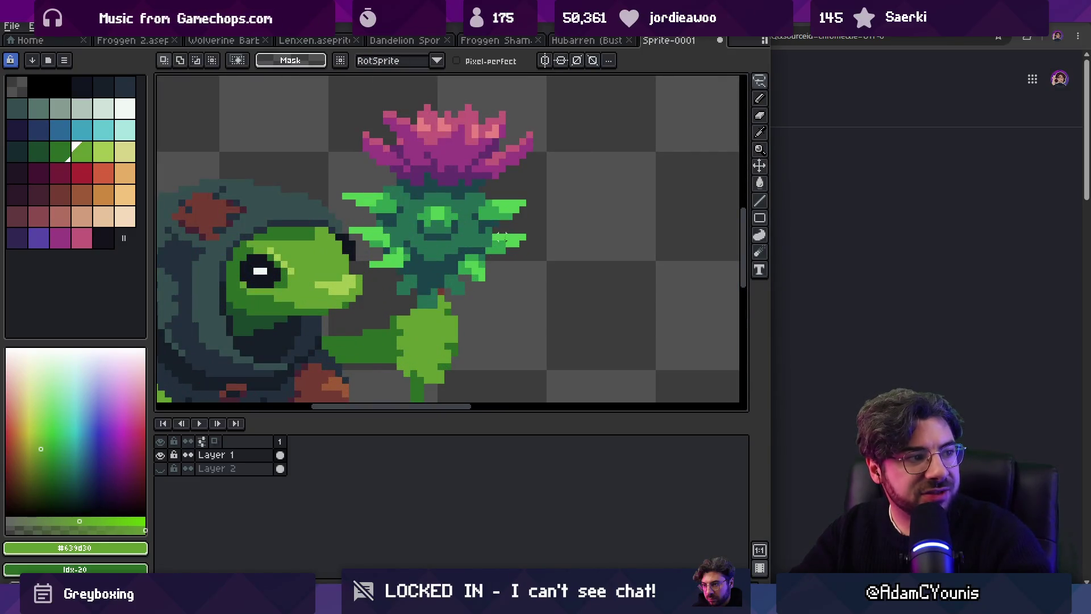
pyautogui.scroll(-3, 502, 202)
pyautogui.scroll(2, 455, 233)
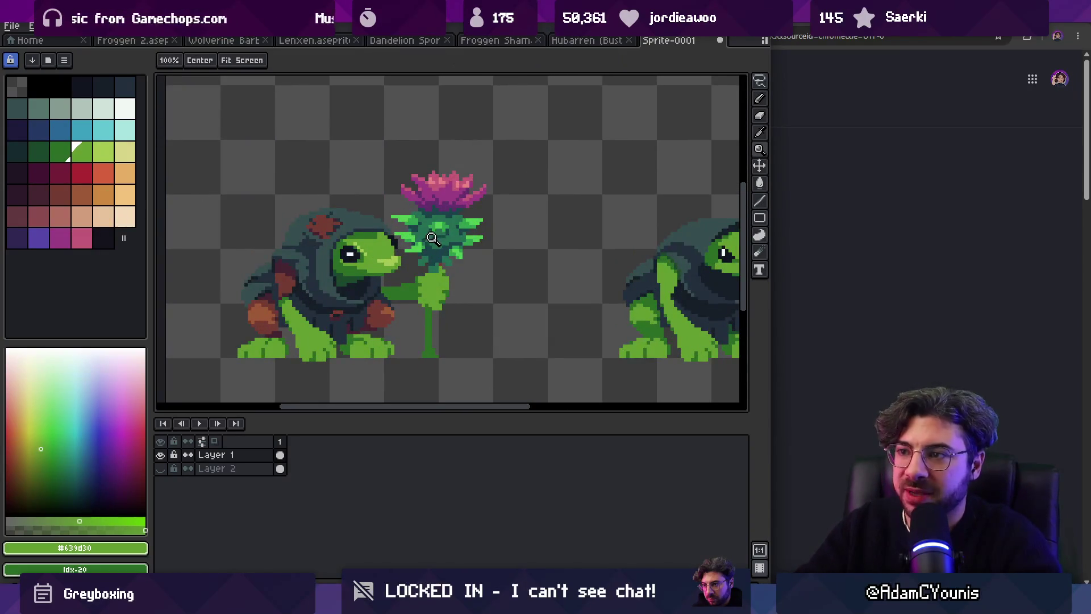
# Step: Pick the dark purple swatch and try bucket fills on the flower, undoing each one
pyautogui.scroll(1, 435, 233)
pyautogui.click(18, 240)
pyautogui.press('g')
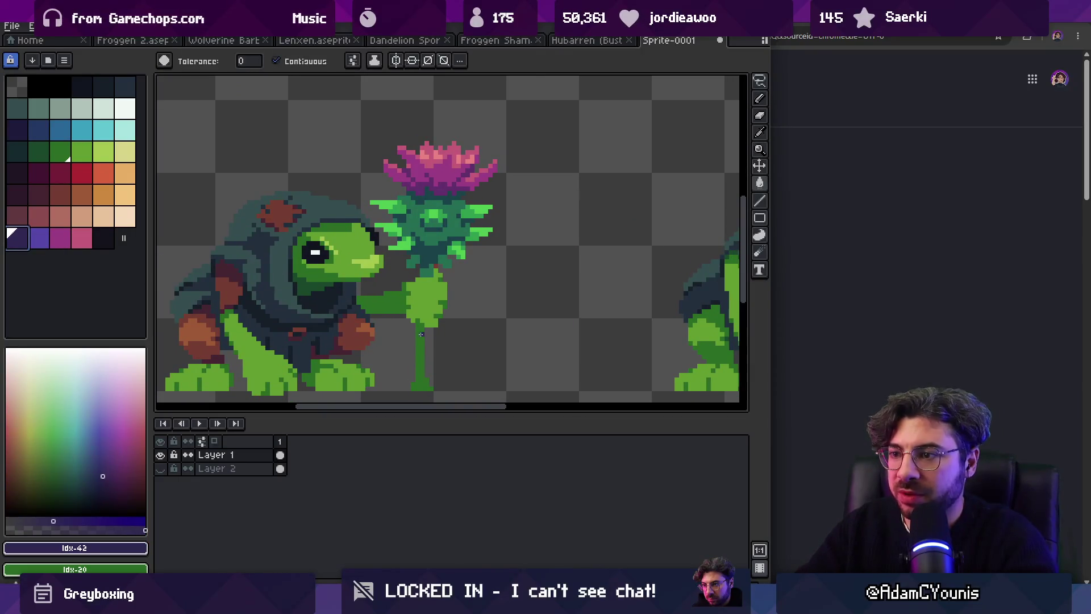
pyautogui.click(421, 330)
pyautogui.hotkey('ctrl', 'z')
pyautogui.click(431, 277)
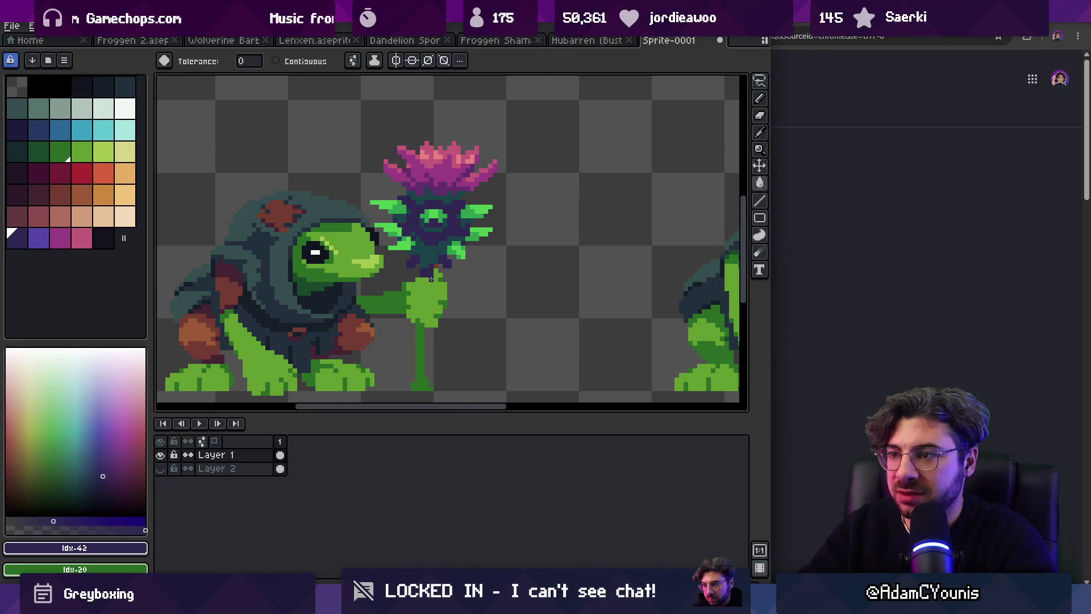
pyautogui.hotkey('ctrl', 'z')
pyautogui.click(424, 296)
pyautogui.hotkey('ctrl', 'z')
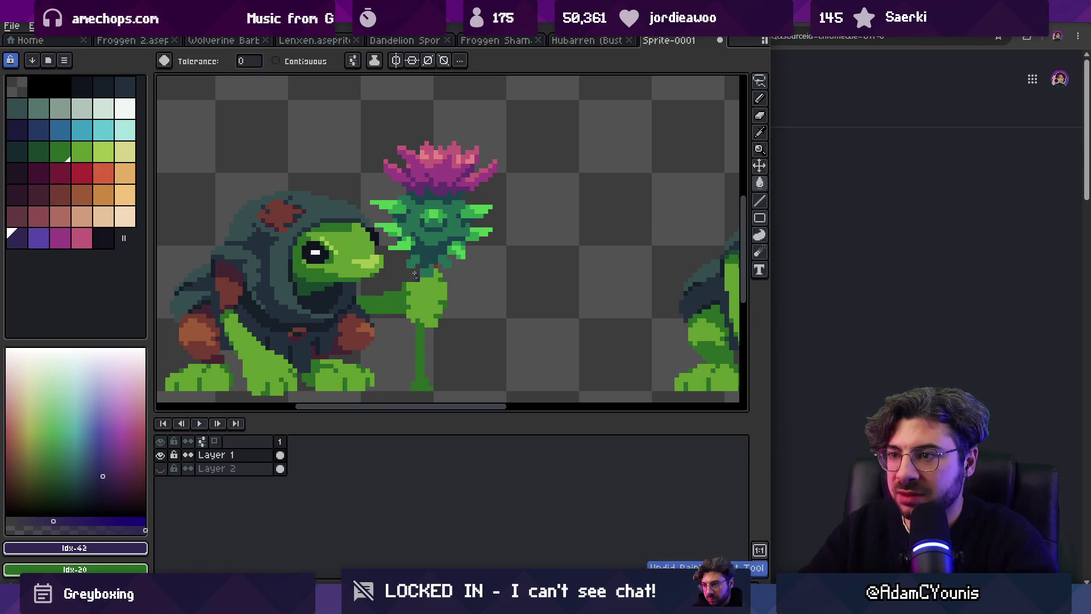
# Step: Fill all dark-green centre pixels dark purple with a non-contiguous bucket fill
pyautogui.press('m')
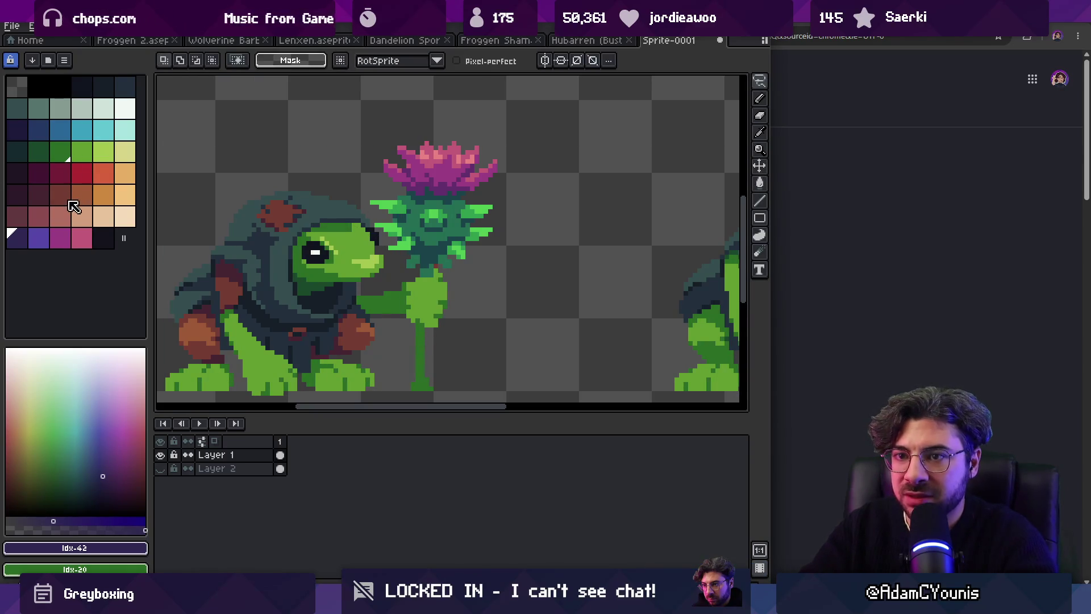
pyautogui.click(62, 25)
pyautogui.moveTo(87, 57)
pyautogui.click(86, 233)
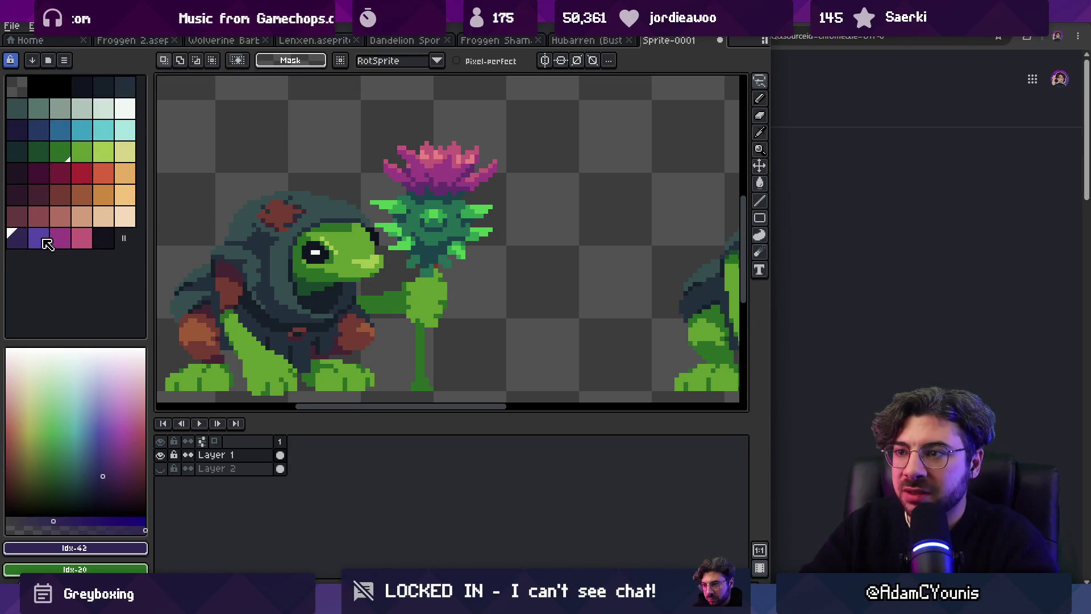
pyautogui.press('g')
pyautogui.press('c')
pyautogui.click(434, 237)
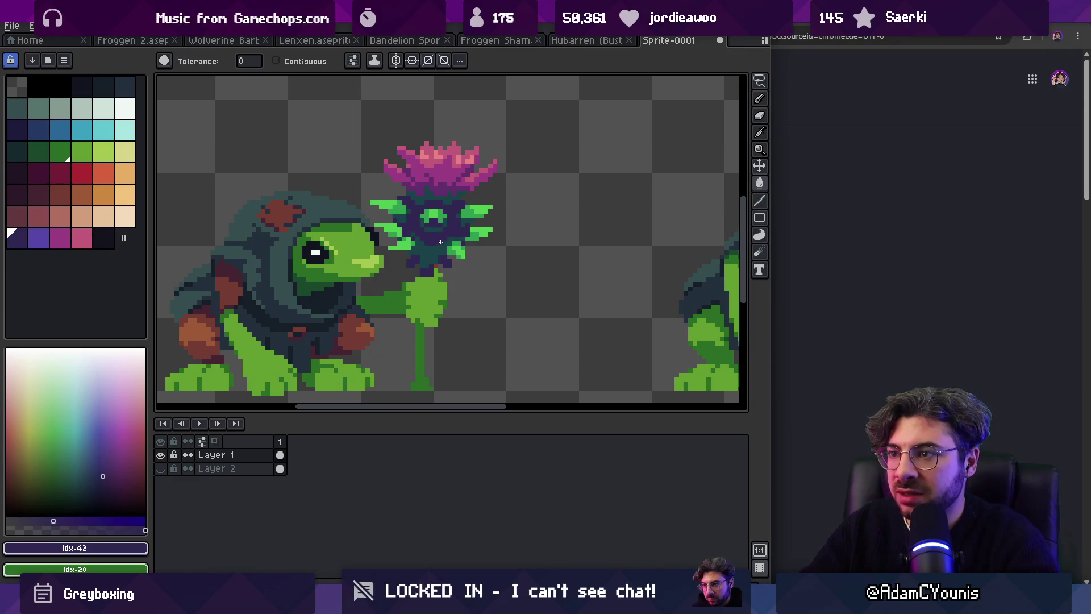